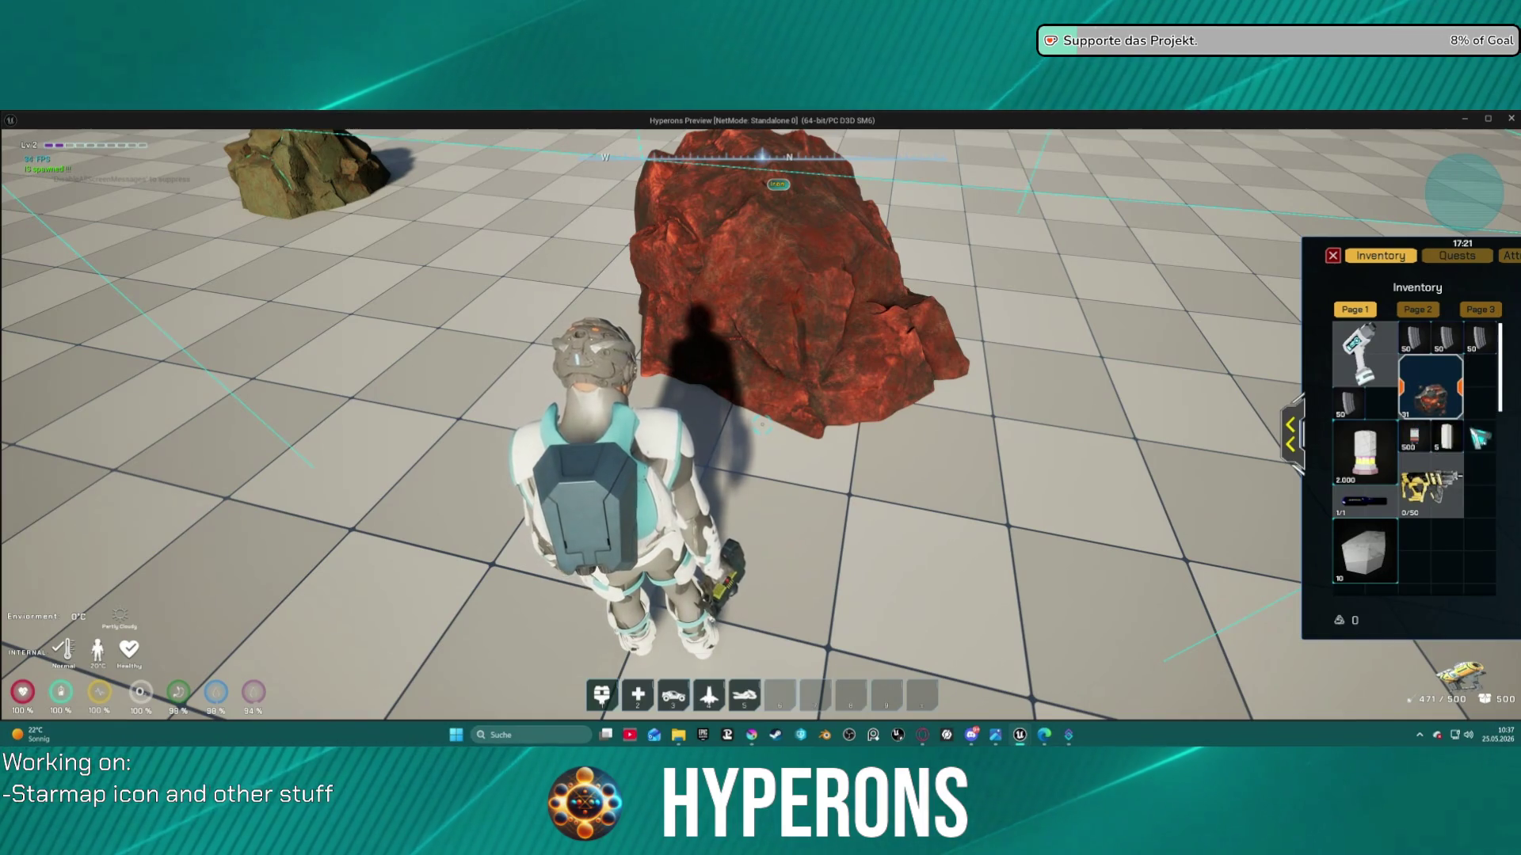
In the playtest, make the character crouch and walk toward the red rock
{"action": "mouse_move", "coordinate": [1456, 396]}
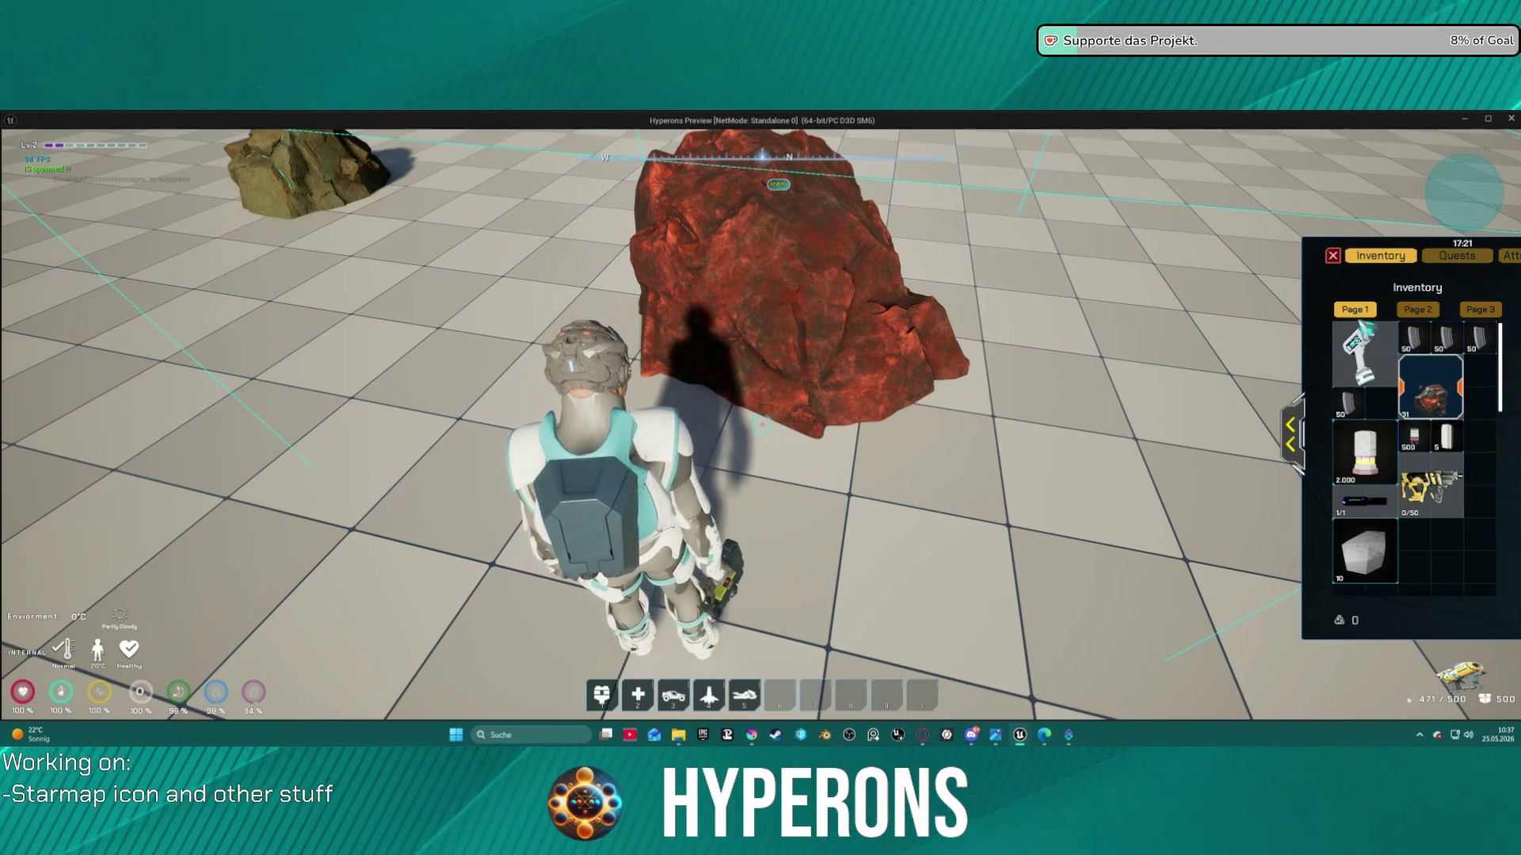
{"action": "mouse_move", "coordinate": [1364, 358]}
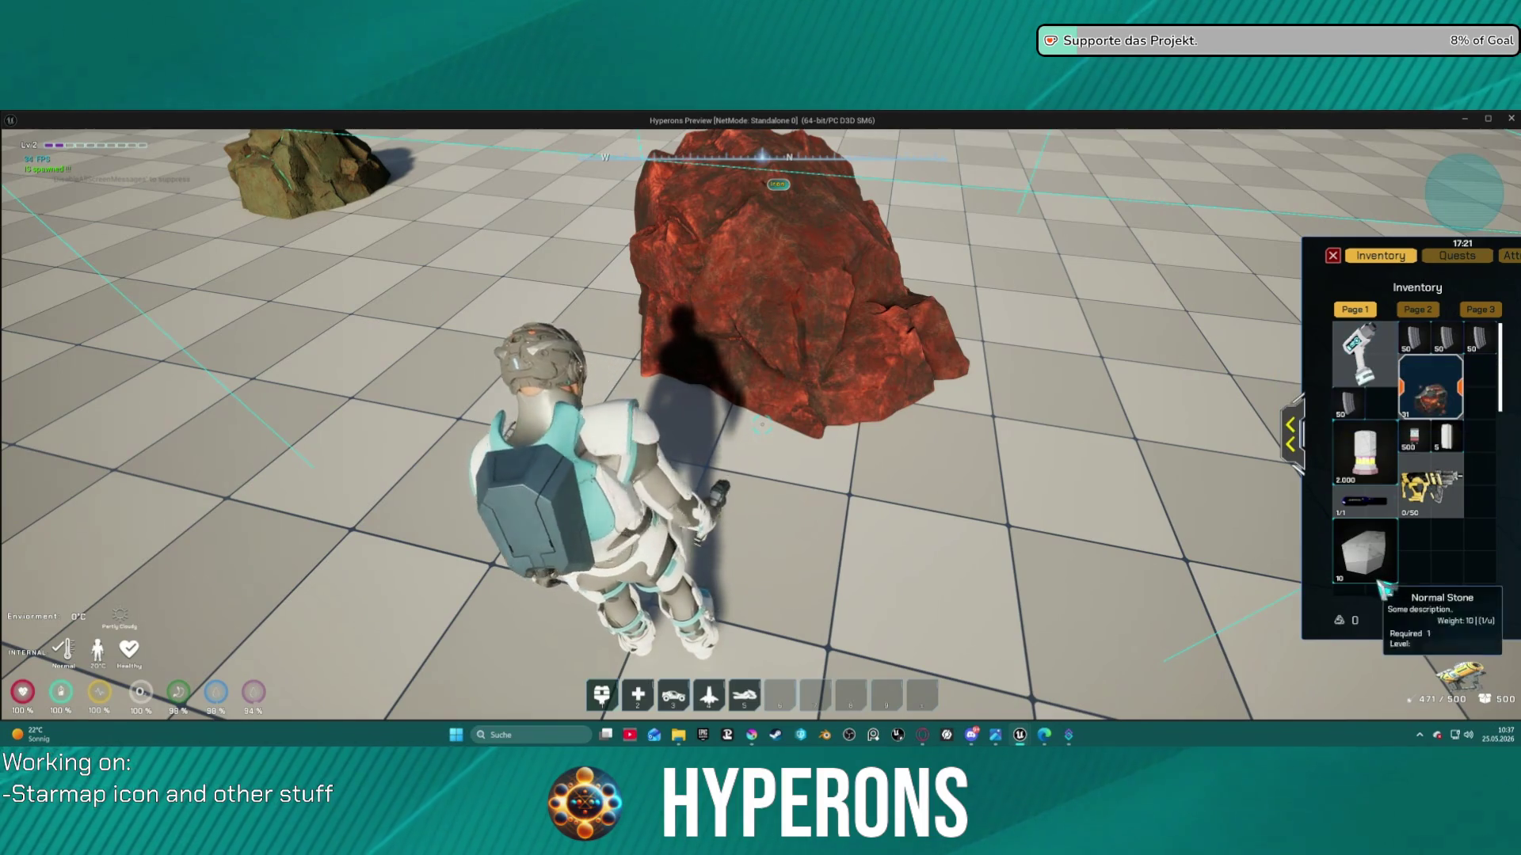
{"action": "mouse_move", "coordinate": [1424, 516]}
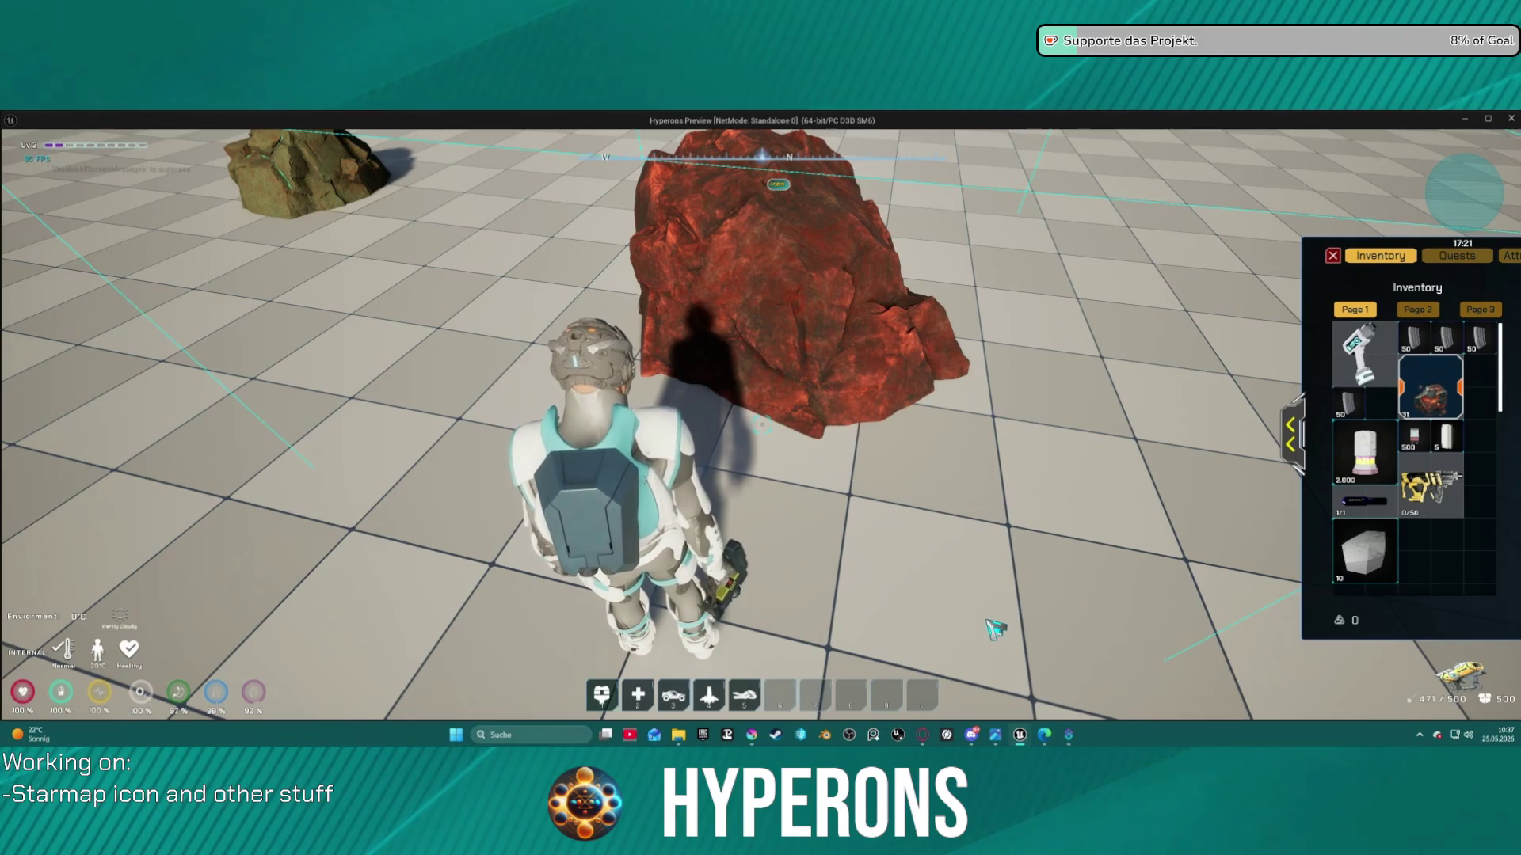
{"action": "key", "text": "space"}
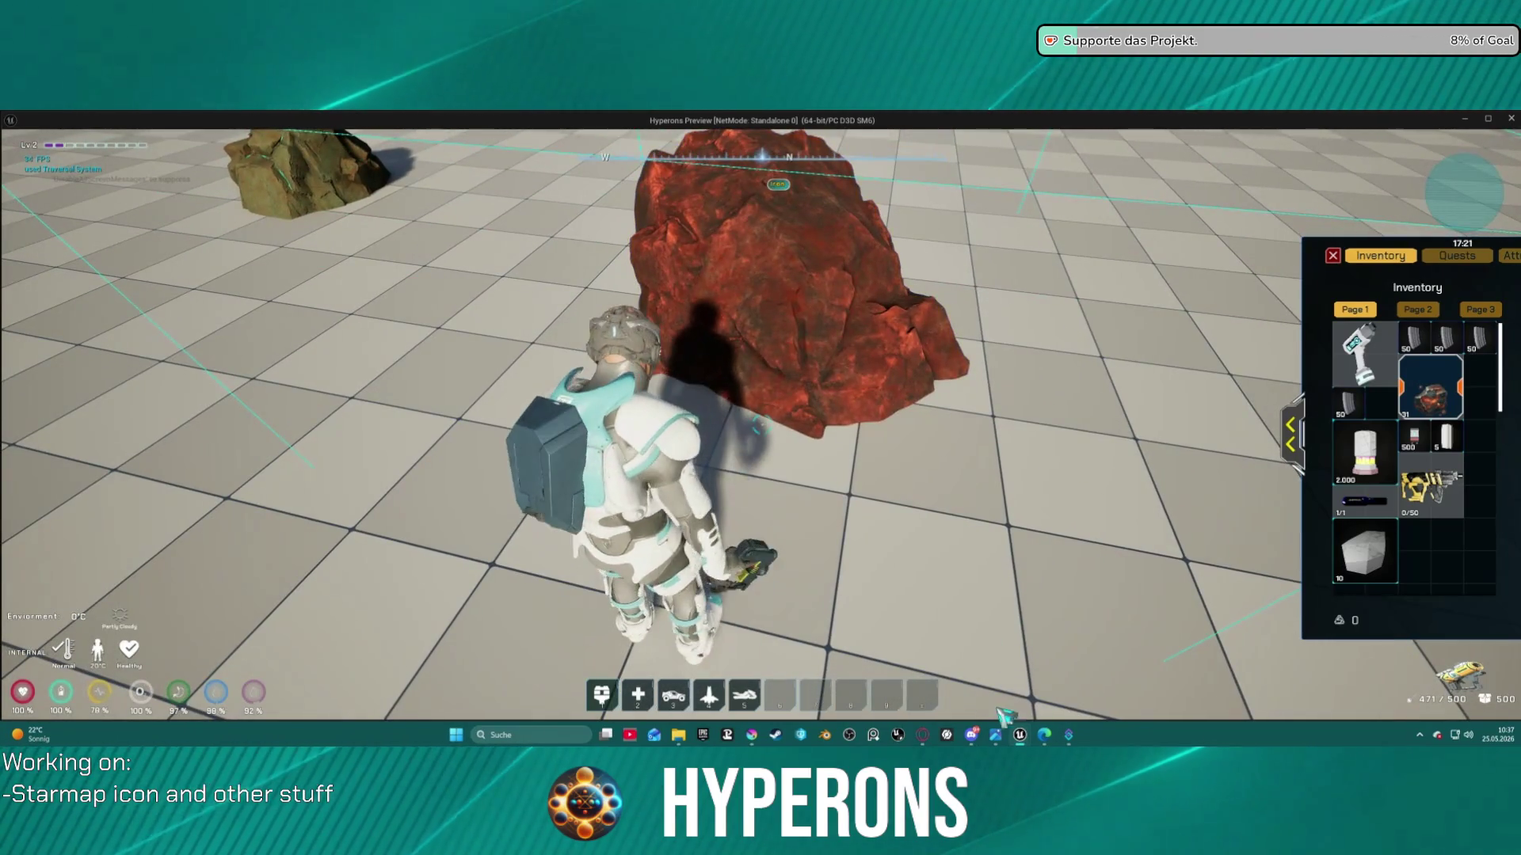
{"action": "mouse_move", "coordinate": [919, 743]}
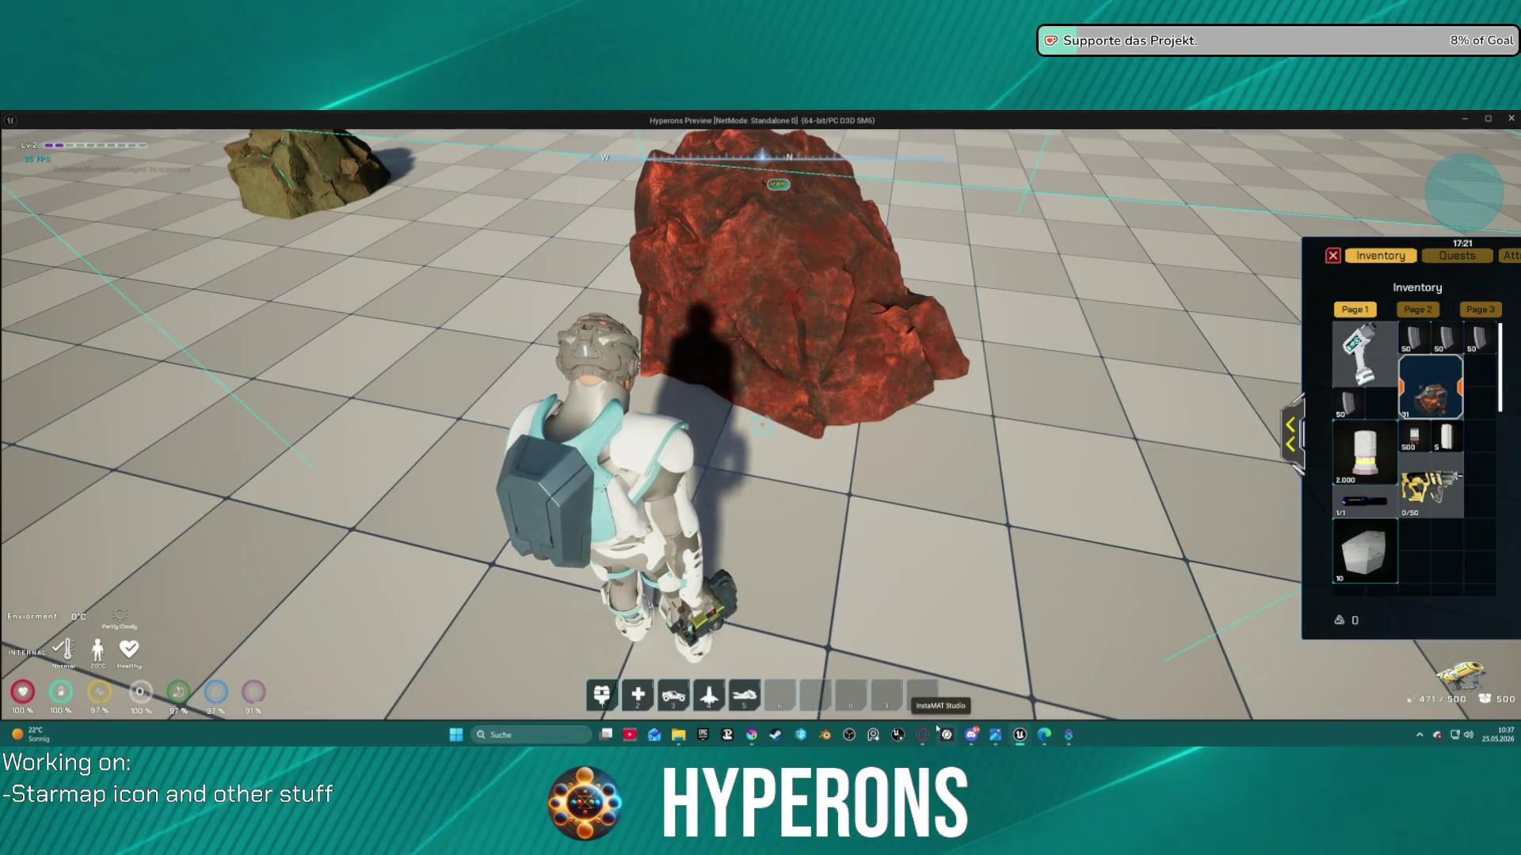
{"action": "key", "text": "w"}
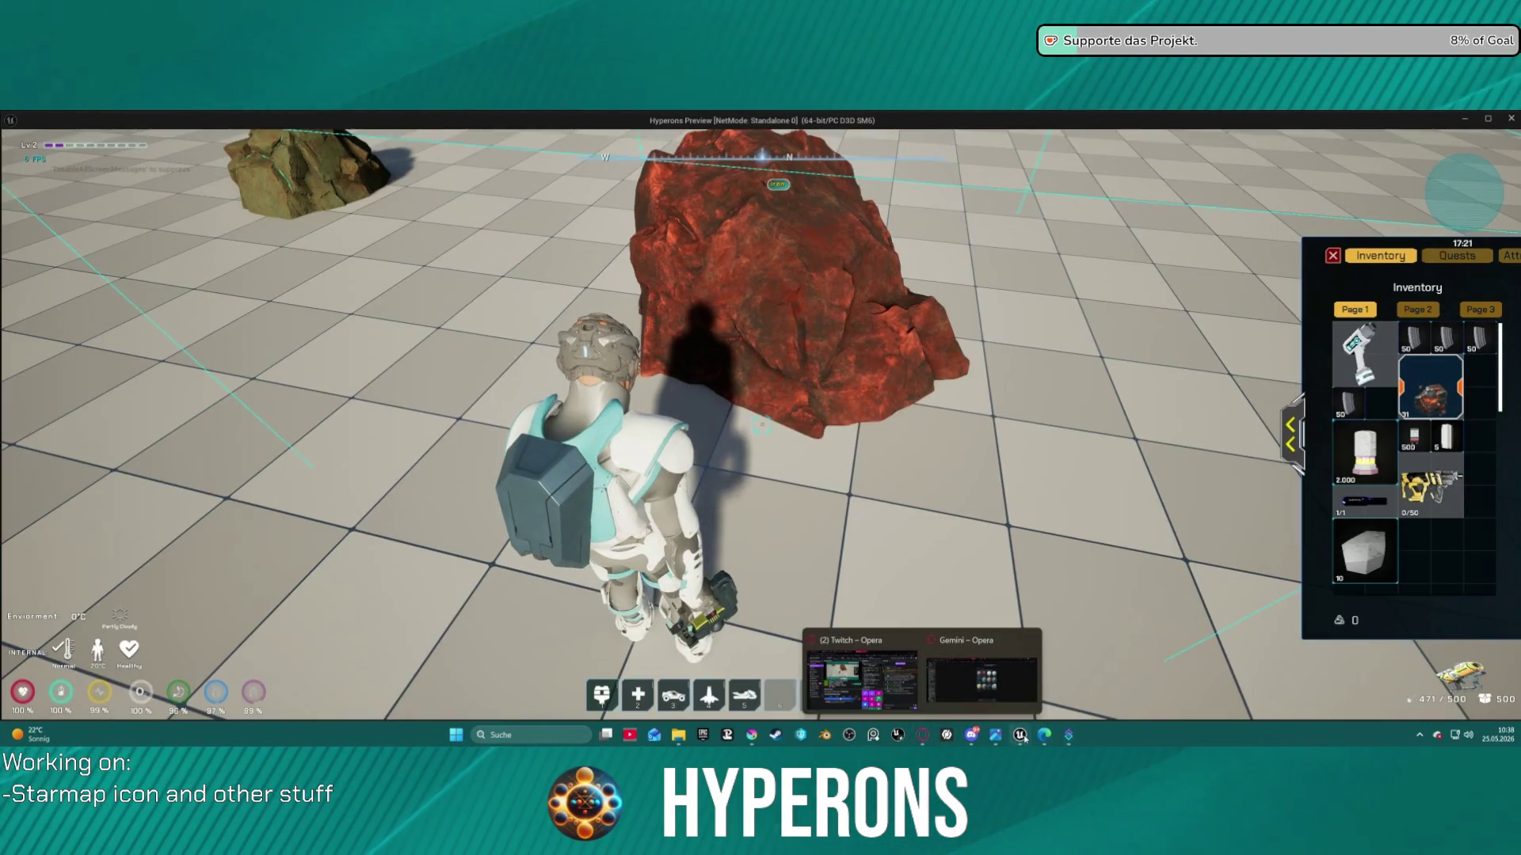
{"action": "mouse_move", "coordinate": [1020, 736]}
Return to the editor, switch to DA_InventoryItems and scroll through its Details
{"action": "left_click", "coordinate": [1081, 677]}
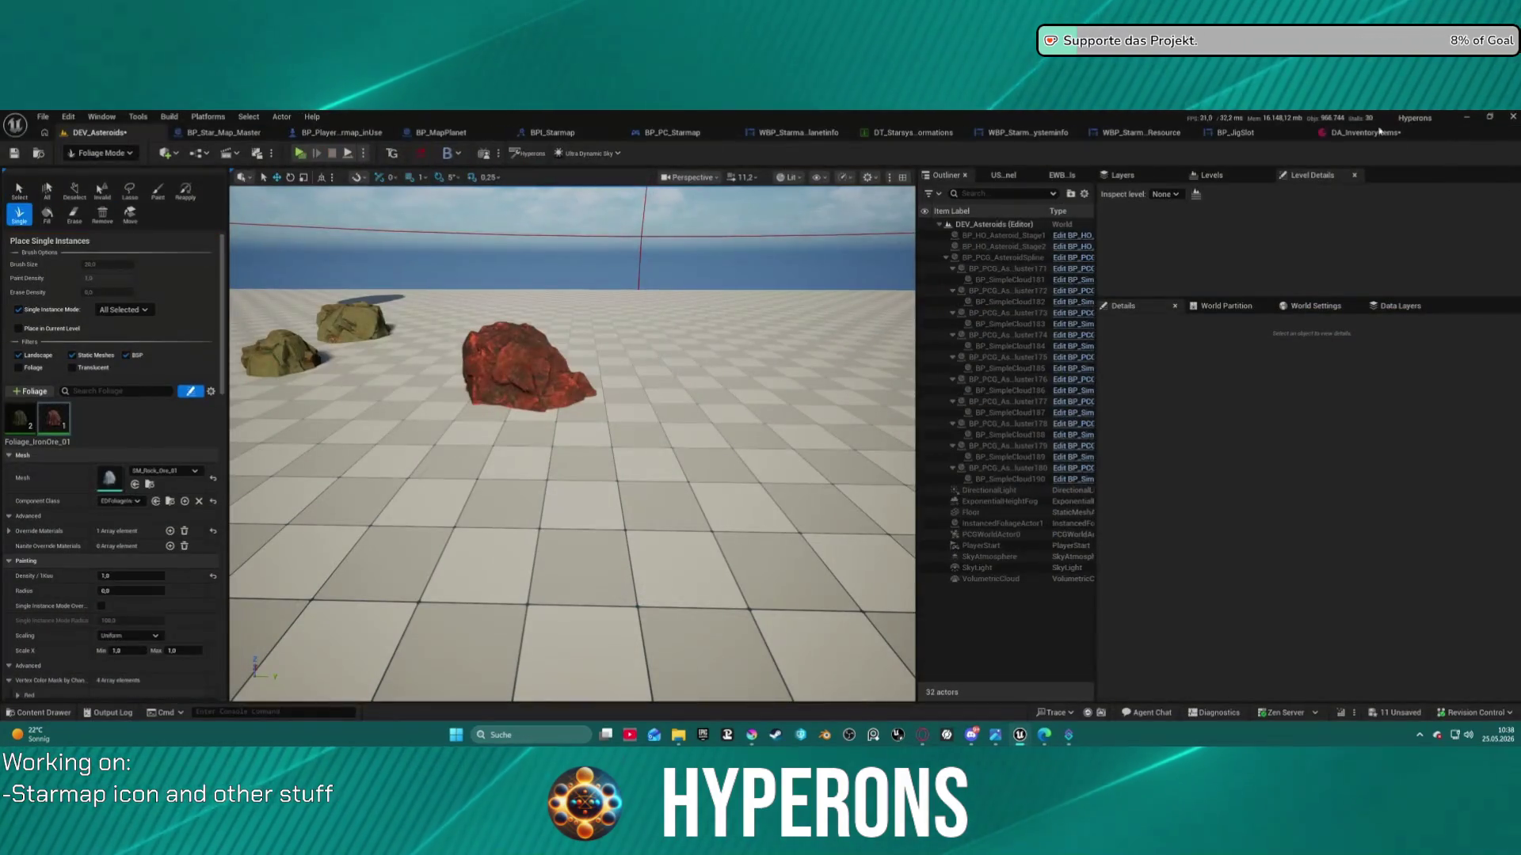
{"action": "left_click", "coordinate": [1382, 133]}
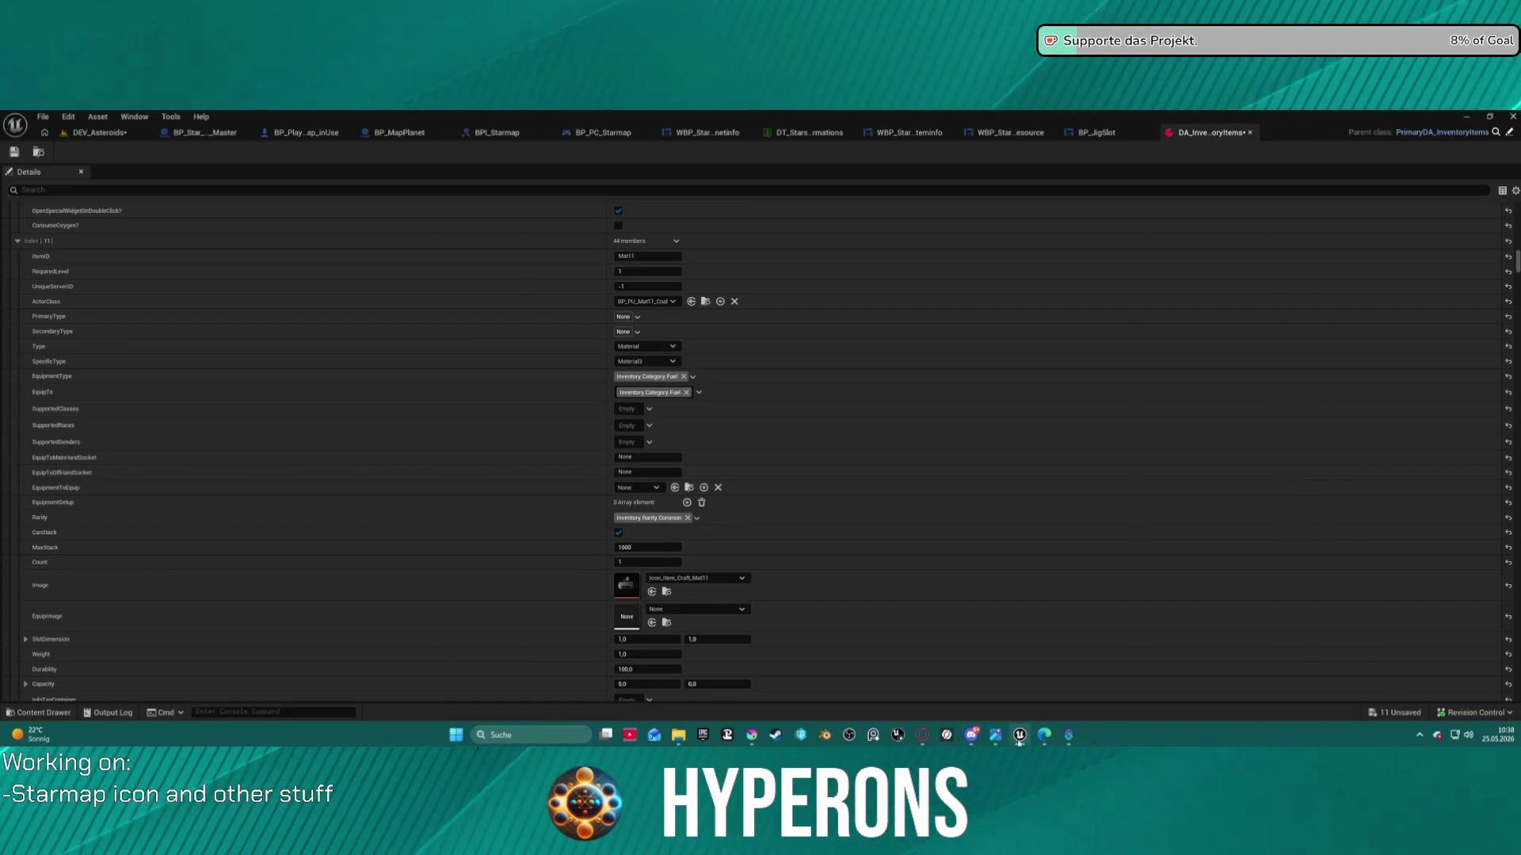
{"action": "mouse_move", "coordinate": [1018, 742]}
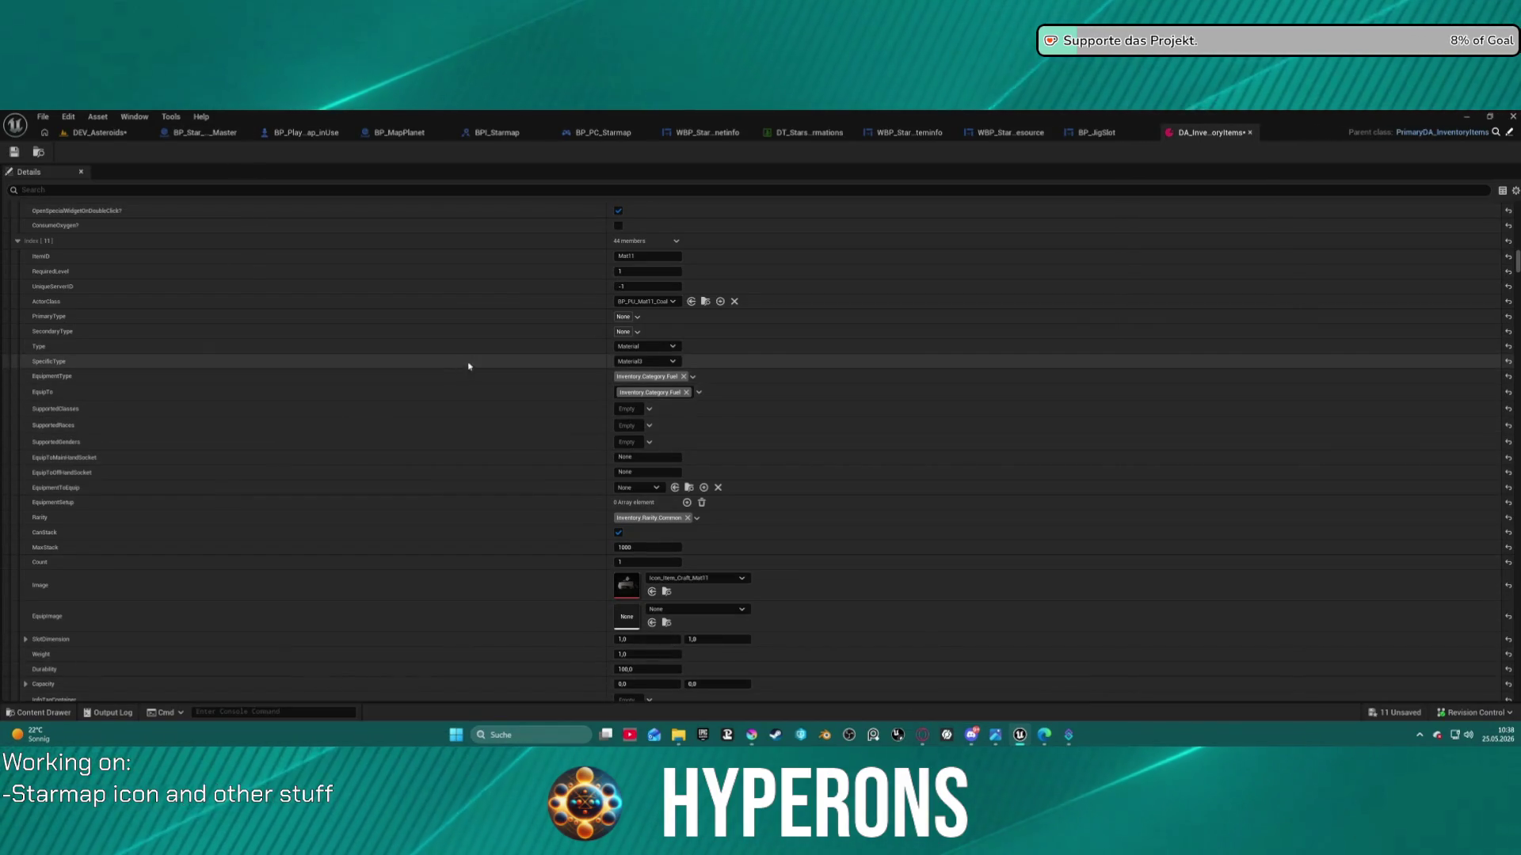
{"action": "scroll", "coordinate": [587, 304], "scroll_direction": "up", "scroll_amount": 5}
{"action": "scroll", "coordinate": [590, 305], "scroll_direction": "up", "scroll_amount": 5}
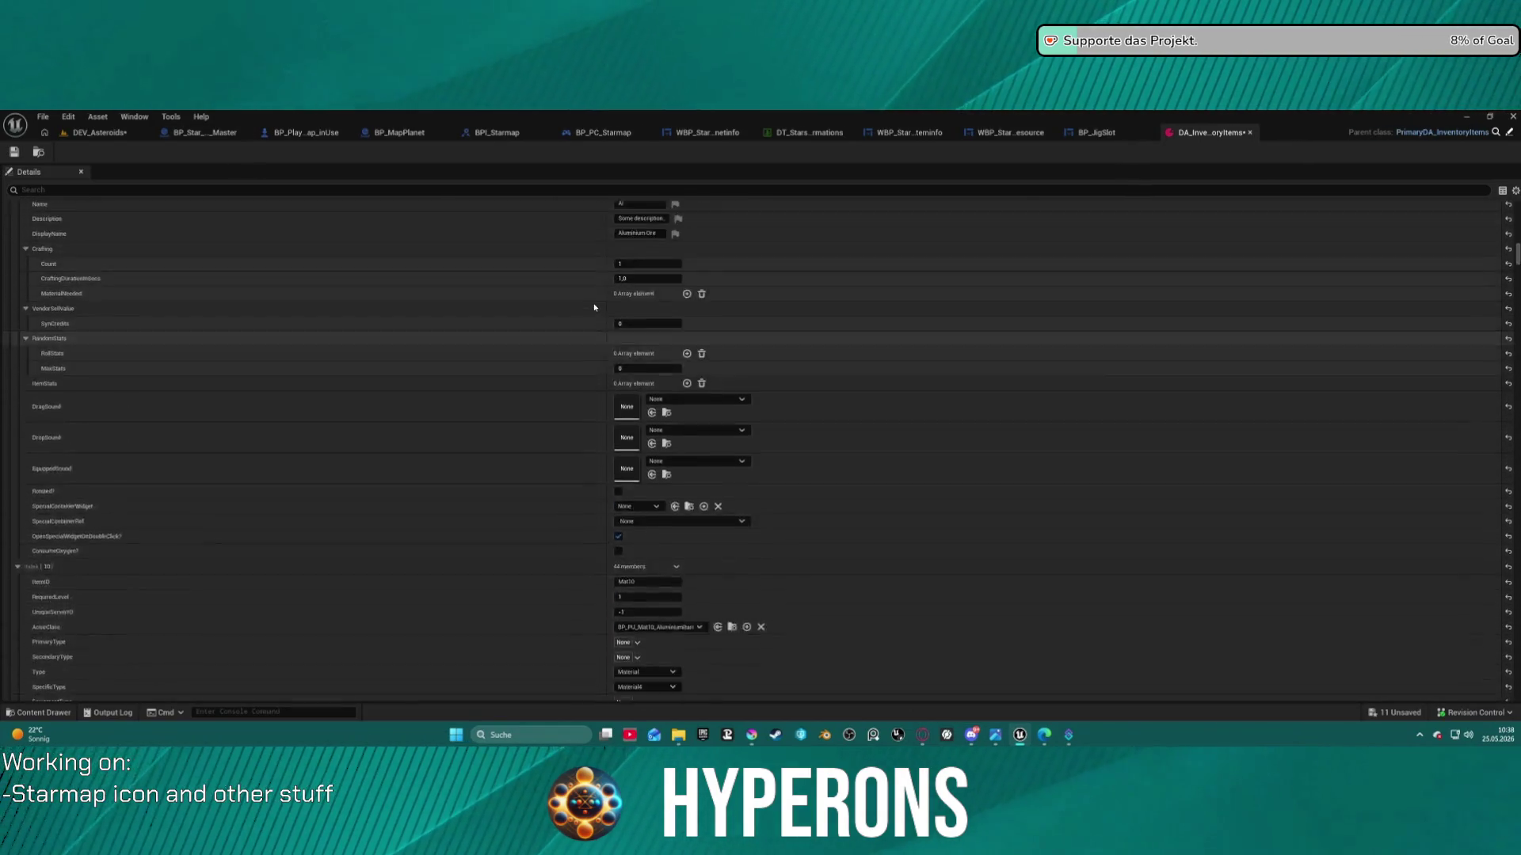
{"action": "scroll", "coordinate": [594, 307], "scroll_direction": "up", "scroll_amount": 5}
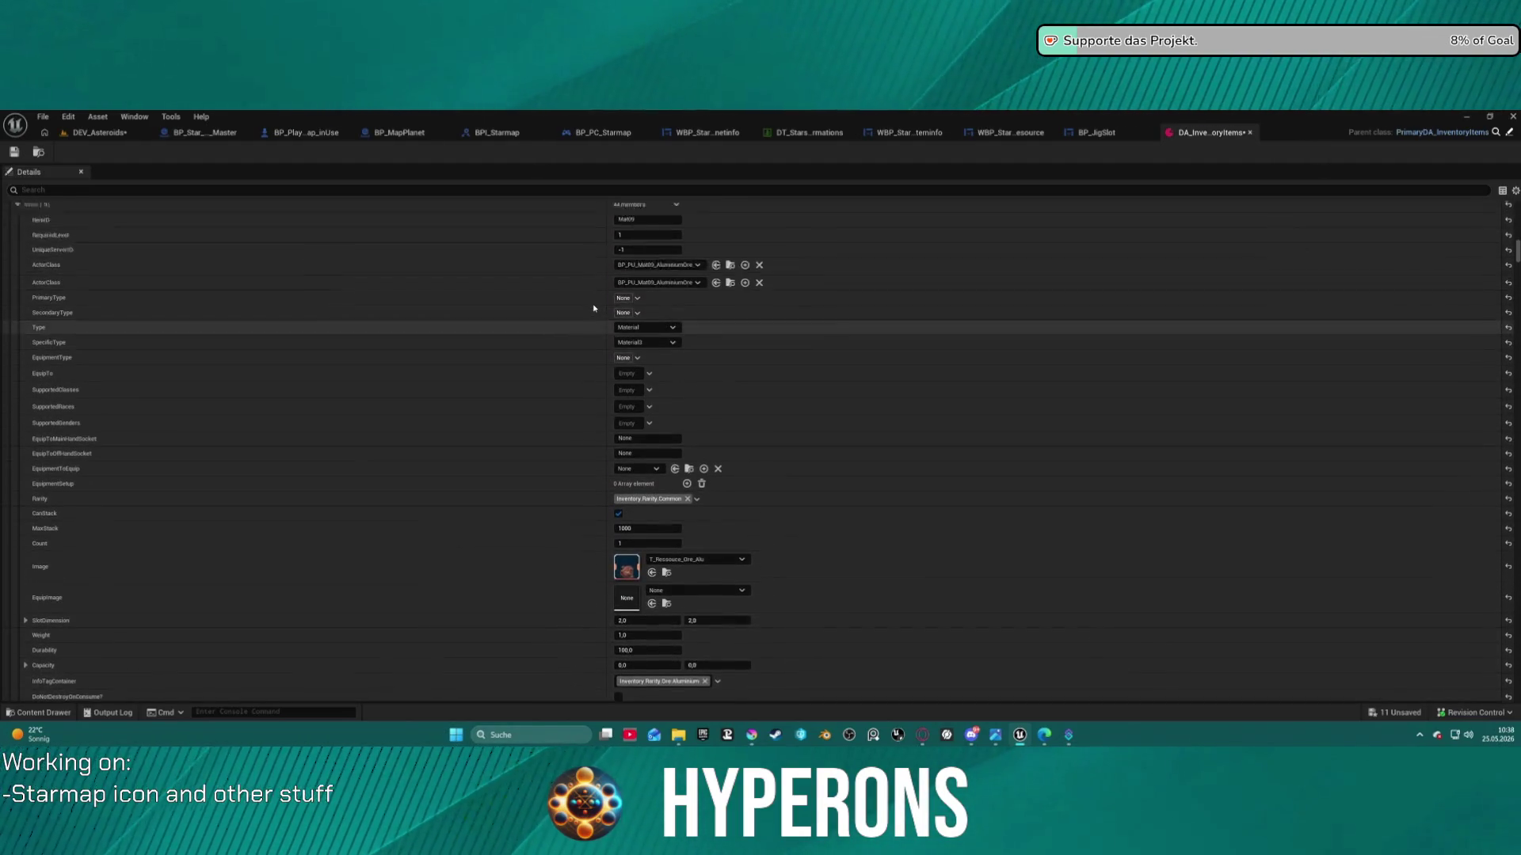
{"action": "scroll", "coordinate": [594, 308], "scroll_direction": "up", "scroll_amount": 15}
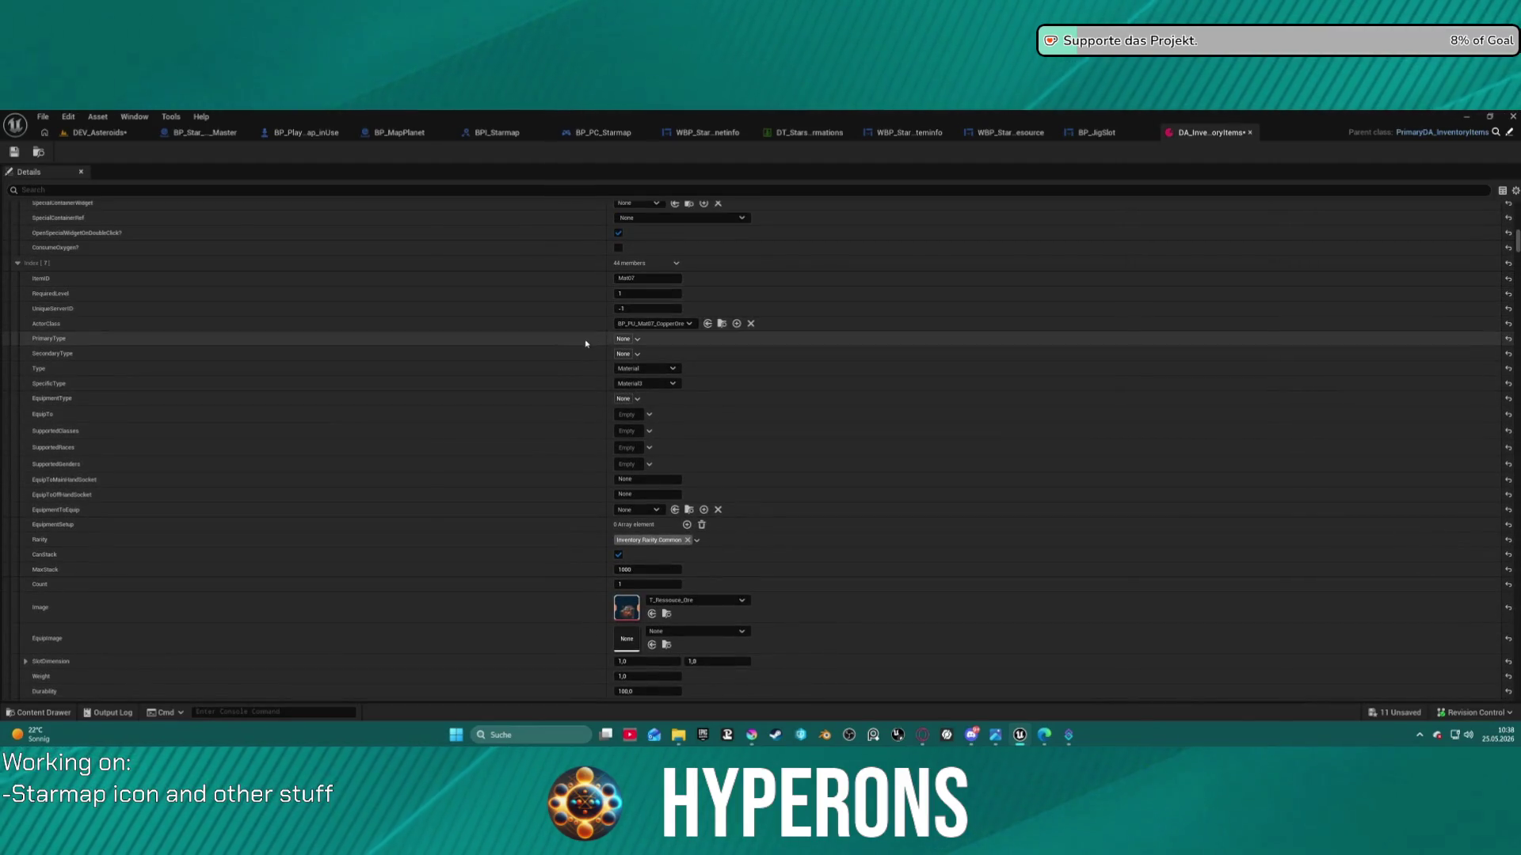
{"action": "scroll", "coordinate": [680, 293], "scroll_direction": "up", "scroll_amount": 8}
{"action": "scroll", "coordinate": [680, 293], "scroll_direction": "up", "scroll_amount": 8}
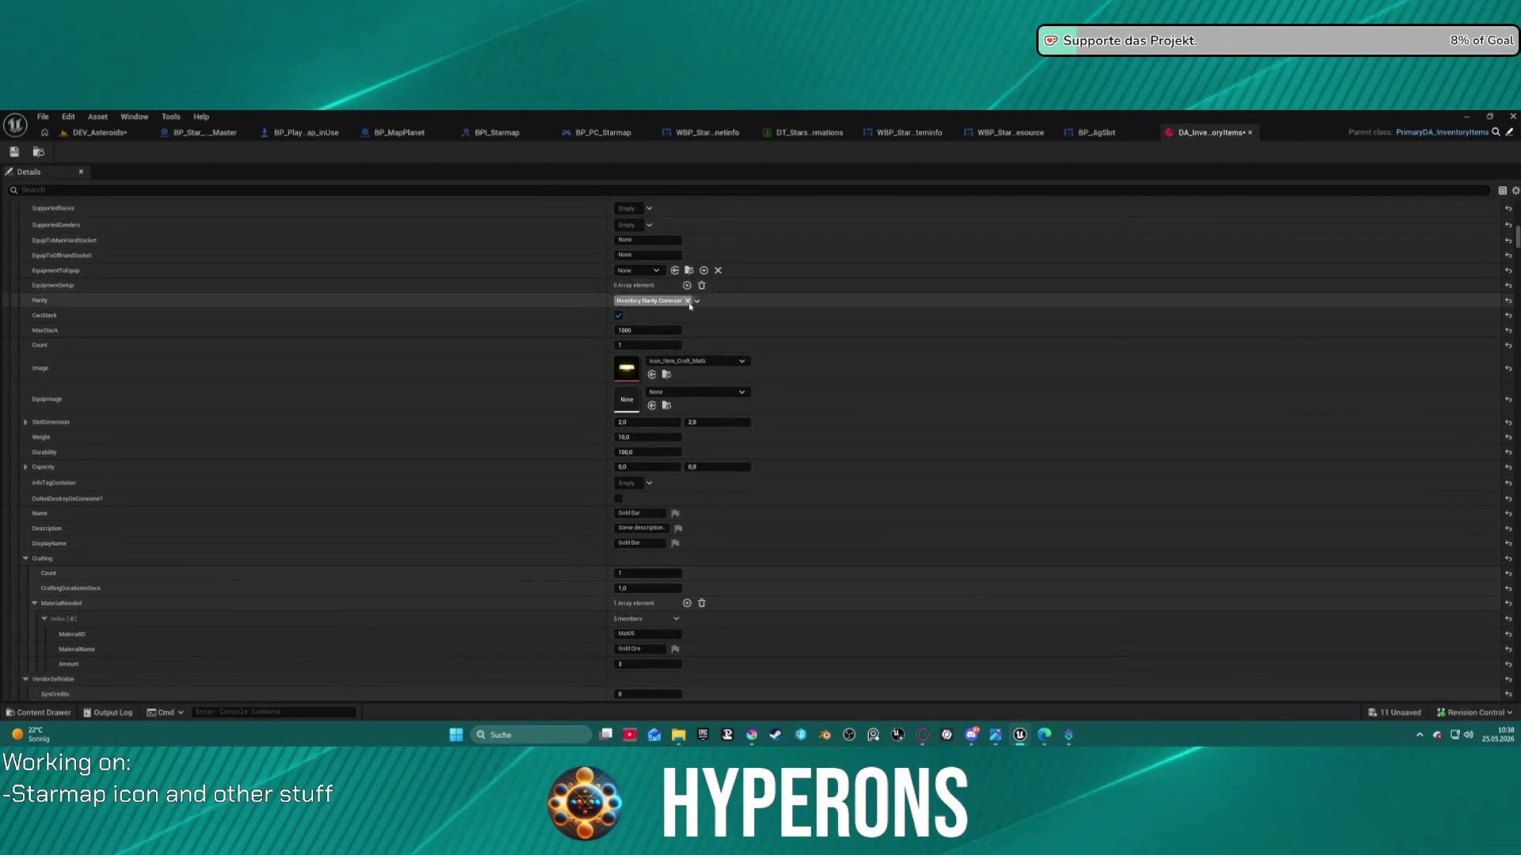
{"action": "scroll", "coordinate": [691, 303], "scroll_direction": "up", "scroll_amount": 8}
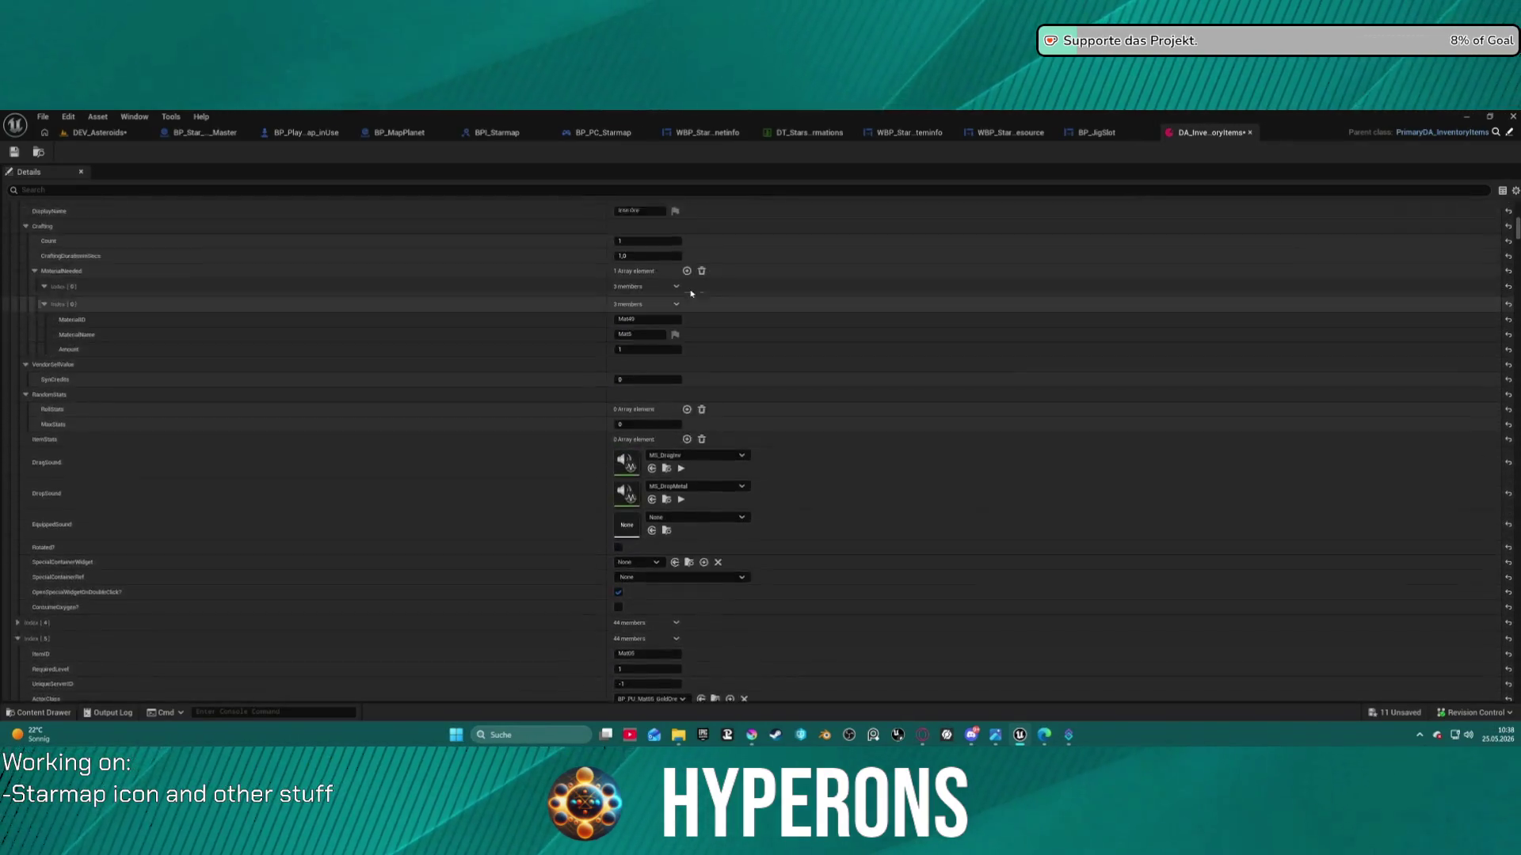
{"action": "scroll", "coordinate": [689, 301], "scroll_direction": "down", "scroll_amount": 5}
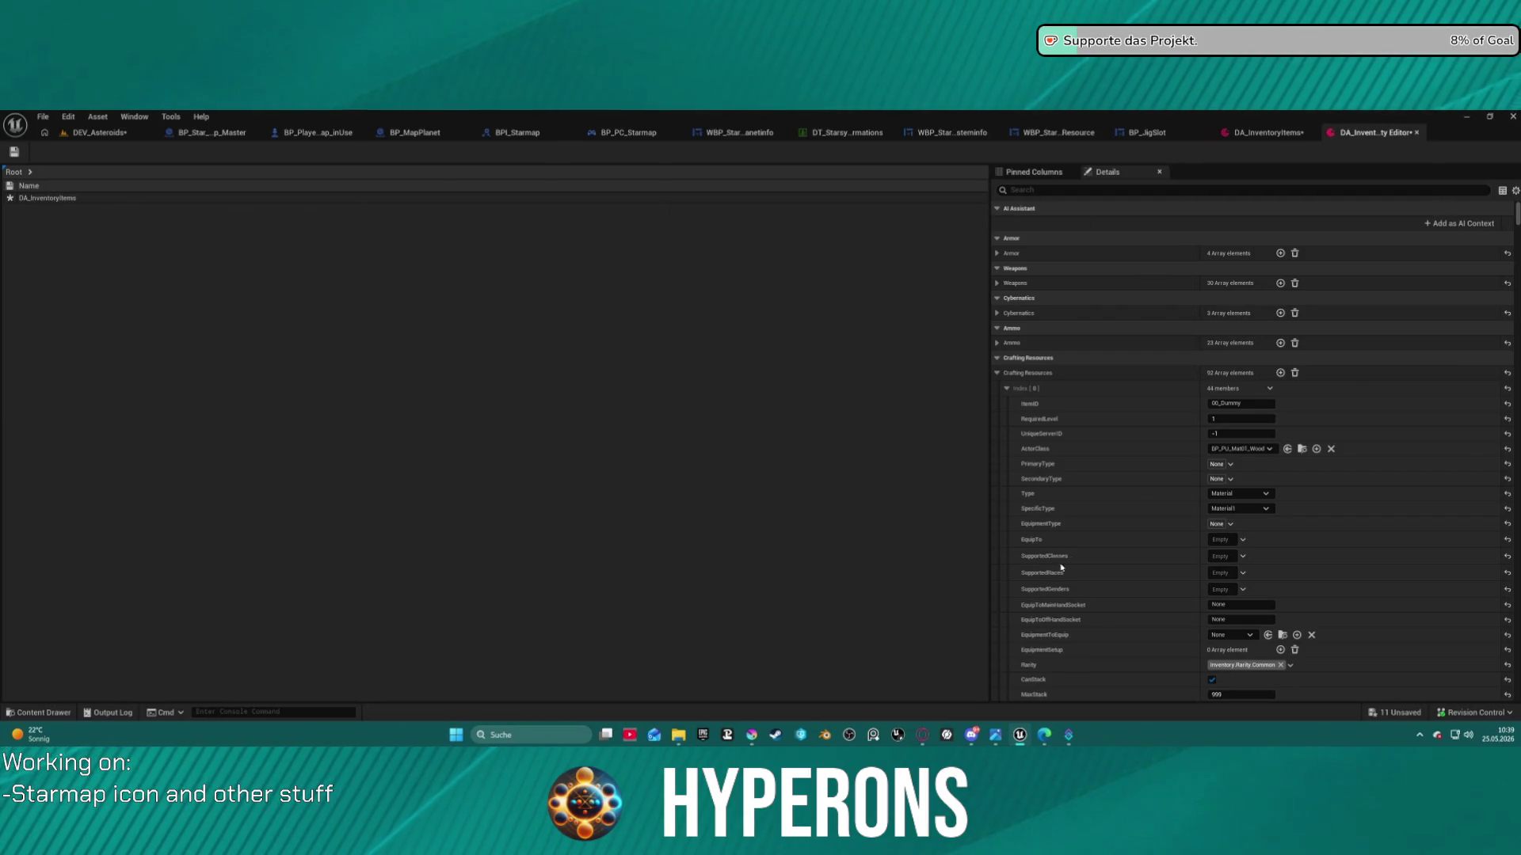
Show the CraftingResources entries in the table via the Root category dropdown
{"action": "right_click", "coordinate": [1010, 377]}
{"action": "key", "text": "Escape"}
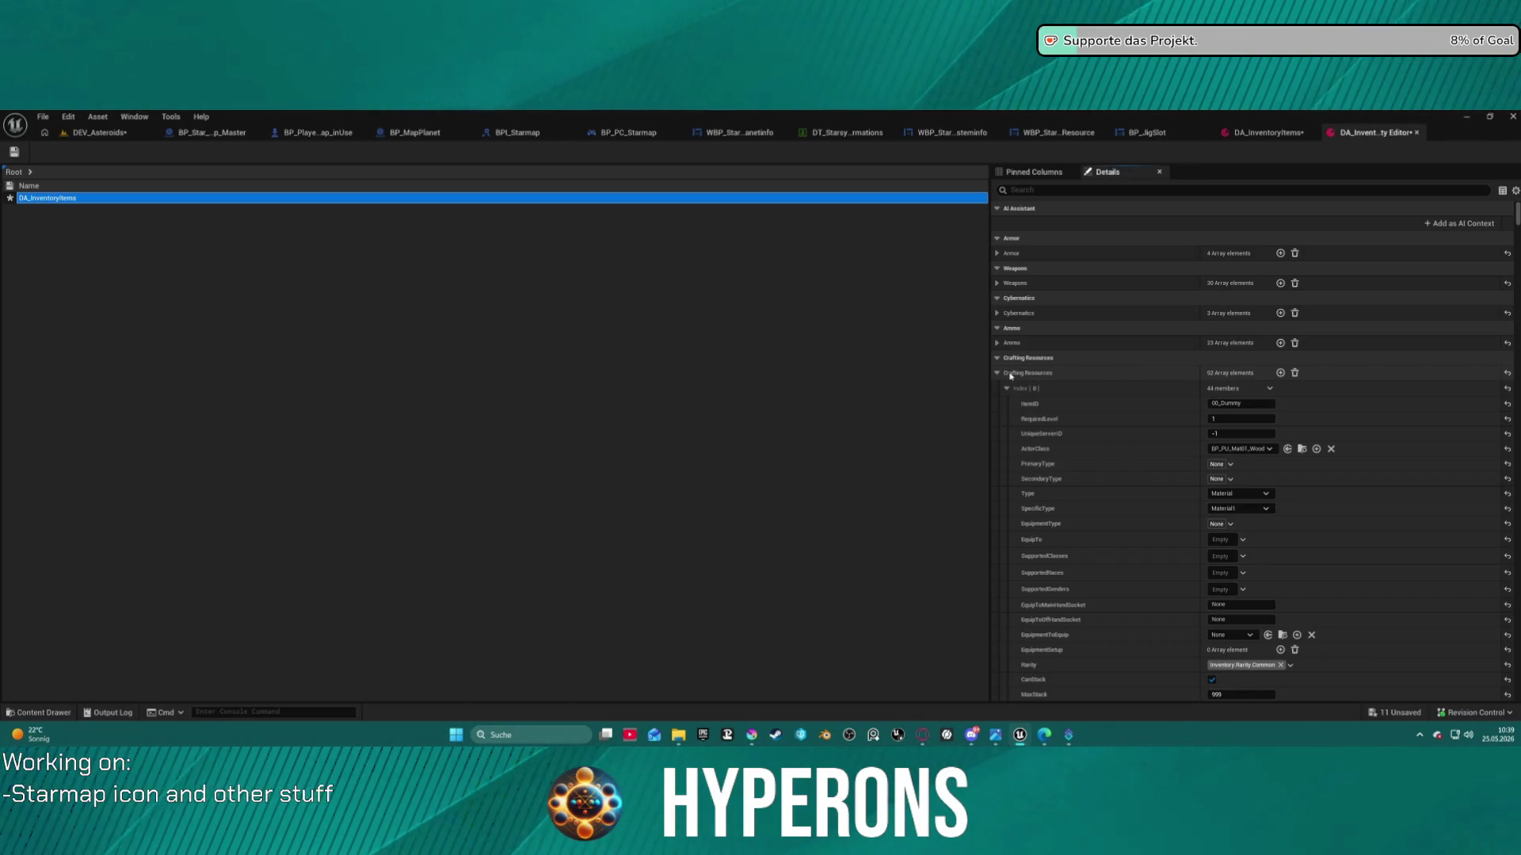
{"action": "left_click", "coordinate": [37, 199]}
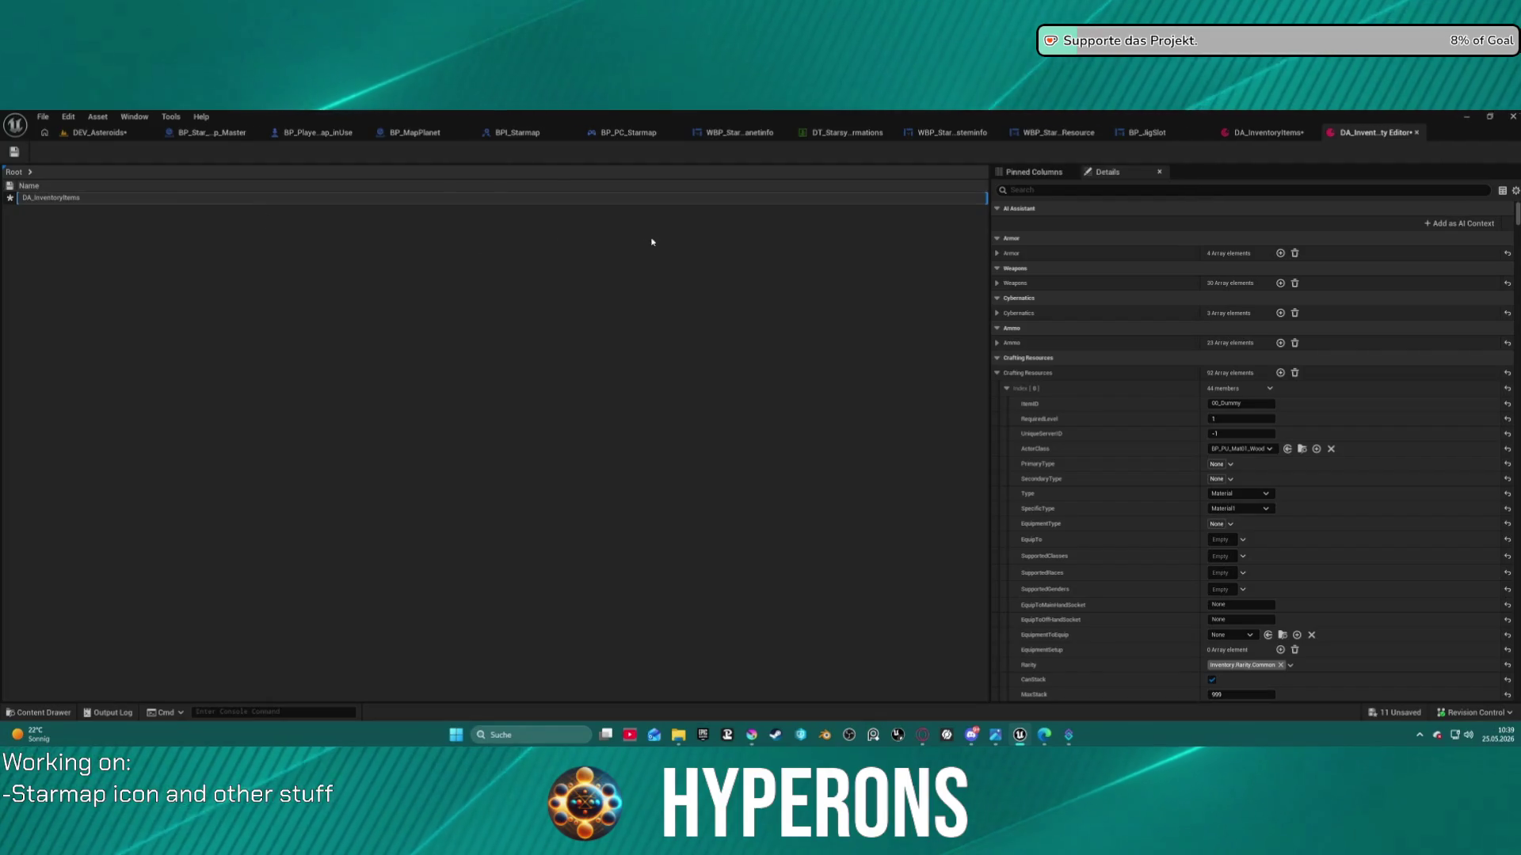
{"action": "left_click", "coordinate": [30, 172]}
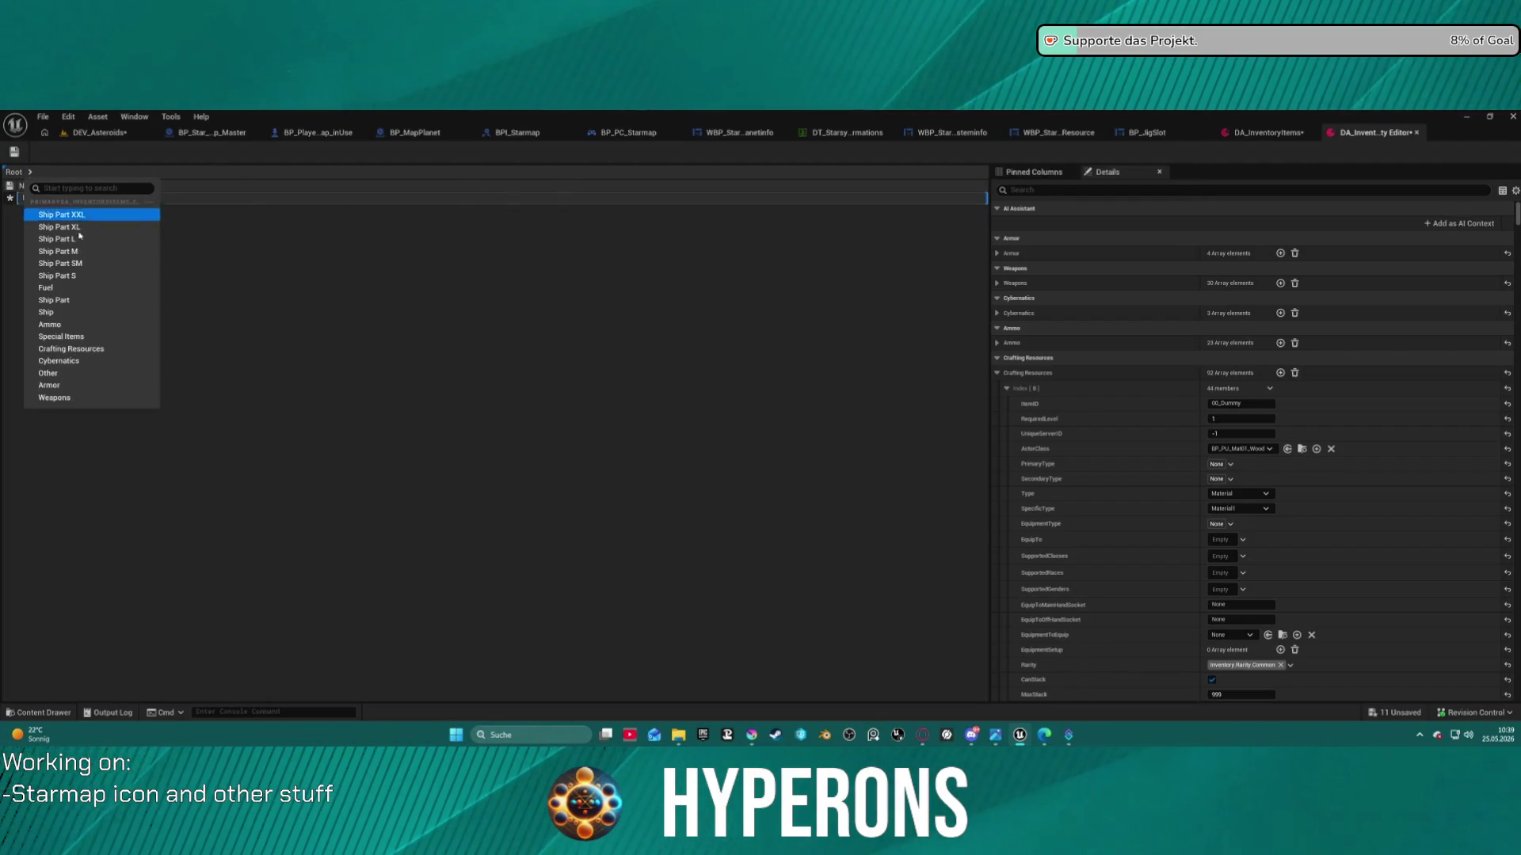
{"action": "left_click", "coordinate": [80, 354]}
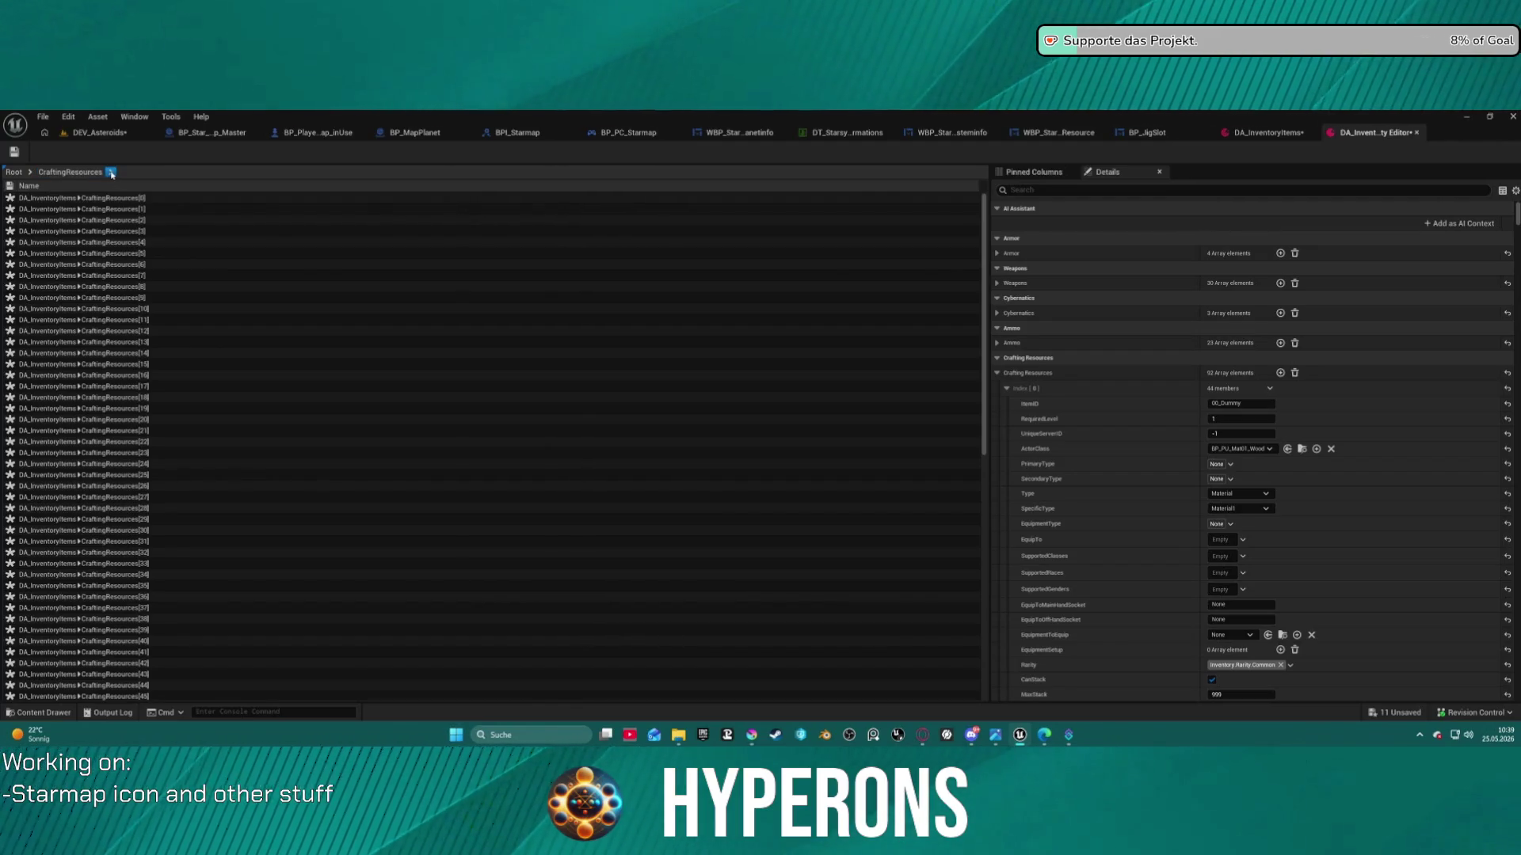
{"action": "left_click", "coordinate": [95, 174]}
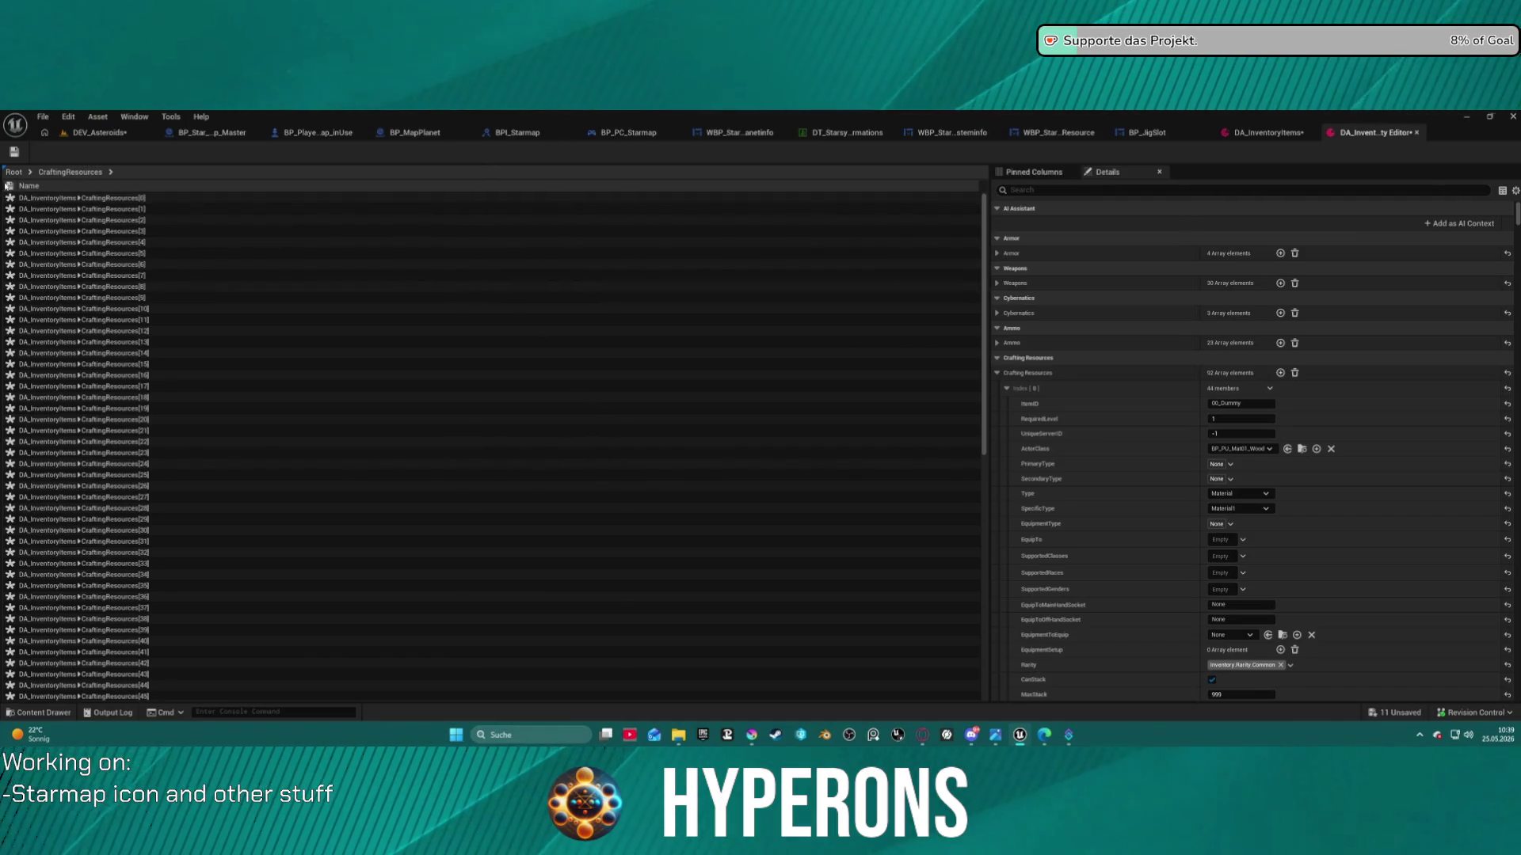
Check out and save DA_InventoryItems, then glance at CraftingResources[4]'s element options
{"action": "left_click", "coordinate": [15, 154]}
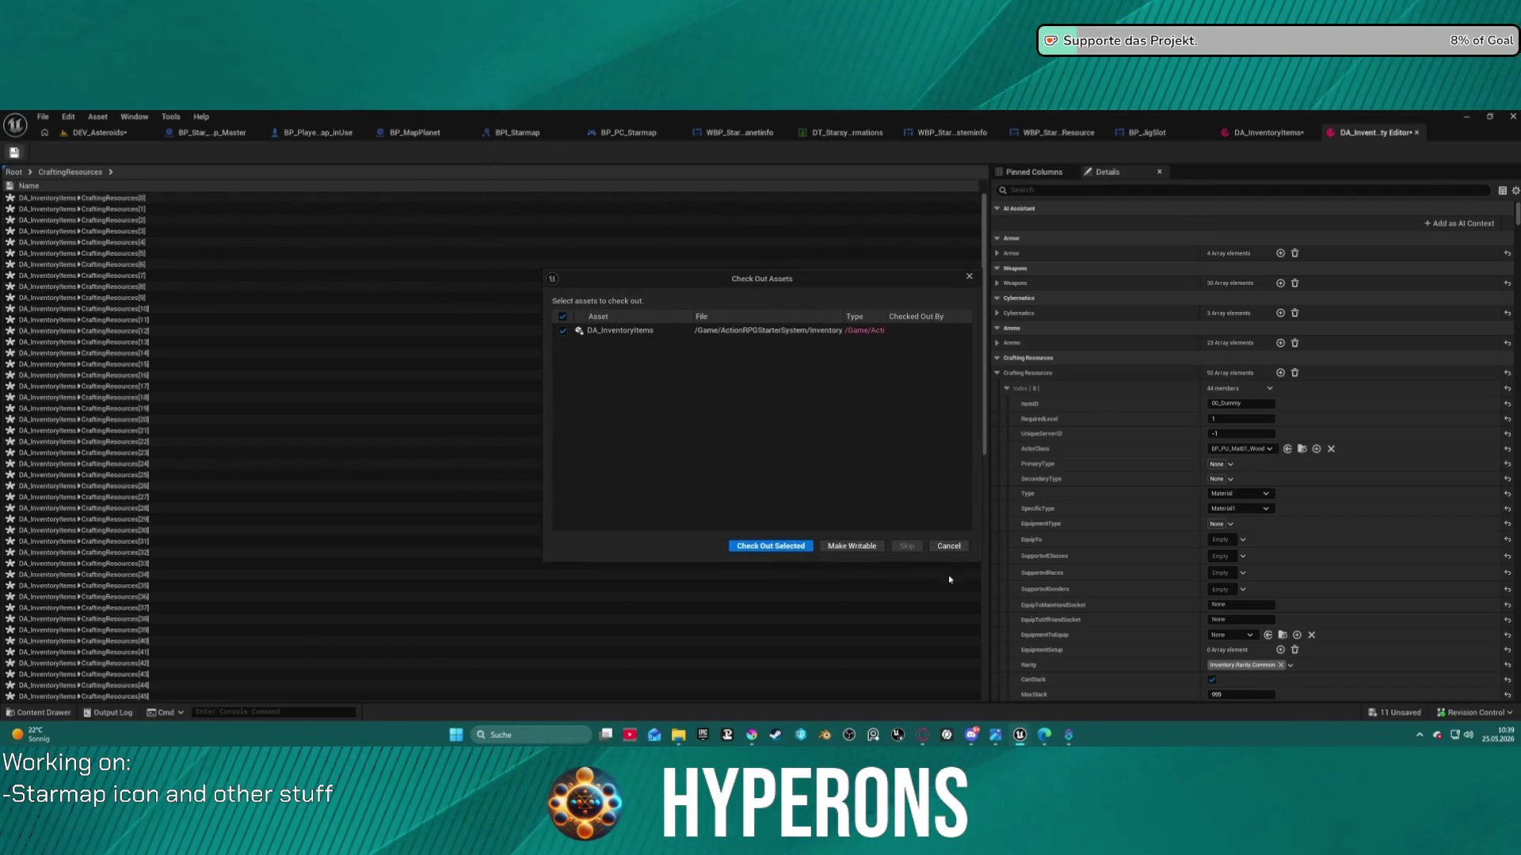
{"action": "left_click", "coordinate": [778, 546]}
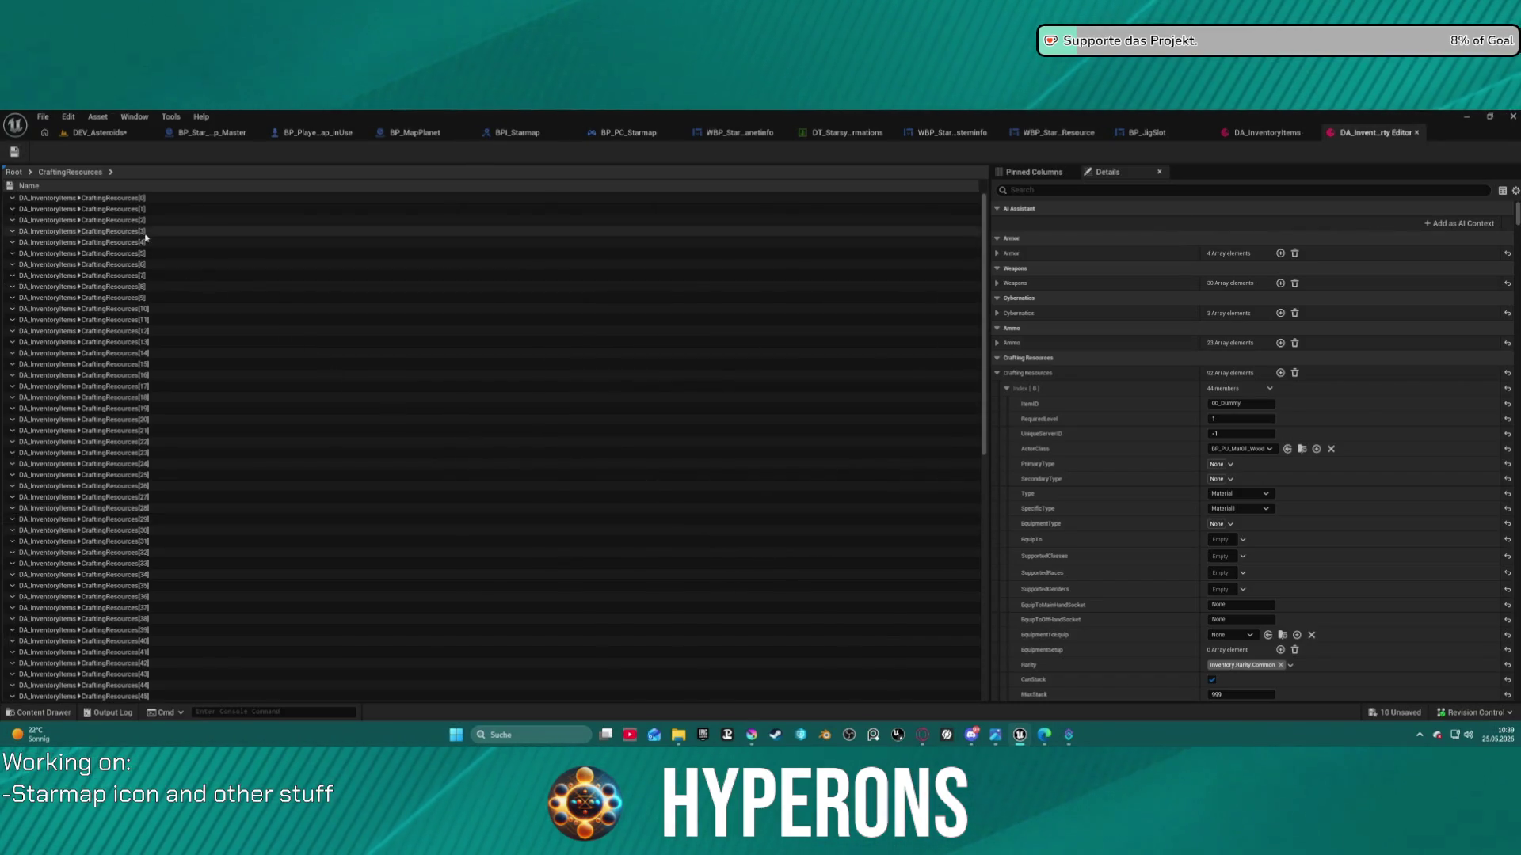
{"action": "scroll", "coordinate": [145, 237], "scroll_direction": "down", "scroll_amount": 1}
{"action": "left_click", "coordinate": [12, 225]}
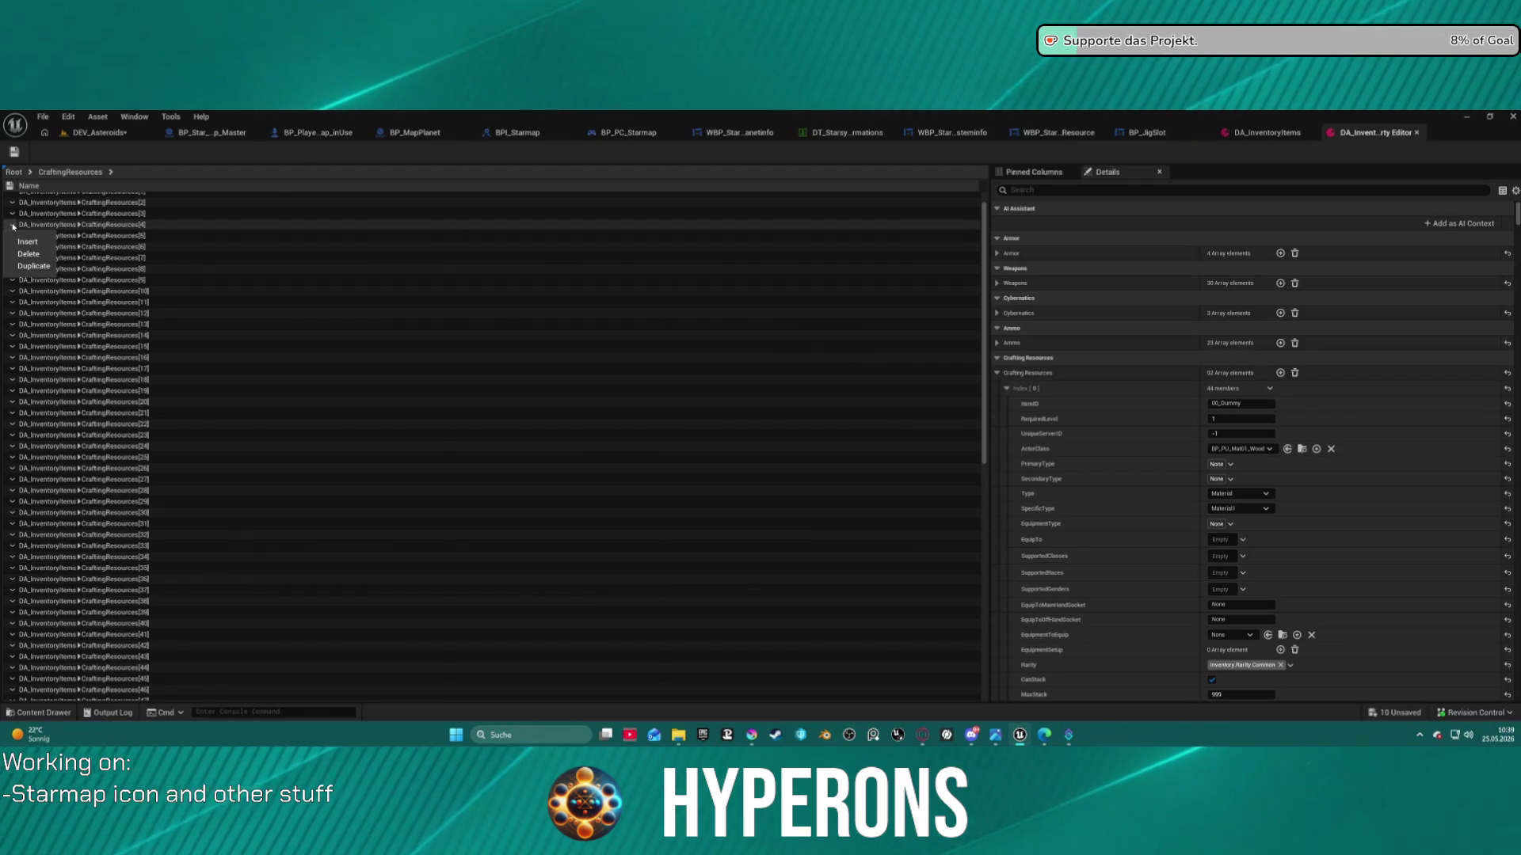
{"action": "key", "text": "Escape"}
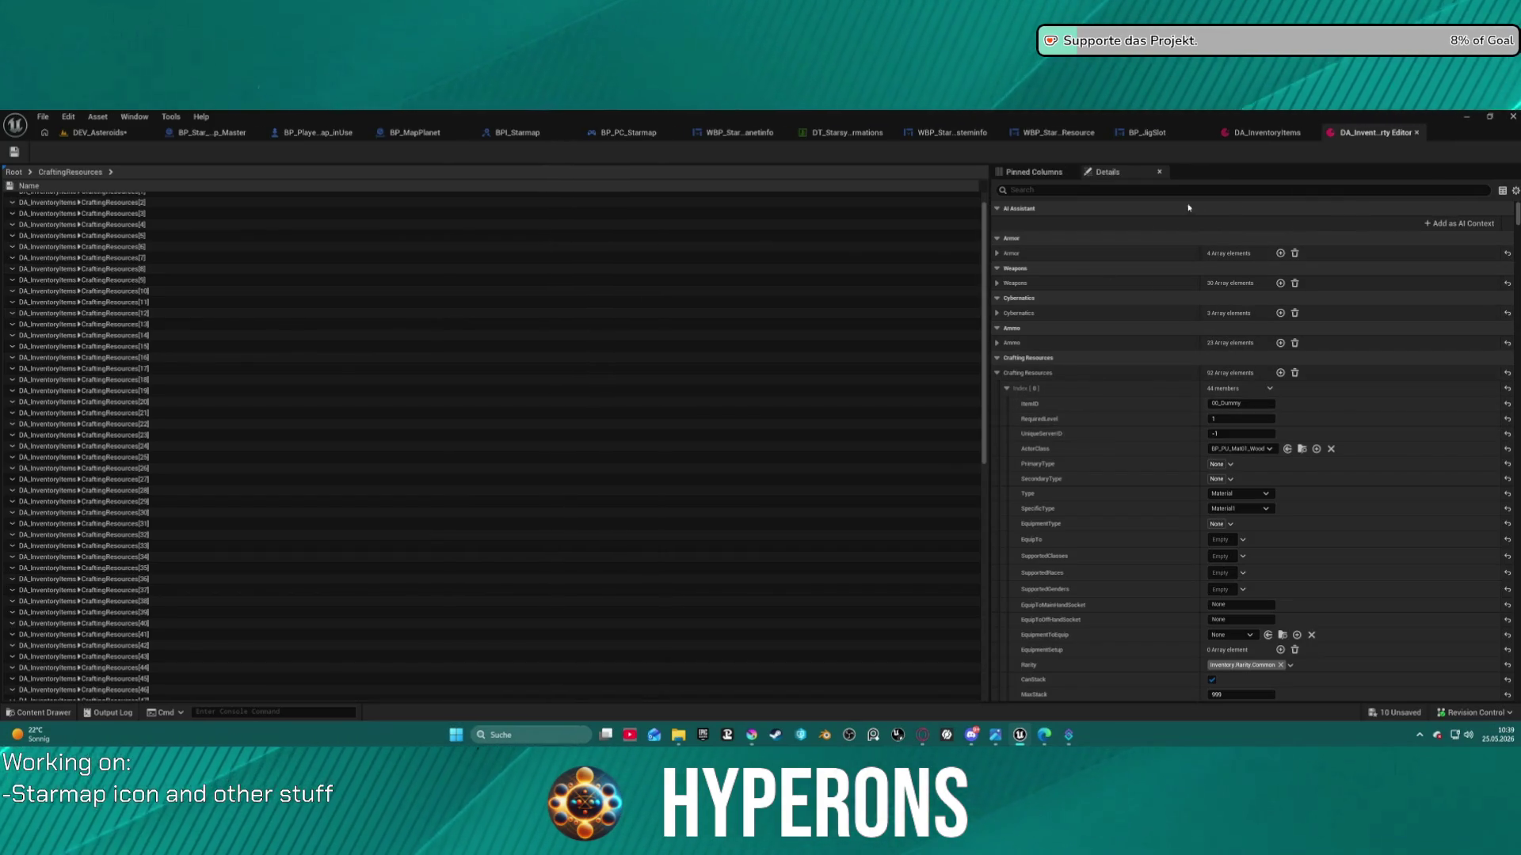
{"action": "left_click", "coordinate": [1034, 171]}
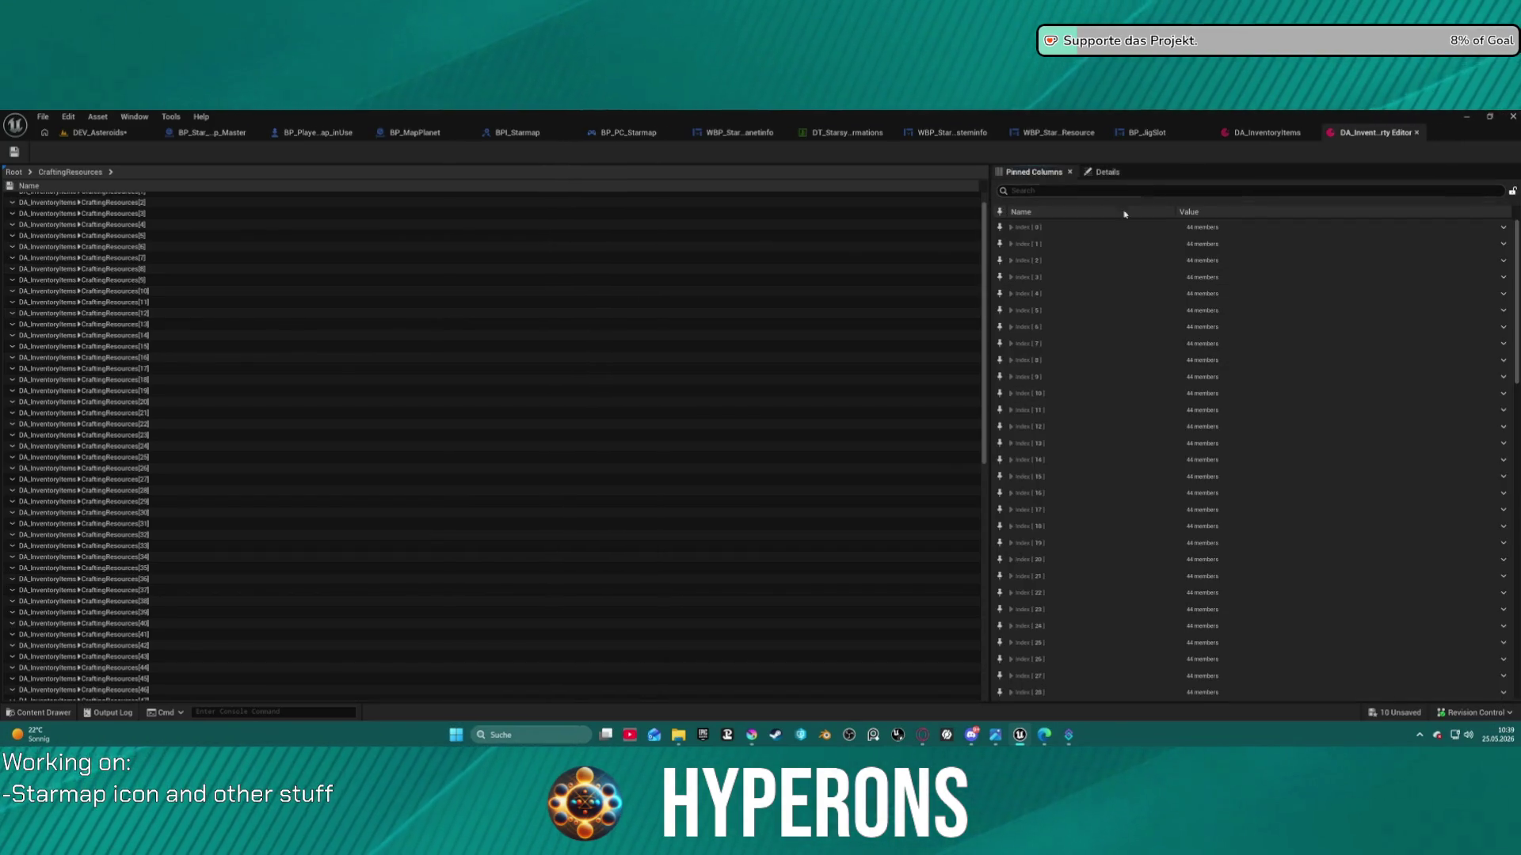
Pin EquipImage and Image as columns in the resource table
{"action": "left_click", "coordinate": [1011, 227]}
{"action": "scroll", "coordinate": [1069, 316], "scroll_direction": "down", "scroll_amount": 5}
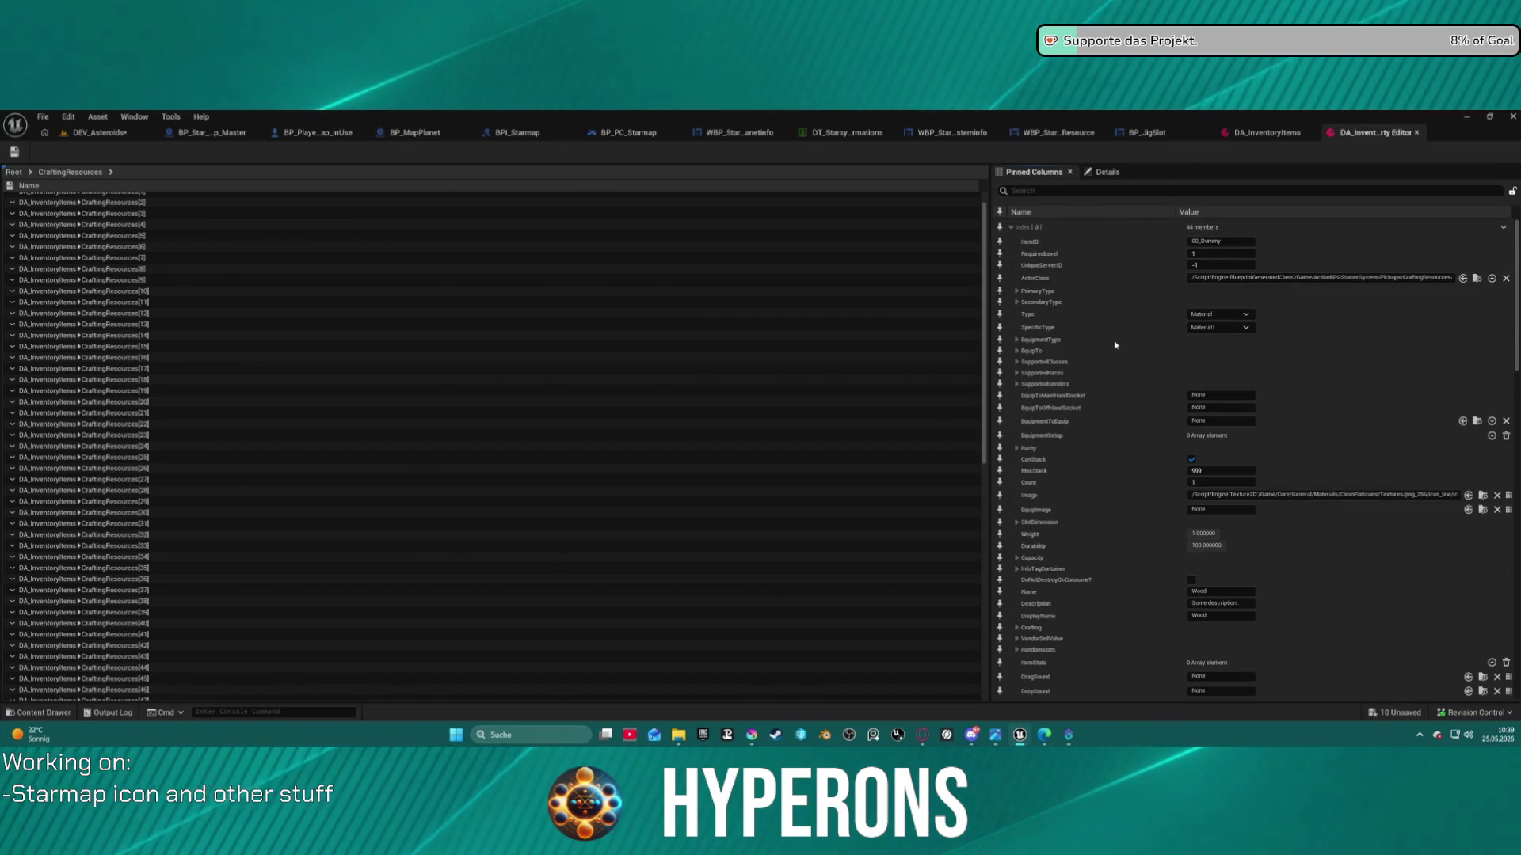
{"action": "scroll", "coordinate": [1121, 338], "scroll_direction": "down", "scroll_amount": 1}
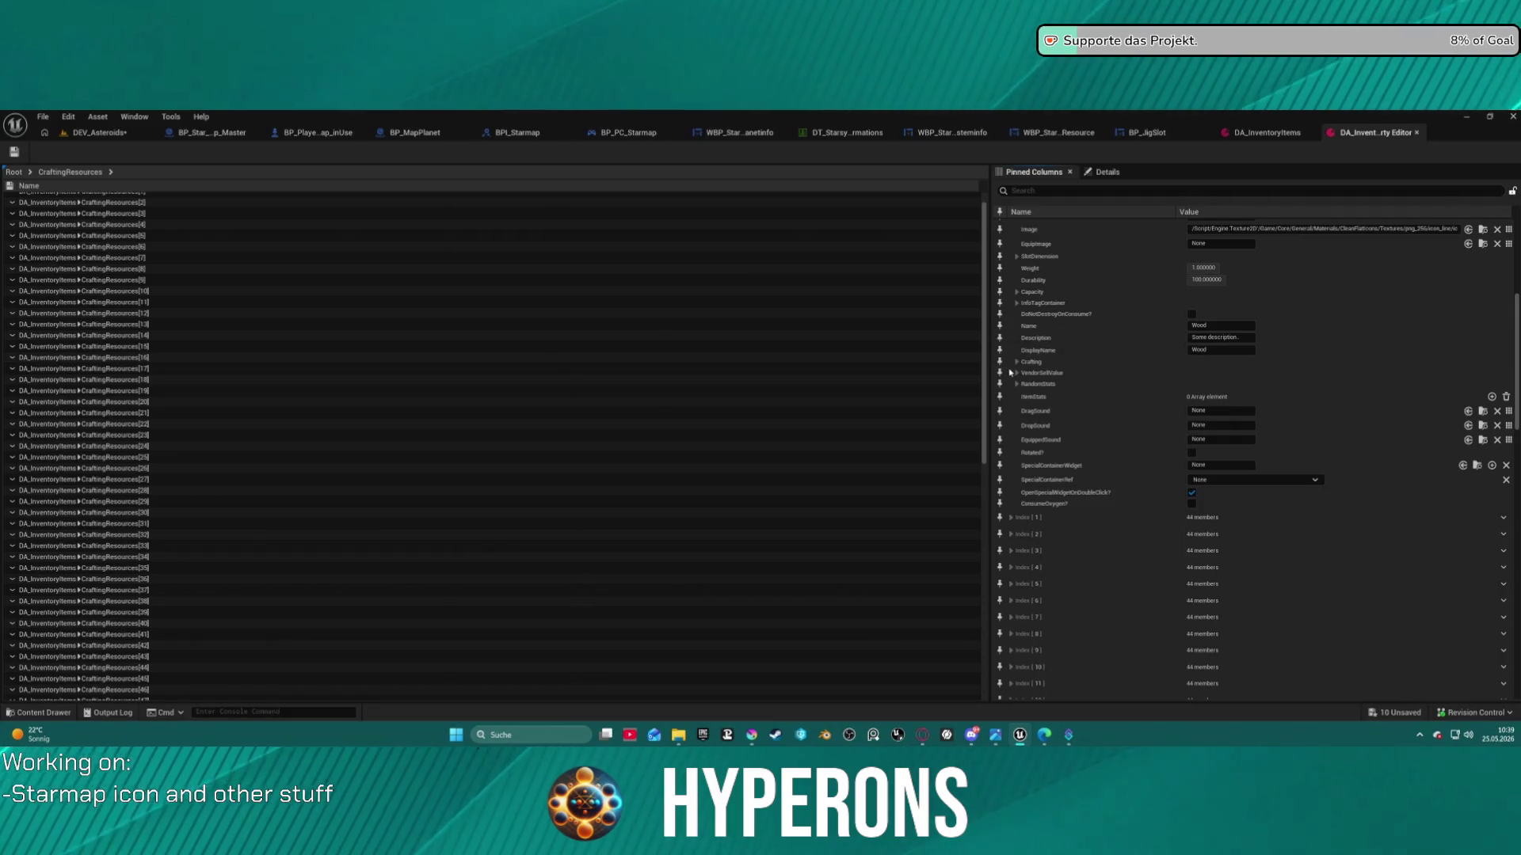
{"action": "scroll", "coordinate": [1015, 377], "scroll_direction": "up", "scroll_amount": 1}
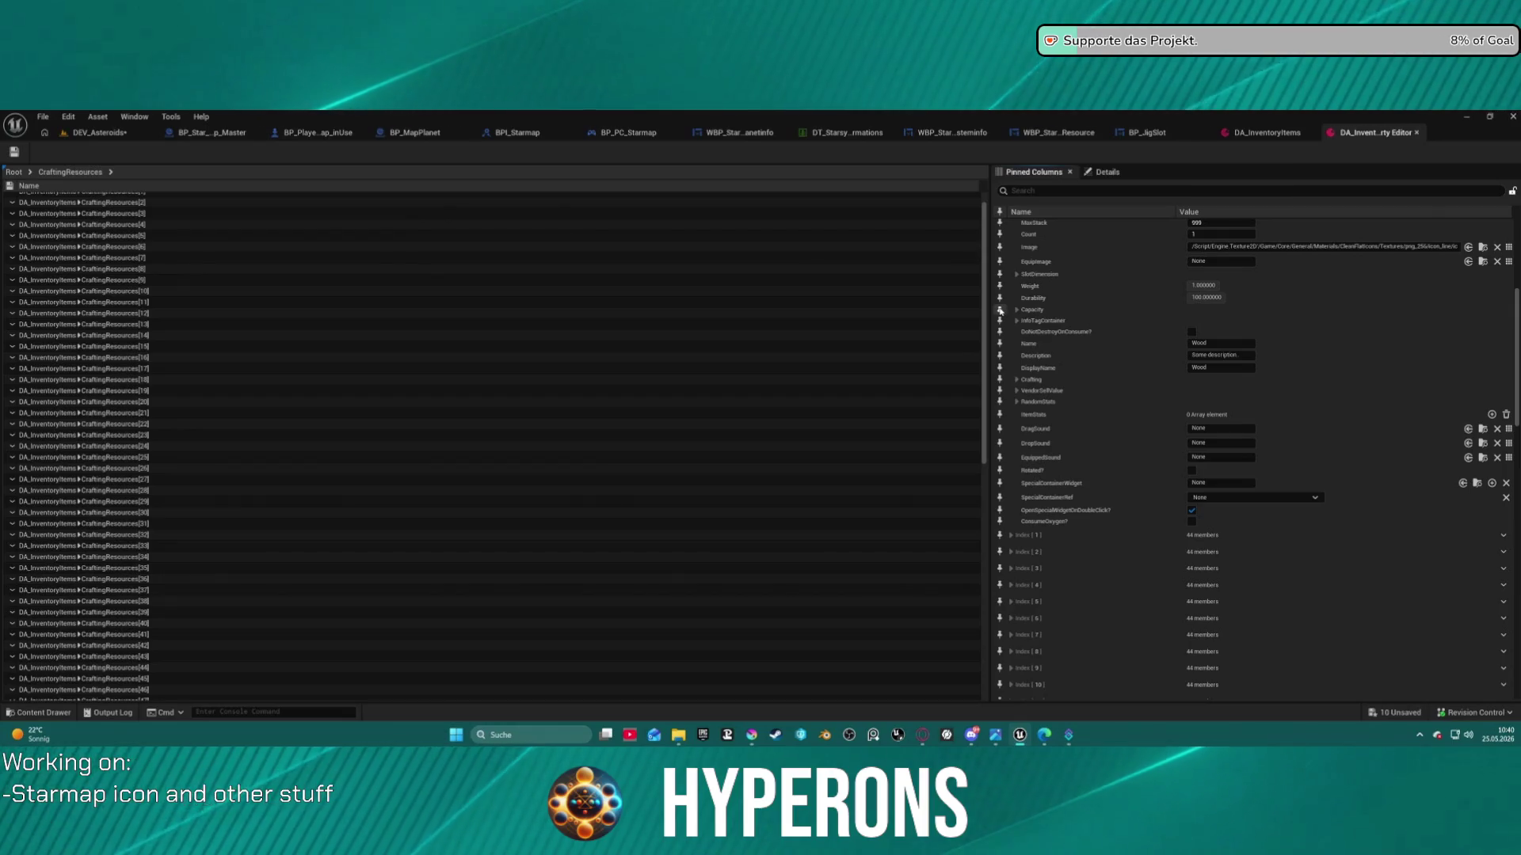
{"action": "left_click", "coordinate": [999, 260]}
{"action": "left_click", "coordinate": [1000, 248]}
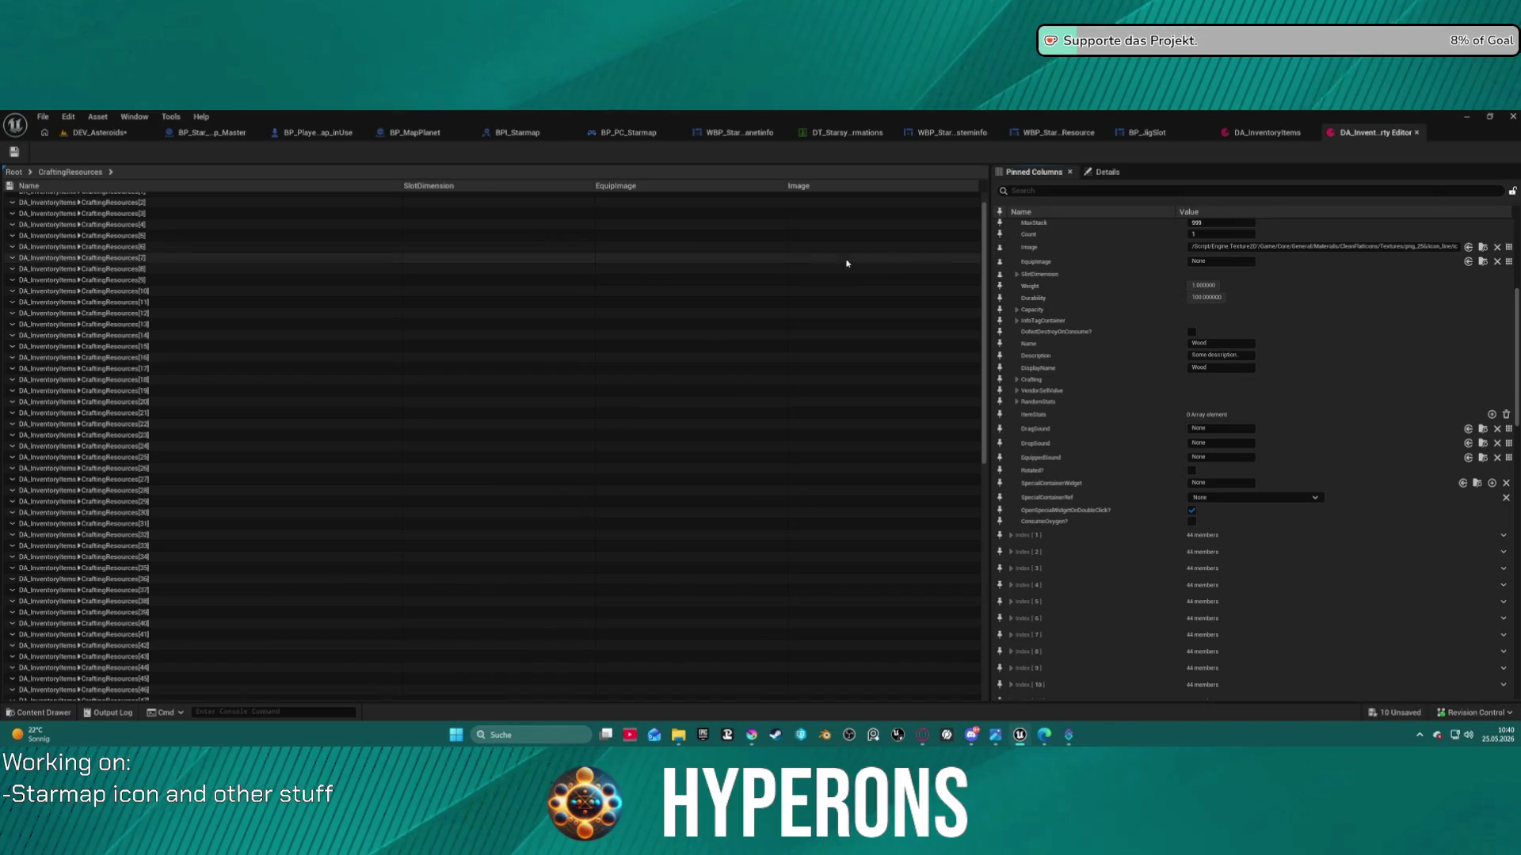
{"action": "scroll", "coordinate": [586, 238], "scroll_direction": "up", "scroll_amount": 1}
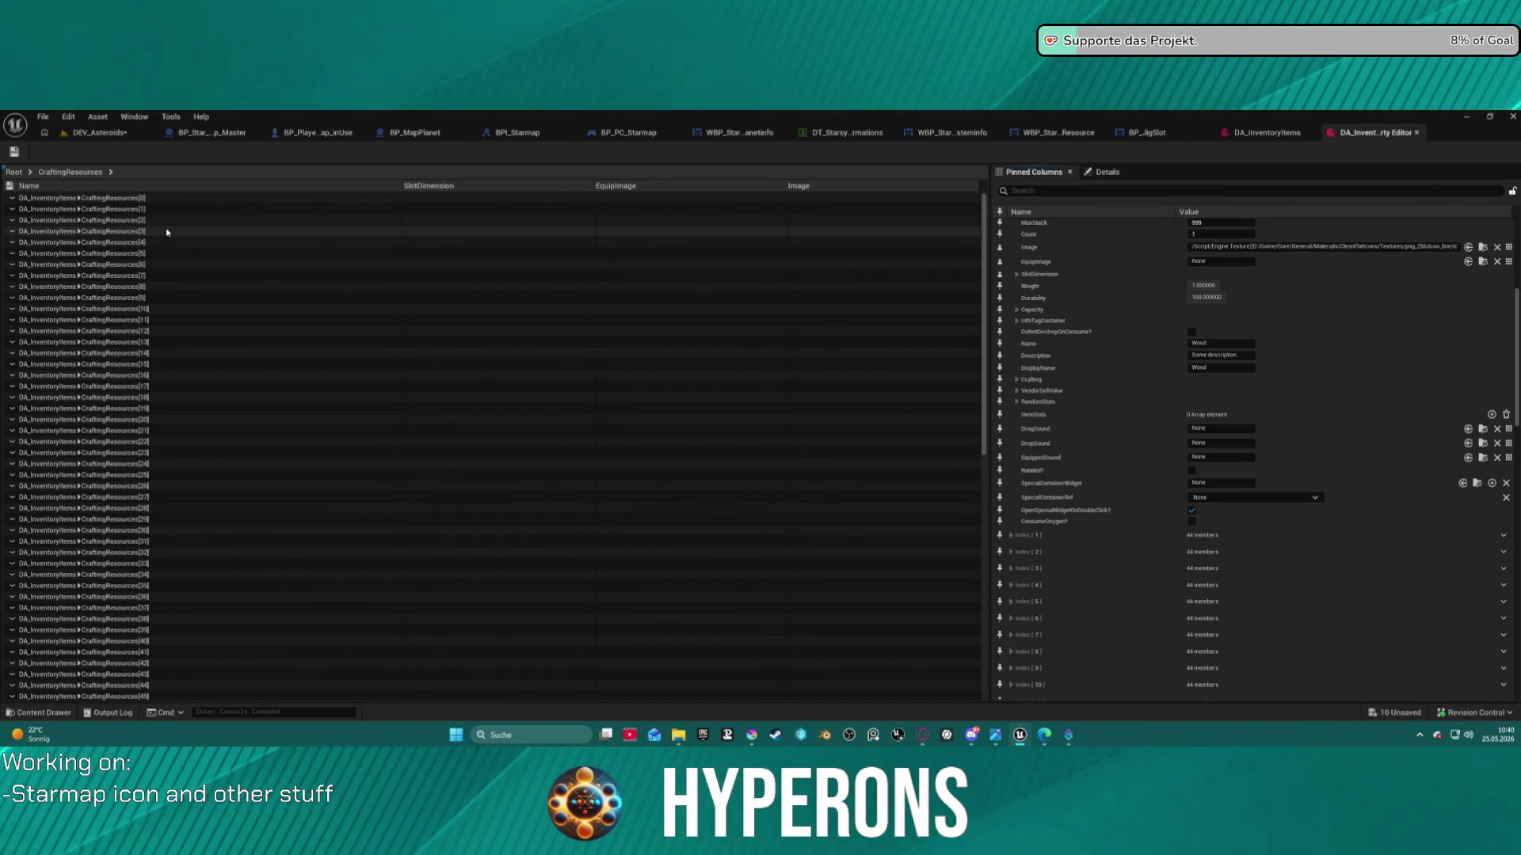
{"action": "left_click", "coordinate": [12, 232]}
{"action": "key", "text": "Escape"}
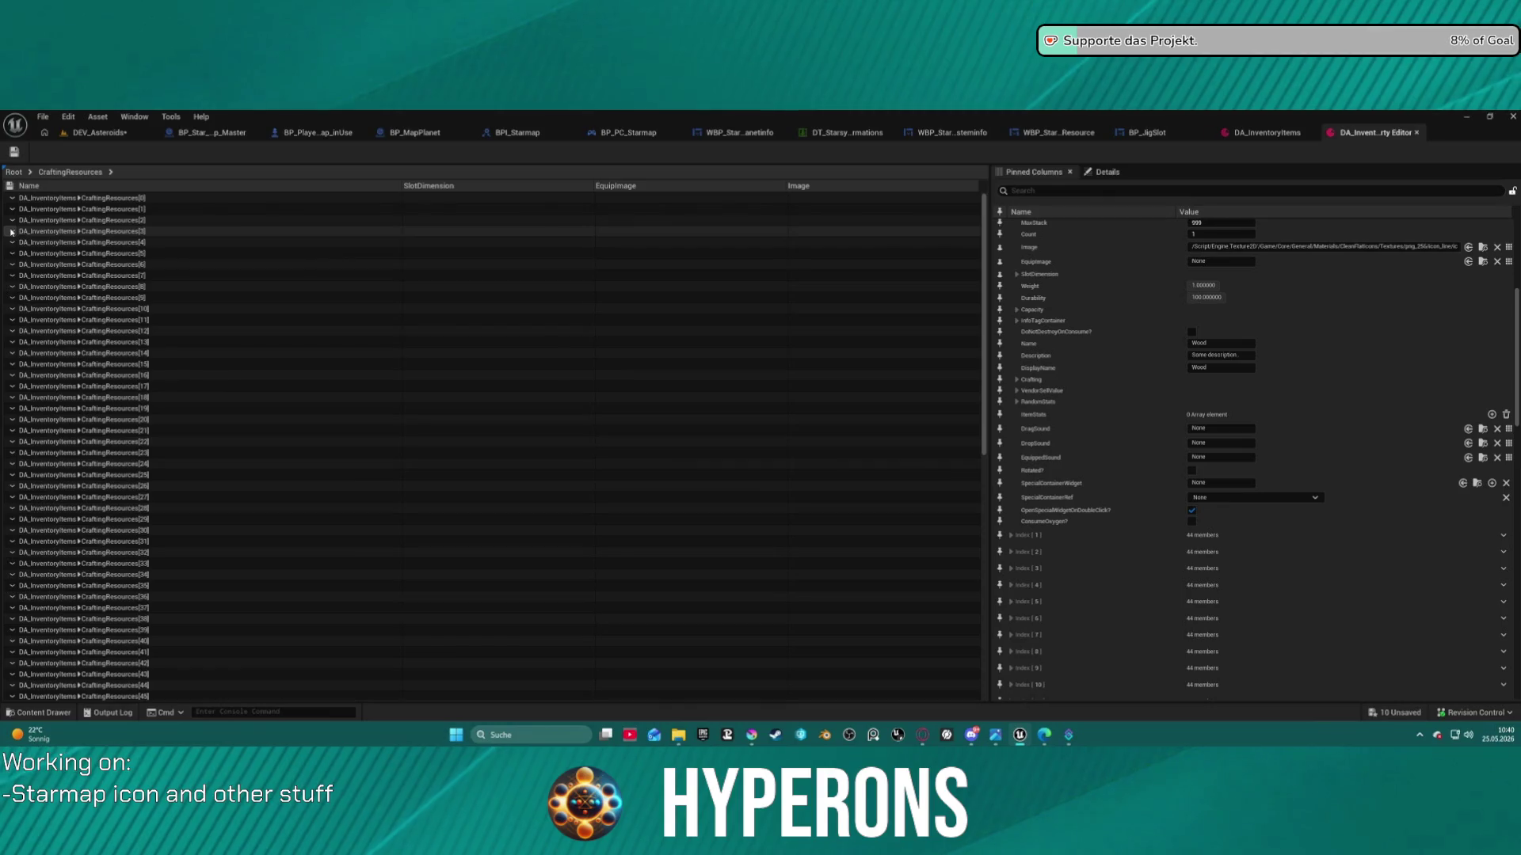
Inspect Iron Bar and Normal Stone, toggle the SlotDimension column, and narrow the Name column
{"action": "left_click", "coordinate": [87, 242]}
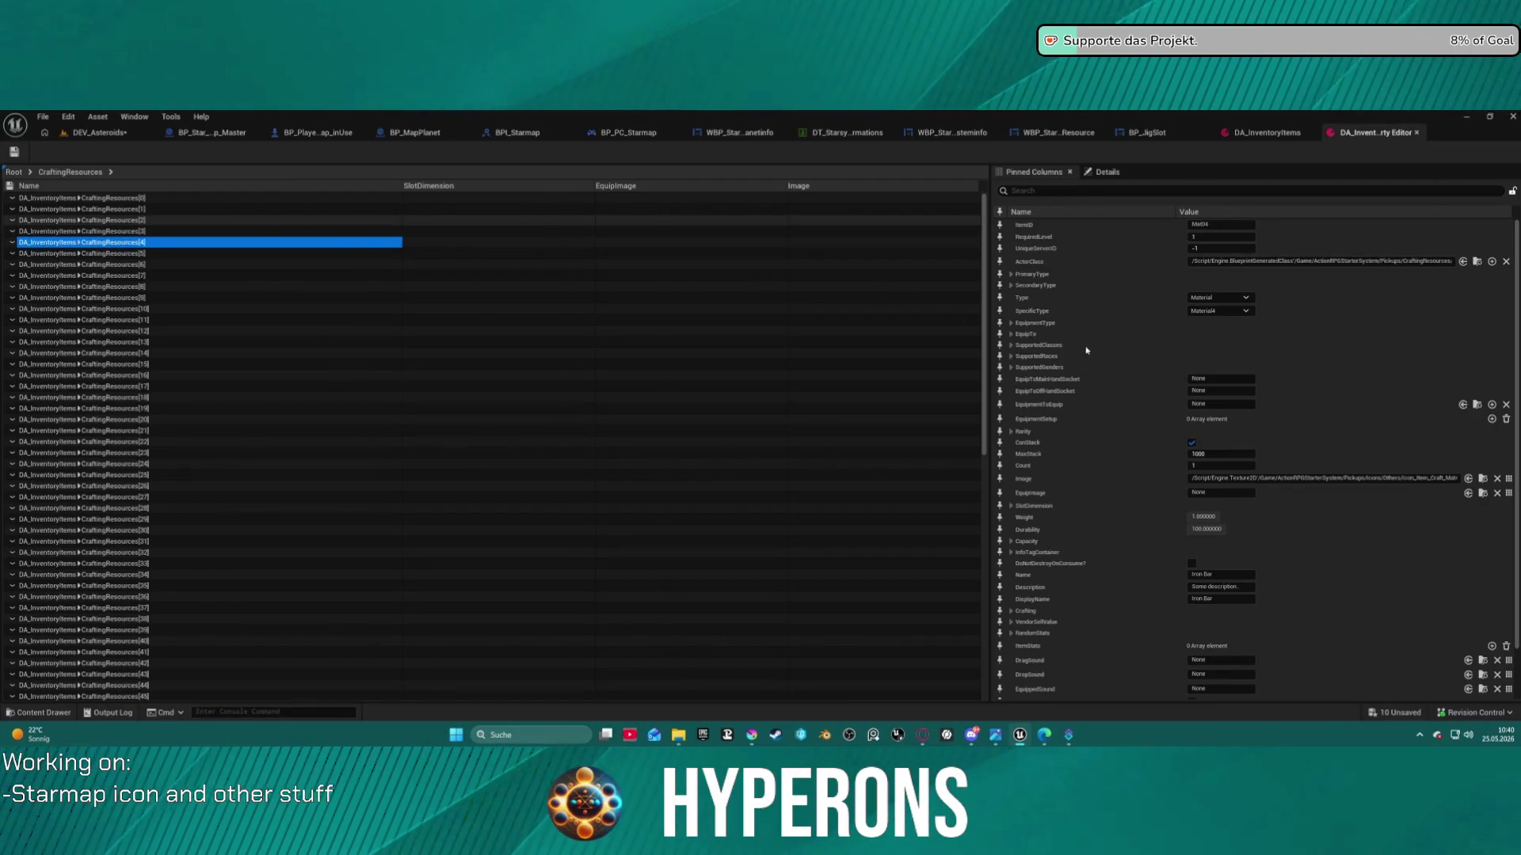
{"action": "key", "text": "Up"}
{"action": "key", "text": "Up"}
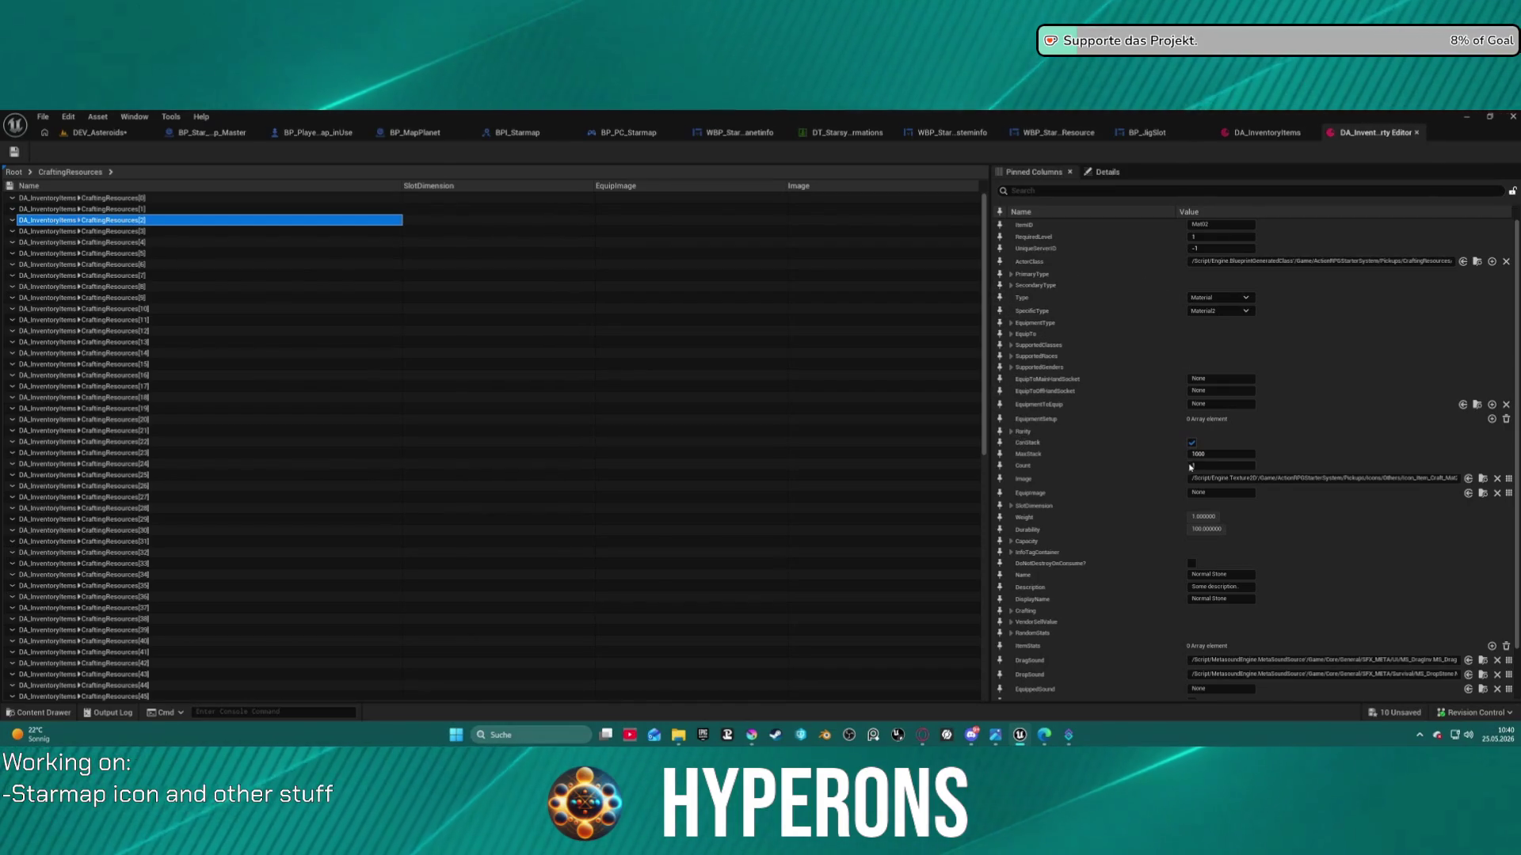
{"action": "left_click", "coordinate": [999, 507]}
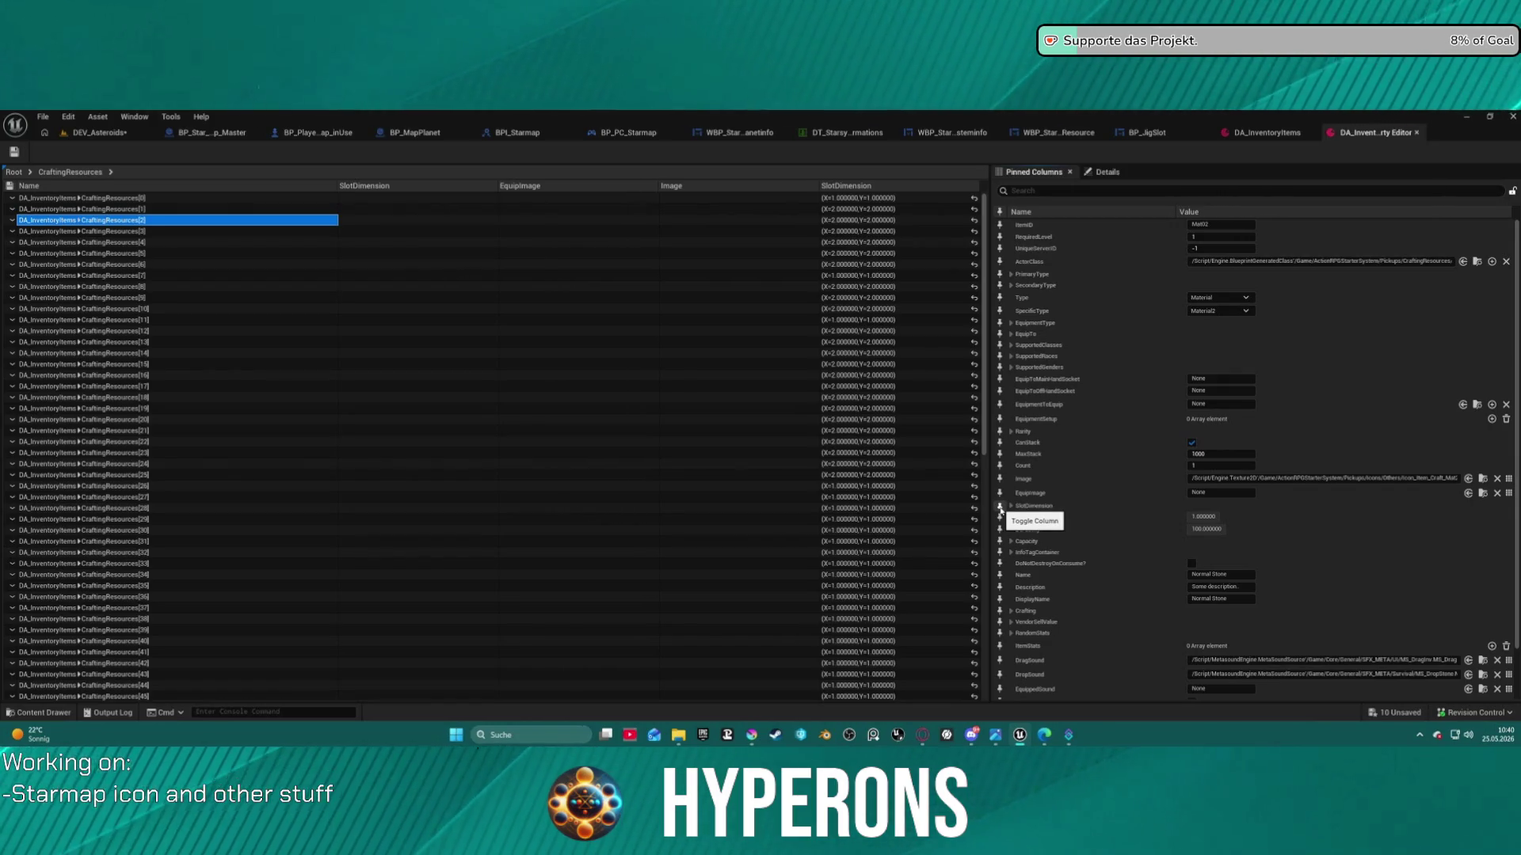
{"action": "left_click", "coordinate": [999, 508]}
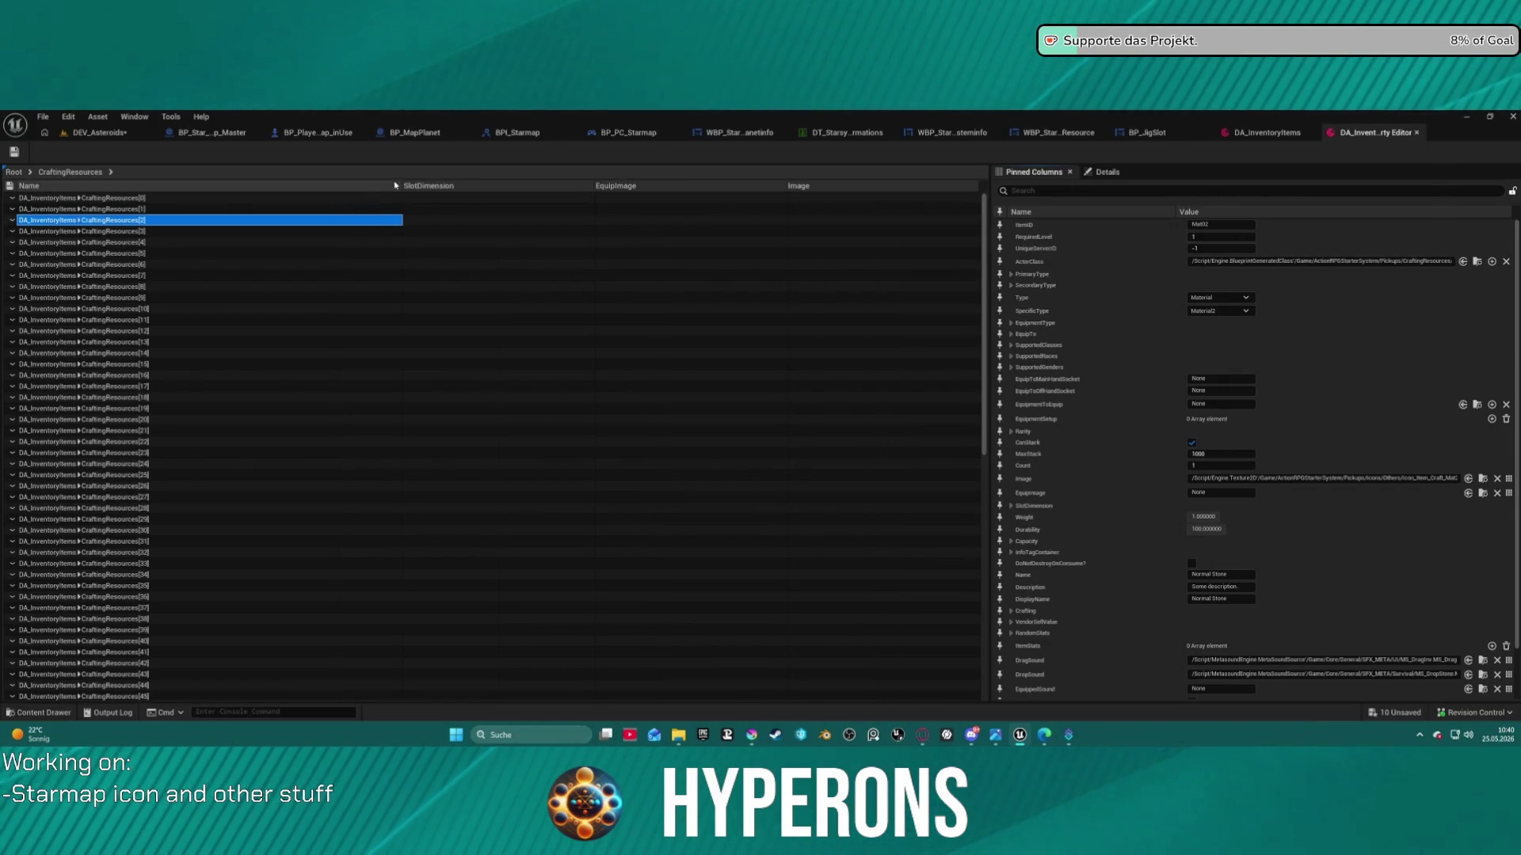
{"action": "left_click_drag", "start_coordinate": [399, 185], "coordinate": [182, 186]}
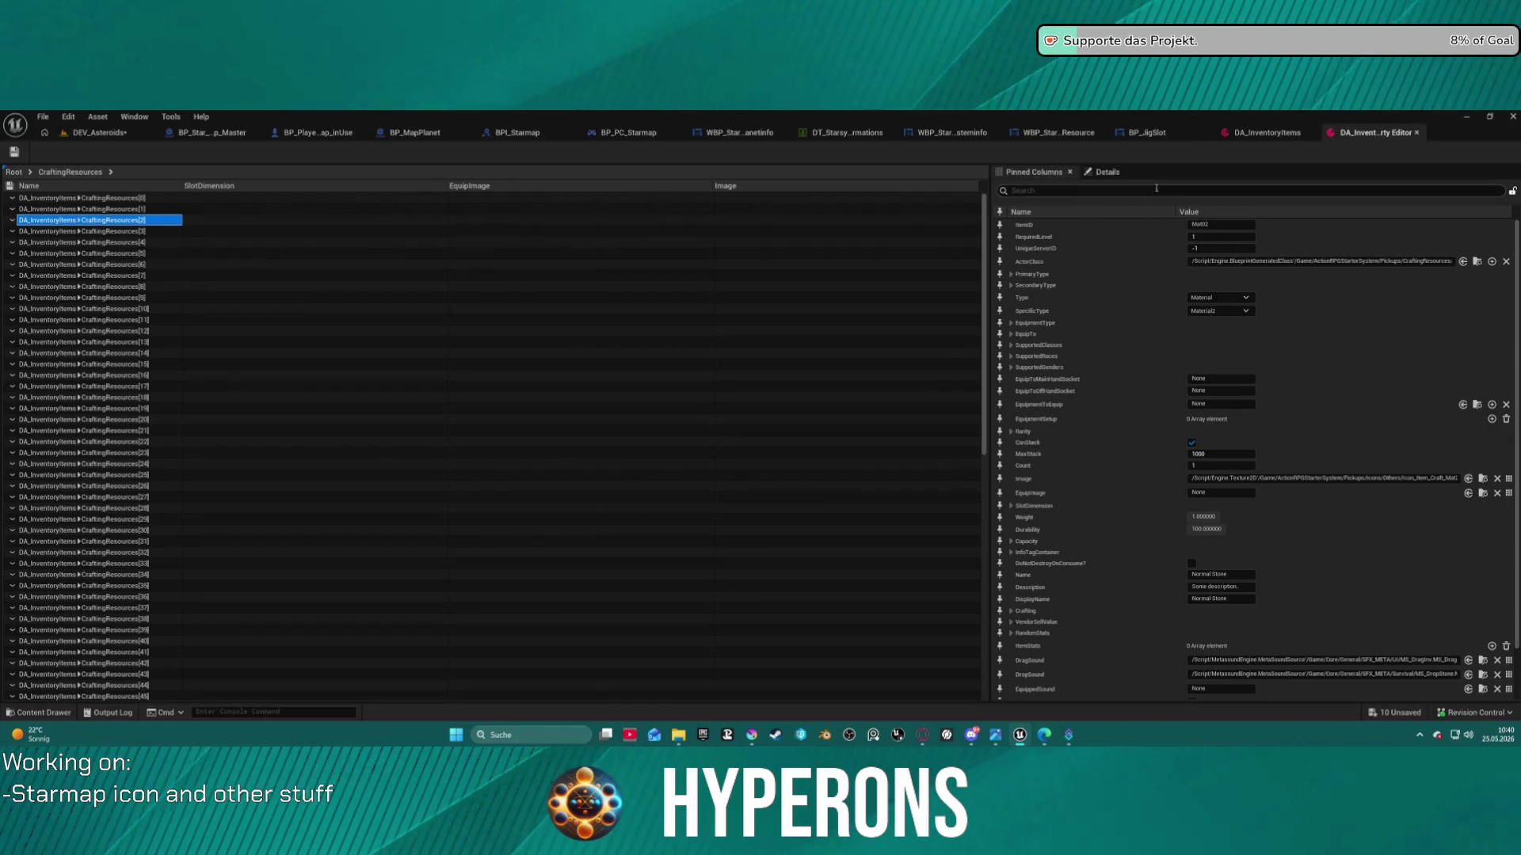
Sort the resource table by name in ascending order and select Carbon Bar
{"action": "scroll", "coordinate": [1182, 251], "scroll_direction": "down", "scroll_amount": 1}
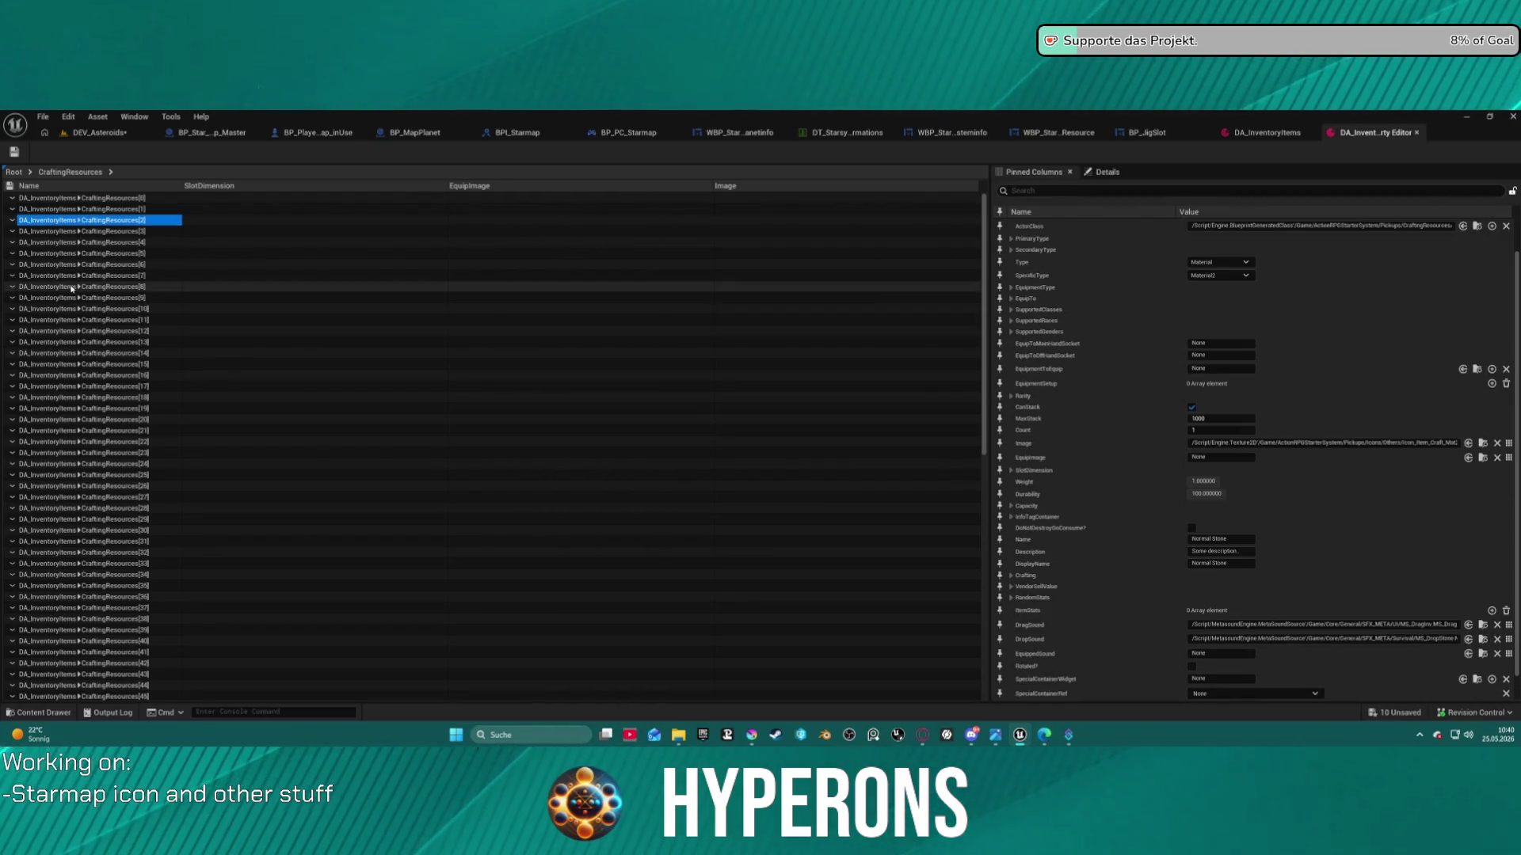
{"action": "left_click", "coordinate": [119, 287]}
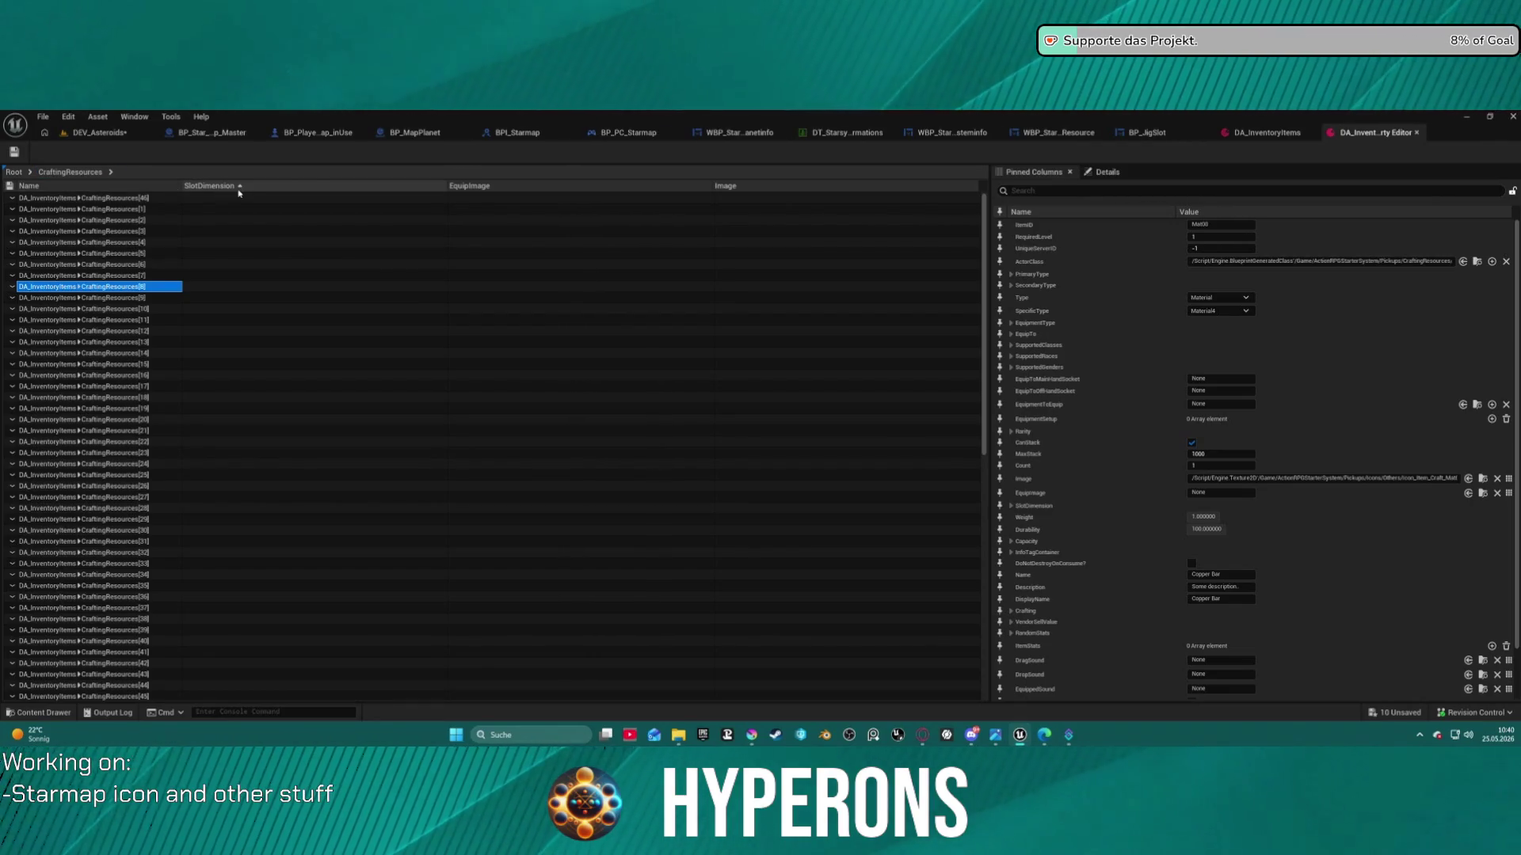
{"action": "left_click", "coordinate": [95, 186]}
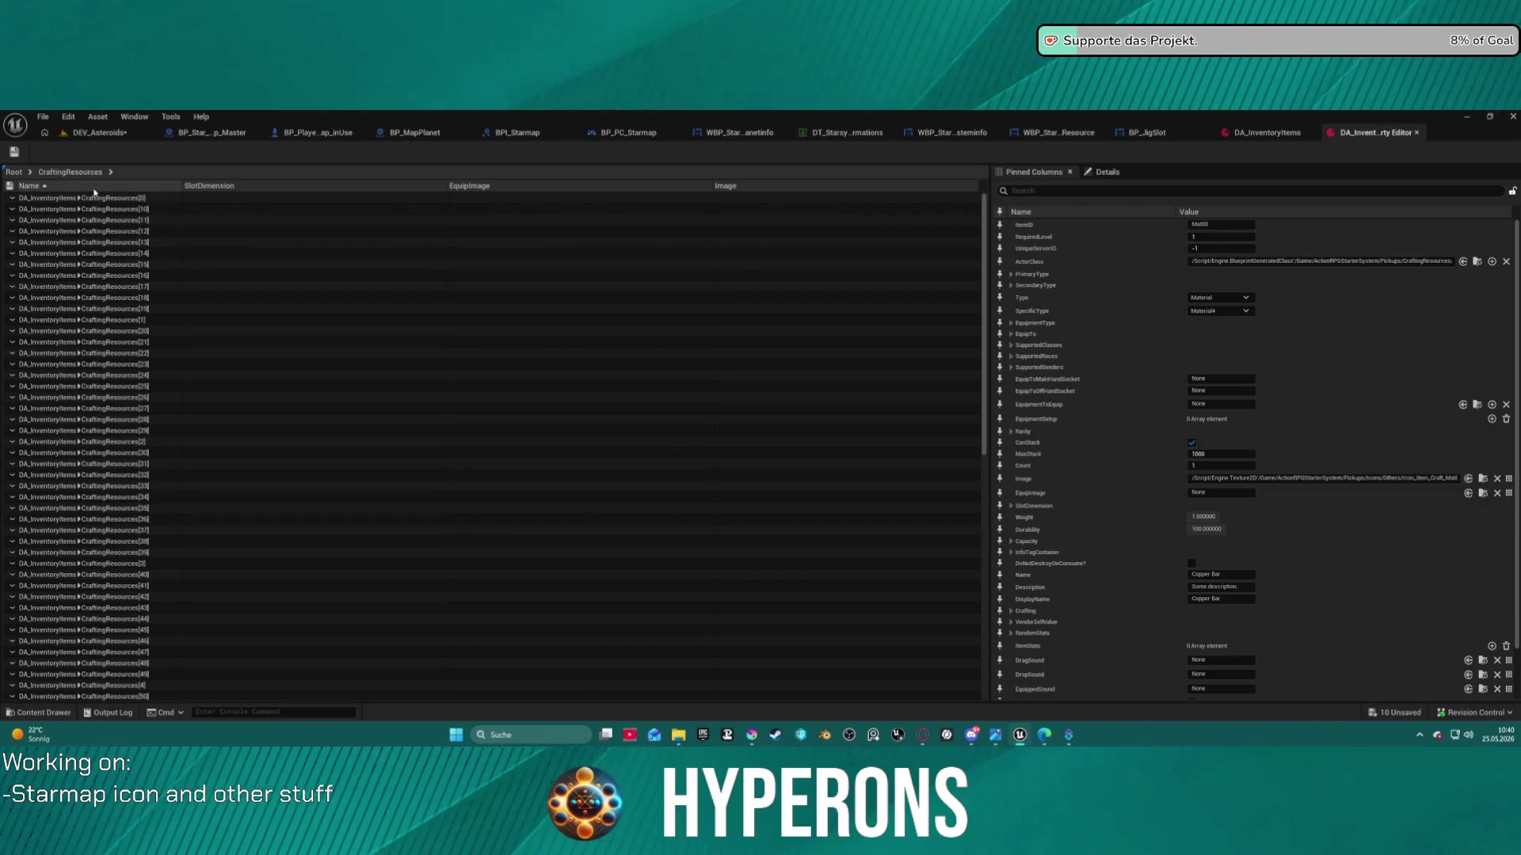
{"action": "left_click", "coordinate": [95, 187]}
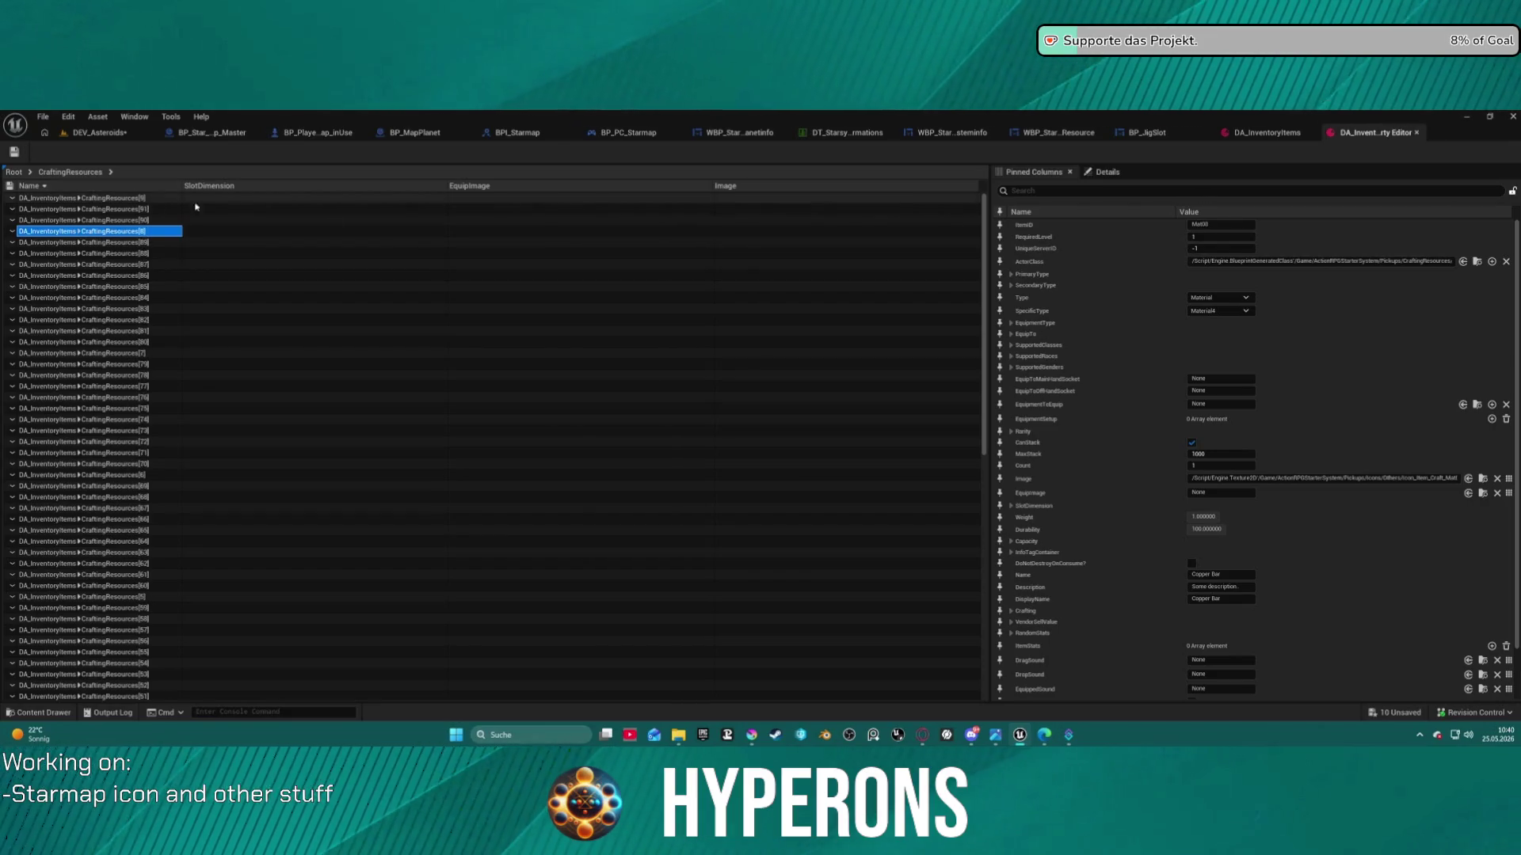
{"action": "left_click", "coordinate": [48, 187]}
{"action": "left_click", "coordinate": [103, 331]}
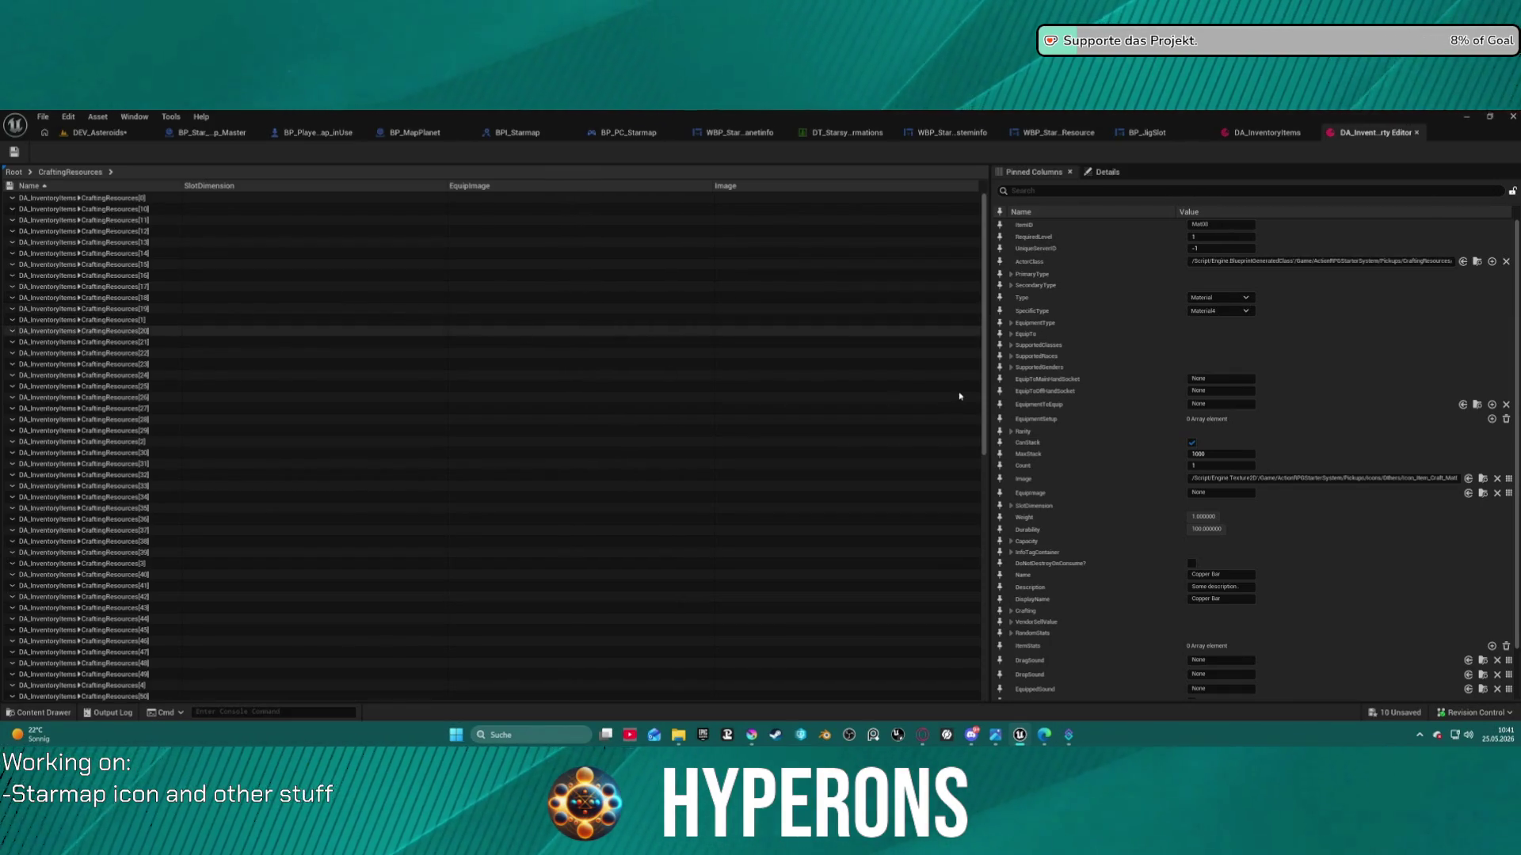
{"action": "left_click", "coordinate": [87, 232]}
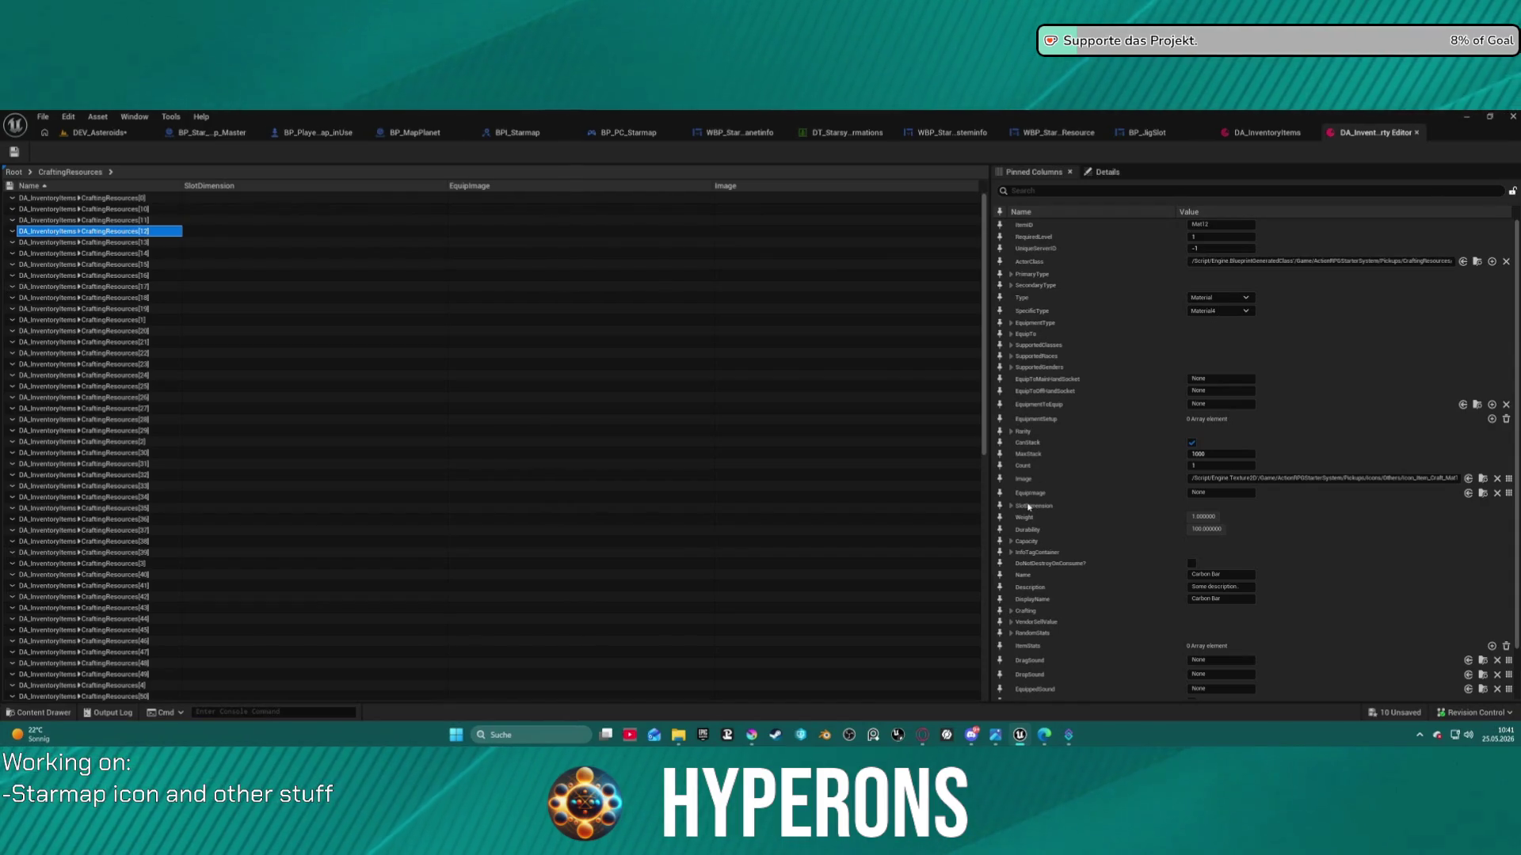
Pin SlotDimension as a narrow column, collapse Image, then pin Image and EquipImage
{"action": "left_click", "coordinate": [1001, 506]}
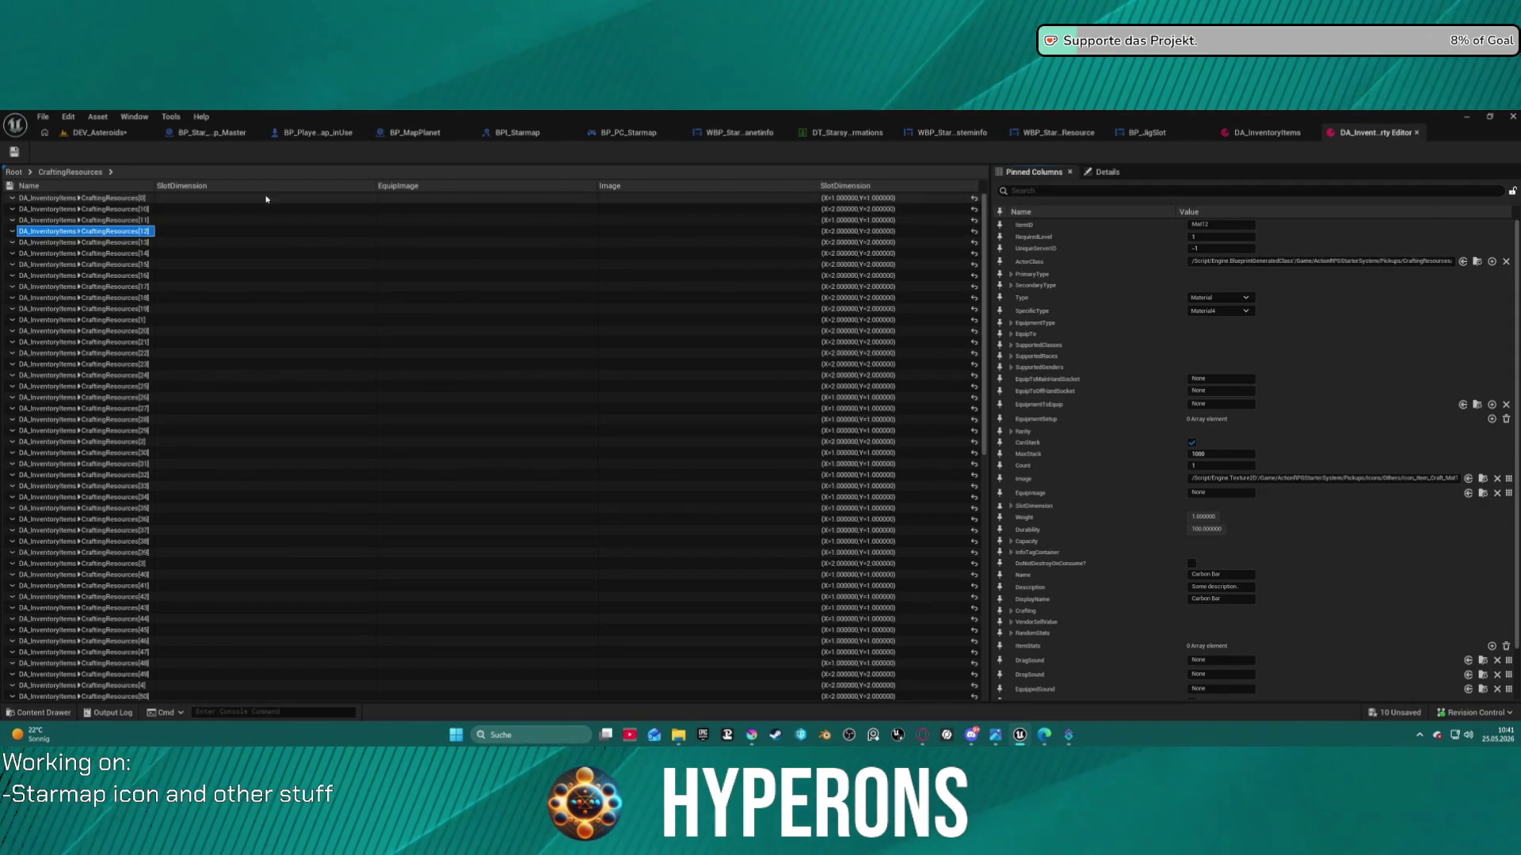
{"action": "left_click_drag", "start_coordinate": [376, 187], "coordinate": [222, 187]}
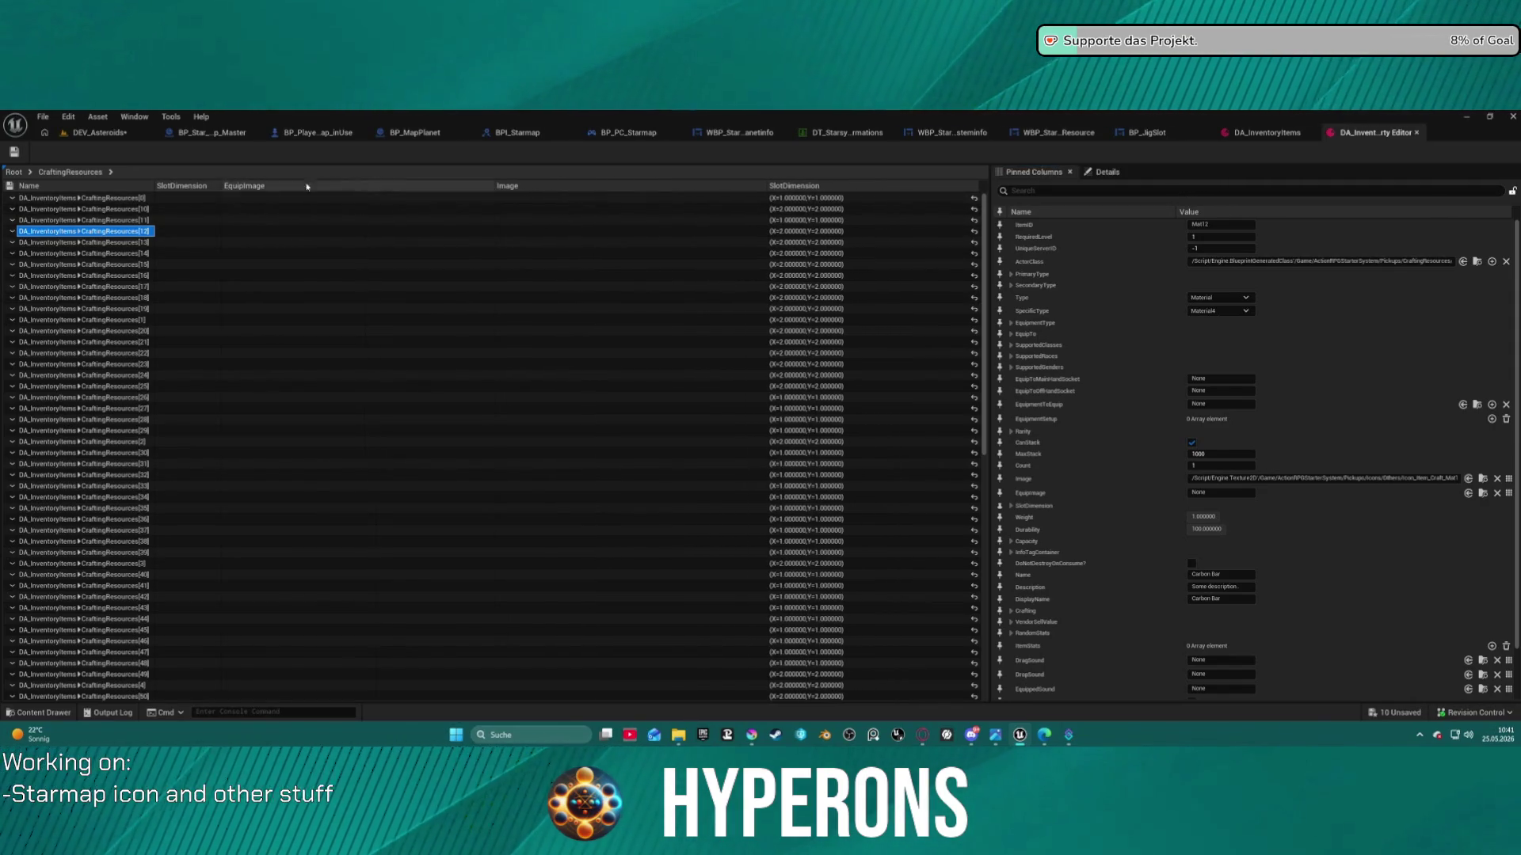
{"action": "left_click_drag", "start_coordinate": [767, 184], "coordinate": [498, 184]}
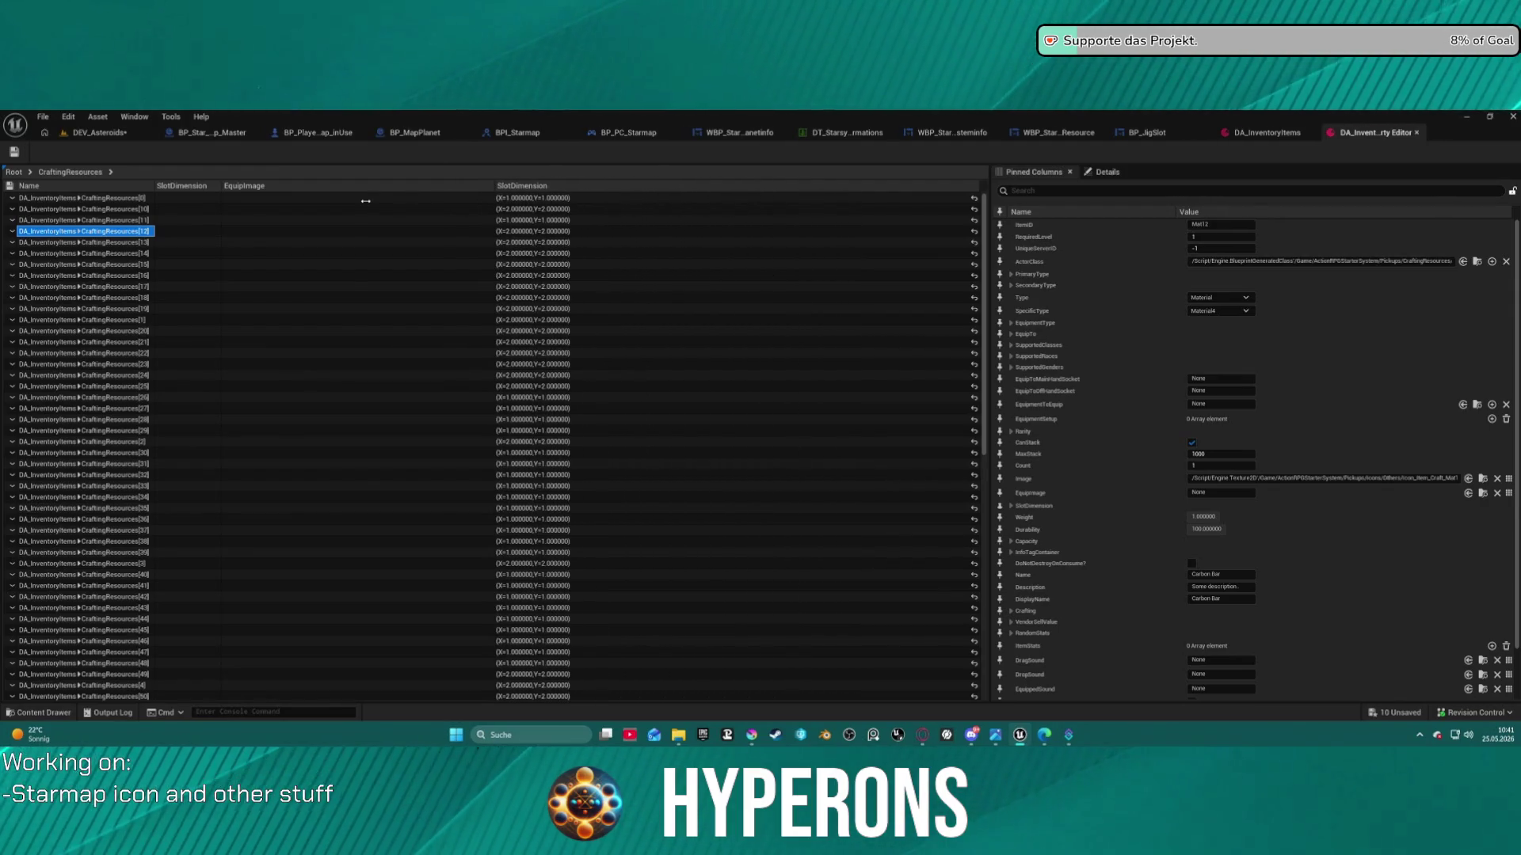
{"action": "scroll", "coordinate": [1121, 536], "scroll_direction": "down", "scroll_amount": 2}
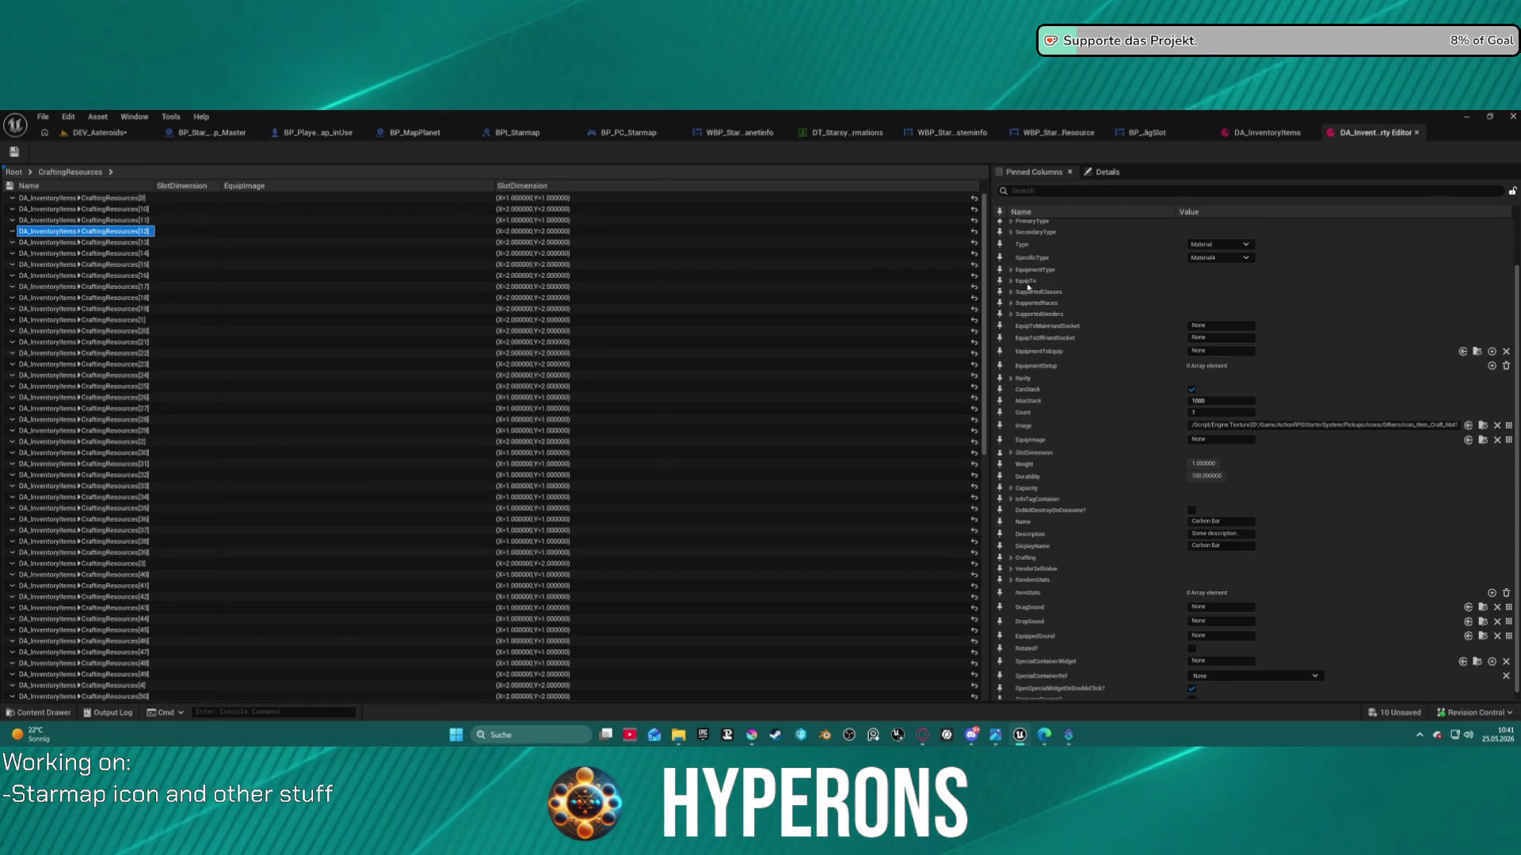
{"action": "left_click", "coordinate": [131, 198]}
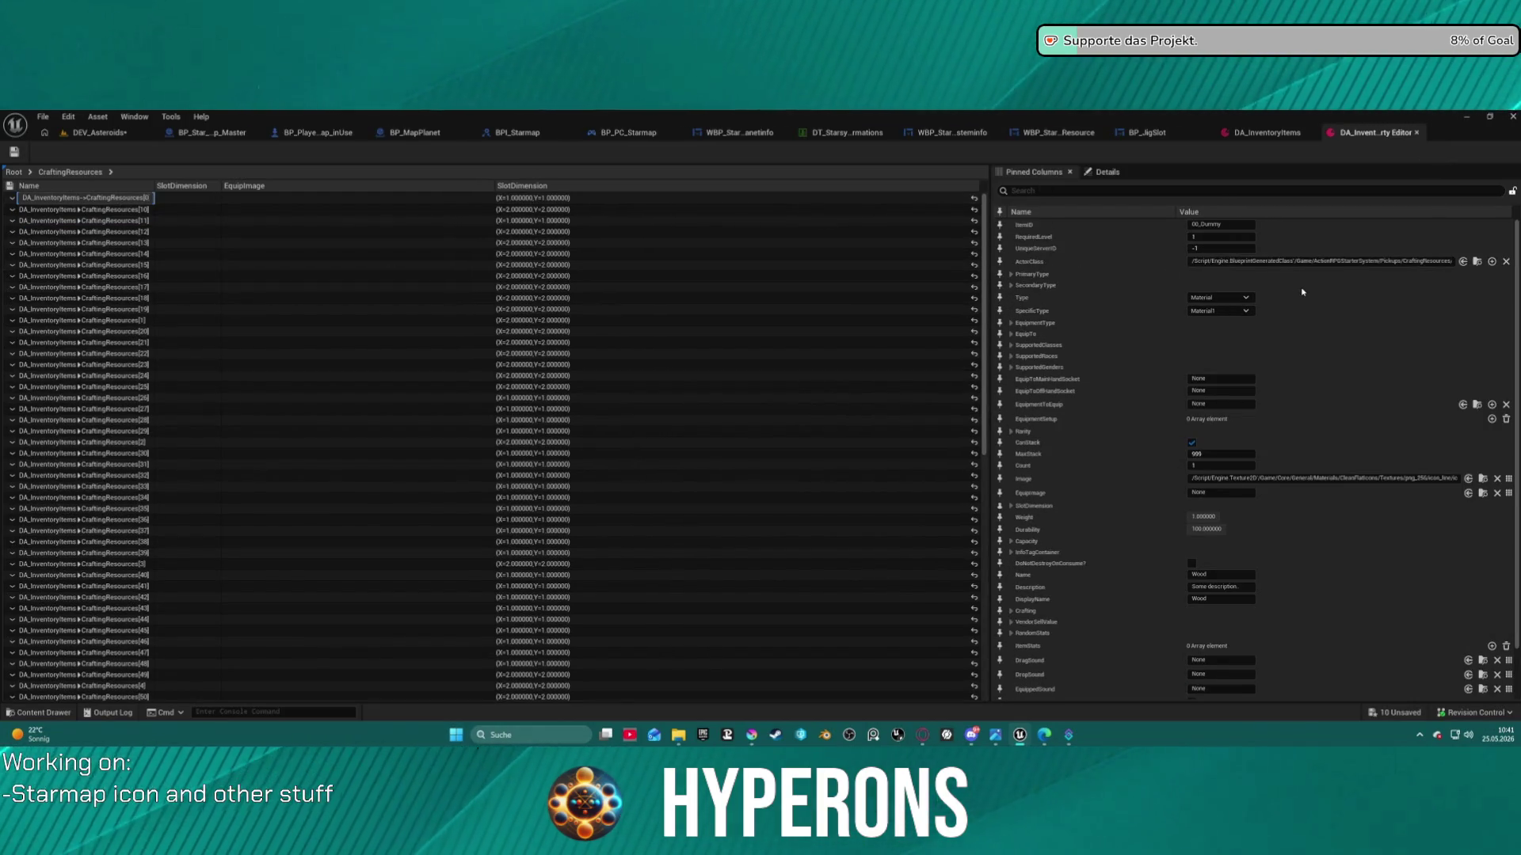
{"action": "scroll", "coordinate": [1157, 319], "scroll_direction": "down", "scroll_amount": 3}
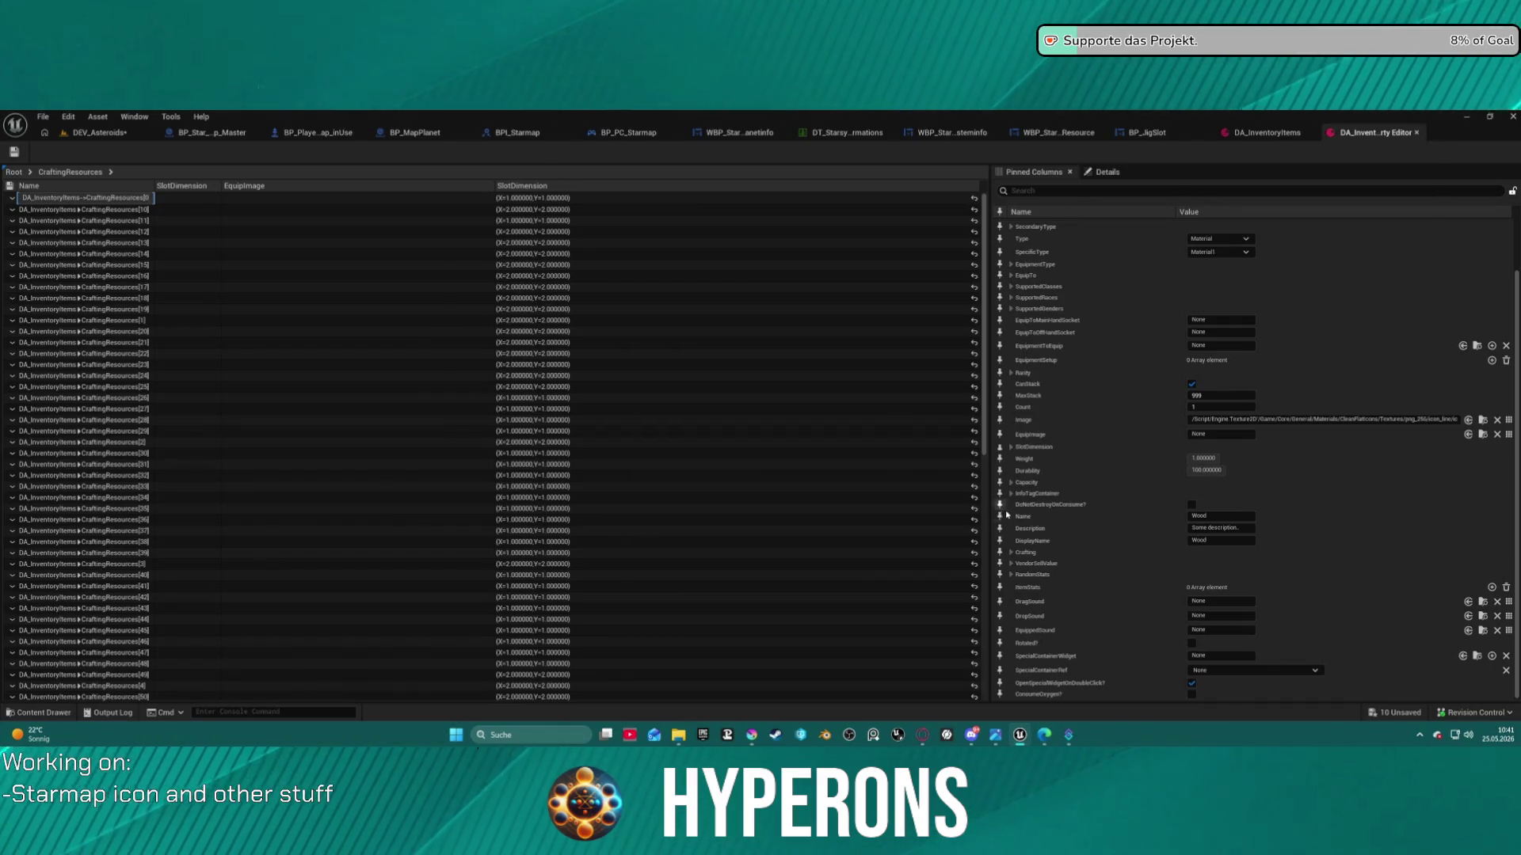
{"action": "left_click", "coordinate": [1000, 420]}
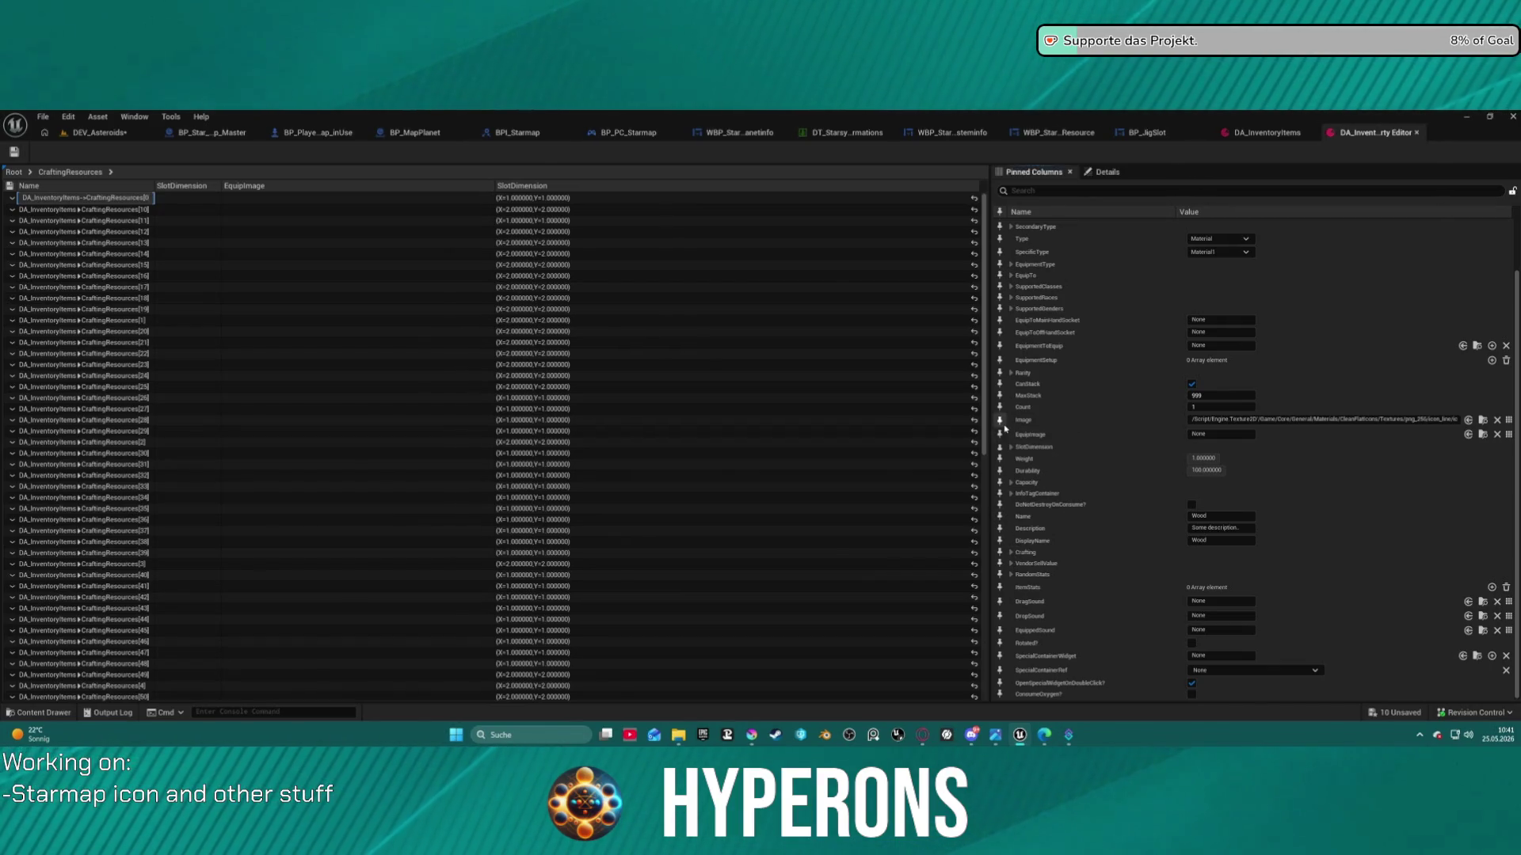
{"action": "left_click", "coordinate": [1000, 434]}
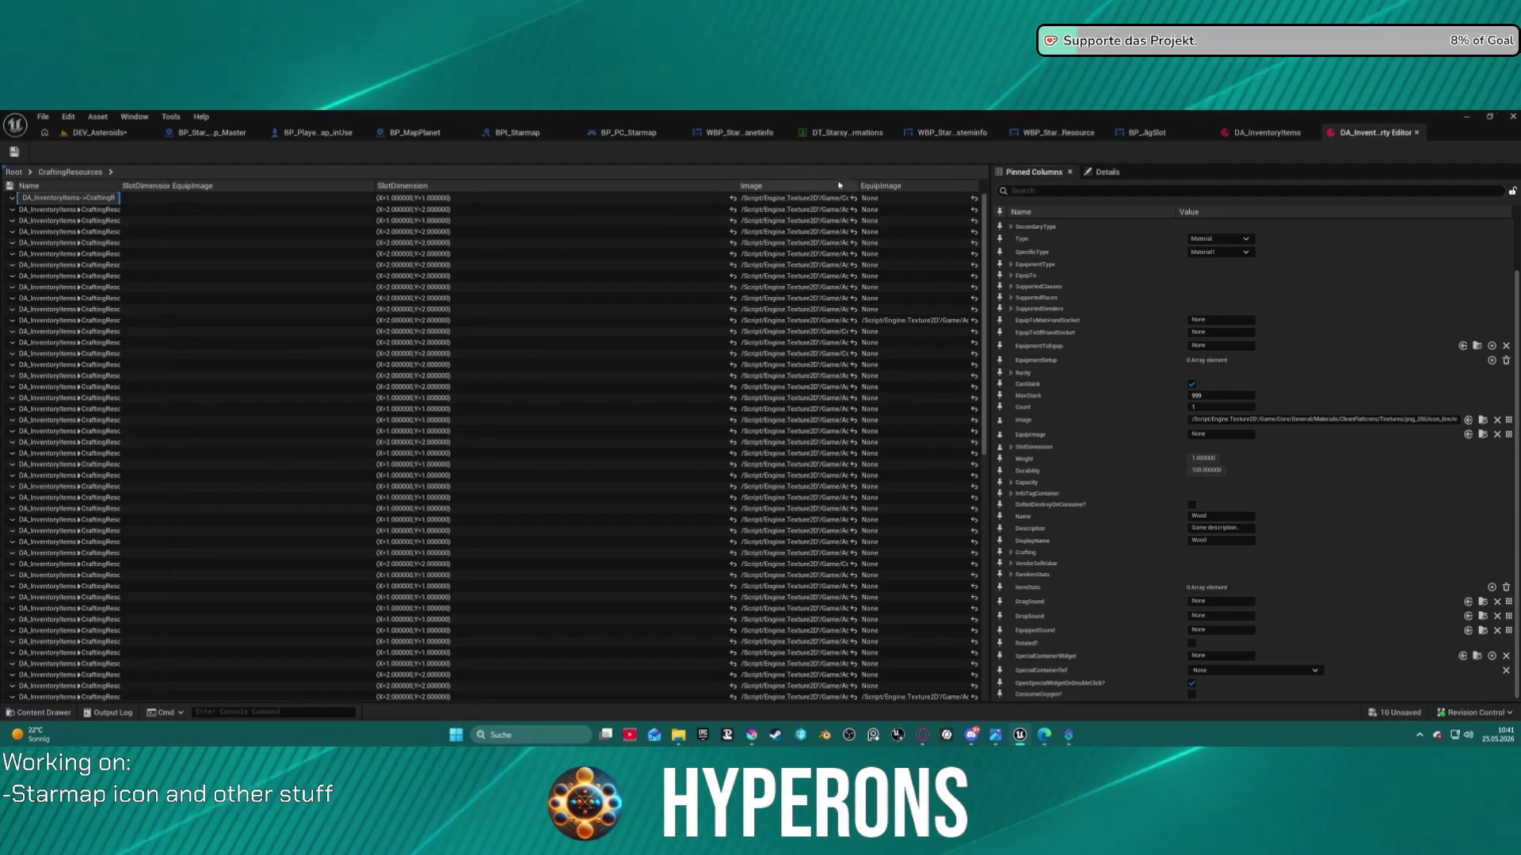
Widen the Image column, lock Details on Aluminium Bar, and show the whole asset's details
{"action": "left_click_drag", "start_coordinate": [735, 185], "coordinate": [479, 190]}
{"action": "left_click", "coordinate": [494, 199]}
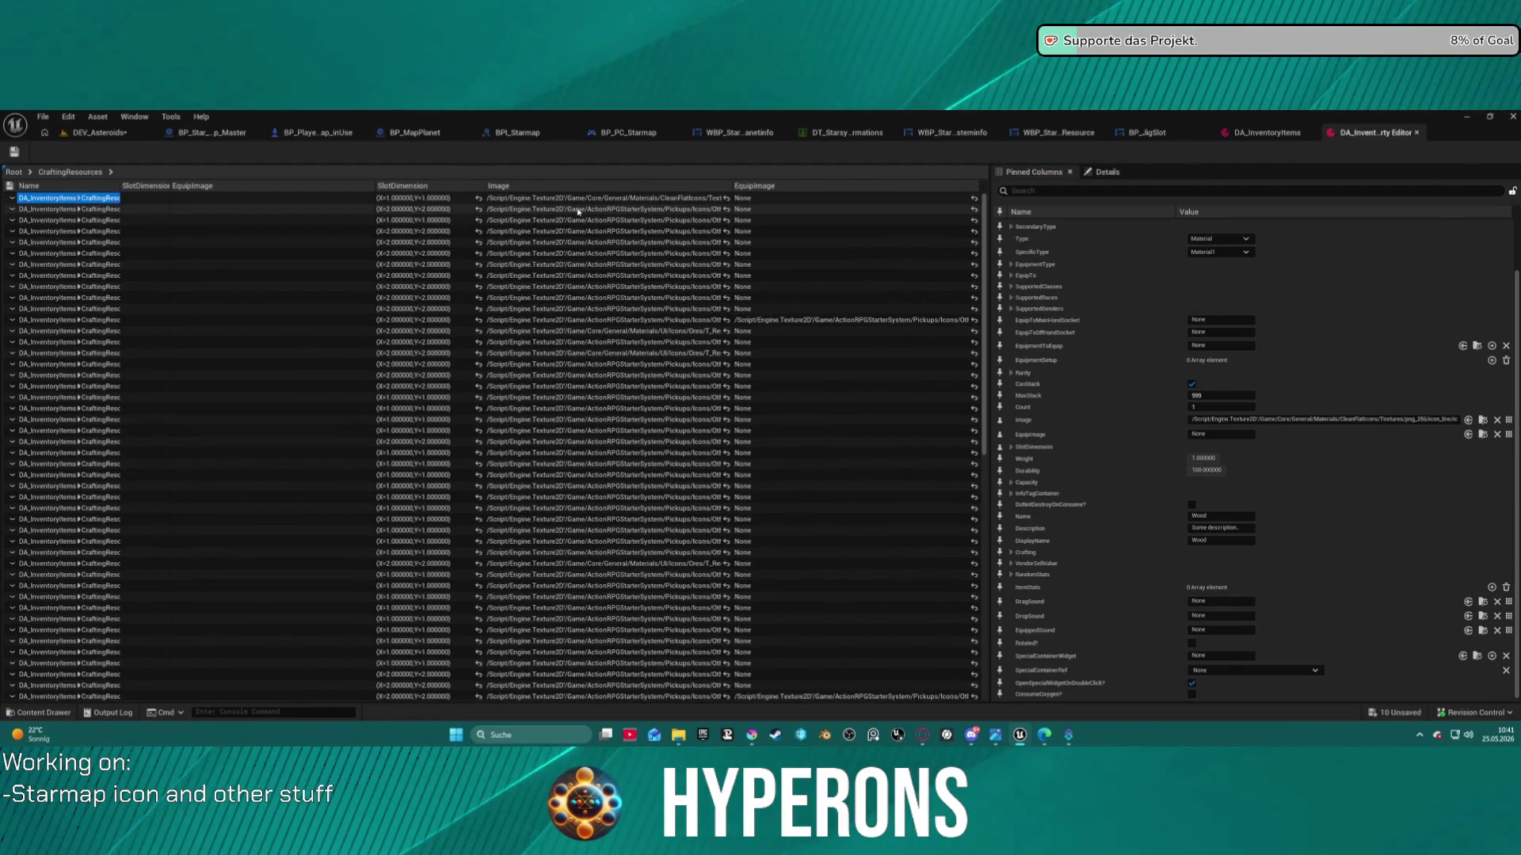
{"action": "left_click", "coordinate": [47, 210]}
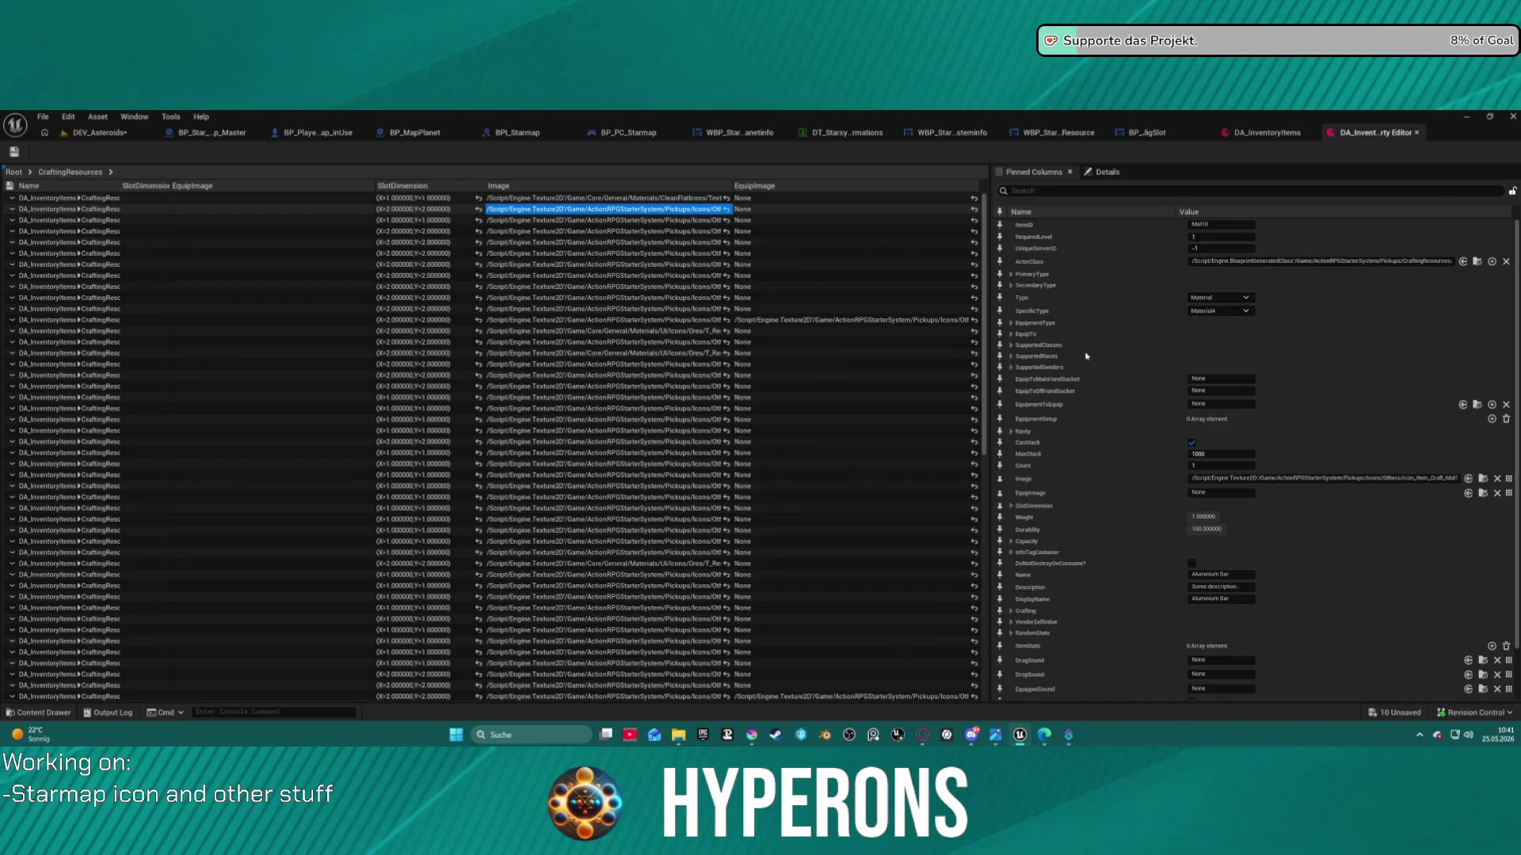
{"action": "left_click", "coordinate": [1513, 192]}
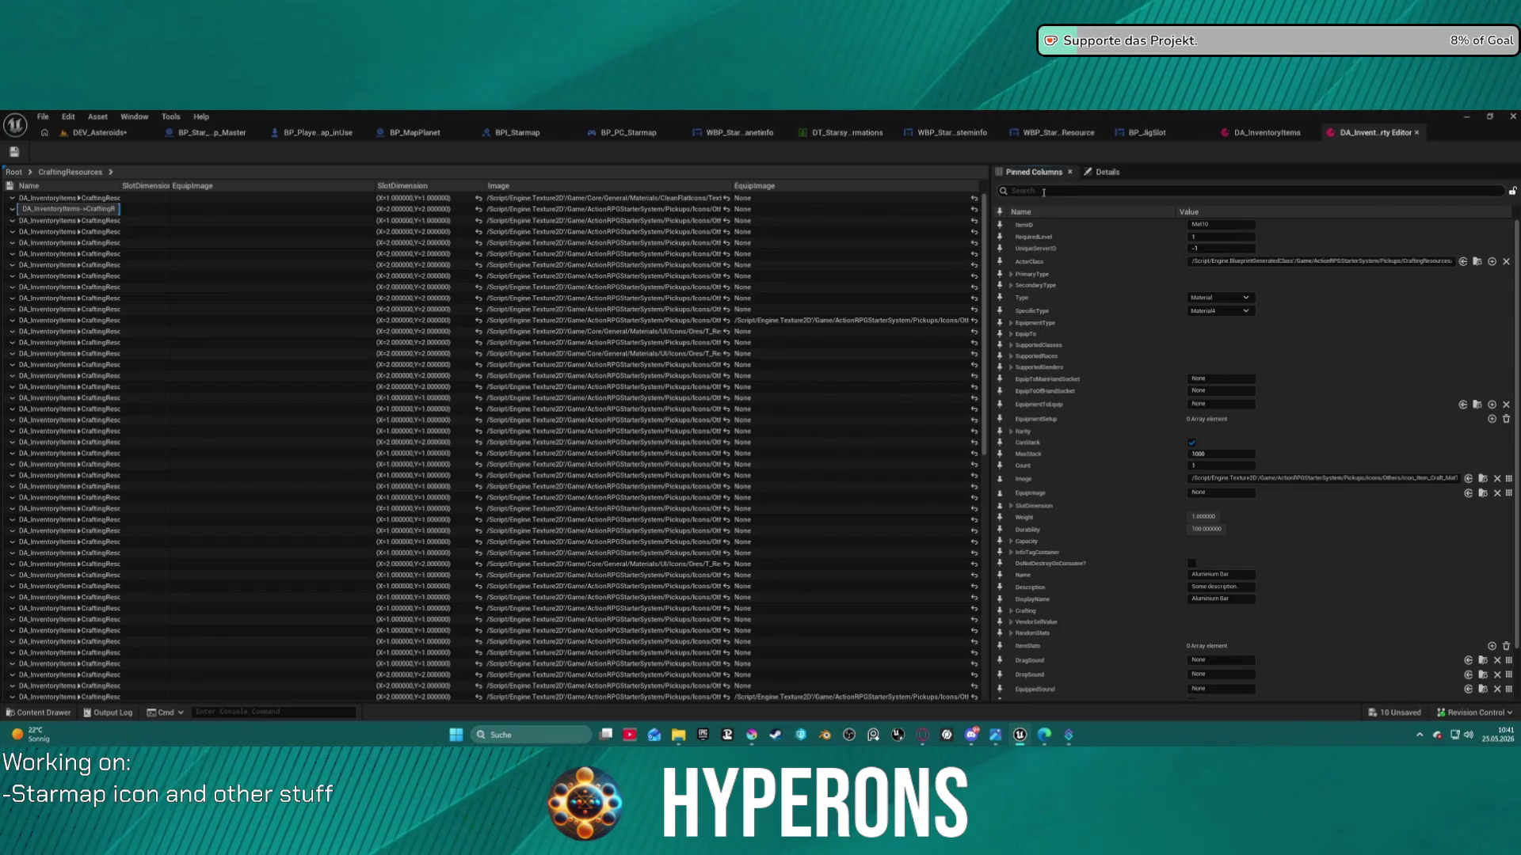
{"action": "left_click", "coordinate": [1109, 176]}
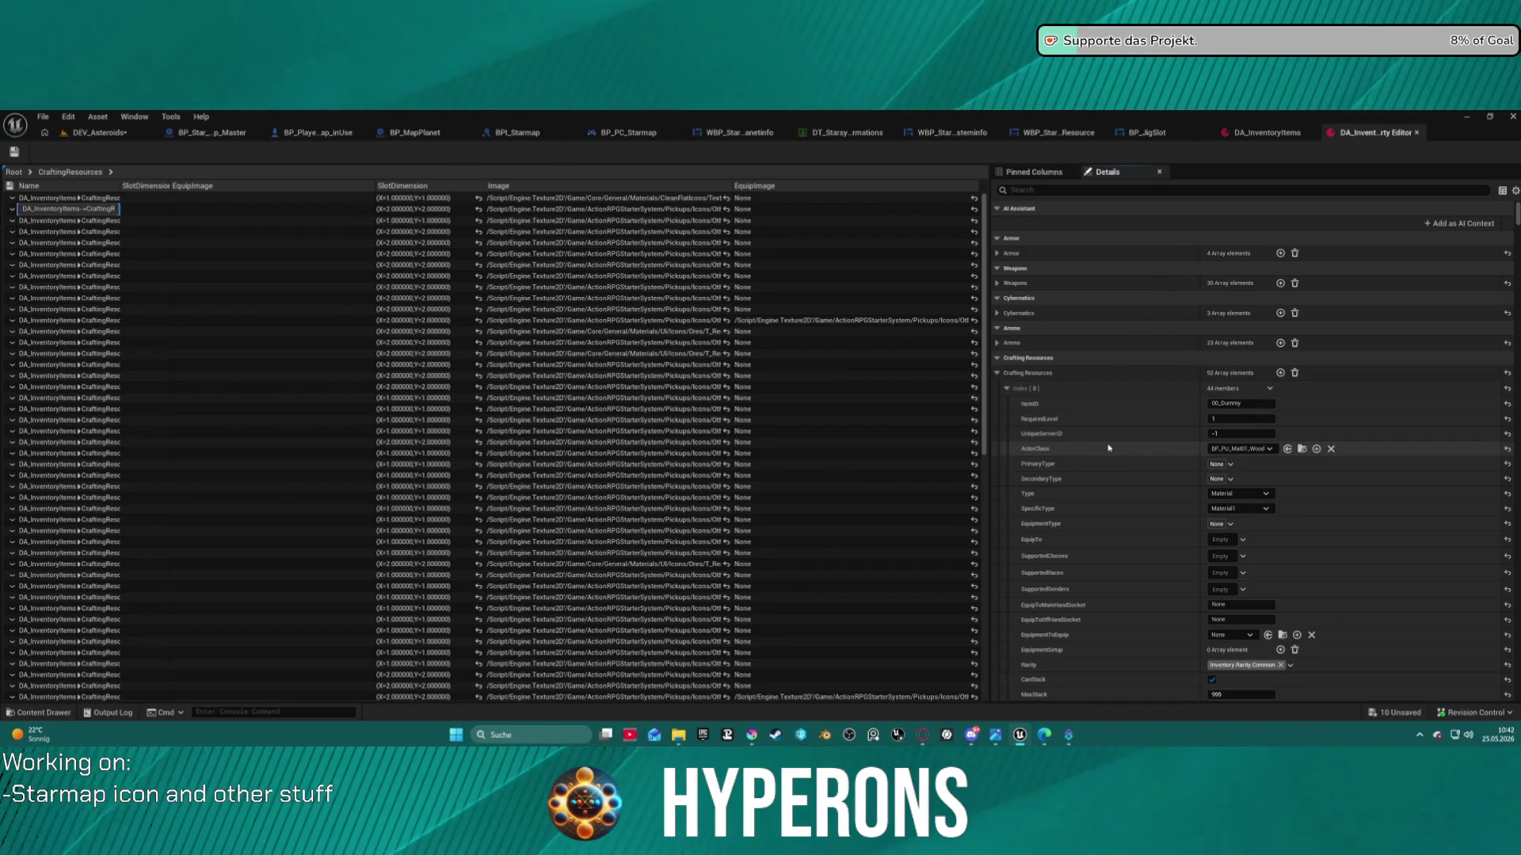
Widen the details area and Name column, view pinned columns, and return to Root
{"action": "scroll", "coordinate": [1034, 330], "scroll_direction": "down", "scroll_amount": 4}
{"action": "mouse_move", "coordinate": [990, 185]}
{"action": "left_mouse_down"}
{"action": "mouse_move", "coordinate": [811, 185]}
{"action": "mouse_move", "coordinate": [888, 185]}
{"action": "left_mouse_up"}
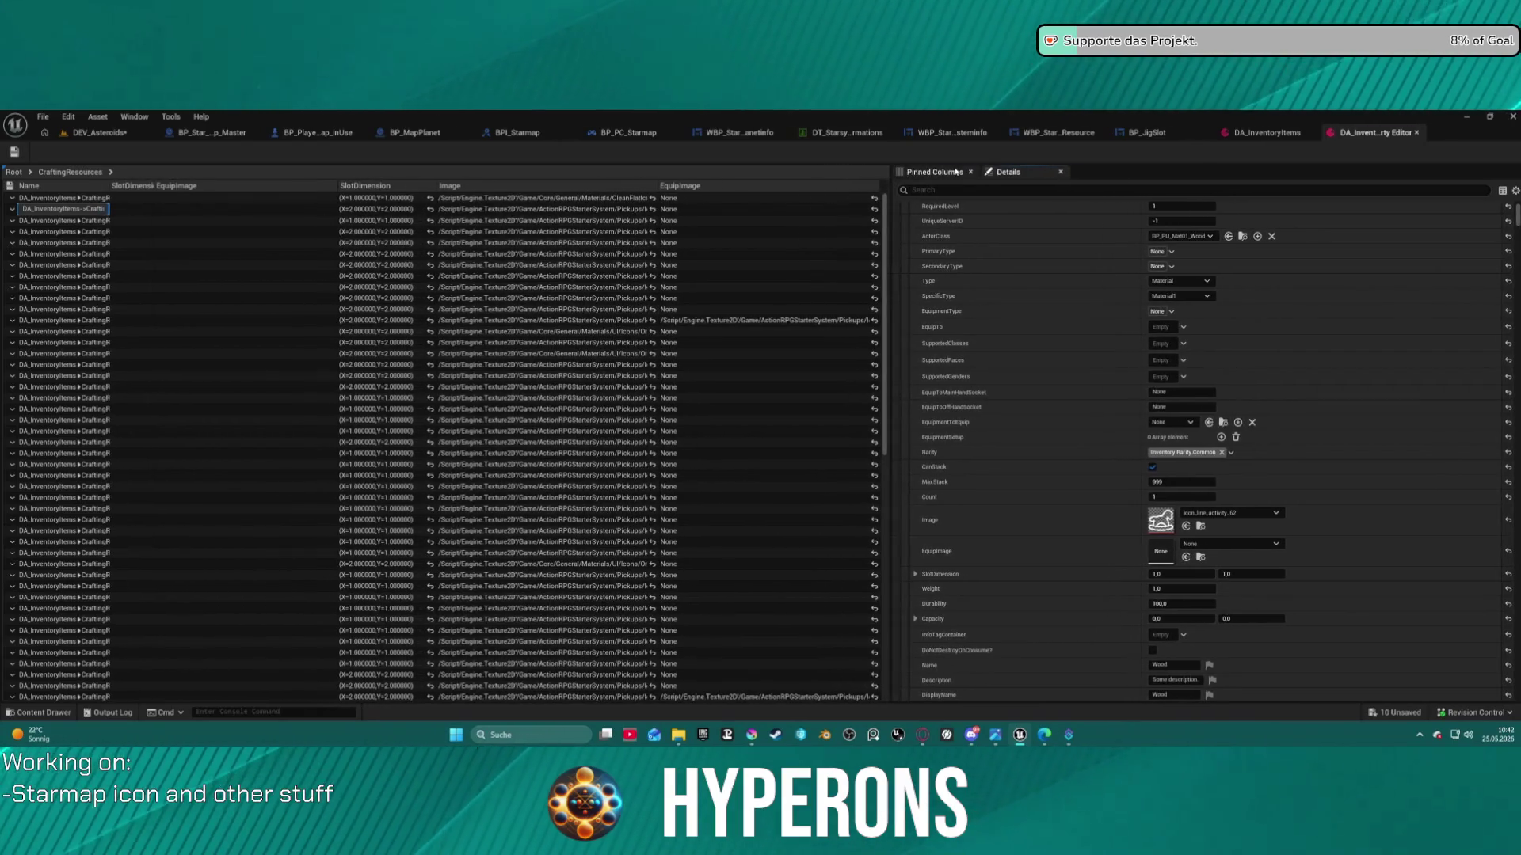
{"action": "left_click", "coordinate": [958, 174]}
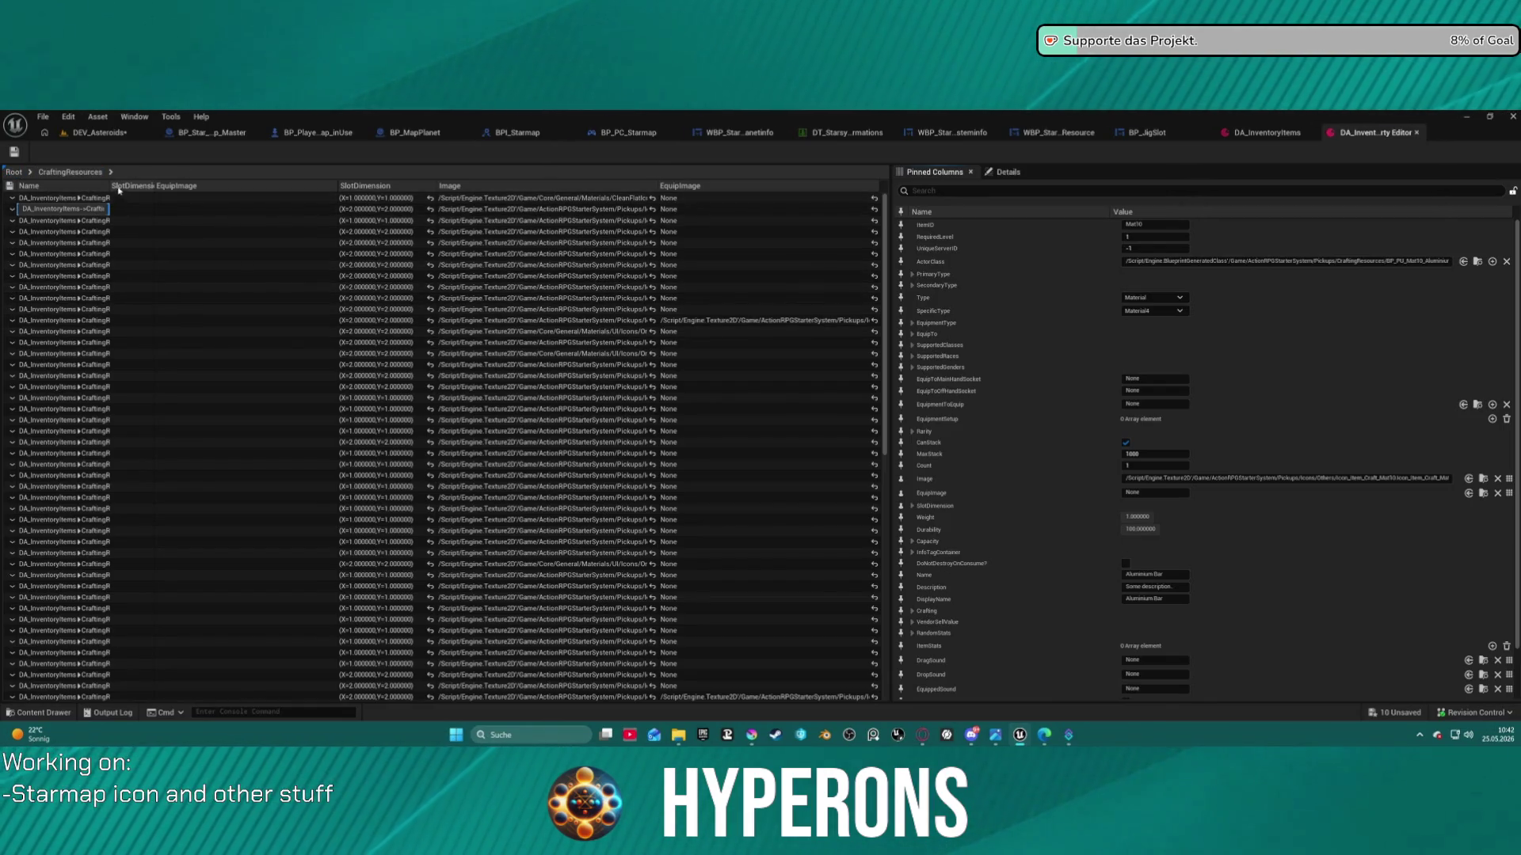
{"action": "left_click_drag", "start_coordinate": [110, 185], "coordinate": [265, 184]}
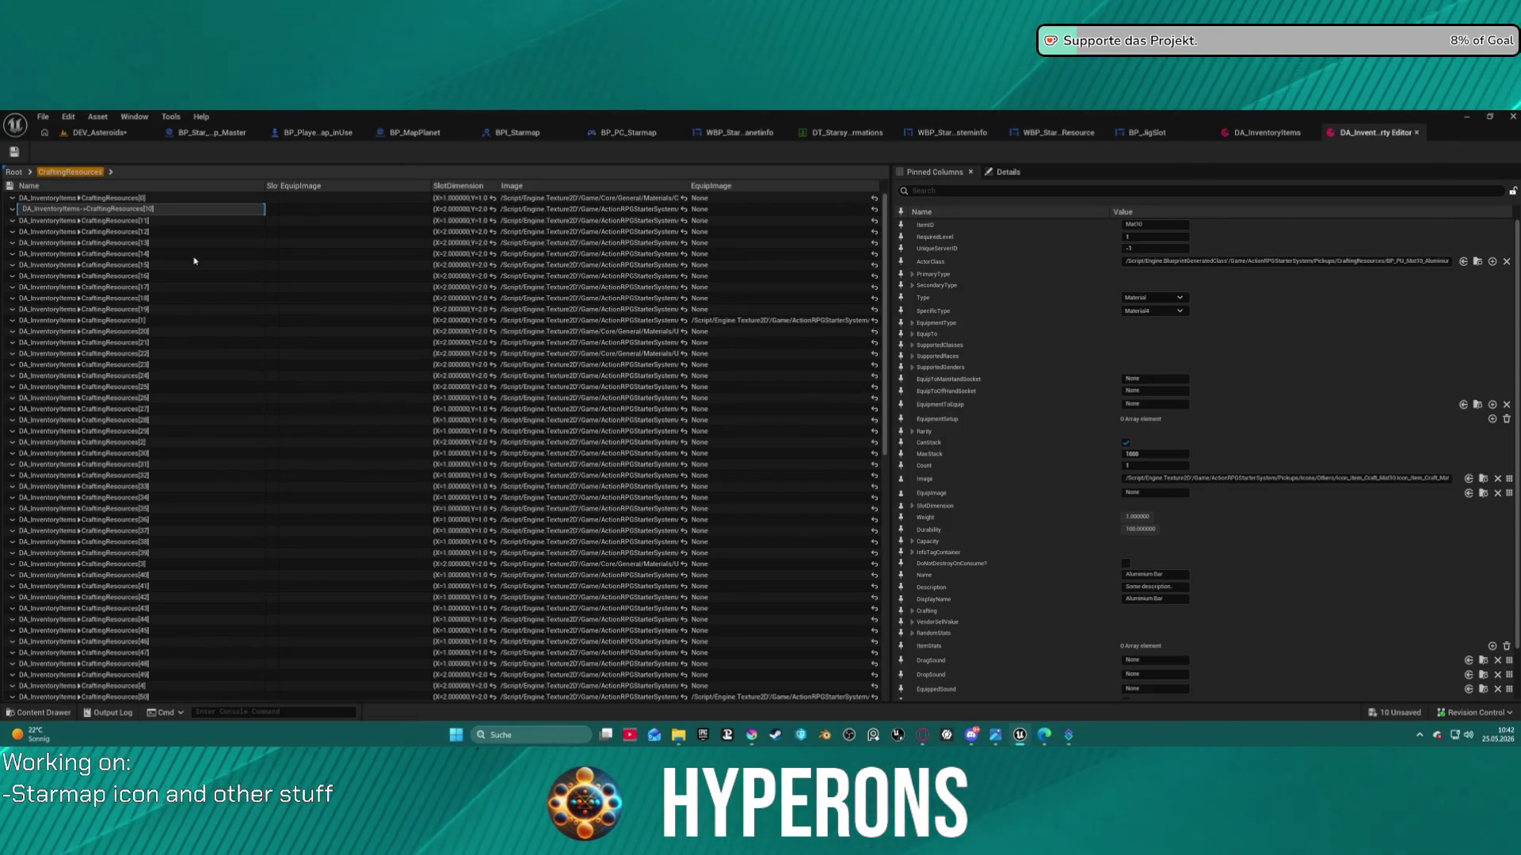
{"action": "left_click", "coordinate": [13, 173]}
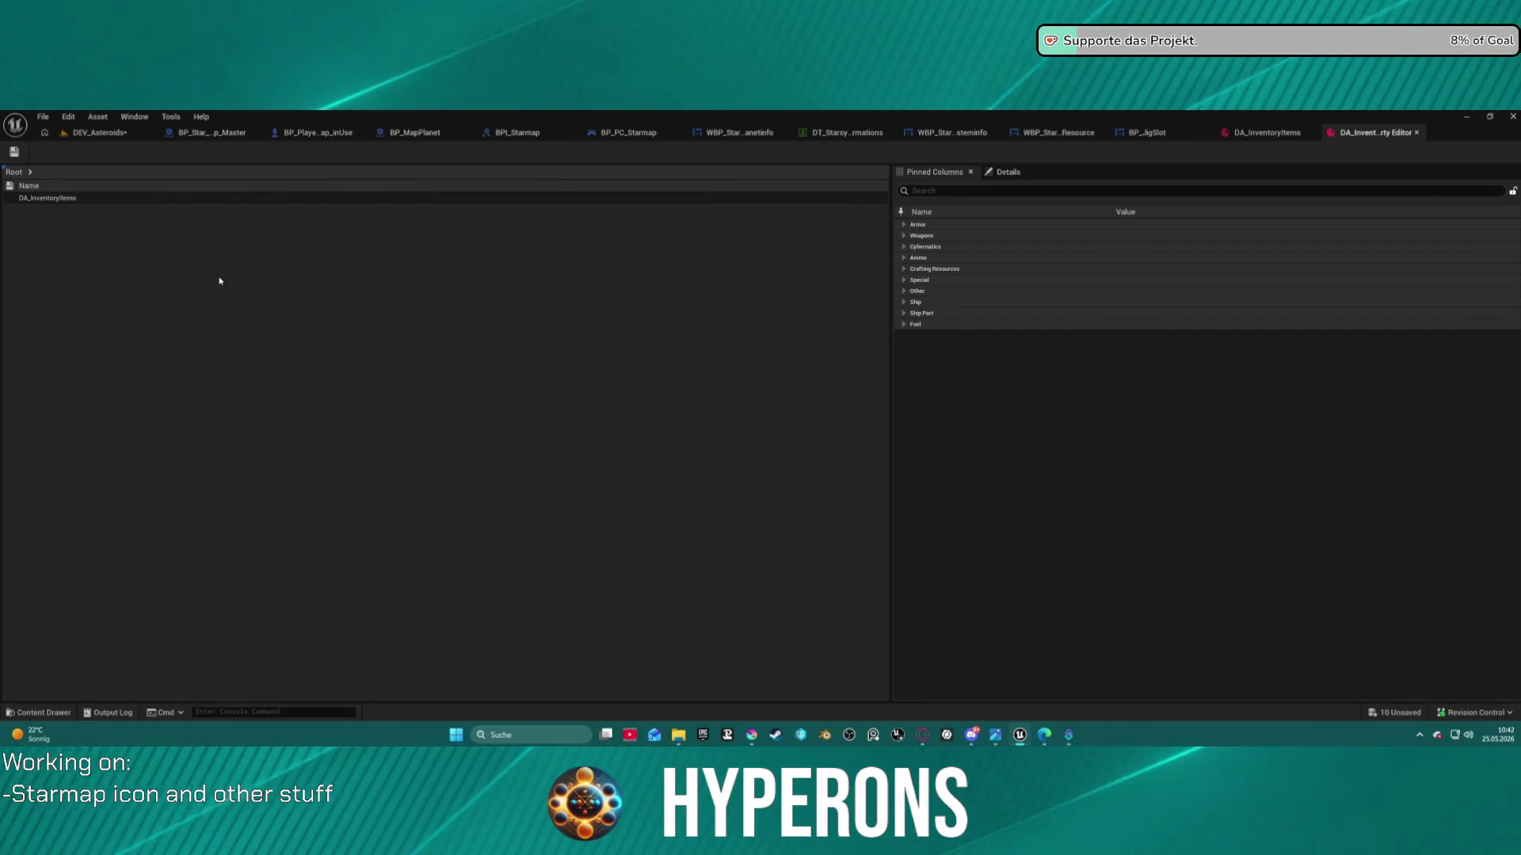
Expand the Crafting Resources array in Details and inspect entries such as Index [14]
{"action": "left_click", "coordinate": [903, 270]}
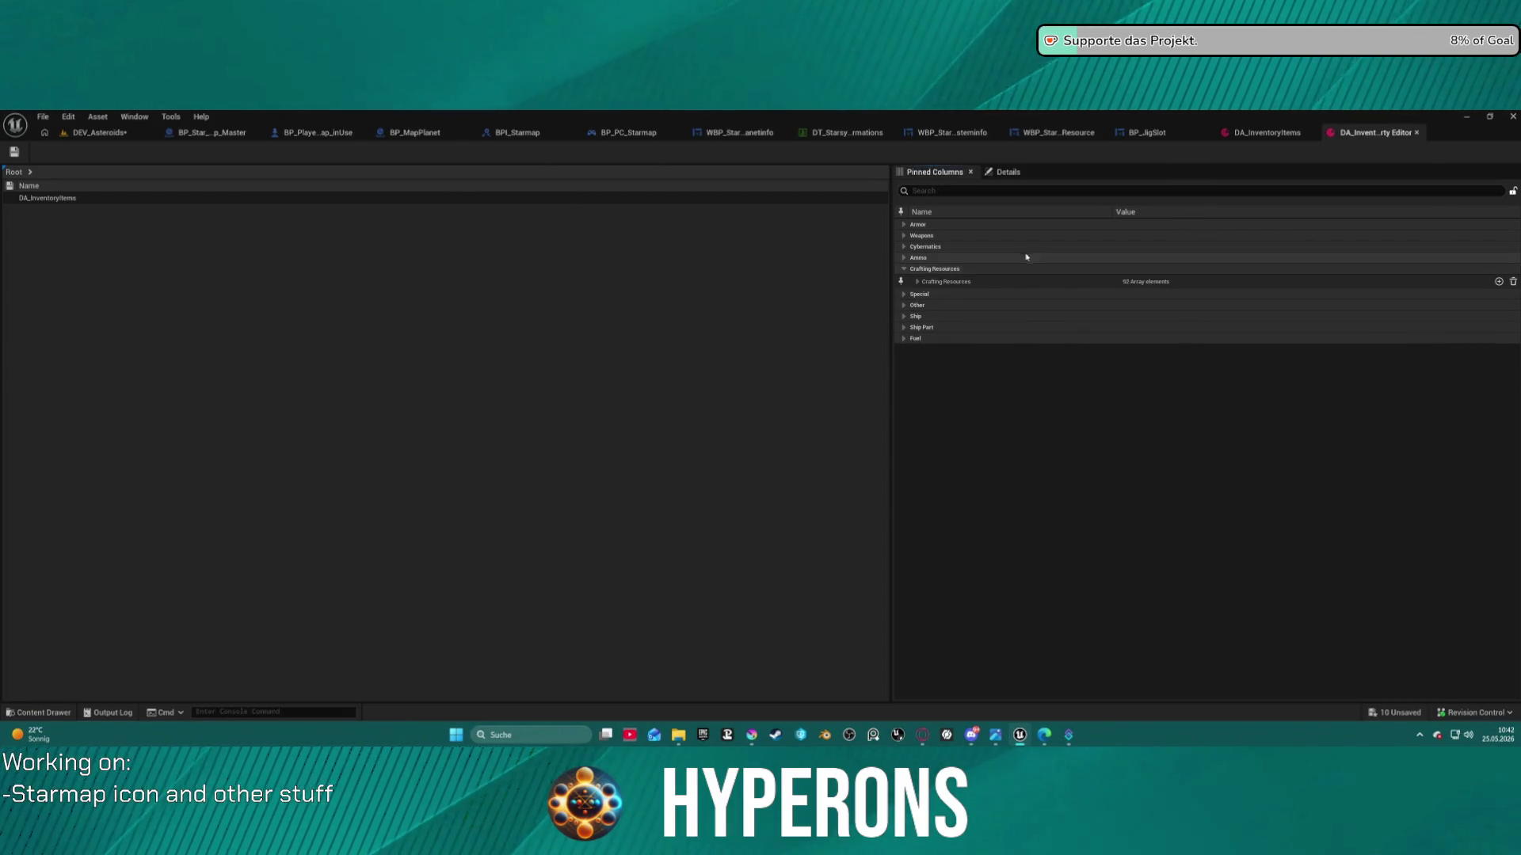
{"action": "left_click", "coordinate": [915, 282]}
{"action": "left_click", "coordinate": [915, 284]}
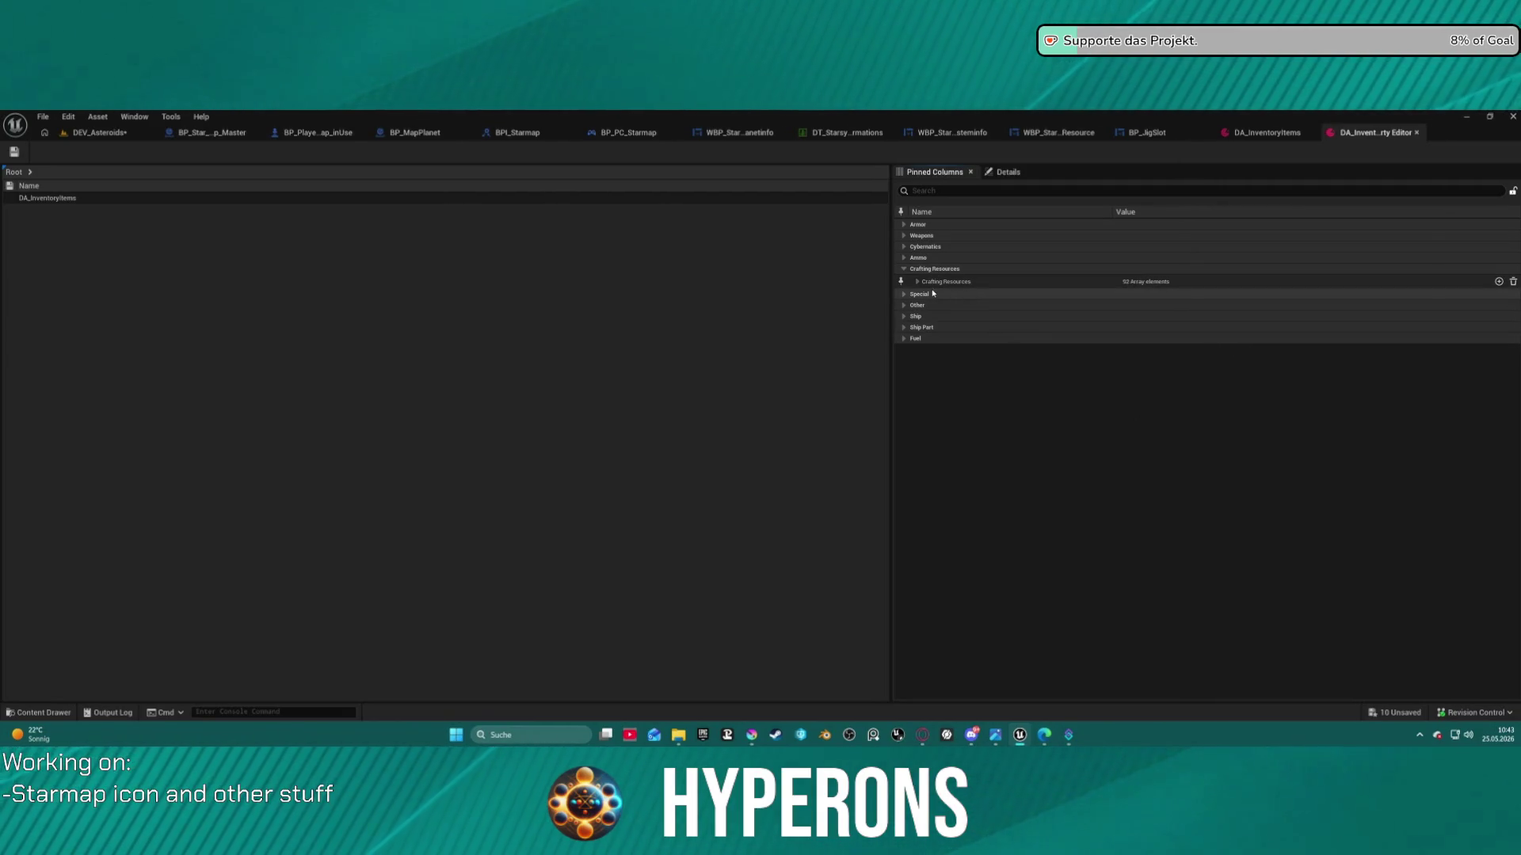
{"action": "left_click", "coordinate": [918, 282]}
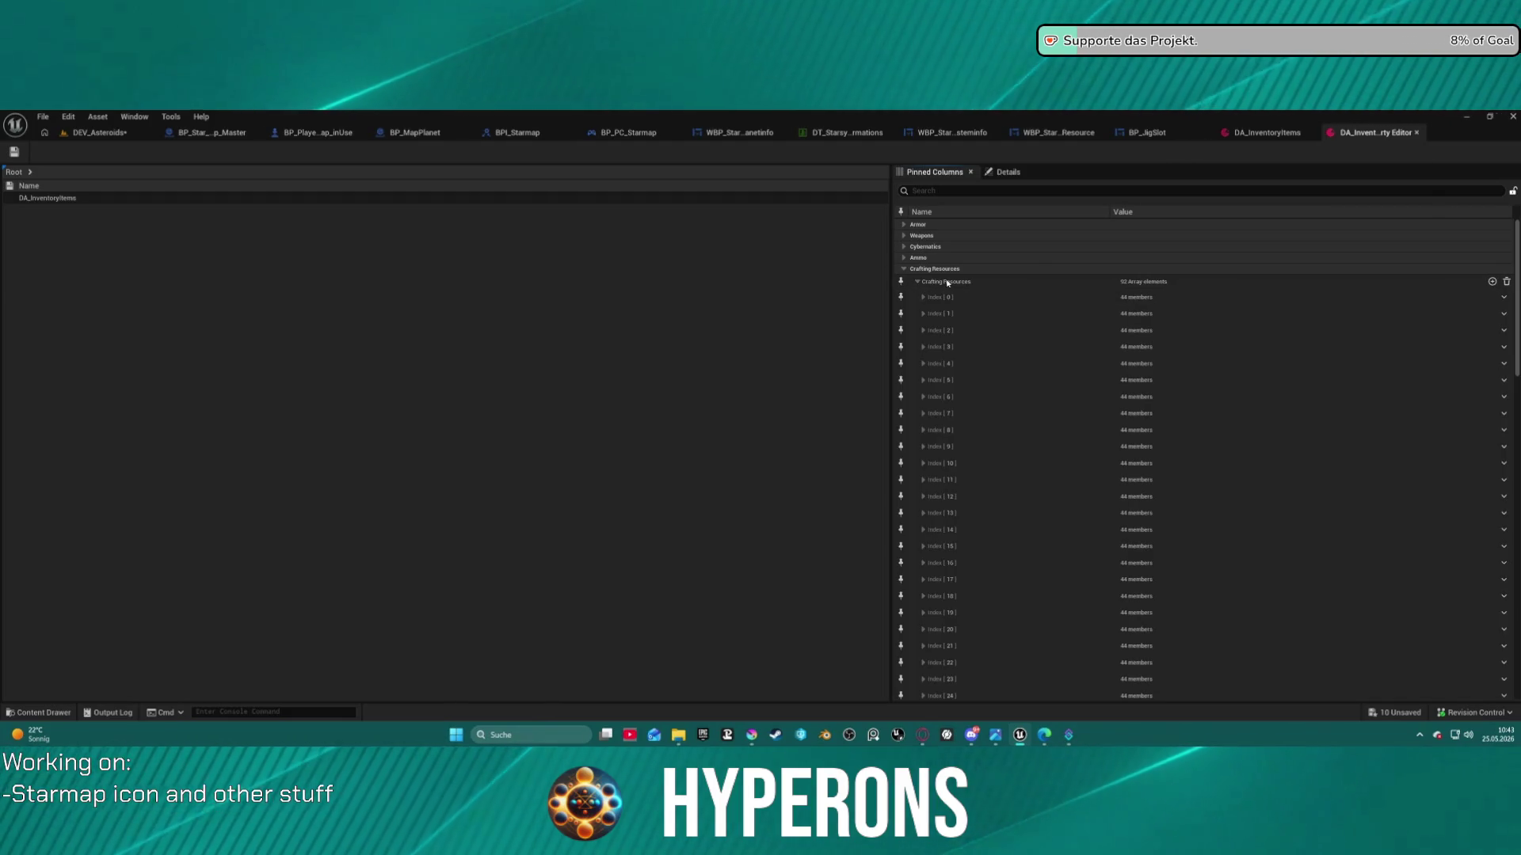
{"action": "scroll", "coordinate": [936, 544], "scroll_direction": "down", "scroll_amount": 3}
{"action": "scroll", "coordinate": [946, 516], "scroll_direction": "up", "scroll_amount": 3}
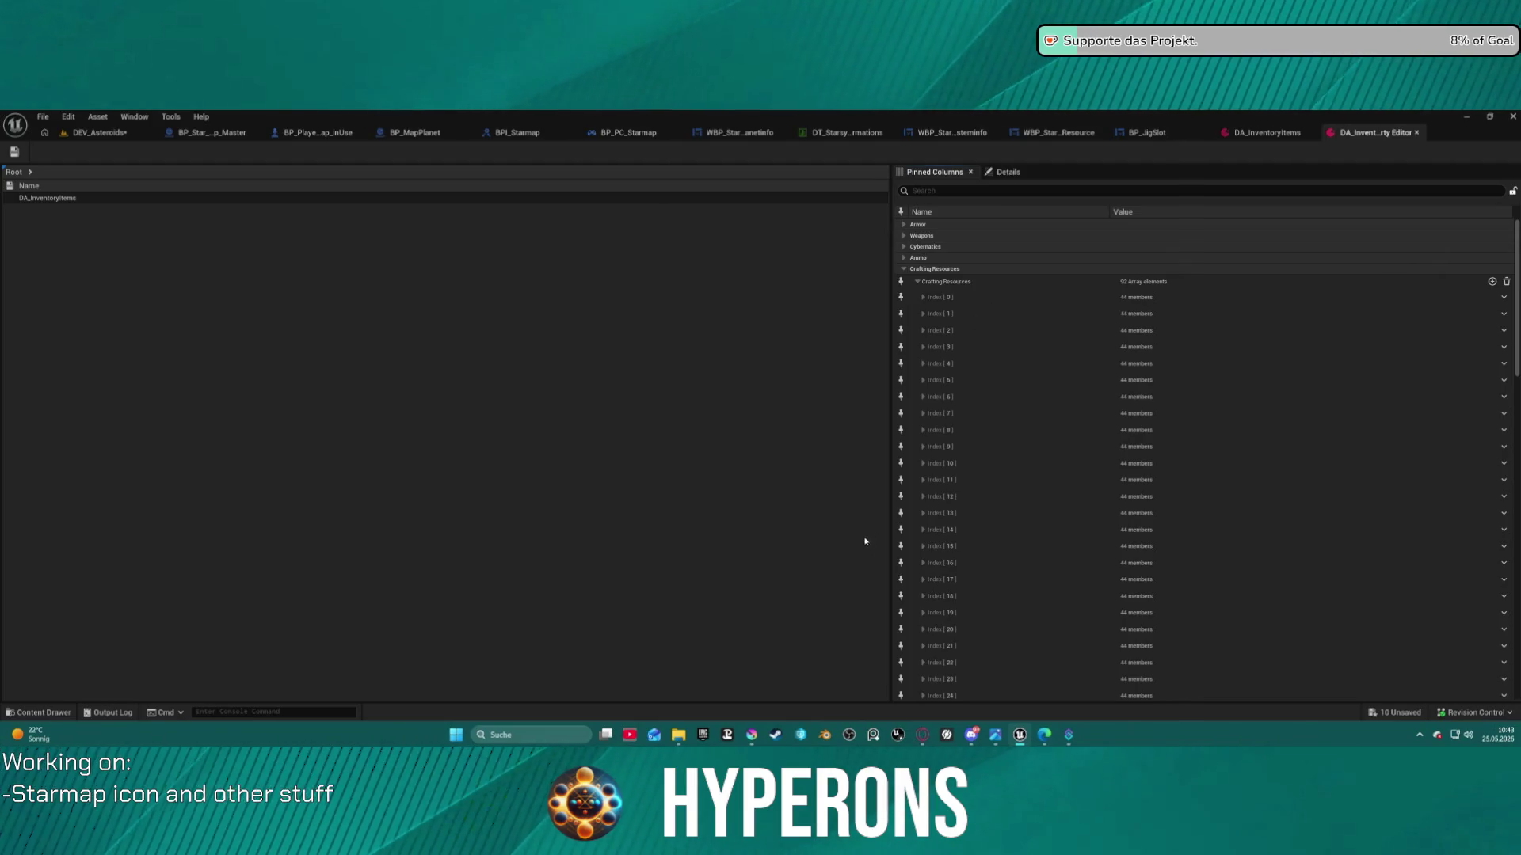
{"action": "scroll", "coordinate": [932, 566], "scroll_direction": "down", "scroll_amount": 10}
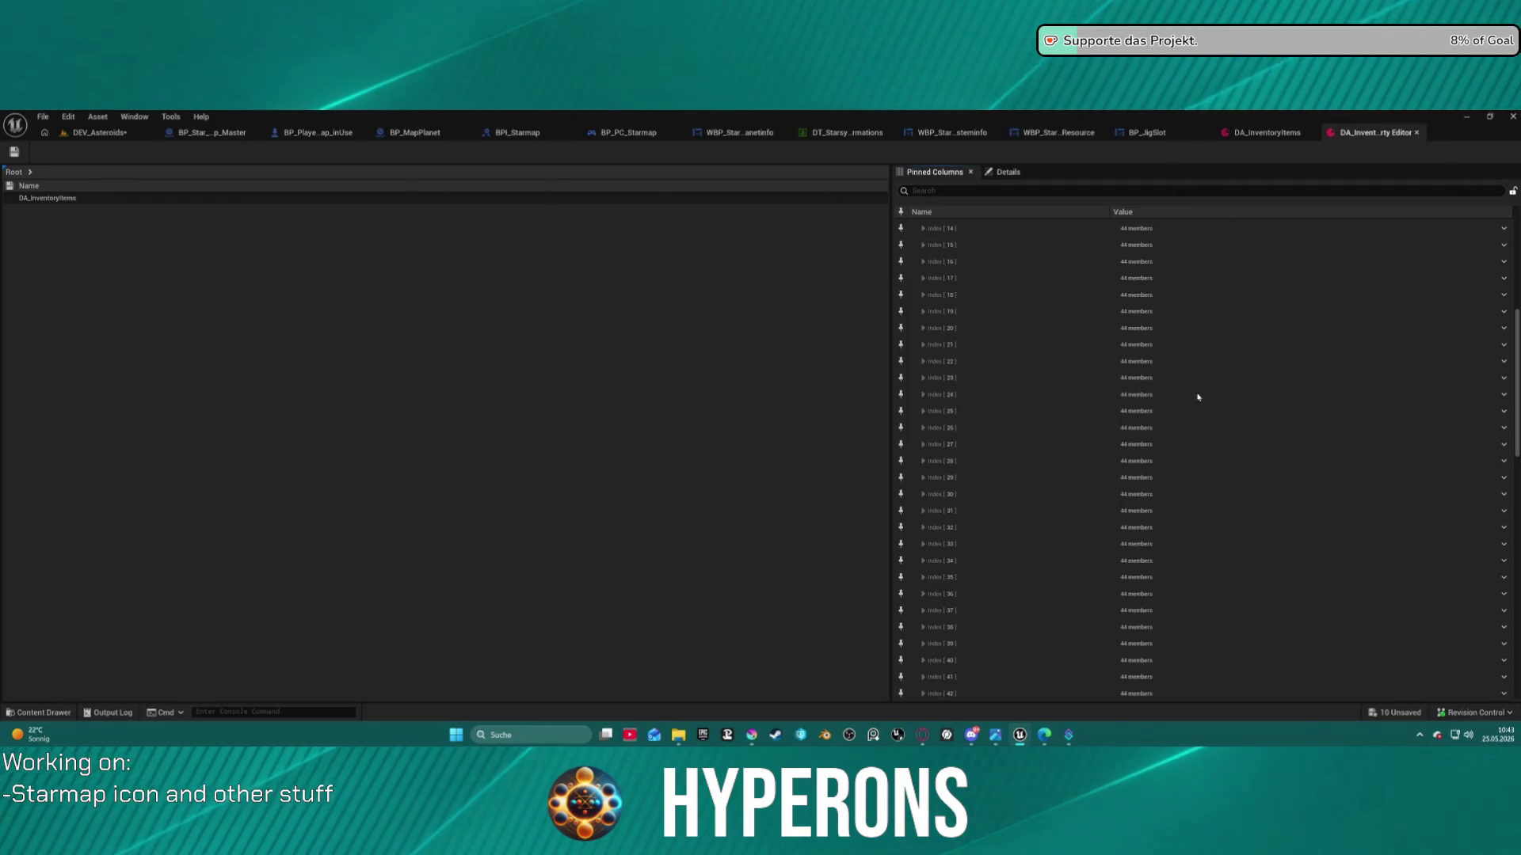
{"action": "left_click", "coordinate": [922, 228]}
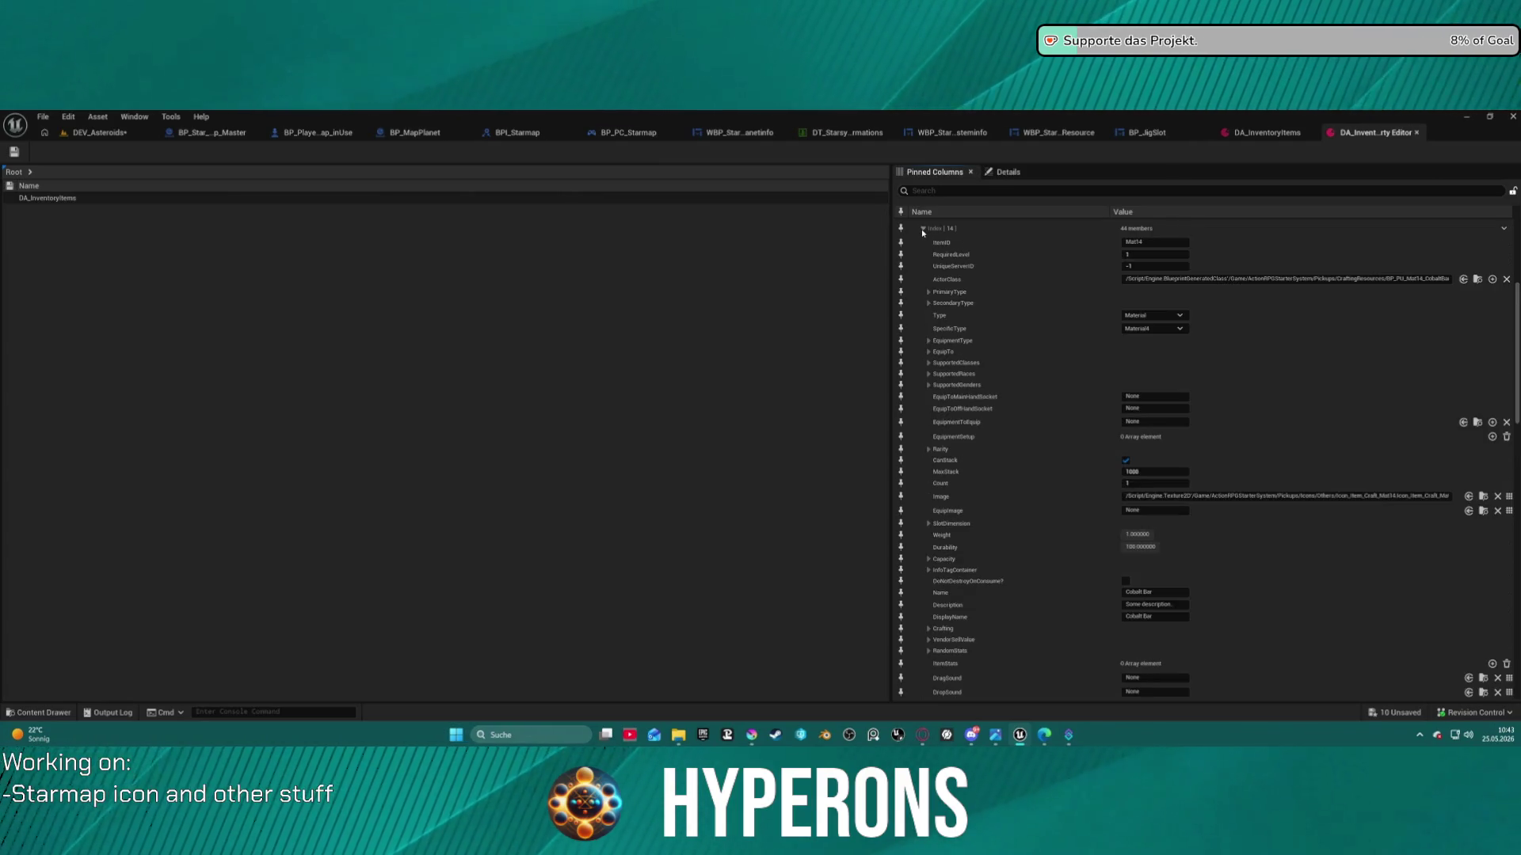
{"action": "left_click", "coordinate": [921, 228]}
{"action": "scroll", "coordinate": [955, 245], "scroll_direction": "up", "scroll_amount": 10}
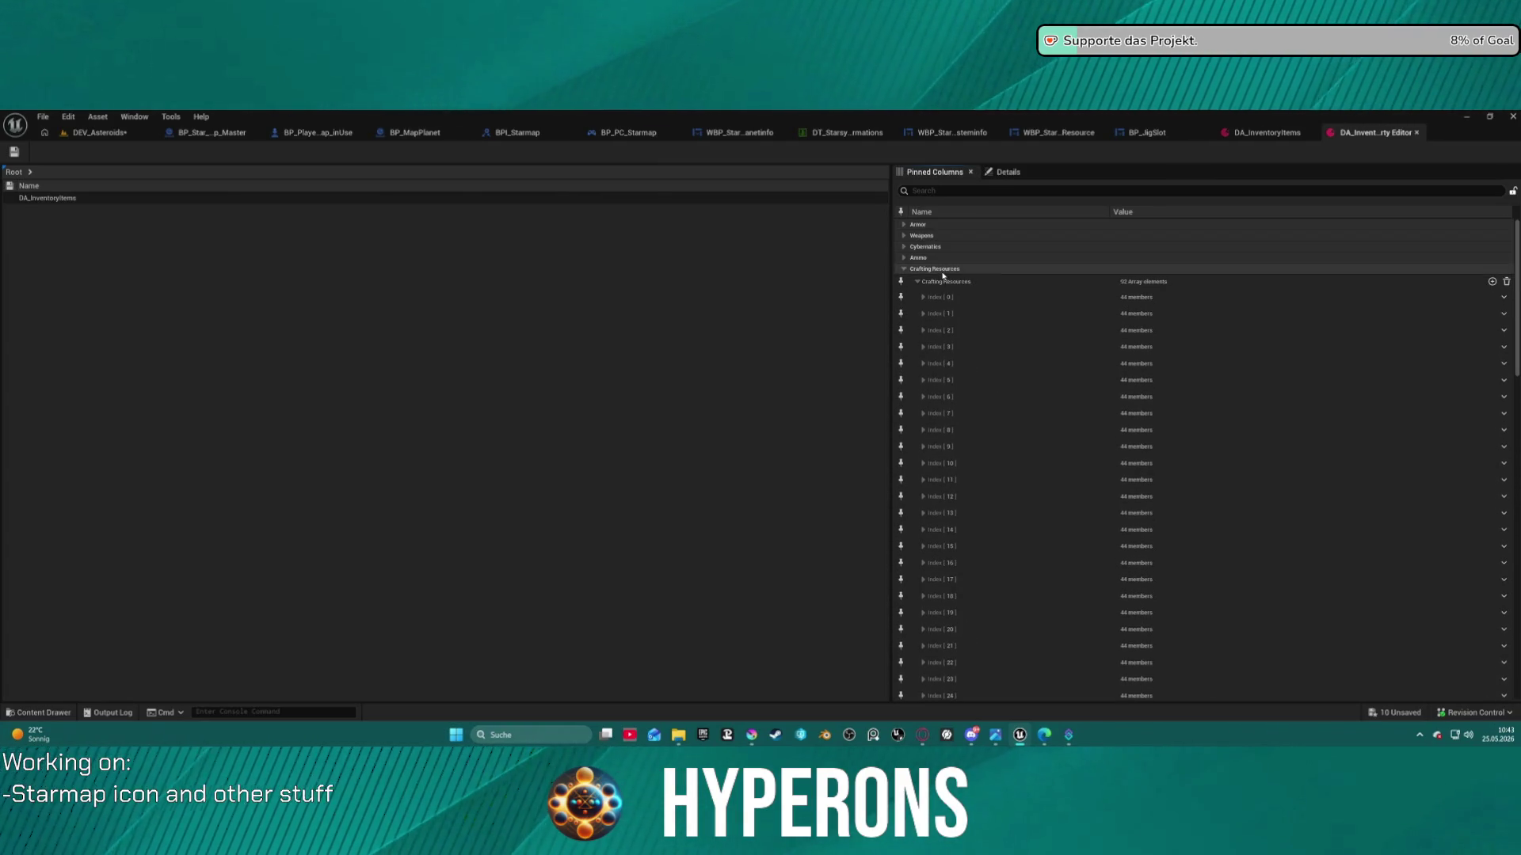
Pin Crafting Resources[0] and Crafting Resources columns, fit the Name column, and open Root's categories
{"action": "left_click", "coordinate": [900, 297]}
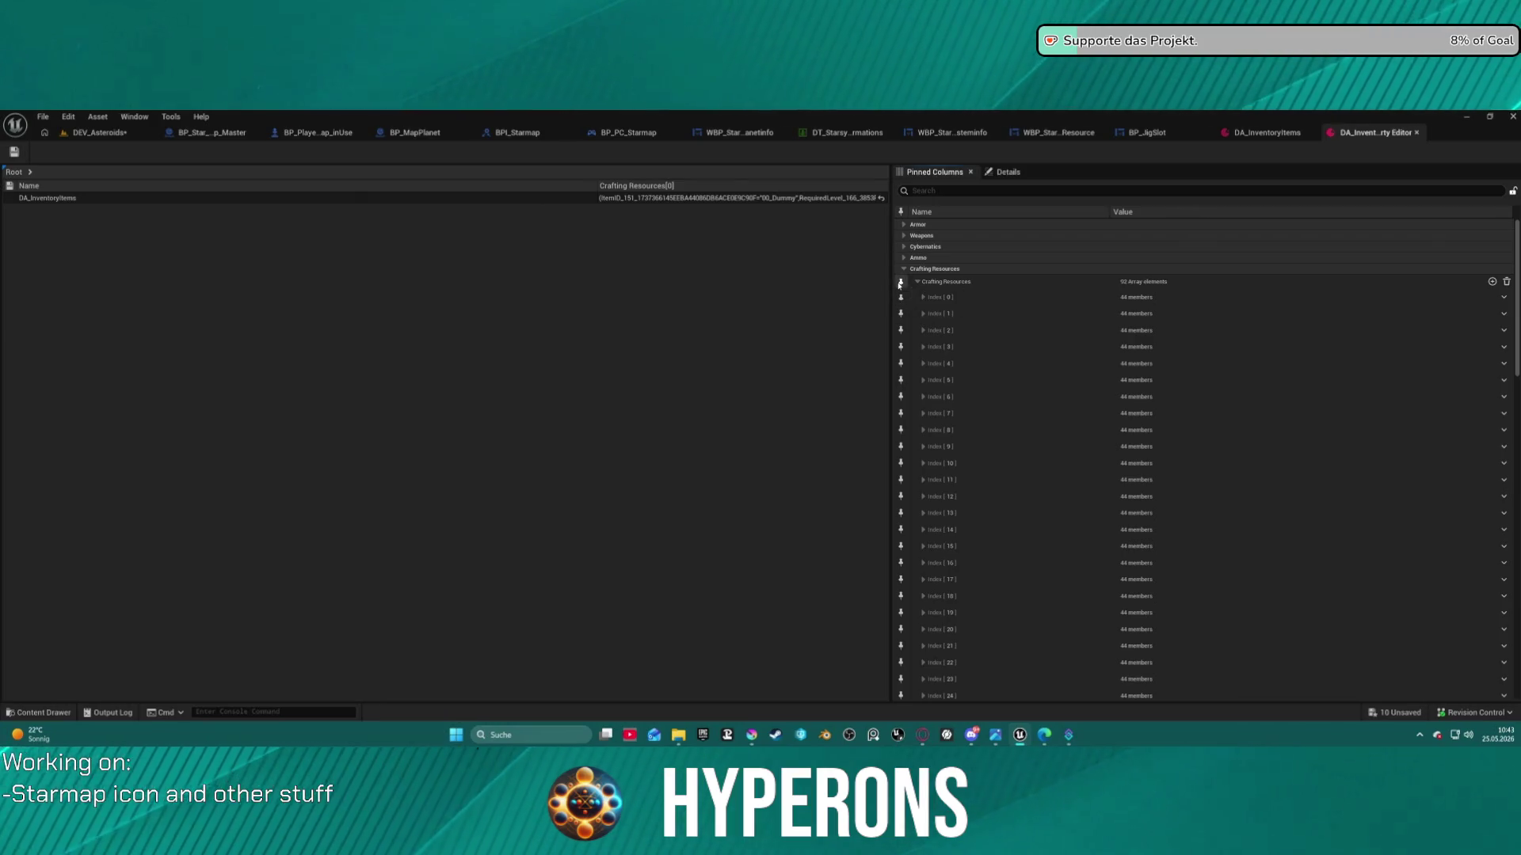
{"action": "left_click", "coordinate": [901, 281]}
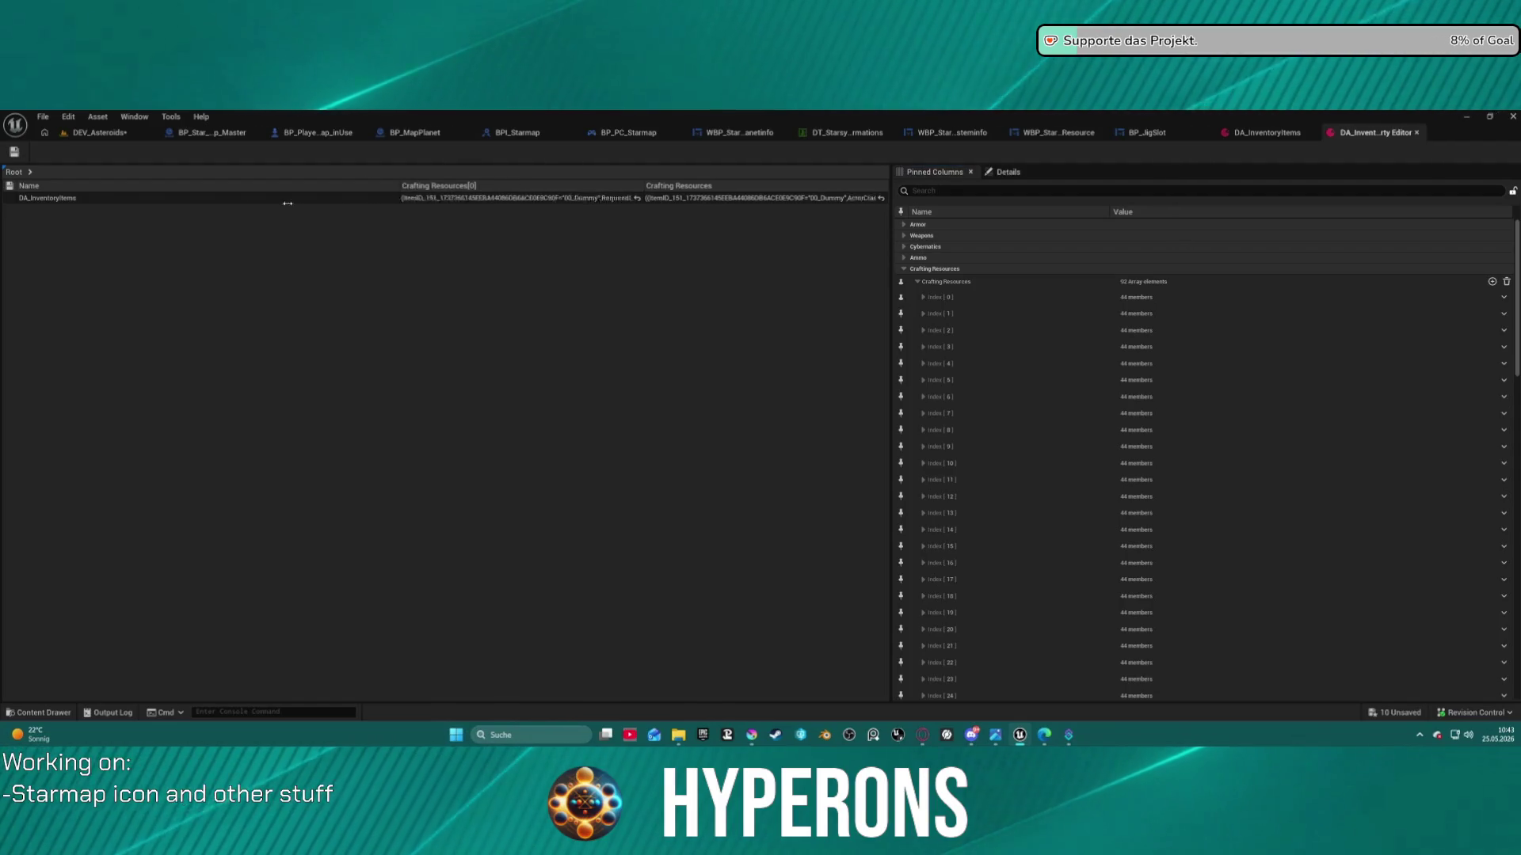
{"action": "double_click", "coordinate": [452, 185]}
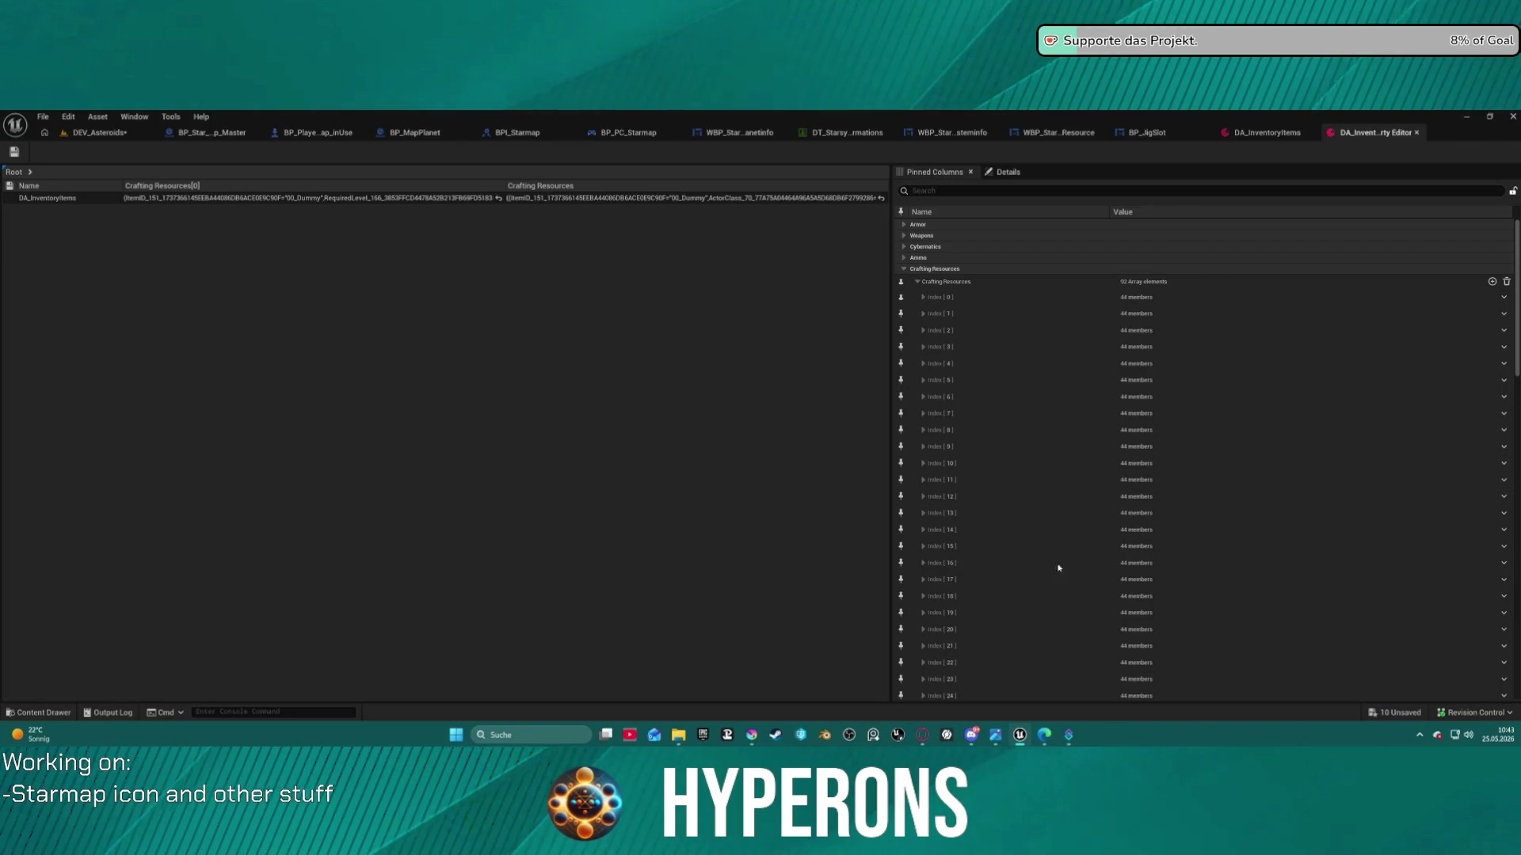
{"action": "scroll", "coordinate": [1036, 405], "scroll_direction": "down", "scroll_amount": 5}
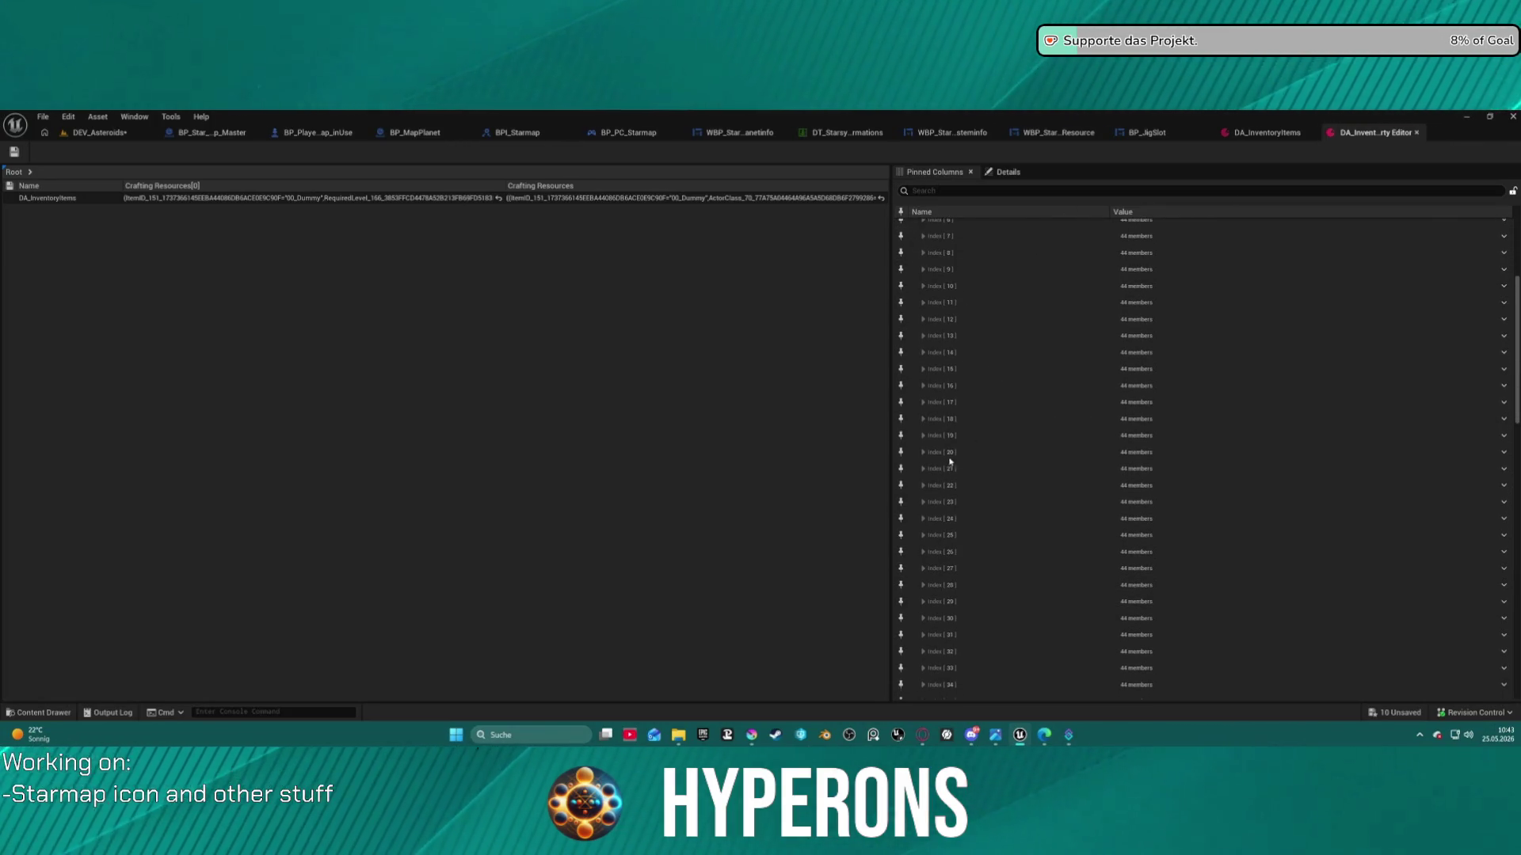
{"action": "scroll", "coordinate": [943, 461], "scroll_direction": "down", "scroll_amount": 2}
{"action": "left_click", "coordinate": [922, 449]}
{"action": "left_click", "coordinate": [922, 449]}
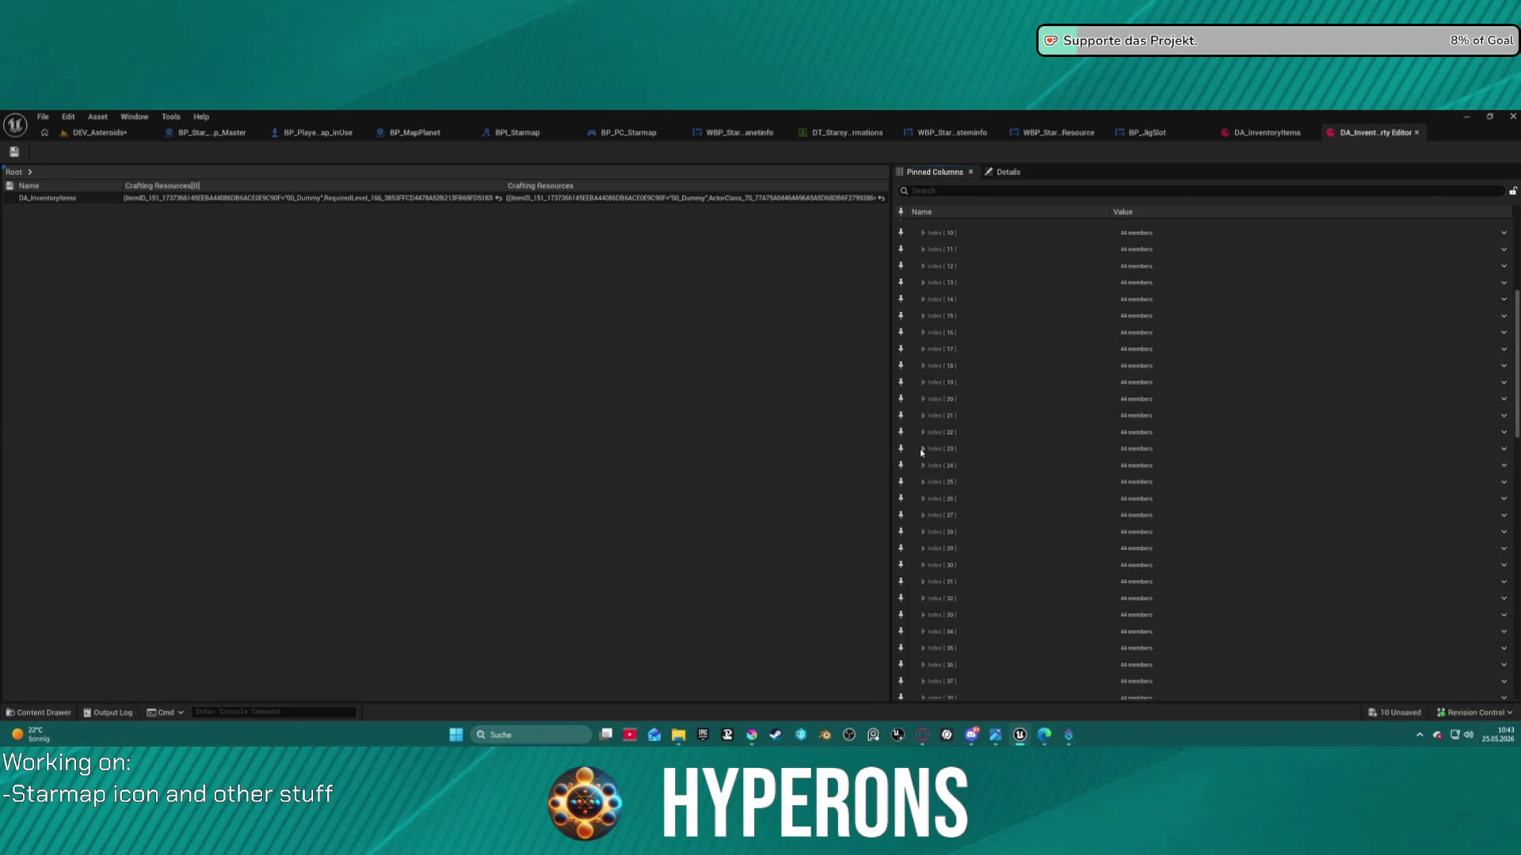
{"action": "left_click", "coordinate": [27, 171]}
{"action": "left_click", "coordinate": [30, 172]}
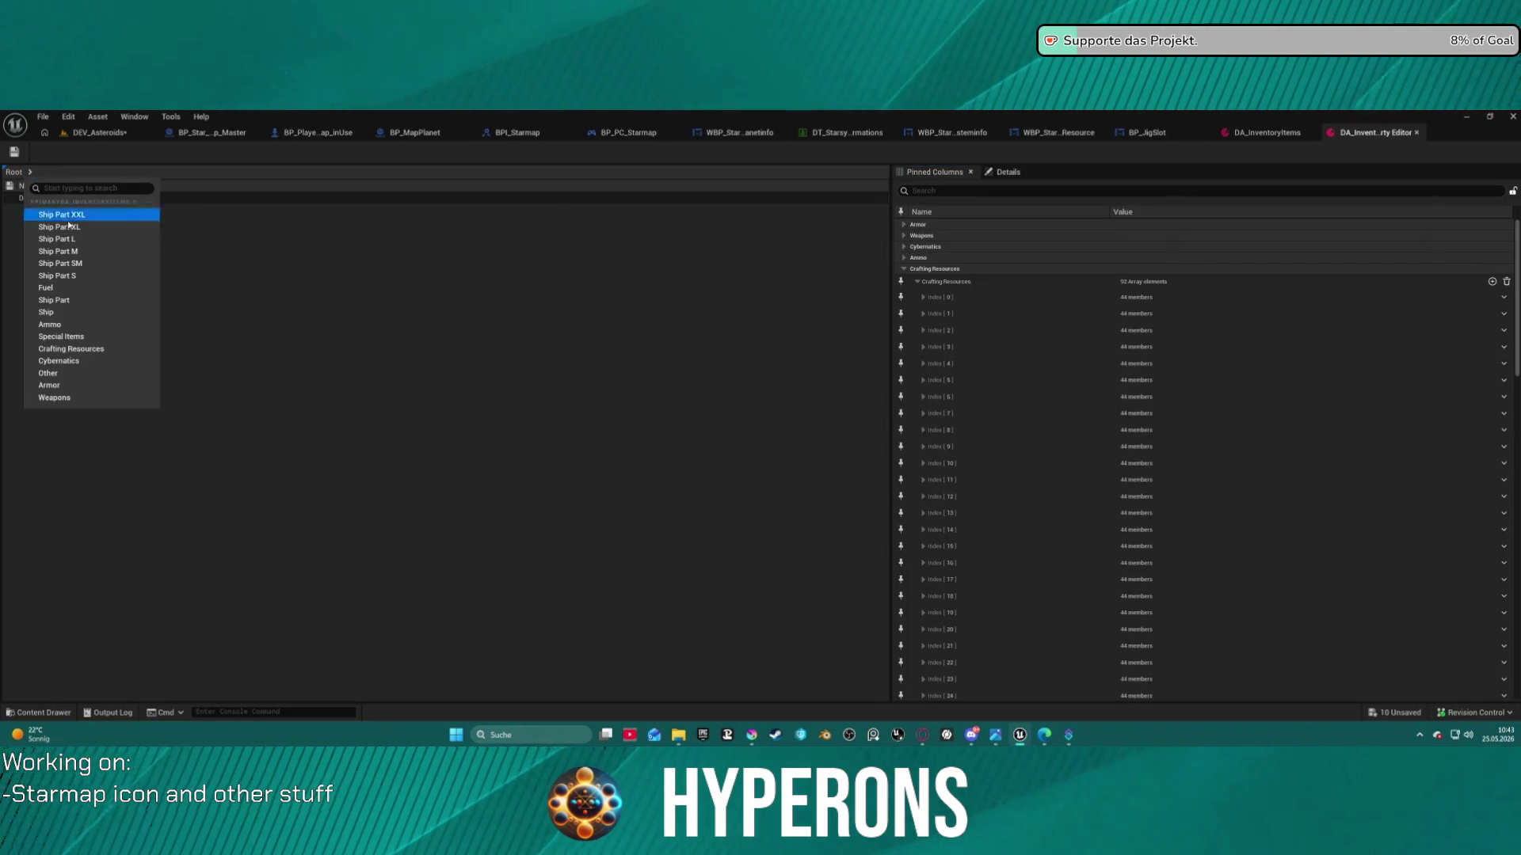
Choose Crafting Resources, check Index [4], and scroll through rows [0] to [50]
{"action": "left_click", "coordinate": [90, 349]}
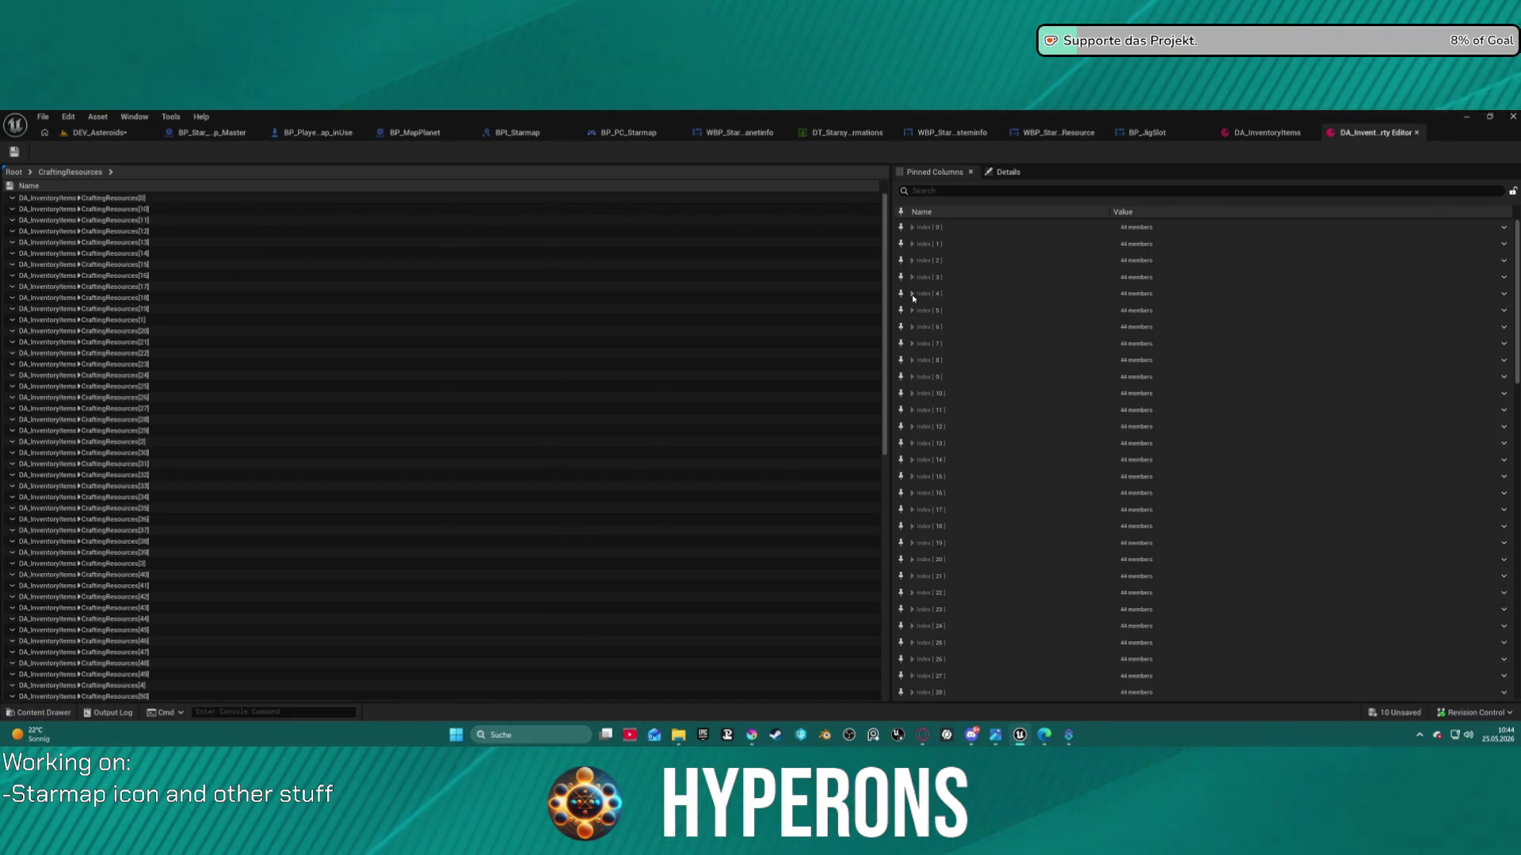
{"action": "left_click", "coordinate": [913, 295]}
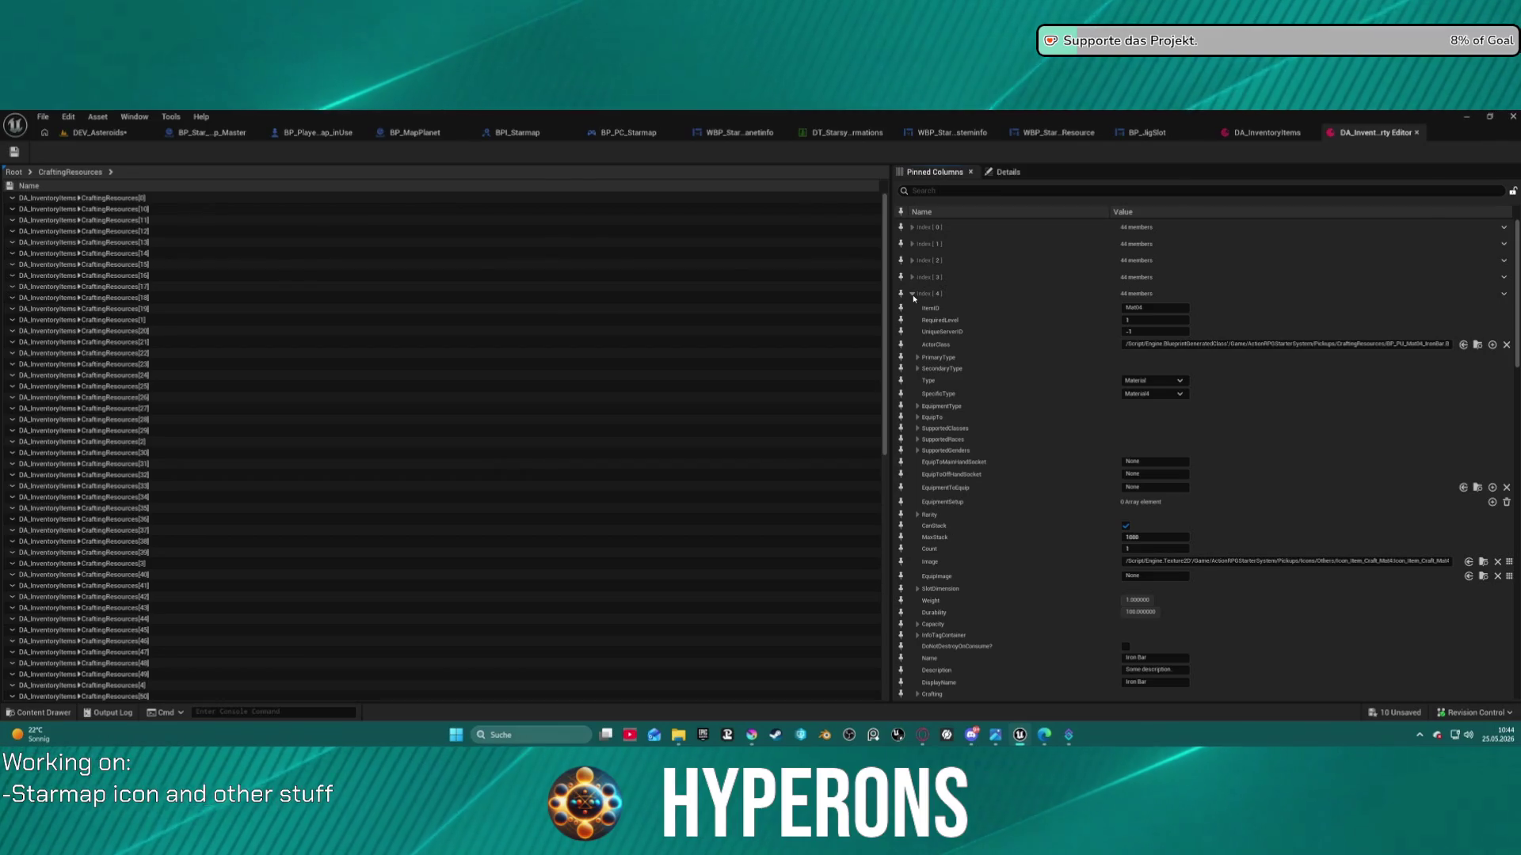
{"action": "left_click", "coordinate": [912, 296]}
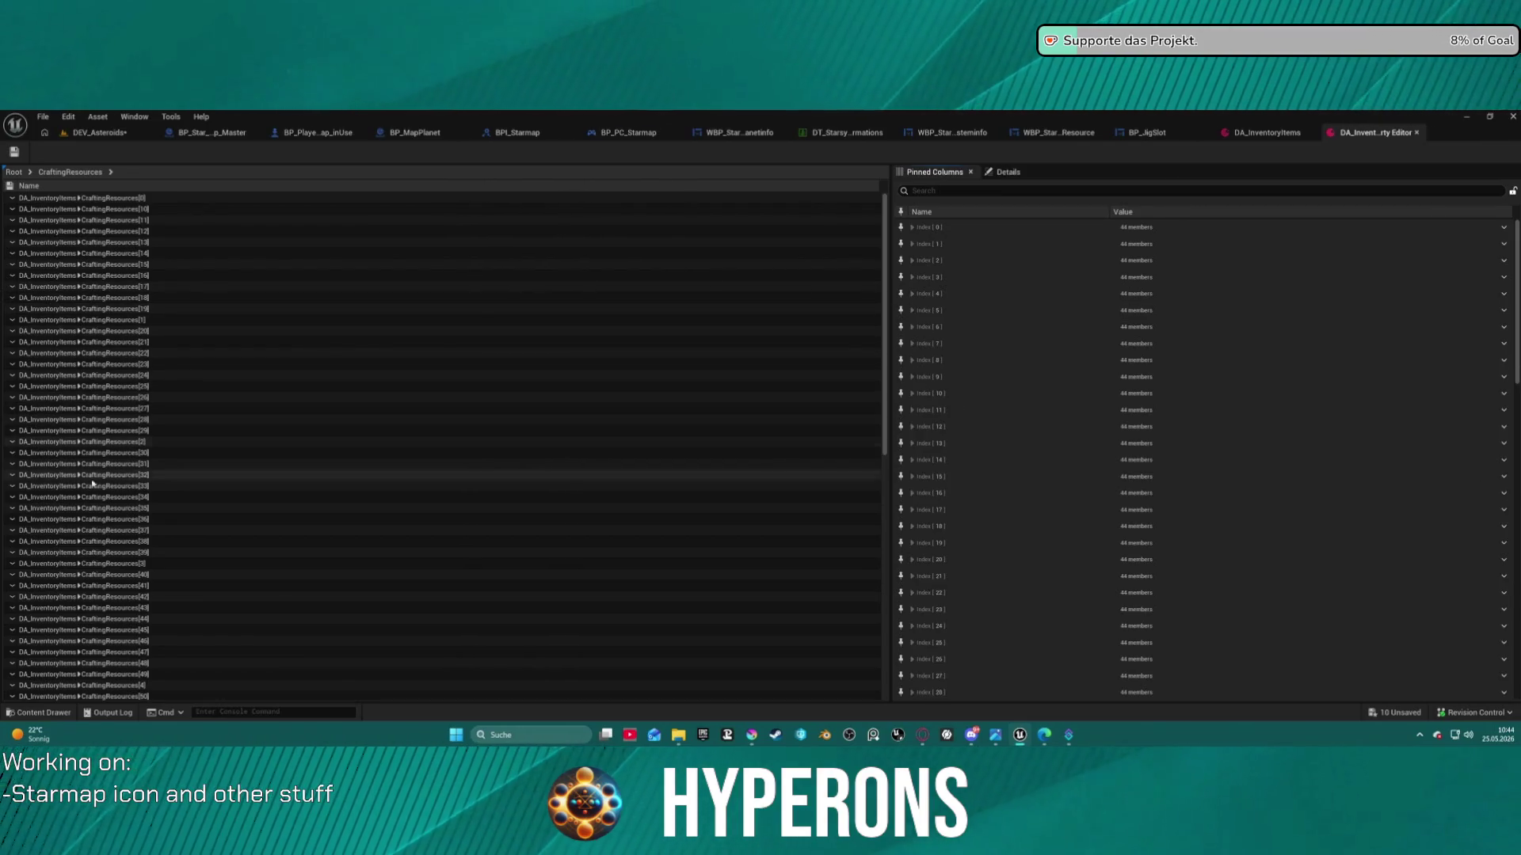
{"action": "scroll", "coordinate": [108, 523], "scroll_direction": "down", "scroll_amount": 10}
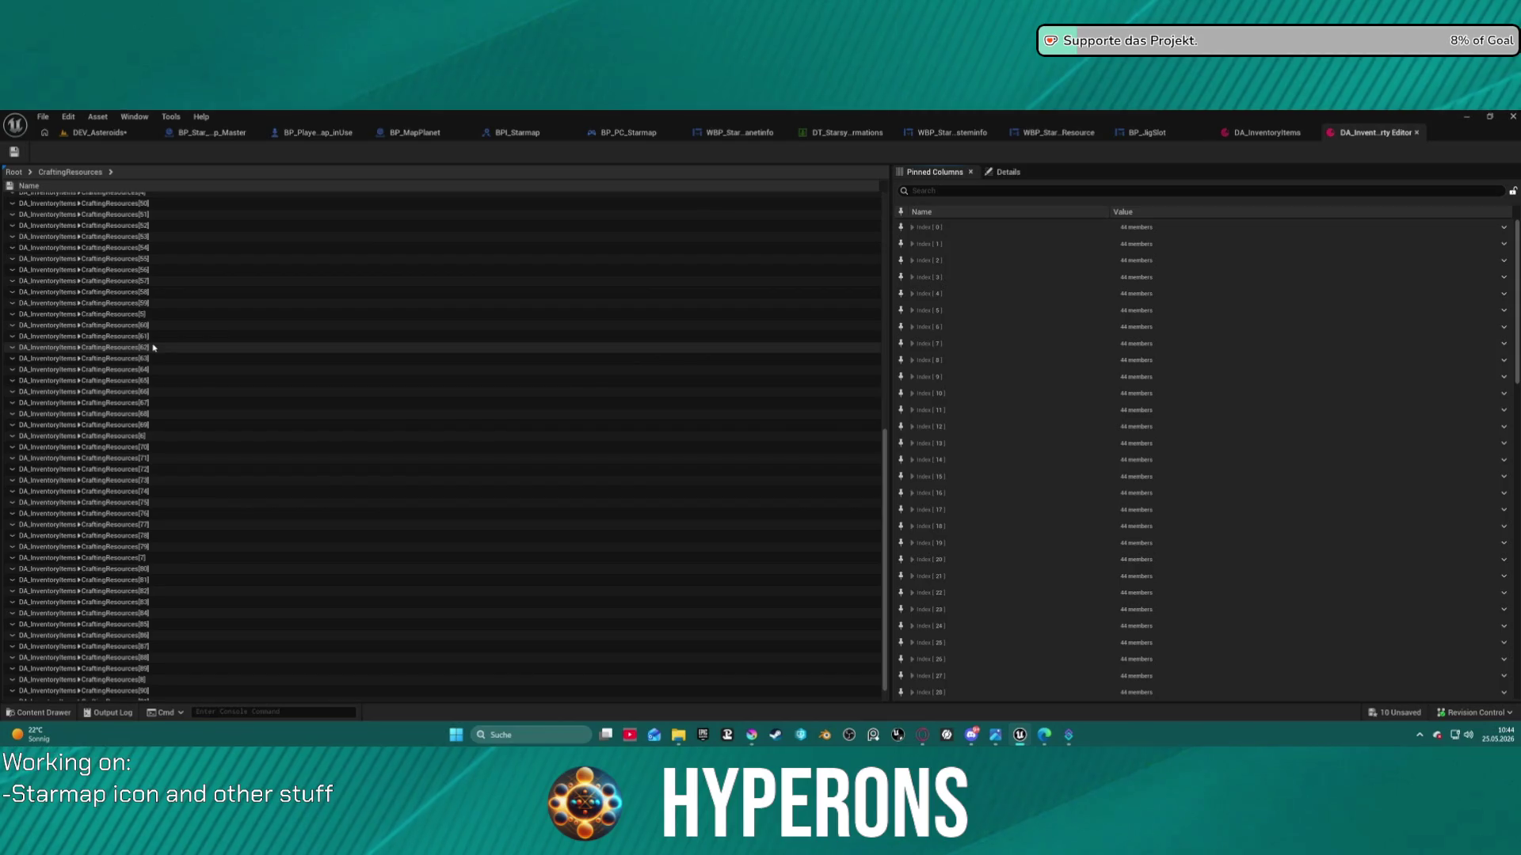
{"action": "scroll", "coordinate": [153, 346], "scroll_direction": "up", "scroll_amount": 2}
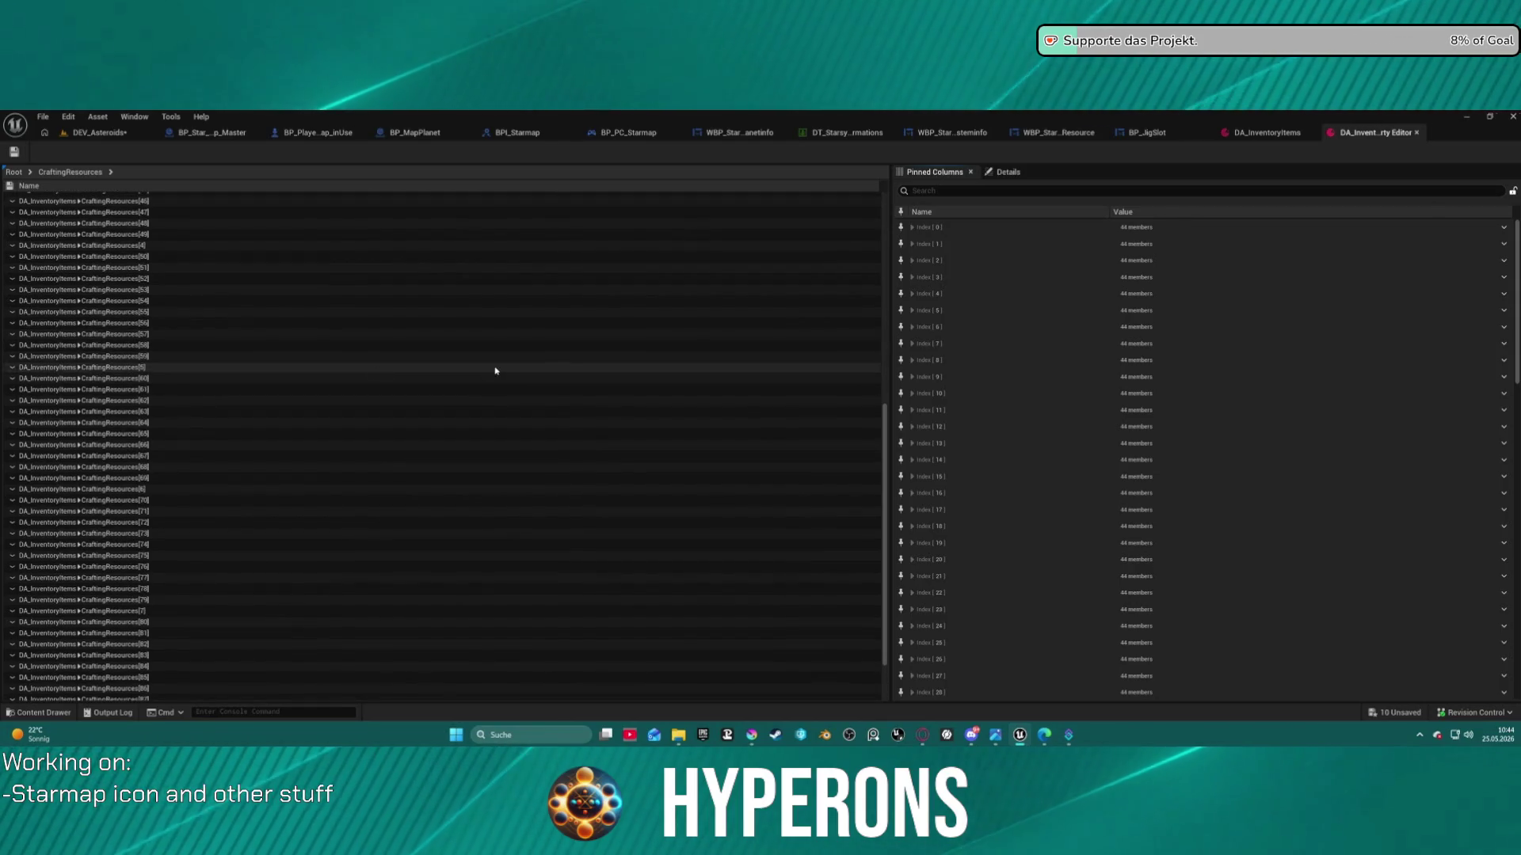
{"action": "scroll", "coordinate": [496, 370], "scroll_direction": "up", "scroll_amount": 2}
{"action": "scroll", "coordinate": [496, 368], "scroll_direction": "up", "scroll_amount": 10}
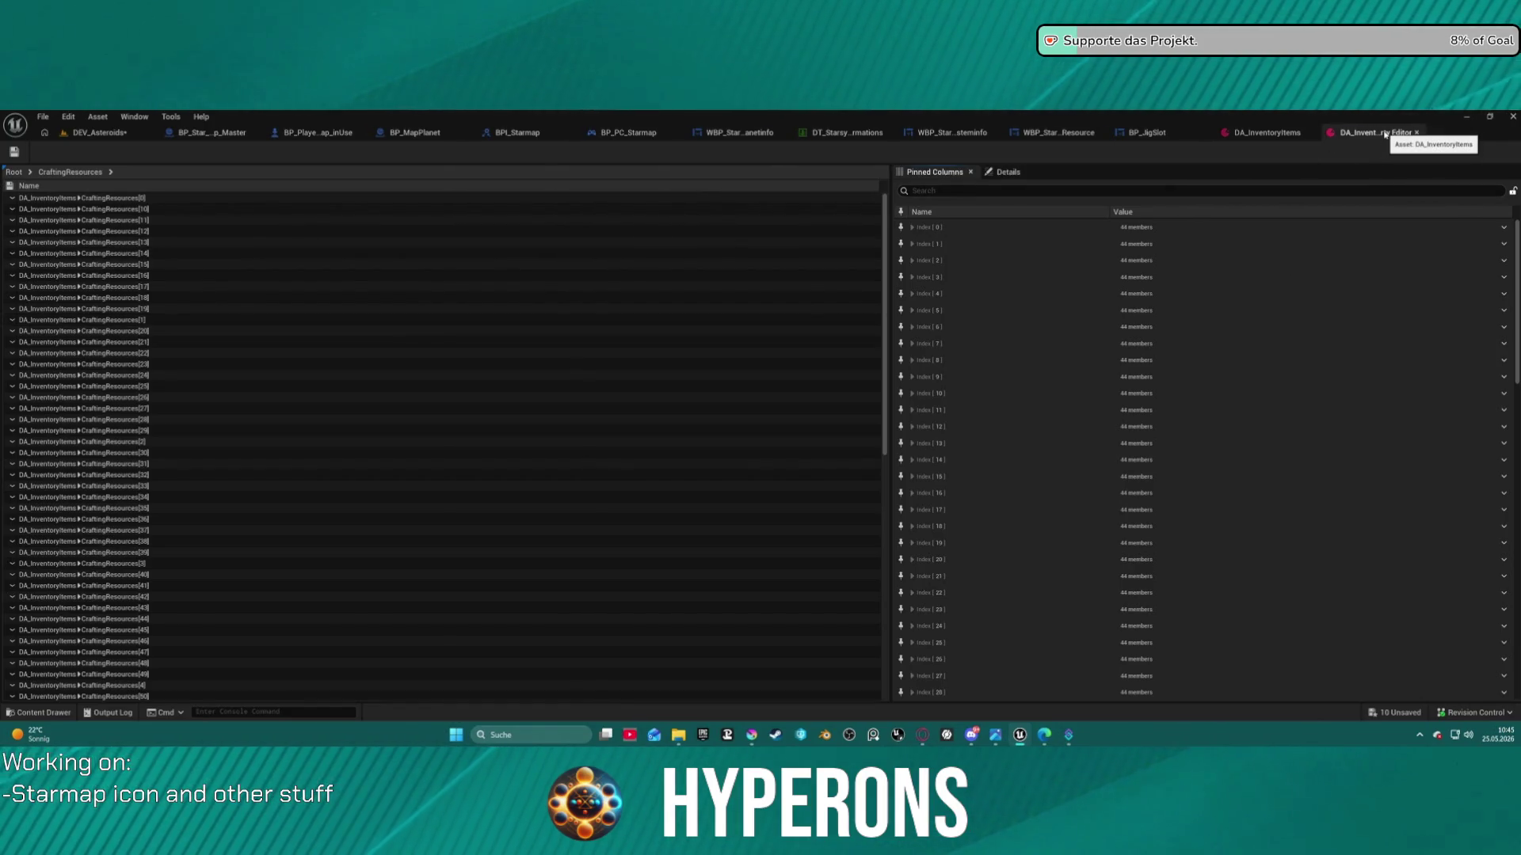
Close the Property Matrix and reopen it at Root with the category list shown
{"action": "left_click", "coordinate": [1416, 132]}
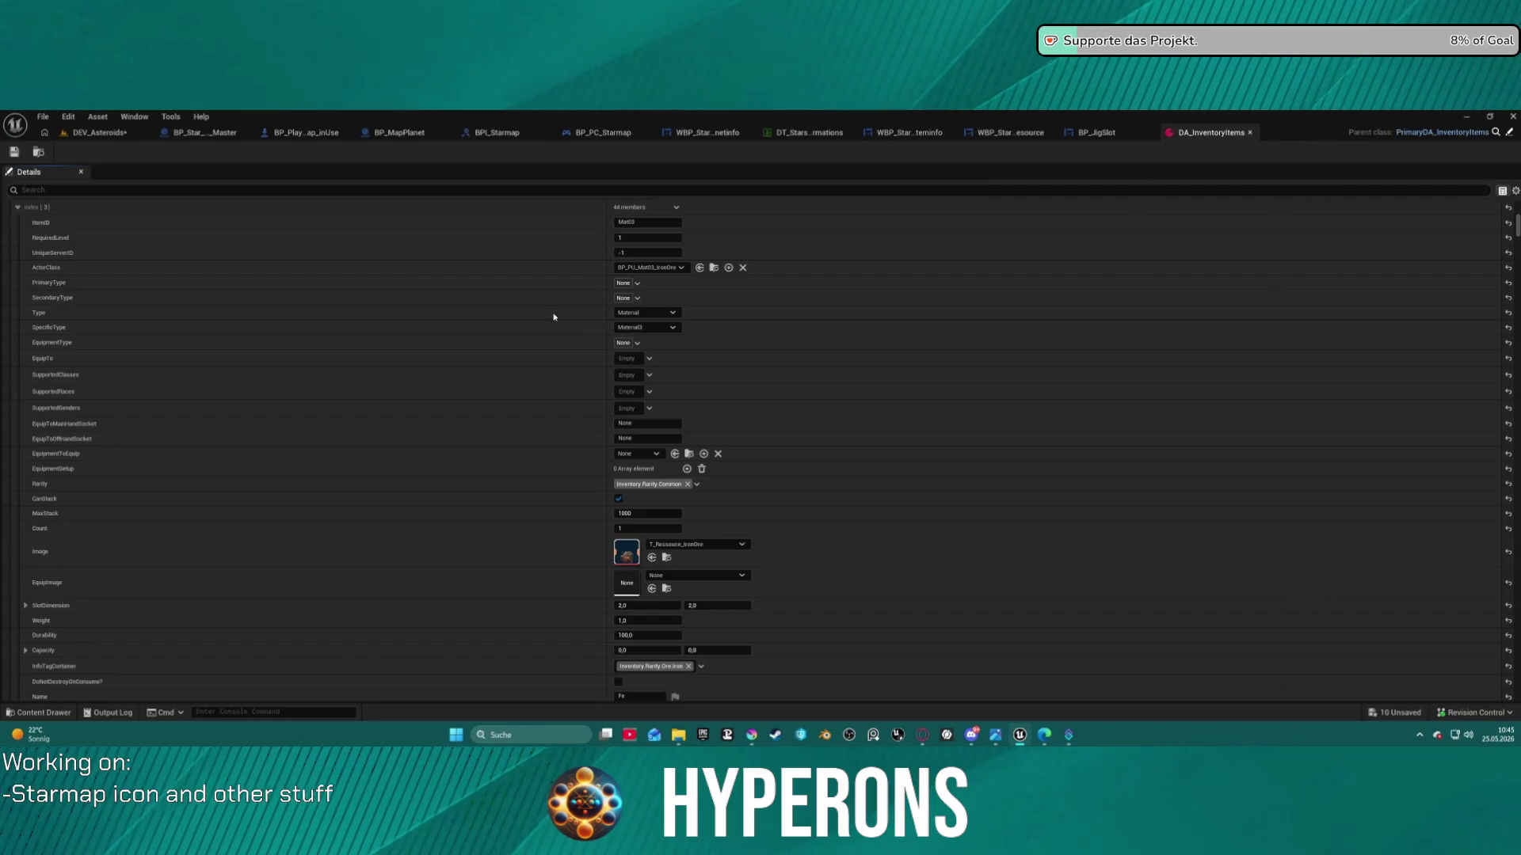
{"action": "left_click", "coordinate": [30, 172]}
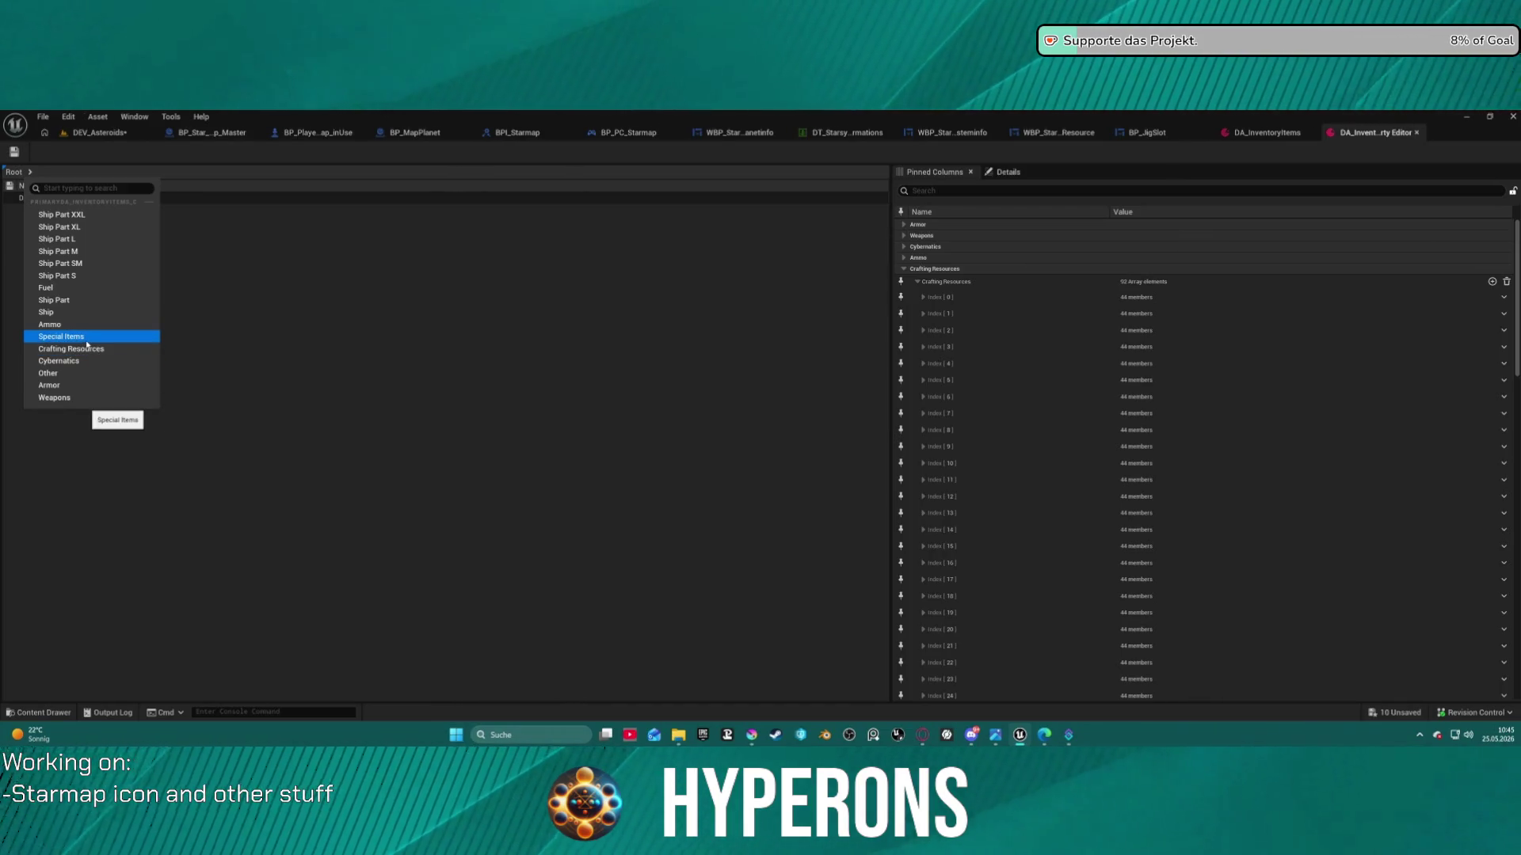
Choose Crafting Resources, select row [5], and pin SlotDimension, Image and EquipImage columns
{"action": "left_click", "coordinate": [88, 350]}
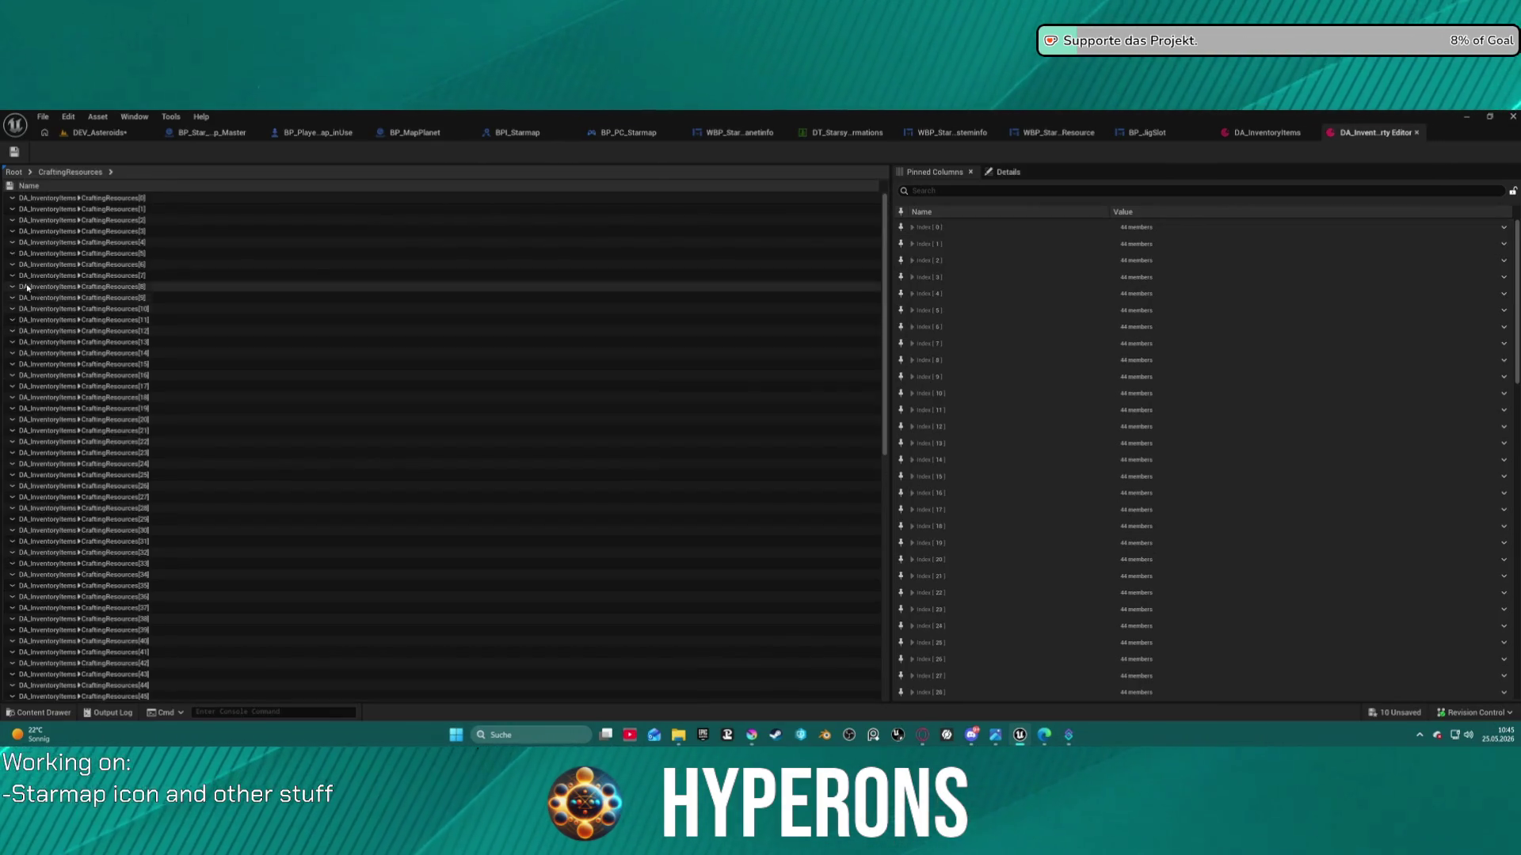
{"action": "left_click", "coordinate": [13, 210]}
{"action": "left_click", "coordinate": [14, 212]}
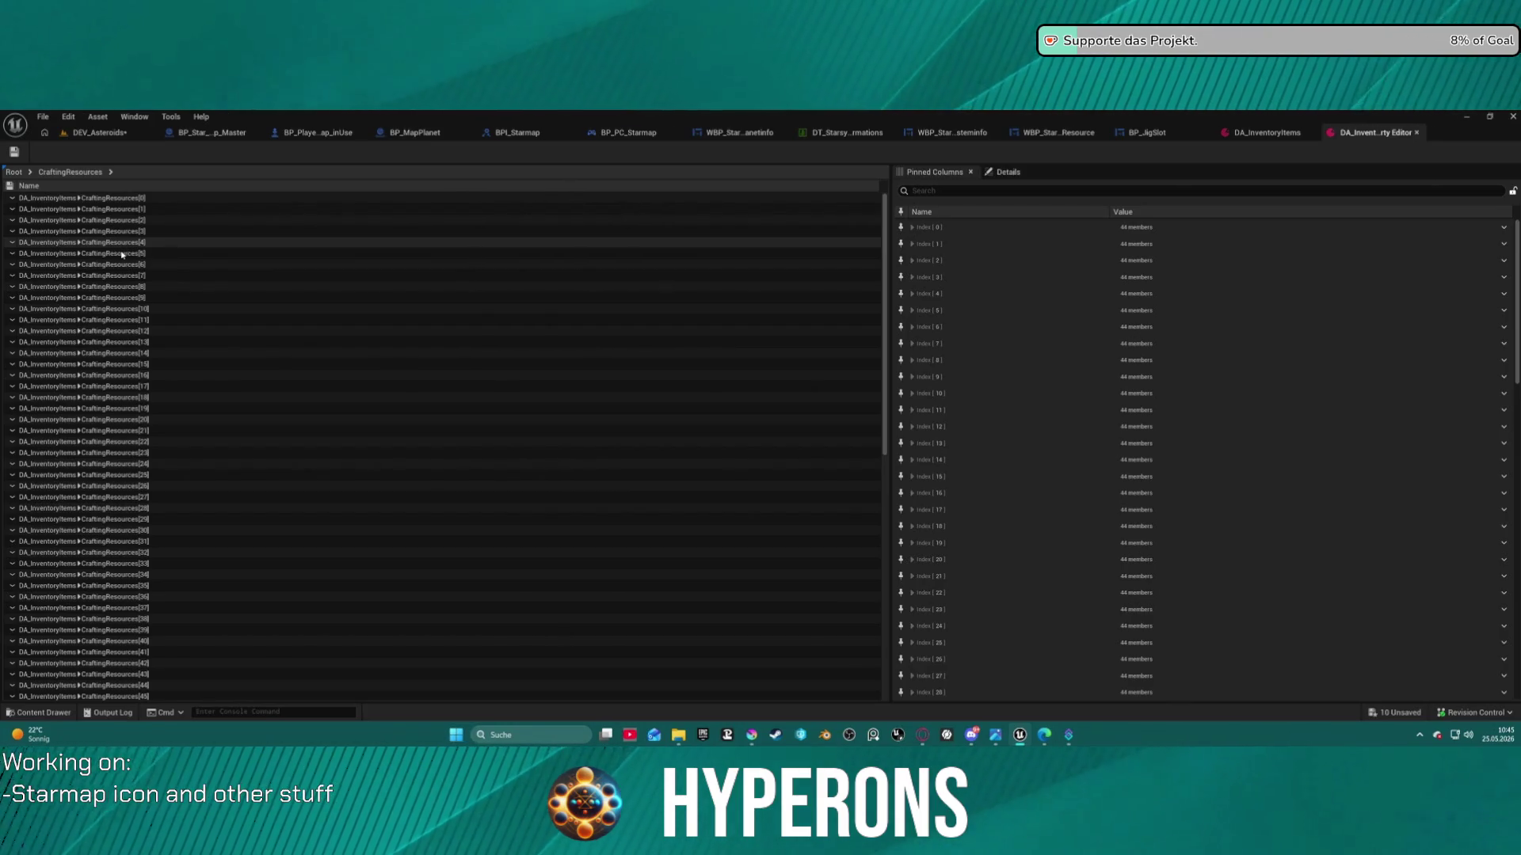
{"action": "left_click", "coordinate": [122, 255]}
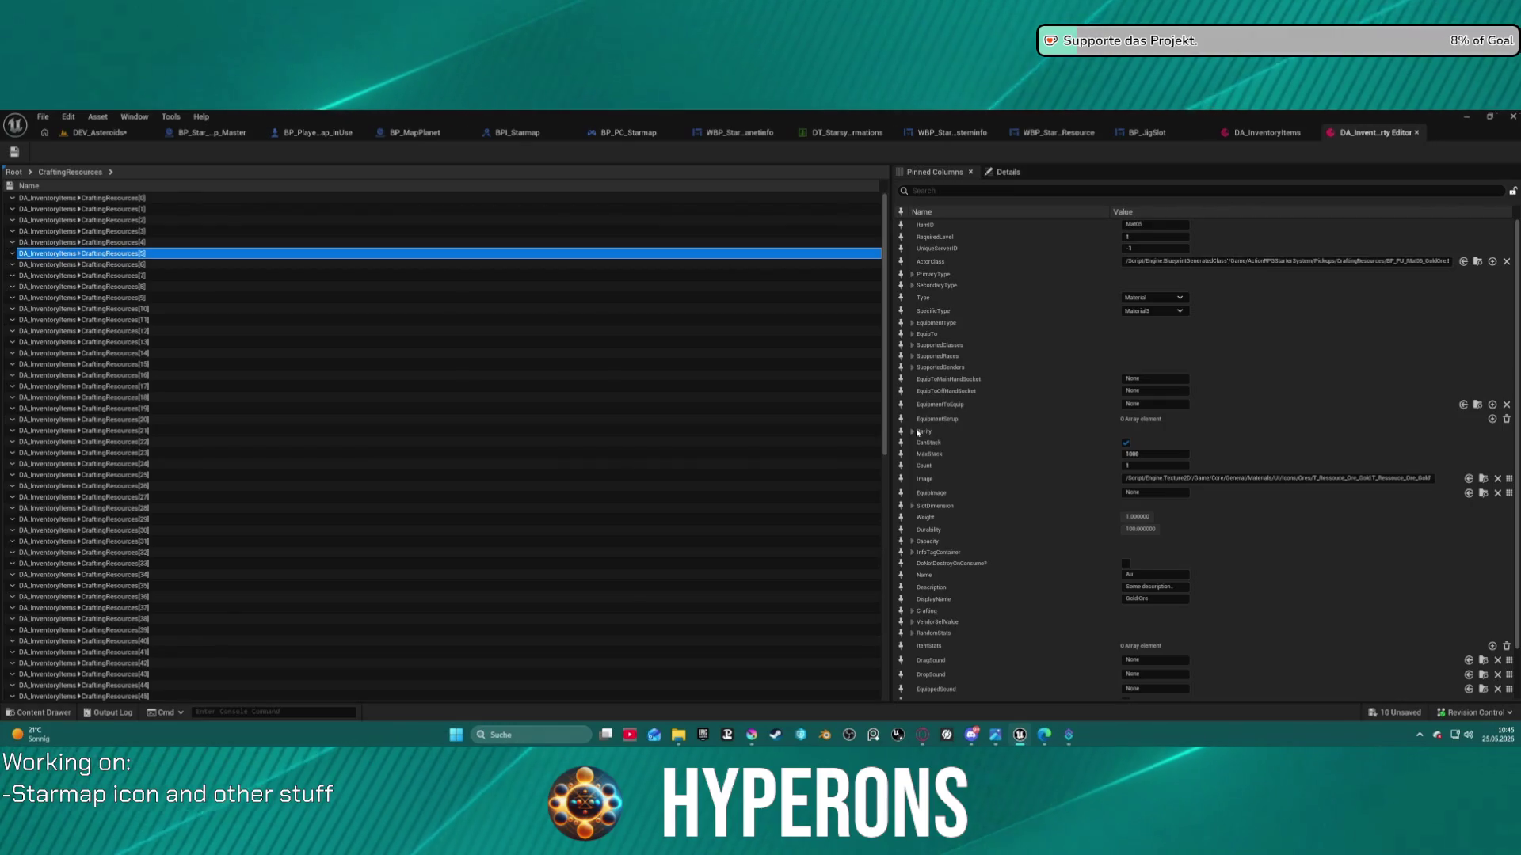
{"action": "left_click", "coordinate": [901, 505]}
{"action": "left_click", "coordinate": [900, 478]}
{"action": "left_click", "coordinate": [901, 493]}
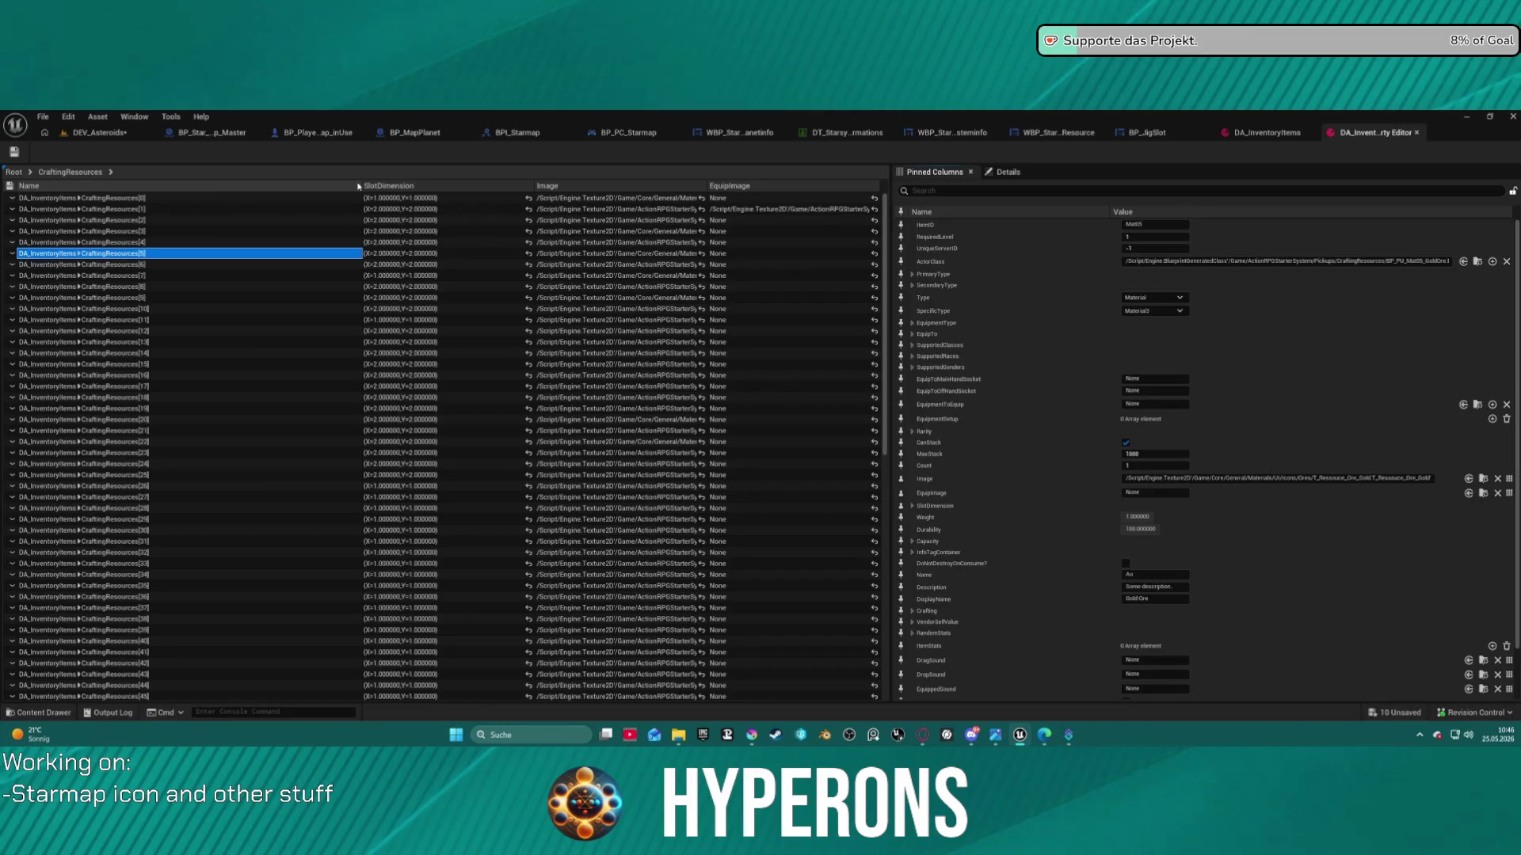
Narrow the Name column and select CraftingResources[0] (Wood) to view the full DA_InventoryItems details
{"action": "left_click_drag", "start_coordinate": [360, 187], "coordinate": [173, 187]}
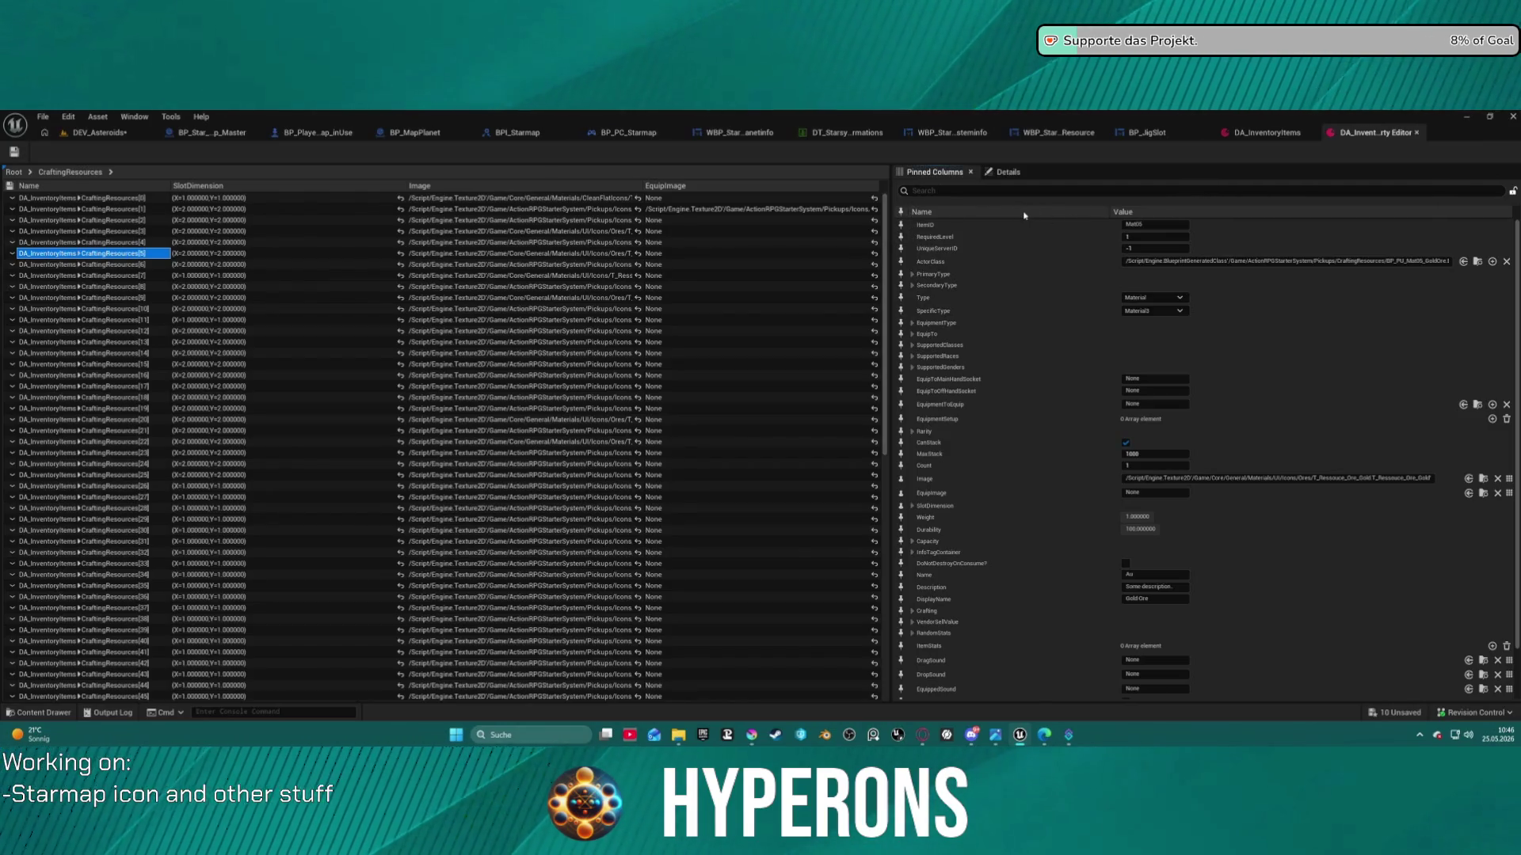
{"action": "left_click", "coordinate": [1008, 172]}
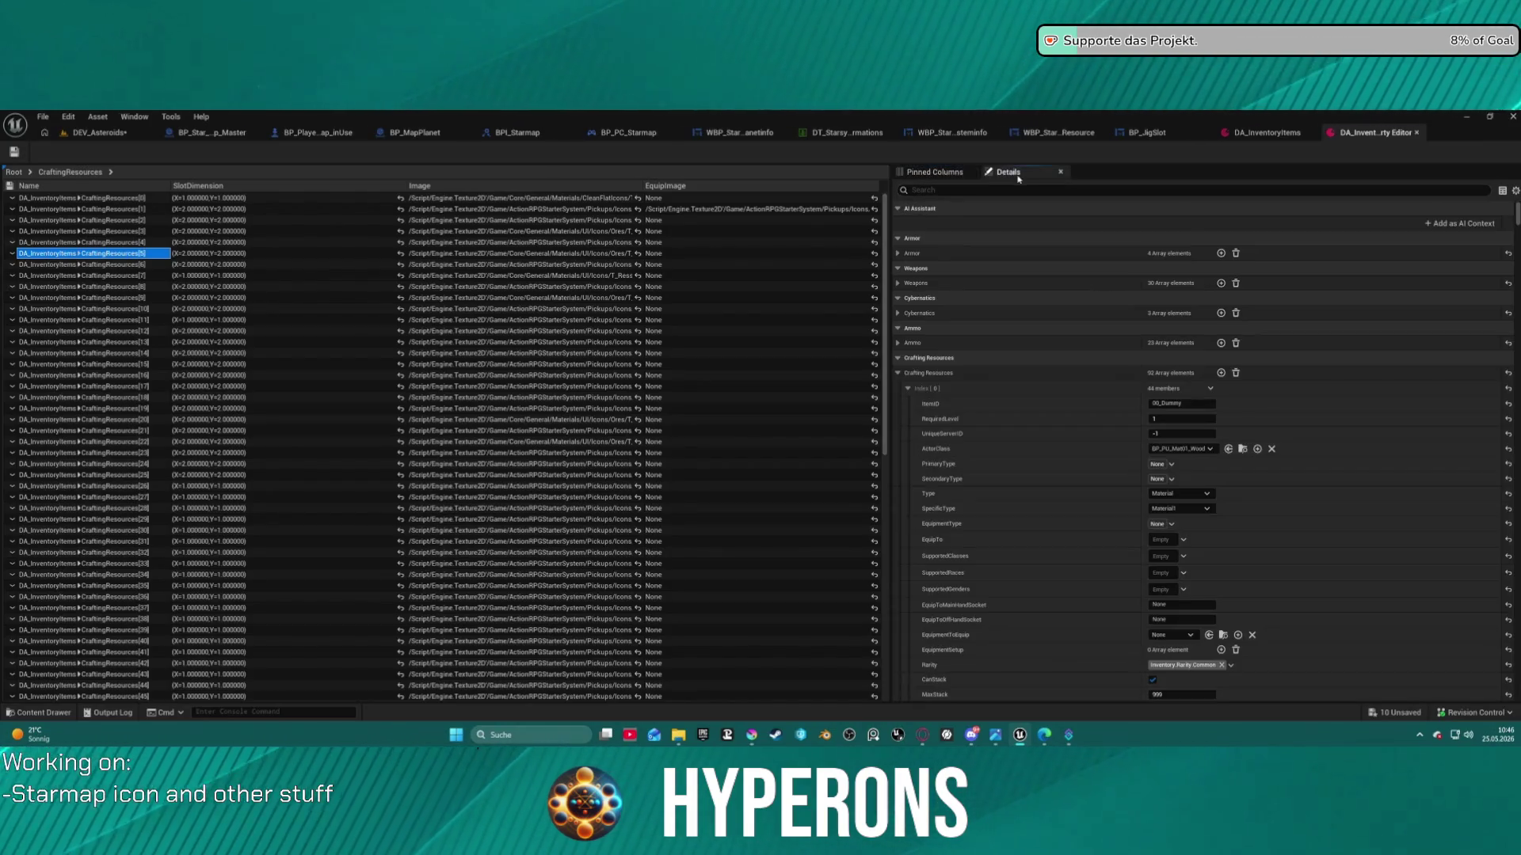
{"action": "left_click", "coordinate": [956, 172]}
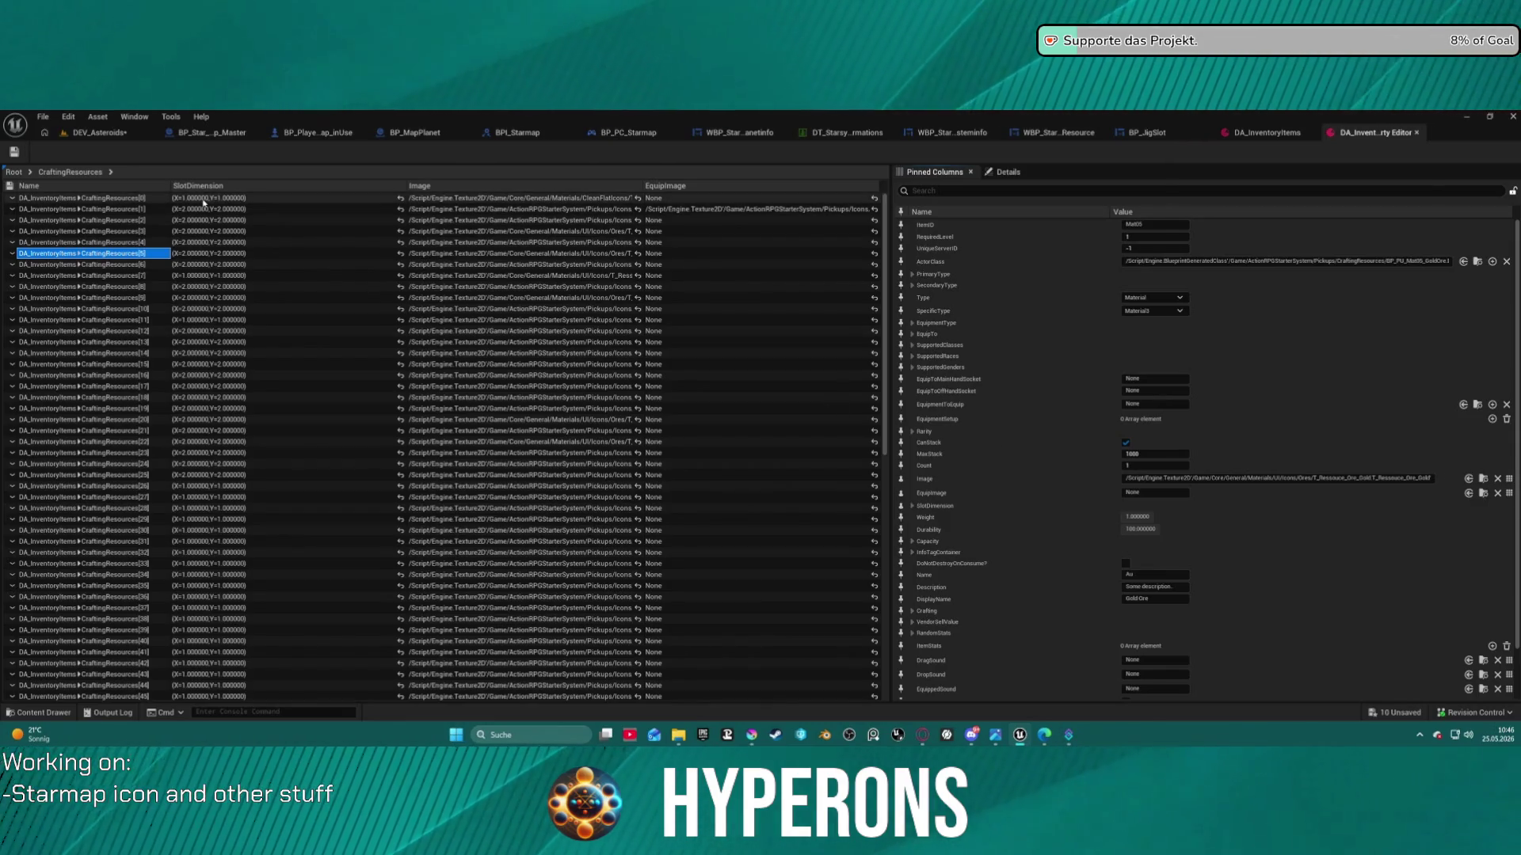
{"action": "left_click", "coordinate": [145, 199]}
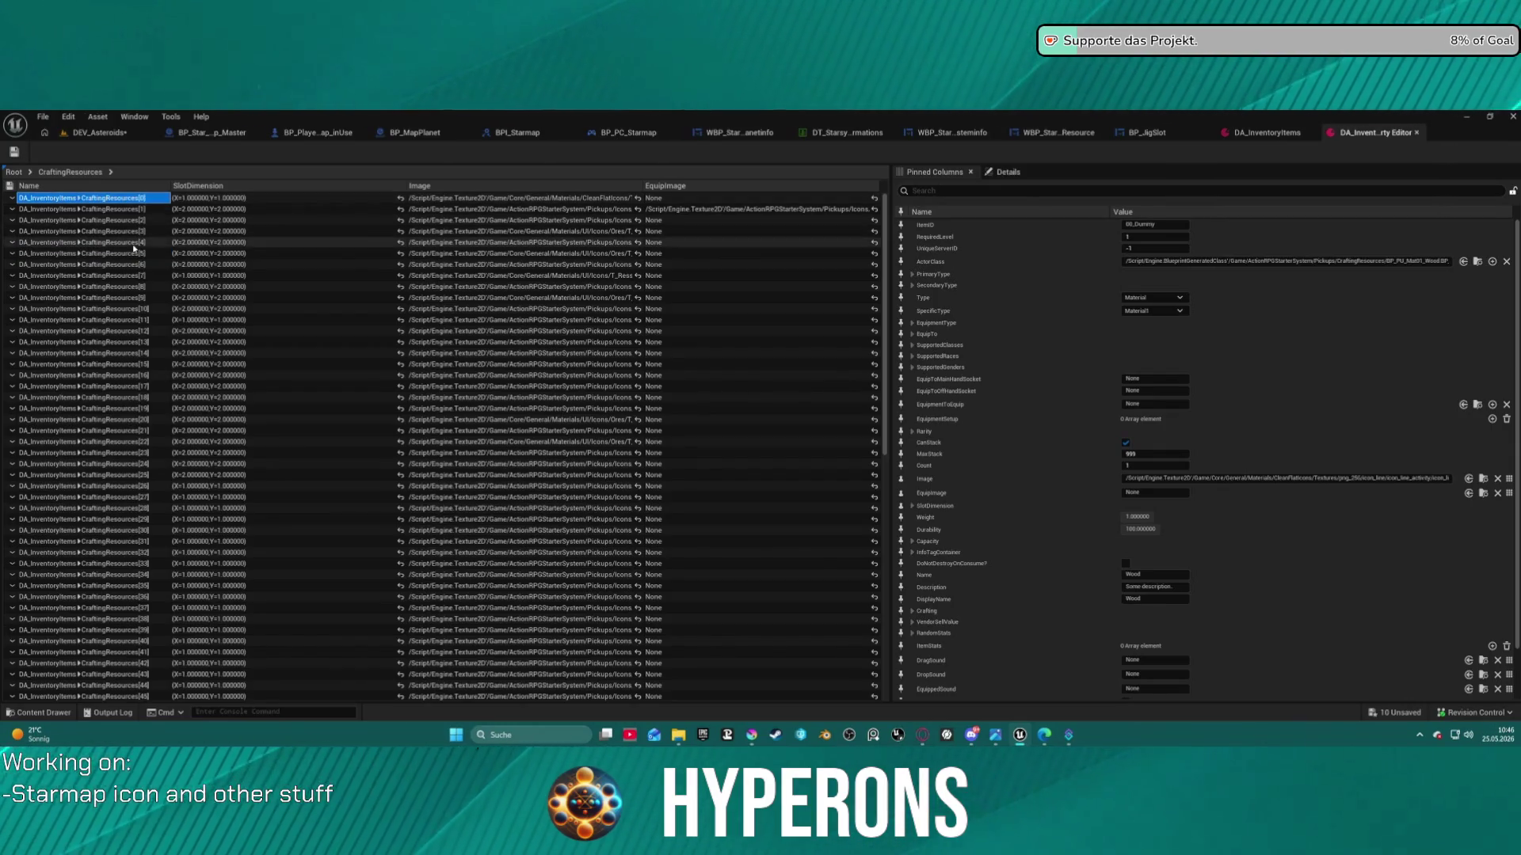
{"action": "left_click", "coordinate": [1006, 172]}
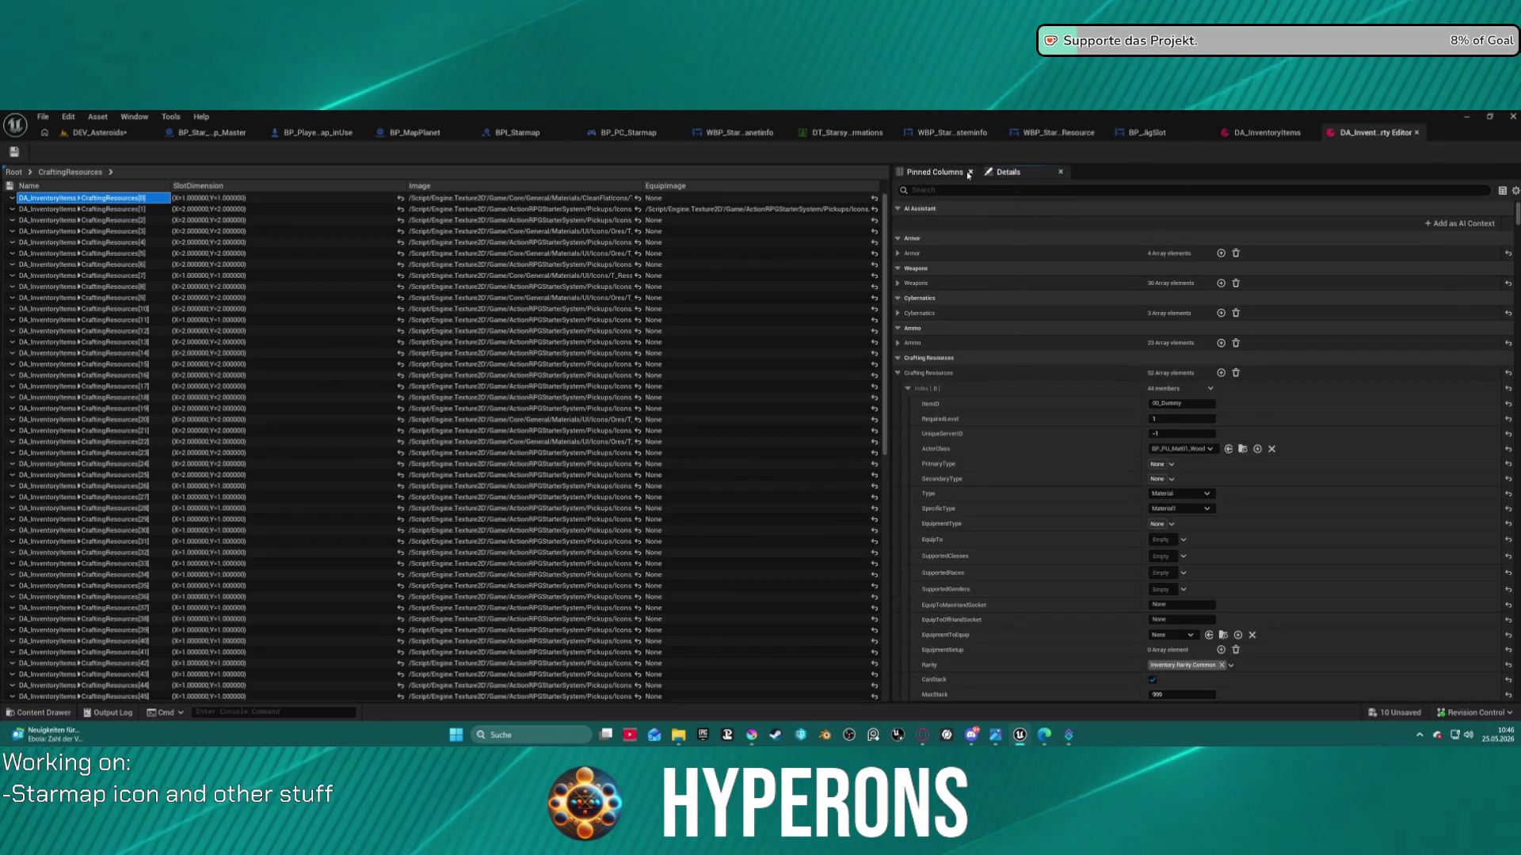
Toggle Details view options such as 'Show Hidden Properties while Playing', then scroll through Wood's properties
{"action": "left_click", "coordinate": [1515, 191]}
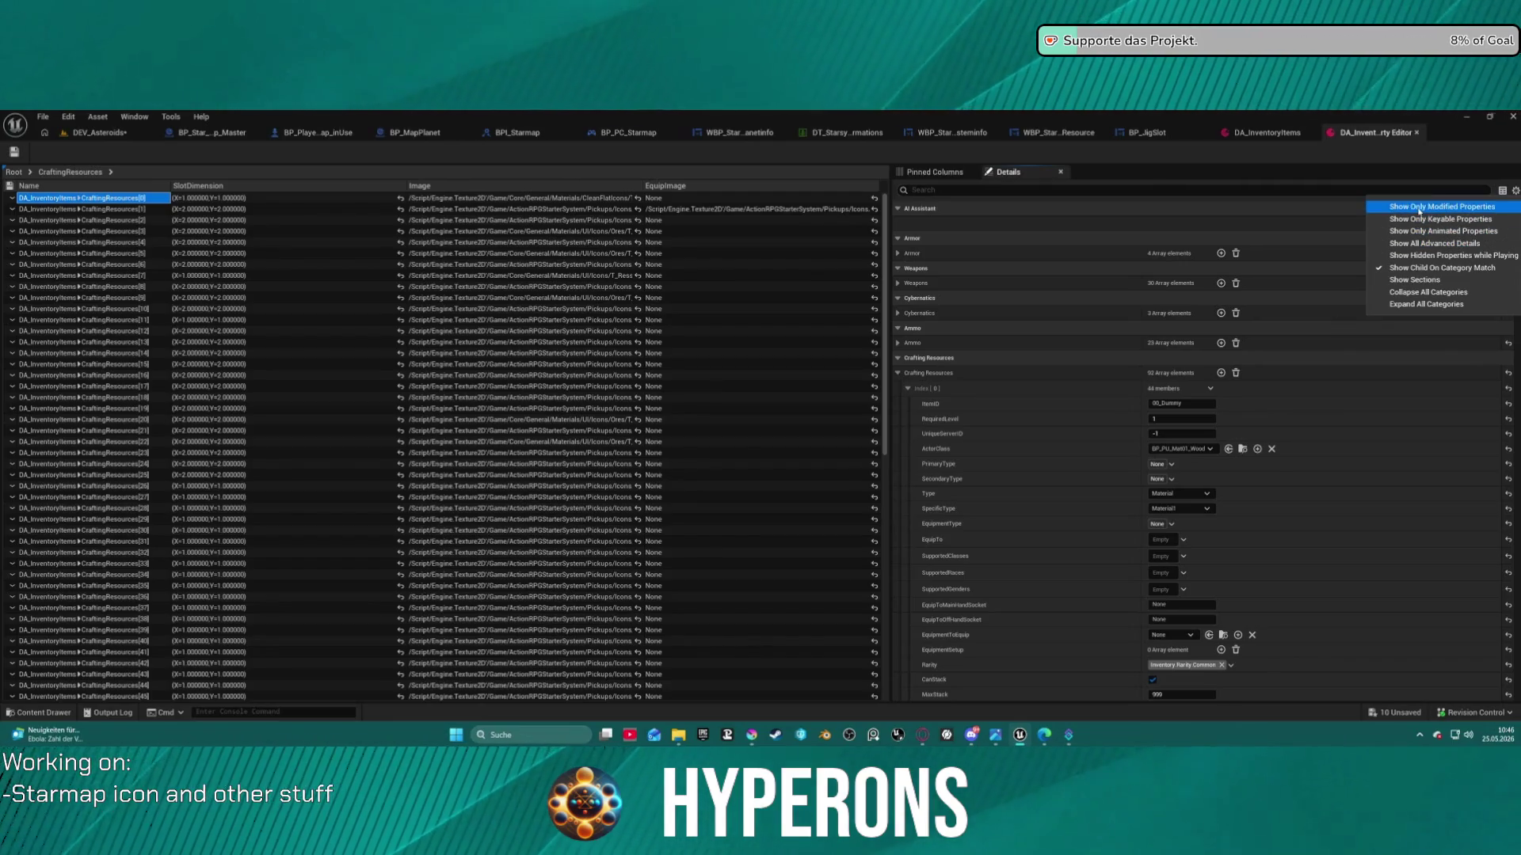
{"action": "left_click", "coordinate": [1442, 282]}
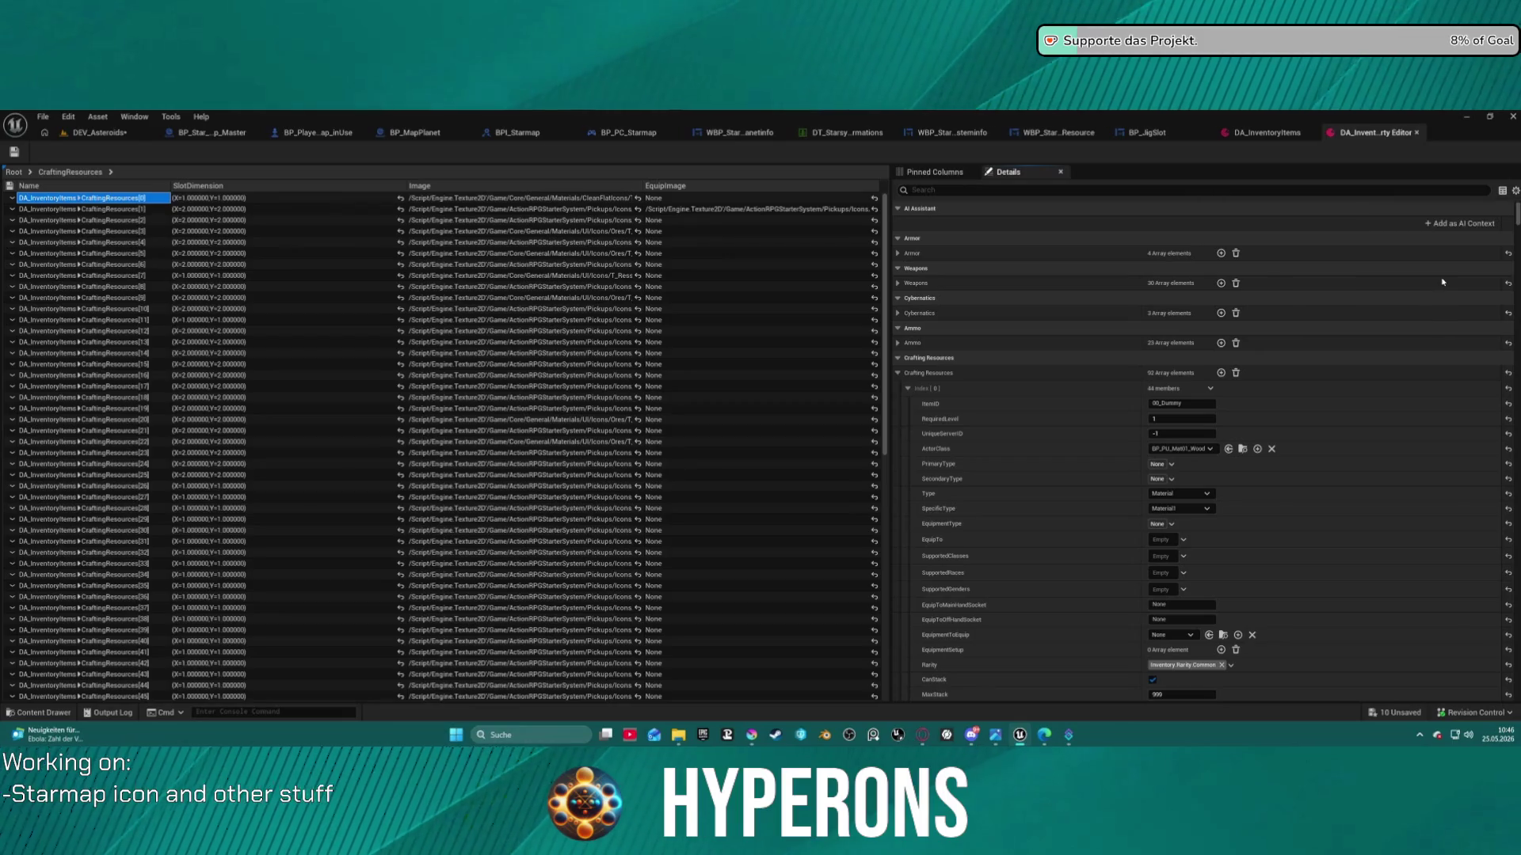
{"action": "left_click", "coordinate": [1515, 191]}
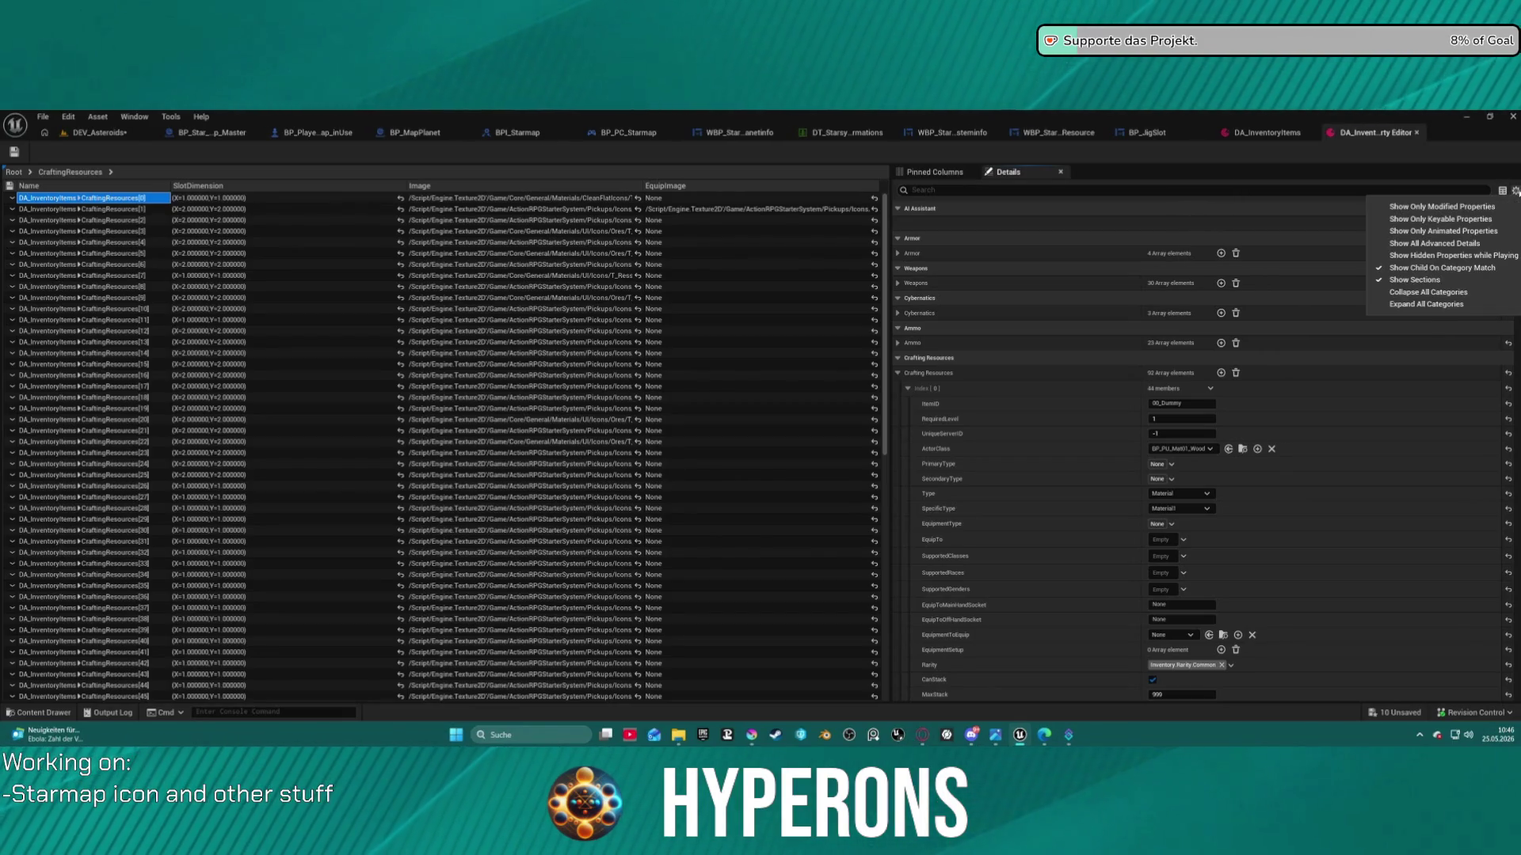
{"action": "left_click", "coordinate": [1414, 281]}
{"action": "left_click", "coordinate": [1515, 191]}
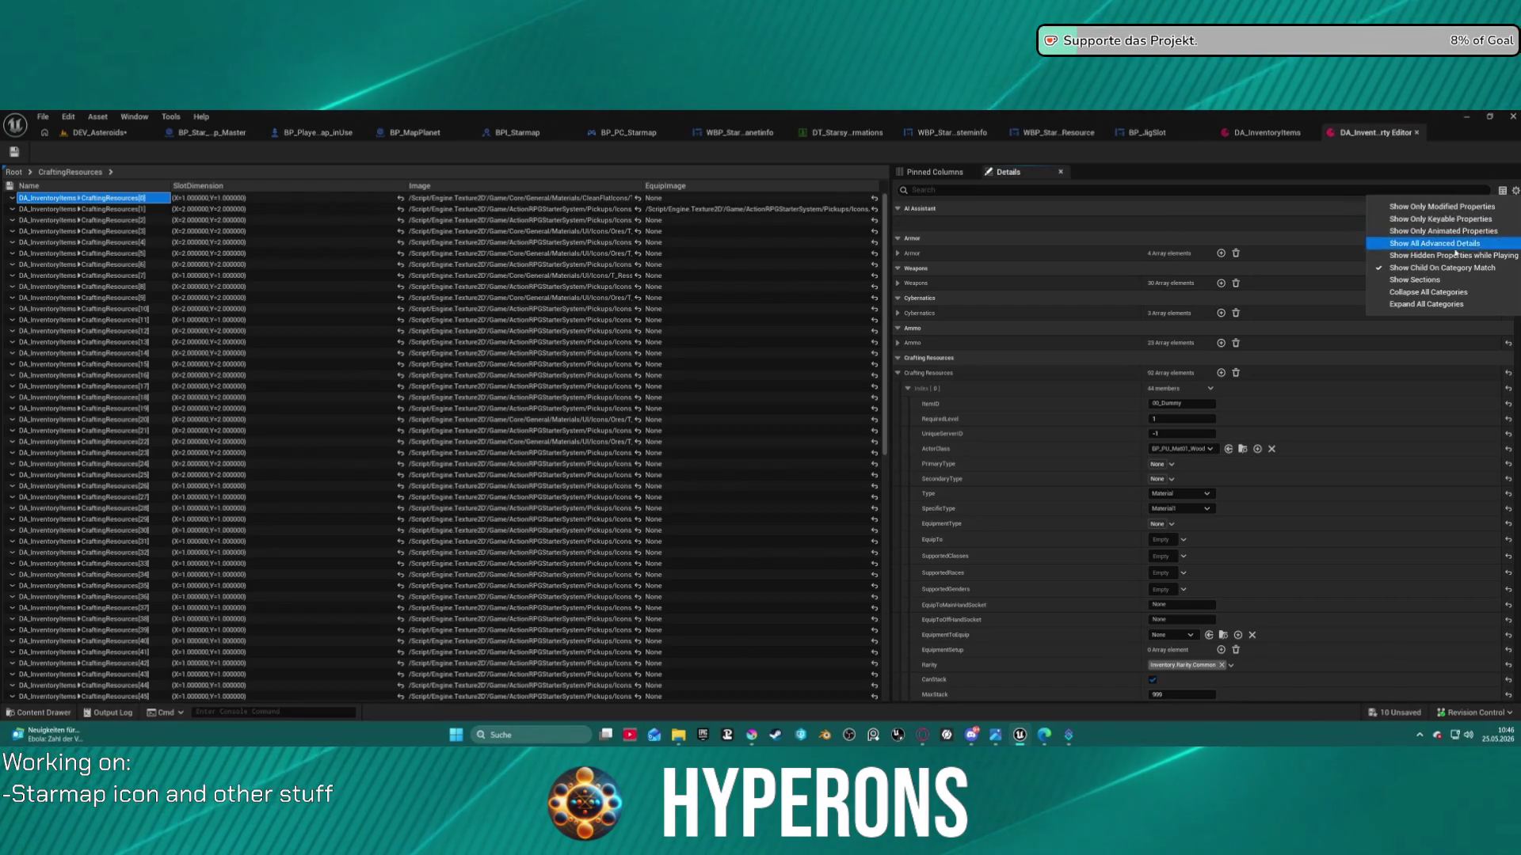
{"action": "left_click", "coordinate": [1392, 258]}
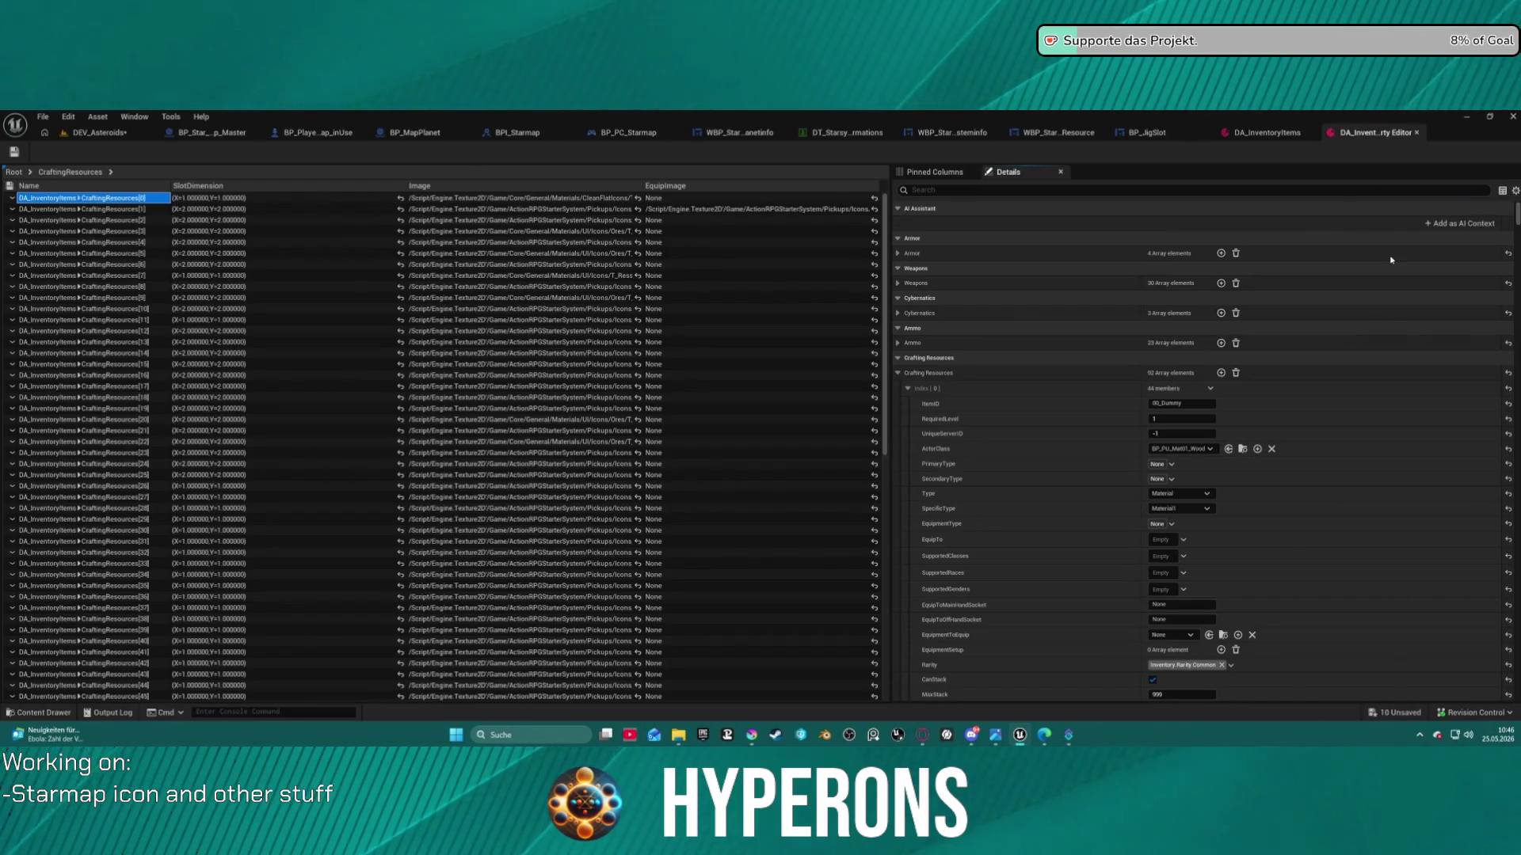
{"action": "left_click", "coordinate": [1515, 191]}
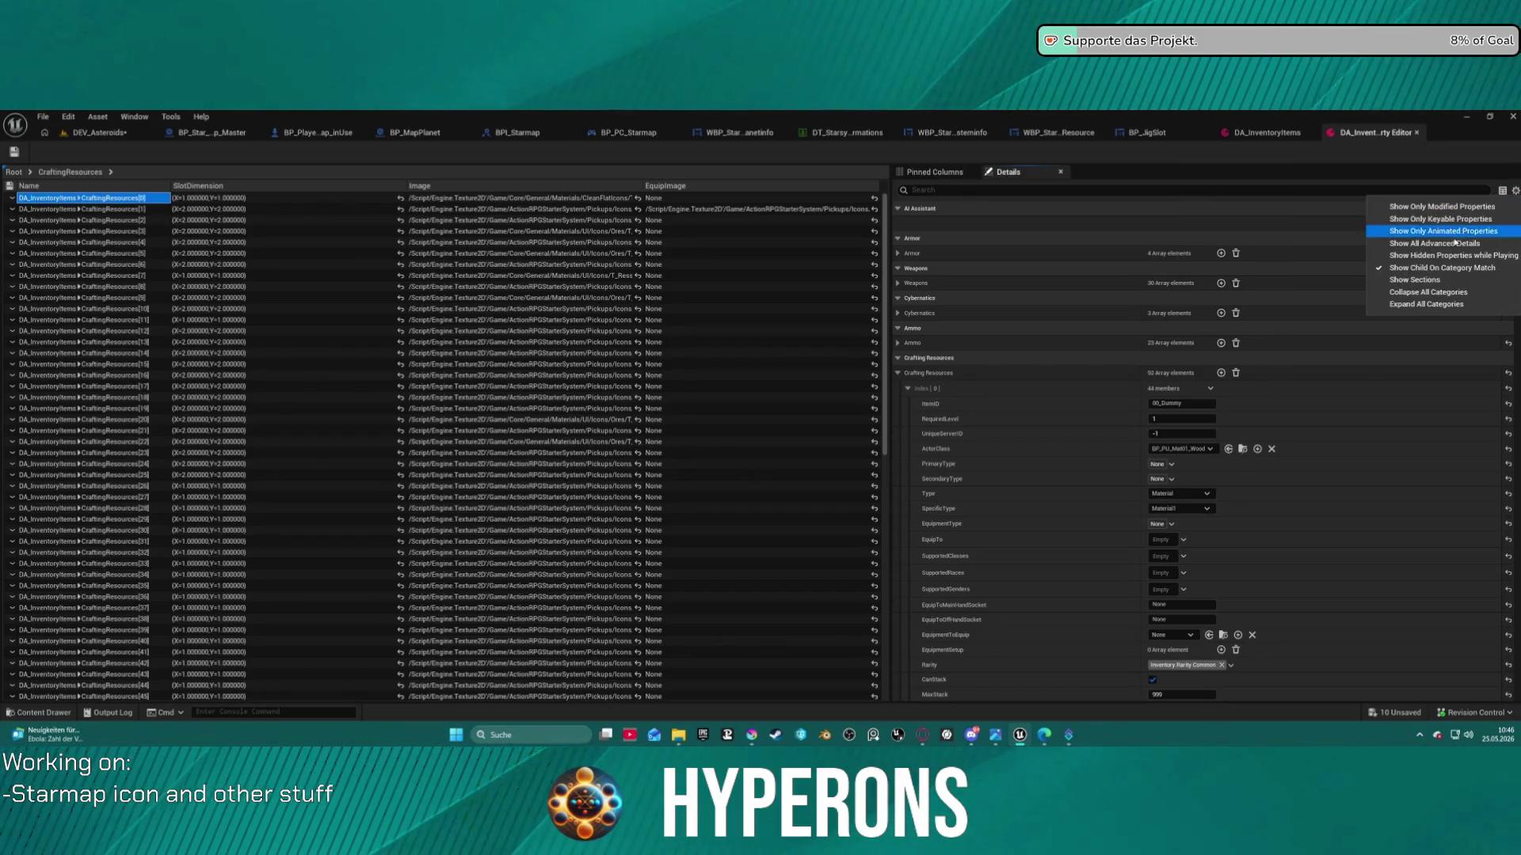
{"action": "left_click", "coordinate": [1432, 255]}
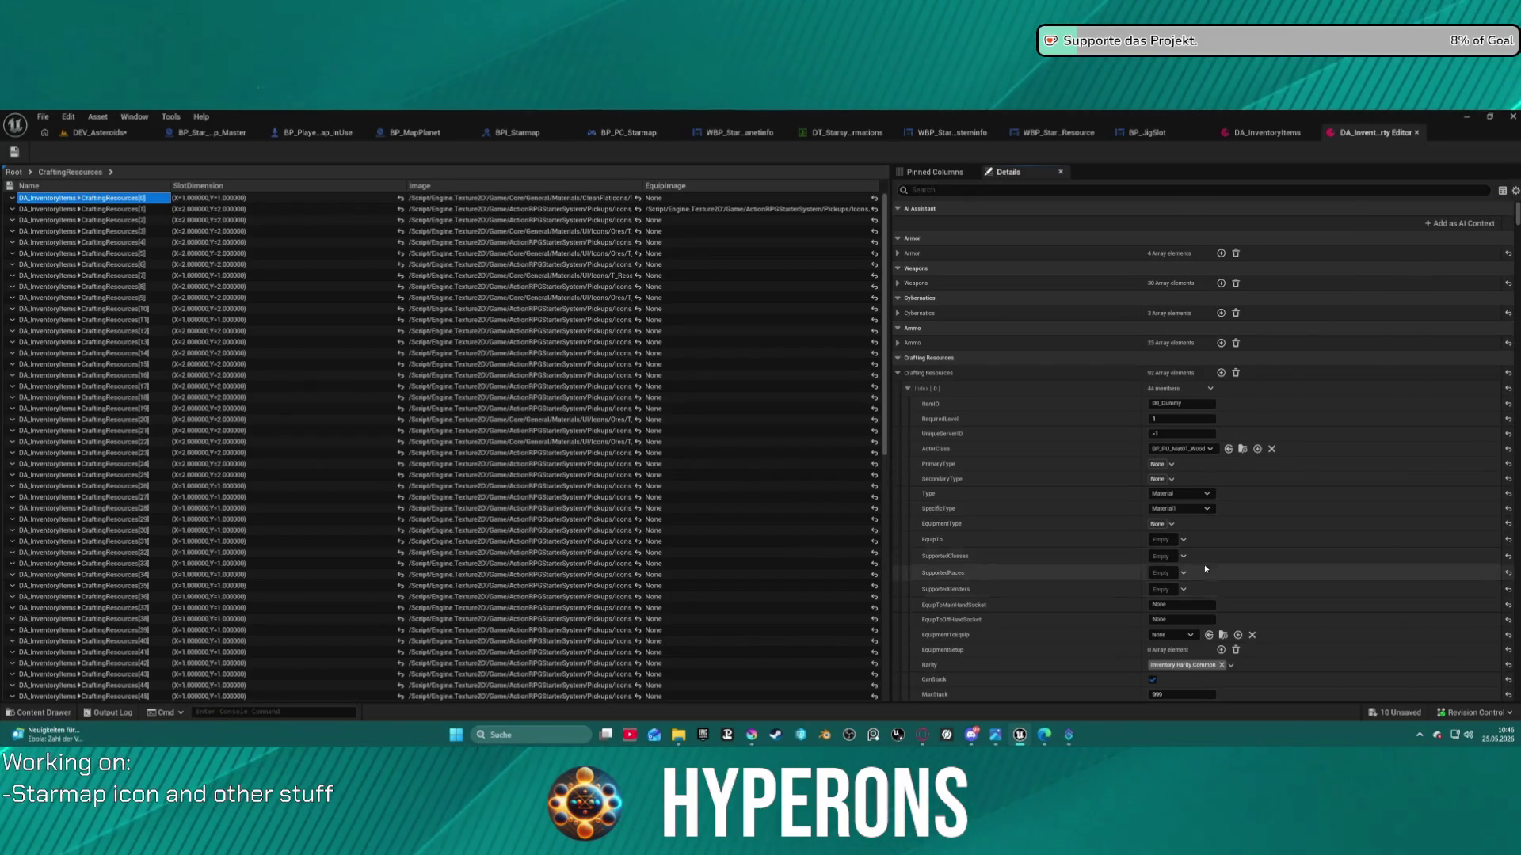
{"action": "scroll", "coordinate": [1205, 569], "scroll_direction": "down", "scroll_amount": 3}
{"action": "scroll", "coordinate": [1158, 526], "scroll_direction": "down", "scroll_amount": 1}
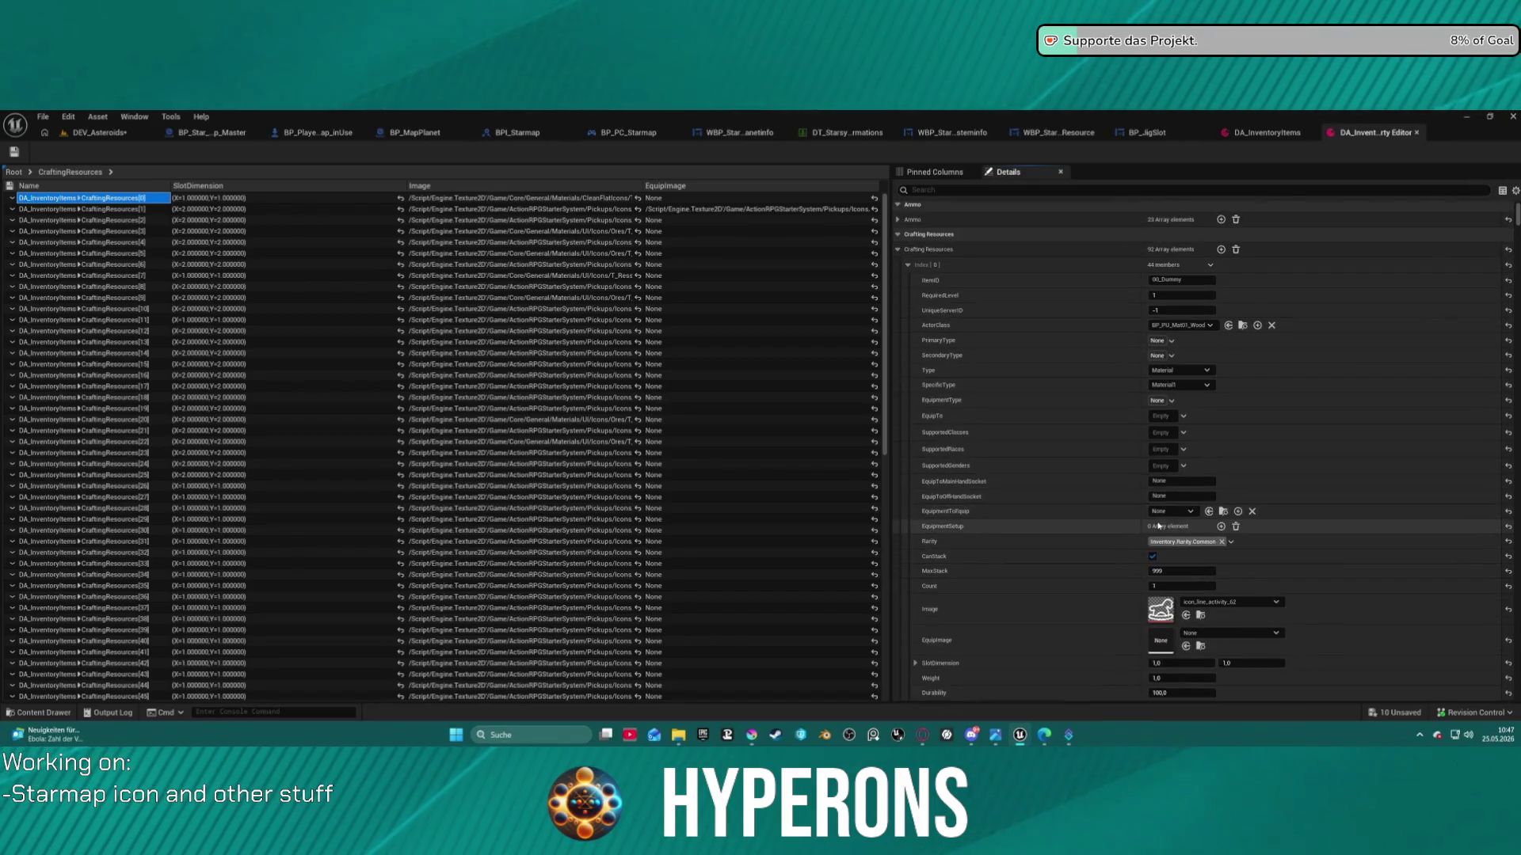
Select the next crafting resource entry and open the sub-levels under CraftingResources
{"action": "scroll", "coordinate": [1067, 495], "scroll_direction": "up", "scroll_amount": 1}
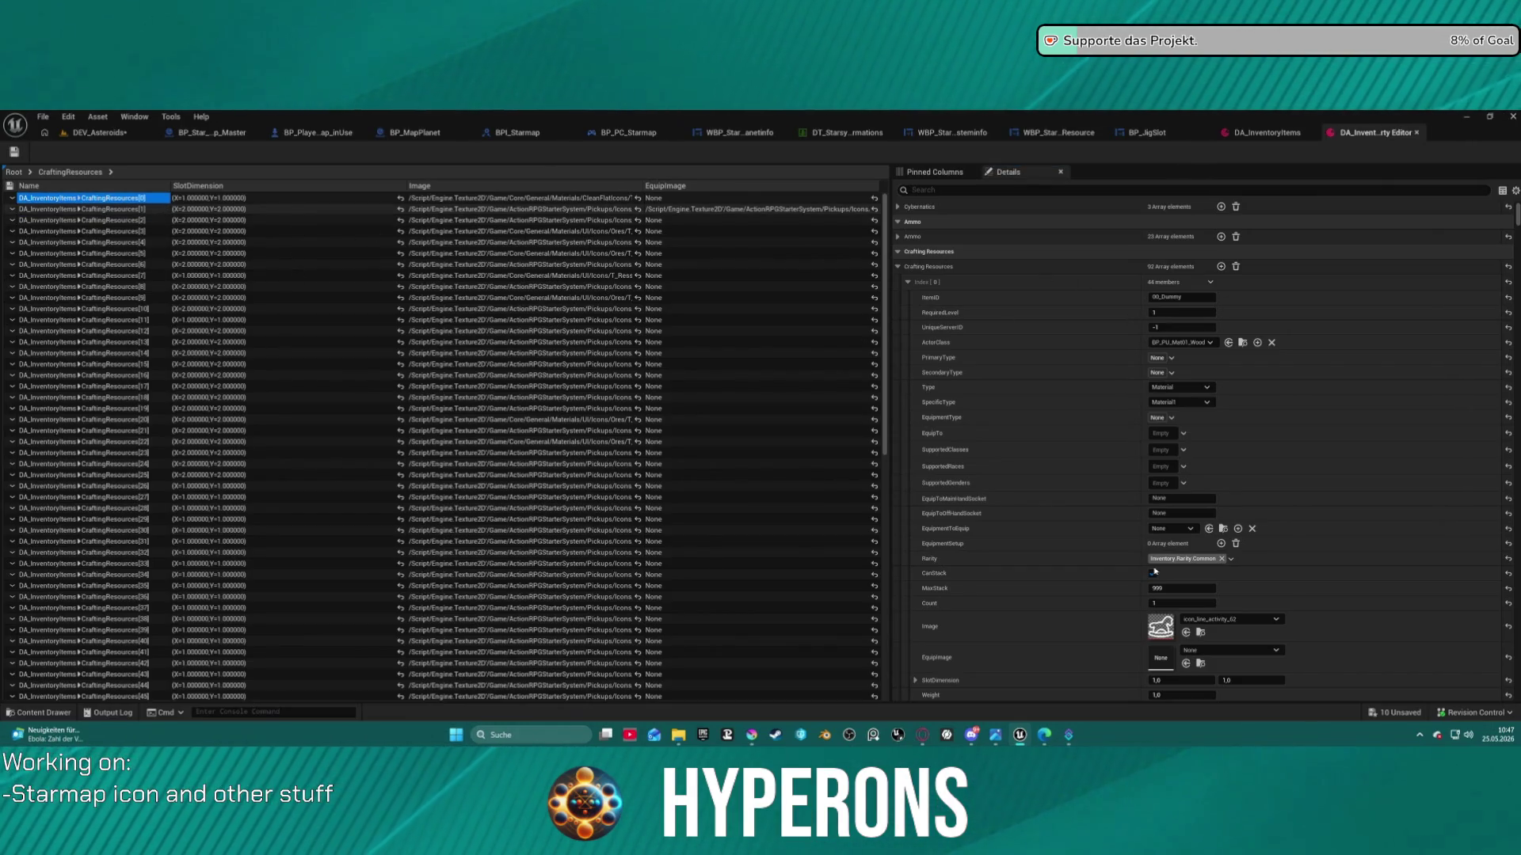
{"action": "key", "text": "Down"}
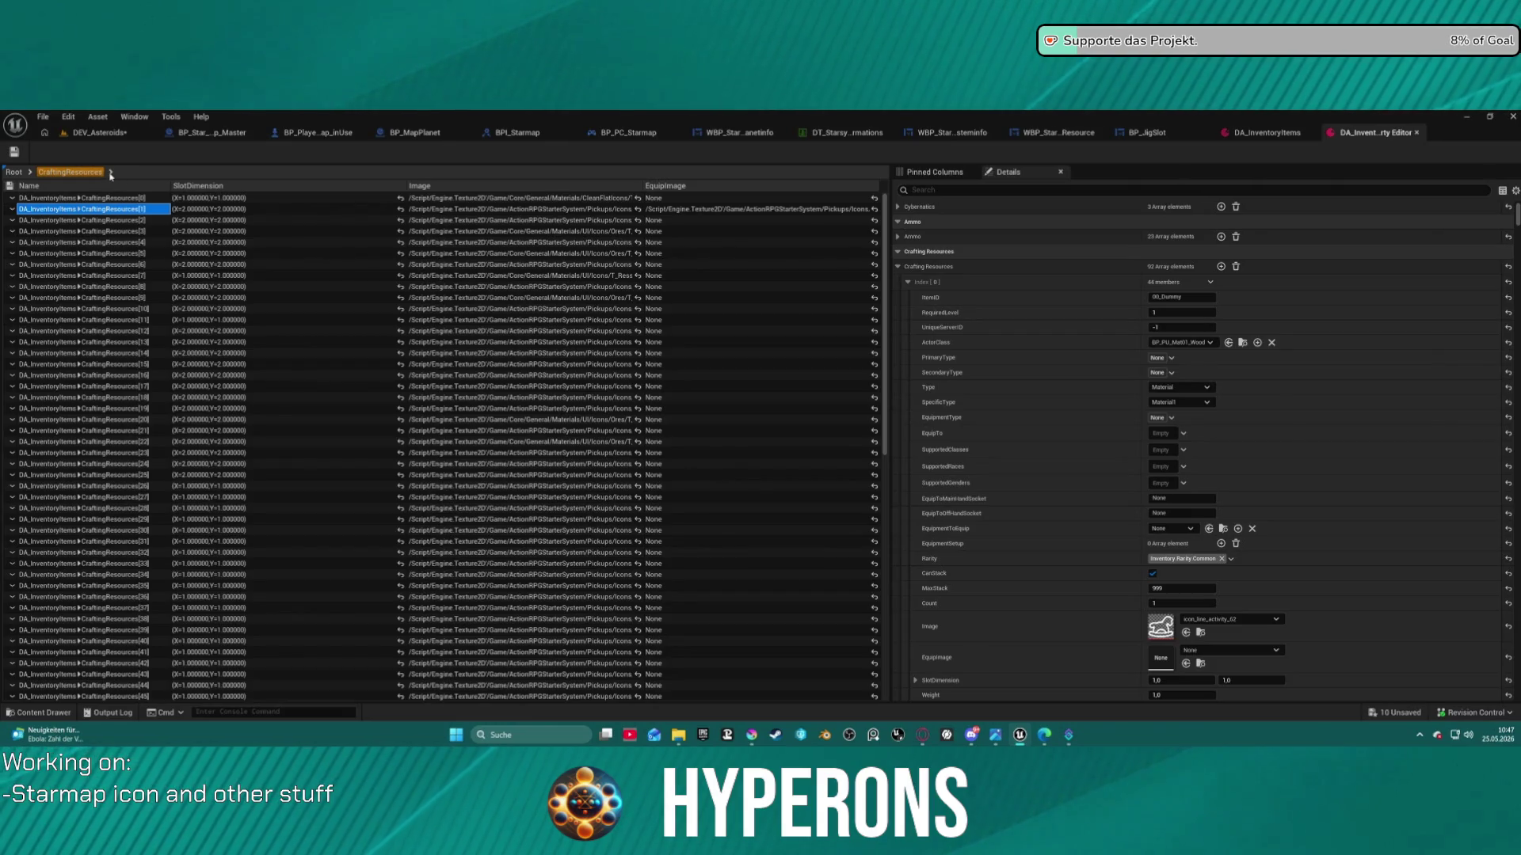
{"action": "left_click", "coordinate": [111, 172]}
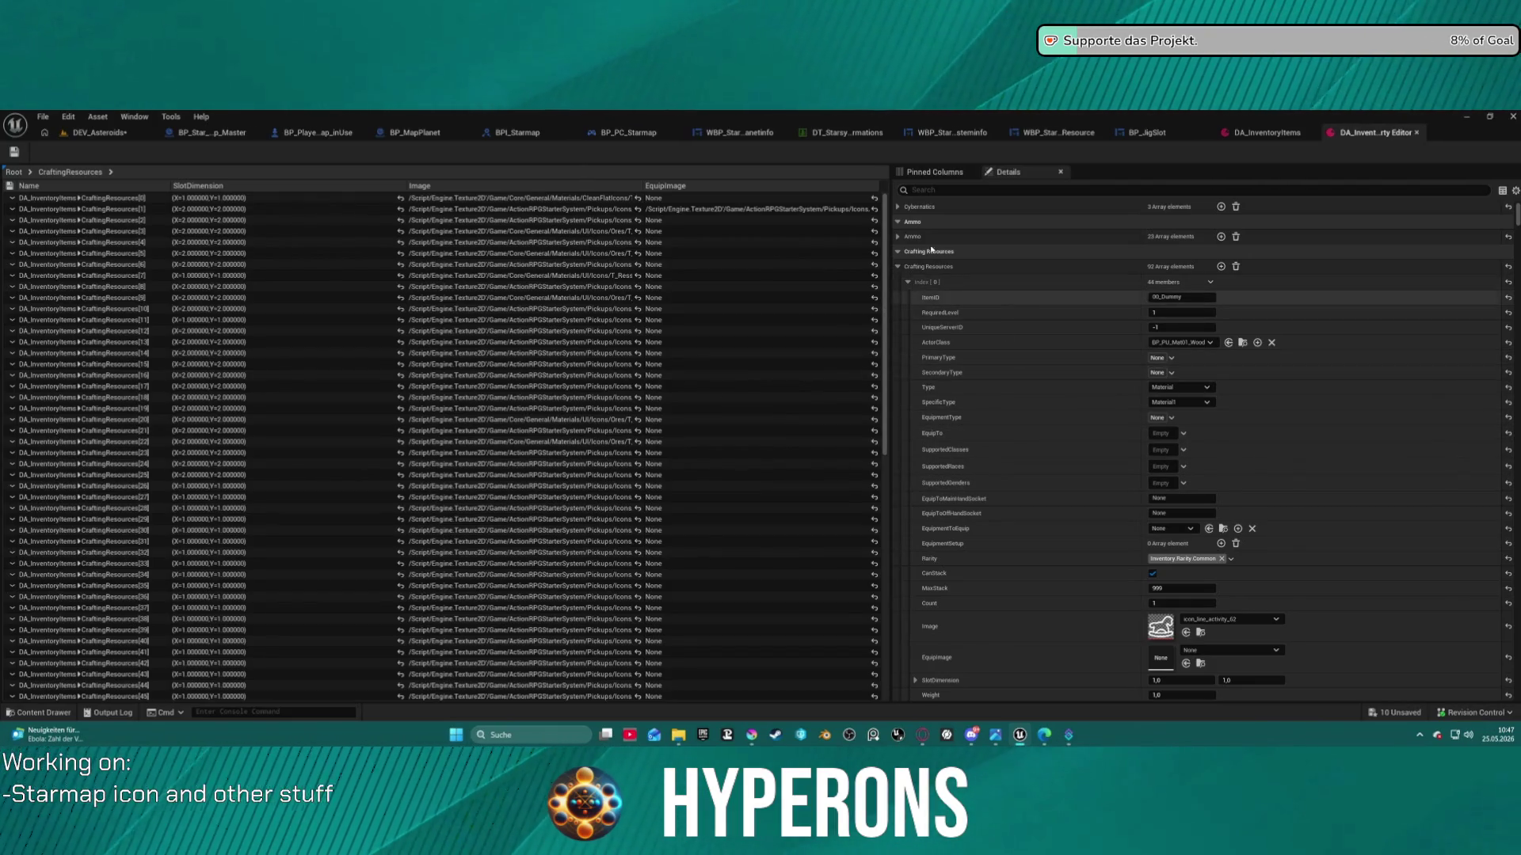
Scroll down to the IronOre entry and filter the details by 'mat'
{"action": "scroll", "coordinate": [1032, 515], "scroll_direction": "down", "scroll_amount": 15}
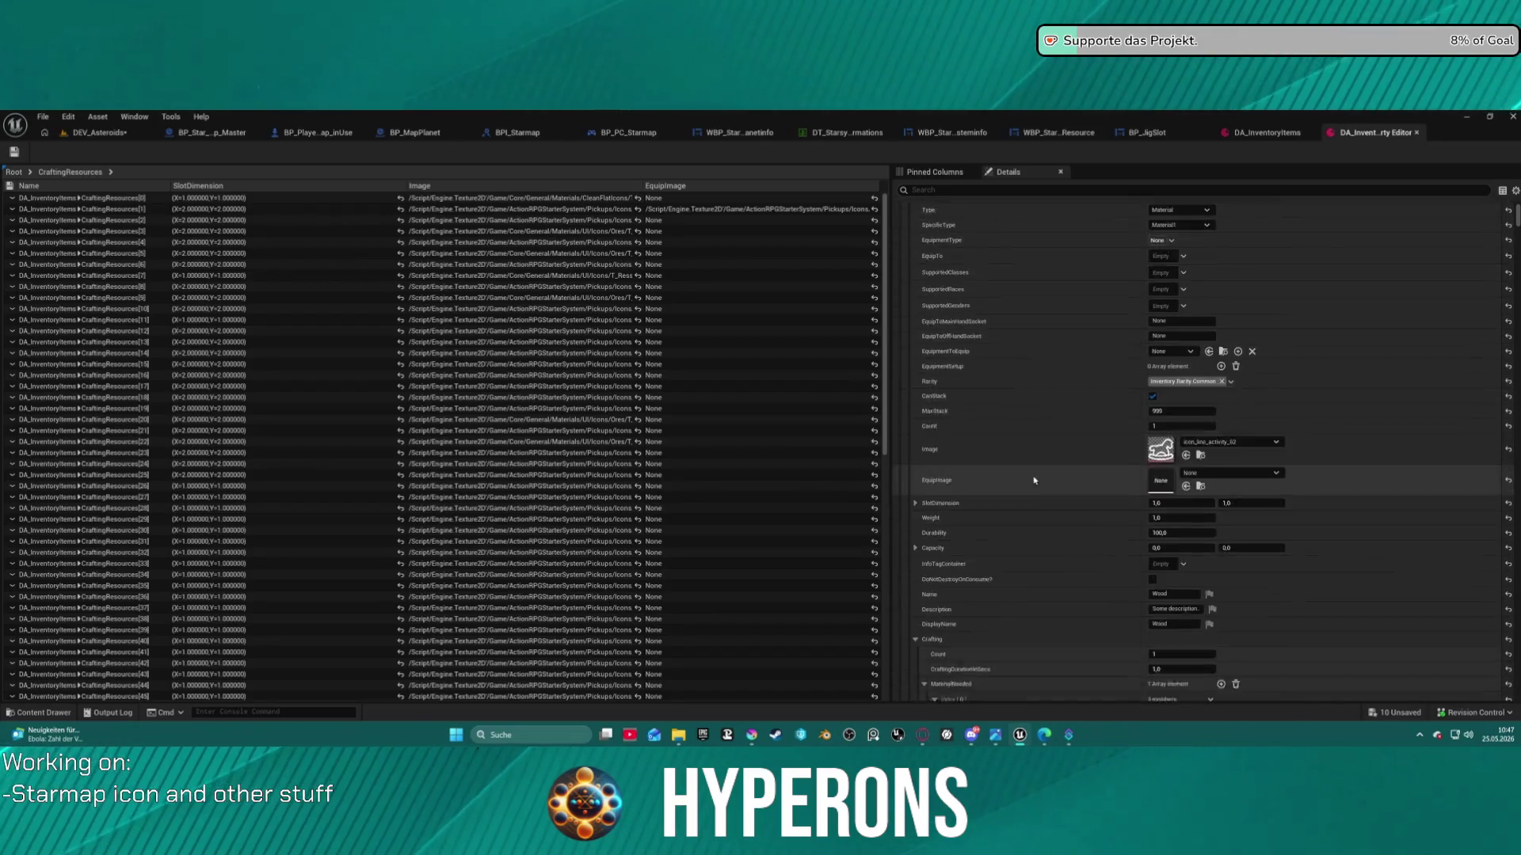
{"action": "scroll", "coordinate": [1005, 527], "scroll_direction": "down", "scroll_amount": 5}
{"action": "scroll", "coordinate": [1004, 533], "scroll_direction": "down", "scroll_amount": 2}
{"action": "left_click_drag", "start_coordinate": [908, 488], "coordinate": [906, 484]}
{"action": "scroll", "coordinate": [1052, 298], "scroll_direction": "down", "scroll_amount": 10}
{"action": "scroll", "coordinate": [1052, 298], "scroll_direction": "up", "scroll_amount": 1}
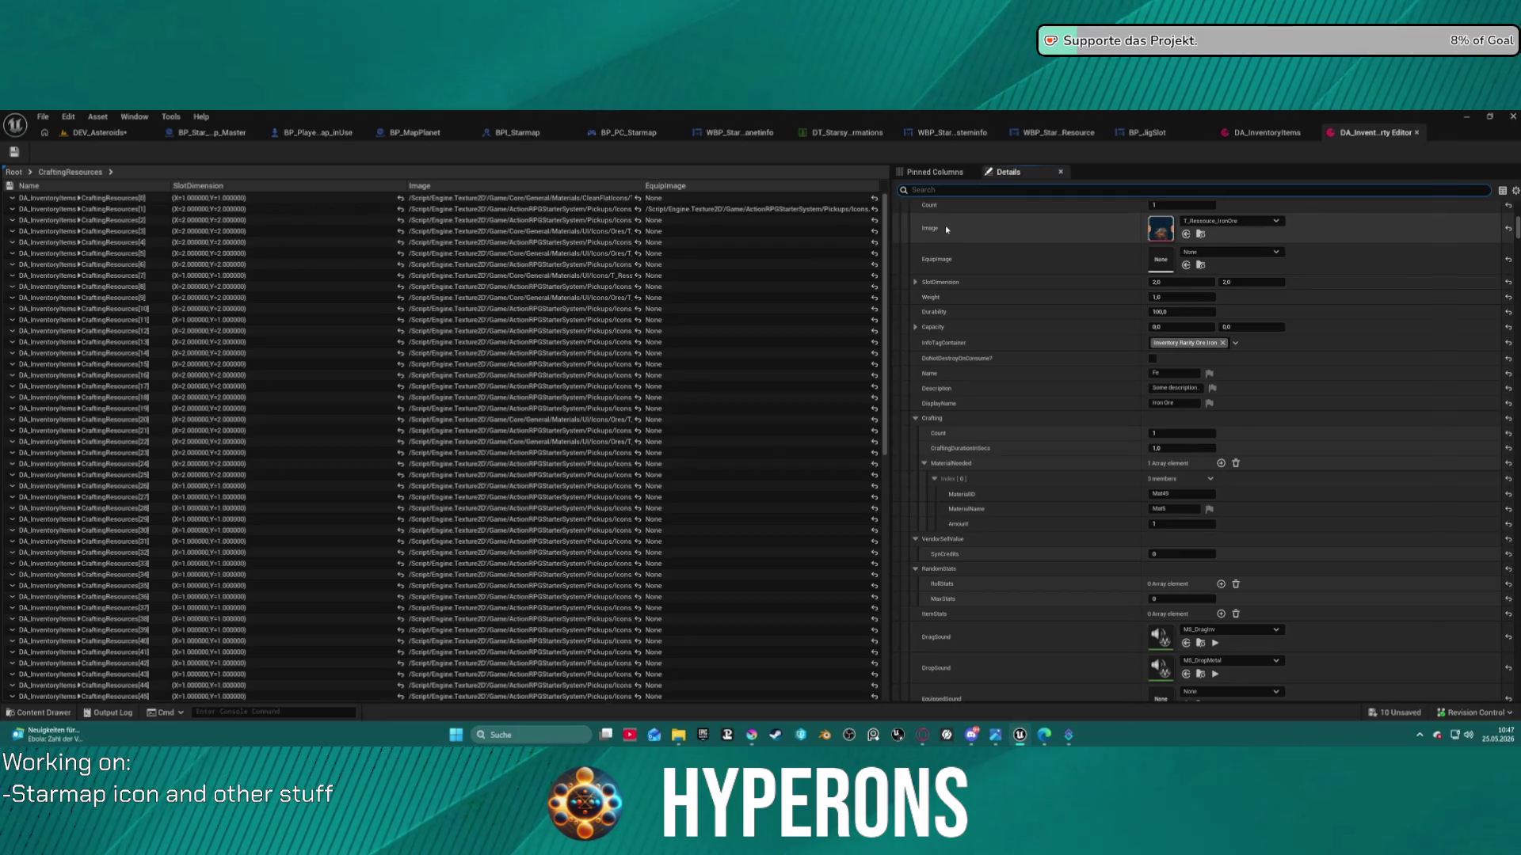
{"action": "type", "text": "mat"}
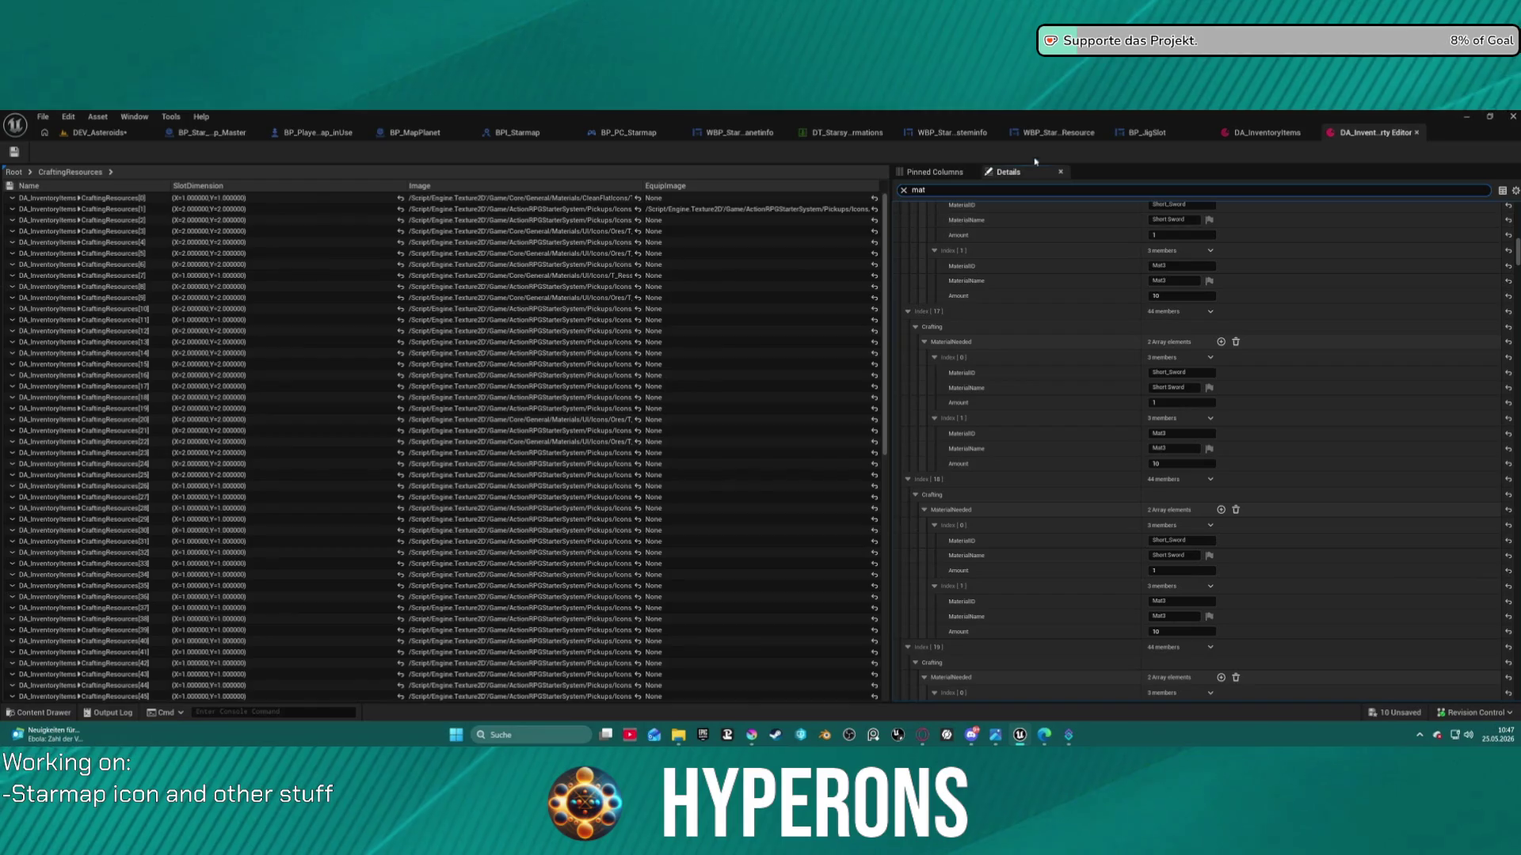
Review the Mat1, Mat2 and Mat3 materials each resource needs, then clear the 'mat' filter
{"action": "scroll", "coordinate": [1143, 321], "scroll_direction": "up", "scroll_amount": 9}
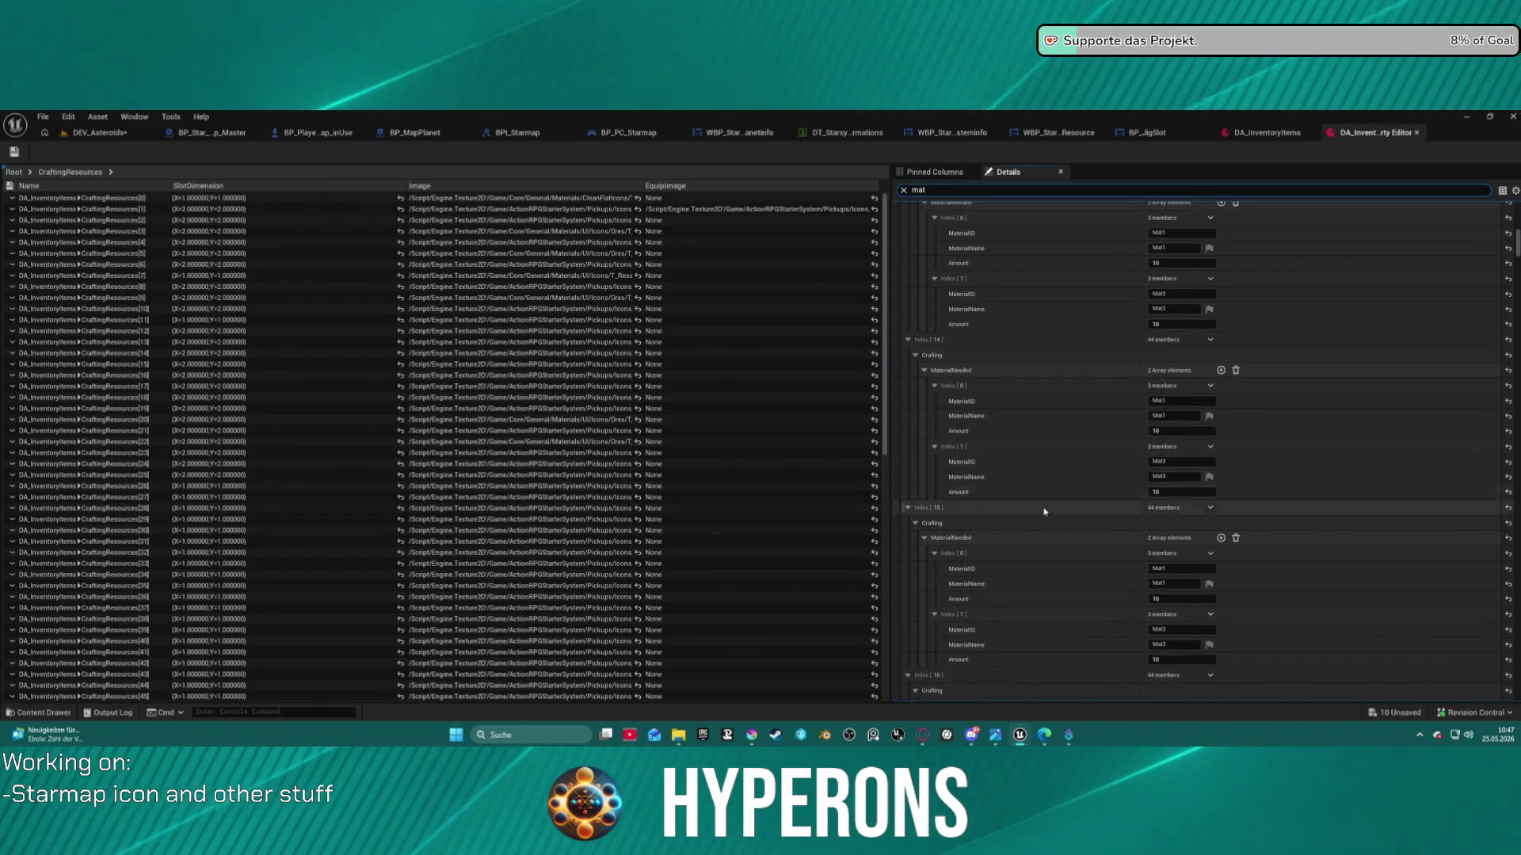
{"action": "scroll", "coordinate": [1109, 373], "scroll_direction": "up", "scroll_amount": 5}
{"action": "scroll", "coordinate": [1074, 419], "scroll_direction": "up", "scroll_amount": 10}
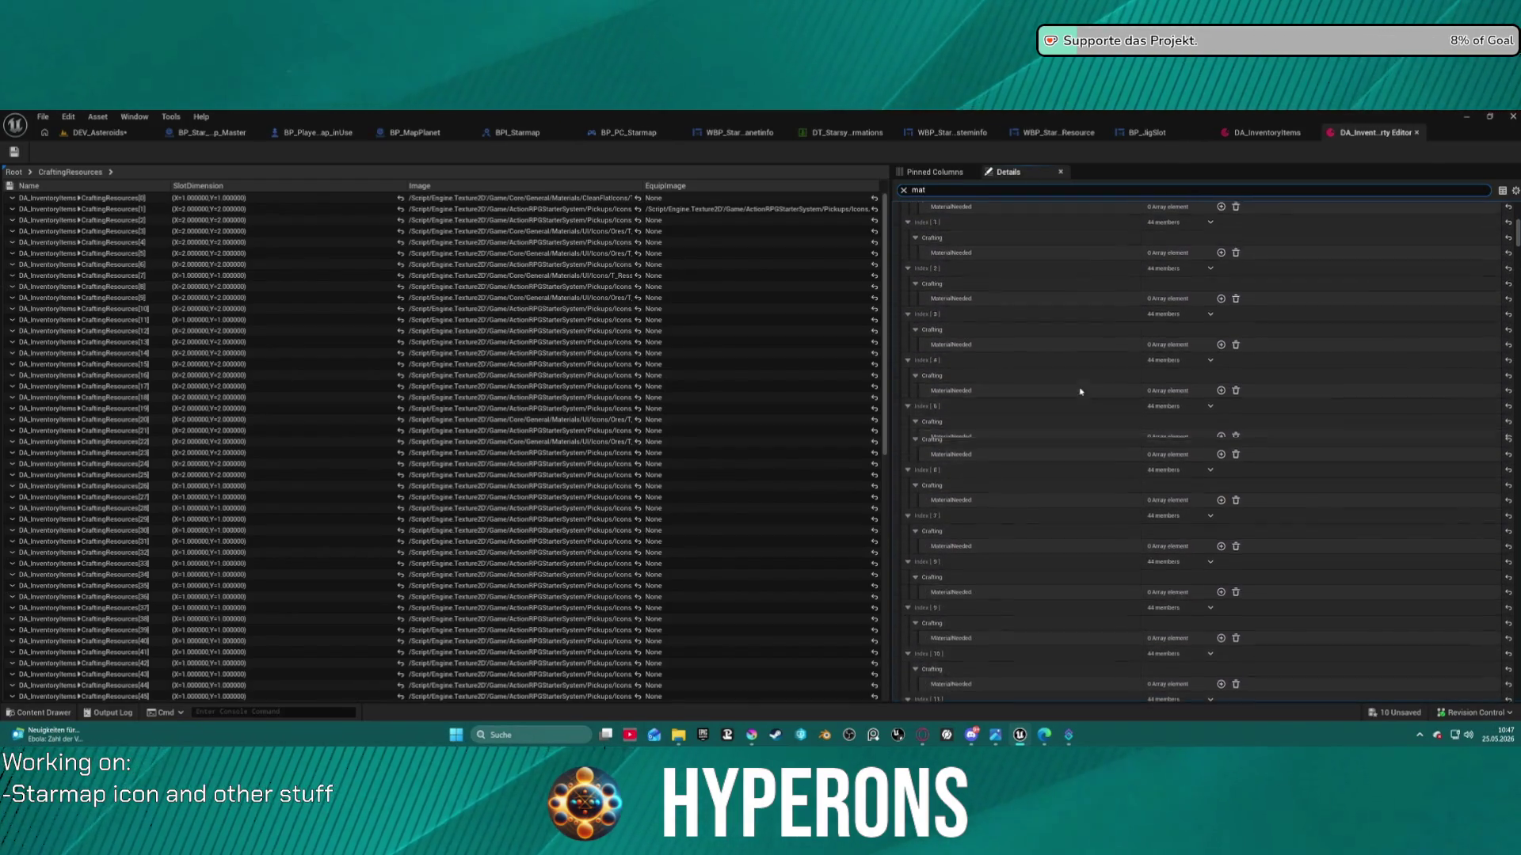
{"action": "left_click", "coordinate": [903, 191]}
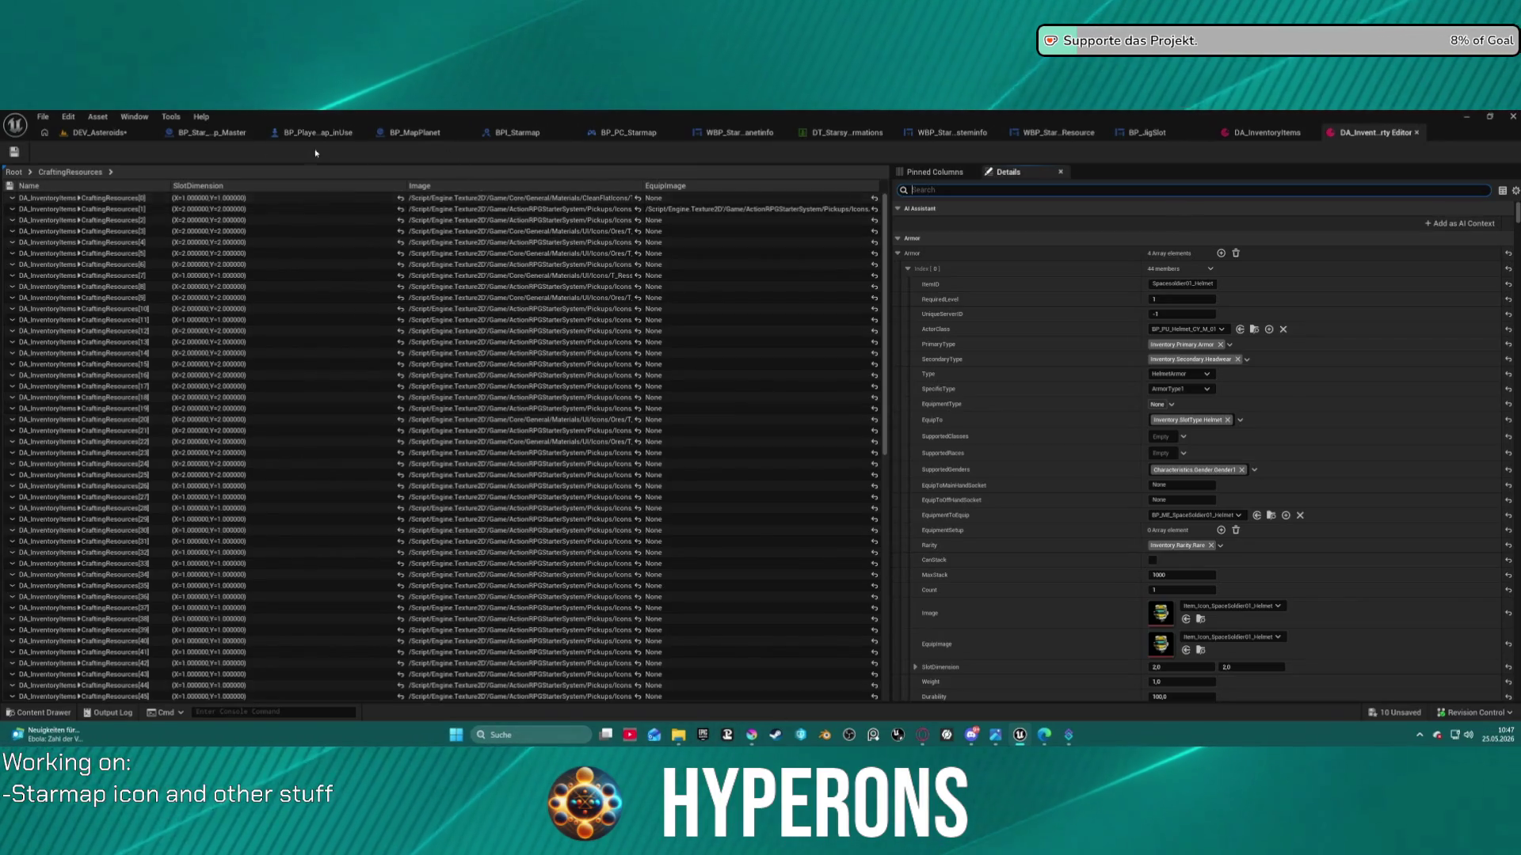
Back in the CraftingResources list, pin ItemID from entry [15] as a table column
{"action": "left_click", "coordinate": [95, 174]}
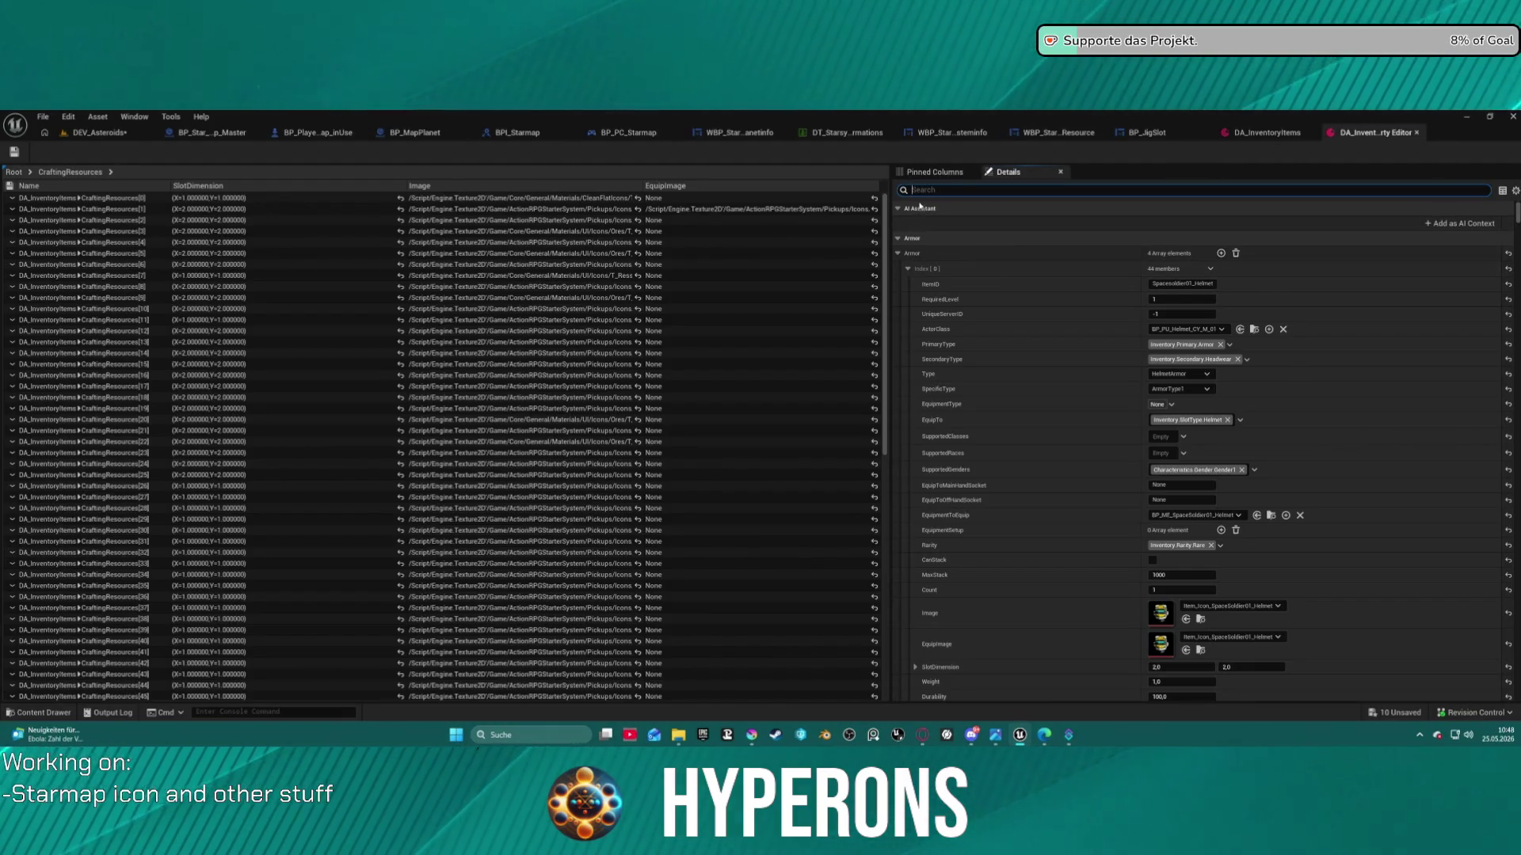
{"action": "left_click", "coordinate": [929, 173]}
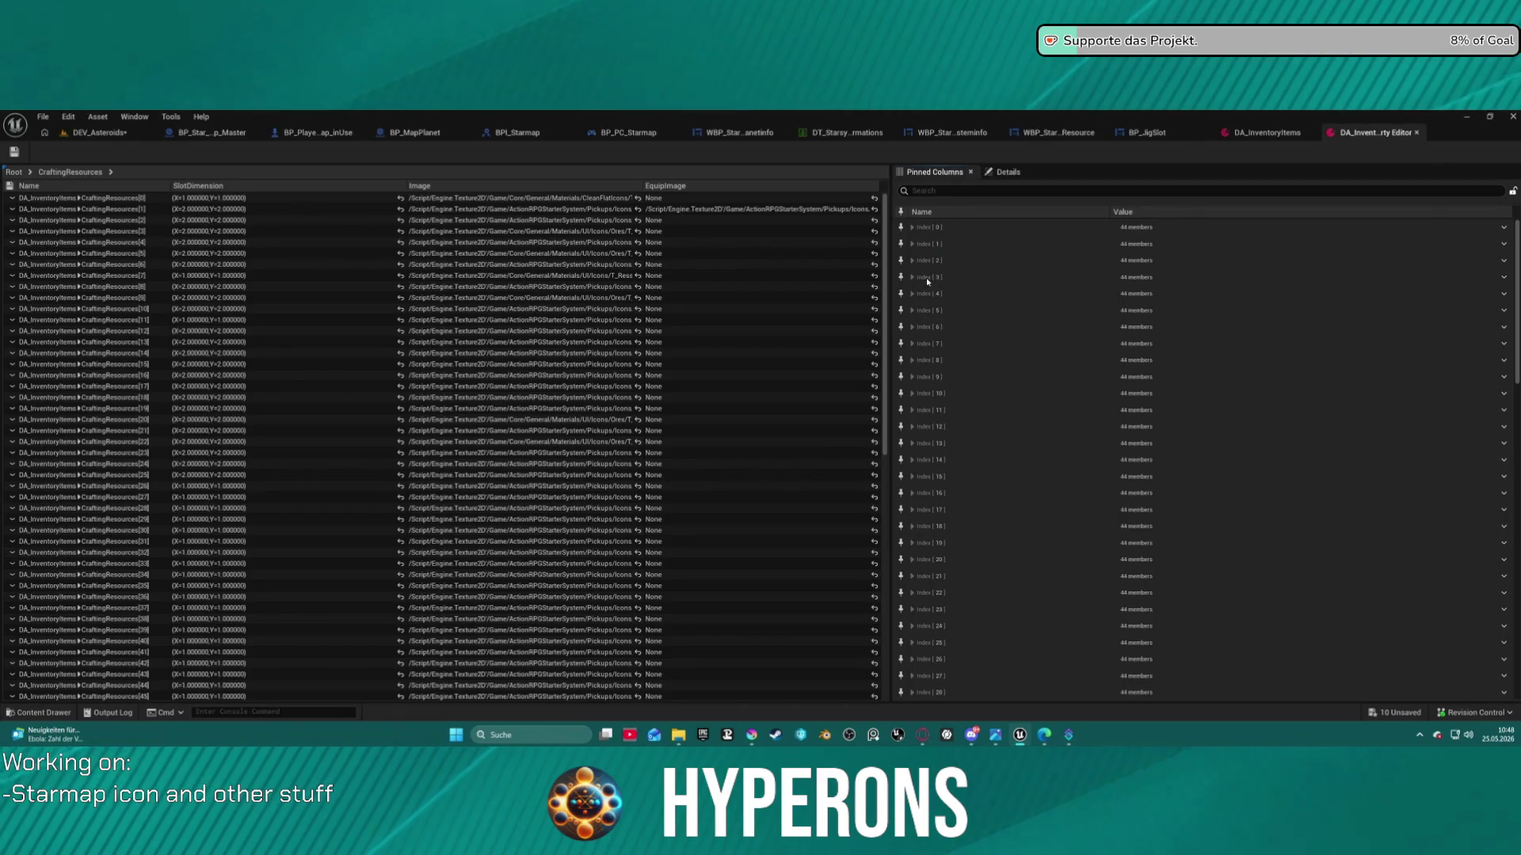
{"action": "left_click", "coordinate": [913, 477]}
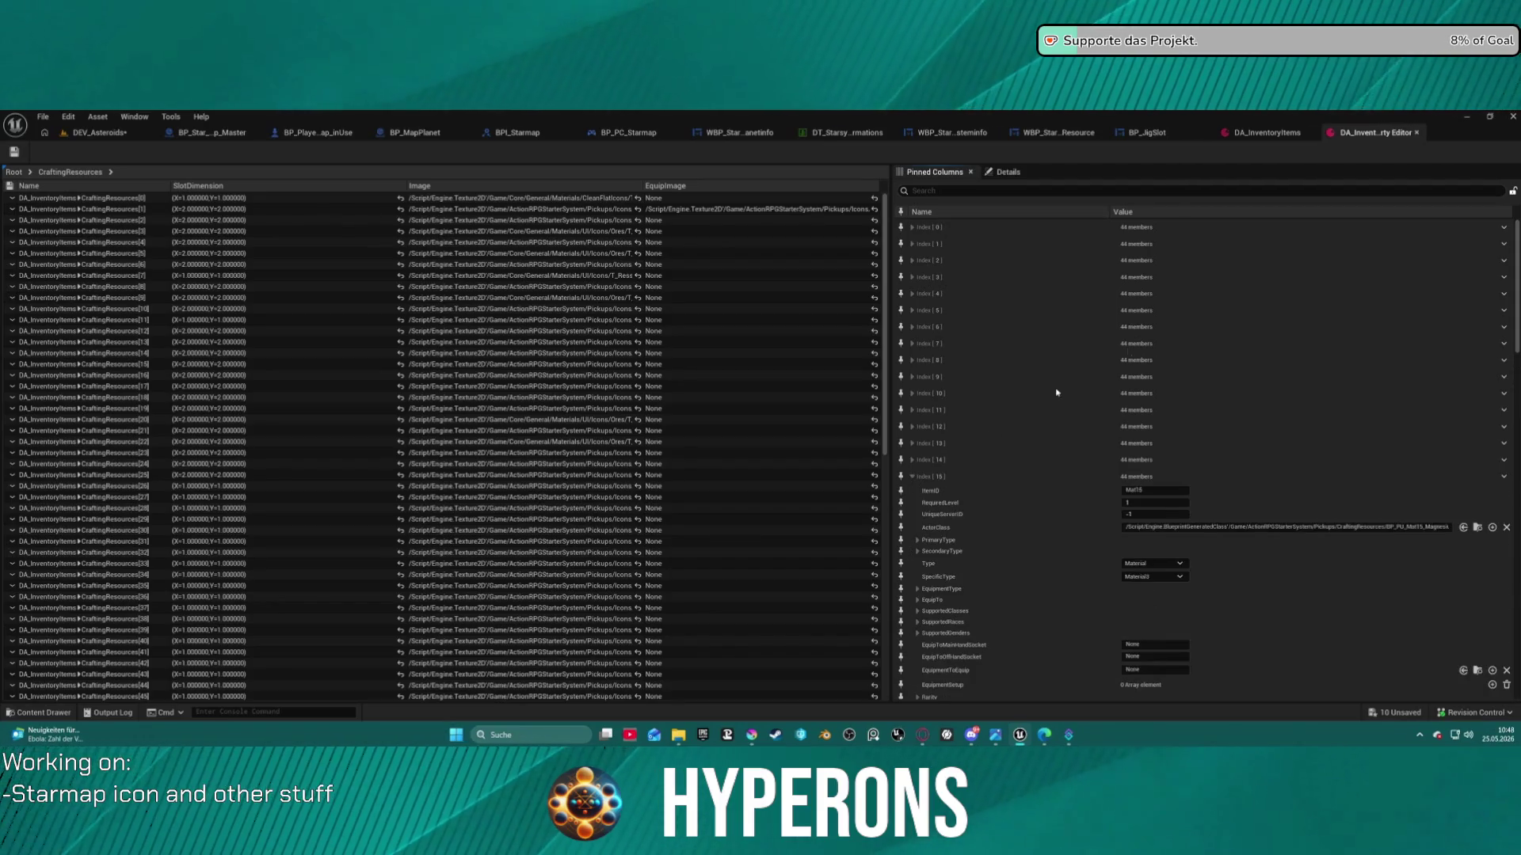
{"action": "scroll", "coordinate": [948, 459], "scroll_direction": "down", "scroll_amount": 2}
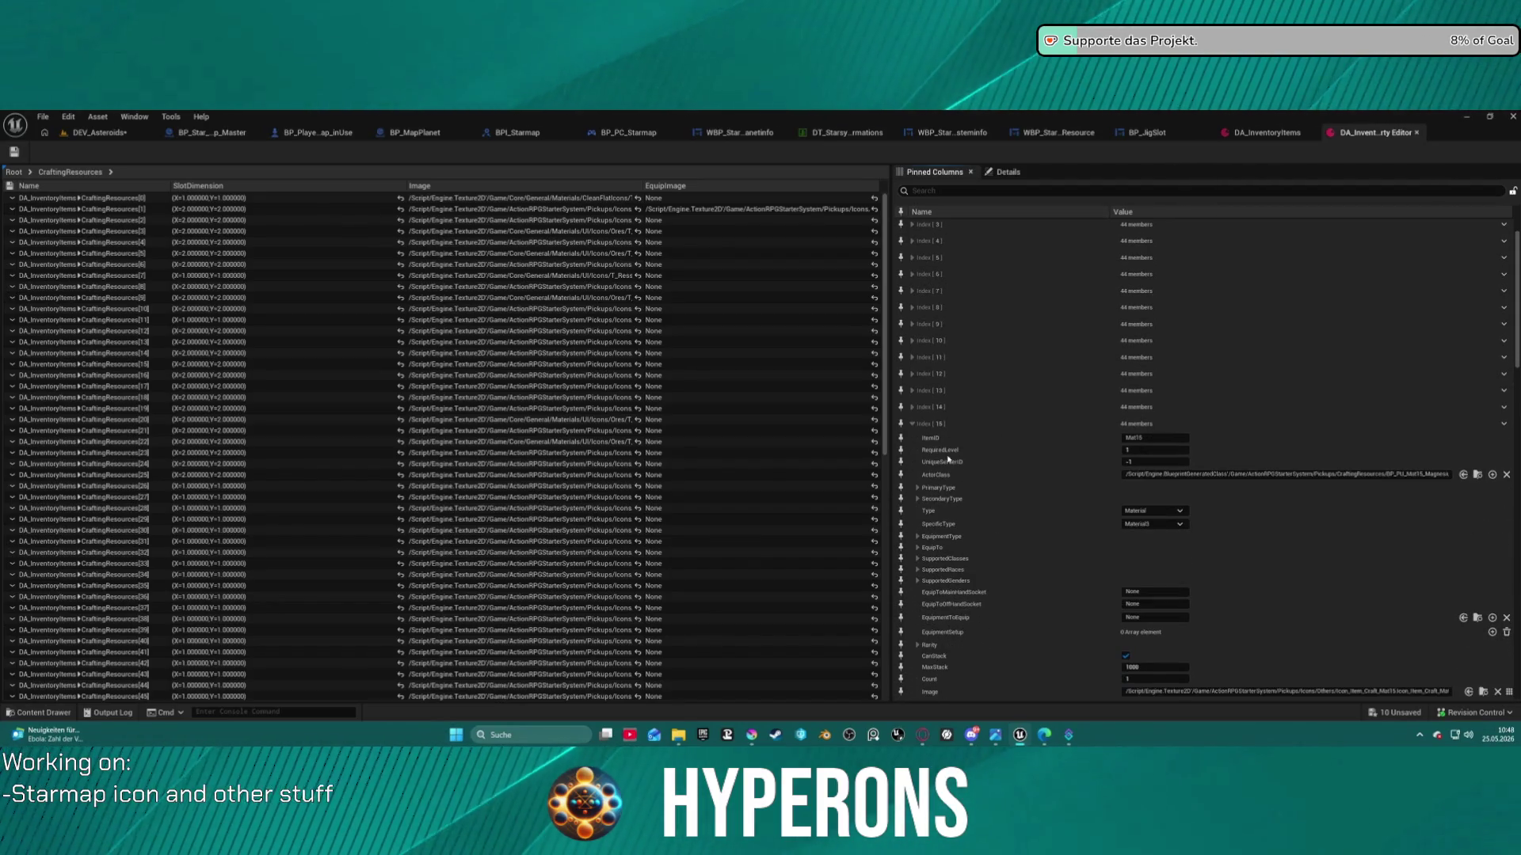
{"action": "left_click", "coordinate": [900, 438]}
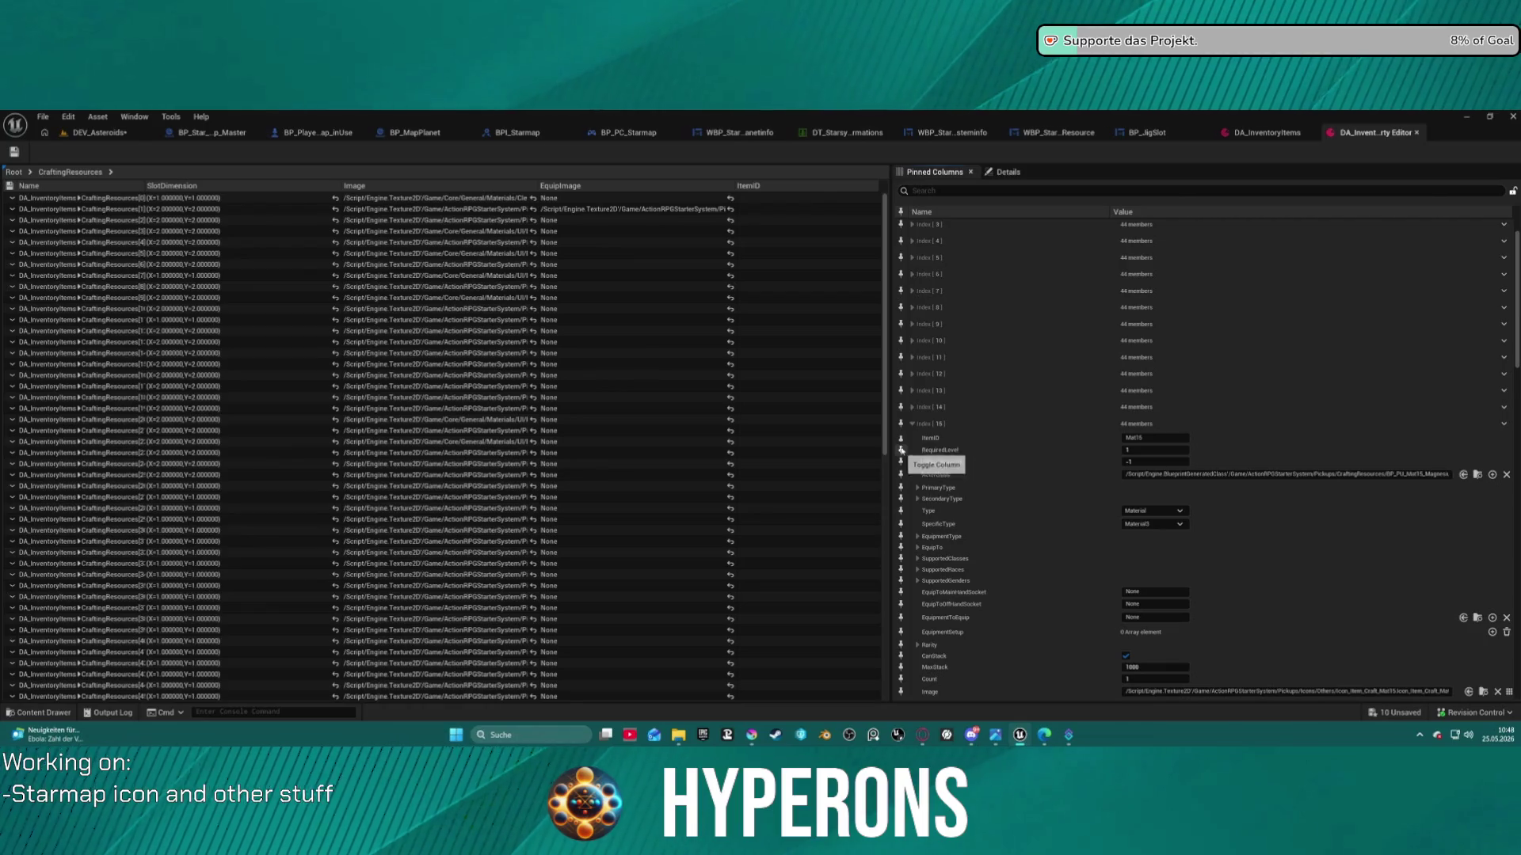
Scroll through the resulting table, then close the inventory property editor
{"action": "scroll", "coordinate": [943, 589], "scroll_direction": "down", "scroll_amount": 3}
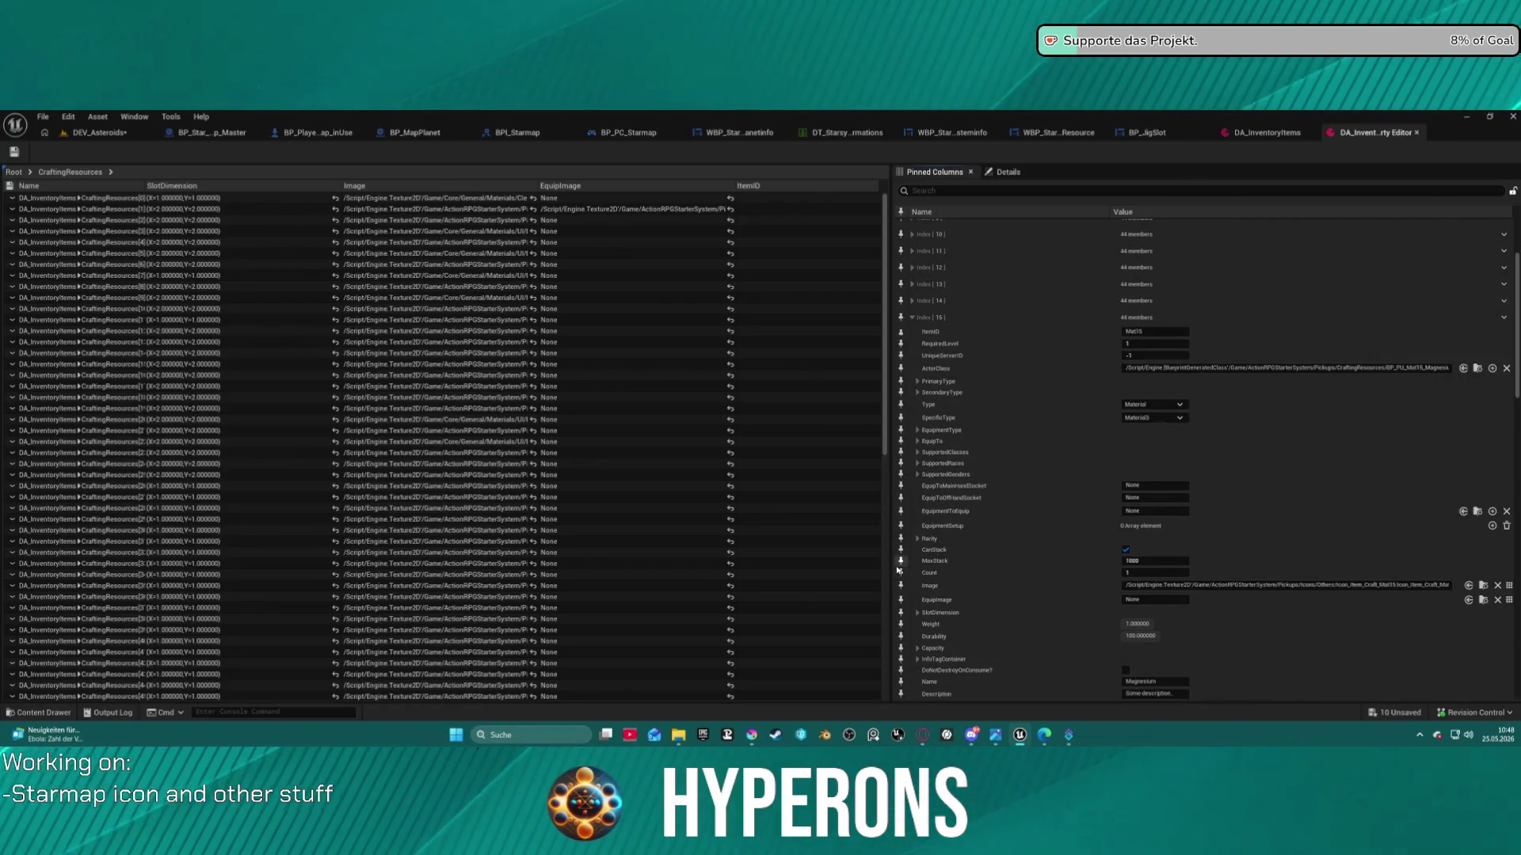
{"action": "scroll", "coordinate": [964, 548], "scroll_direction": "down", "scroll_amount": 3}
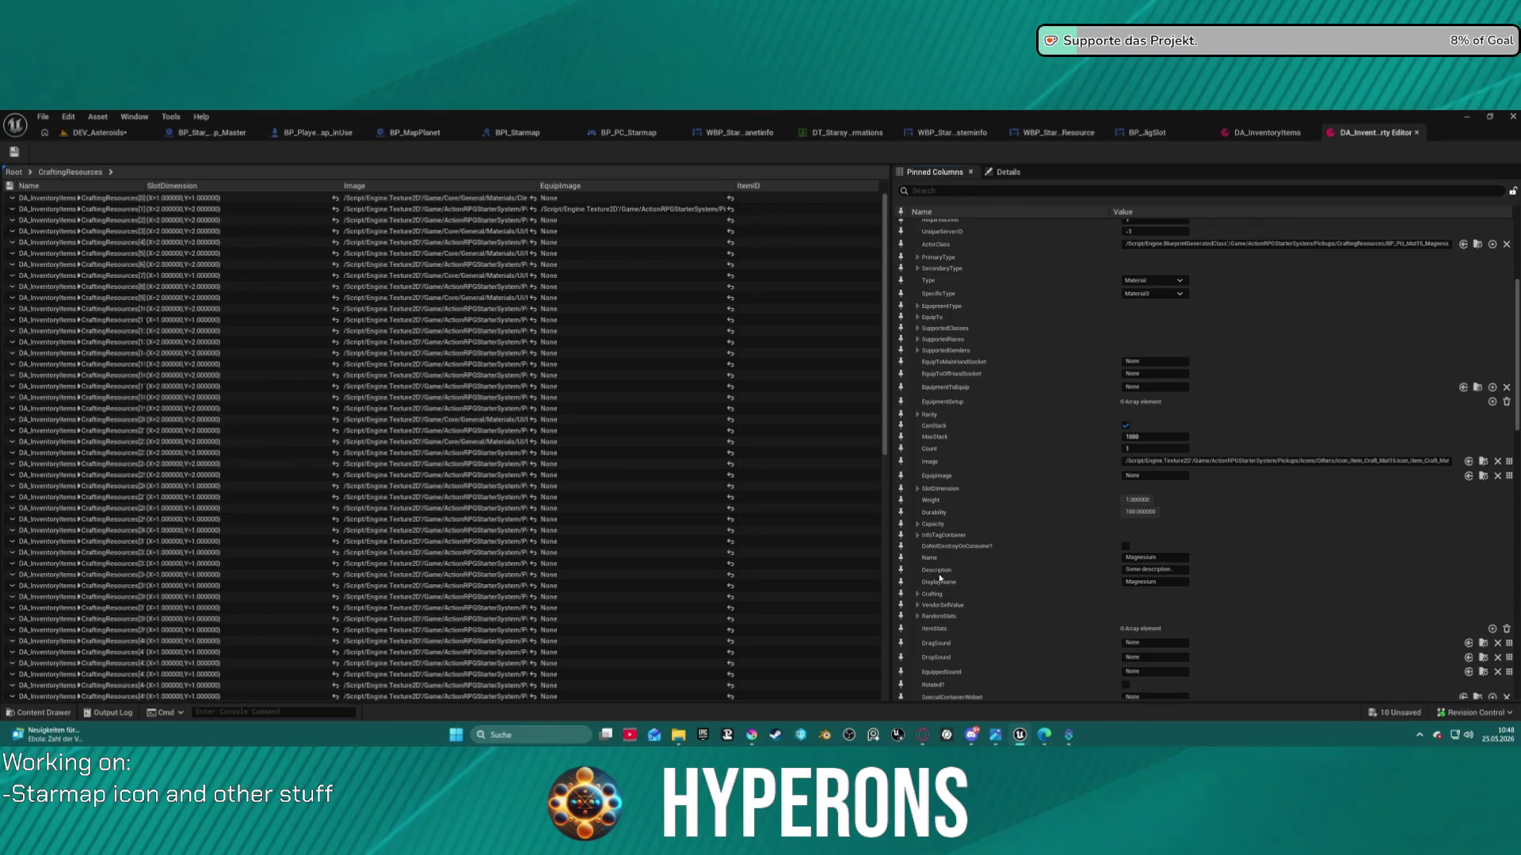
{"action": "scroll", "coordinate": [938, 559], "scroll_direction": "up", "scroll_amount": 7}
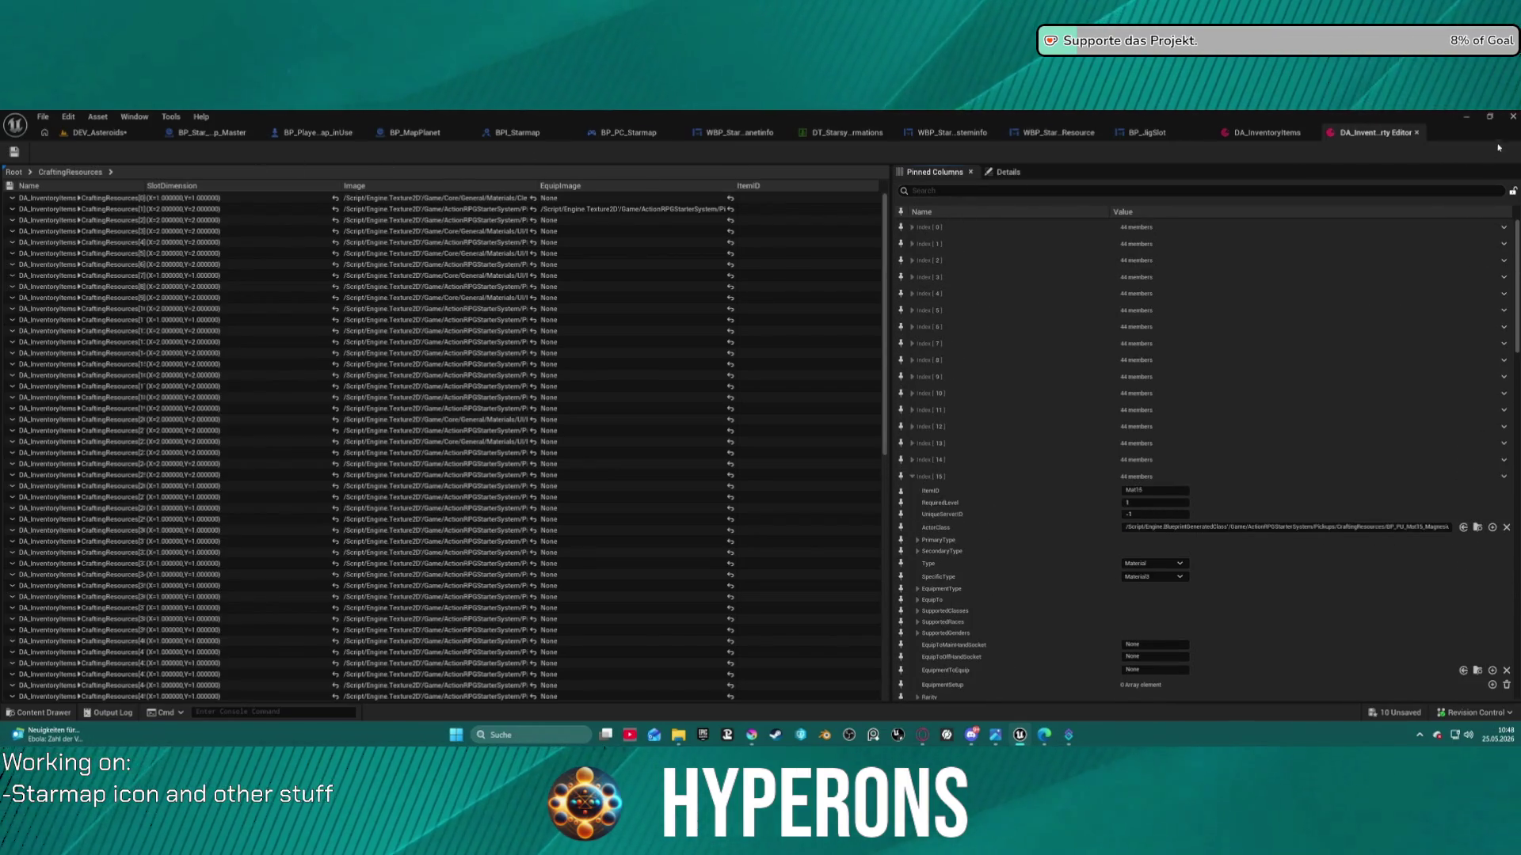
{"action": "middle_click", "coordinate": [1349, 138]}
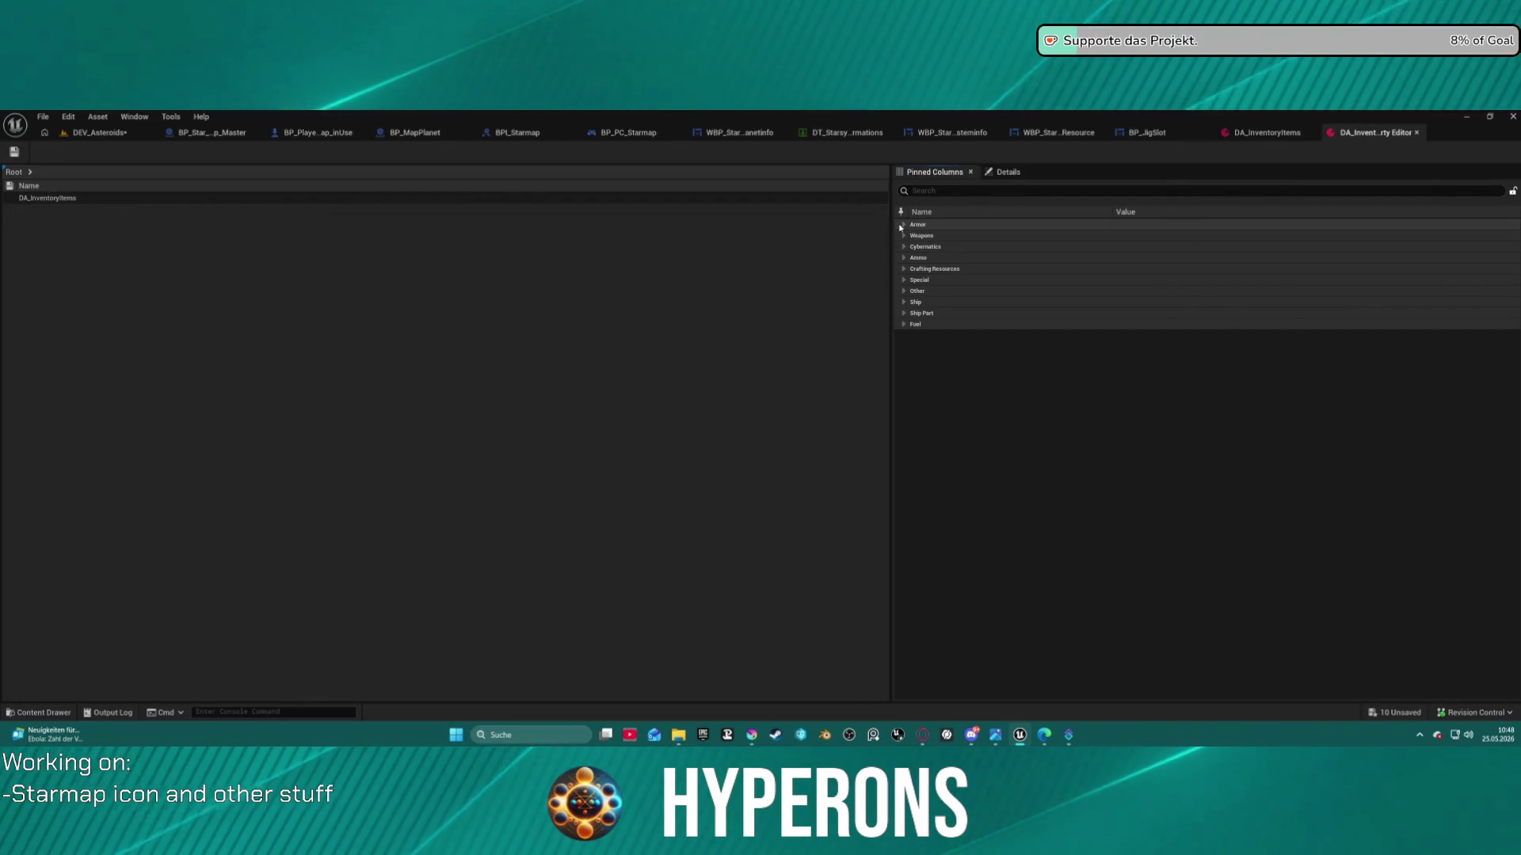
Navigate from Root into the CraftingResources category
{"action": "left_click", "coordinate": [30, 173]}
{"action": "left_click", "coordinate": [83, 354]}
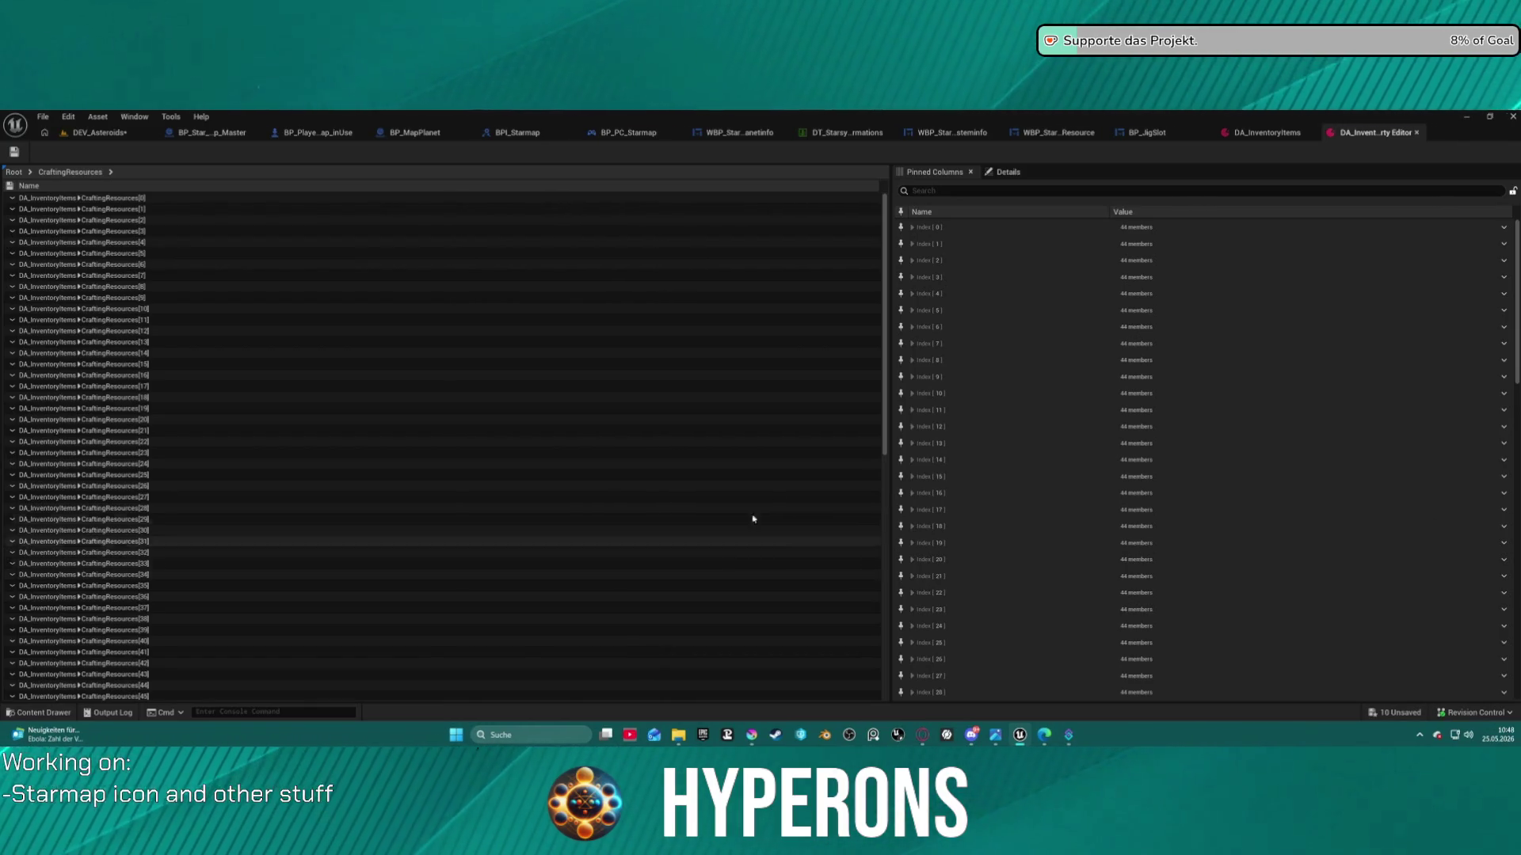
{"action": "scroll", "coordinate": [317, 483], "scroll_direction": "down", "scroll_amount": 10}
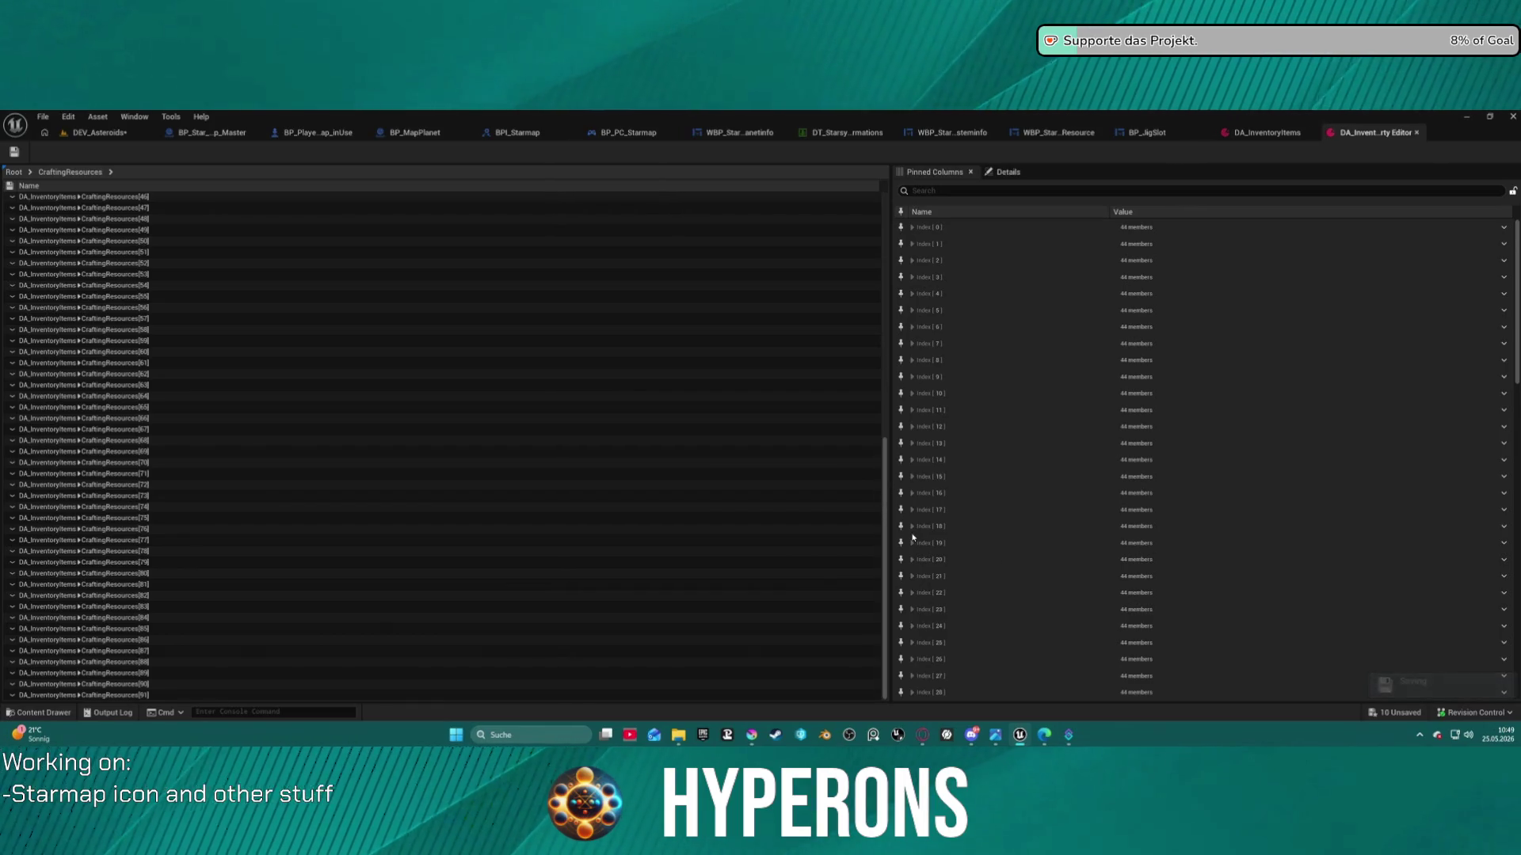
Pin ItemID from entry [0] as a column and select the first resource, Celestium
{"action": "left_click", "coordinate": [913, 228]}
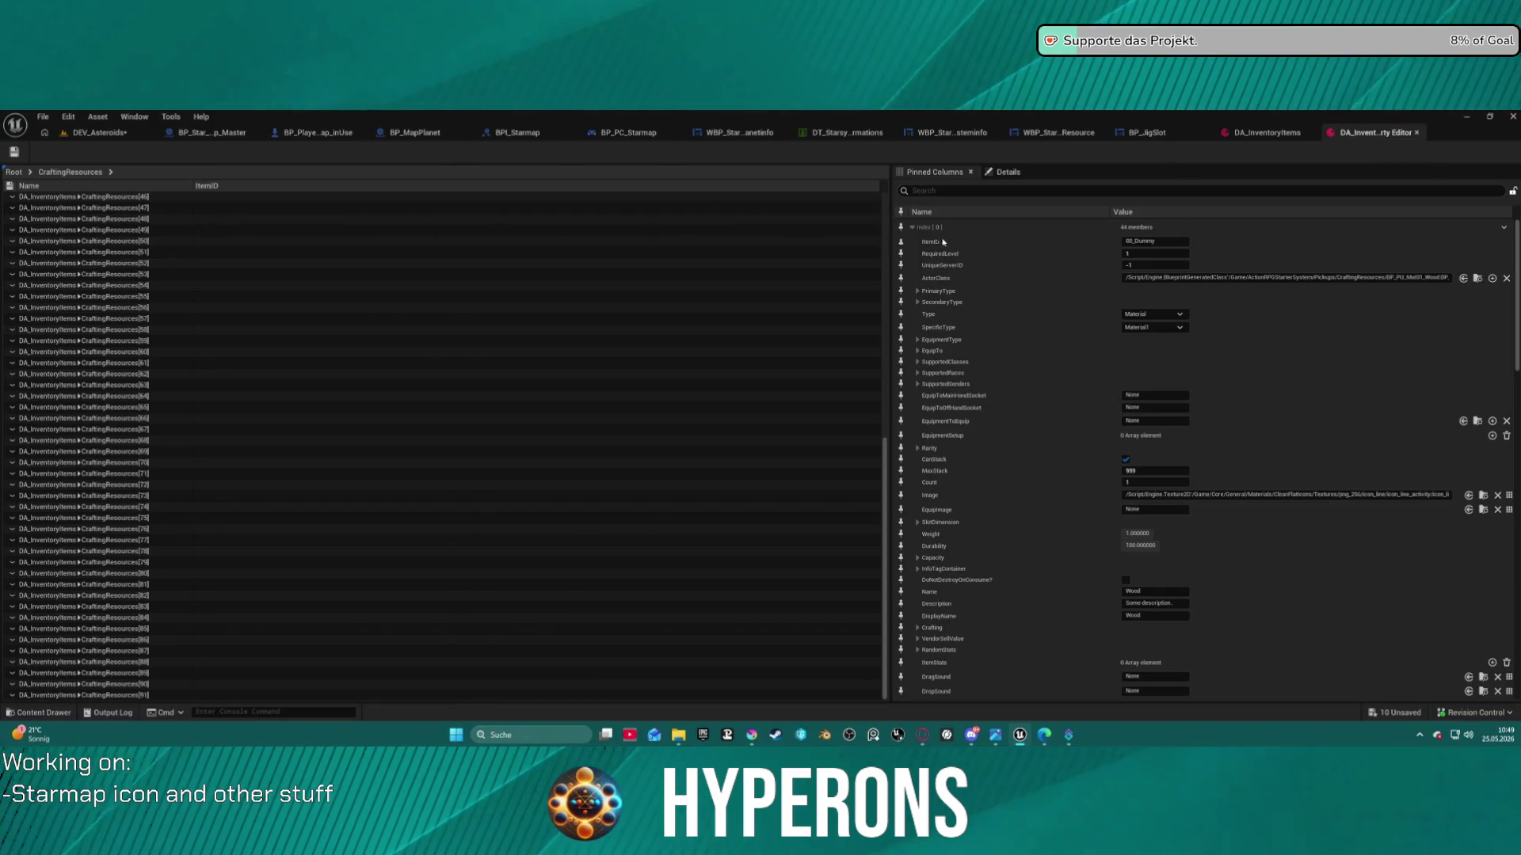
{"action": "left_click", "coordinate": [901, 241]}
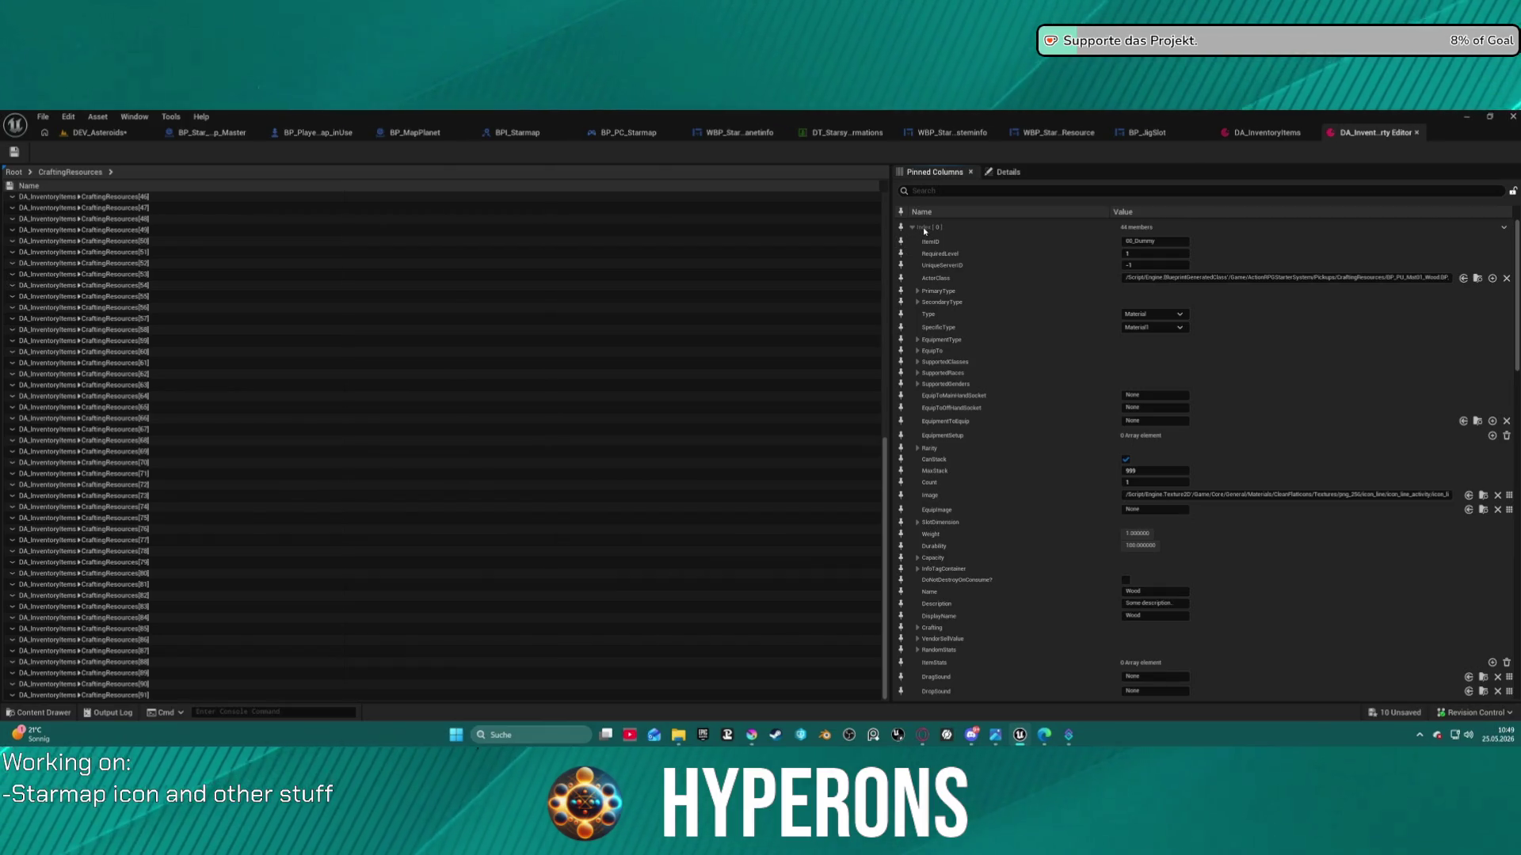
{"action": "left_click", "coordinate": [900, 242]}
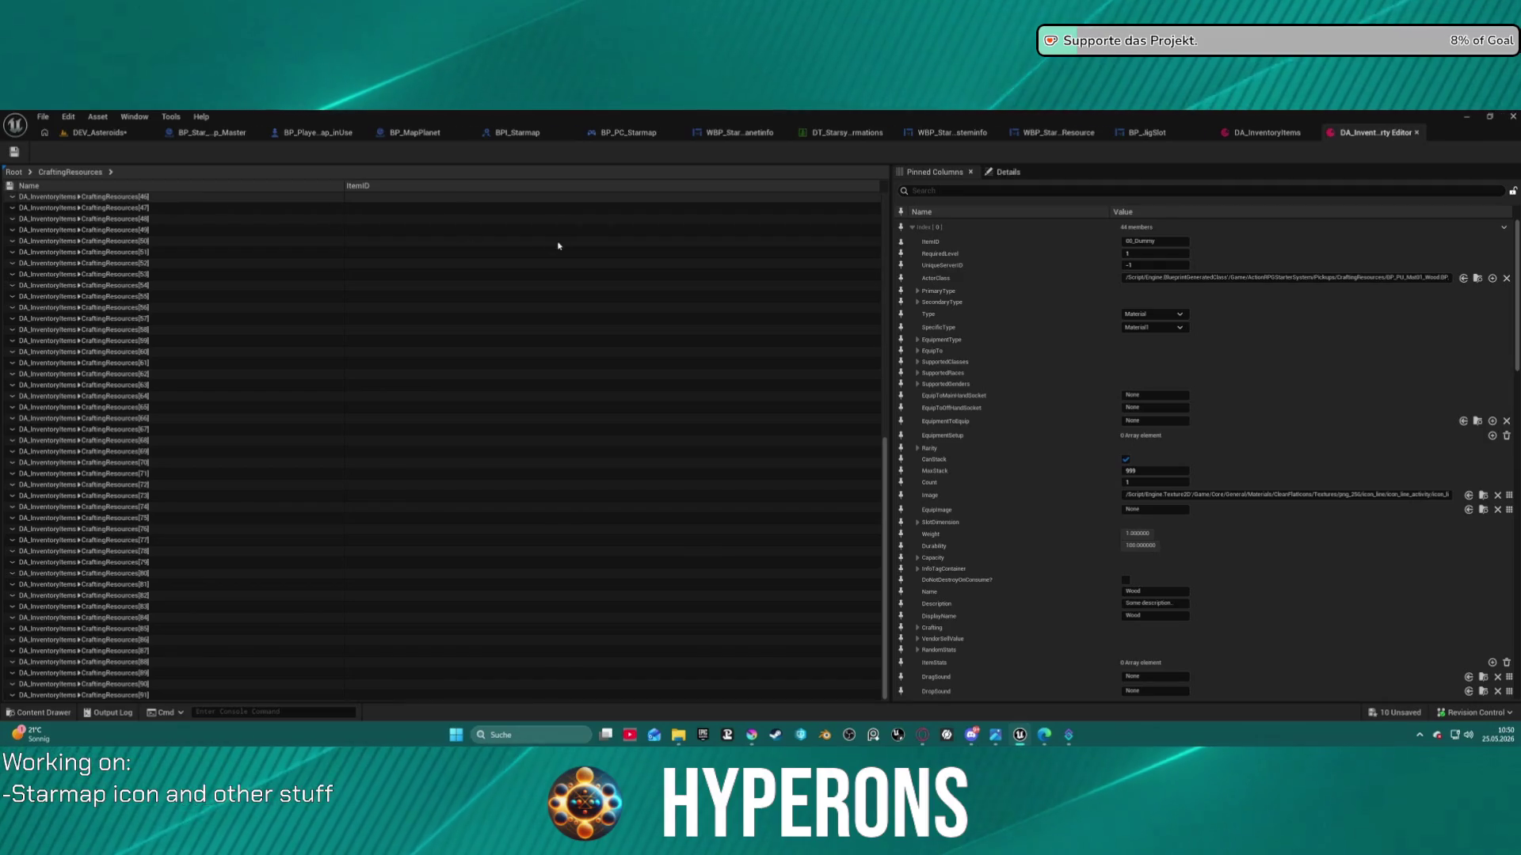
{"action": "scroll", "coordinate": [417, 221], "scroll_direction": "up", "scroll_amount": 15}
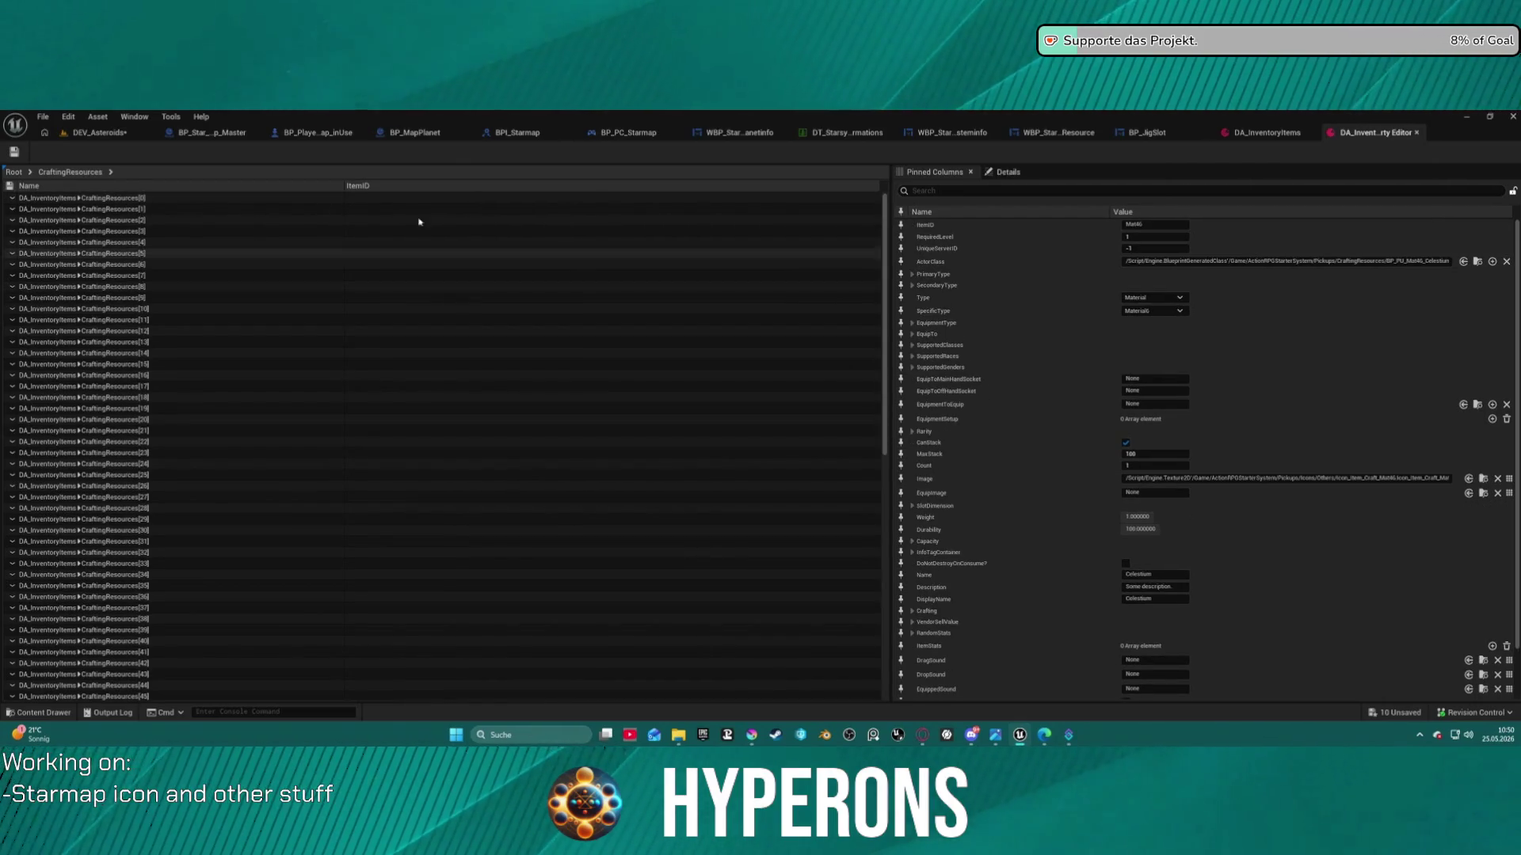
{"action": "key", "text": "Home"}
Sort the entries by ItemID, remove the duplicate ItemID column, and narrow the Name column
{"action": "left_click", "coordinate": [901, 225]}
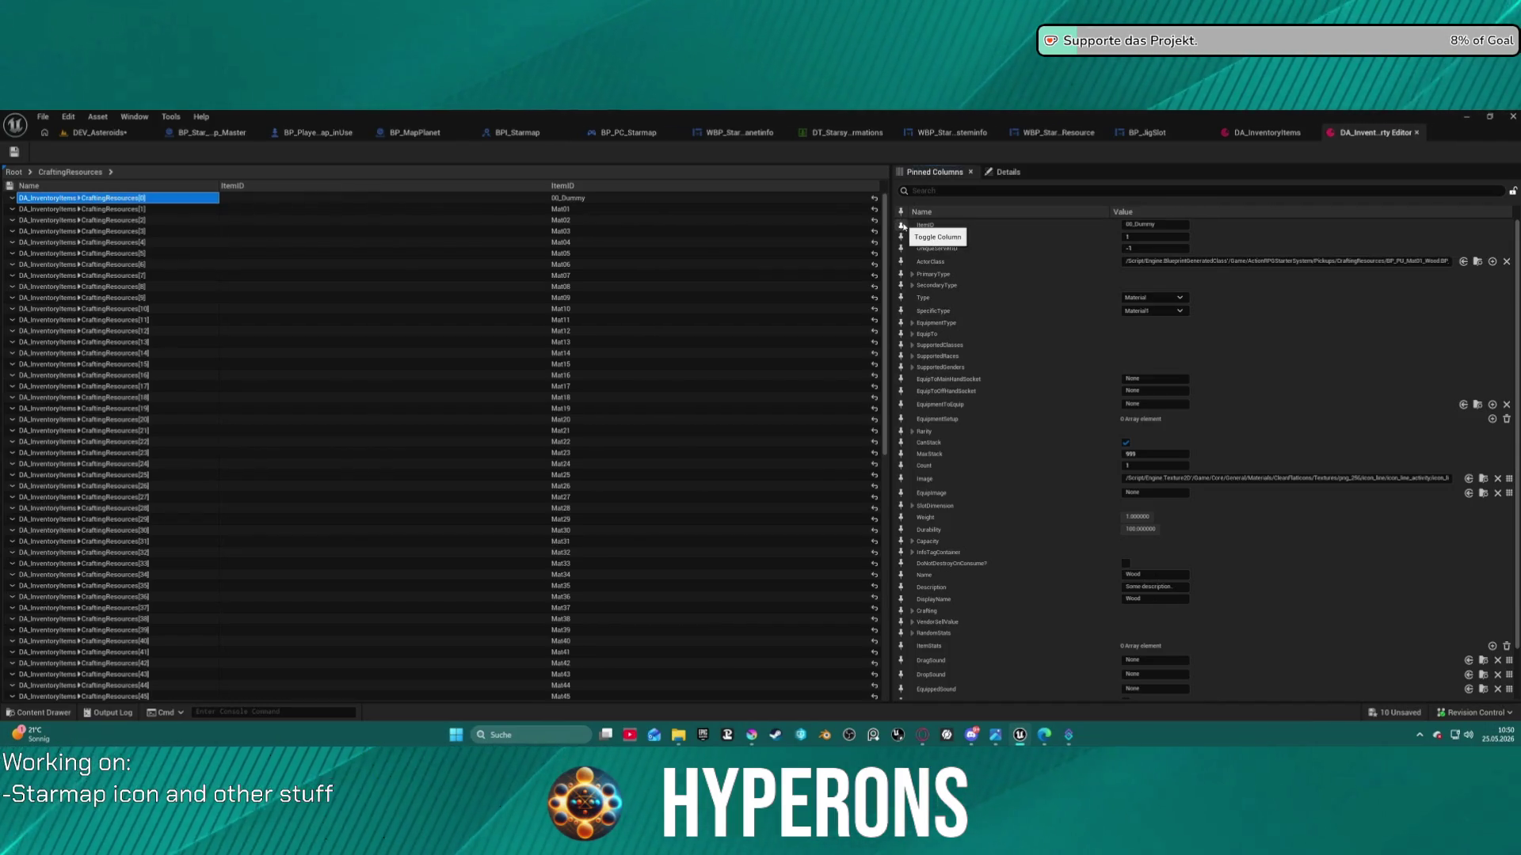
{"action": "left_click", "coordinate": [305, 187]}
{"action": "right_click", "coordinate": [397, 189]}
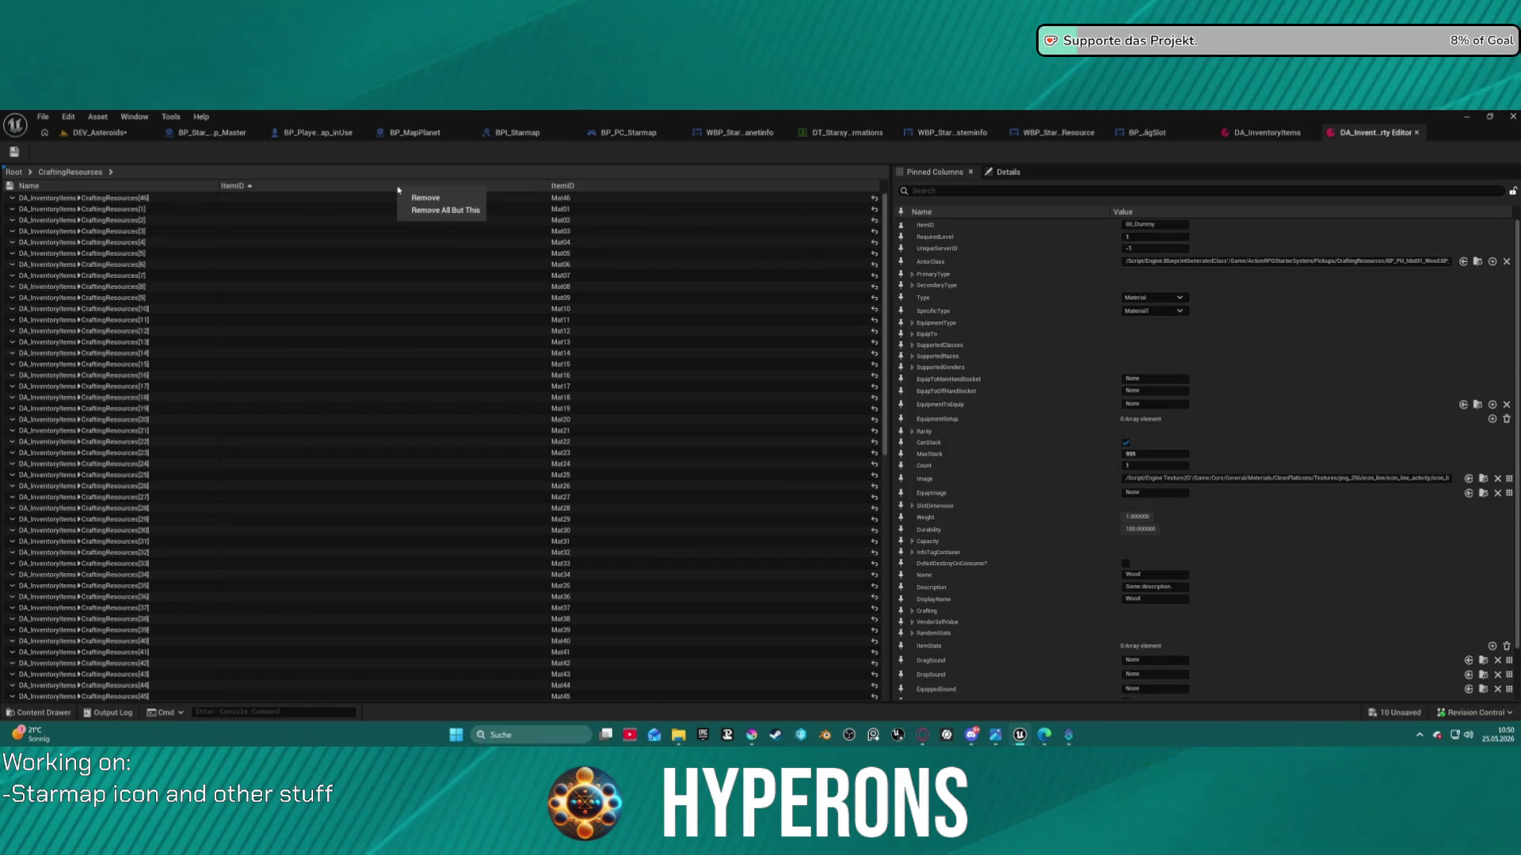
{"action": "left_click", "coordinate": [414, 198]}
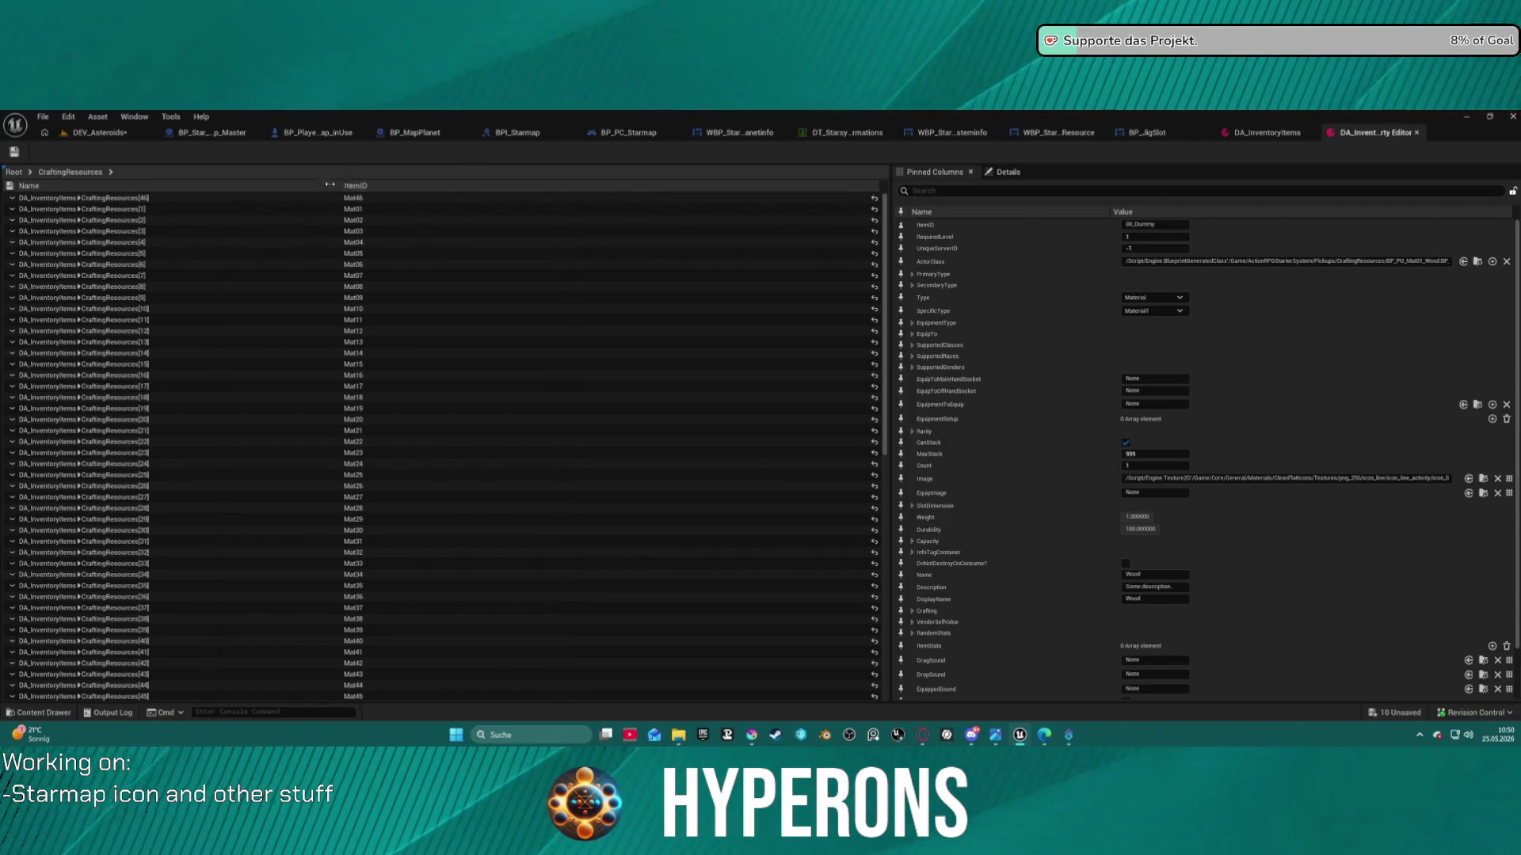
{"action": "left_click_drag", "start_coordinate": [341, 186], "coordinate": [177, 186]}
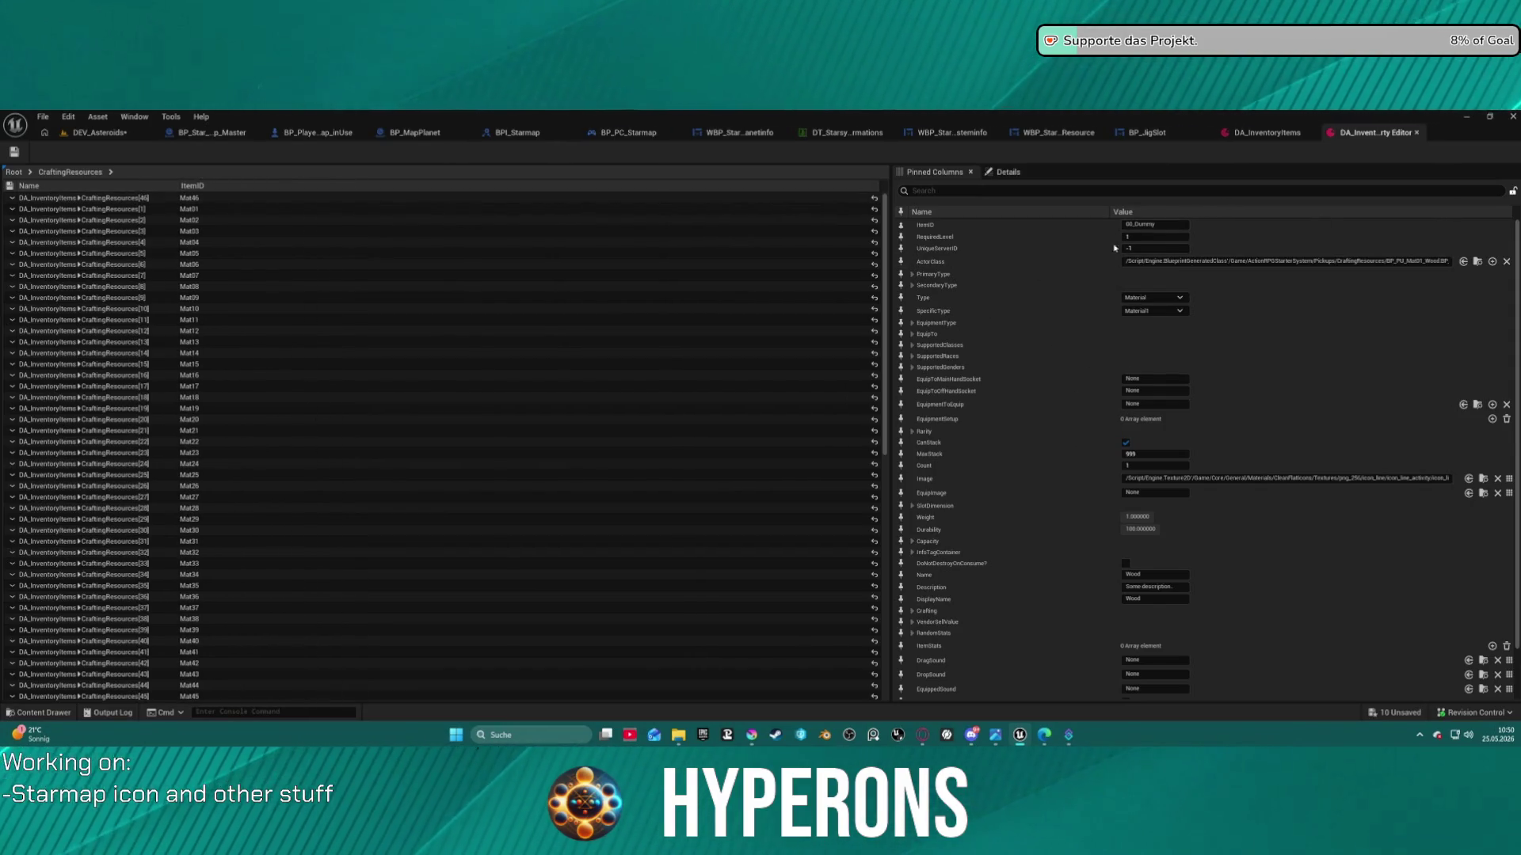
Add a DisplayName column to the table and narrow the ItemID column
{"action": "scroll", "coordinate": [1112, 483], "scroll_direction": "down", "scroll_amount": 2}
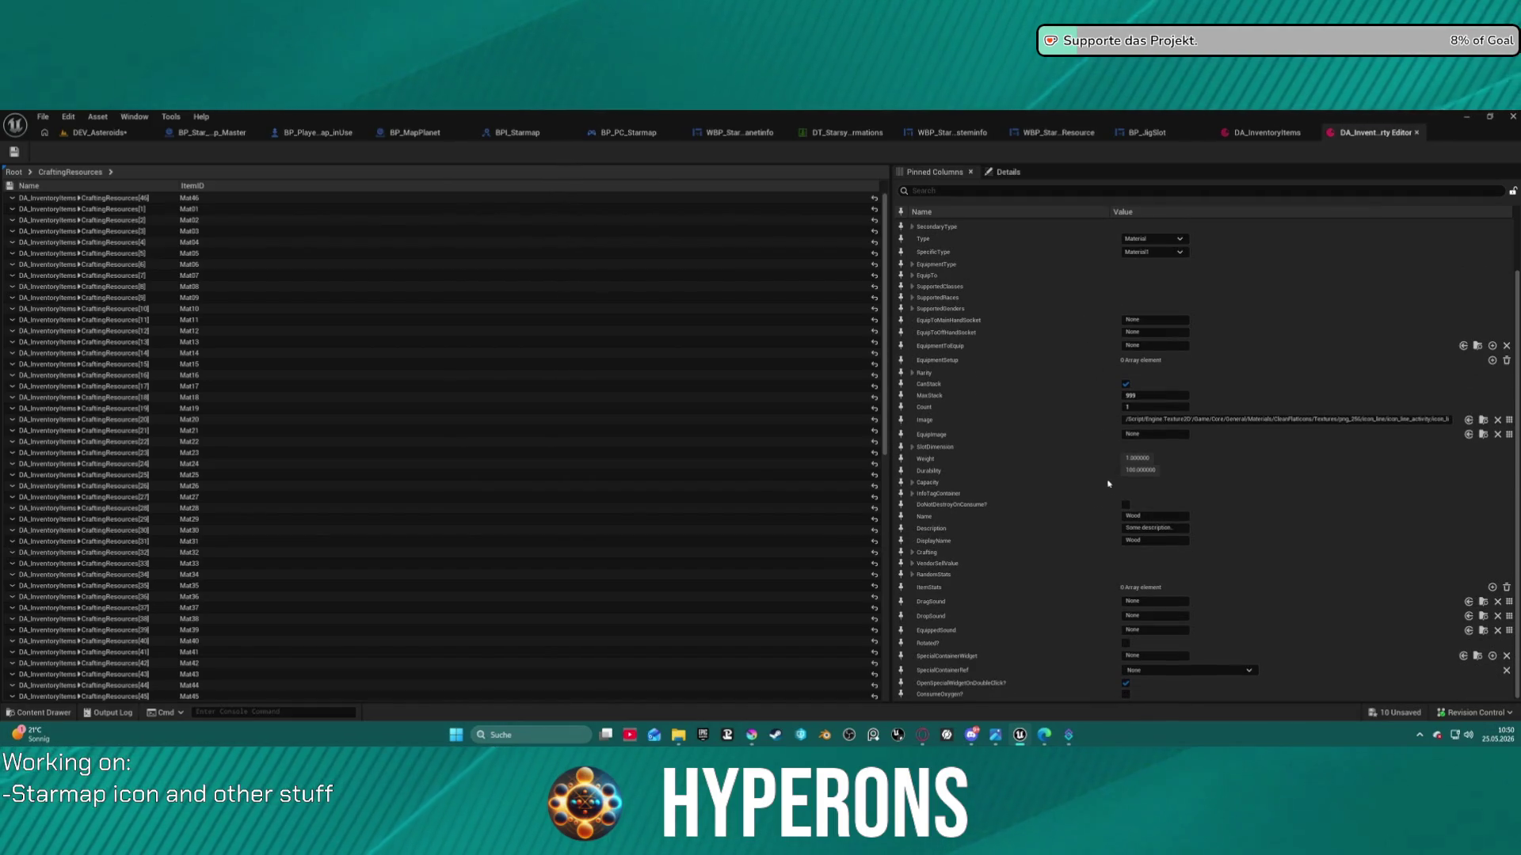
{"action": "scroll", "coordinate": [995, 577], "scroll_direction": "up", "scroll_amount": 1}
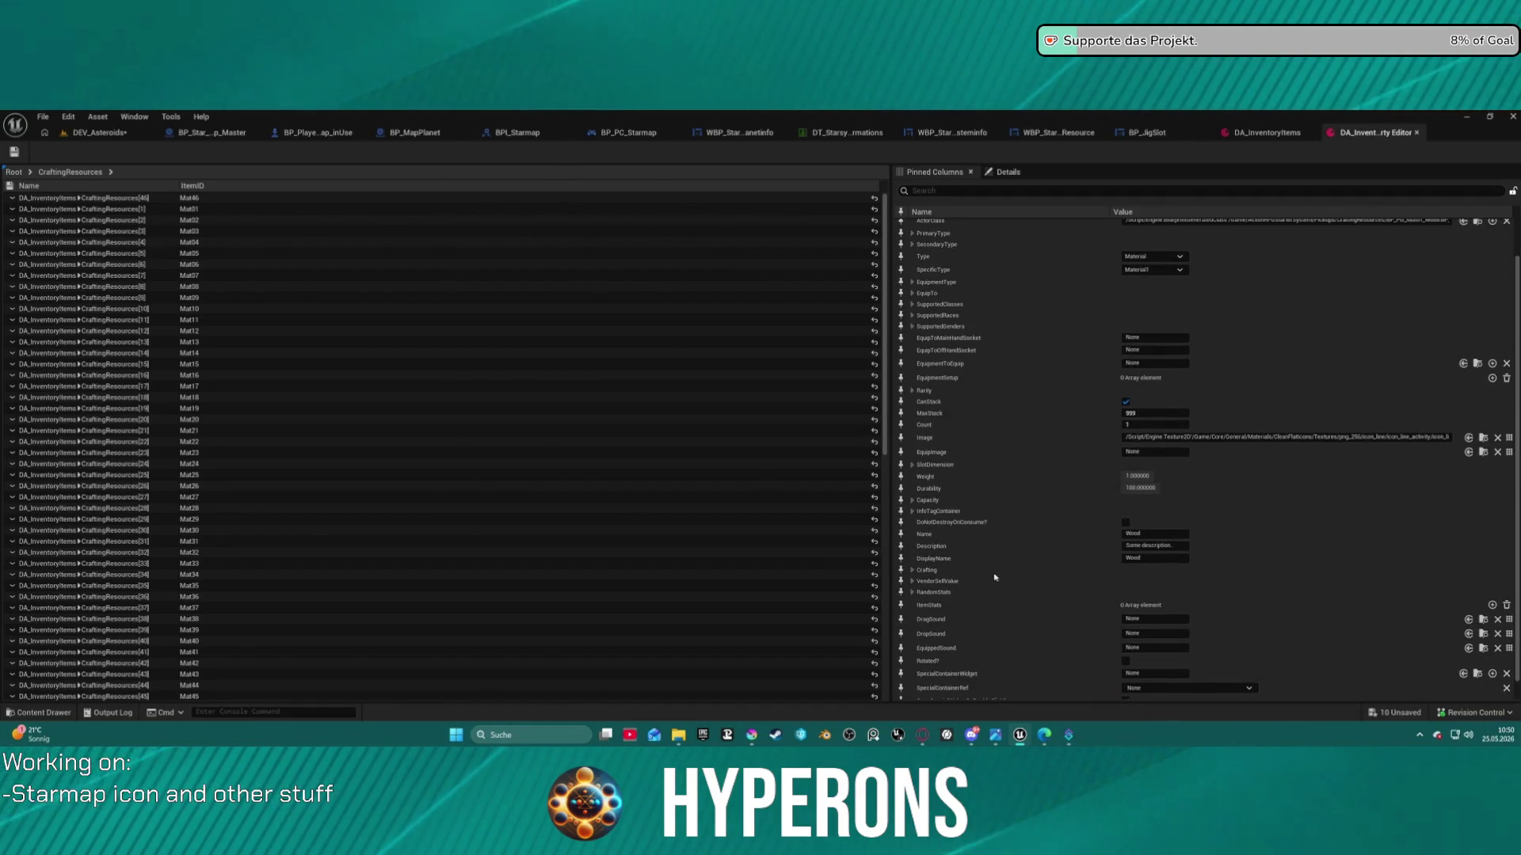
{"action": "left_click", "coordinate": [900, 559]}
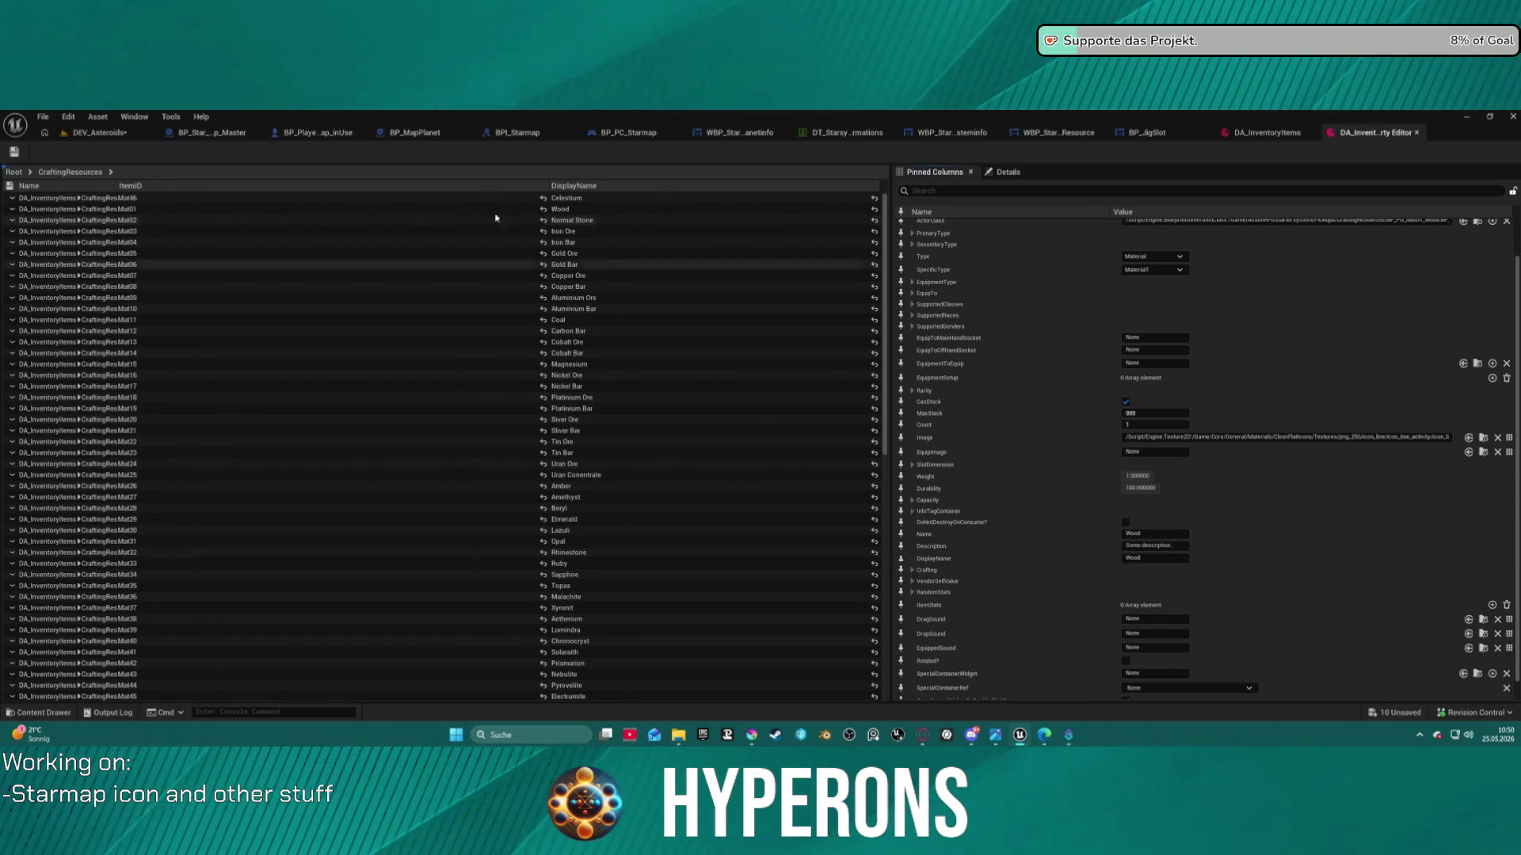
{"action": "left_click_drag", "start_coordinate": [545, 185], "coordinate": [162, 180]}
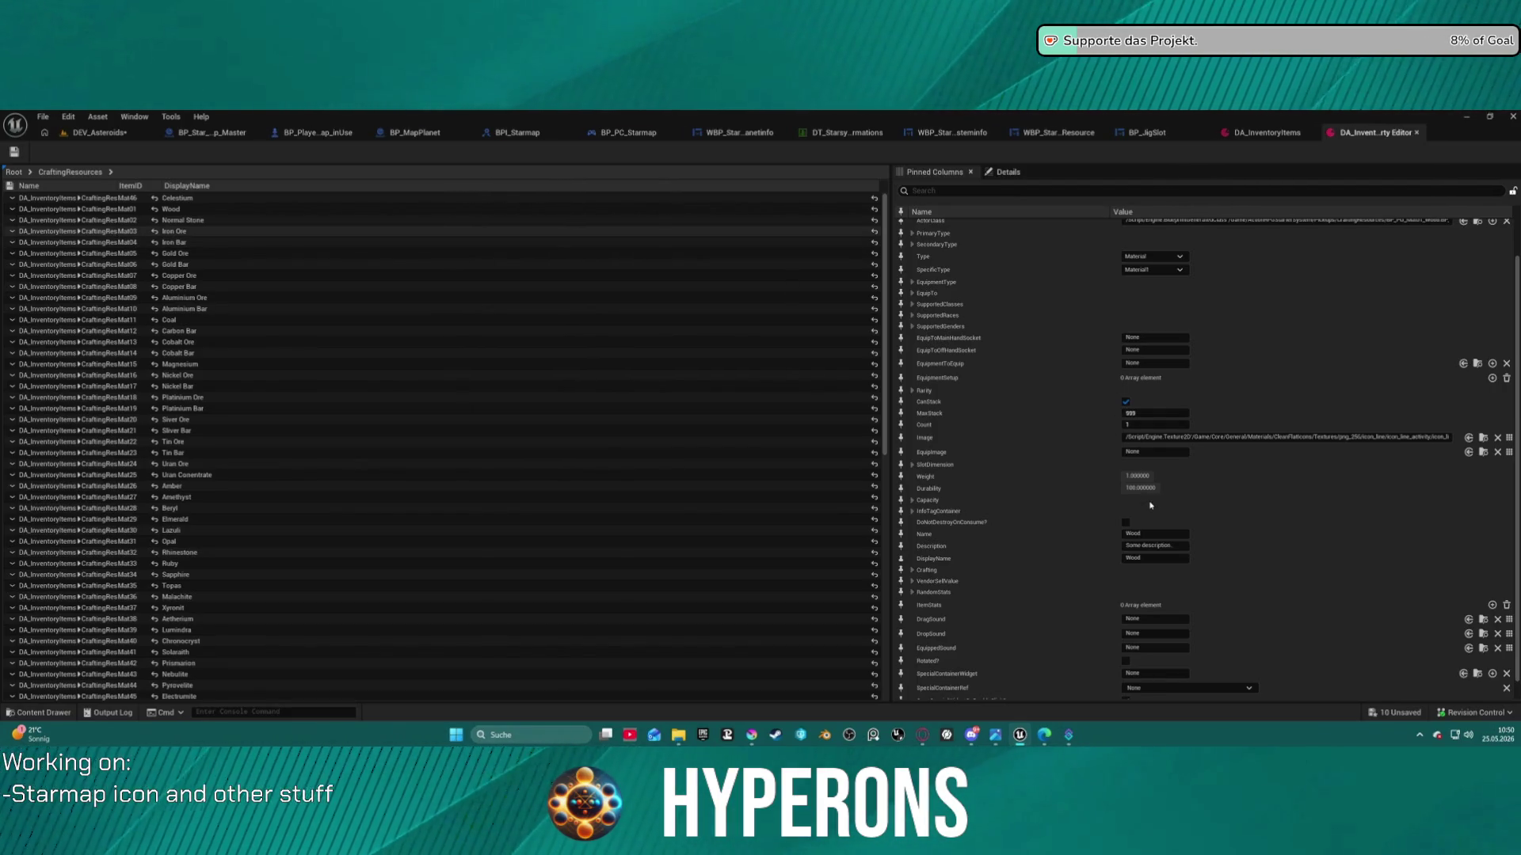
Select Iron Ore and try editing its SlotDimension values within the property matrix
{"action": "left_click", "coordinate": [175, 232]}
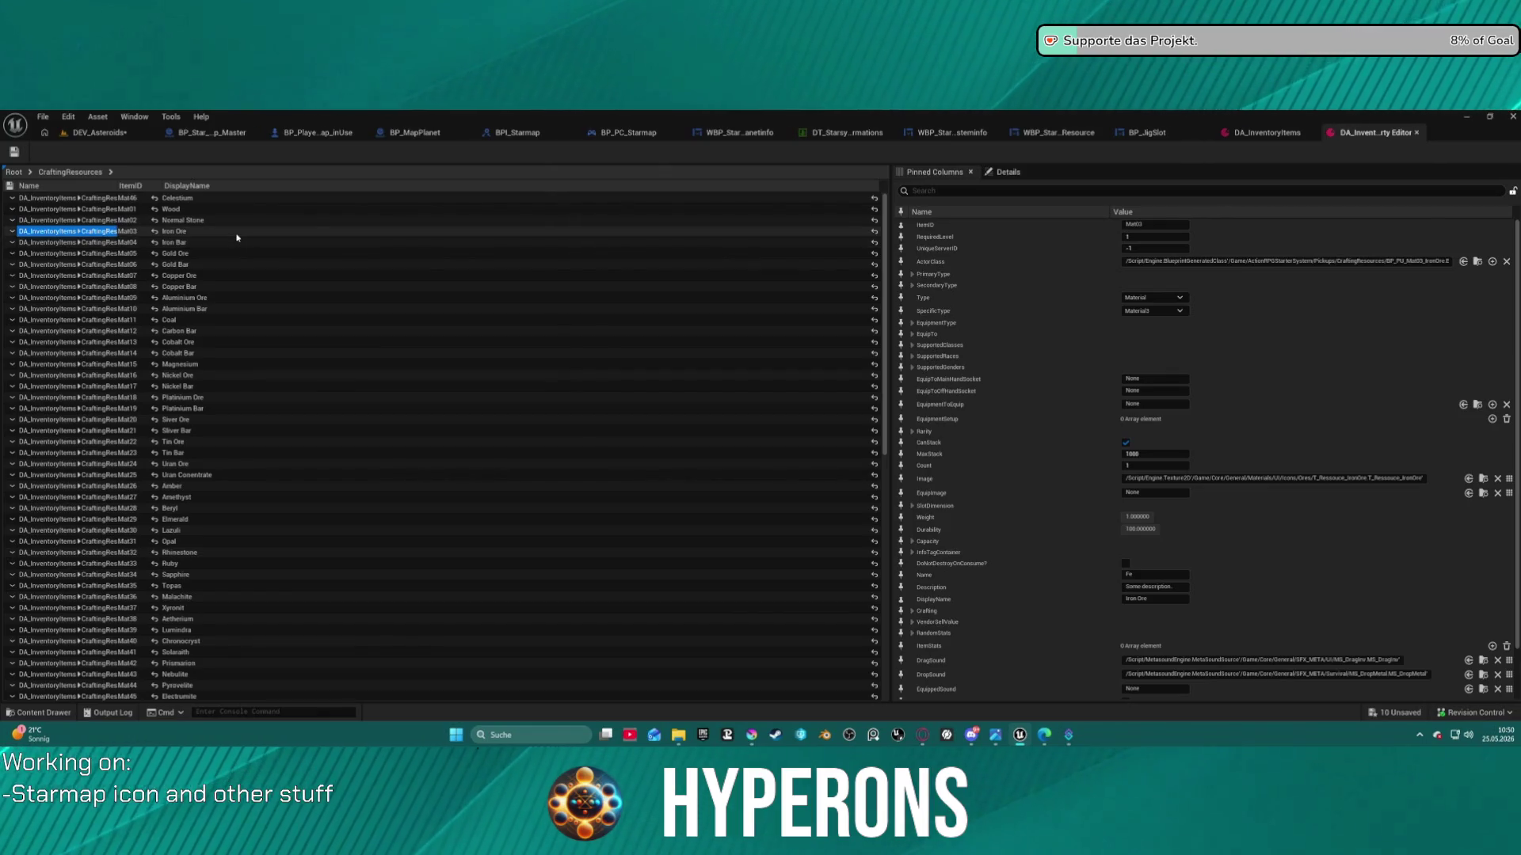
{"action": "scroll", "coordinate": [1088, 500], "scroll_direction": "down", "scroll_amount": 2}
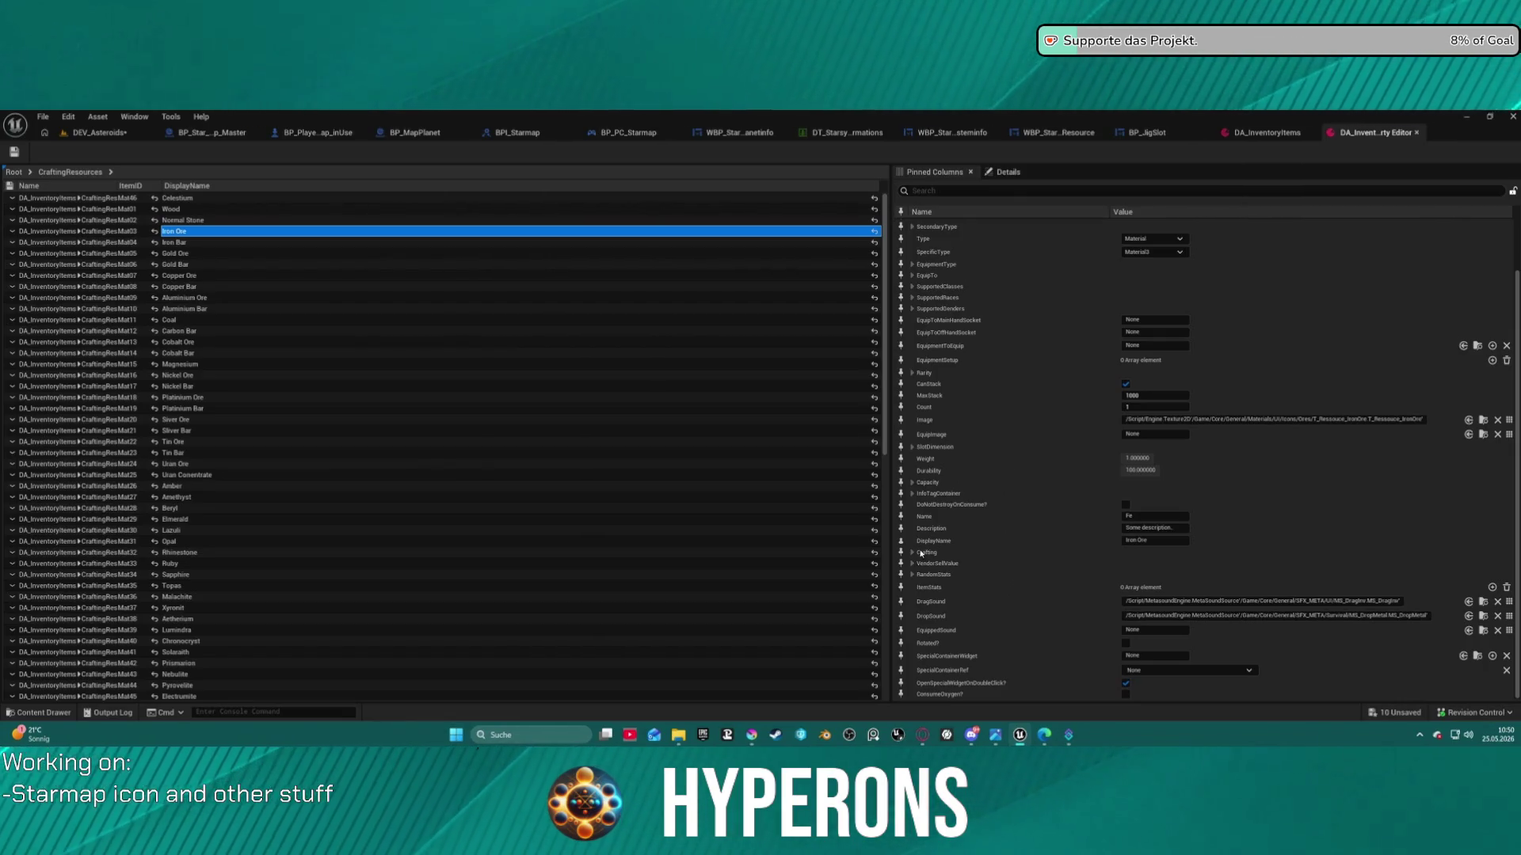
{"action": "left_click", "coordinate": [912, 448]}
{"action": "left_click", "coordinate": [900, 446]}
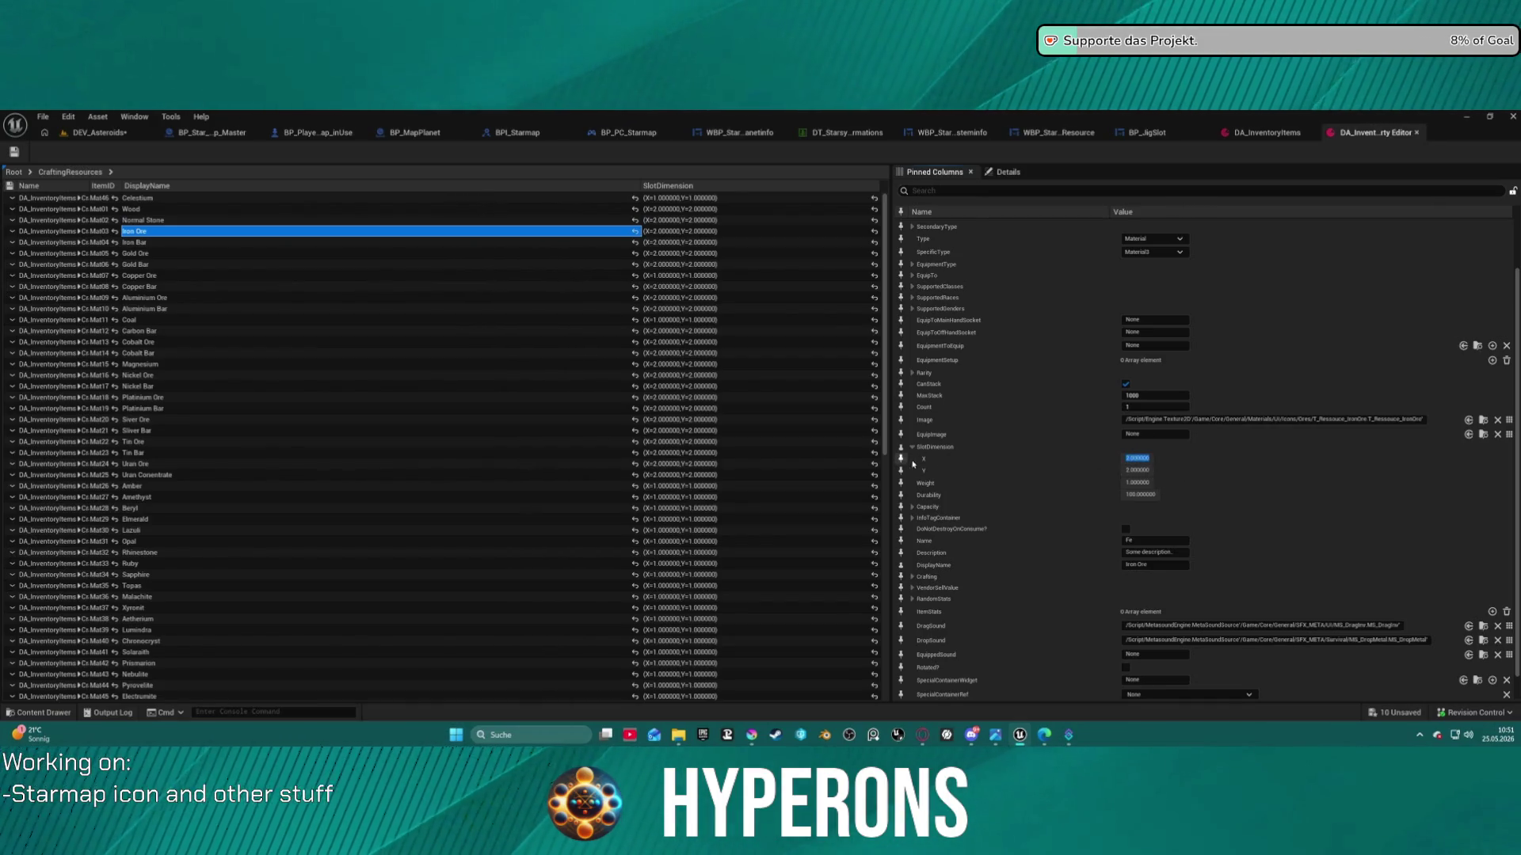
{"action": "right_click", "coordinate": [1136, 462]}
{"action": "left_click", "coordinate": [1129, 461]}
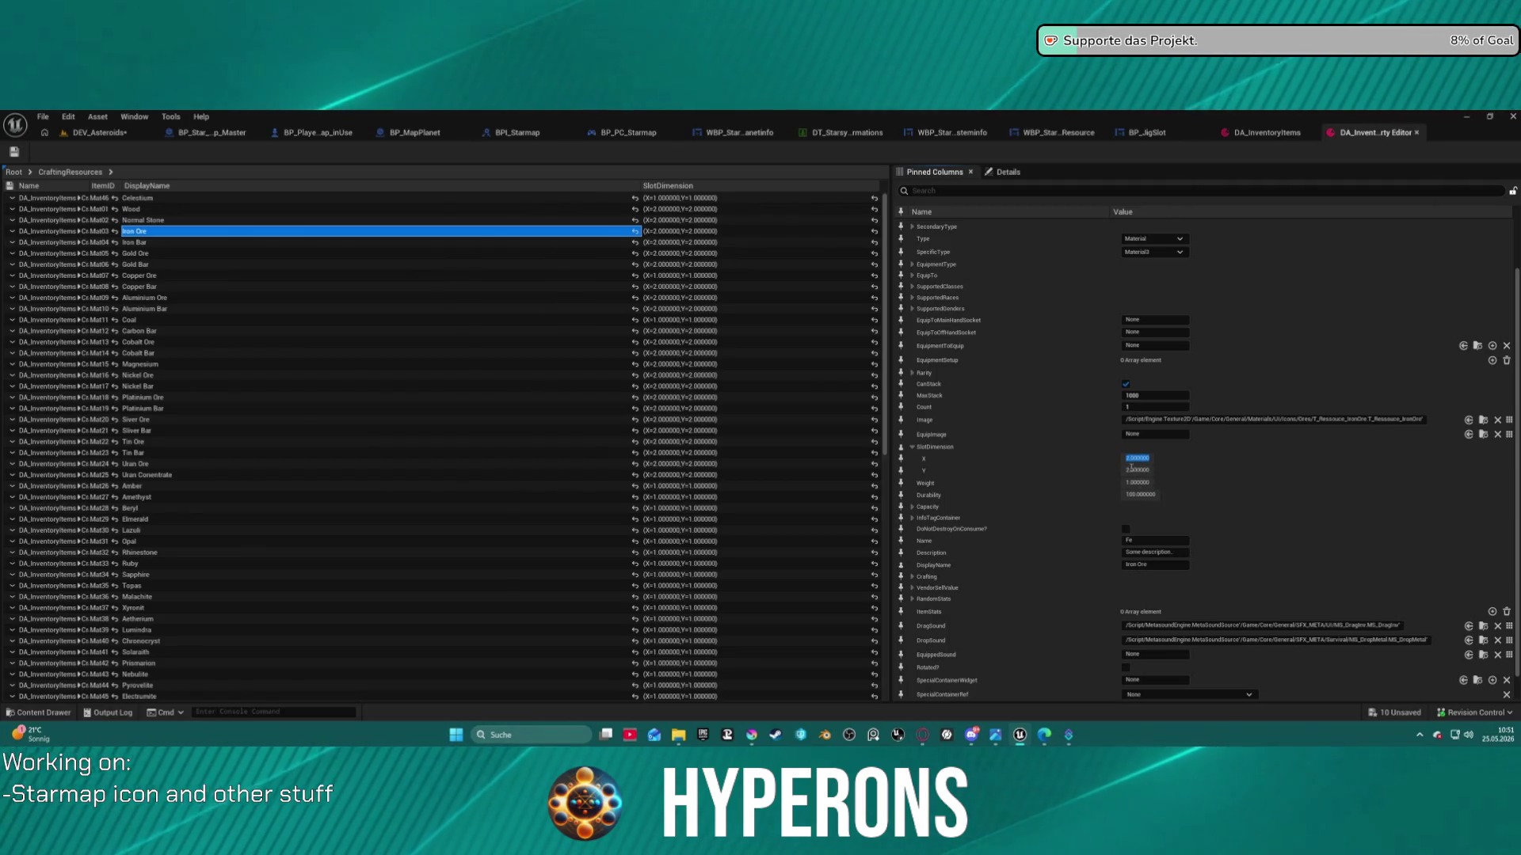
{"action": "left_click", "coordinate": [1129, 471]}
{"action": "type", "text": "2.000000"}
{"action": "key", "text": "Return"}
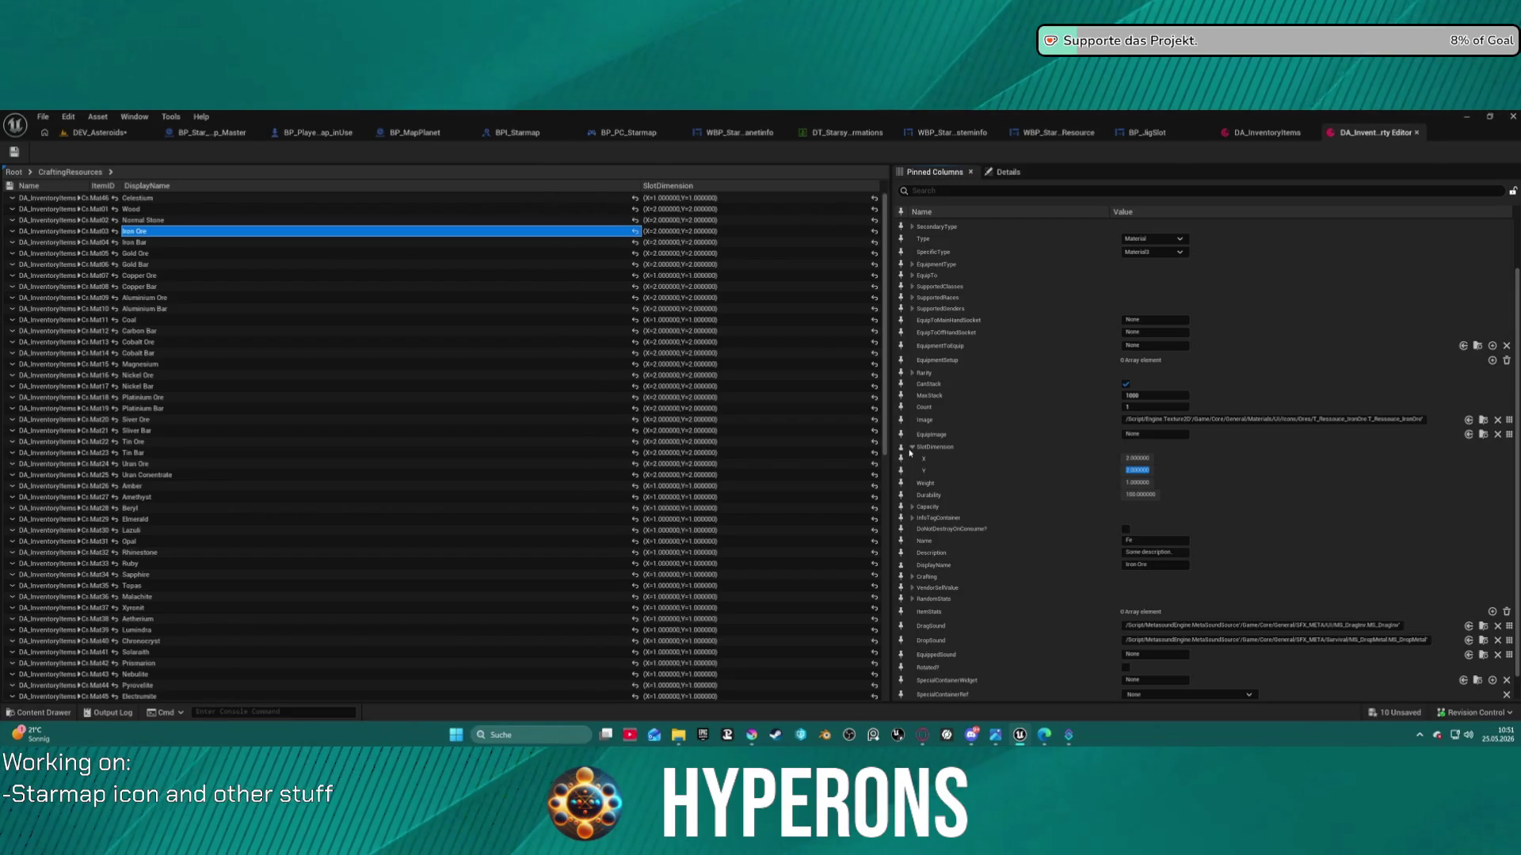
{"action": "left_click", "coordinate": [900, 448]}
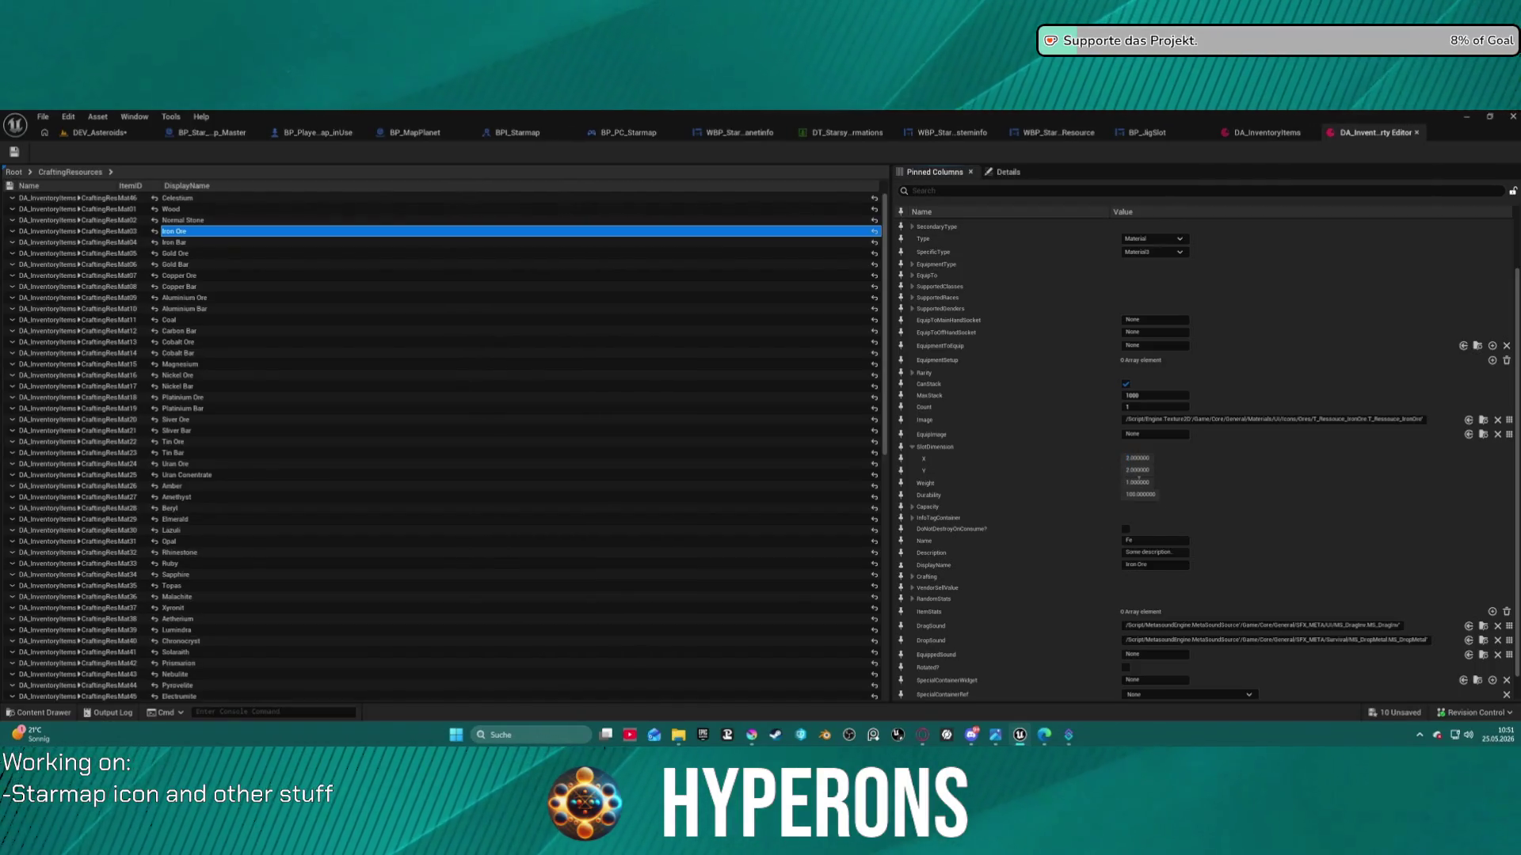
In DA_InventoryItems, set Iron Ore's SlotDimension X and Y to 1 and save
{"action": "left_click", "coordinate": [1267, 132]}
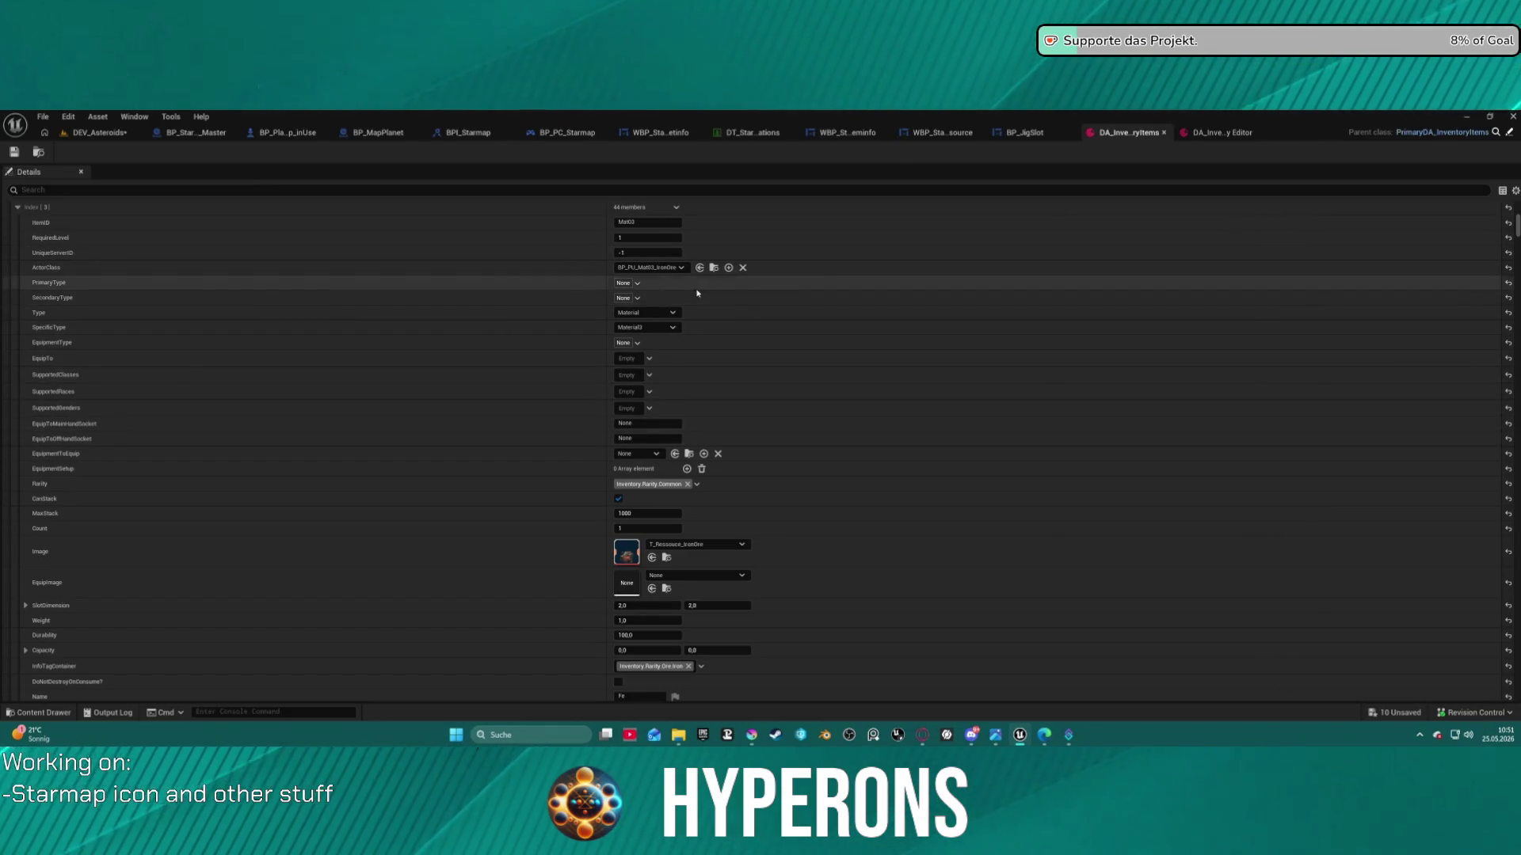
{"action": "scroll", "coordinate": [648, 501], "scroll_direction": "down", "scroll_amount": 3}
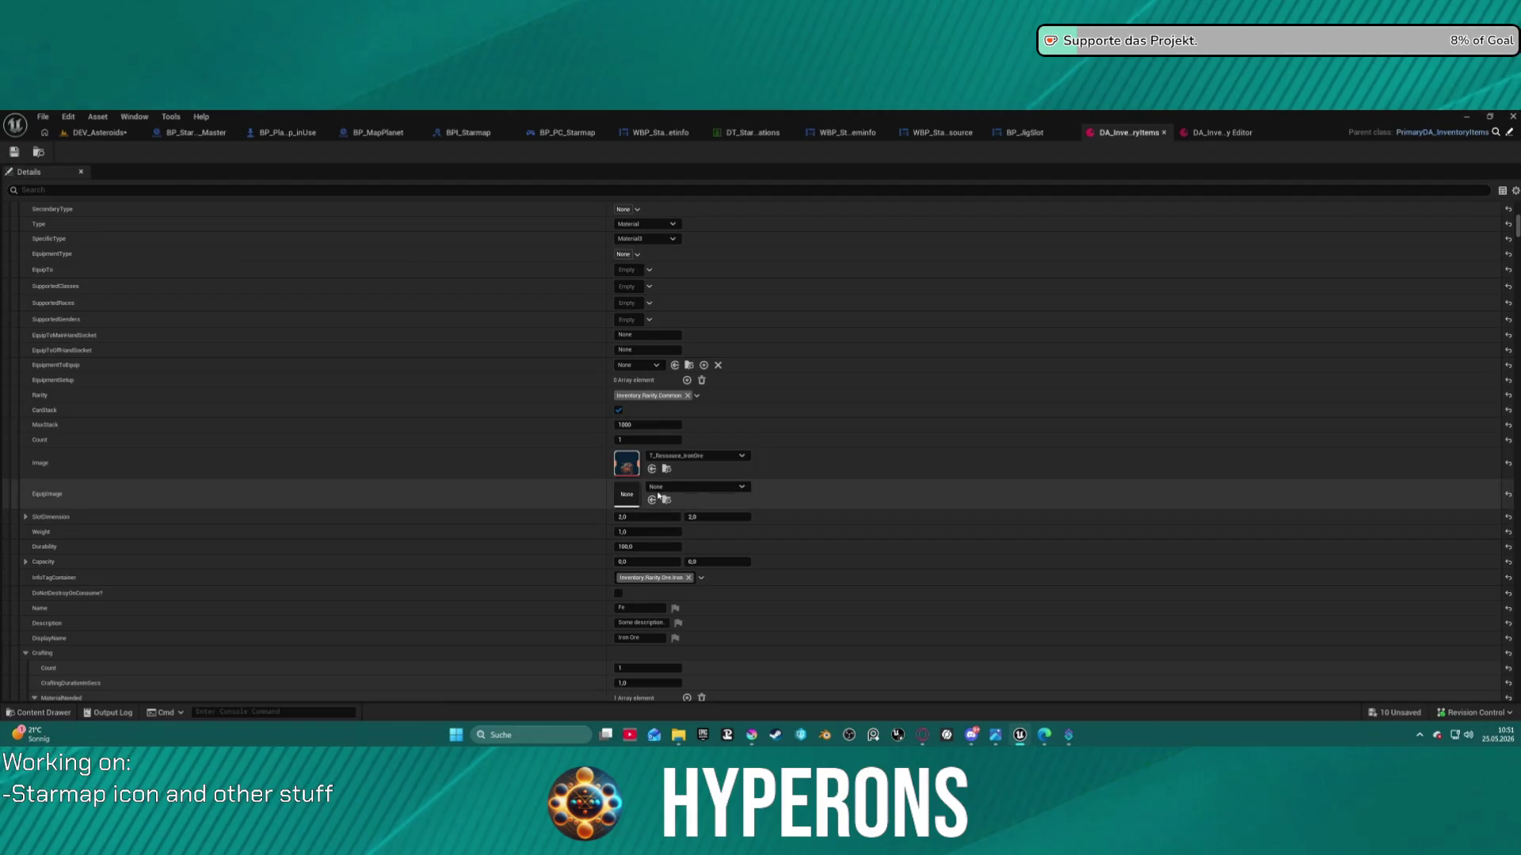
{"action": "left_click", "coordinate": [648, 516]}
{"action": "type", "text": "1"}
{"action": "key", "text": "Tab"}
{"action": "type", "text": "1"}
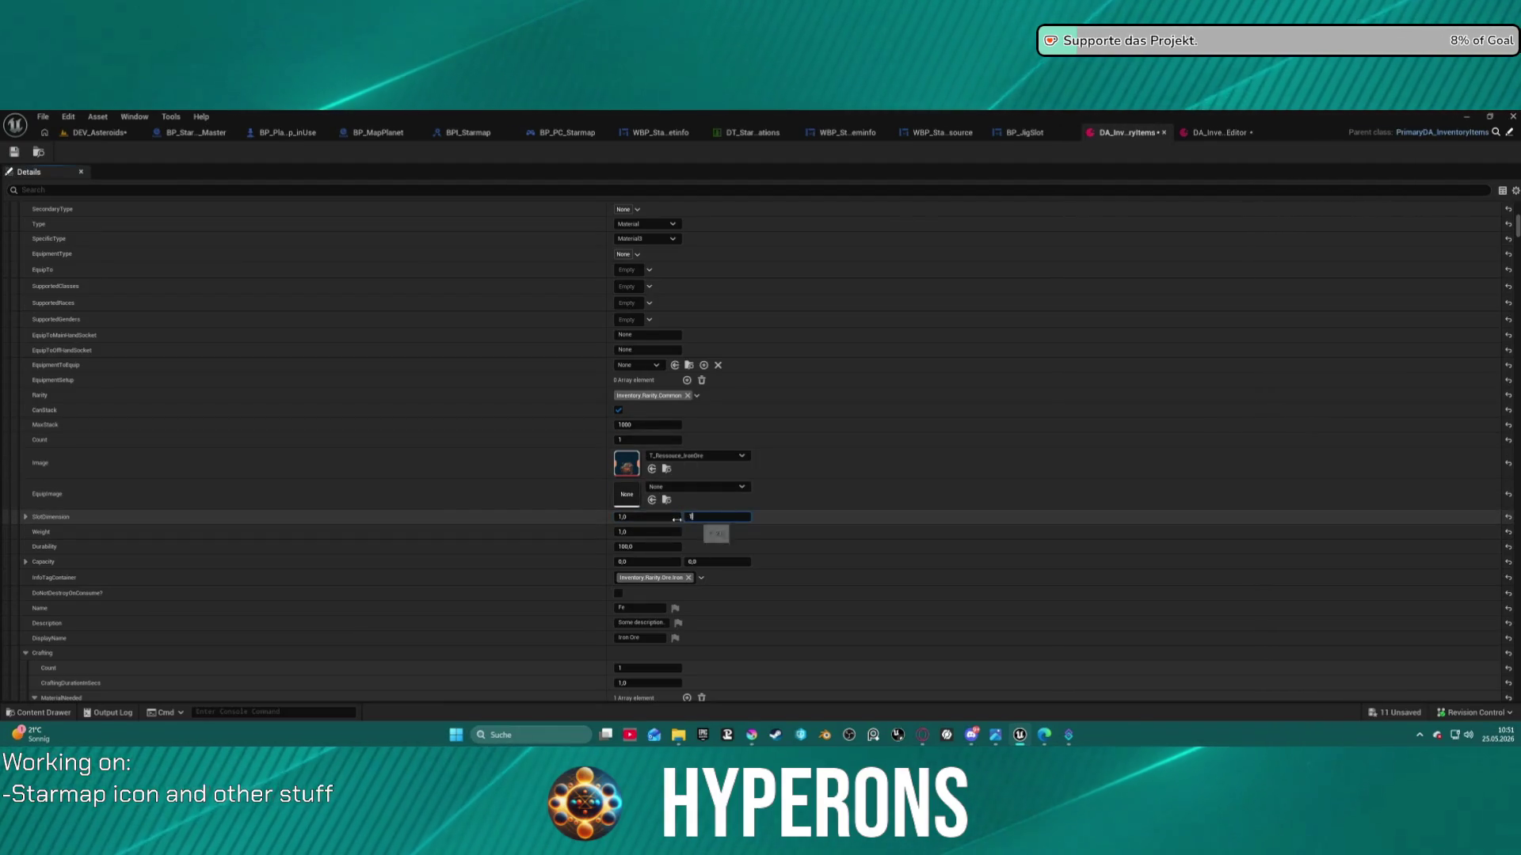
{"action": "left_click", "coordinate": [14, 153]}
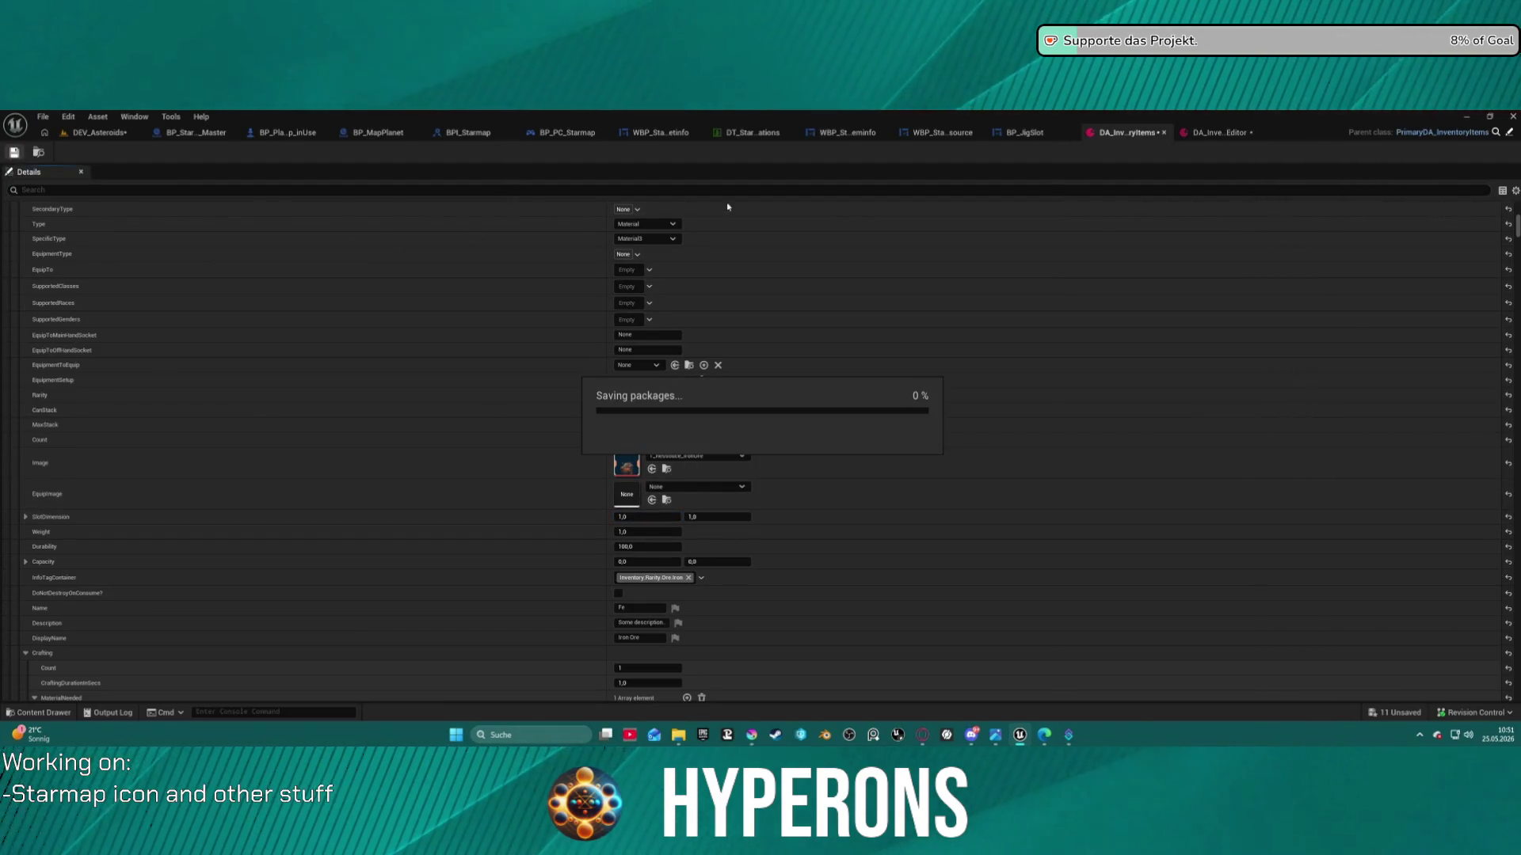
Start a playtest from DEV_Asteroids and mine the red iron ore rock
{"action": "left_click", "coordinate": [119, 133]}
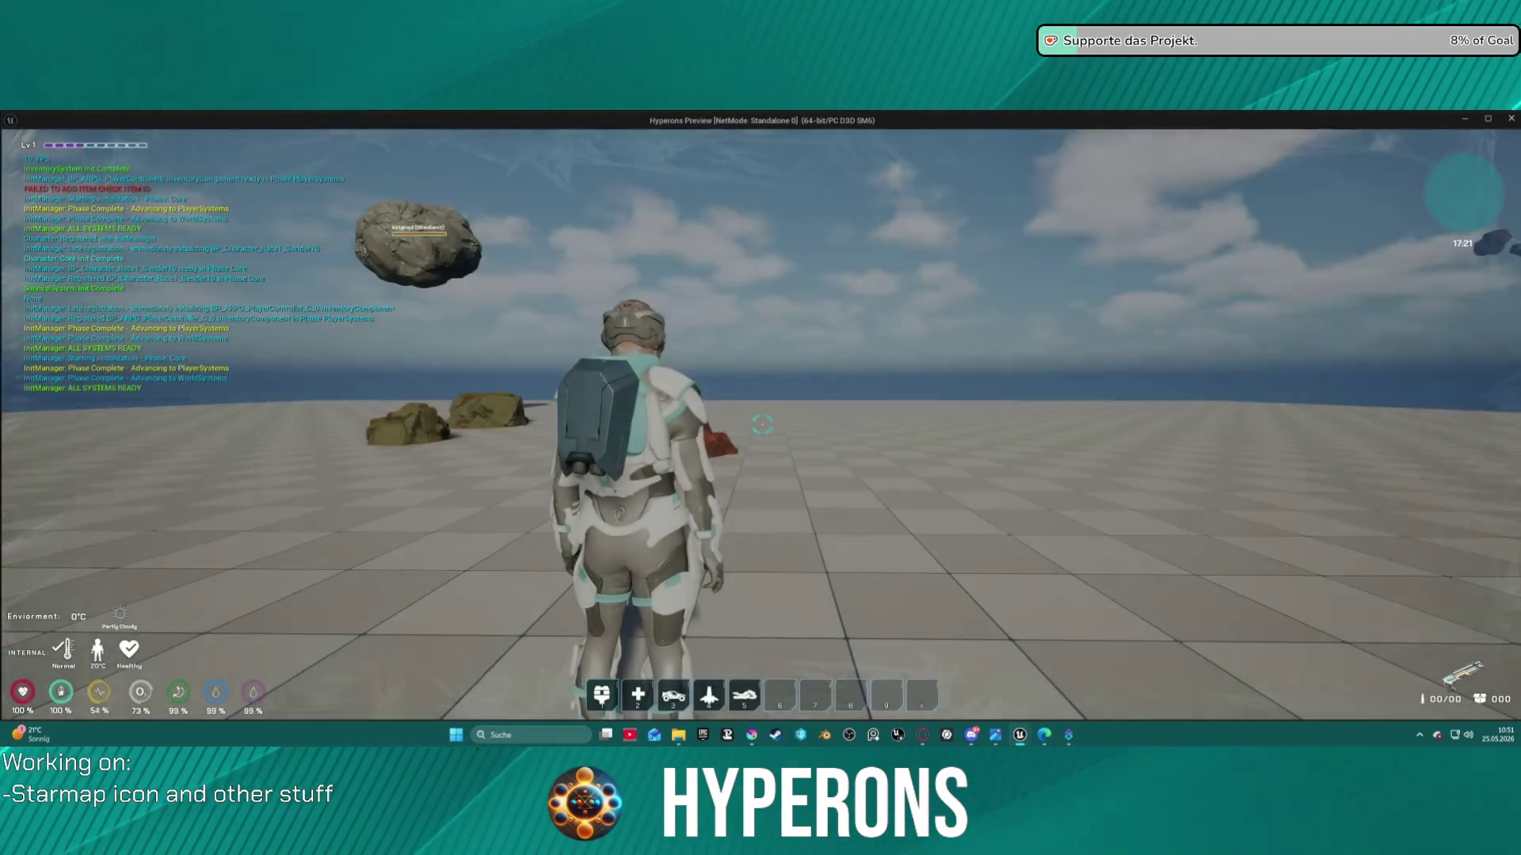
{"action": "key", "text": "i"}
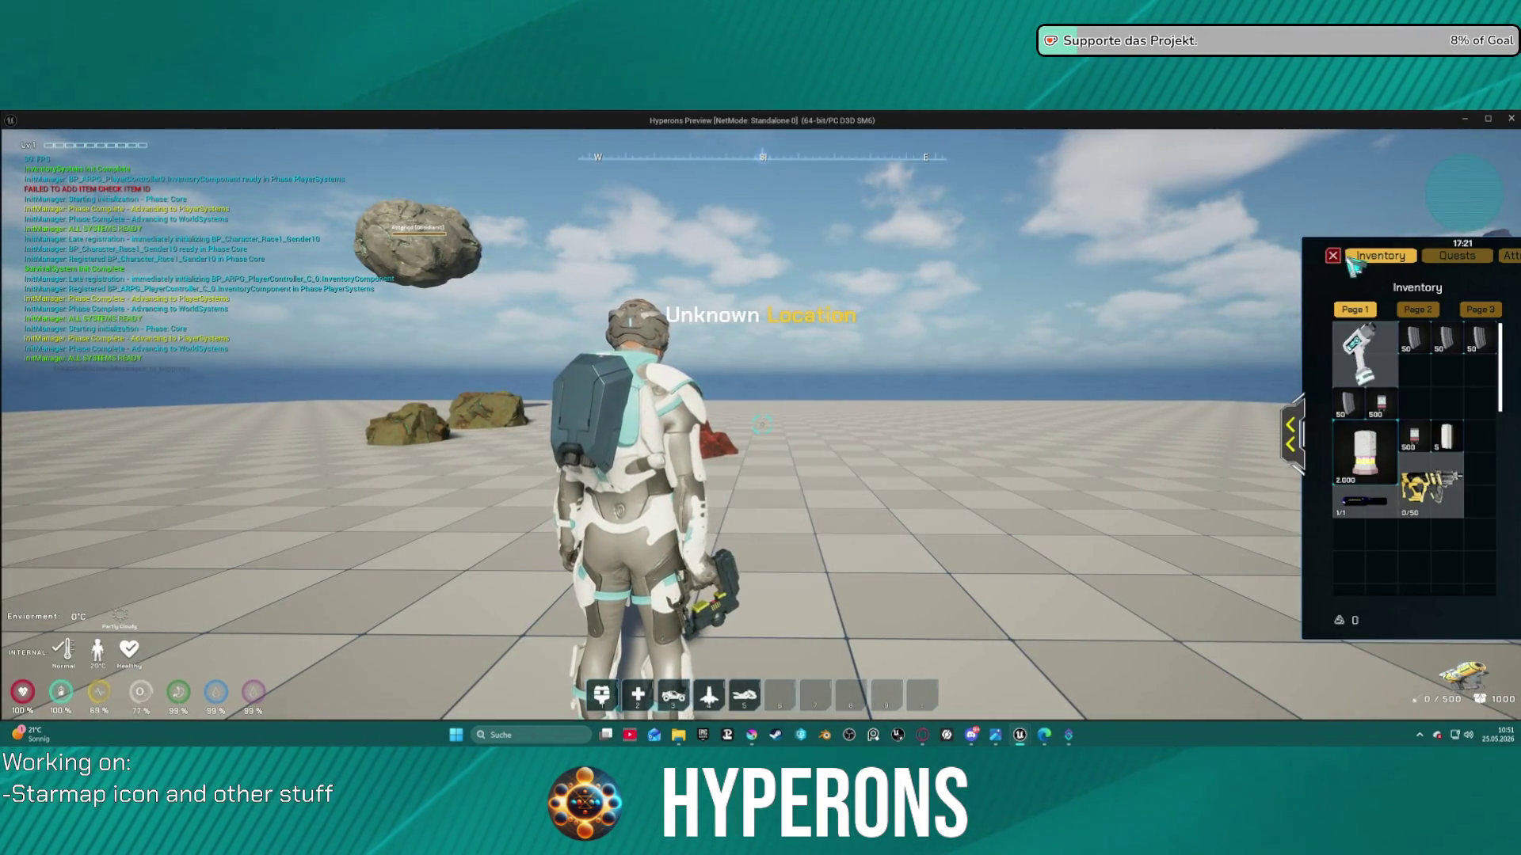
{"action": "left_click", "coordinate": [1333, 255]}
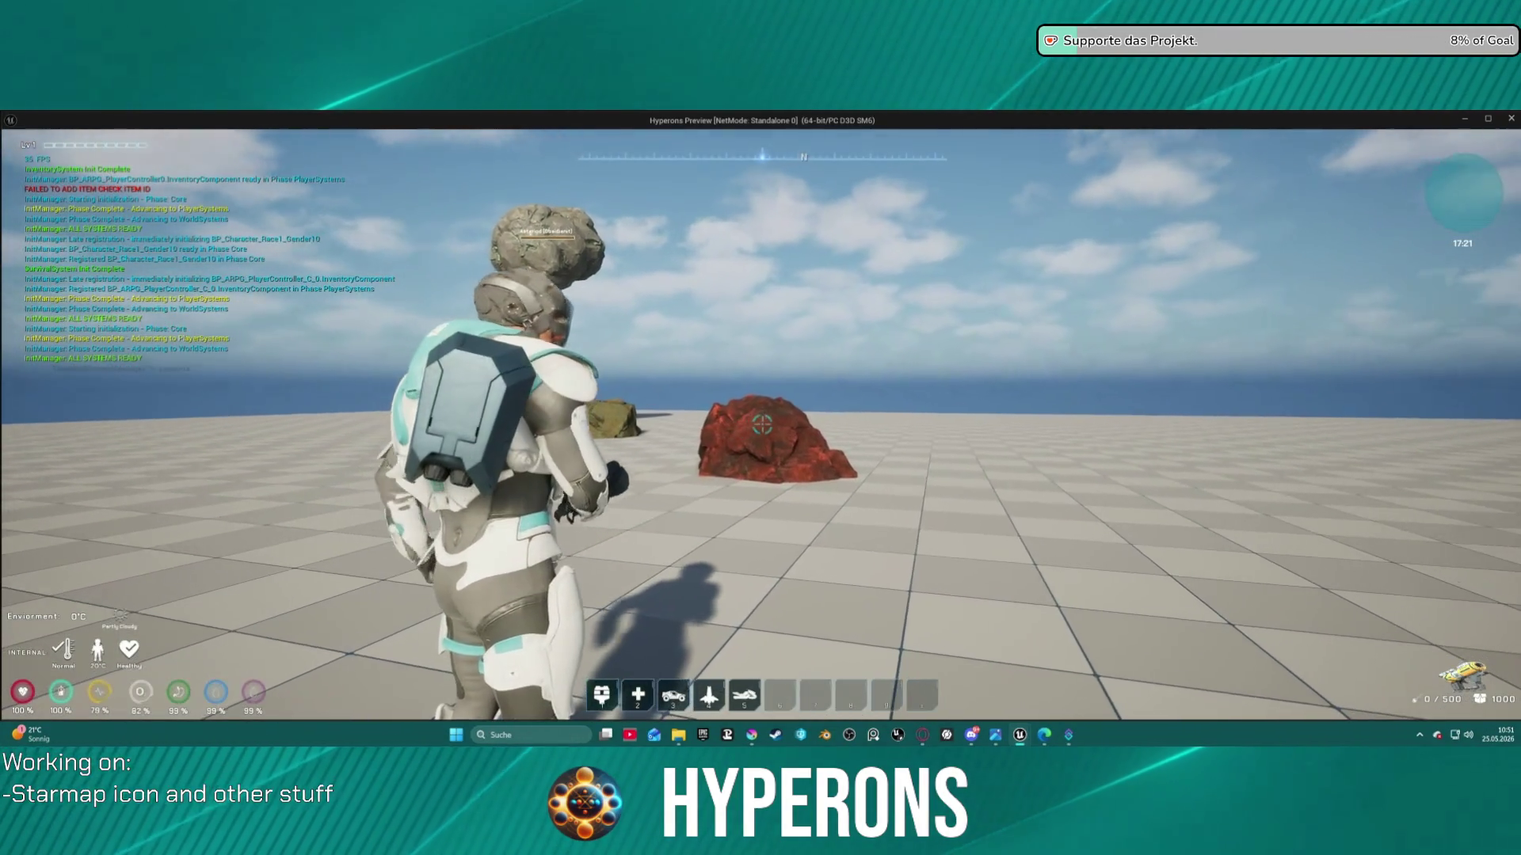
{"action": "left_click", "coordinate": [761, 424]}
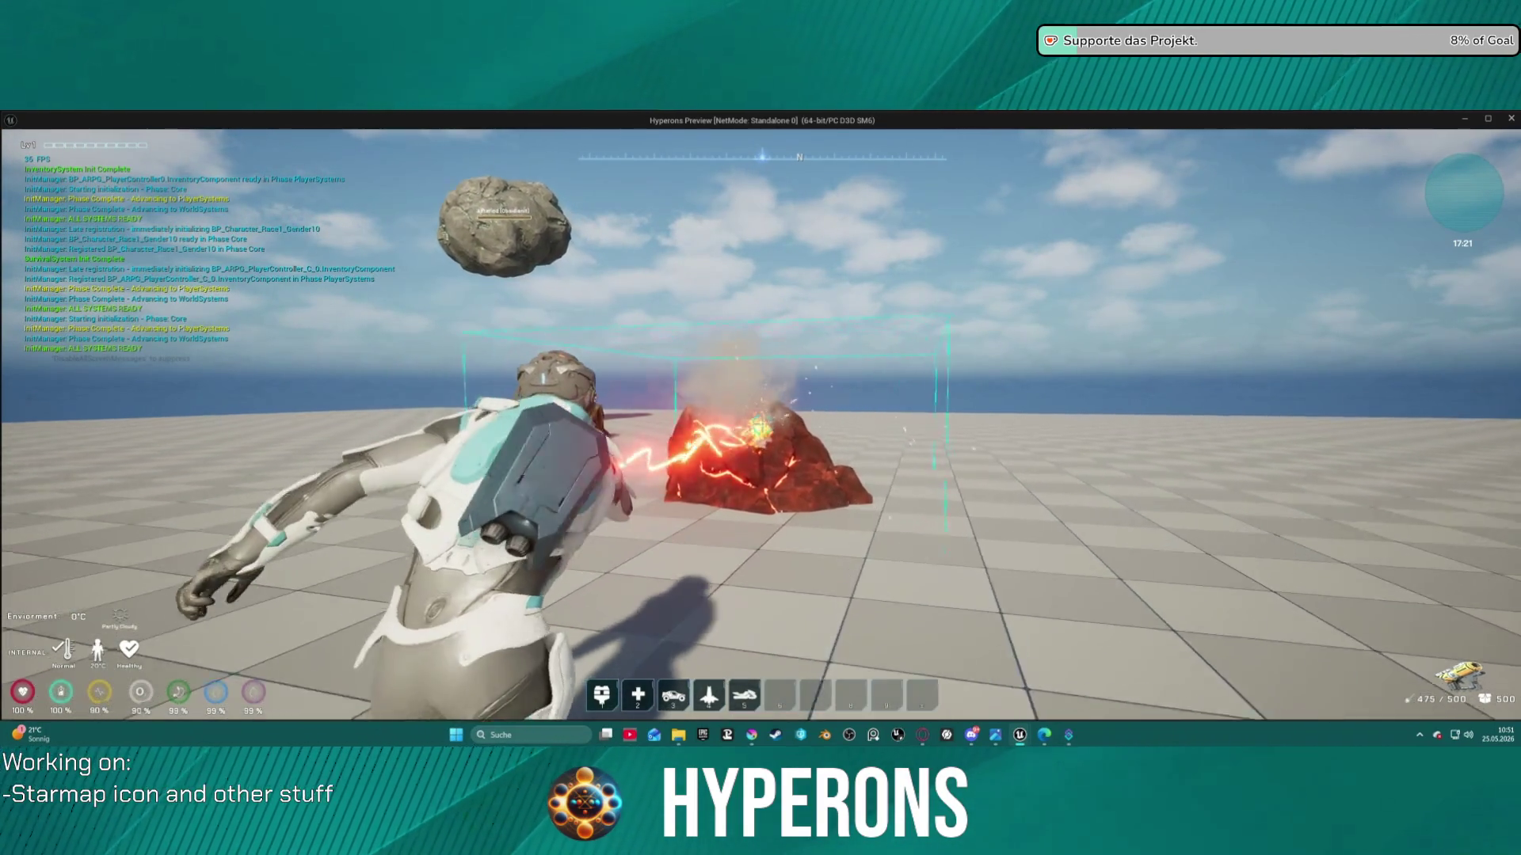
Collect the ore chunks, move the ore stack one slot in the inventory, and end the playtest
{"action": "key", "text": "w"}
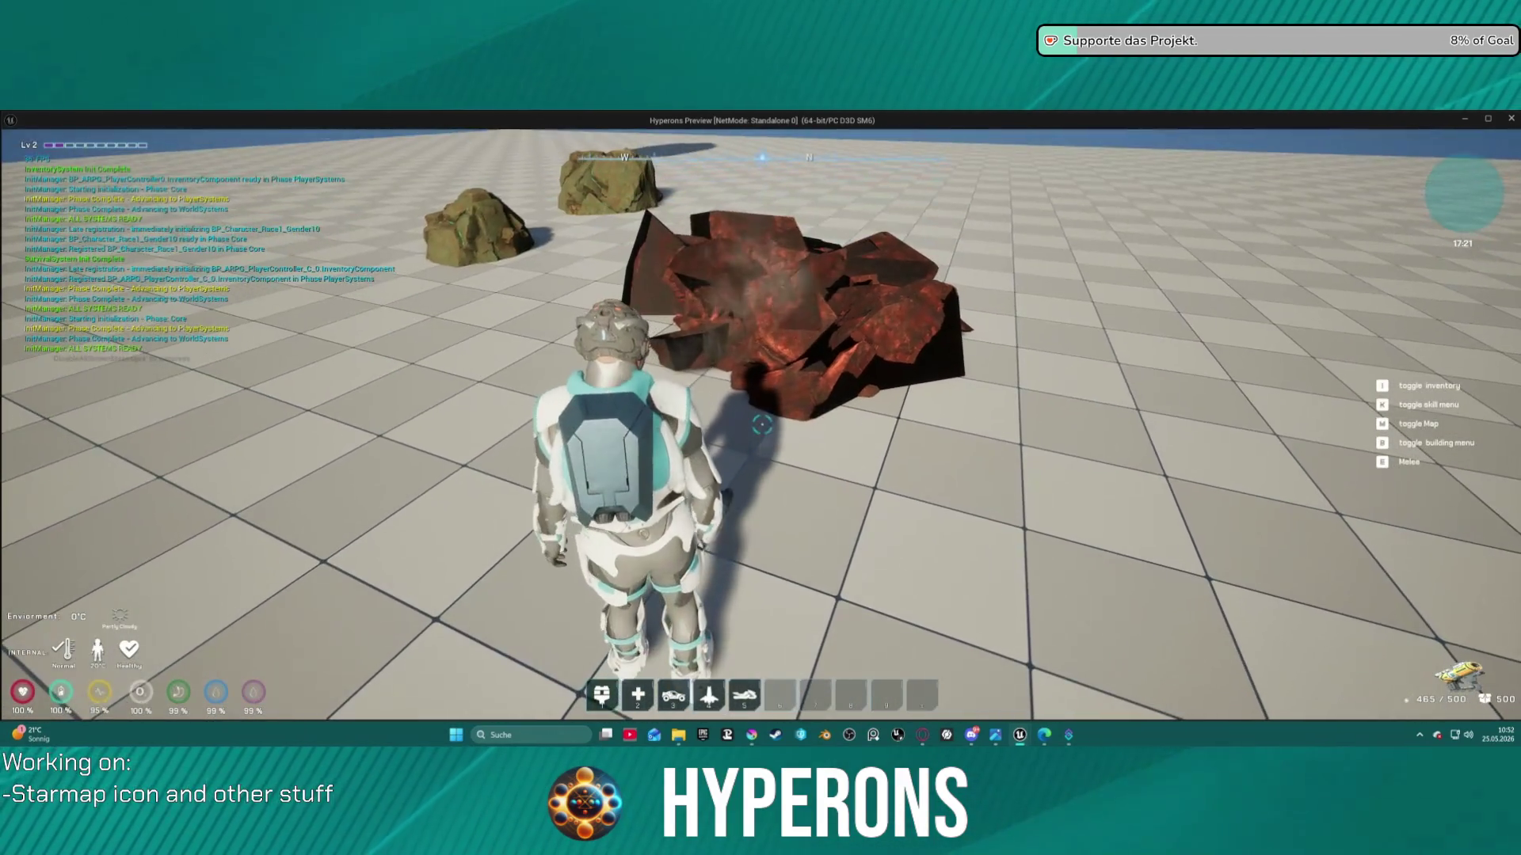
{"action": "key", "text": "i"}
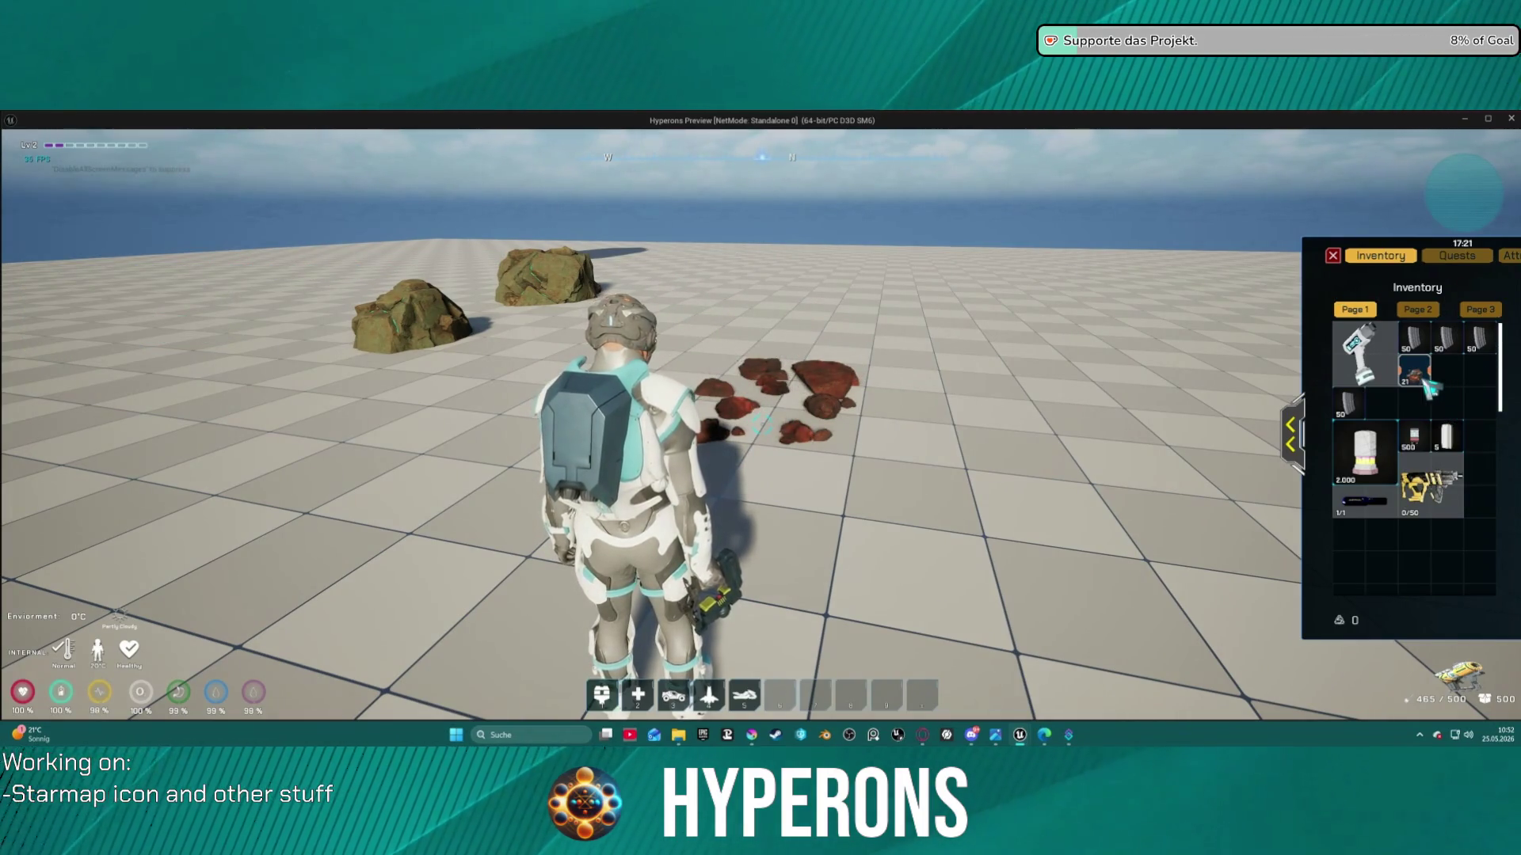
{"action": "mouse_move", "coordinate": [1426, 387]}
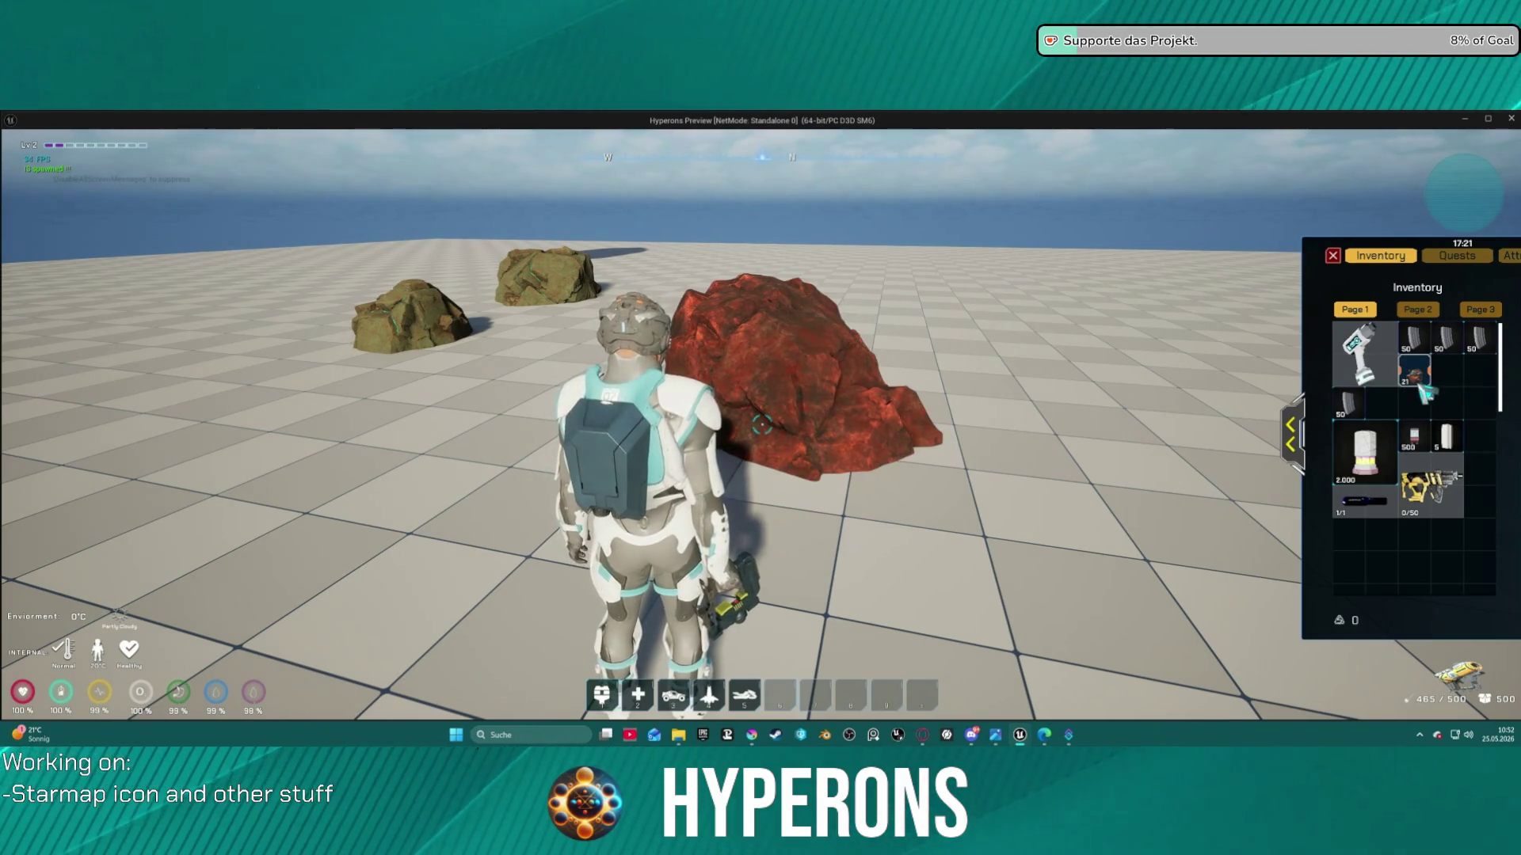
{"action": "mouse_move", "coordinate": [1422, 379]}
{"action": "left_mouse_down"}
{"action": "mouse_move", "coordinate": [1448, 371]}
{"action": "mouse_move", "coordinate": [1417, 372]}
{"action": "left_mouse_up"}
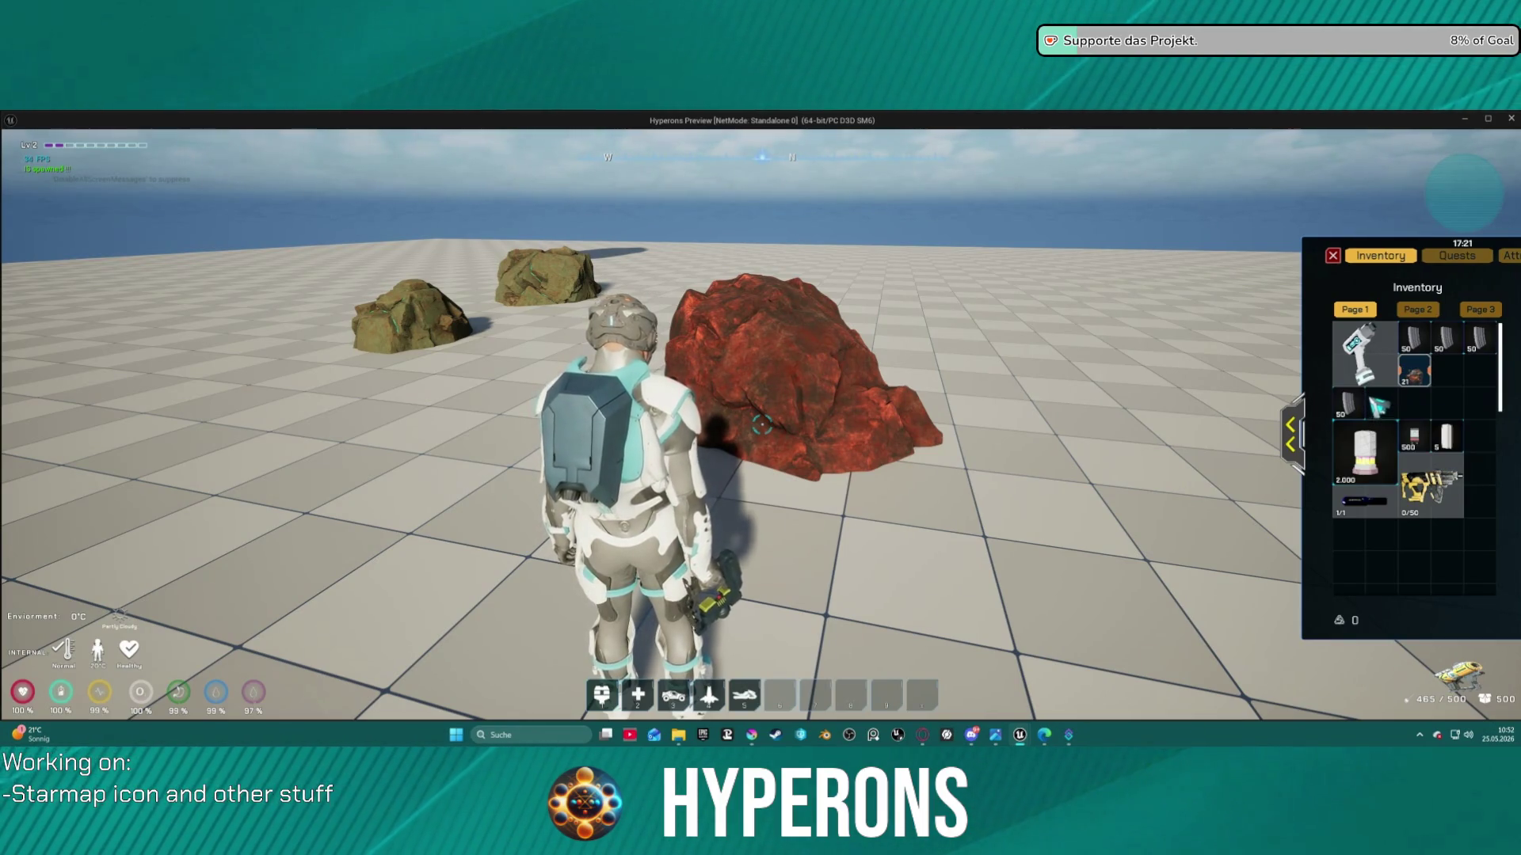
{"action": "key", "text": "Escape"}
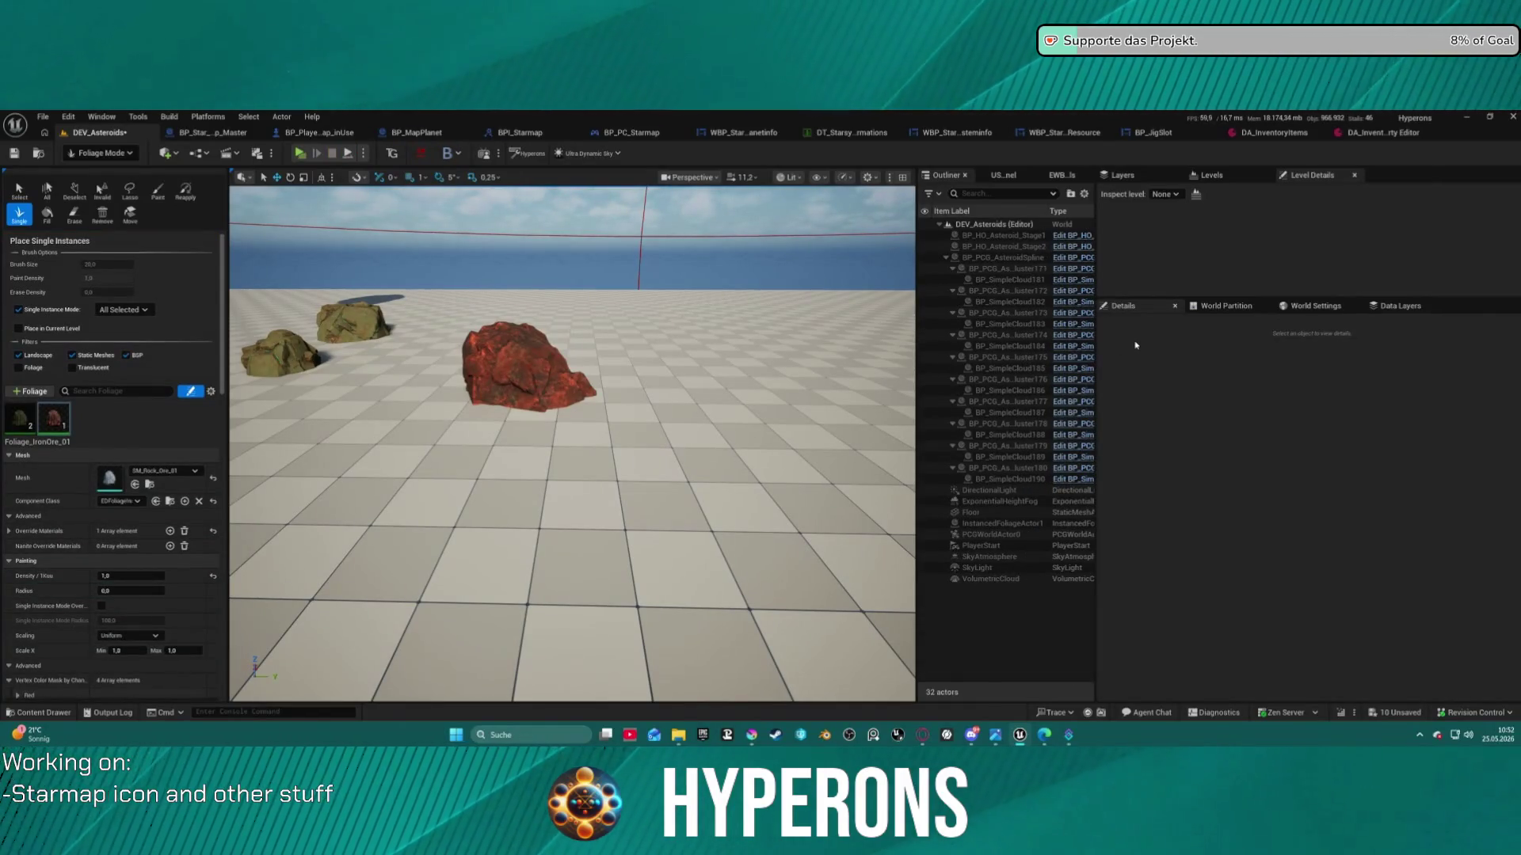
{"action": "left_click", "coordinate": [1153, 134]}
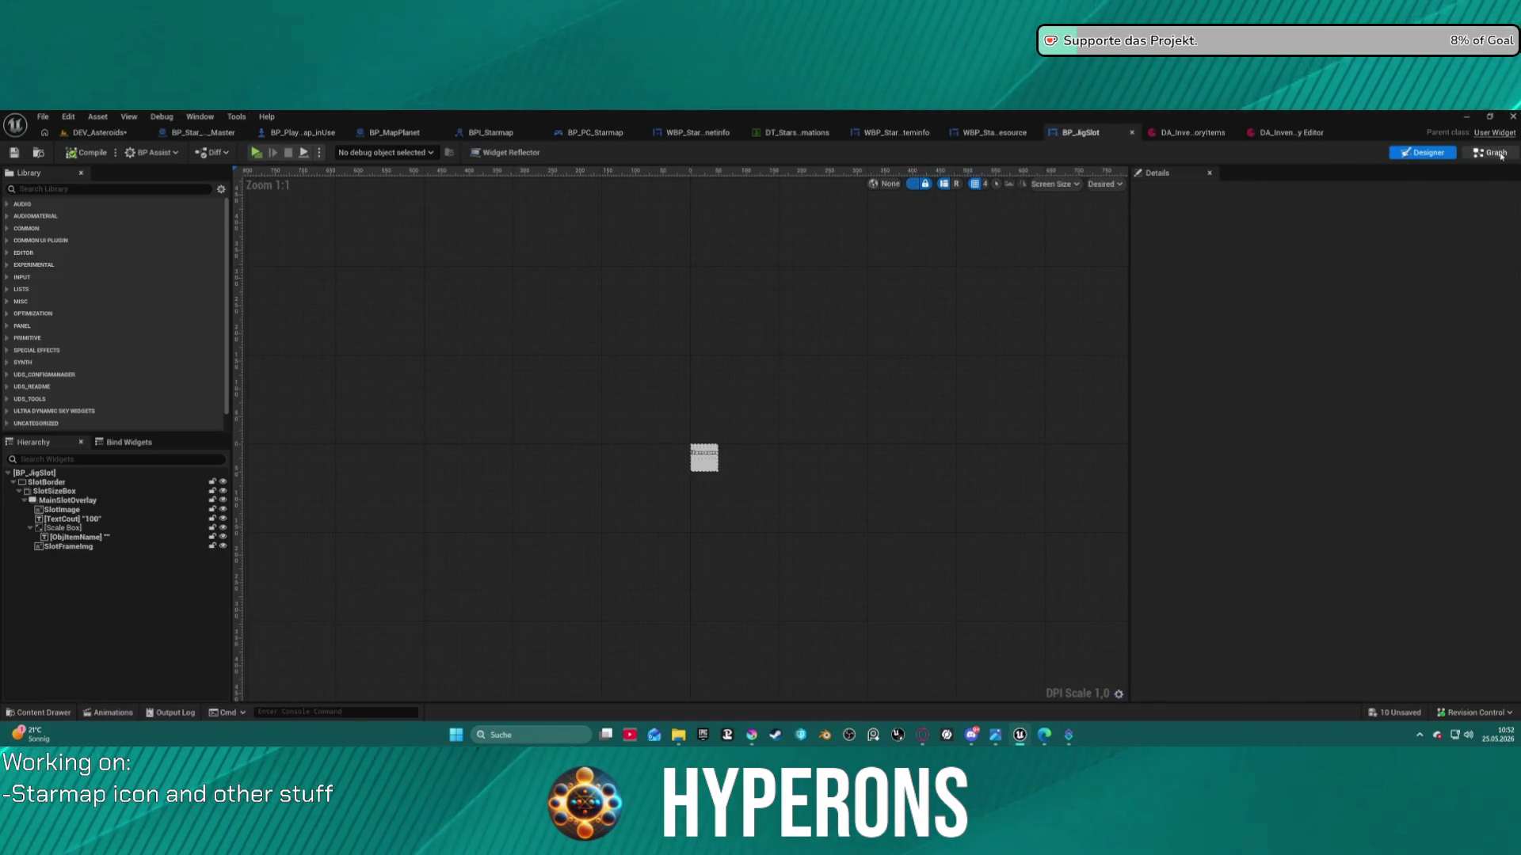
Inspect the SET Is Empty node in BP_JigSlot's UpdateInfo graph, then open the EventGraph
{"action": "left_click", "coordinate": [1493, 152]}
{"action": "mouse_move", "coordinate": [935, 357]}
{"action": "left_mouse_down"}
{"action": "mouse_move", "coordinate": [893, 353]}
{"action": "mouse_move", "coordinate": [887, 480]}
{"action": "mouse_move", "coordinate": [934, 312]}
{"action": "mouse_move", "coordinate": [845, 402]}
{"action": "left_mouse_up"}
{"action": "left_click", "coordinate": [1106, 336]}
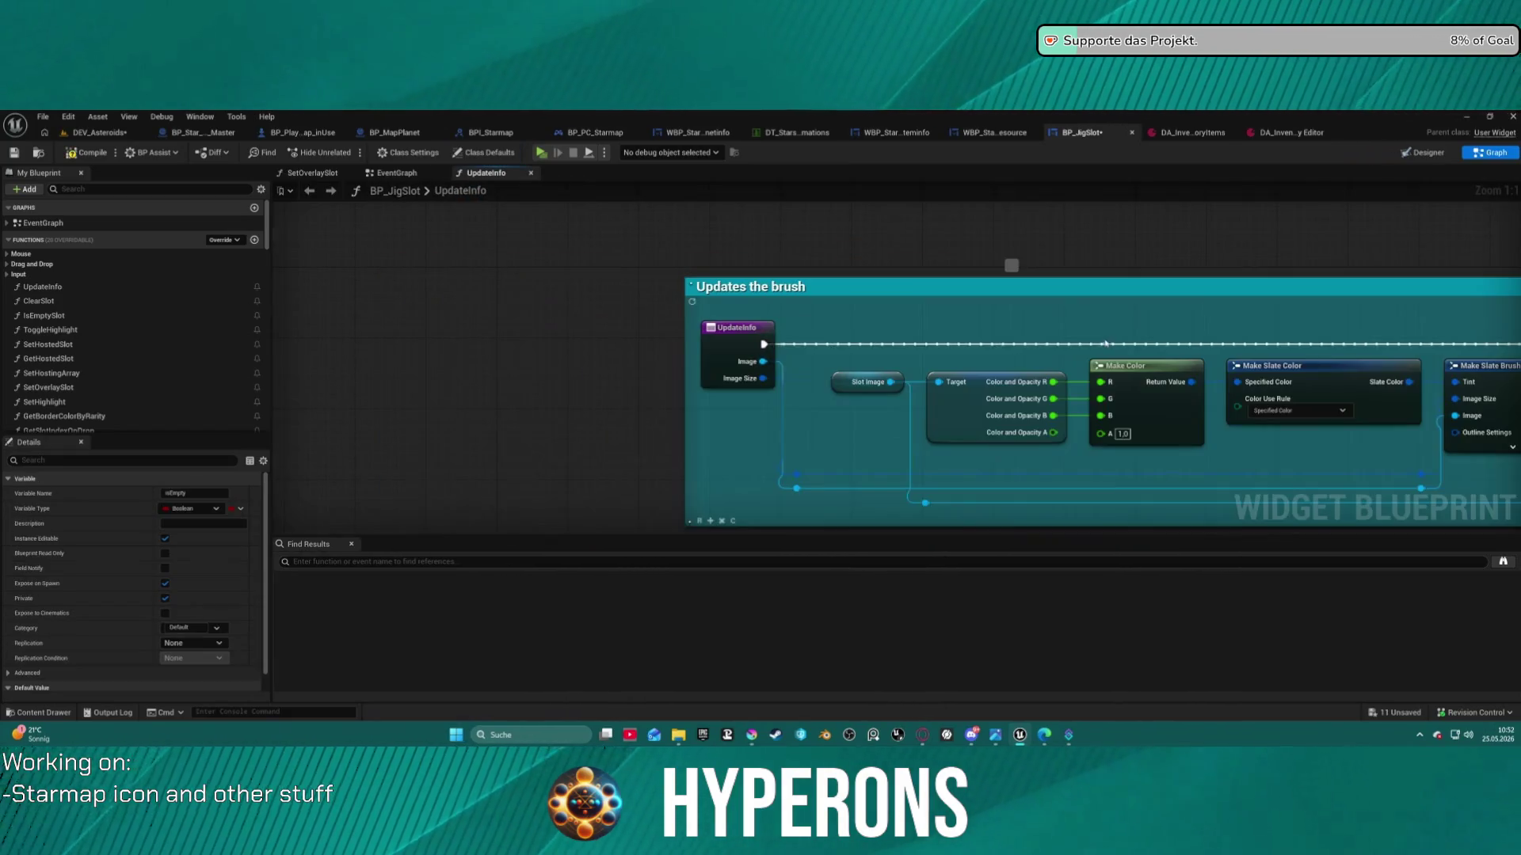
{"action": "left_click", "coordinate": [404, 174]}
{"action": "double_click", "coordinate": [131, 288]}
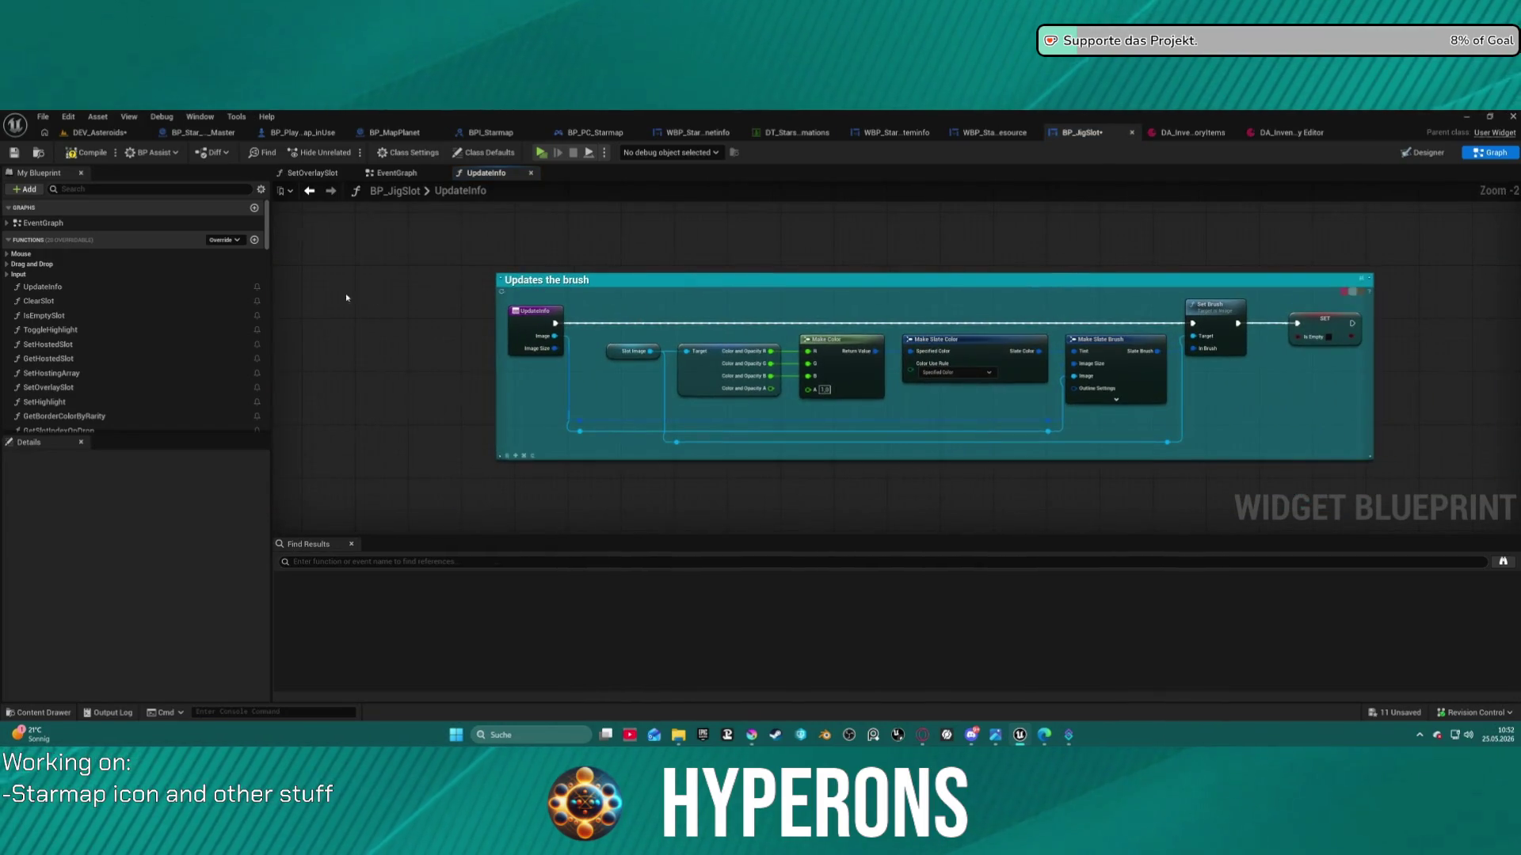
{"action": "double_click", "coordinate": [125, 226]}
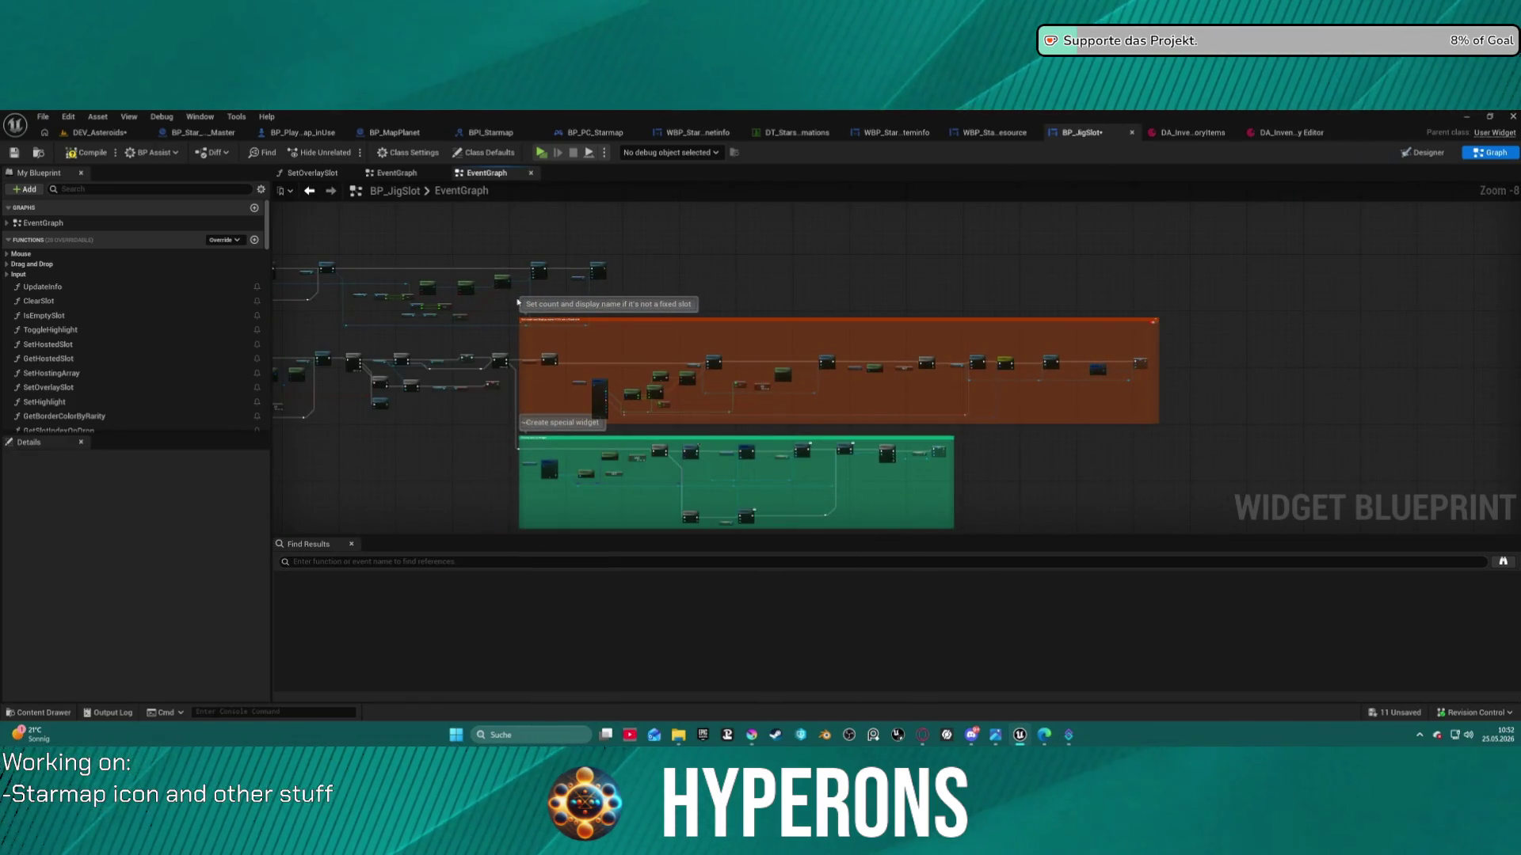
{"action": "scroll", "coordinate": [518, 302], "scroll_direction": "up", "scroll_amount": 8}
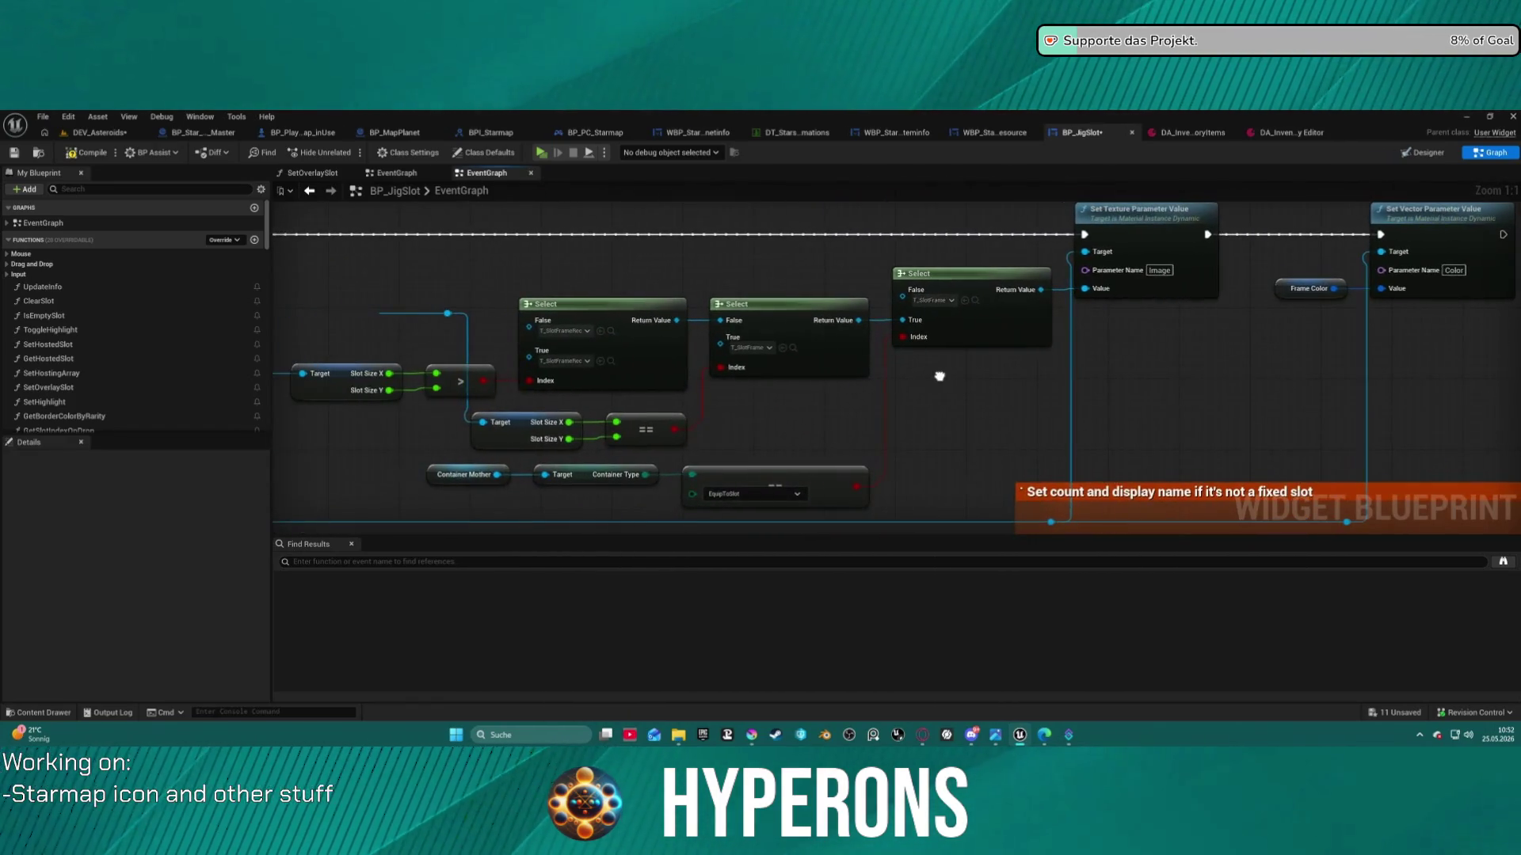
{"action": "left_click_drag", "start_coordinate": [939, 376], "coordinate": [890, 360]}
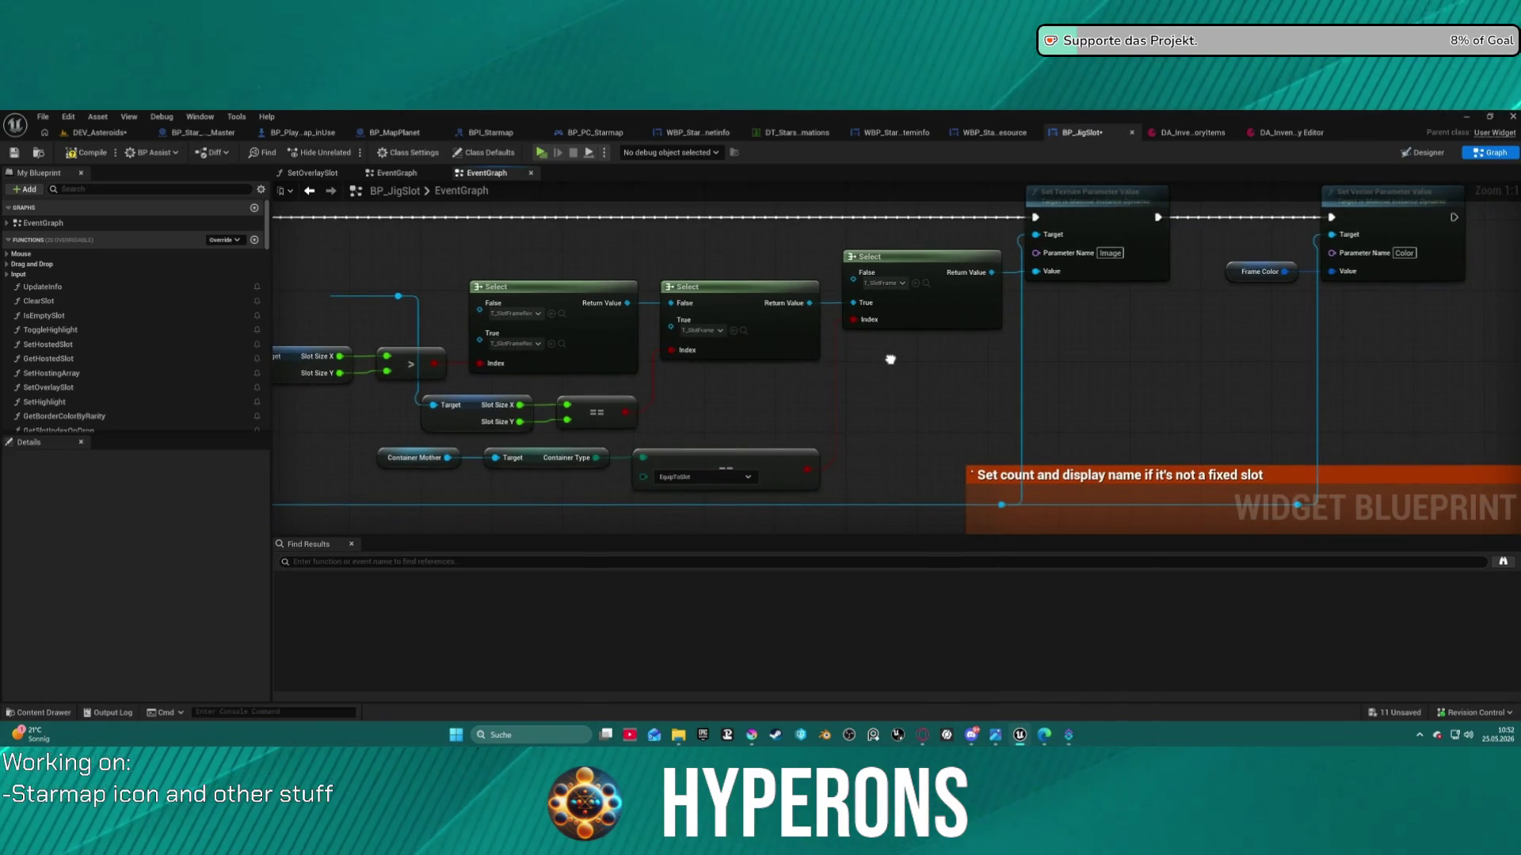
{"action": "scroll", "coordinate": [890, 360], "scroll_direction": "down", "scroll_amount": 6}
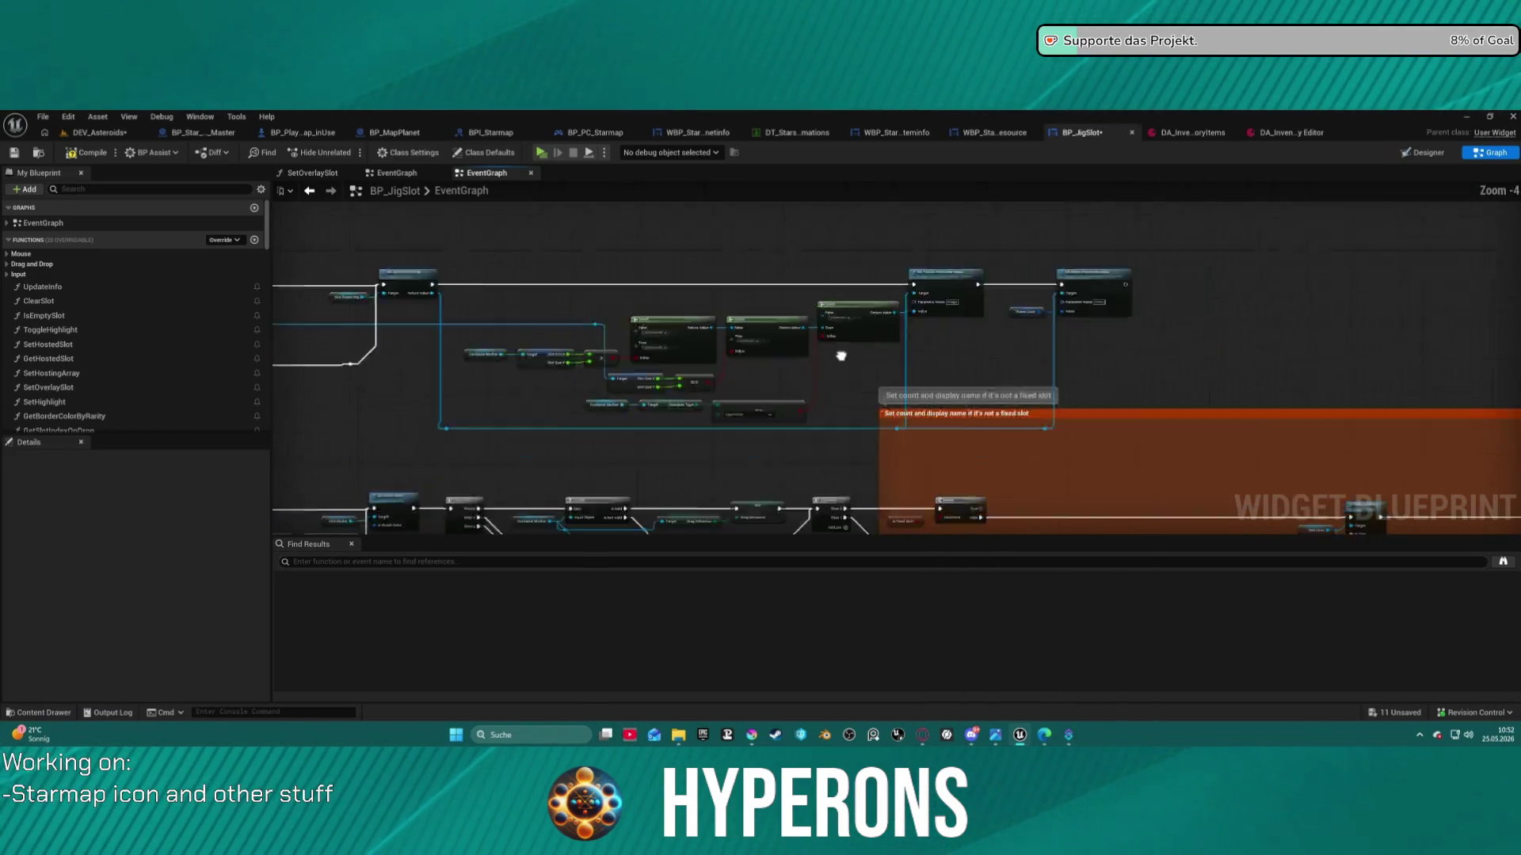
{"action": "scroll", "coordinate": [927, 273], "scroll_direction": "up", "scroll_amount": 3}
{"action": "scroll", "coordinate": [927, 273], "scroll_direction": "up", "scroll_amount": 1}
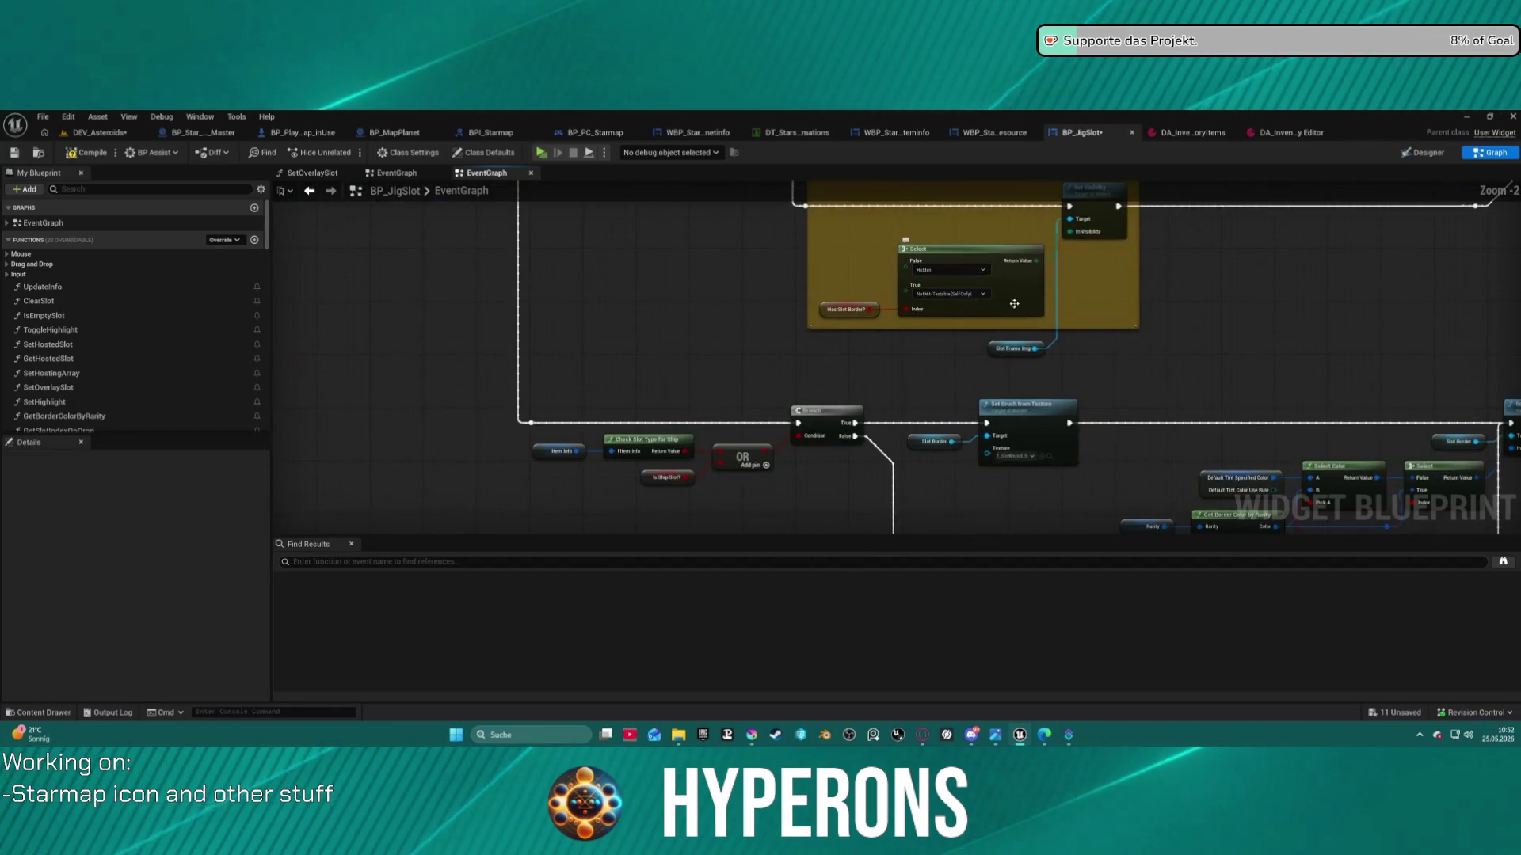
{"action": "mouse_move", "coordinate": [1103, 343]}
{"action": "left_mouse_down"}
{"action": "mouse_move", "coordinate": [980, 251]}
{"action": "mouse_move", "coordinate": [952, 359]}
{"action": "mouse_move", "coordinate": [871, 210]}
{"action": "left_mouse_up"}
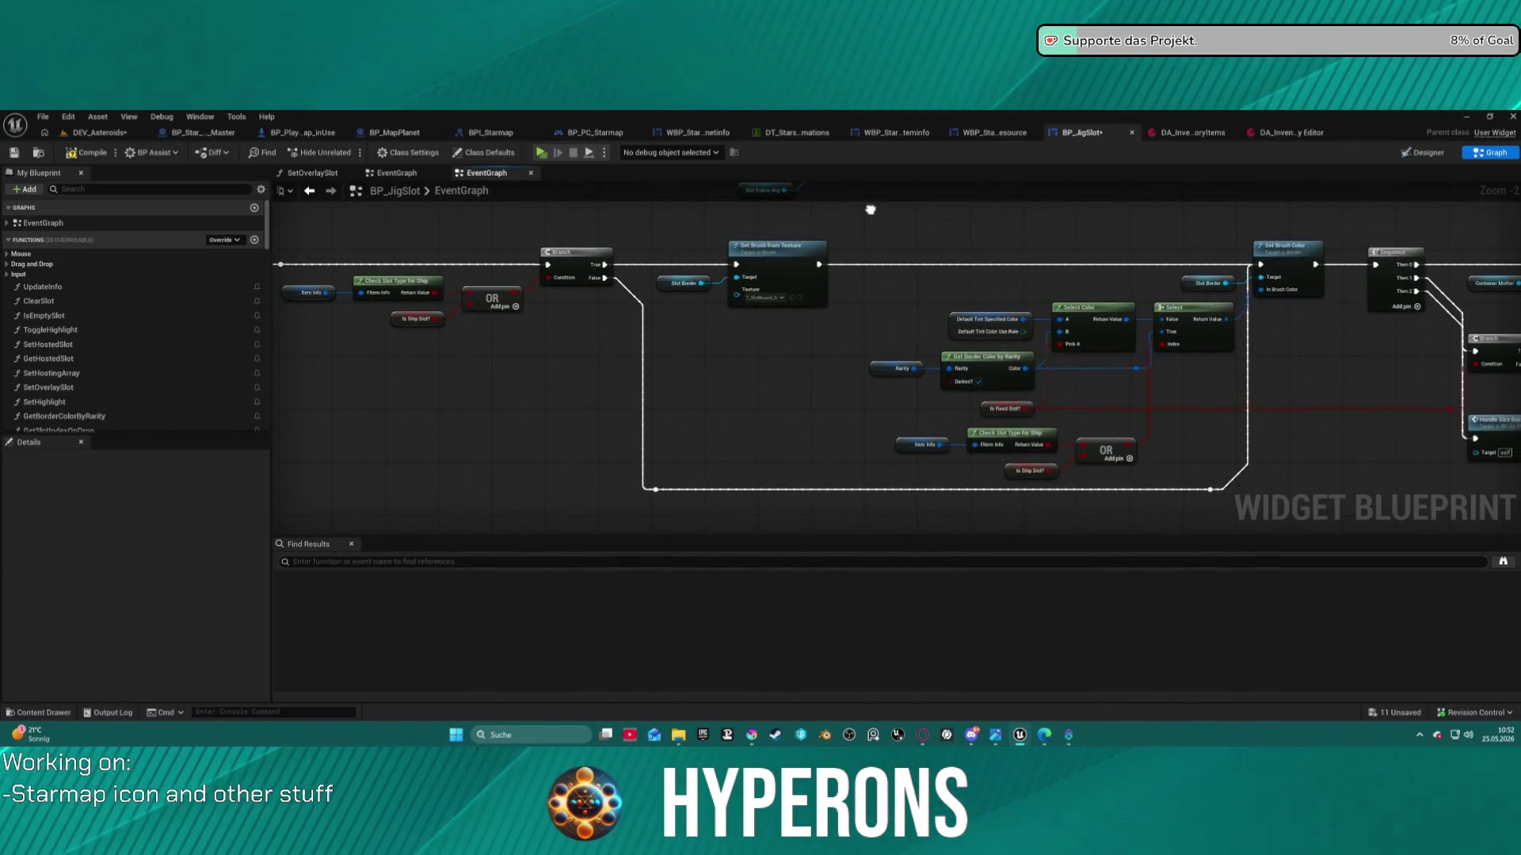
{"action": "scroll", "coordinate": [871, 209], "scroll_direction": "down", "scroll_amount": 5}
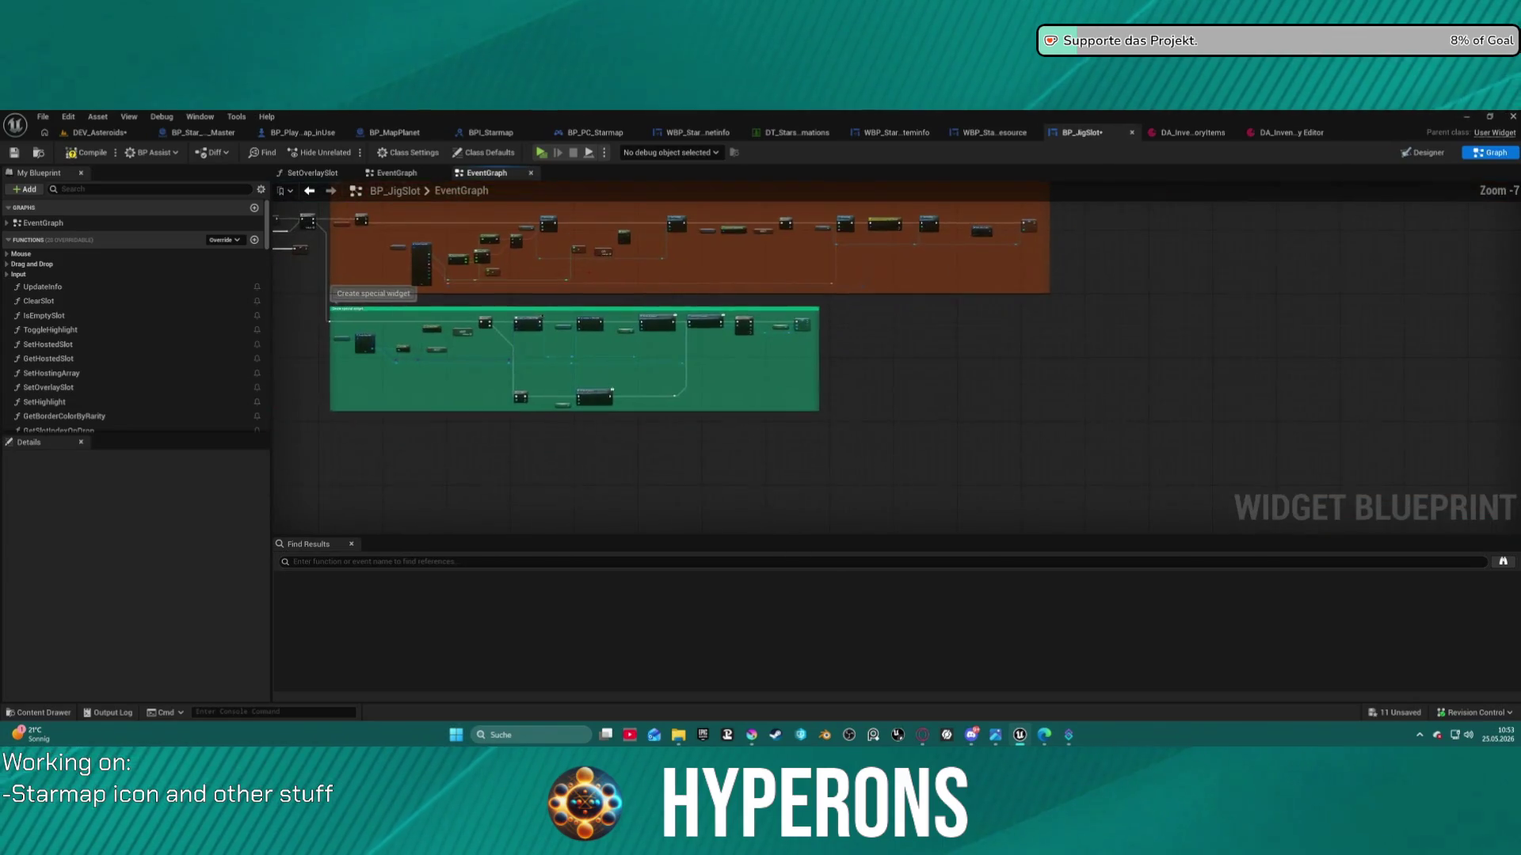
{"action": "left_click_drag", "start_coordinate": [871, 209], "coordinate": [1019, 293]}
{"action": "mouse_move", "coordinate": [277, 298]}
{"action": "left_mouse_down"}
{"action": "mouse_move", "coordinate": [435, 442]}
{"action": "mouse_move", "coordinate": [506, 475]}
{"action": "mouse_move", "coordinate": [547, 441]}
{"action": "mouse_move", "coordinate": [543, 402]}
{"action": "left_mouse_up"}
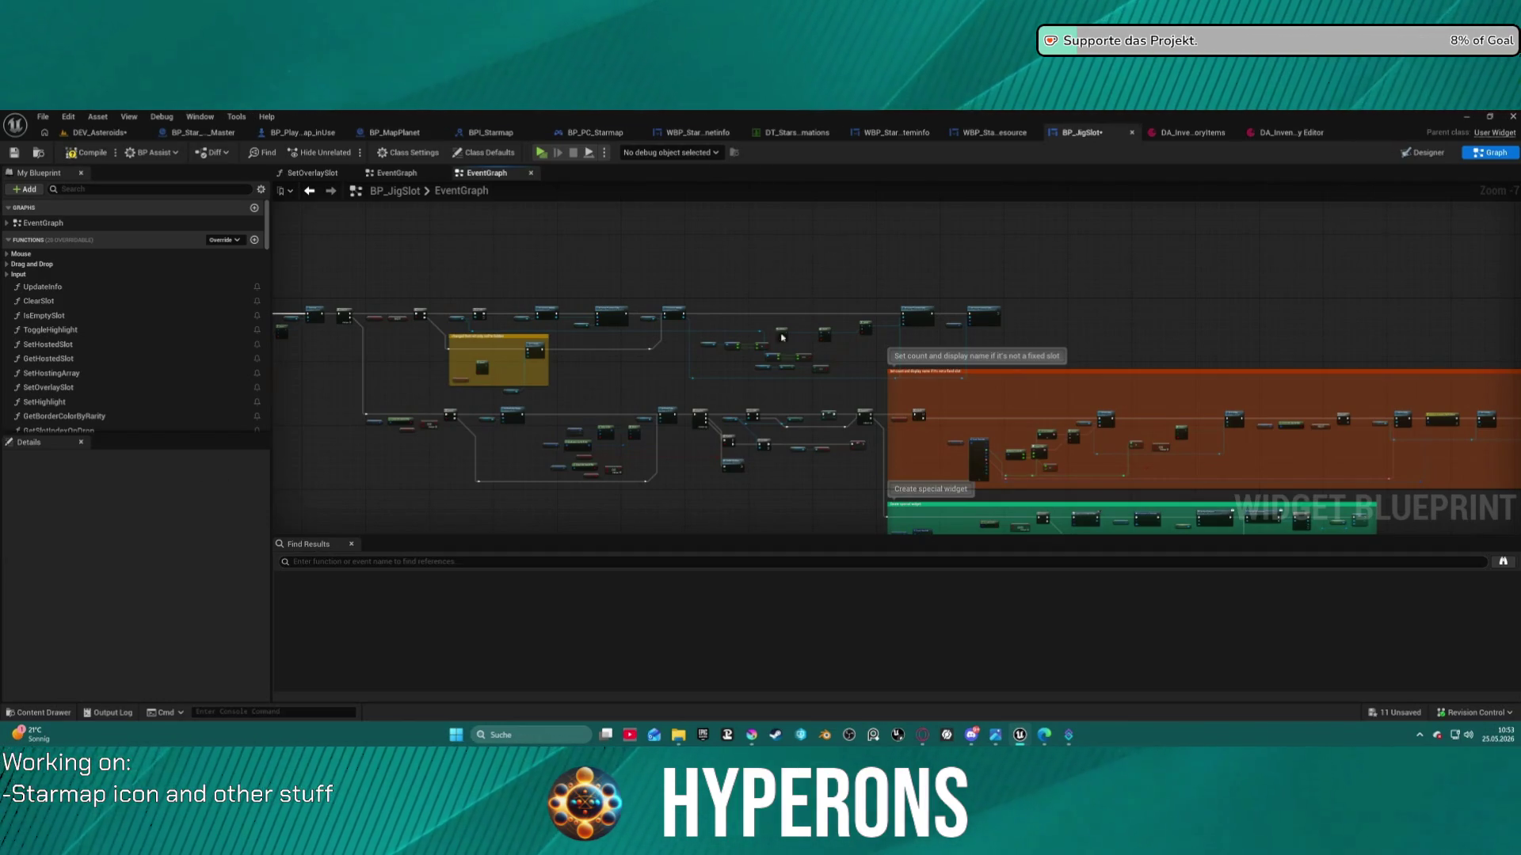
{"action": "scroll", "coordinate": [777, 340], "scroll_direction": "up", "scroll_amount": 3}
Pan the BP_JigSlot graph past the Select Color and Set Brush Color nodes, then return to DEV_Asteroids
{"action": "left_click_drag", "start_coordinate": [996, 407], "coordinate": [1043, 382]}
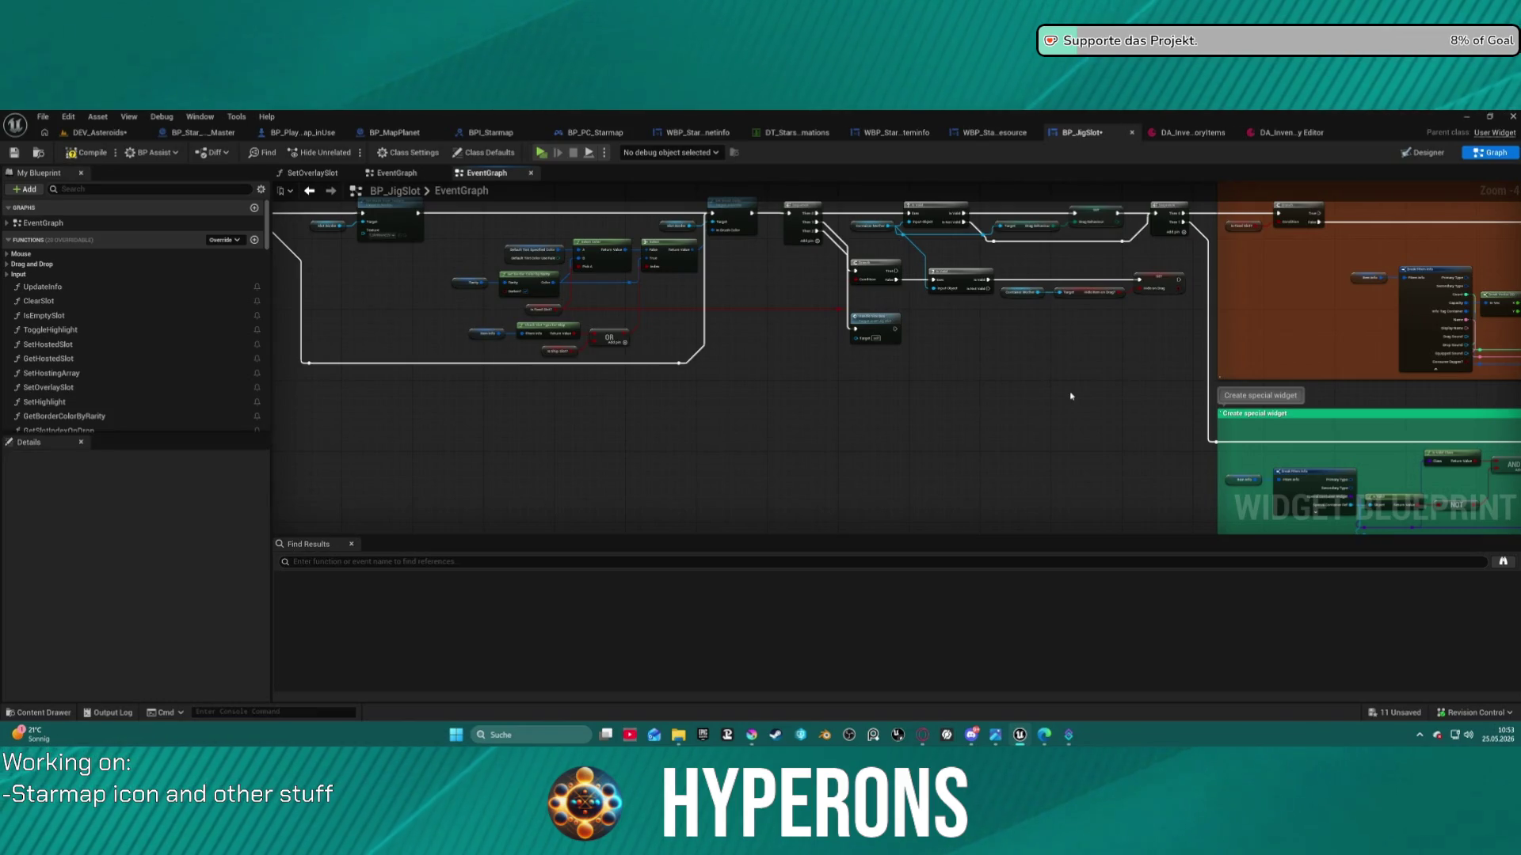
{"action": "mouse_move", "coordinate": [1025, 361]}
{"action": "left_mouse_down"}
{"action": "mouse_move", "coordinate": [645, 442]}
{"action": "mouse_move", "coordinate": [951, 435]}
{"action": "left_mouse_up"}
{"action": "scroll", "coordinate": [645, 441], "scroll_direction": "up", "scroll_amount": 4}
{"action": "mouse_move", "coordinate": [710, 349]}
{"action": "left_mouse_down"}
{"action": "mouse_move", "coordinate": [1162, 386]}
{"action": "mouse_move", "coordinate": [967, 377]}
{"action": "mouse_move", "coordinate": [874, 400]}
{"action": "mouse_move", "coordinate": [633, 372]}
{"action": "mouse_move", "coordinate": [1184, 354]}
{"action": "mouse_move", "coordinate": [821, 417]}
{"action": "mouse_move", "coordinate": [1157, 370]}
{"action": "mouse_move", "coordinate": [1273, 261]}
{"action": "mouse_move", "coordinate": [1498, 183]}
{"action": "left_mouse_up"}
{"action": "scroll", "coordinate": [967, 377], "scroll_direction": "down", "scroll_amount": 3}
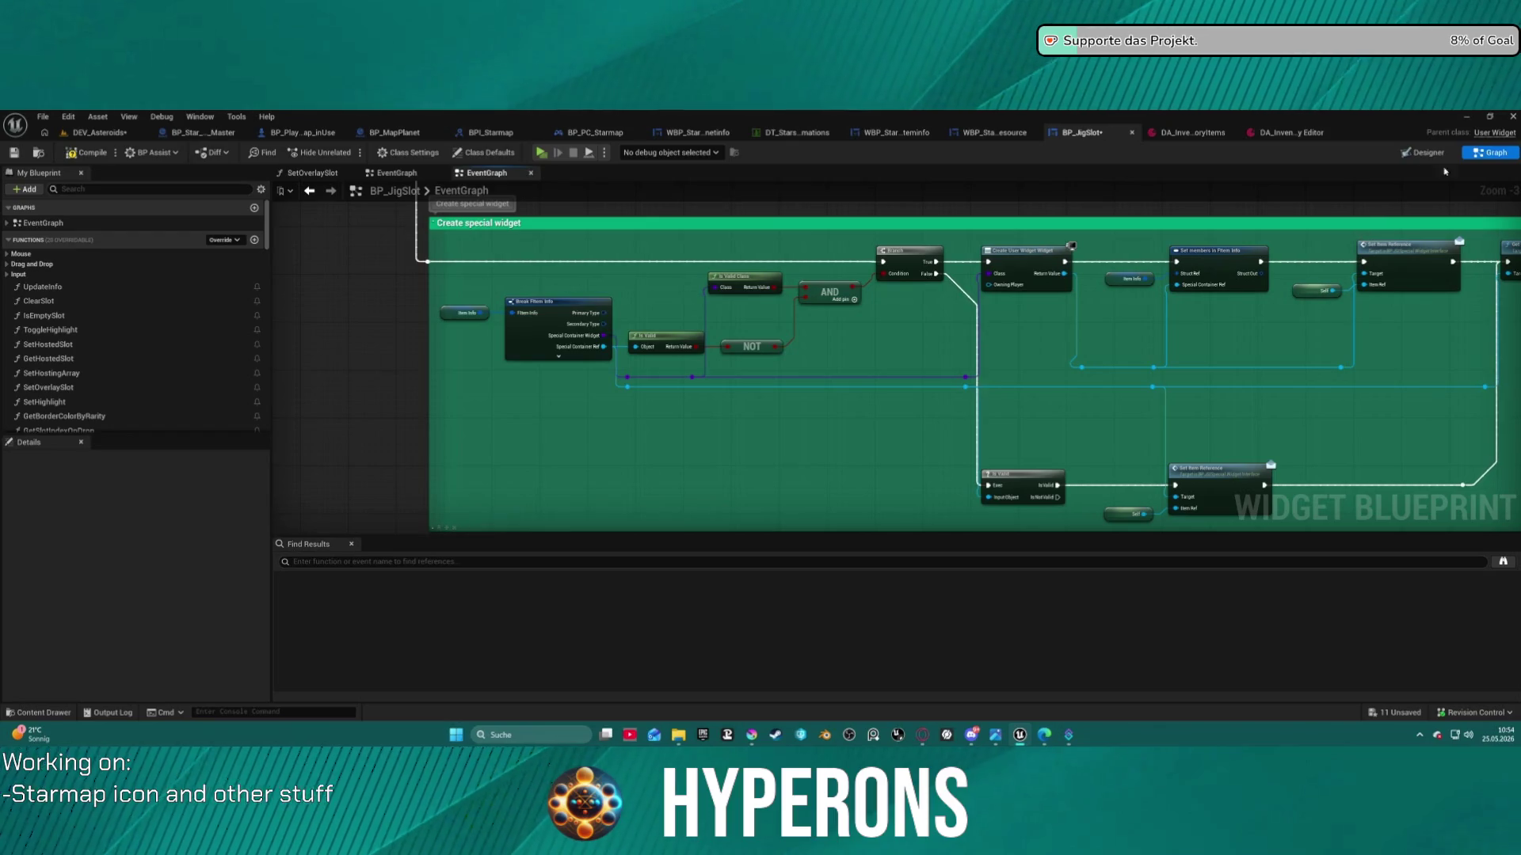
{"action": "left_click", "coordinate": [97, 132]}
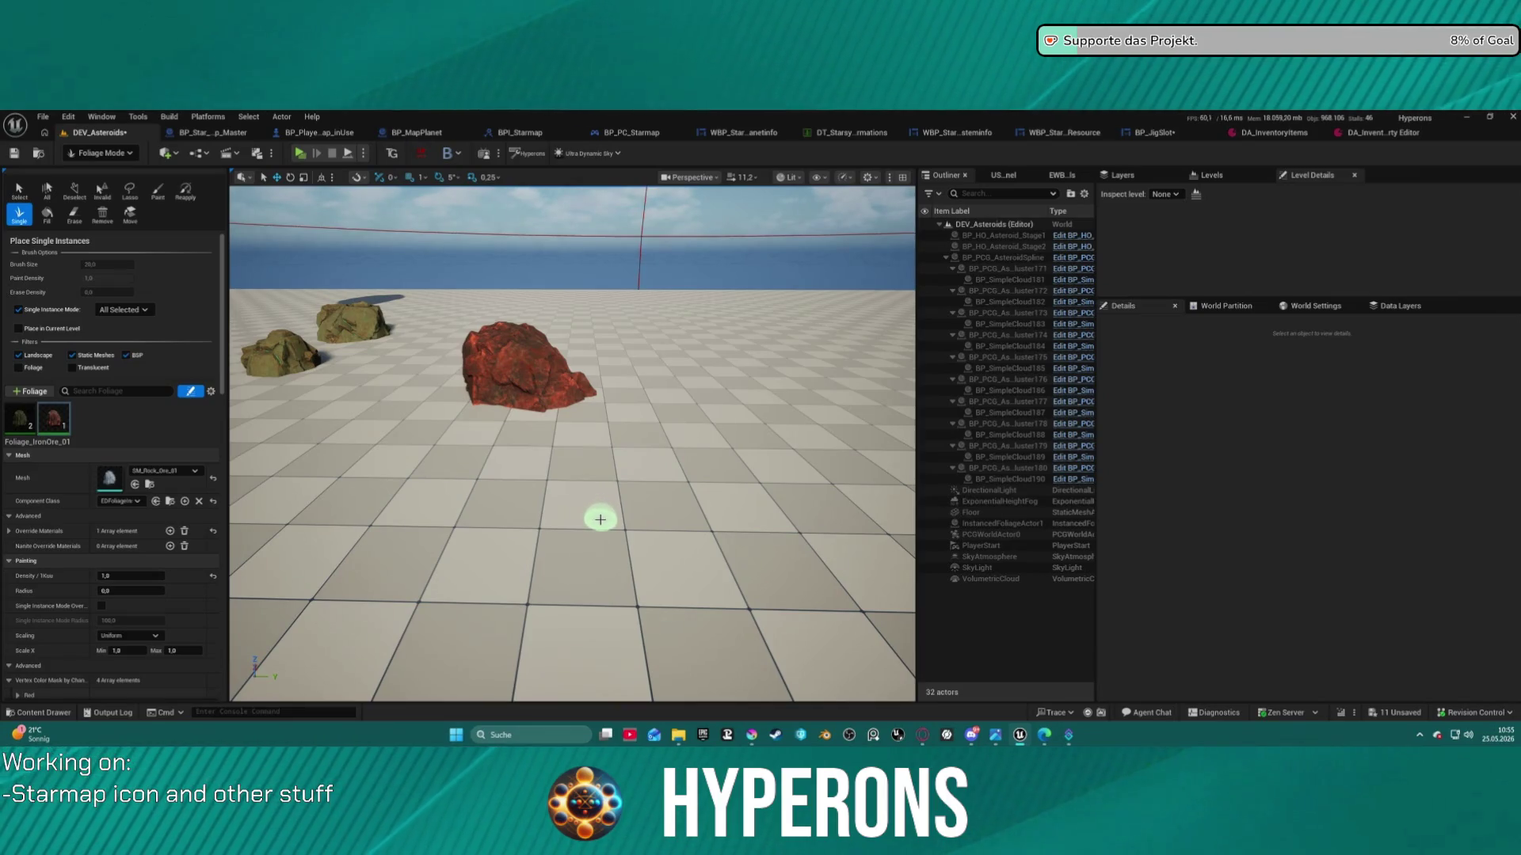
Turn the camera toward the floating rock, then zoom into BP_PC_Starmap's EventGraph
{"action": "left_click_drag", "start_coordinate": [609, 506], "coordinate": [553, 466]}
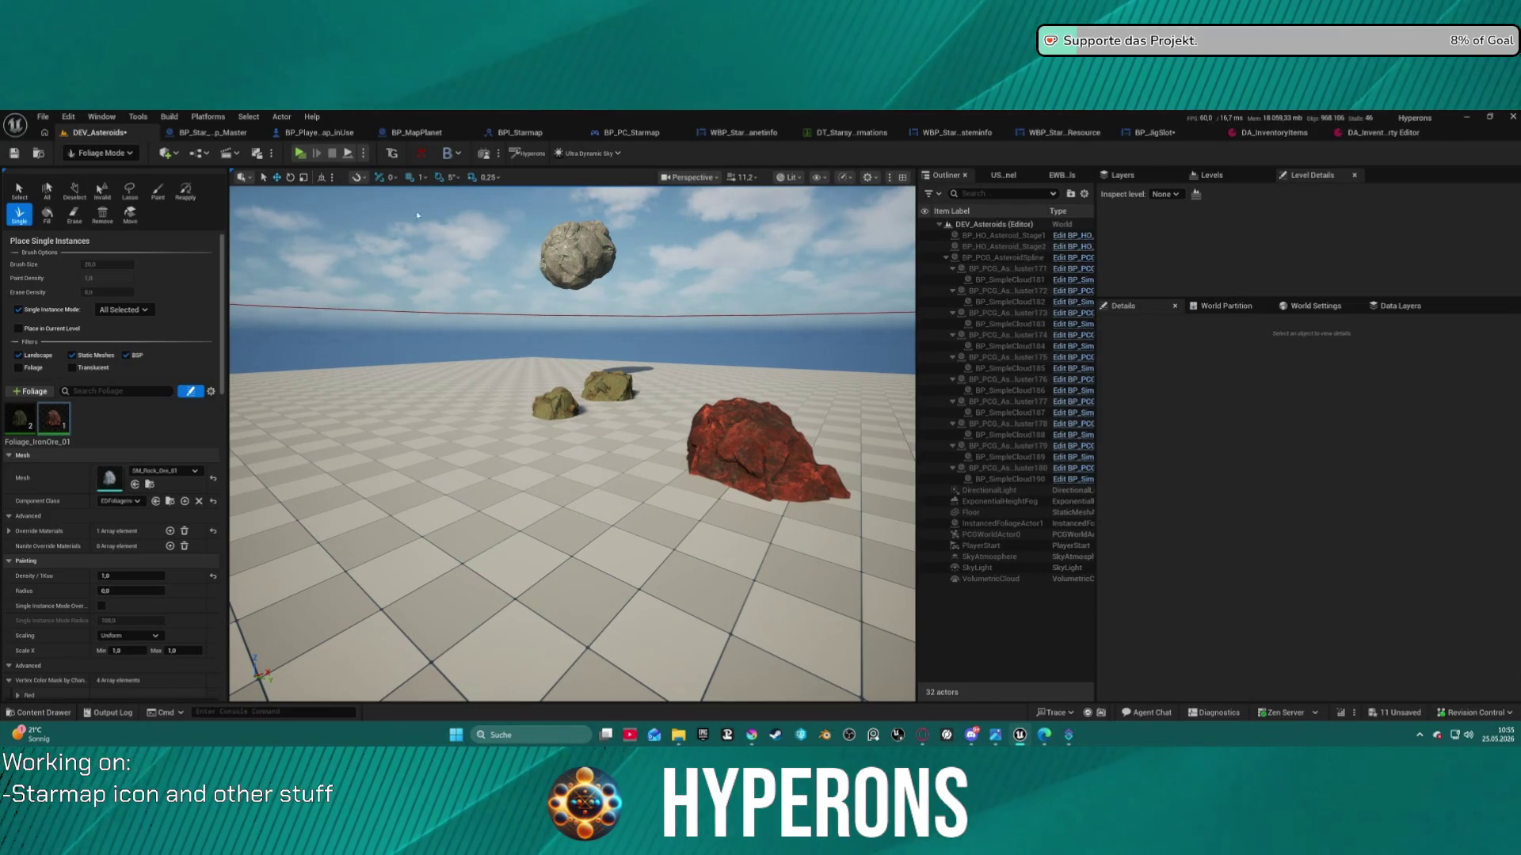
{"action": "left_click", "coordinate": [628, 132]}
{"action": "scroll", "coordinate": [663, 304], "scroll_direction": "up", "scroll_amount": 6}
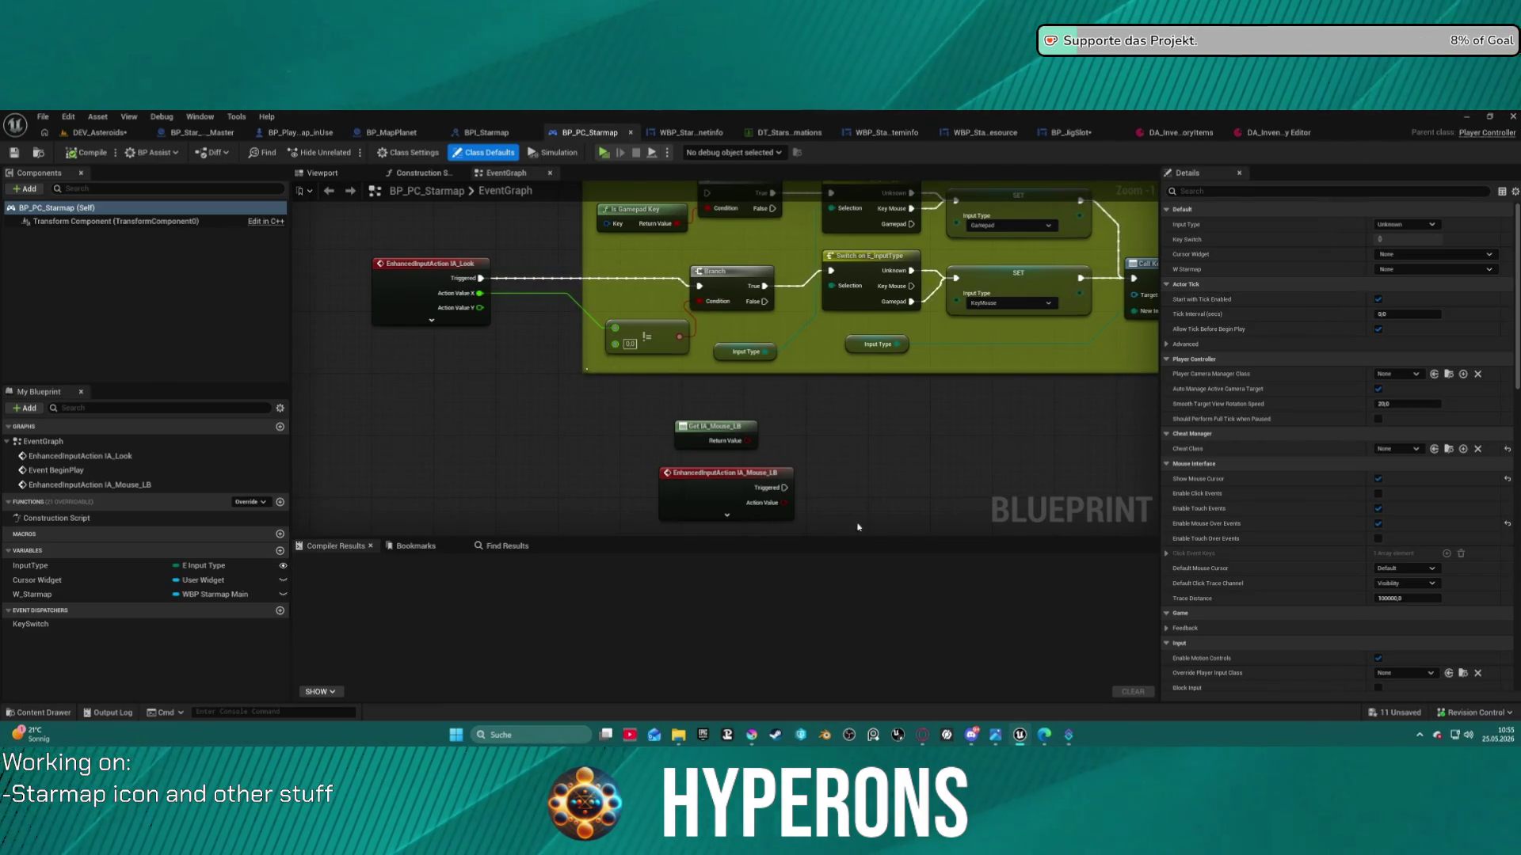
Move the Print String node and the Get Display Name node lower in BP_PC_Starmap's graph
{"action": "left_click_drag", "start_coordinate": [421, 295], "coordinate": [428, 303]}
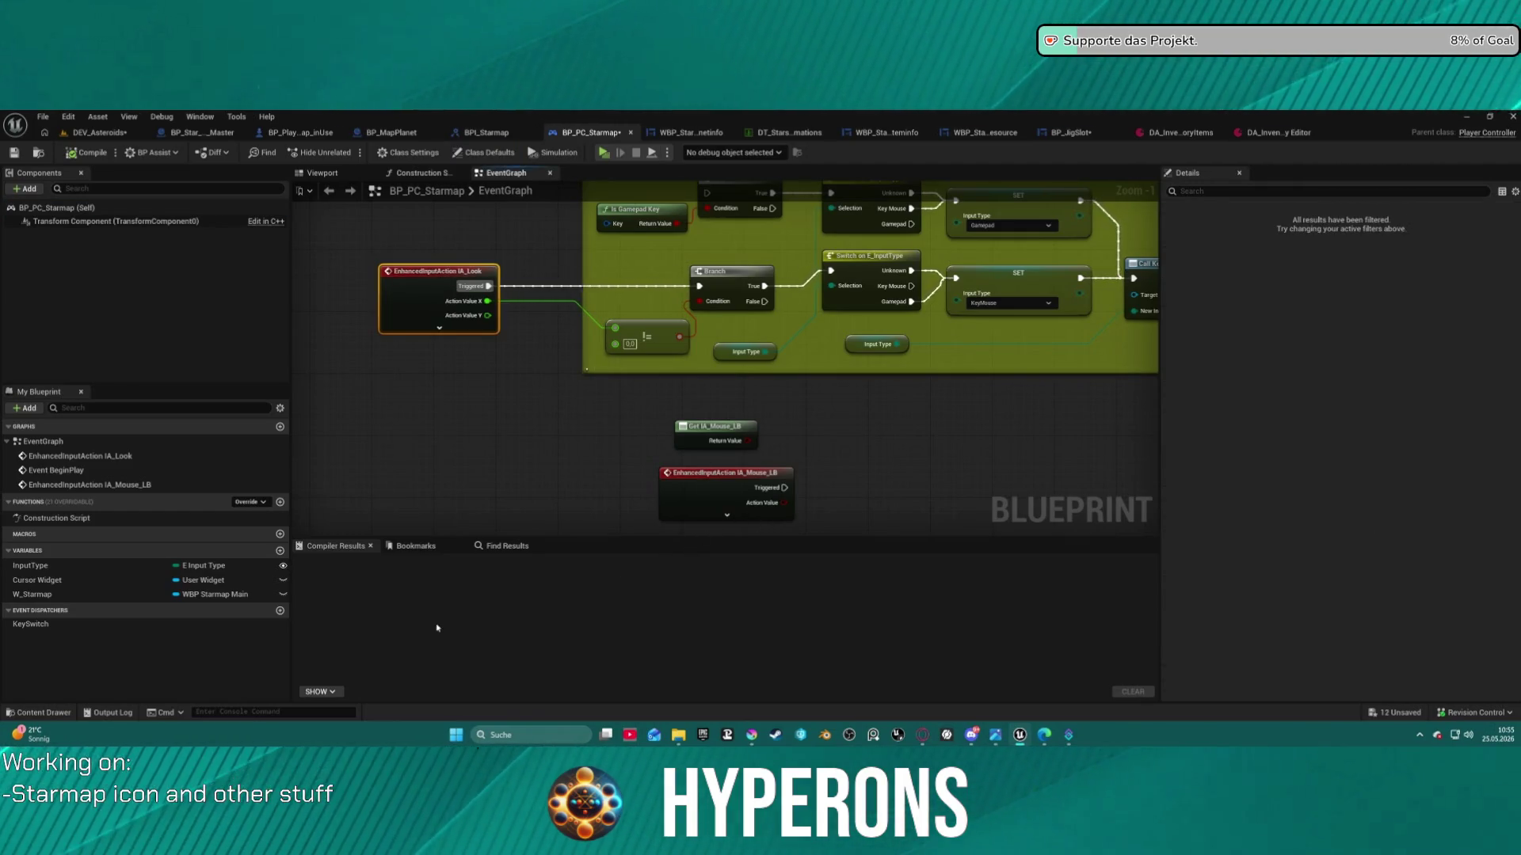
{"action": "scroll", "coordinate": [824, 528], "scroll_direction": "down", "scroll_amount": 5}
{"action": "scroll", "coordinate": [674, 372], "scroll_direction": "up", "scroll_amount": 3}
{"action": "mouse_move", "coordinate": [542, 273]}
{"action": "left_mouse_down"}
{"action": "mouse_move", "coordinate": [540, 412]}
{"action": "mouse_move", "coordinate": [631, 422]}
{"action": "left_mouse_up"}
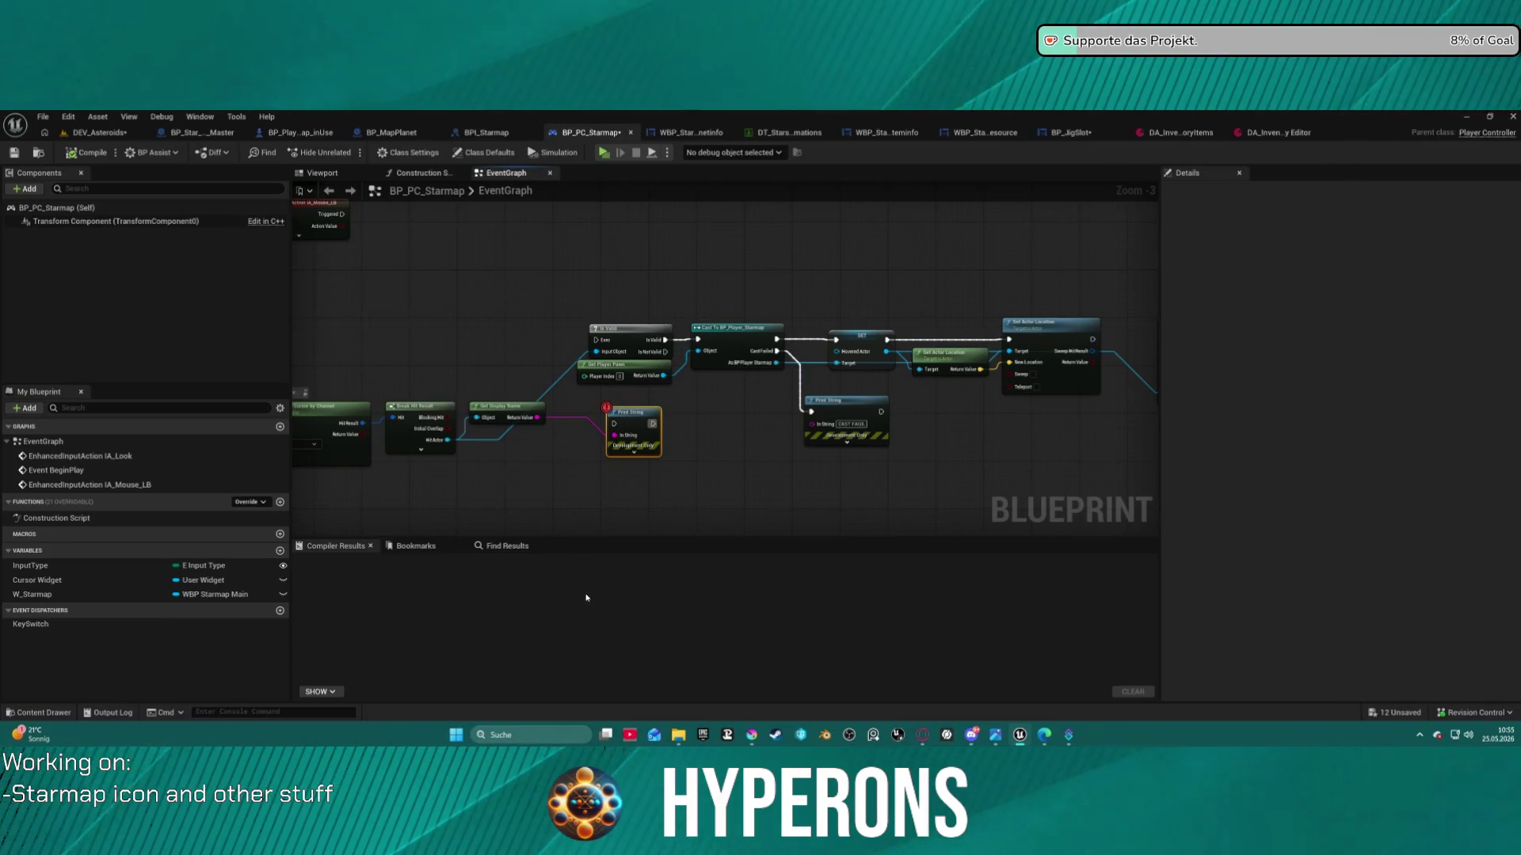
{"action": "left_click_drag", "start_coordinate": [485, 406], "coordinate": [515, 478]}
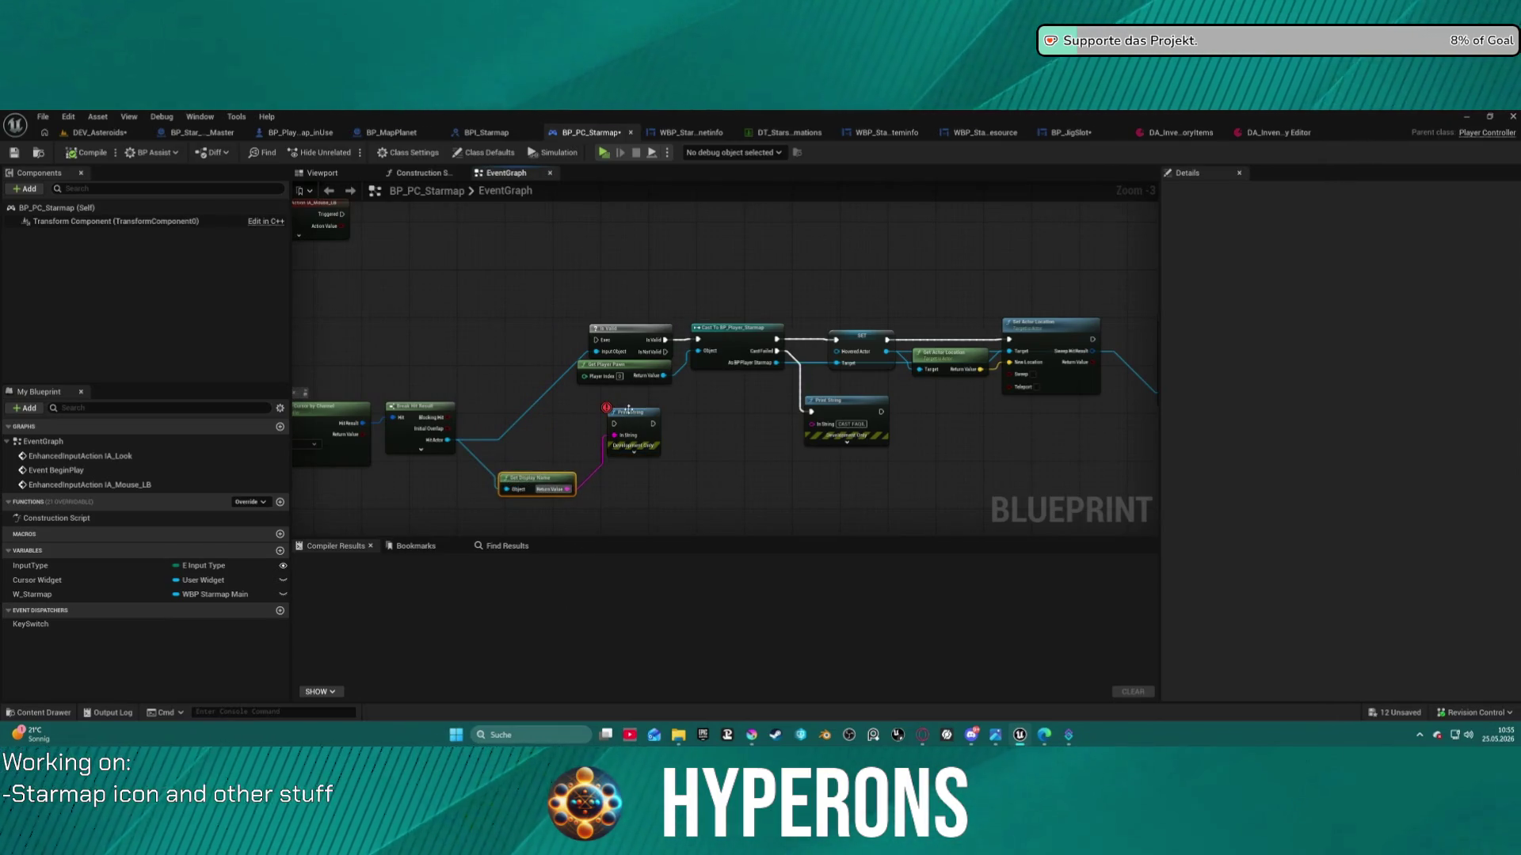
{"action": "left_click_drag", "start_coordinate": [632, 416], "coordinate": [631, 452]}
{"action": "scroll", "coordinate": [648, 378], "scroll_direction": "down", "scroll_amount": 2}
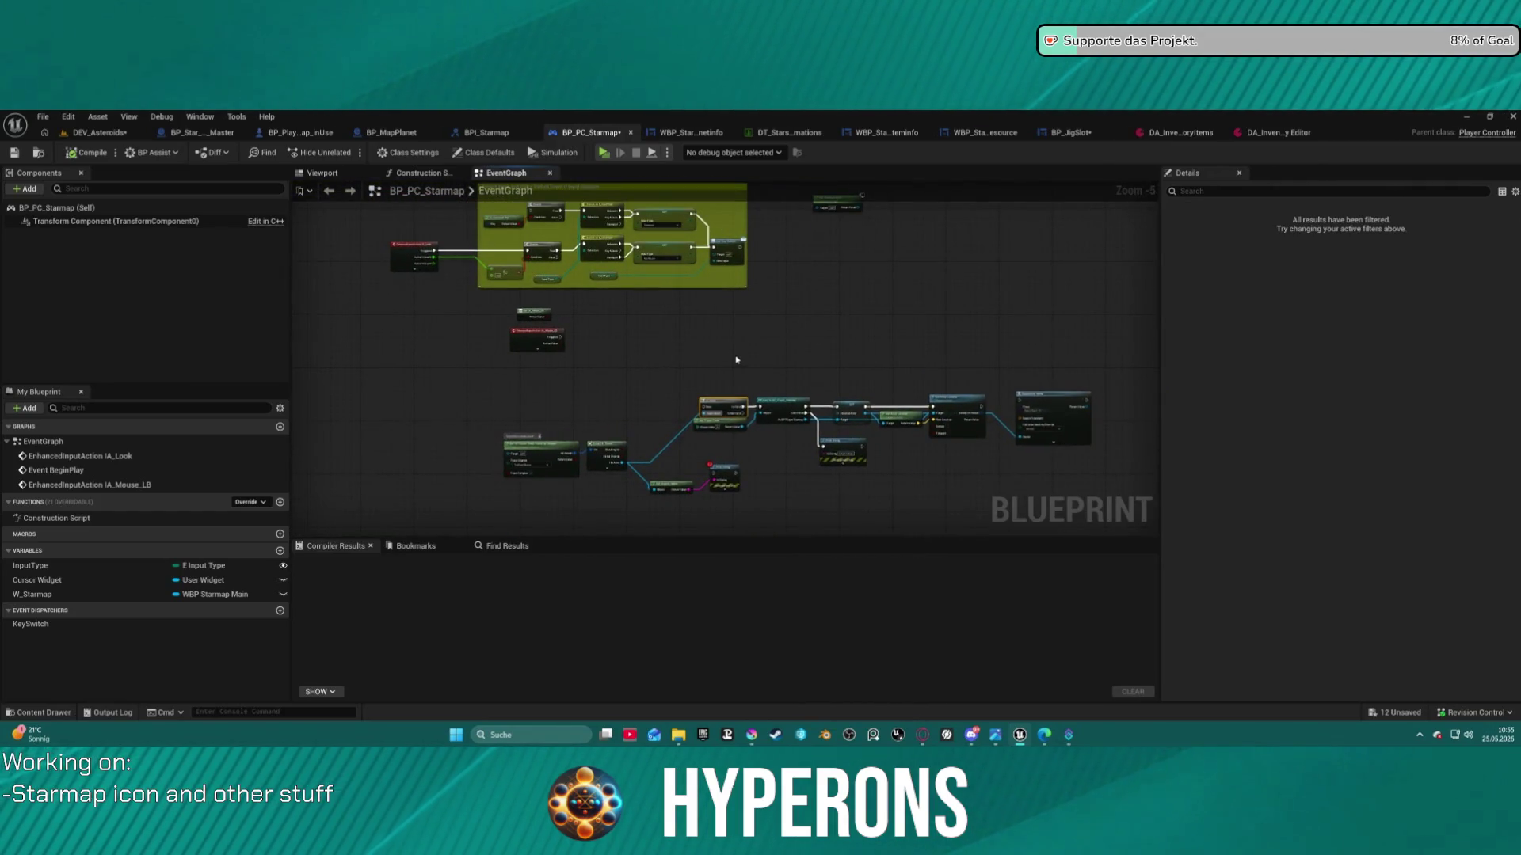
Review the Delay, IsValid, Create Widget and IA_Look nodes, then go back to BP_JigSlot
{"action": "left_click_drag", "start_coordinate": [736, 360], "coordinate": [781, 481]}
{"action": "scroll", "coordinate": [781, 481], "scroll_direction": "up", "scroll_amount": 2}
{"action": "mouse_move", "coordinate": [882, 516]}
{"action": "left_mouse_down"}
{"action": "mouse_move", "coordinate": [862, 417]}
{"action": "mouse_move", "coordinate": [788, 435]}
{"action": "mouse_move", "coordinate": [926, 445]}
{"action": "mouse_move", "coordinate": [857, 484]}
{"action": "left_mouse_up"}
{"action": "scroll", "coordinate": [860, 428], "scroll_direction": "up", "scroll_amount": 2}
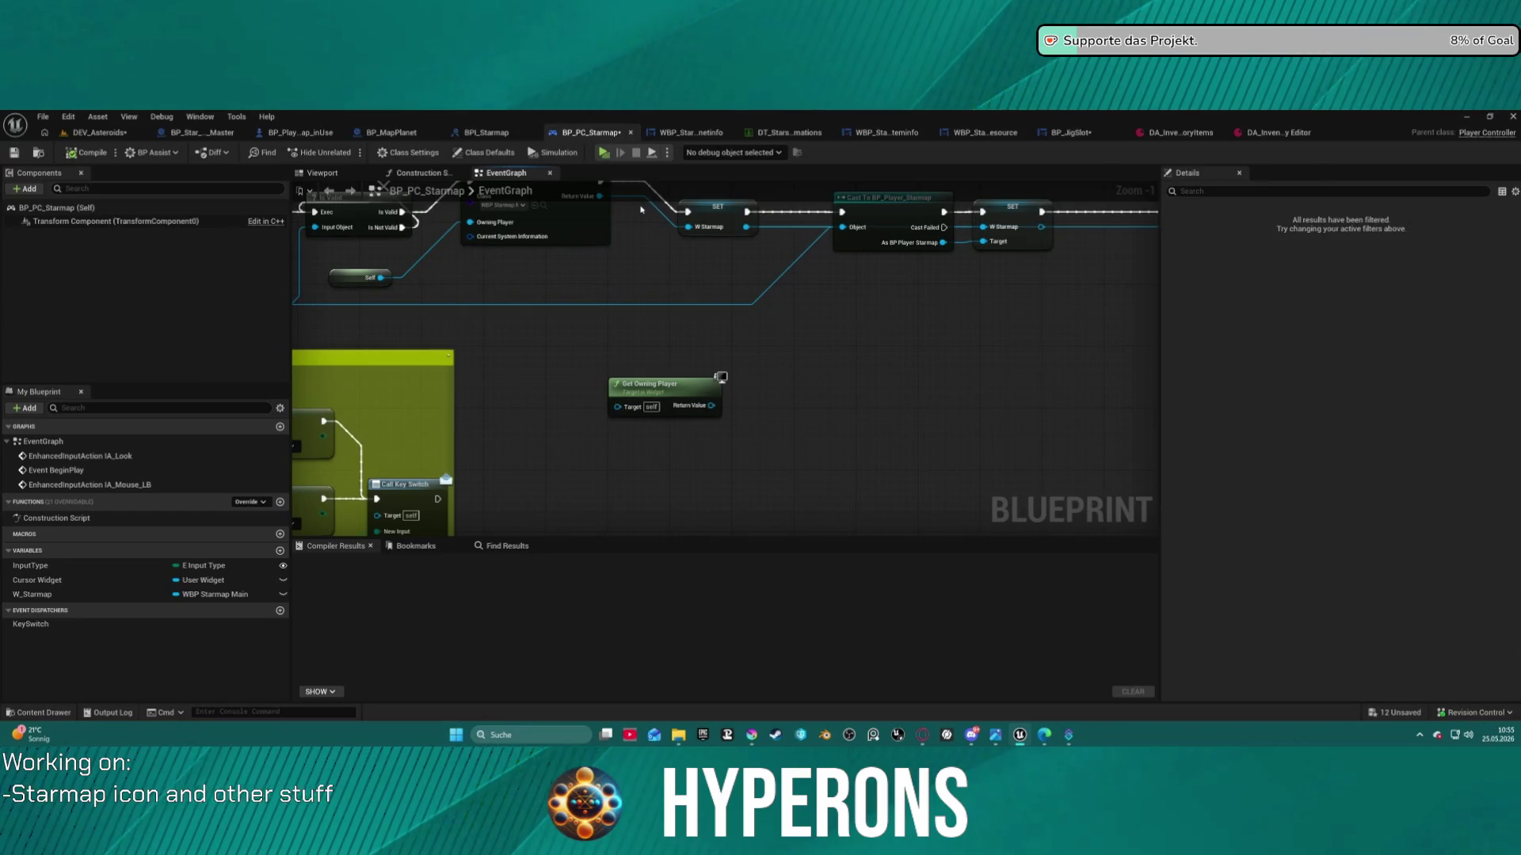
{"action": "mouse_move", "coordinate": [613, 326]}
{"action": "left_mouse_down"}
{"action": "mouse_move", "coordinate": [1136, 214]}
{"action": "mouse_move", "coordinate": [1330, 204]}
{"action": "mouse_move", "coordinate": [1420, 164]}
{"action": "left_mouse_up"}
{"action": "mouse_move", "coordinate": [1163, 221]}
{"action": "left_mouse_down"}
{"action": "mouse_move", "coordinate": [945, 287]}
{"action": "mouse_move", "coordinate": [932, 349]}
{"action": "mouse_move", "coordinate": [864, 447]}
{"action": "mouse_move", "coordinate": [492, 457]}
{"action": "left_mouse_up"}
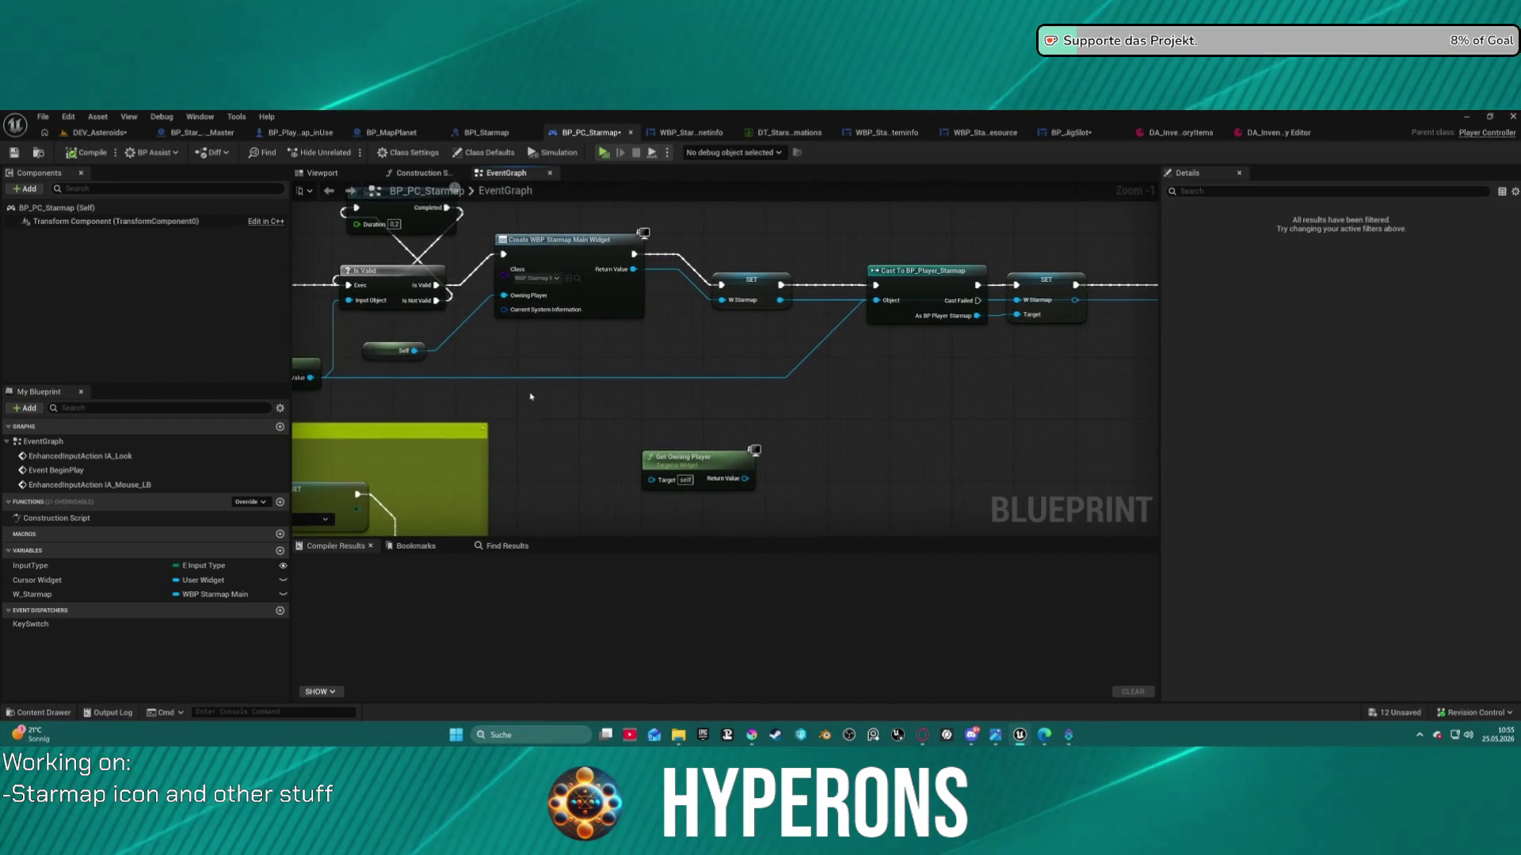
{"action": "left_click", "coordinate": [1062, 134]}
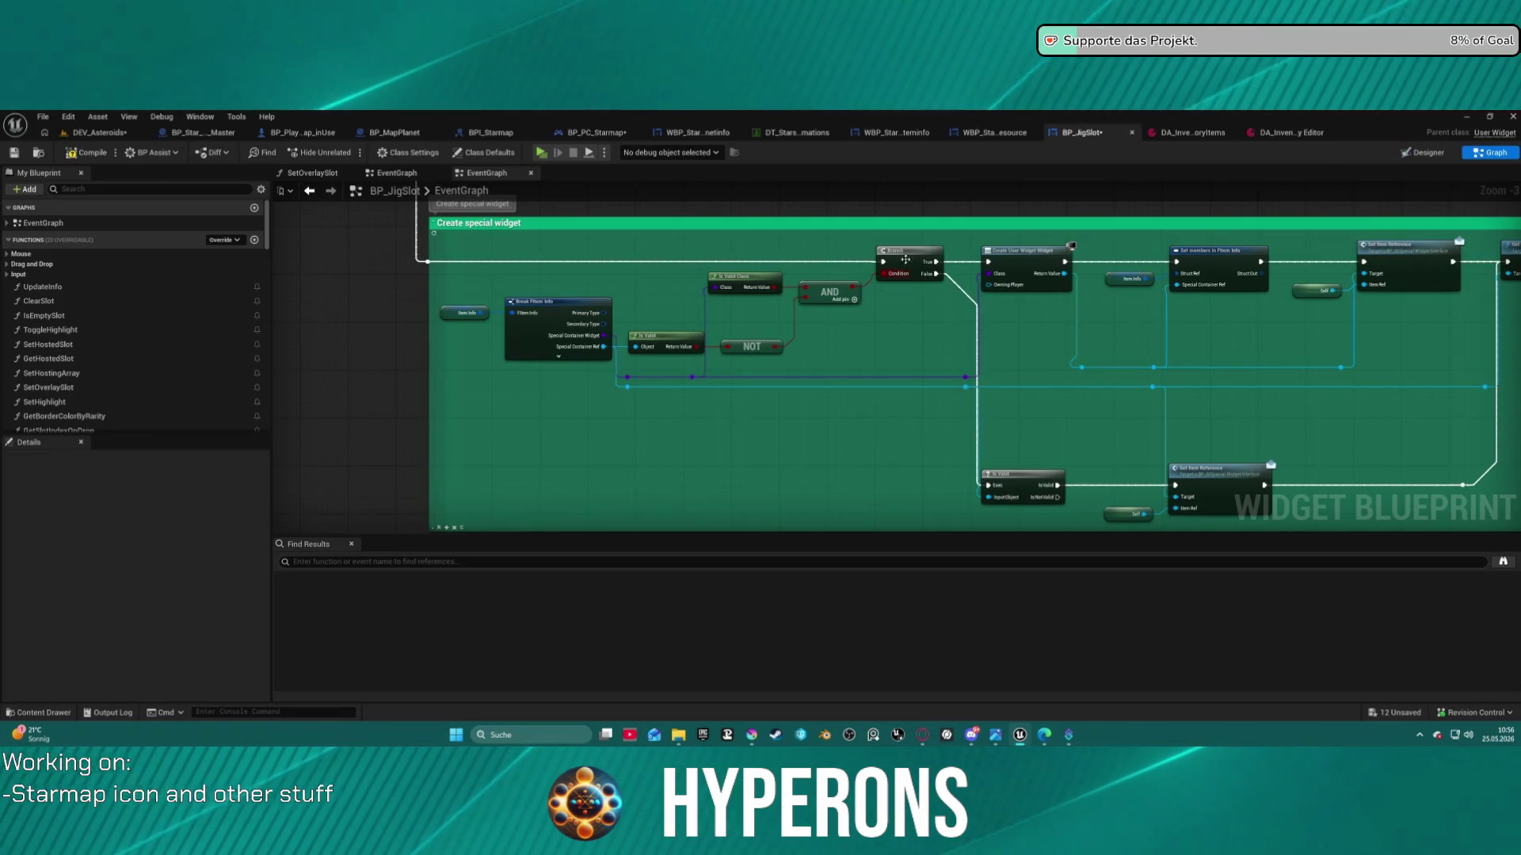
Open BP_JigSlot's GetItemName function graph, then the DA_Inventory data asset editor
{"action": "scroll", "coordinate": [978, 346], "scroll_direction": "down", "scroll_amount": 4}
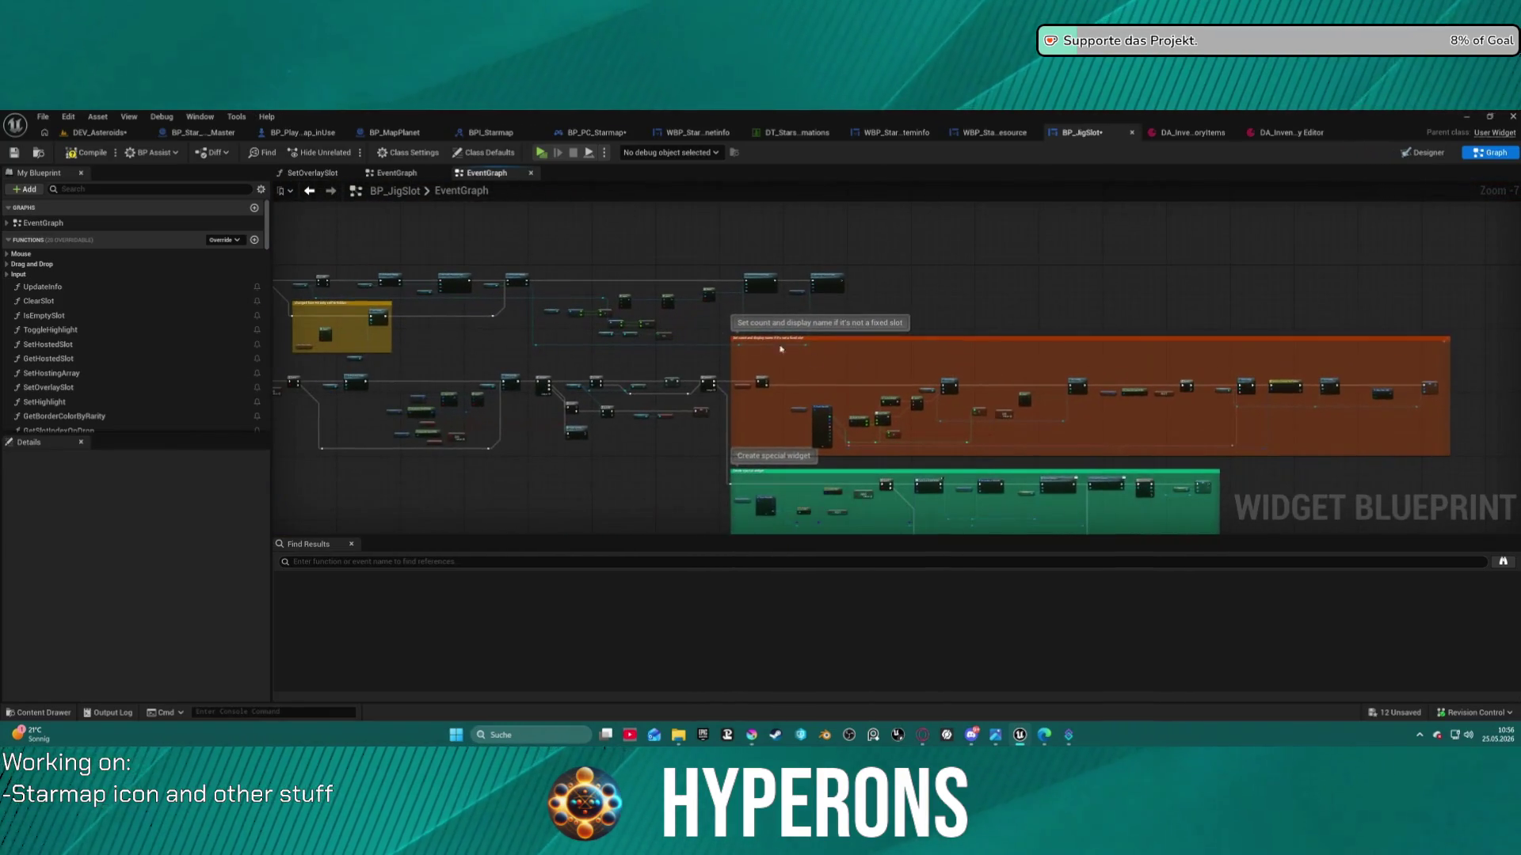
{"action": "scroll", "coordinate": [116, 348], "scroll_direction": "down", "scroll_amount": 3}
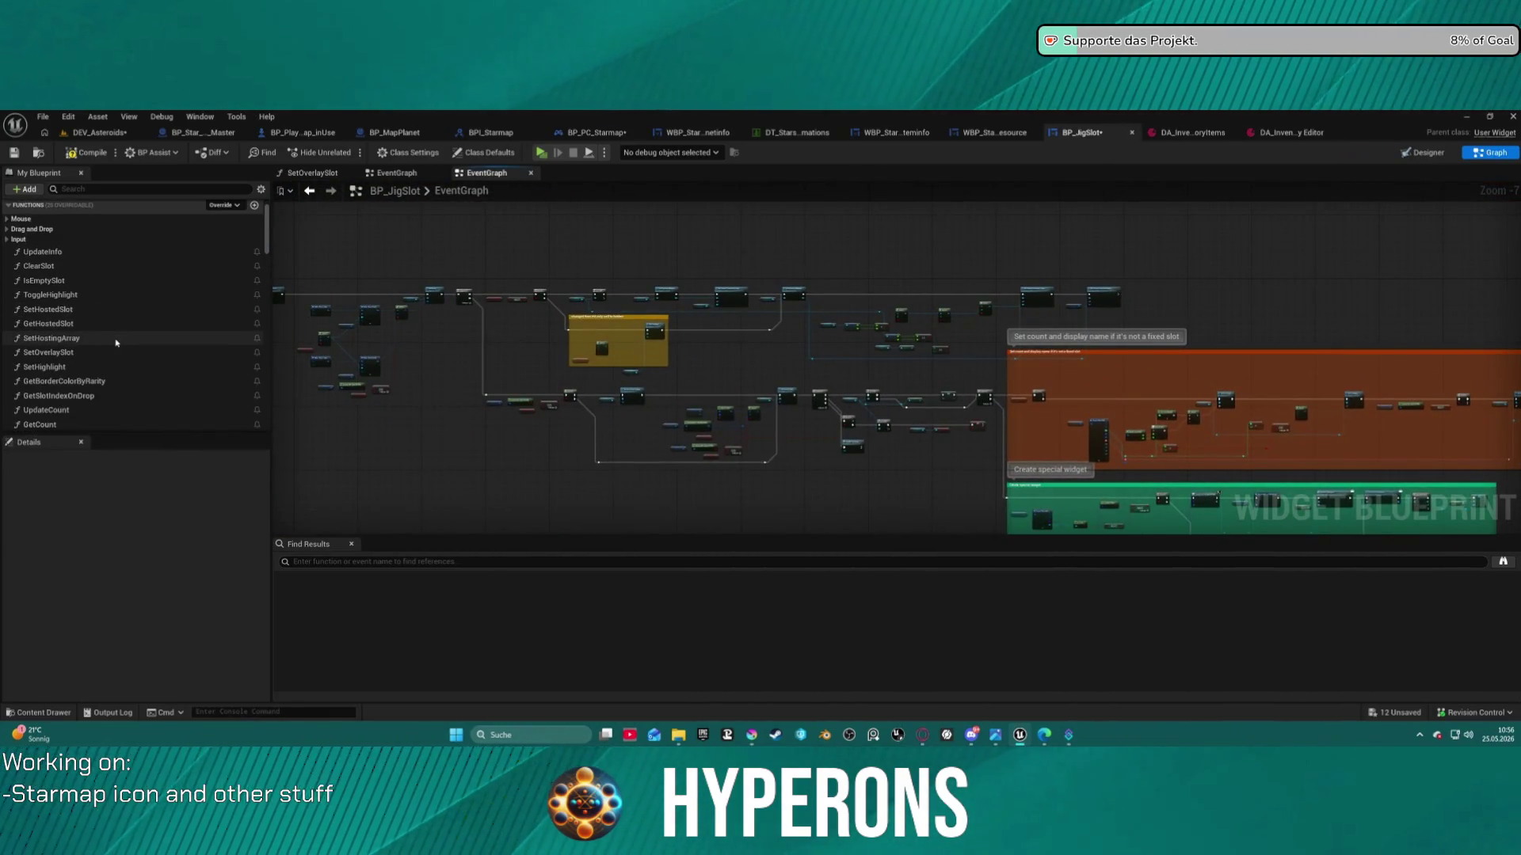
{"action": "scroll", "coordinate": [116, 352], "scroll_direction": "down", "scroll_amount": 2}
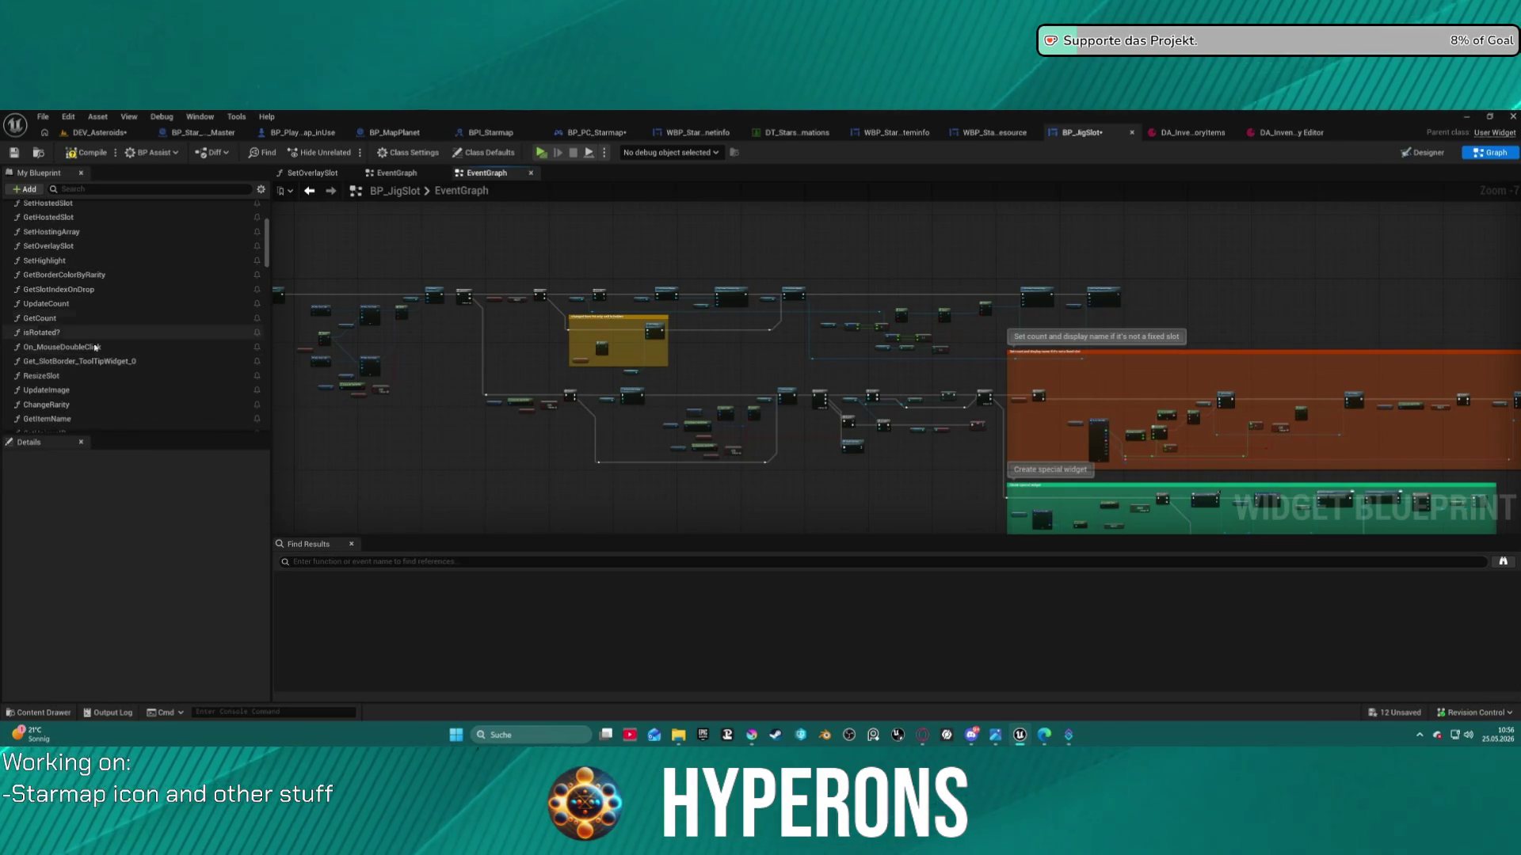
{"action": "double_click", "coordinate": [48, 419]}
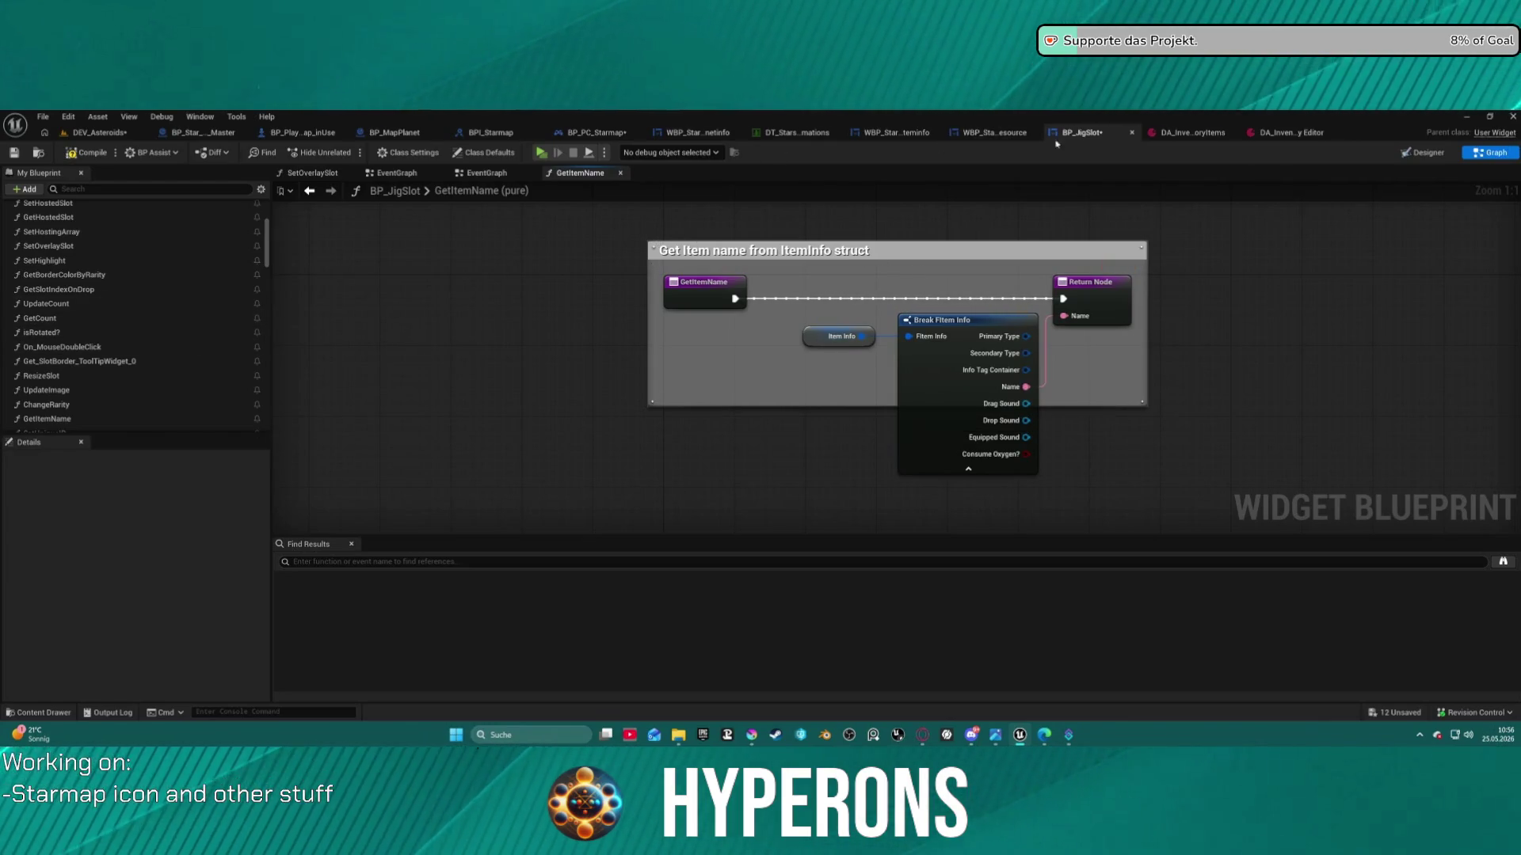
{"action": "left_click", "coordinate": [1287, 132]}
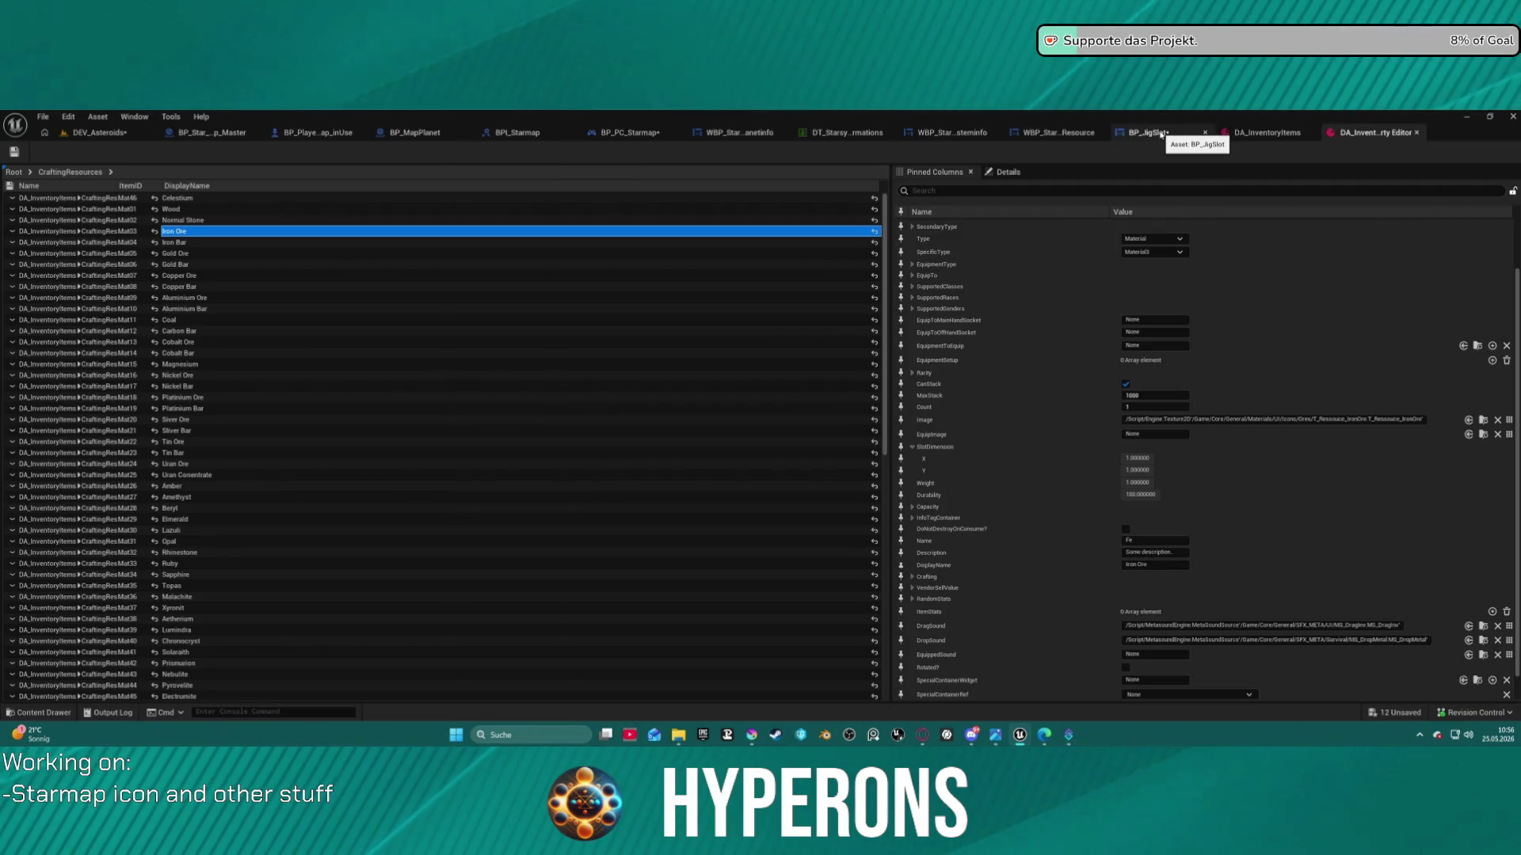
Go back to the BP_JigSlot blueprint
{"action": "left_click", "coordinate": [1161, 135]}
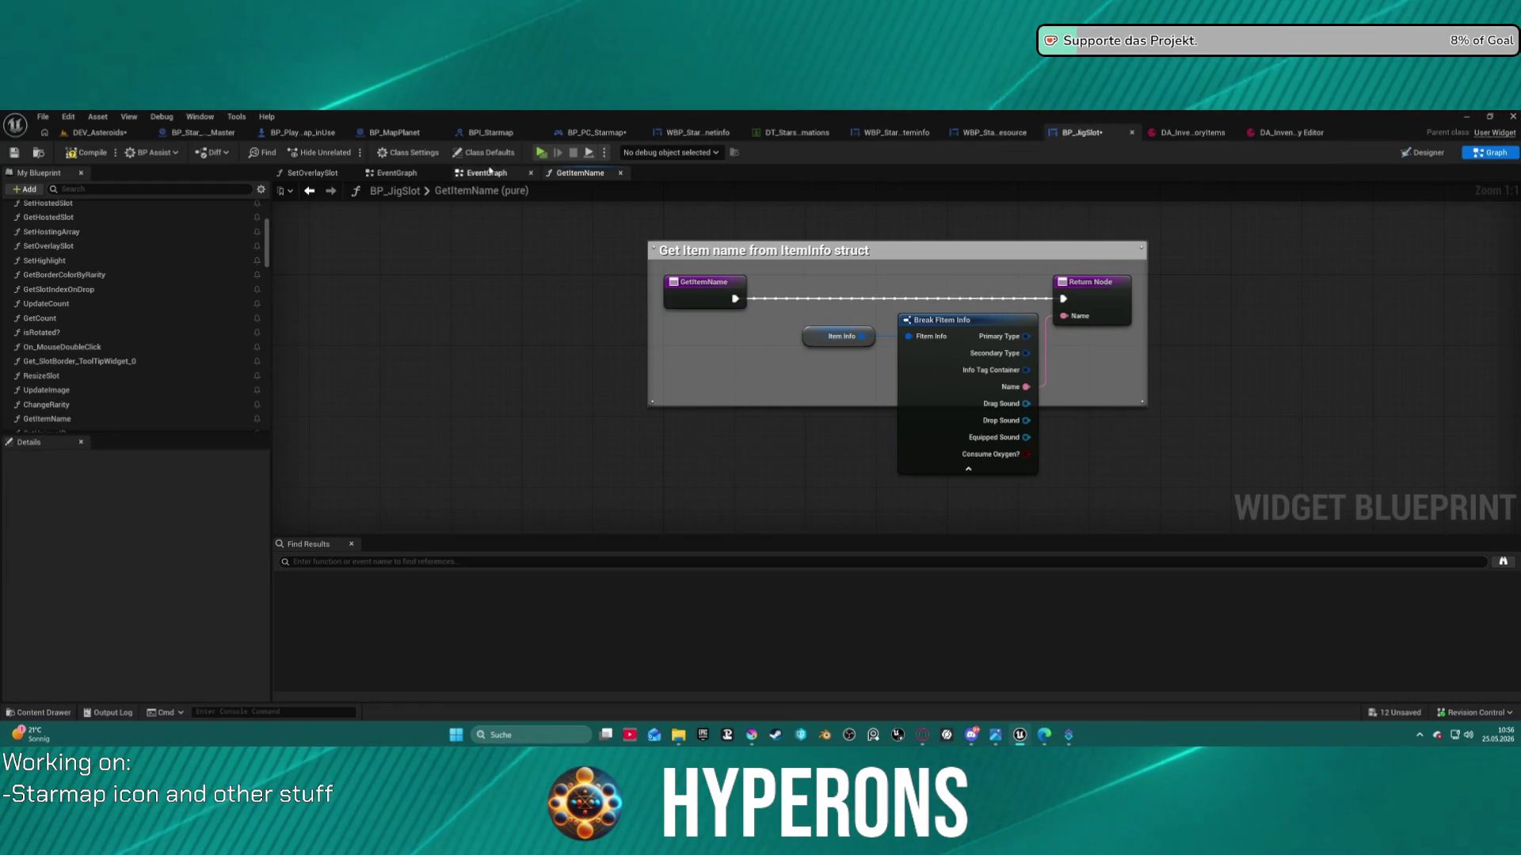
Return to the slot's EventGraph and review the display-name comment, SetText and Set Visibility nodes
{"action": "key", "text": "alt+Left"}
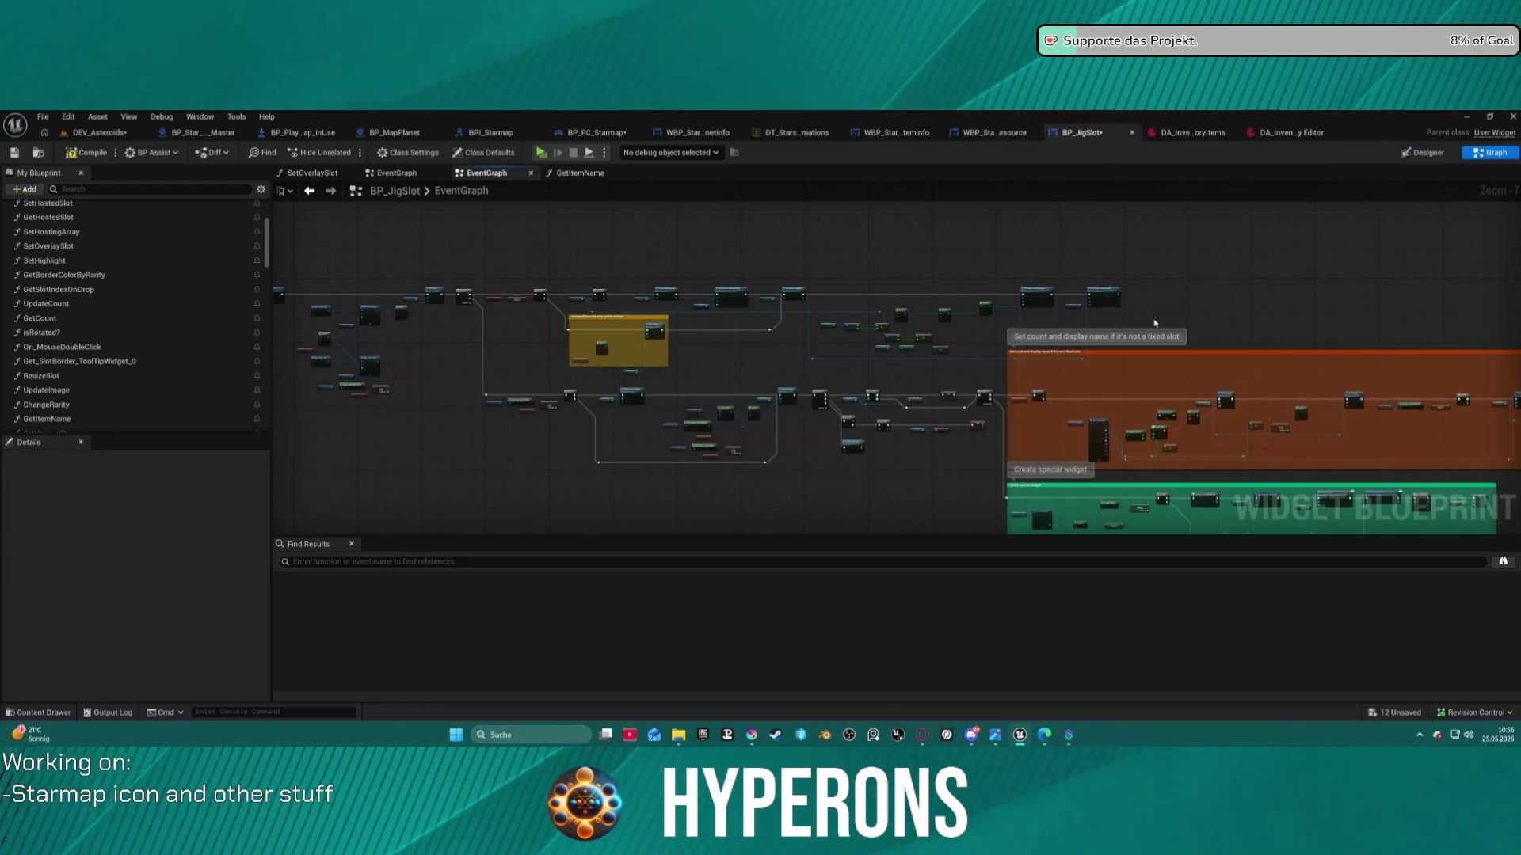
{"action": "scroll", "coordinate": [1078, 335], "scroll_direction": "up", "scroll_amount": 2}
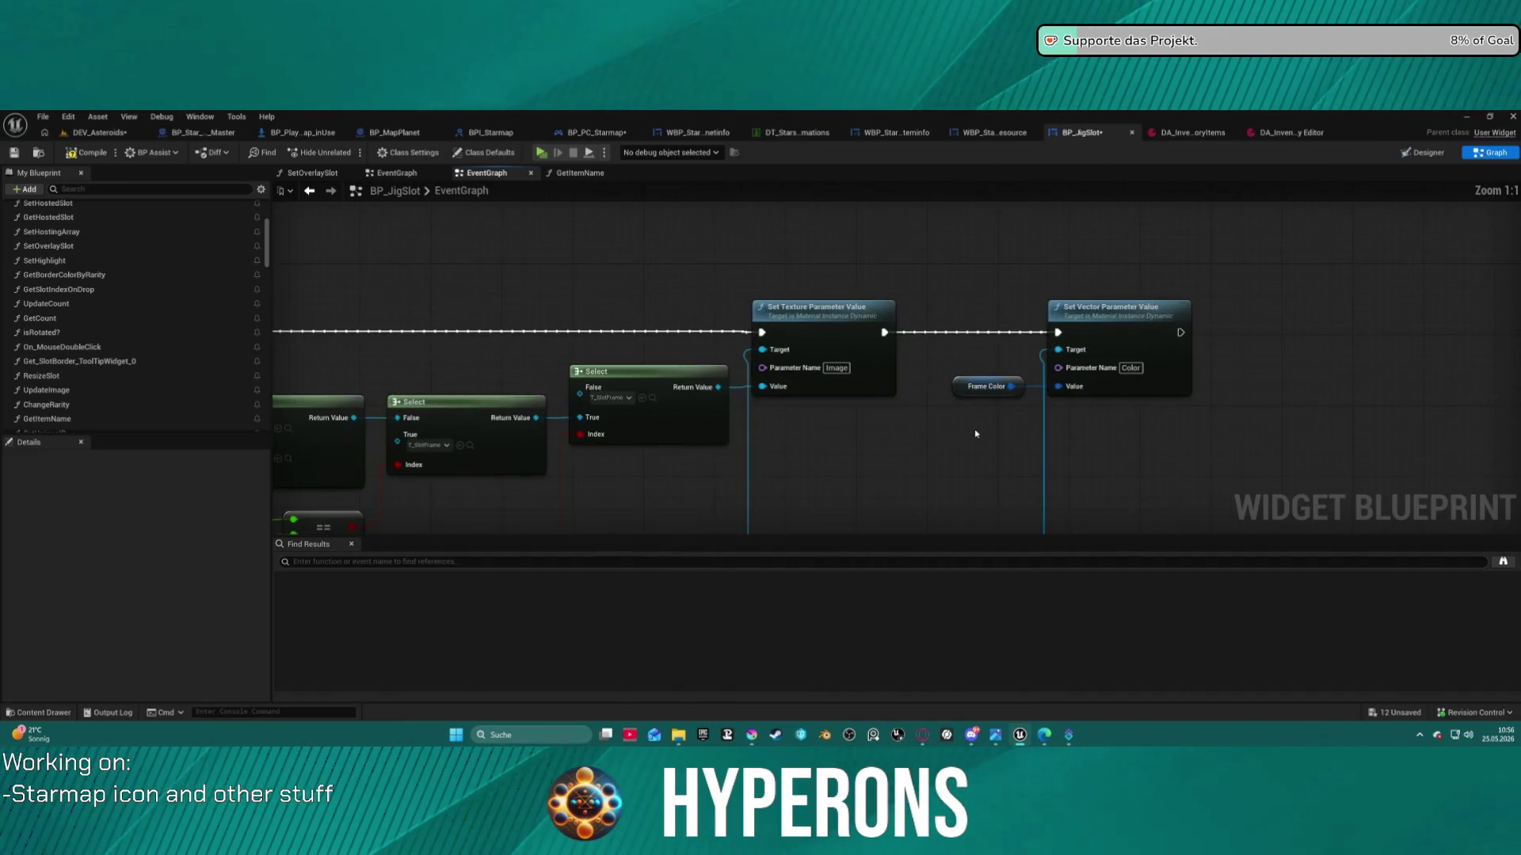
{"action": "mouse_move", "coordinate": [1078, 335]}
{"action": "left_mouse_down"}
{"action": "mouse_move", "coordinate": [1487, 365]}
{"action": "mouse_move", "coordinate": [629, 241]}
{"action": "left_mouse_up"}
{"action": "scroll", "coordinate": [1487, 365], "scroll_direction": "down", "scroll_amount": 2}
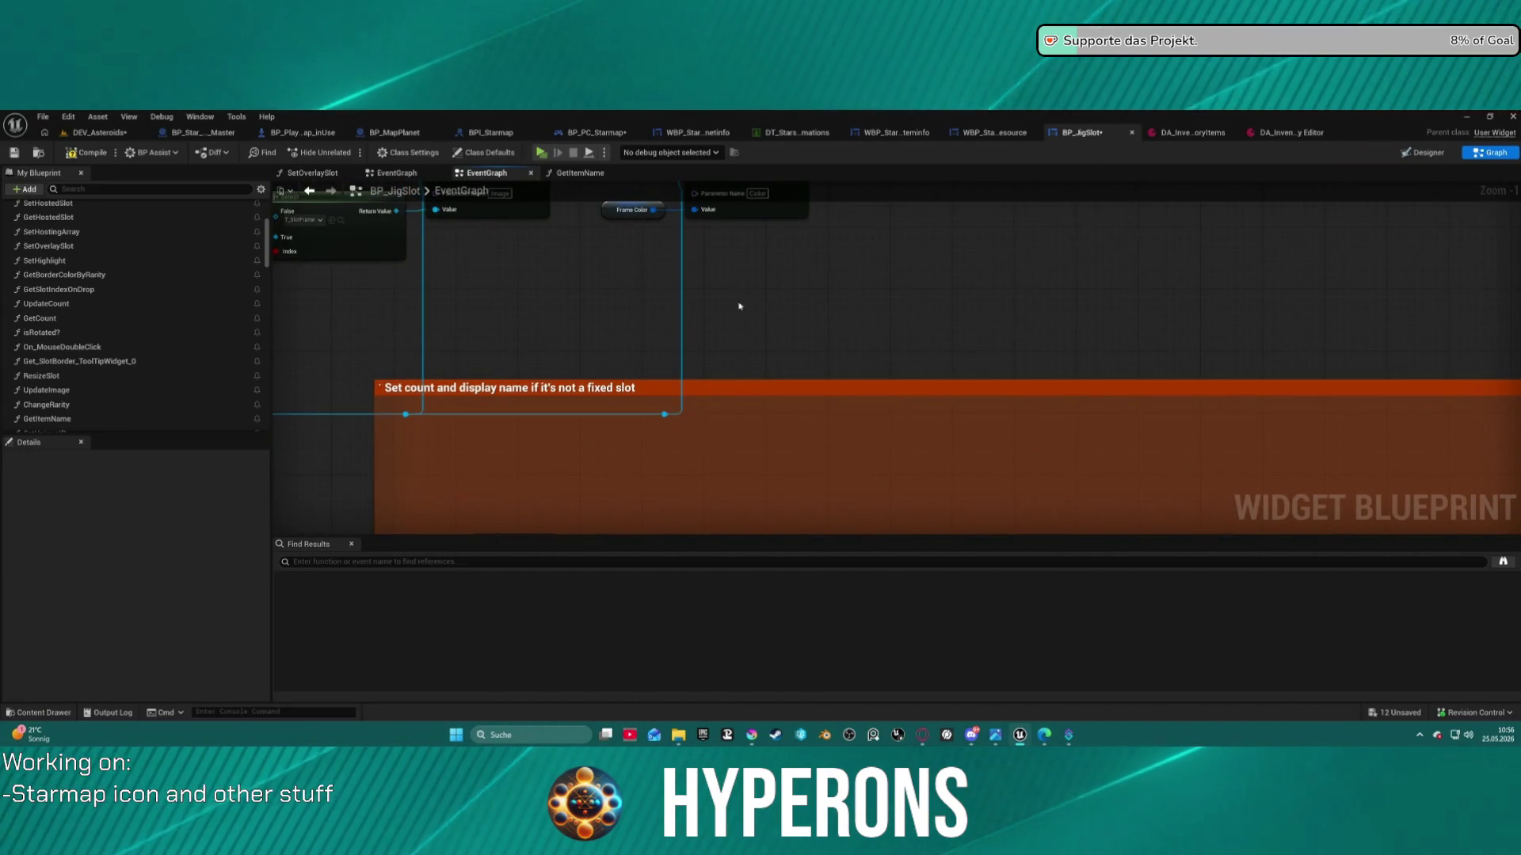
{"action": "scroll", "coordinate": [803, 423], "scroll_direction": "down", "scroll_amount": 1}
{"action": "left_click_drag", "start_coordinate": [541, 414], "coordinate": [443, 373]}
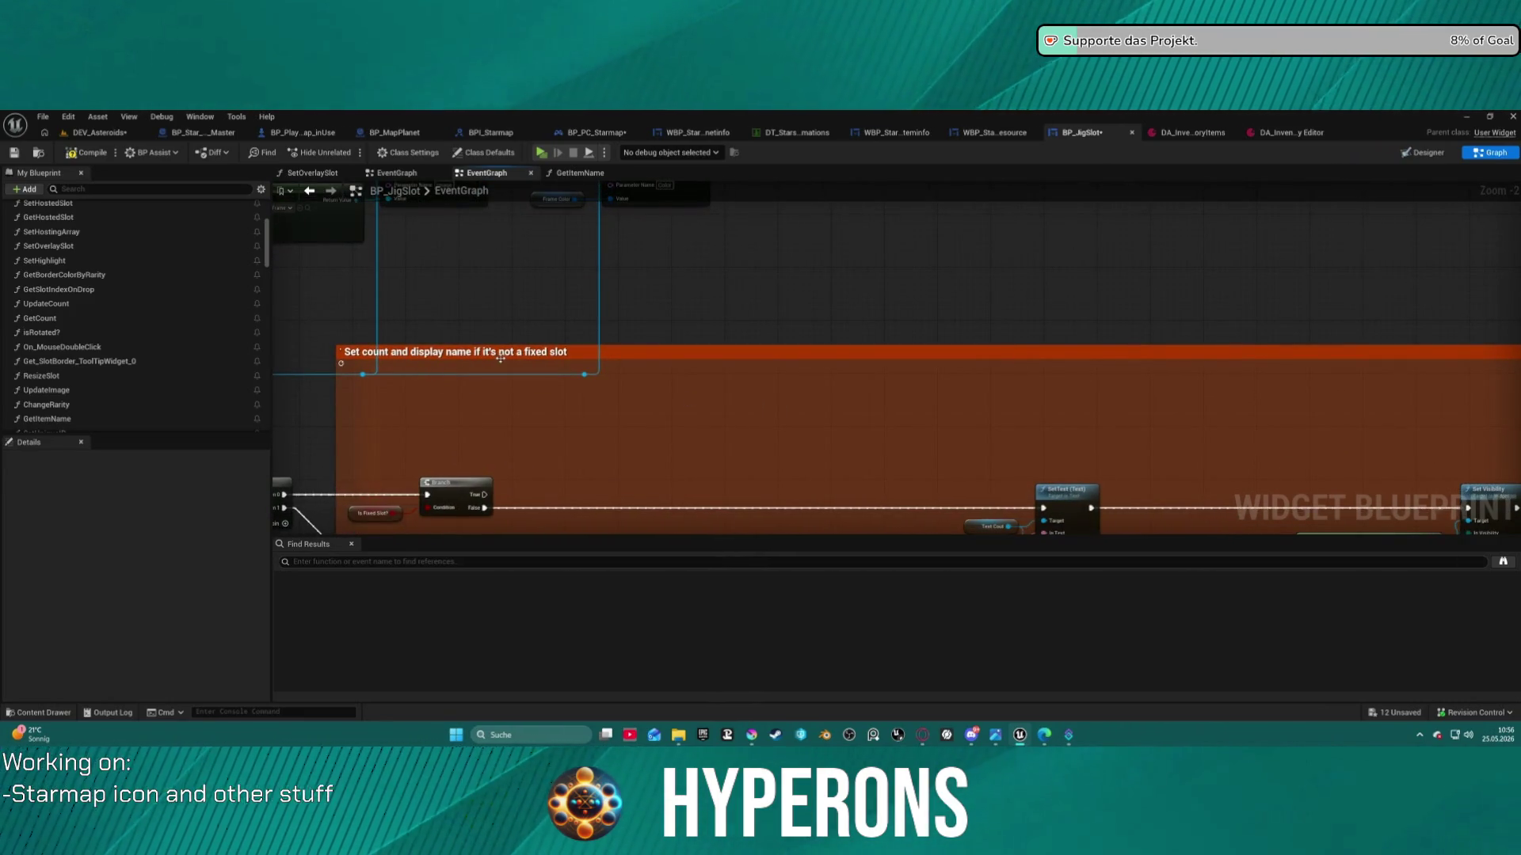
{"action": "mouse_move", "coordinate": [636, 385]}
{"action": "left_mouse_down"}
{"action": "mouse_move", "coordinate": [84, 227]}
{"action": "mouse_move", "coordinate": [0, 219]}
{"action": "mouse_move", "coordinate": [475, 230]}
{"action": "mouse_move", "coordinate": [792, 198]}
{"action": "left_mouse_up"}
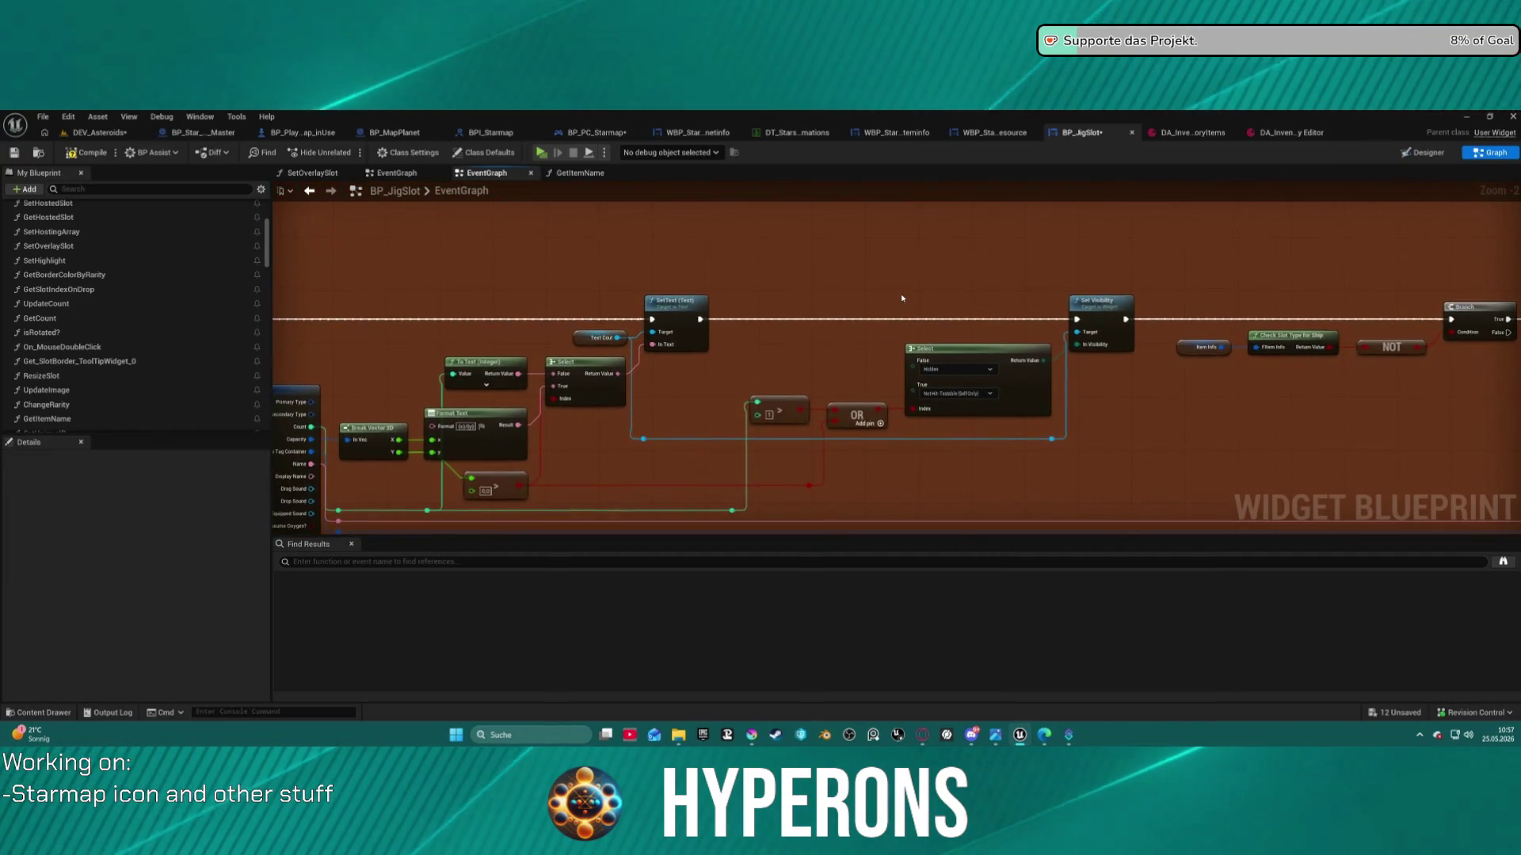
Pan across the Format Text, Select, hidden-visibility comment, Sequence and Do Once nodes
{"action": "mouse_move", "coordinate": [903, 298]}
{"action": "left_mouse_down"}
{"action": "mouse_move", "coordinate": [1062, 392]}
{"action": "mouse_move", "coordinate": [1262, 444]}
{"action": "mouse_move", "coordinate": [1323, 515]}
{"action": "mouse_move", "coordinate": [1332, 651]}
{"action": "left_mouse_up"}
{"action": "mouse_move", "coordinate": [652, 235]}
{"action": "left_mouse_down"}
{"action": "mouse_move", "coordinate": [675, 348]}
{"action": "mouse_move", "coordinate": [1311, 337]}
{"action": "left_mouse_up"}
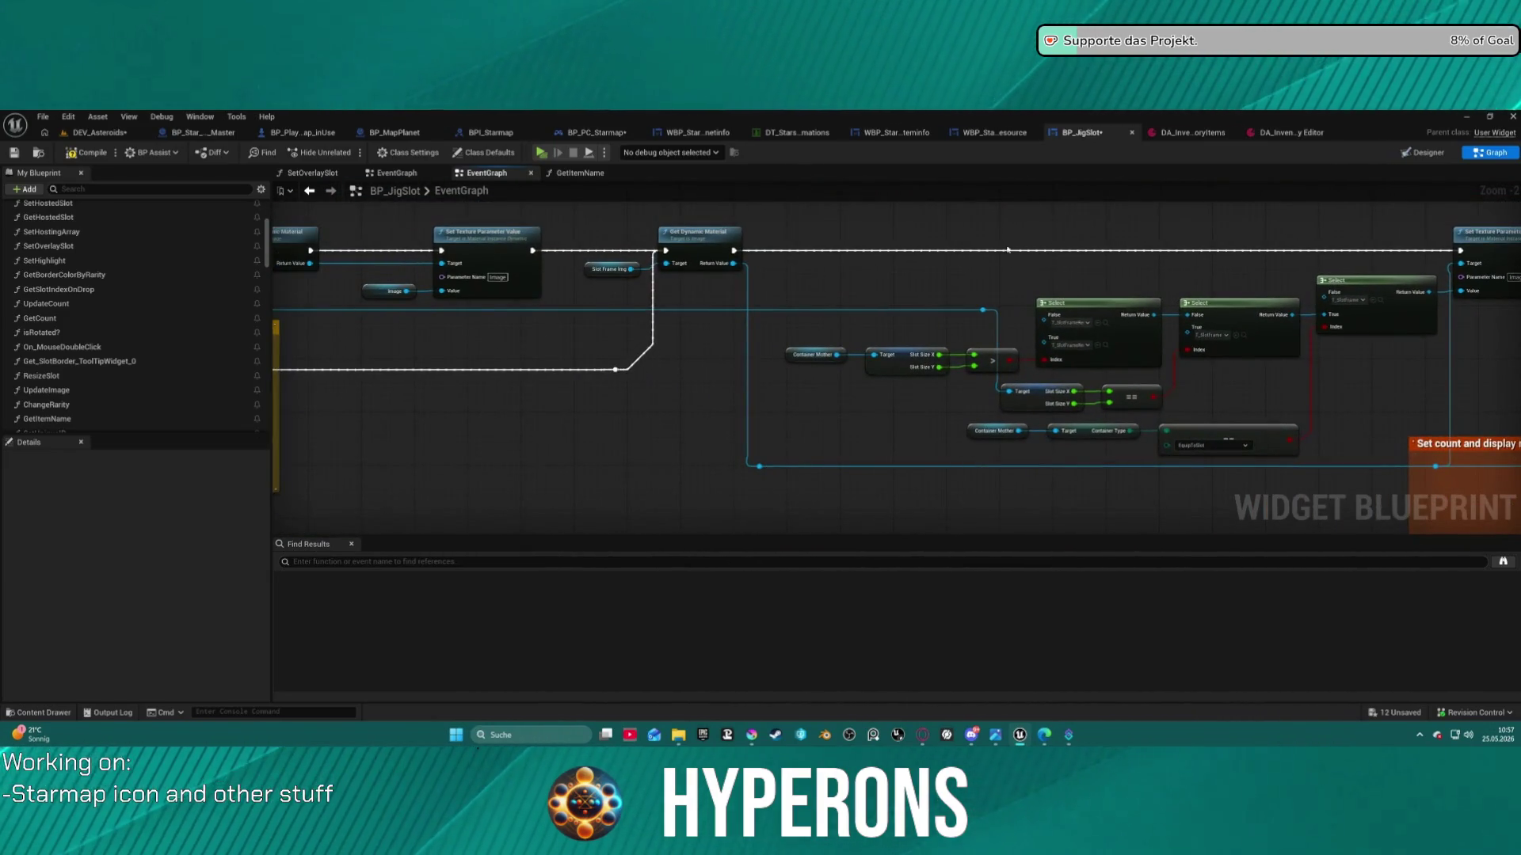
{"action": "mouse_move", "coordinate": [631, 356]}
{"action": "left_mouse_down"}
{"action": "mouse_move", "coordinate": [976, 388]}
{"action": "mouse_move", "coordinate": [1283, 387]}
{"action": "left_mouse_up"}
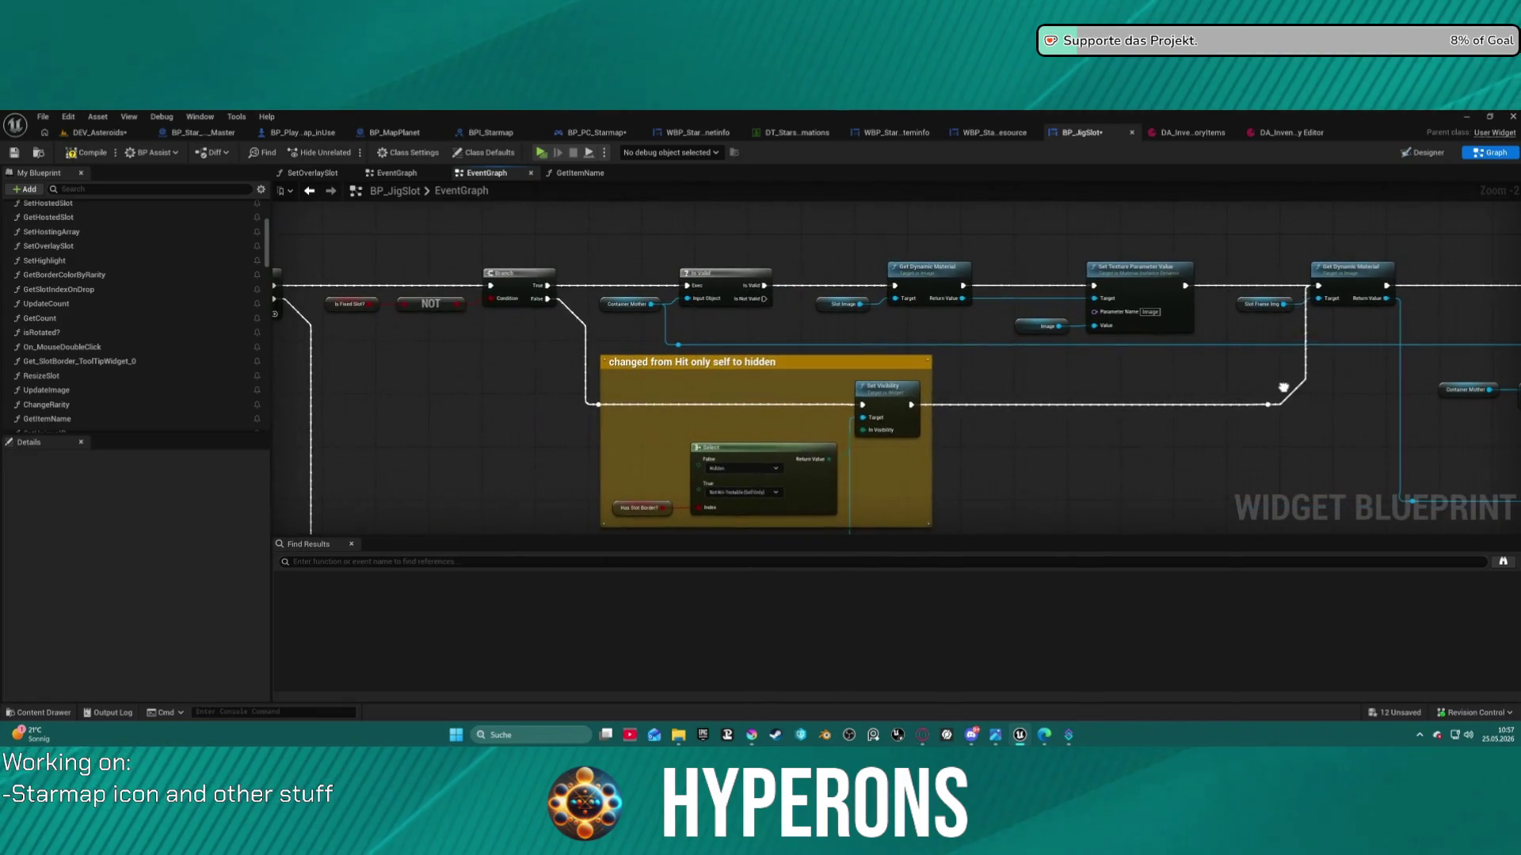
{"action": "left_click_drag", "start_coordinate": [602, 372], "coordinate": [1136, 407]}
{"action": "left_click_drag", "start_coordinate": [273, 373], "coordinate": [561, 280]}
Zoom out and switch to the Designer view, zoomed onto the 'Item name' slot widget
{"action": "scroll", "coordinate": [561, 281], "scroll_direction": "down", "scroll_amount": 4}
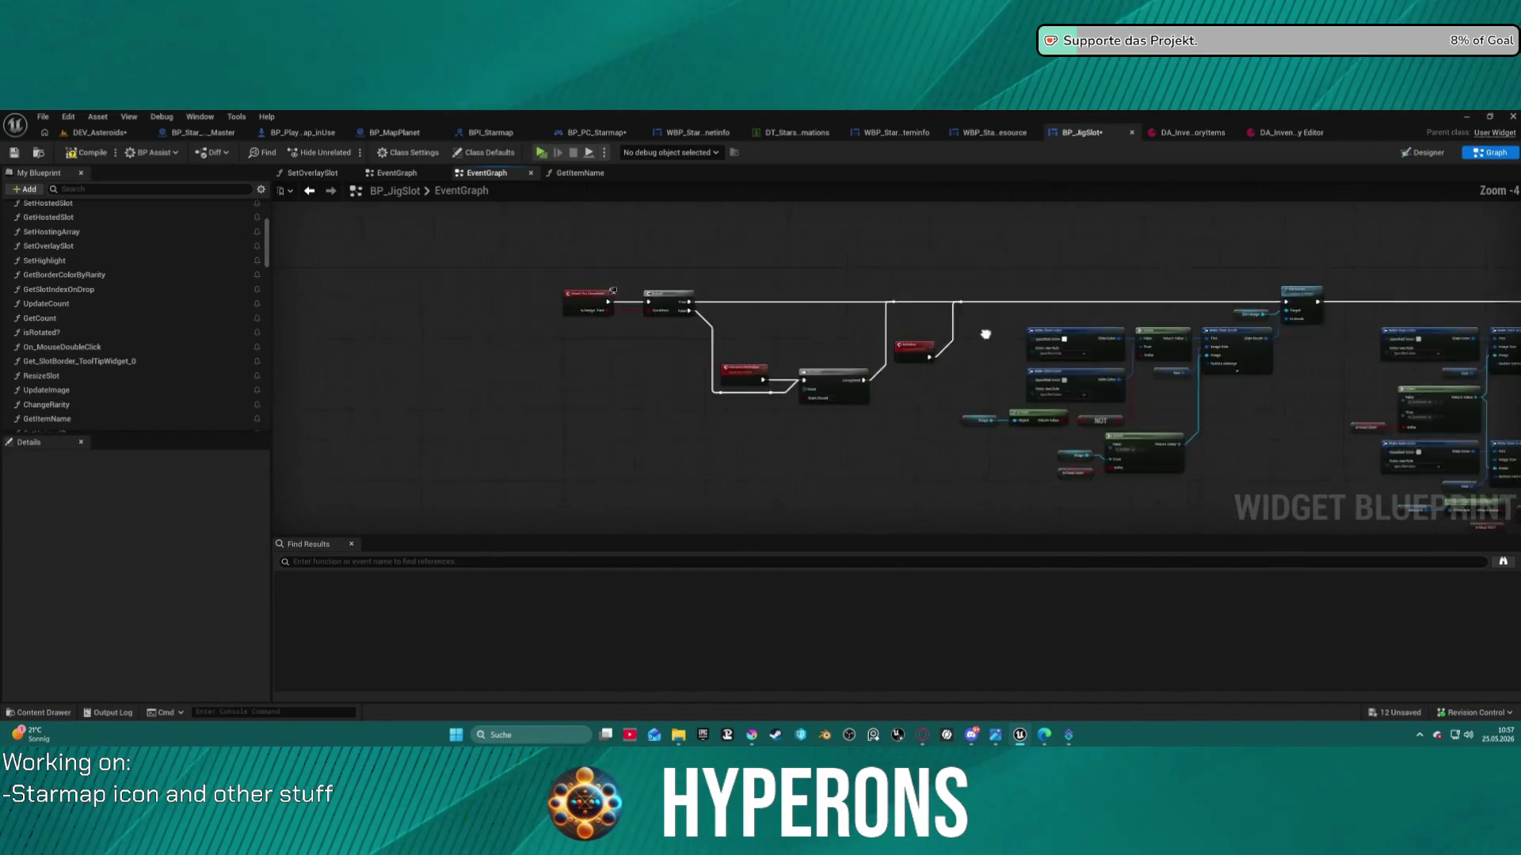
{"action": "left_click_drag", "start_coordinate": [327, 273], "coordinate": [221, 289]}
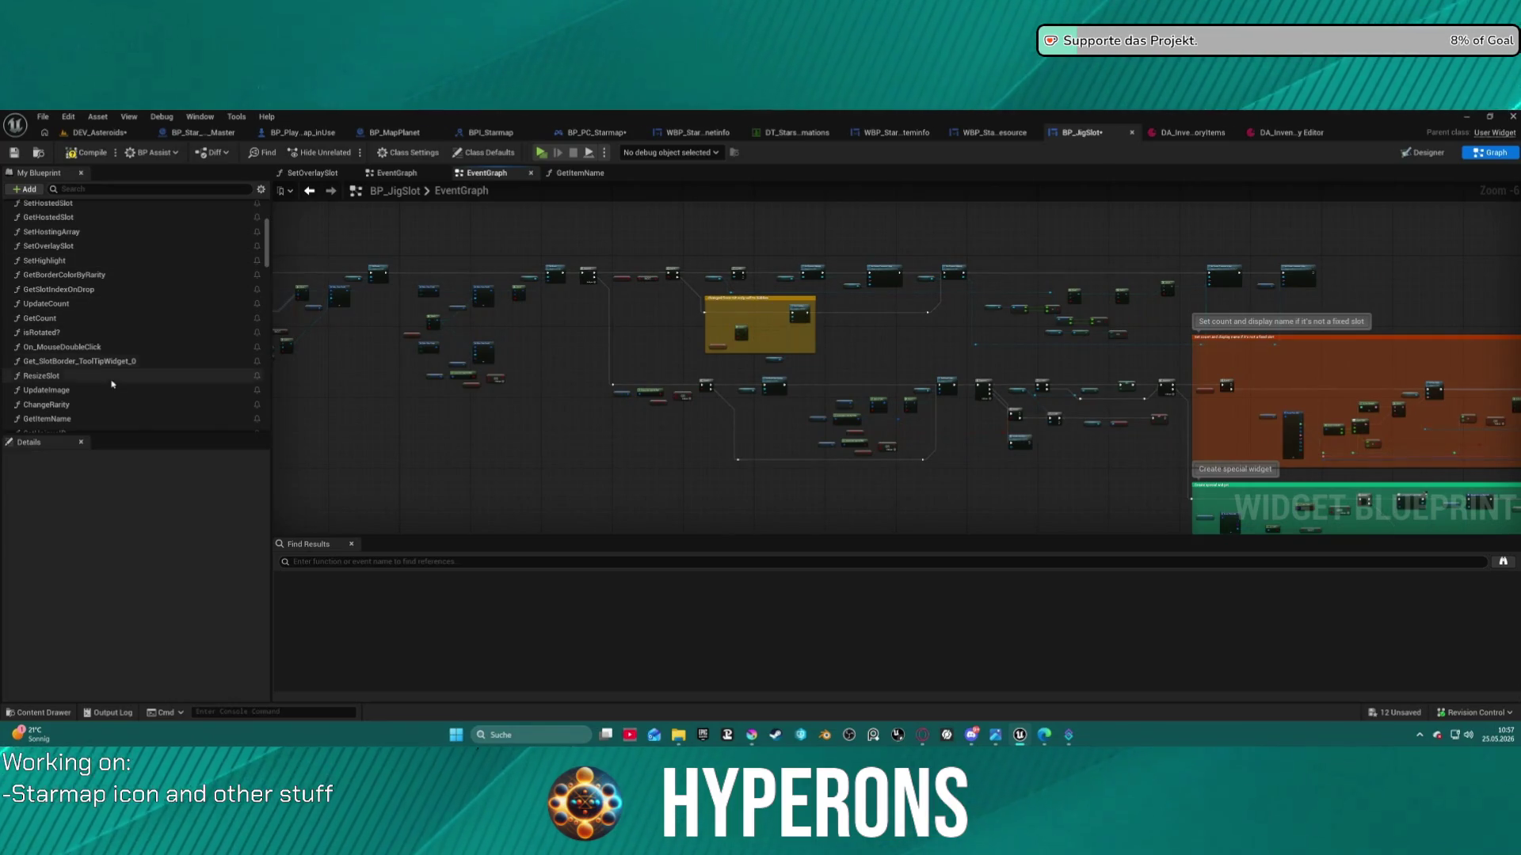
{"action": "scroll", "coordinate": [131, 398], "scroll_direction": "down", "scroll_amount": 1}
{"action": "scroll", "coordinate": [133, 396], "scroll_direction": "down", "scroll_amount": 2}
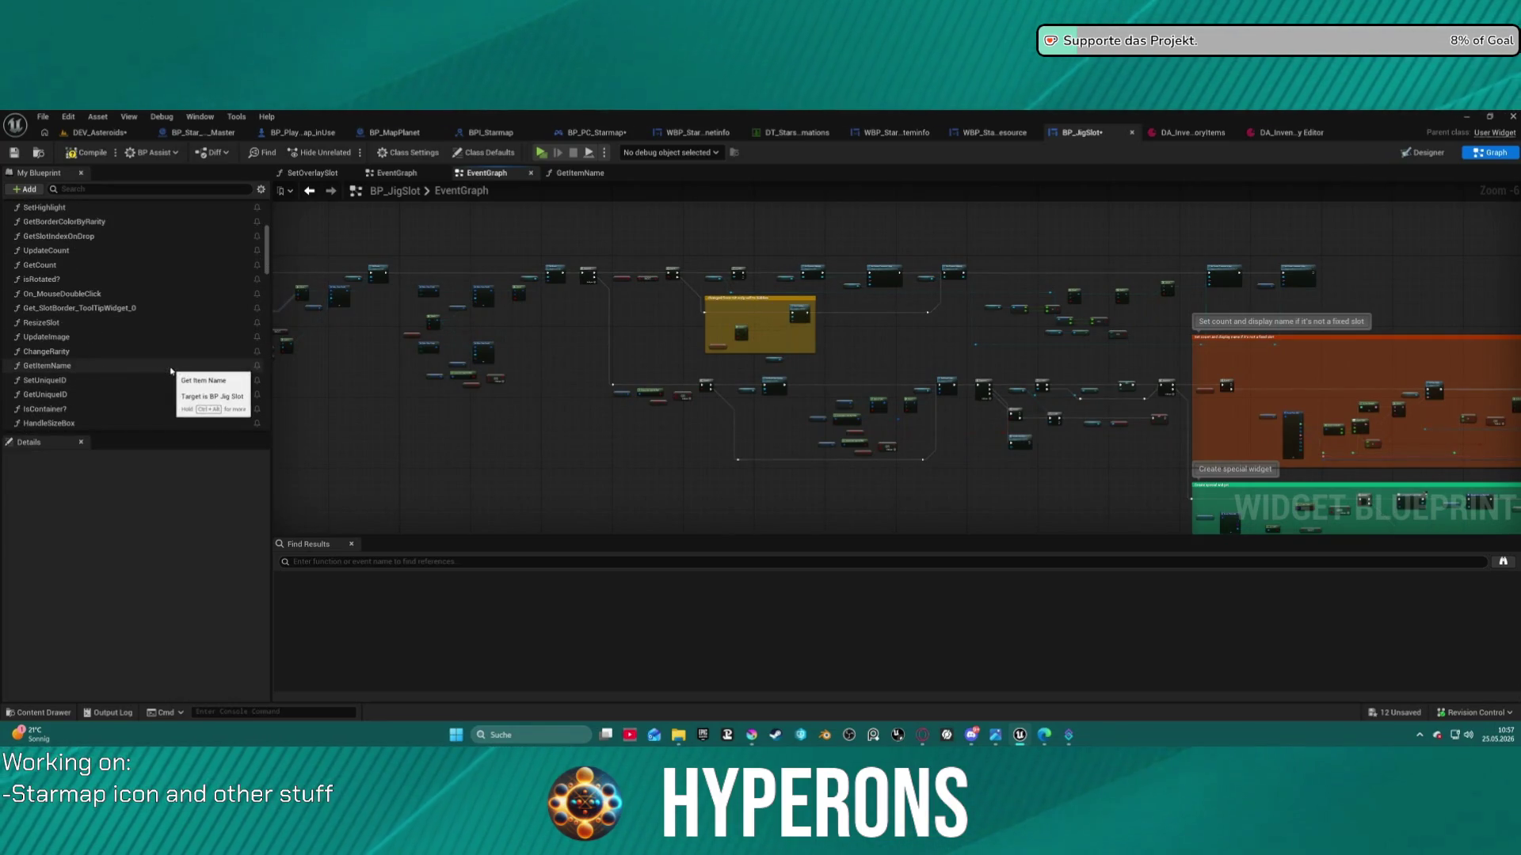
{"action": "scroll", "coordinate": [143, 378], "scroll_direction": "down", "scroll_amount": 1}
{"action": "scroll", "coordinate": [136, 380], "scroll_direction": "down", "scroll_amount": 2}
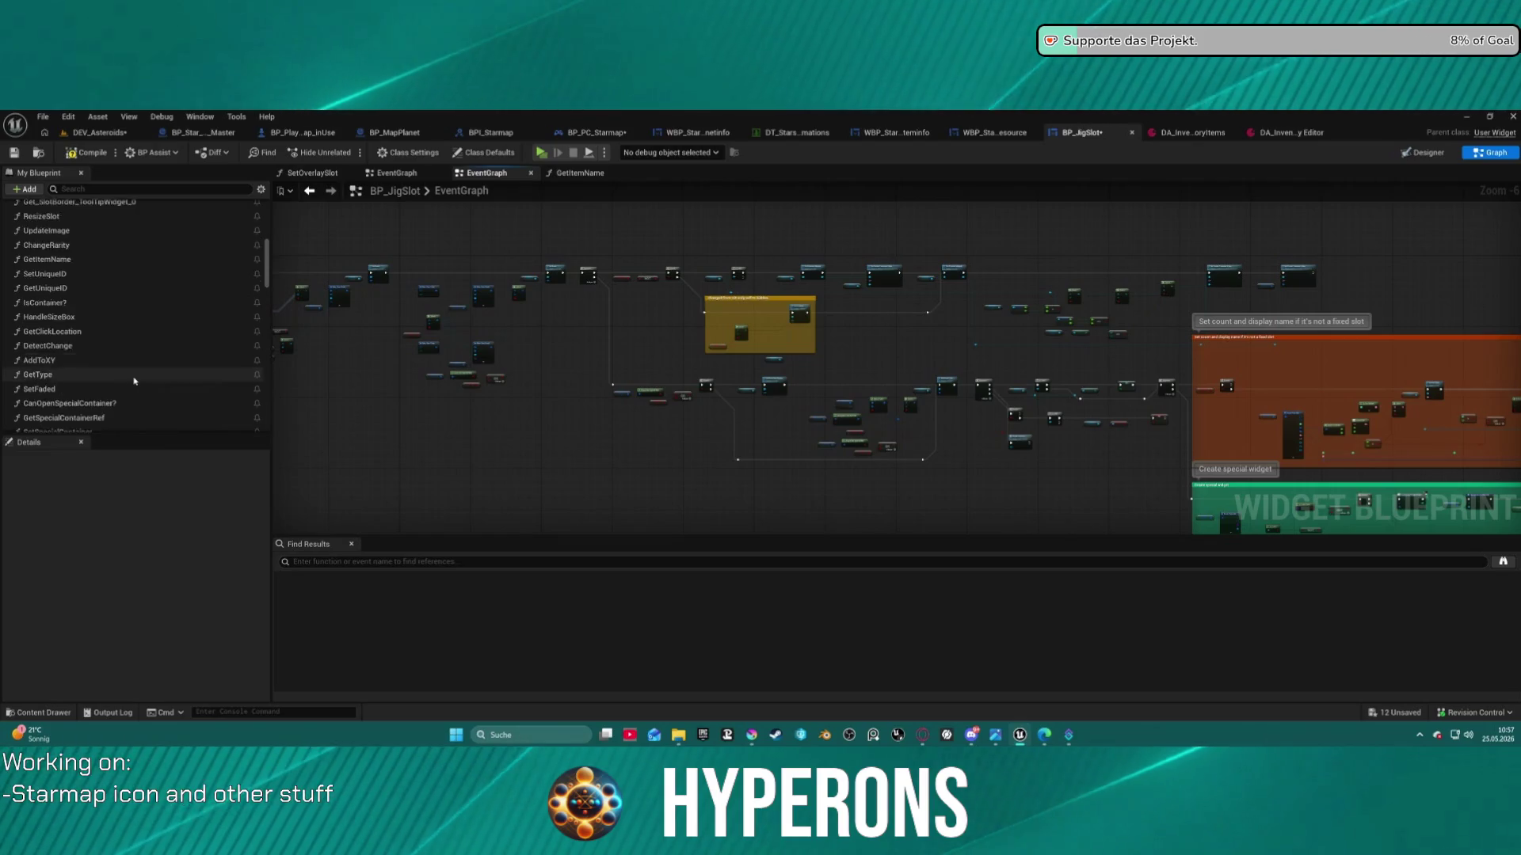
{"action": "scroll", "coordinate": [135, 382], "scroll_direction": "down", "scroll_amount": 2}
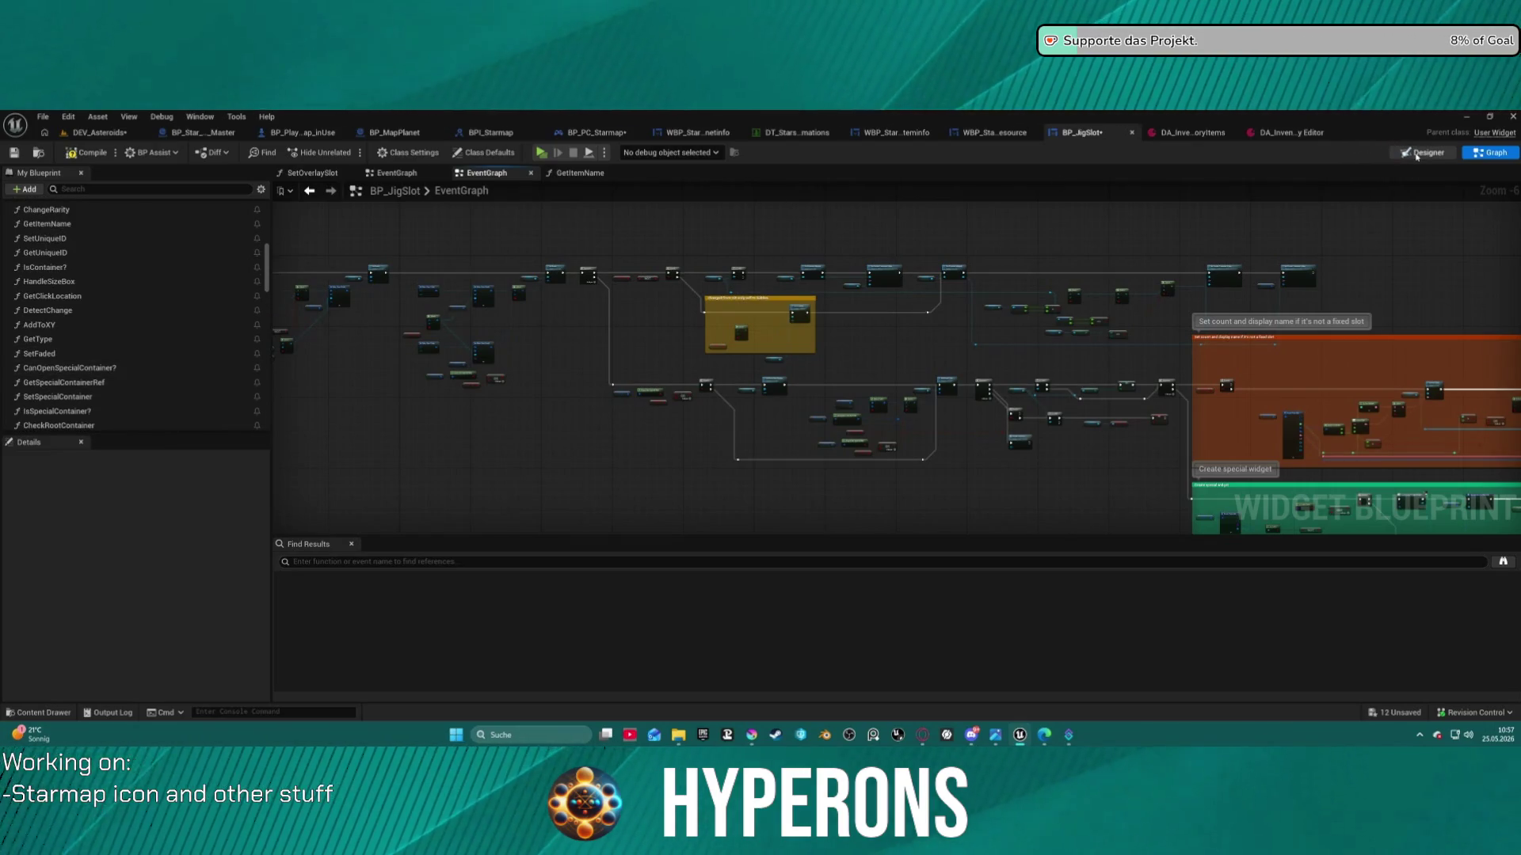
{"action": "left_click", "coordinate": [1422, 152]}
{"action": "scroll", "coordinate": [647, 448], "scroll_direction": "up", "scroll_amount": 12}
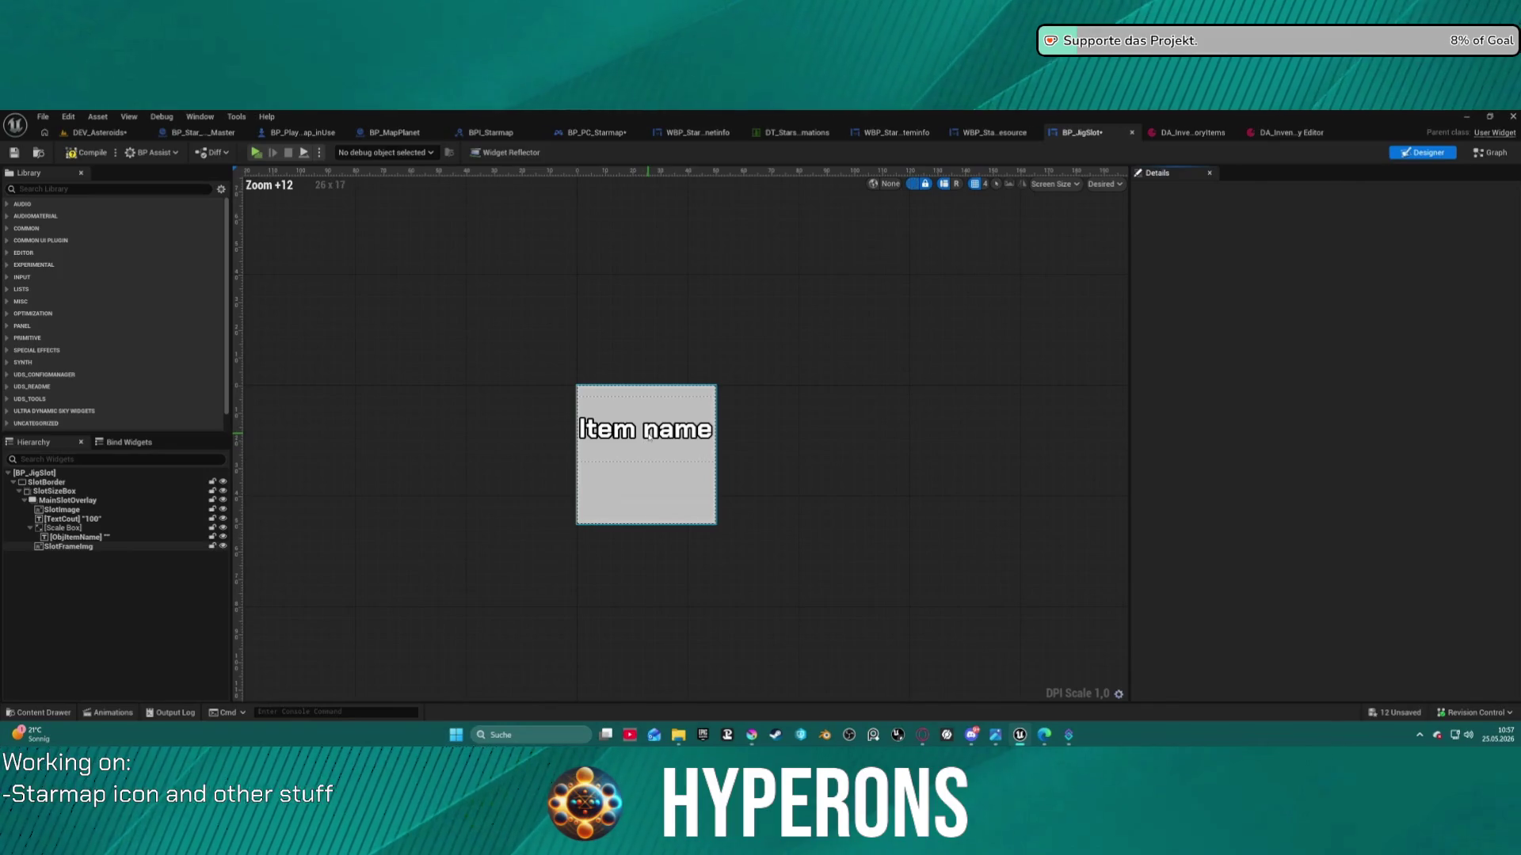
Confirm ObjItemName's Behavior Visibility is Hidden, then open the DA_InventoryItems property matrix
{"action": "left_click", "coordinate": [649, 435]}
{"action": "scroll", "coordinate": [1329, 537], "scroll_direction": "down", "scroll_amount": 5}
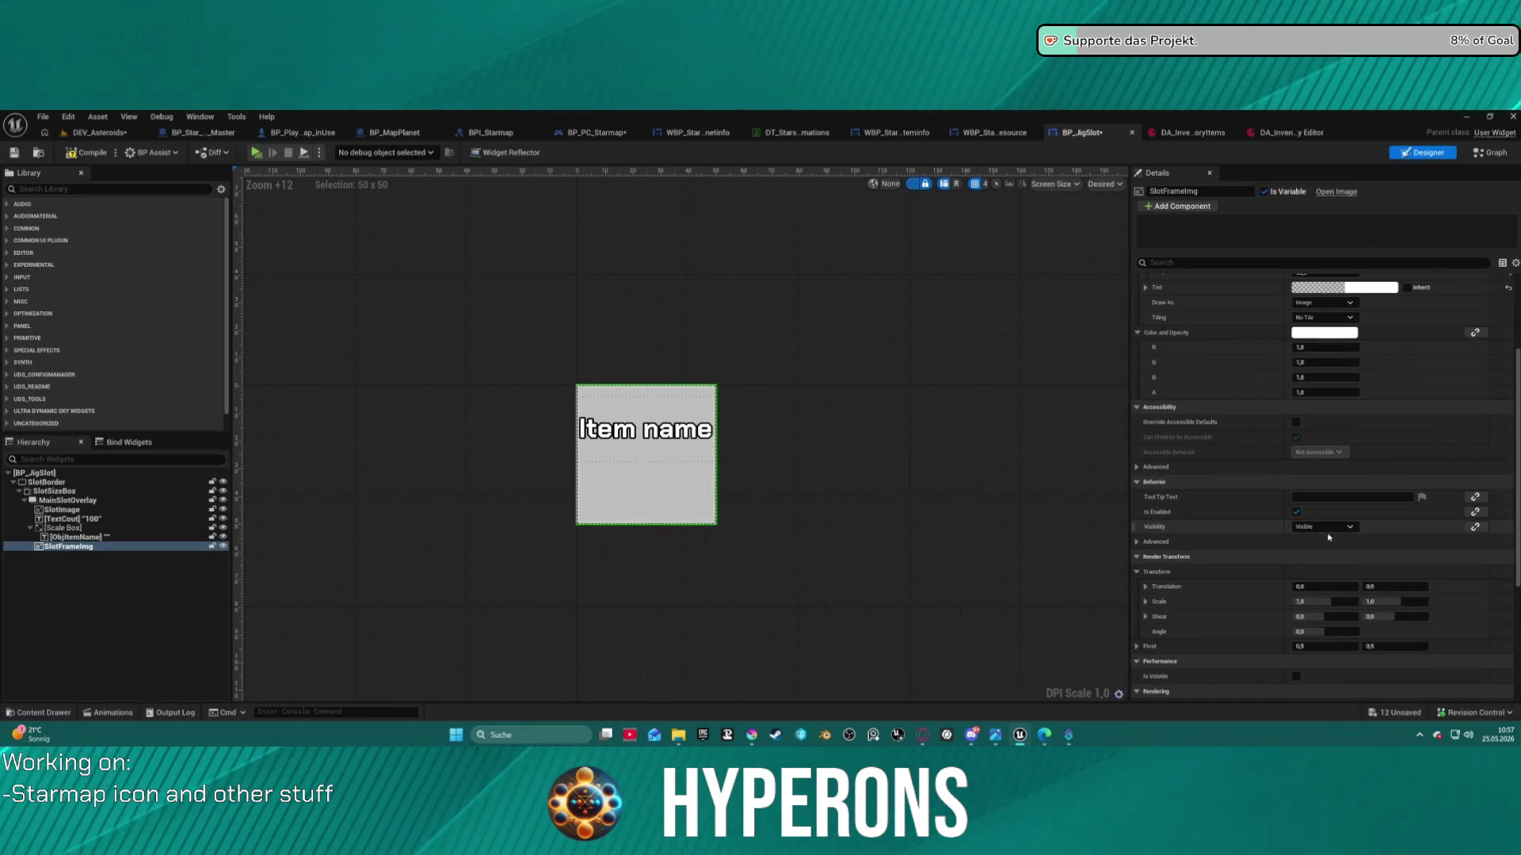
{"action": "left_click", "coordinate": [78, 537]}
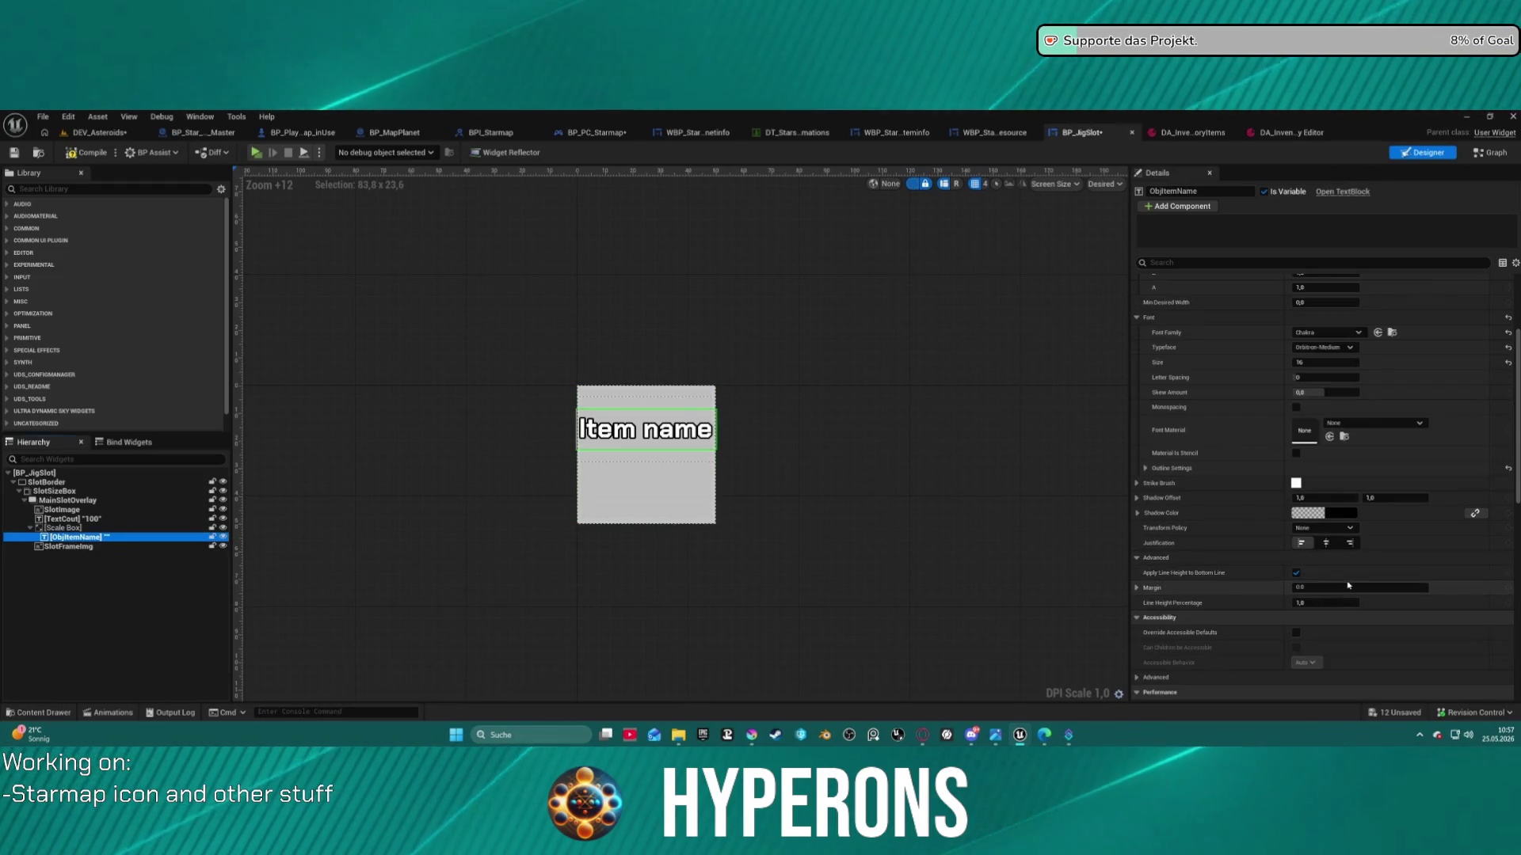
{"action": "scroll", "coordinate": [1349, 585], "scroll_direction": "down", "scroll_amount": 8}
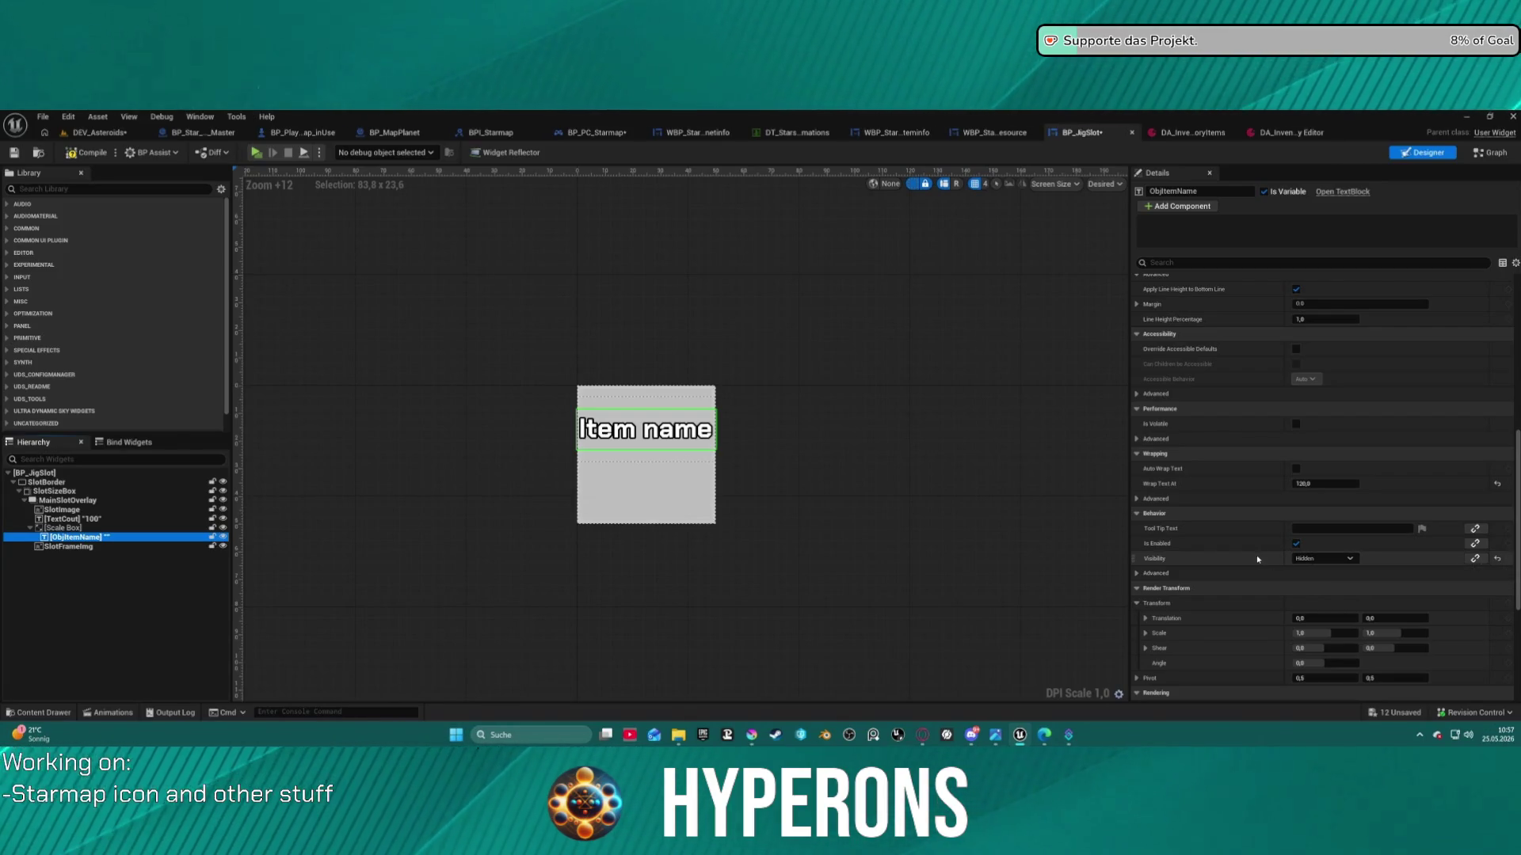
{"action": "left_click", "coordinate": [1297, 133]}
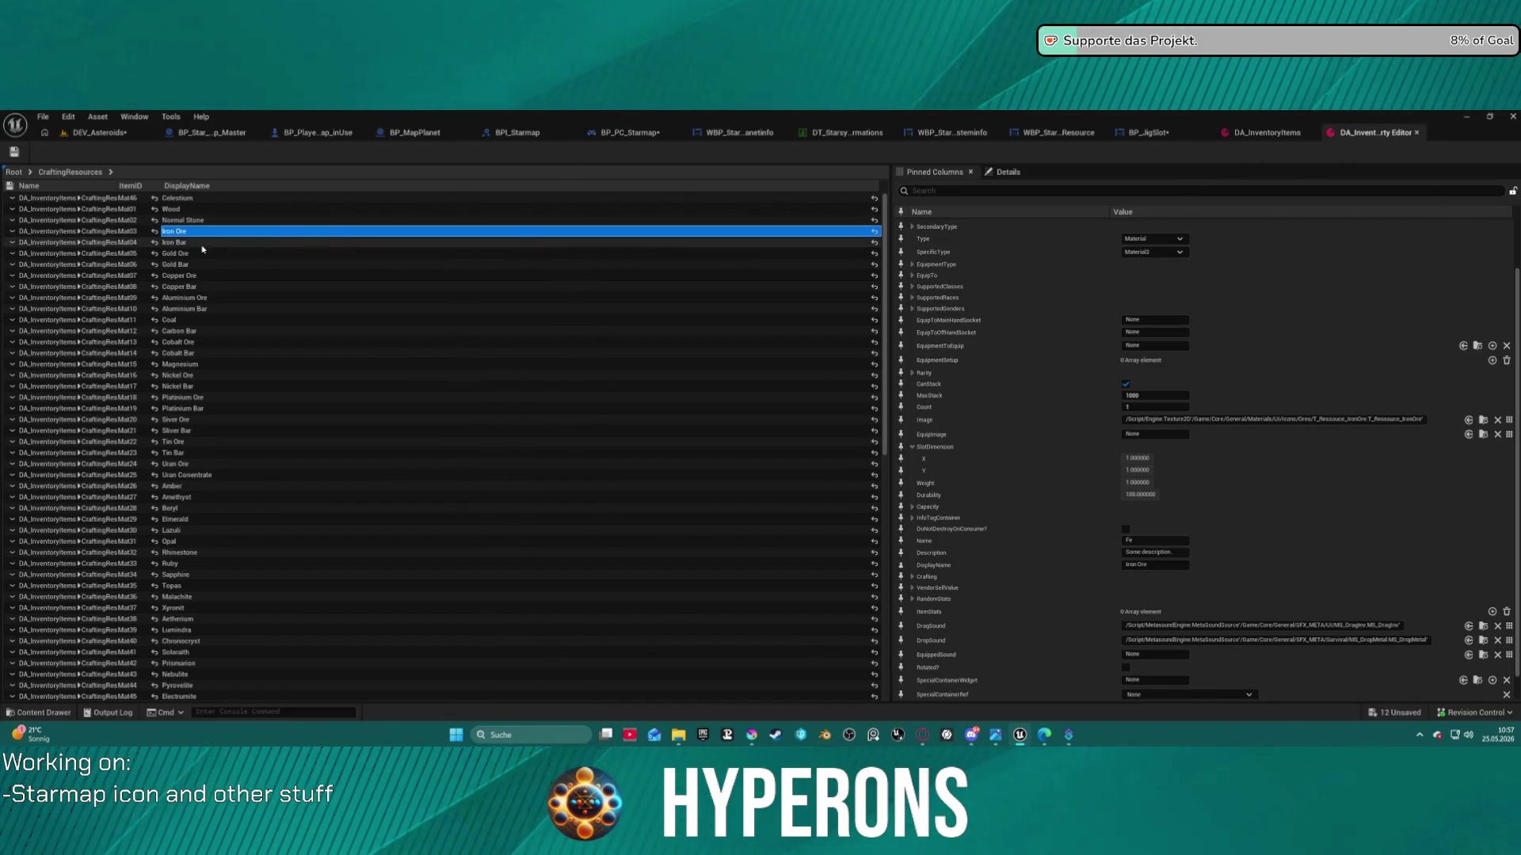
Return to BP_JigSlot's graph and bring the visibility comment, Is Valid and Set Brush nodes into view
{"action": "left_click", "coordinate": [1259, 133]}
{"action": "left_click", "coordinate": [1027, 140]}
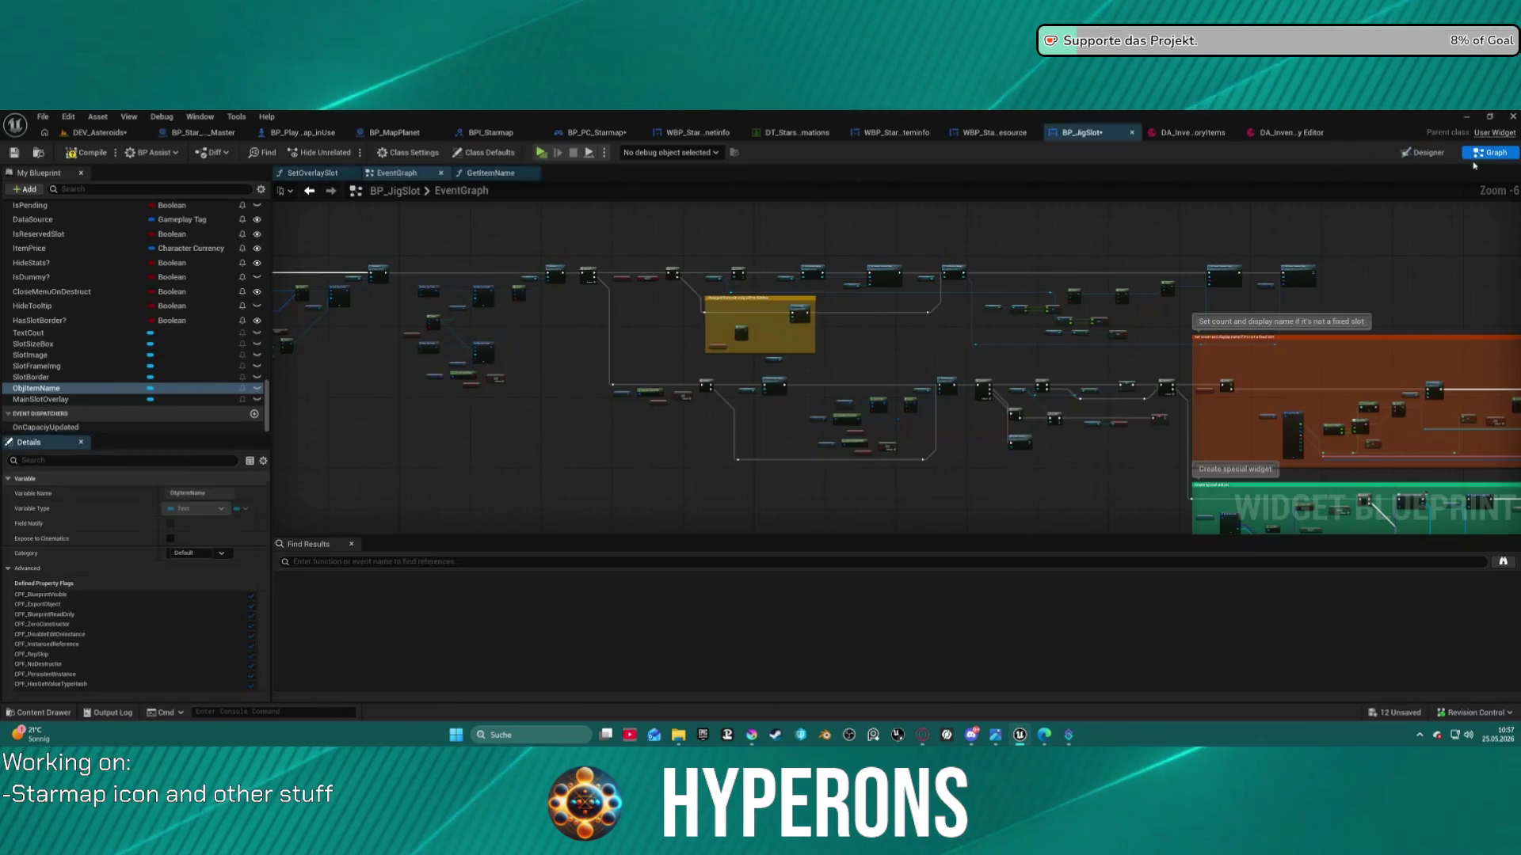
{"action": "key", "text": "ctrl+f"}
{"action": "scroll", "coordinate": [1160, 272], "scroll_direction": "up", "scroll_amount": 6}
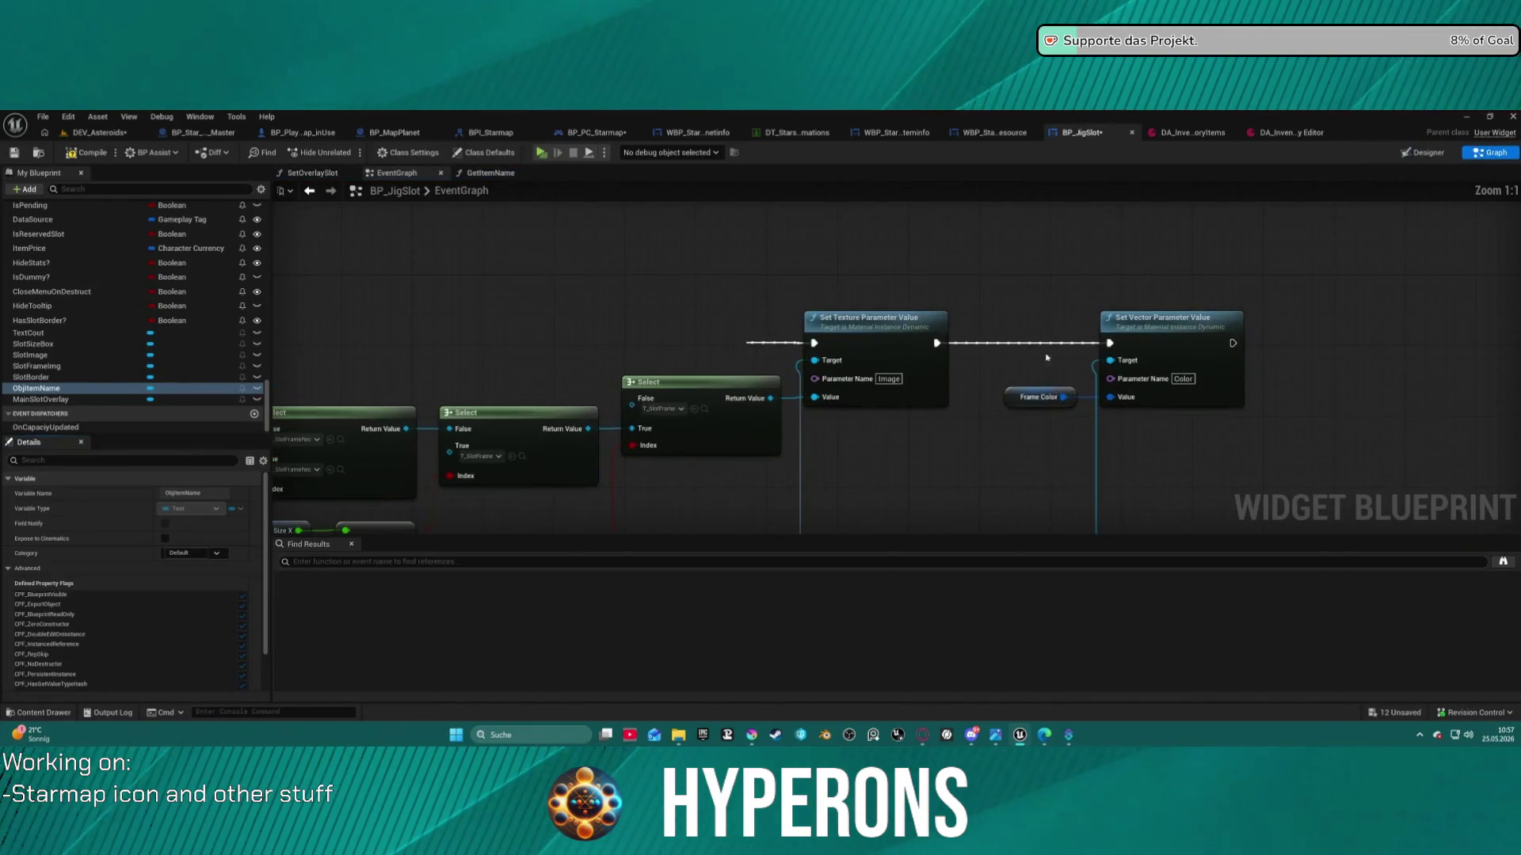
{"action": "mouse_move", "coordinate": [1044, 277]}
{"action": "left_mouse_down"}
{"action": "mouse_move", "coordinate": [1044, 87]}
{"action": "mouse_move", "coordinate": [1258, 63]}
{"action": "mouse_move", "coordinate": [1242, 69]}
{"action": "left_mouse_up"}
{"action": "left_click_drag", "start_coordinate": [396, 396], "coordinate": [1159, 365]}
Zoom in and out over the Make Slate Color, Make Slate Brush and Set Brush nodes
{"action": "scroll", "coordinate": [930, 299], "scroll_direction": "down", "scroll_amount": 4}
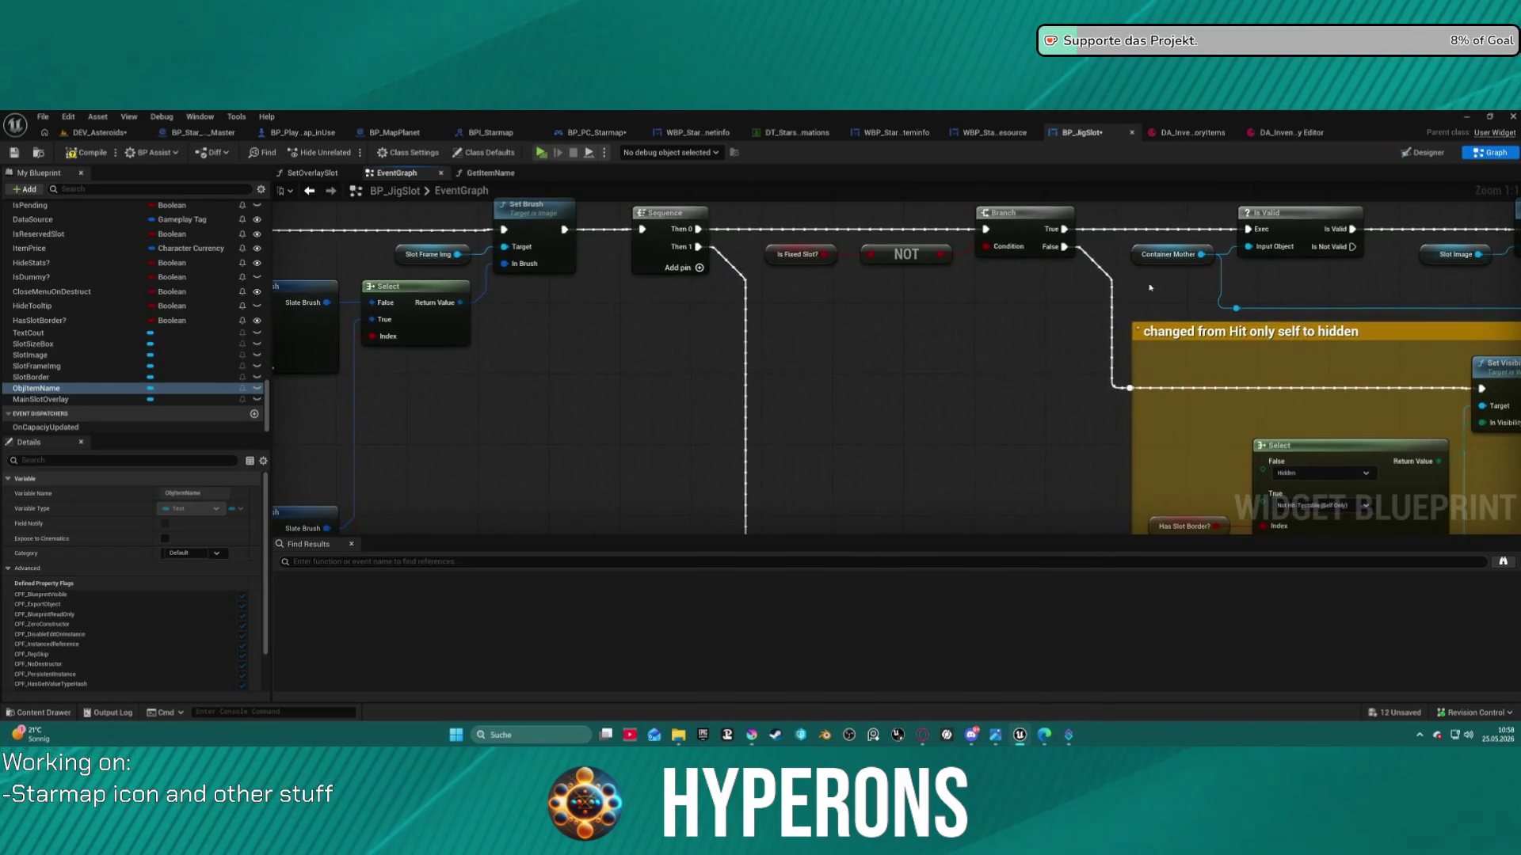
{"action": "scroll", "coordinate": [648, 239], "scroll_direction": "up", "scroll_amount": 1}
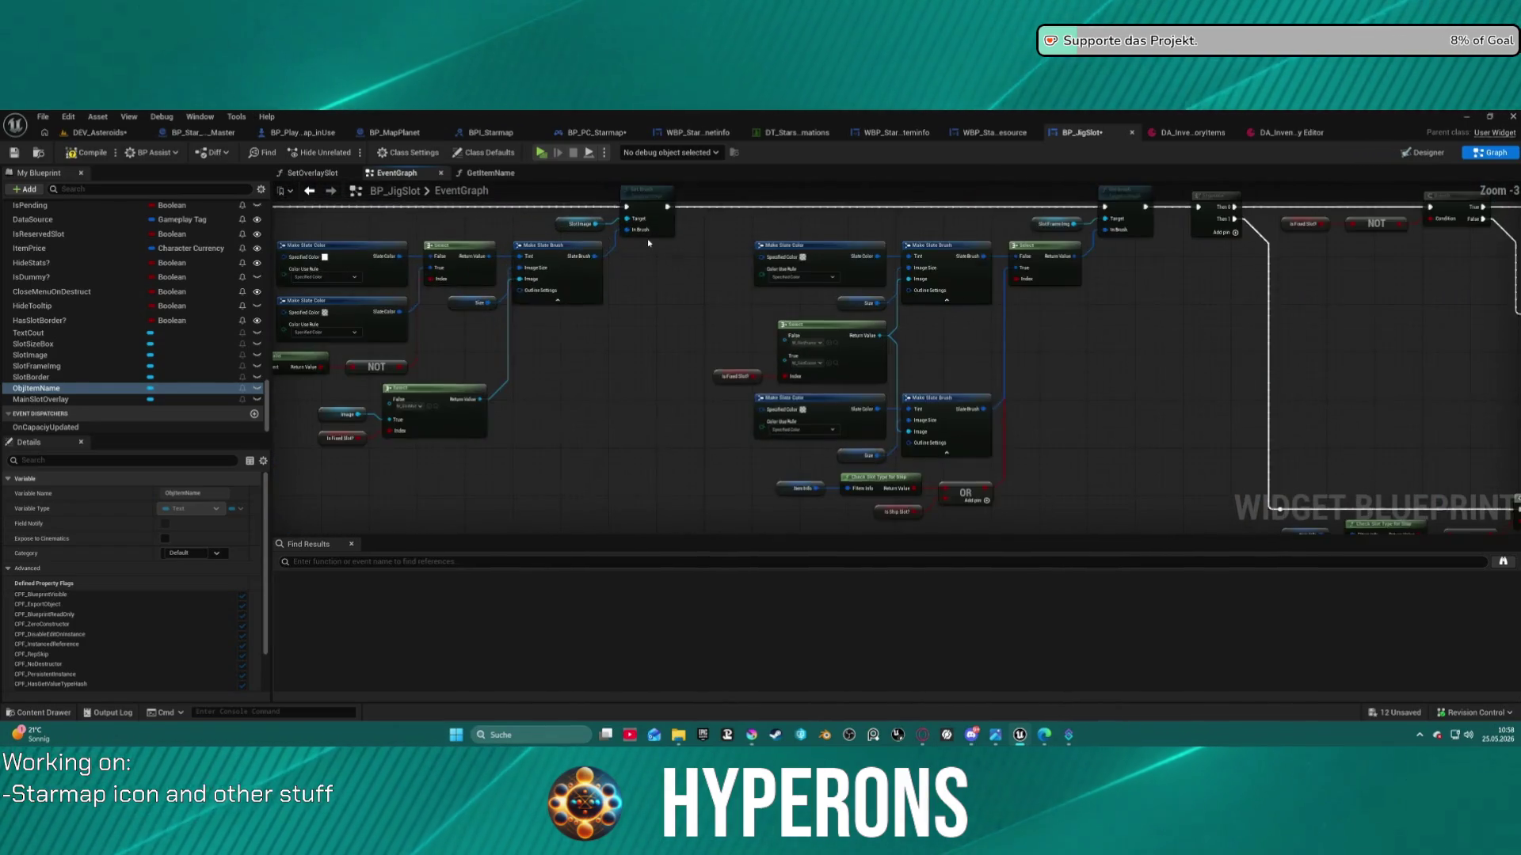
{"action": "scroll", "coordinate": [107, 379], "scroll_direction": "up", "scroll_amount": 2}
{"action": "scroll", "coordinate": [119, 361], "scroll_direction": "up", "scroll_amount": 6}
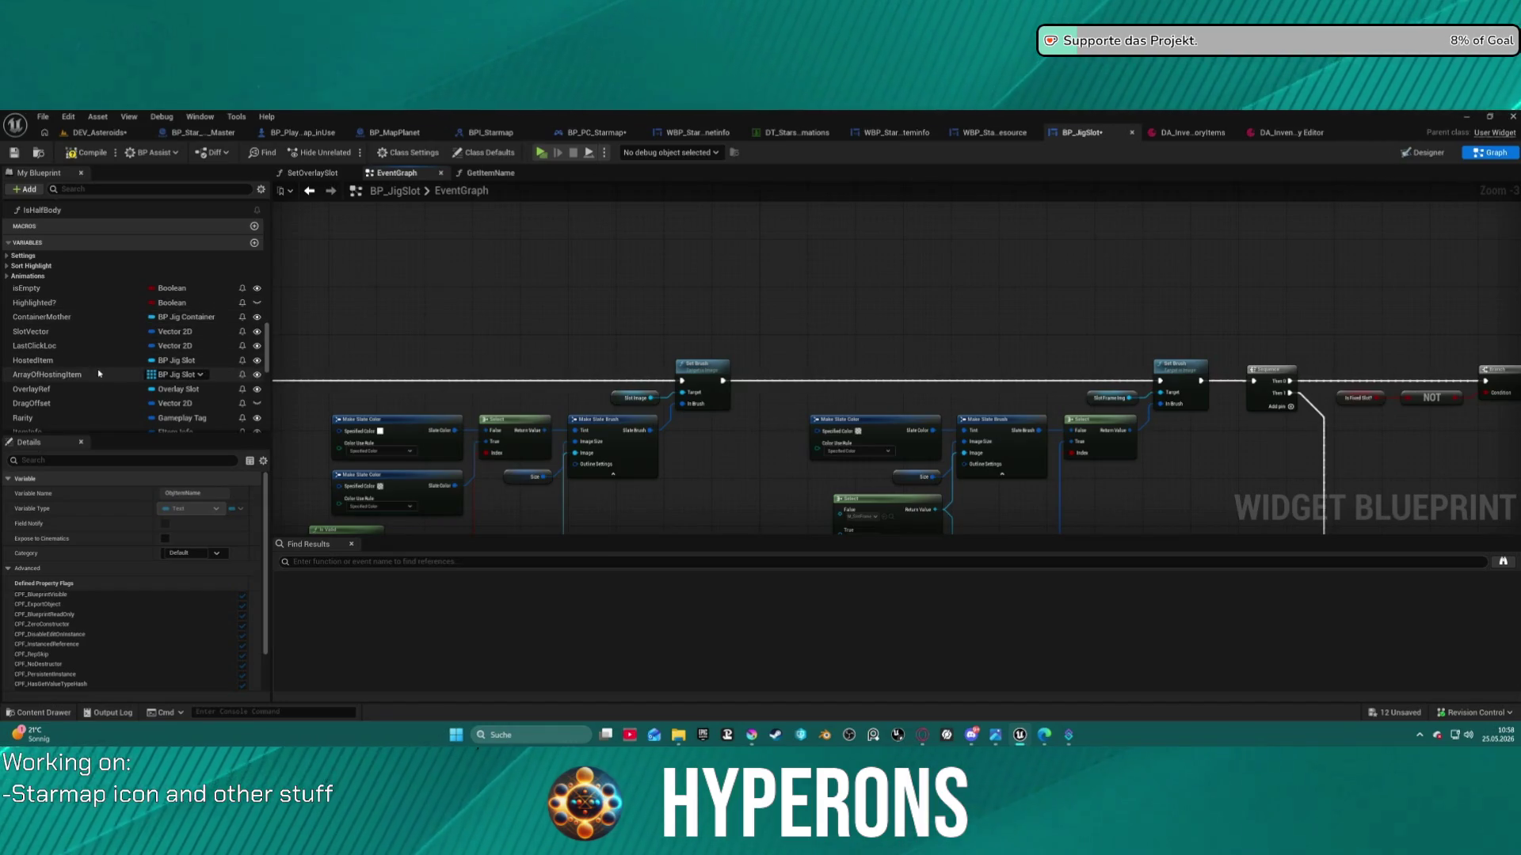
{"action": "scroll", "coordinate": [100, 365], "scroll_direction": "down", "scroll_amount": 10}
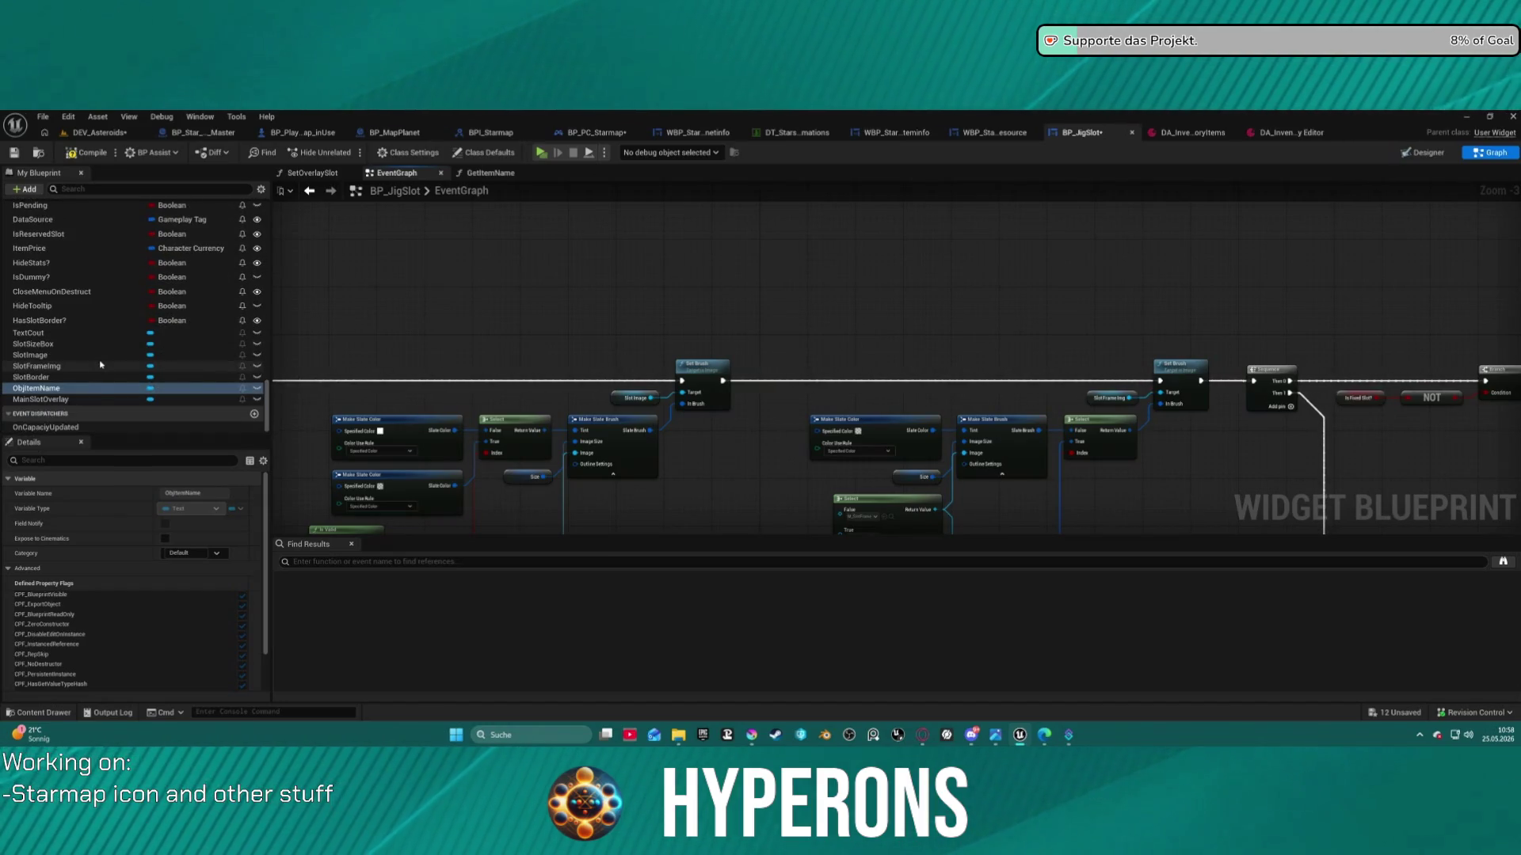
{"action": "scroll", "coordinate": [101, 365], "scroll_direction": "up", "scroll_amount": 10}
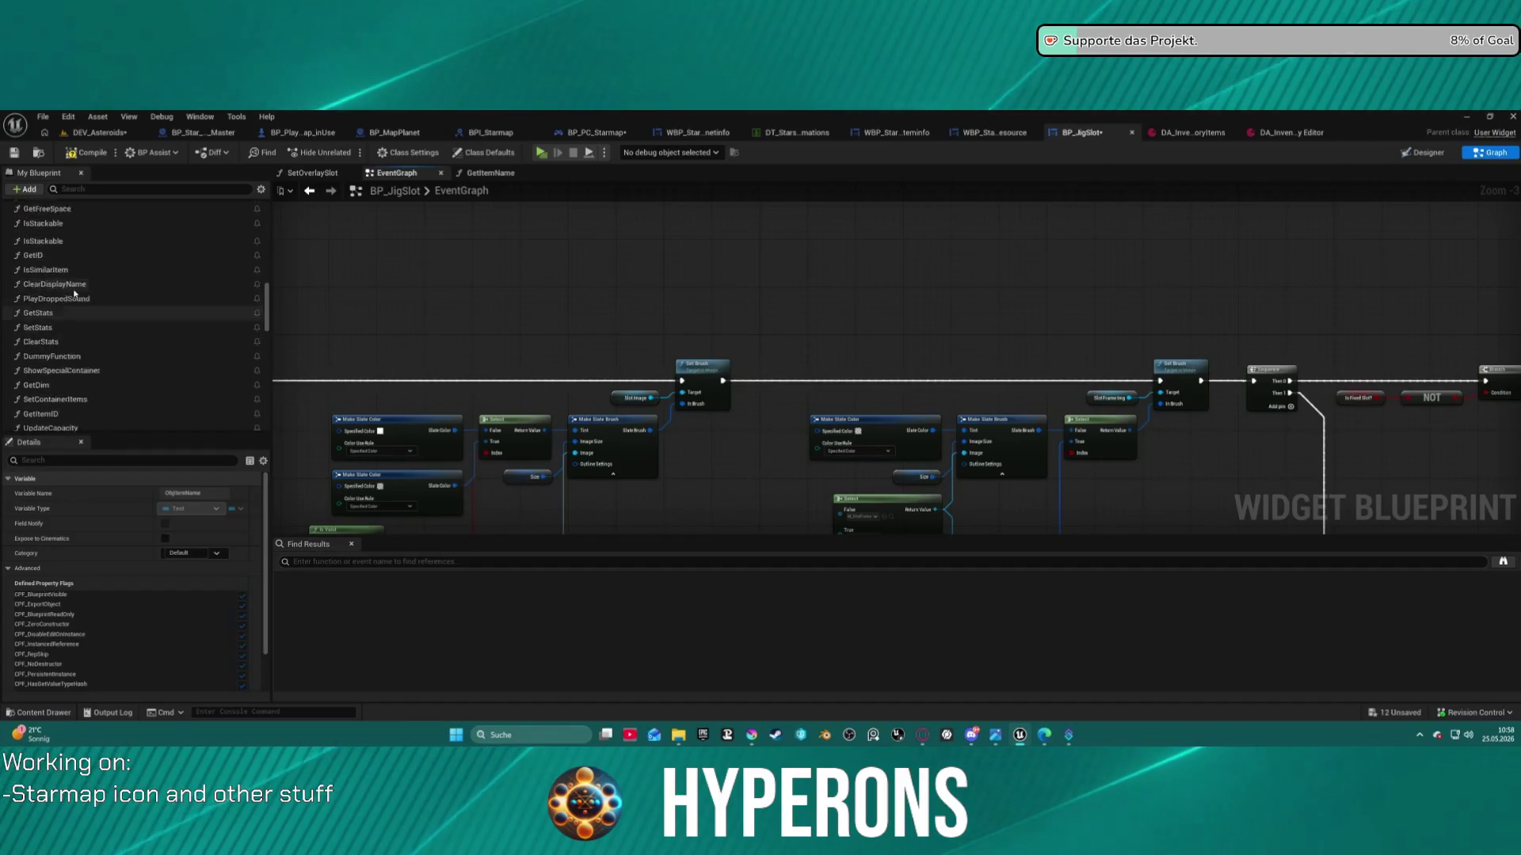
{"action": "scroll", "coordinate": [75, 294], "scroll_direction": "up", "scroll_amount": 5}
Inspect the GetType function graph, then go back to the EventGraph
{"action": "double_click", "coordinate": [56, 326]}
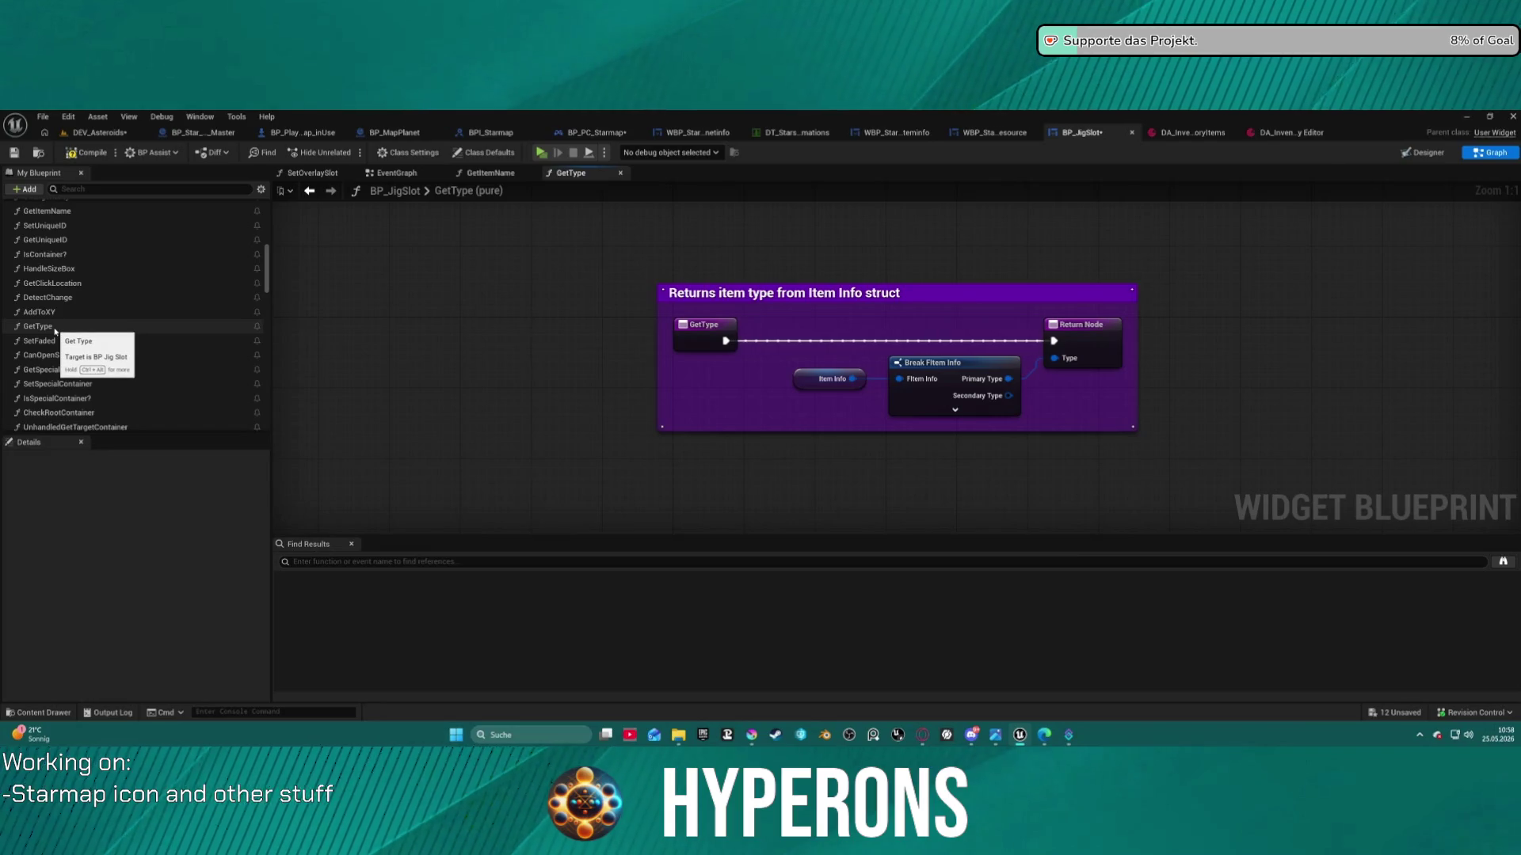
{"action": "scroll", "coordinate": [88, 297], "scroll_direction": "up", "scroll_amount": 3}
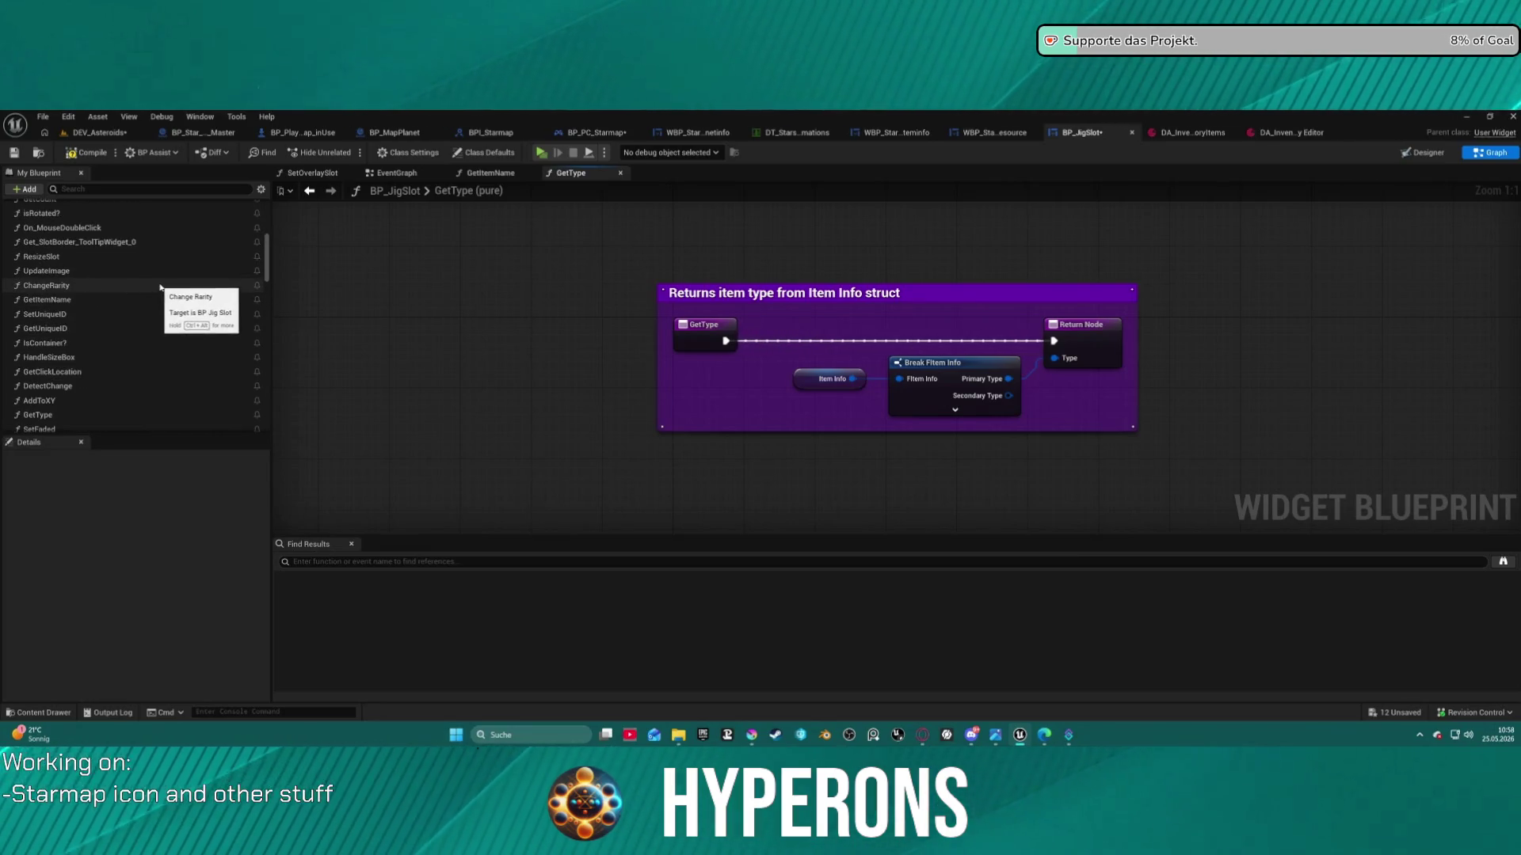
{"action": "scroll", "coordinate": [160, 290], "scroll_direction": "down", "scroll_amount": 1}
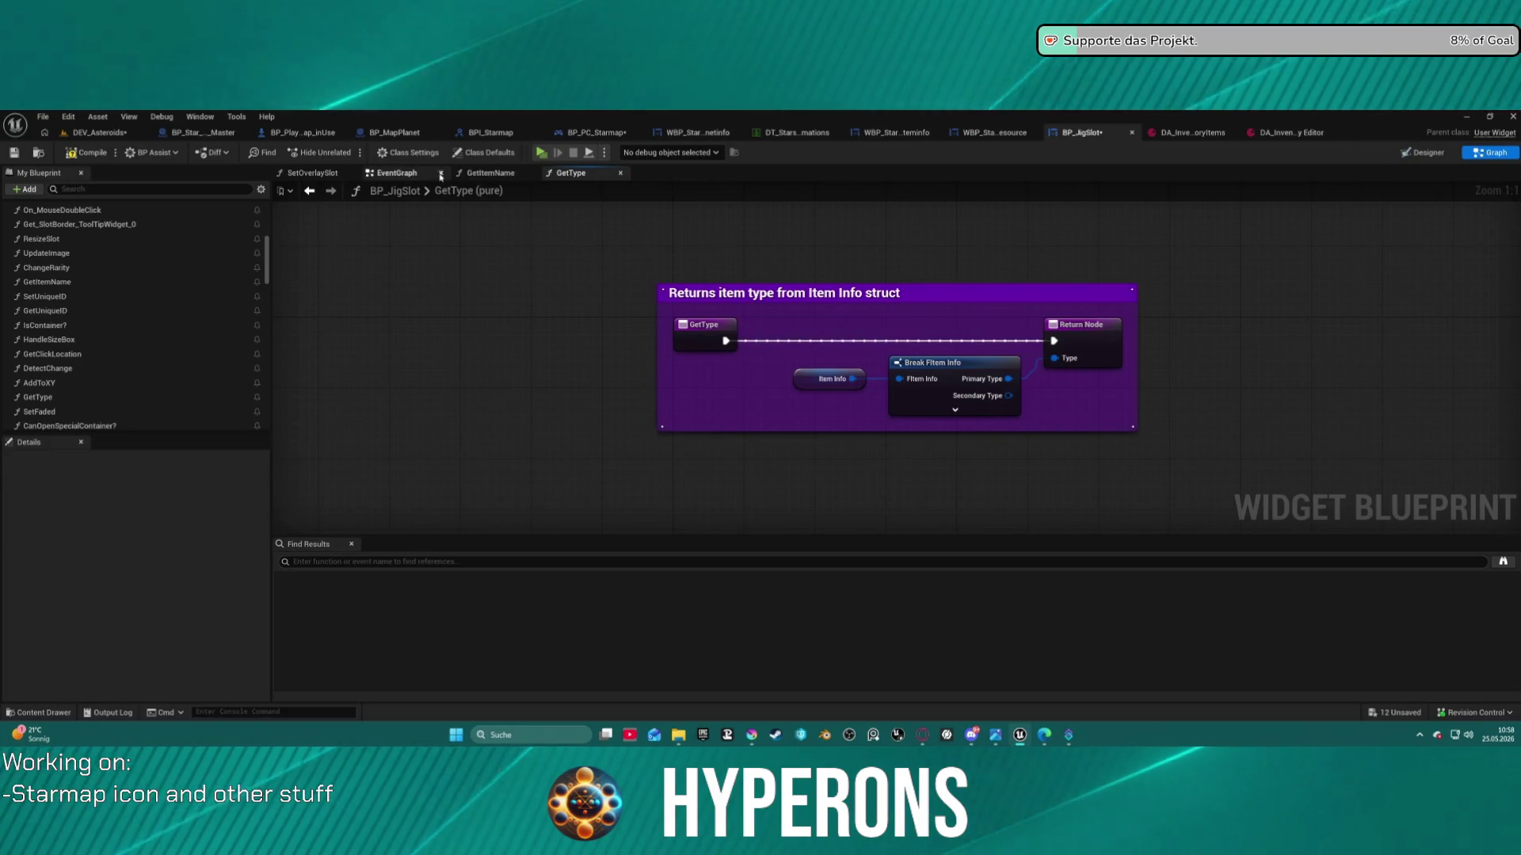
{"action": "left_click", "coordinate": [407, 176]}
Pan to the Branch nodes and Set count comment, then bring up the Content Drawer's Rocks folder
{"action": "mouse_move", "coordinate": [1187, 362]}
{"action": "left_mouse_down"}
{"action": "mouse_move", "coordinate": [187, 281]}
{"action": "mouse_move", "coordinate": [449, 285]}
{"action": "mouse_move", "coordinate": [393, 285]}
{"action": "mouse_move", "coordinate": [774, 250]}
{"action": "left_mouse_up"}
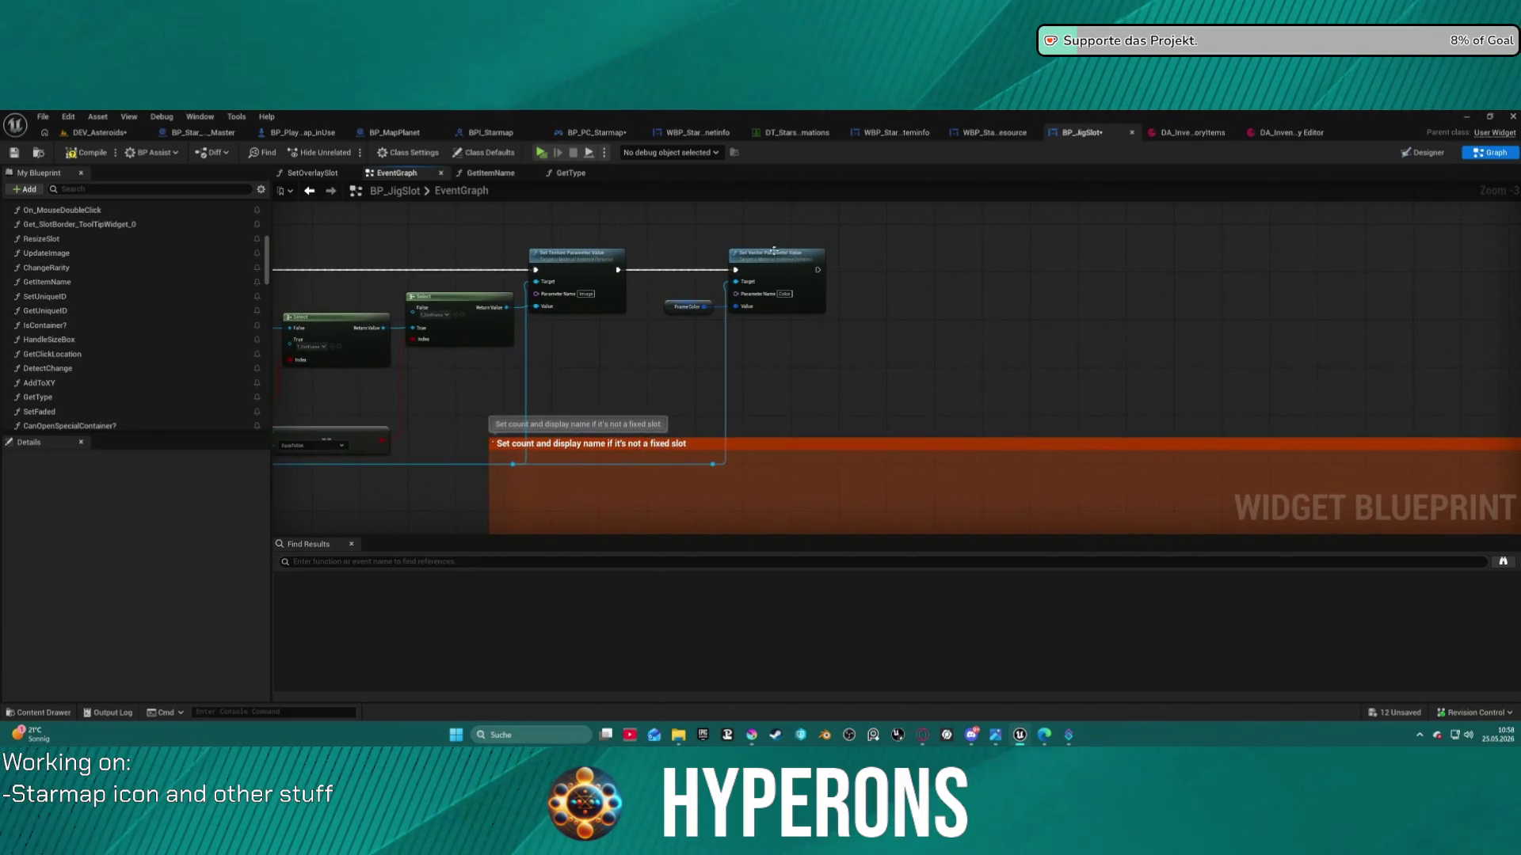
{"action": "mouse_move", "coordinate": [597, 276]}
{"action": "left_mouse_down"}
{"action": "mouse_move", "coordinate": [476, 316]}
{"action": "mouse_move", "coordinate": [900, 317]}
{"action": "left_mouse_up"}
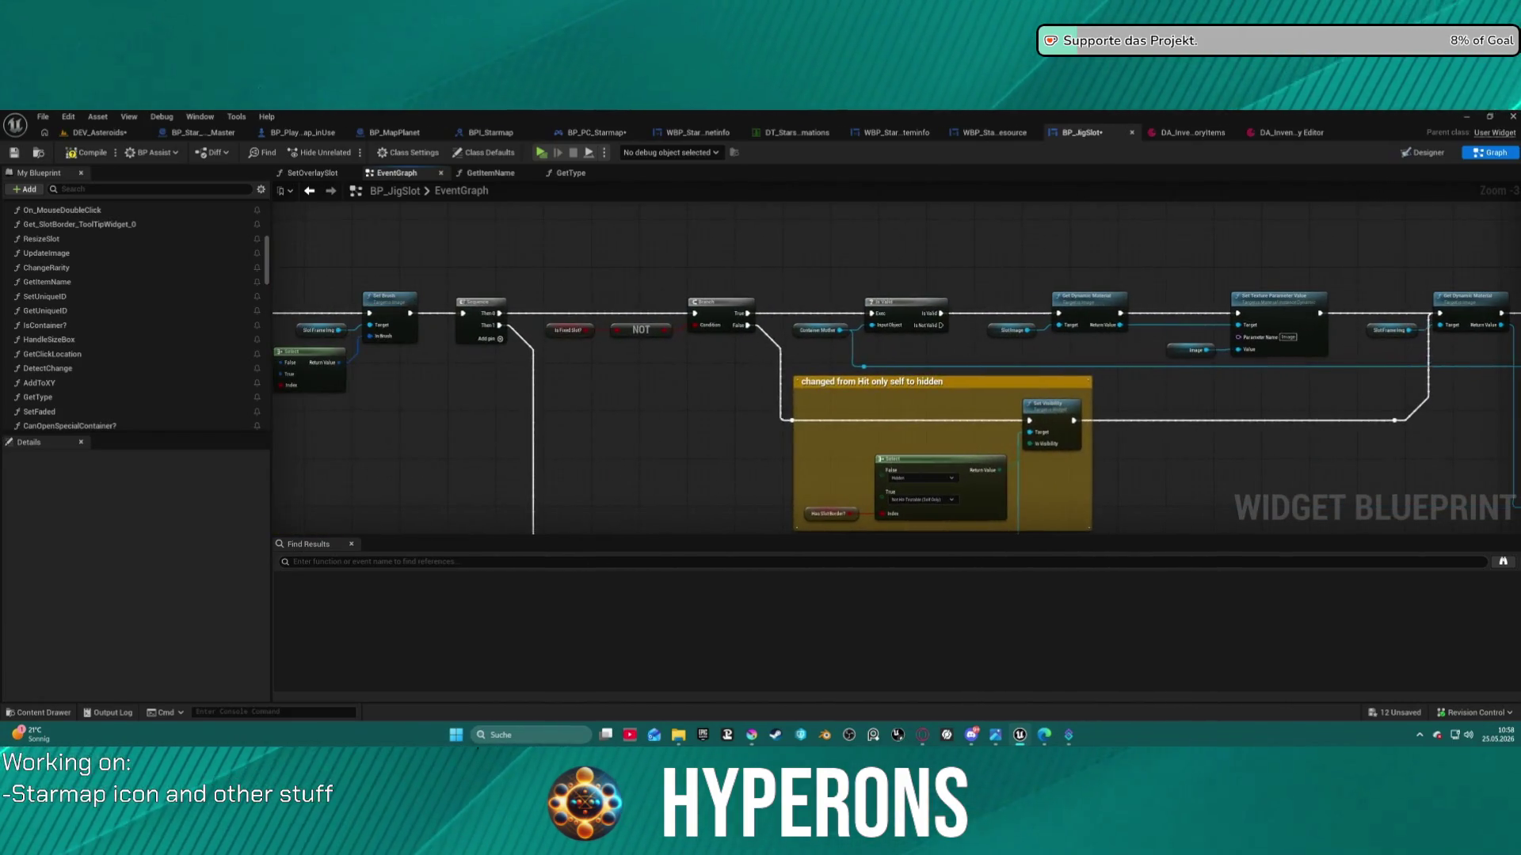
{"action": "left_click_drag", "start_coordinate": [1362, 333], "coordinate": [600, 293]}
{"action": "left_click_drag", "start_coordinate": [1370, 282], "coordinate": [384, 289]}
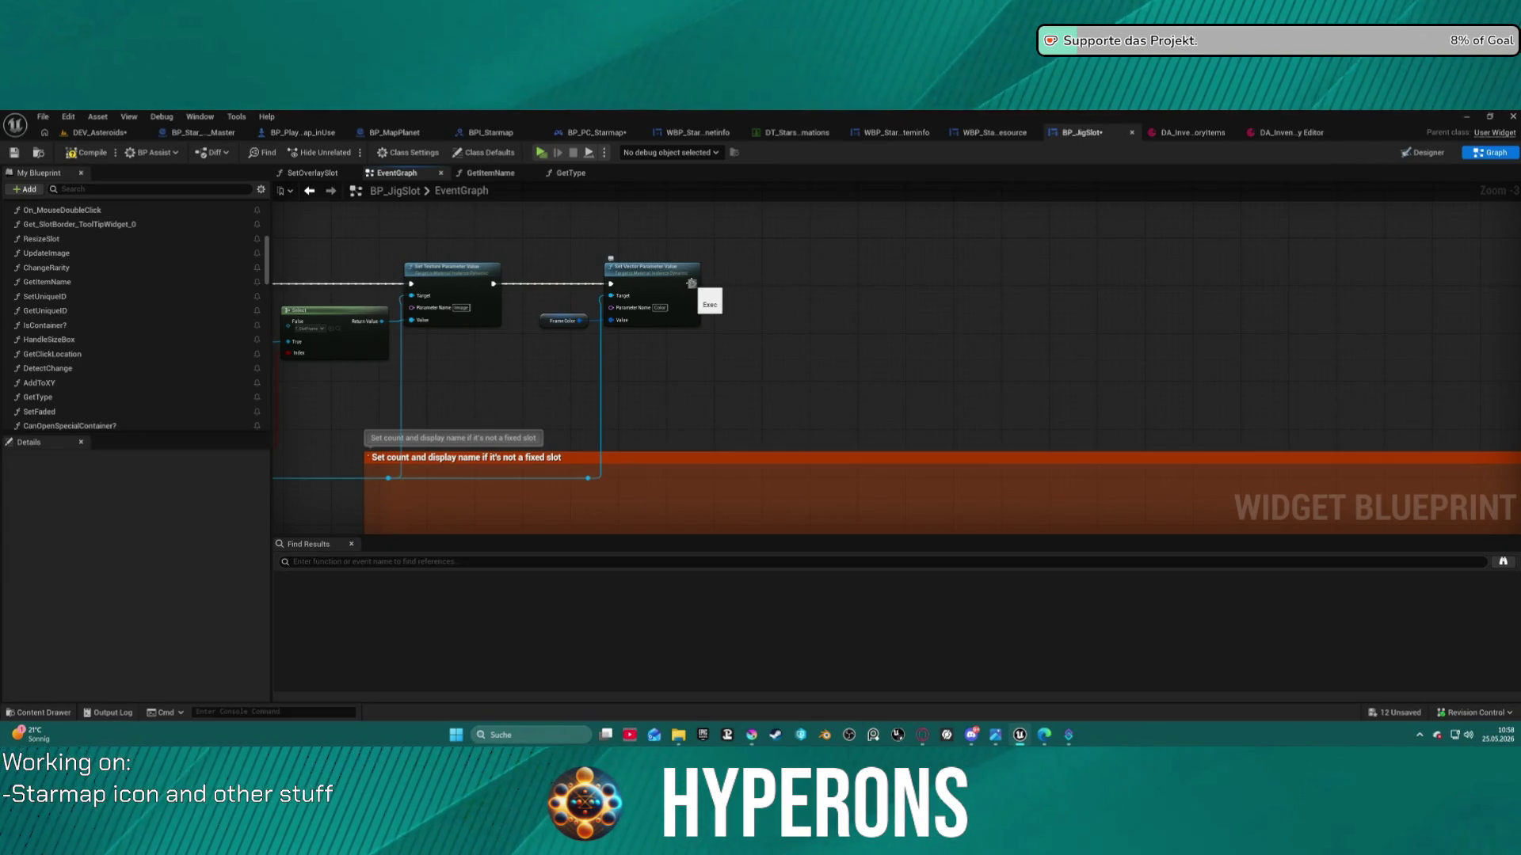
{"action": "key", "text": "ctrl+space"}
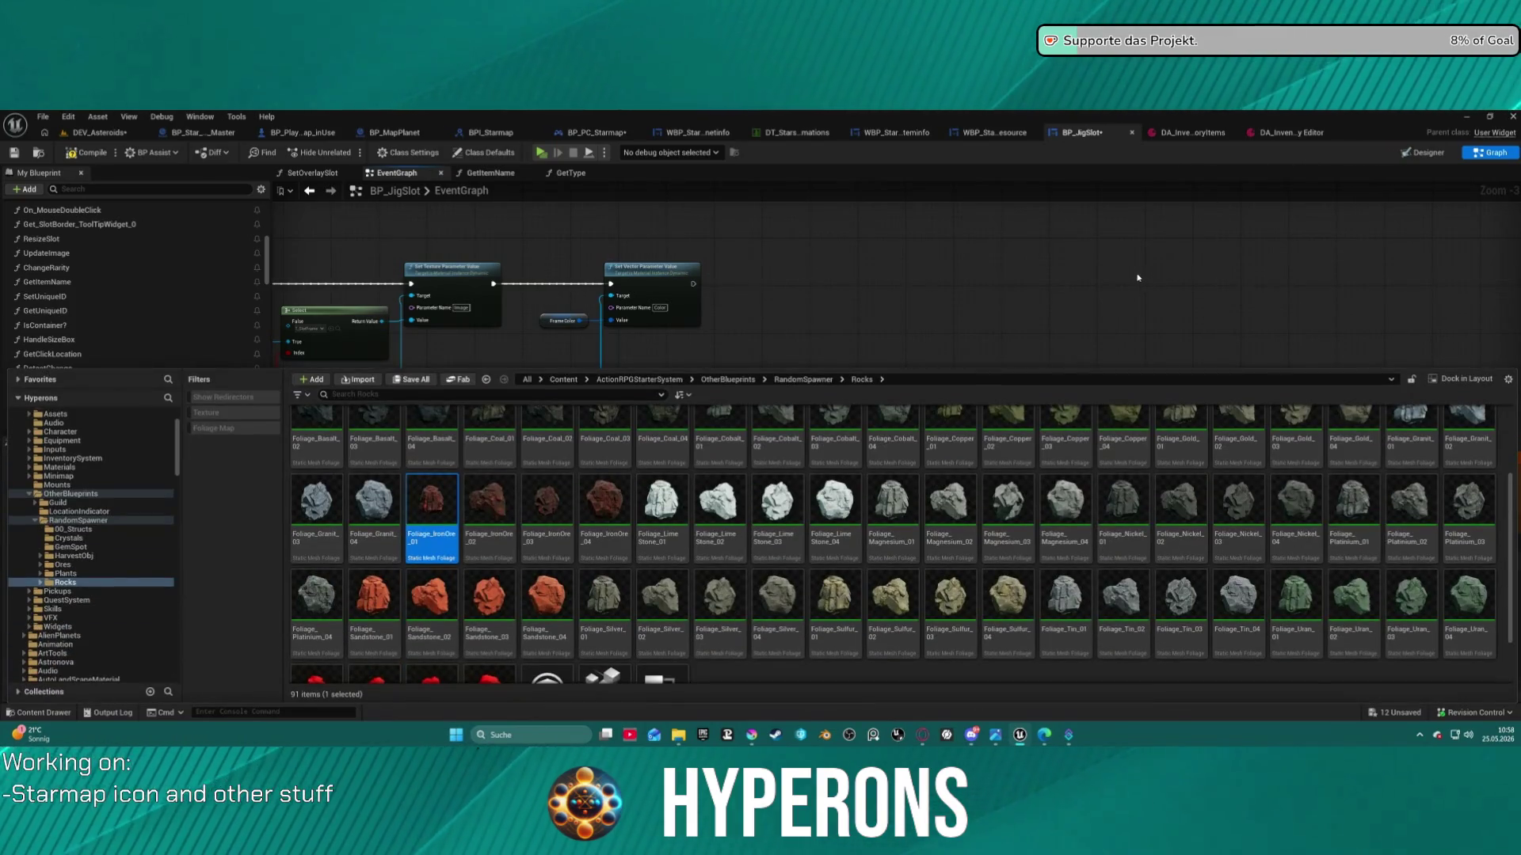
Show the DA_InventoryItems property matrix to check Iron Ore's T_Resource_IronOre image
{"action": "left_click", "coordinate": [1320, 134]}
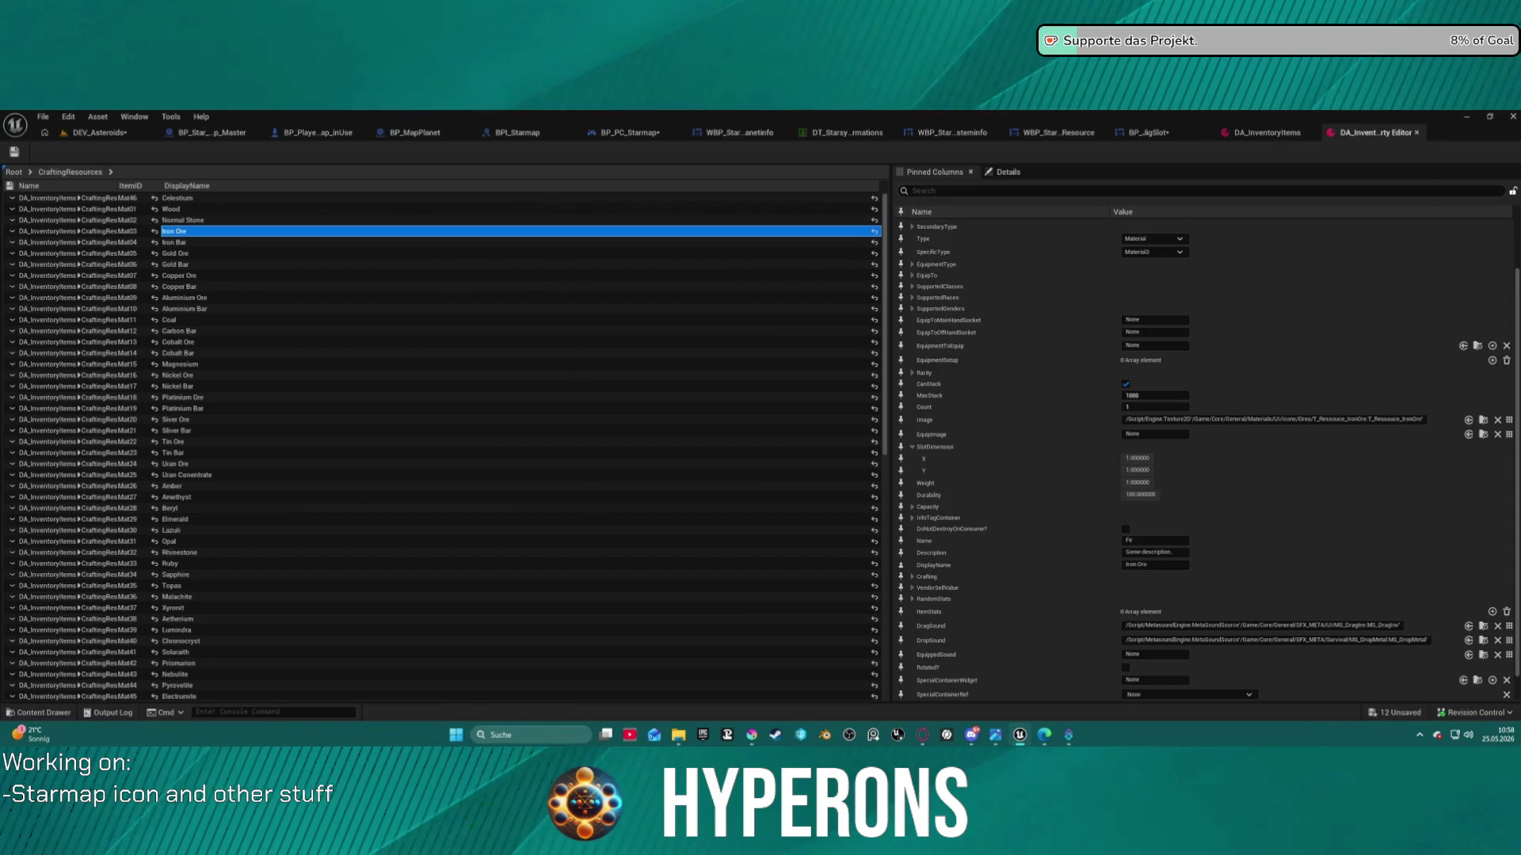
{"action": "key", "text": "ctrl+space"}
{"action": "key", "text": "ctrl+space"}
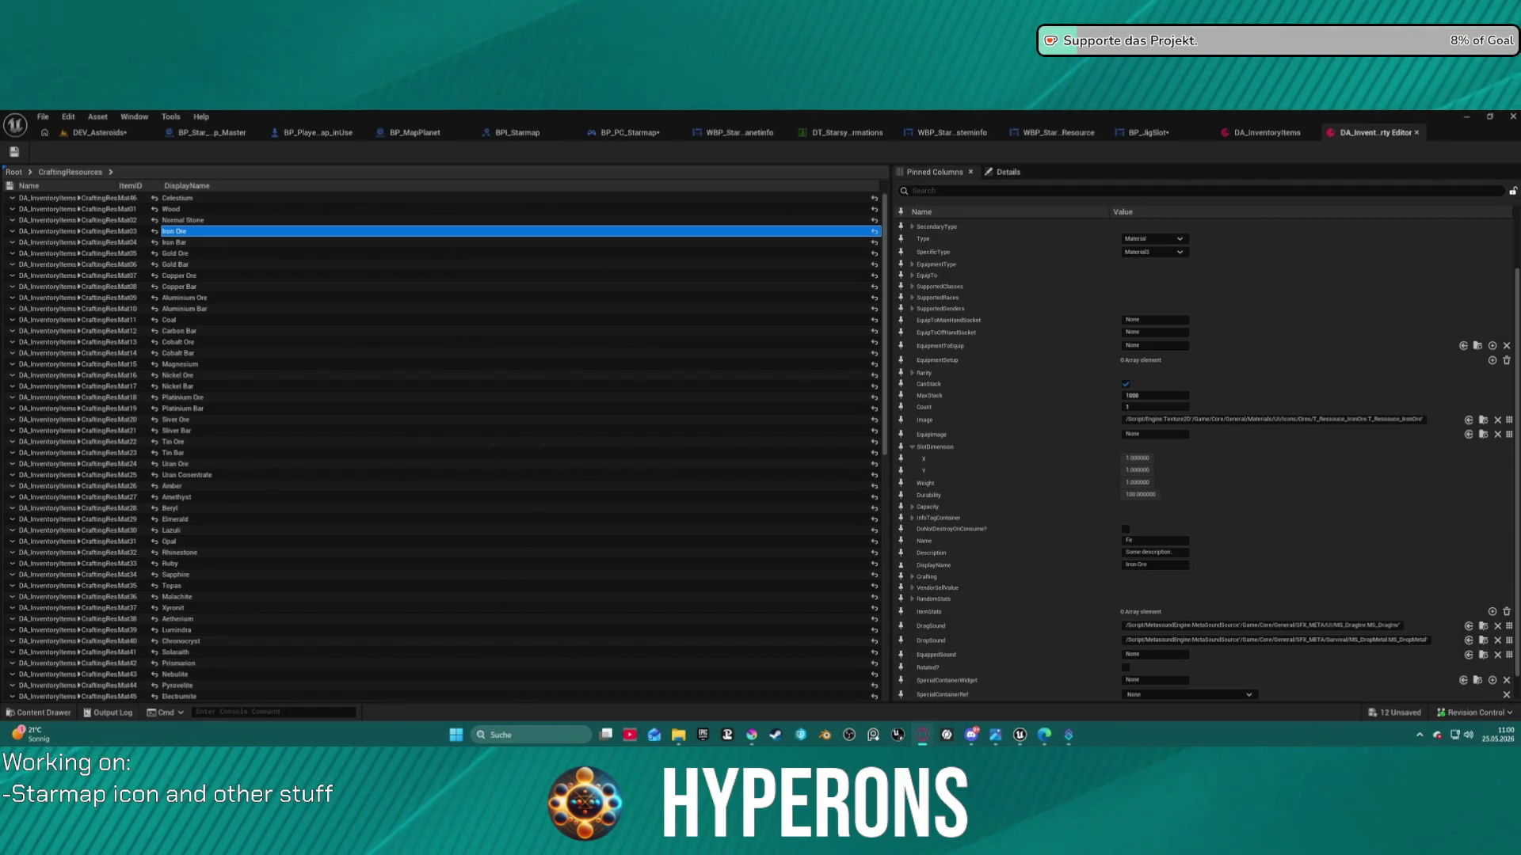
Add an Item Info getter node to BP_JigSlot's event graph
{"action": "left_click", "coordinate": [1166, 130]}
{"action": "mouse_move", "coordinate": [574, 363]}
{"action": "left_mouse_down"}
{"action": "mouse_move", "coordinate": [967, 298]}
{"action": "mouse_move", "coordinate": [1300, 326]}
{"action": "mouse_move", "coordinate": [876, 326]}
{"action": "left_mouse_up"}
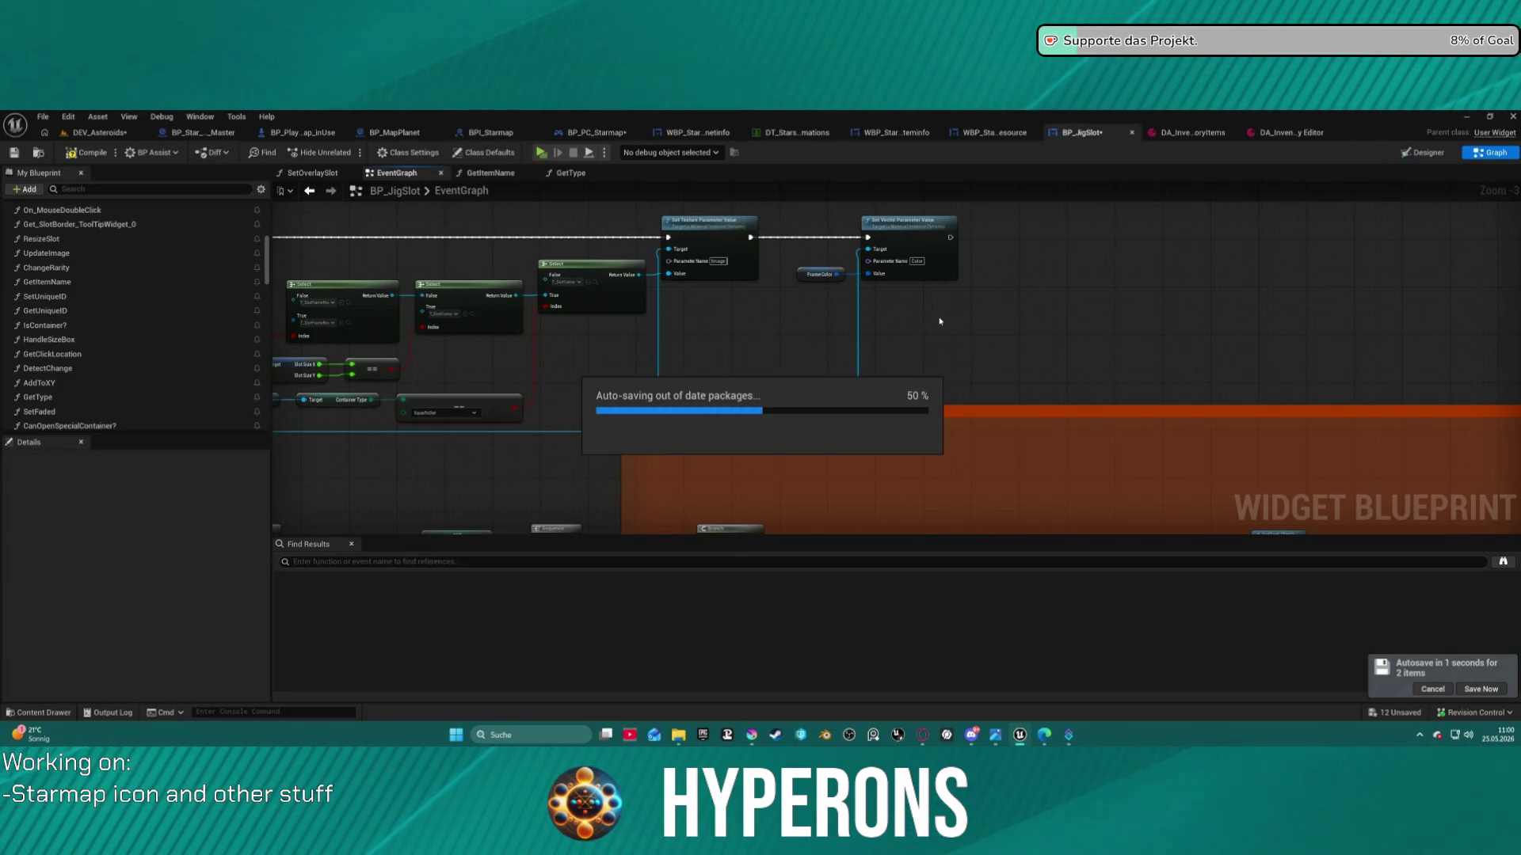
{"action": "left_click_drag", "start_coordinate": [1014, 268], "coordinate": [1017, 249]}
{"action": "right_click", "coordinate": [1016, 249]}
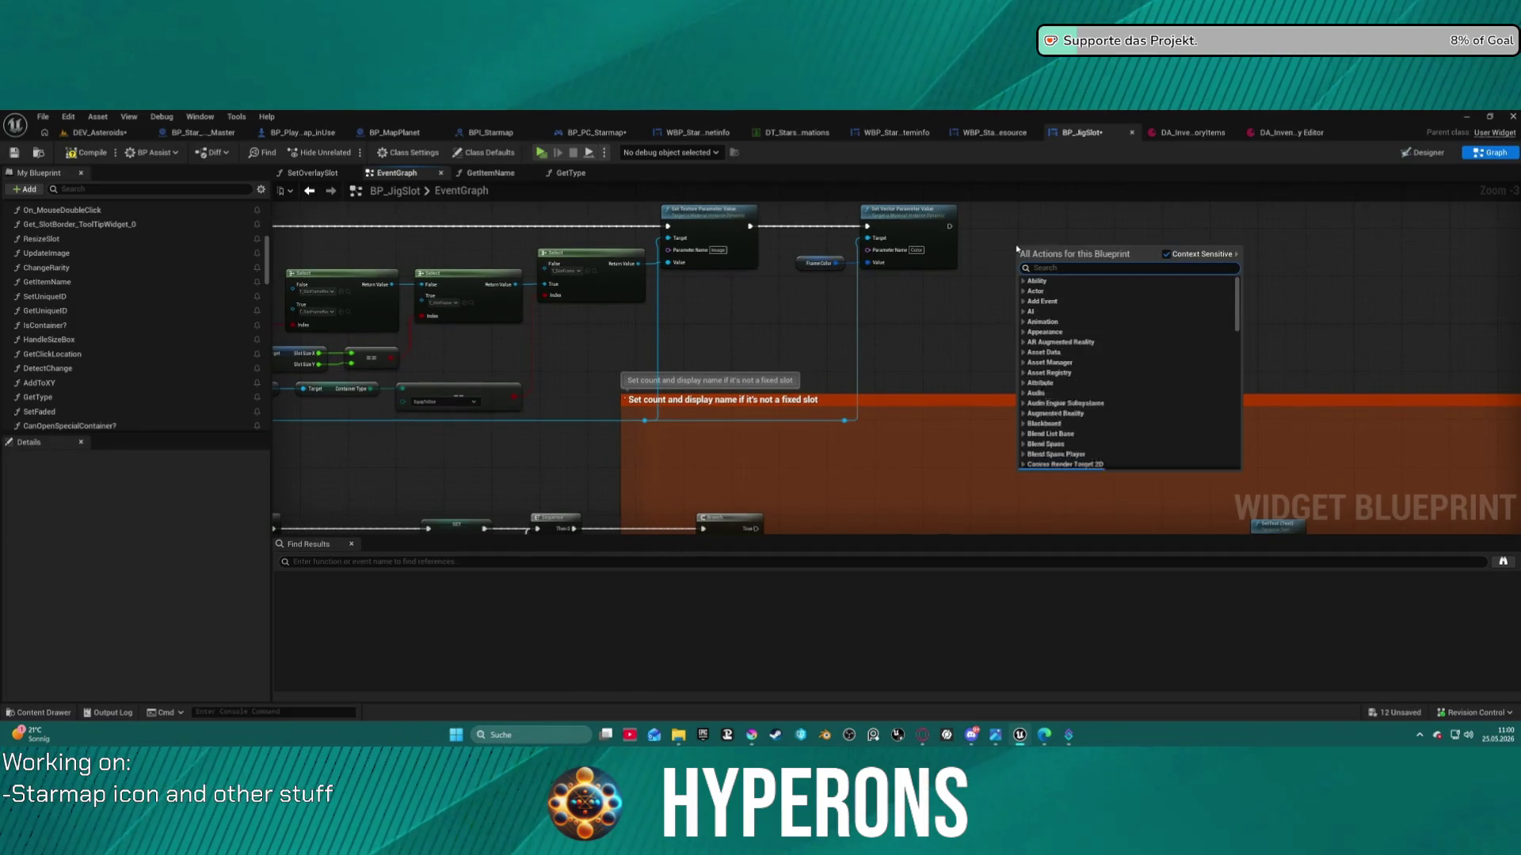
{"action": "type", "text": "get item"}
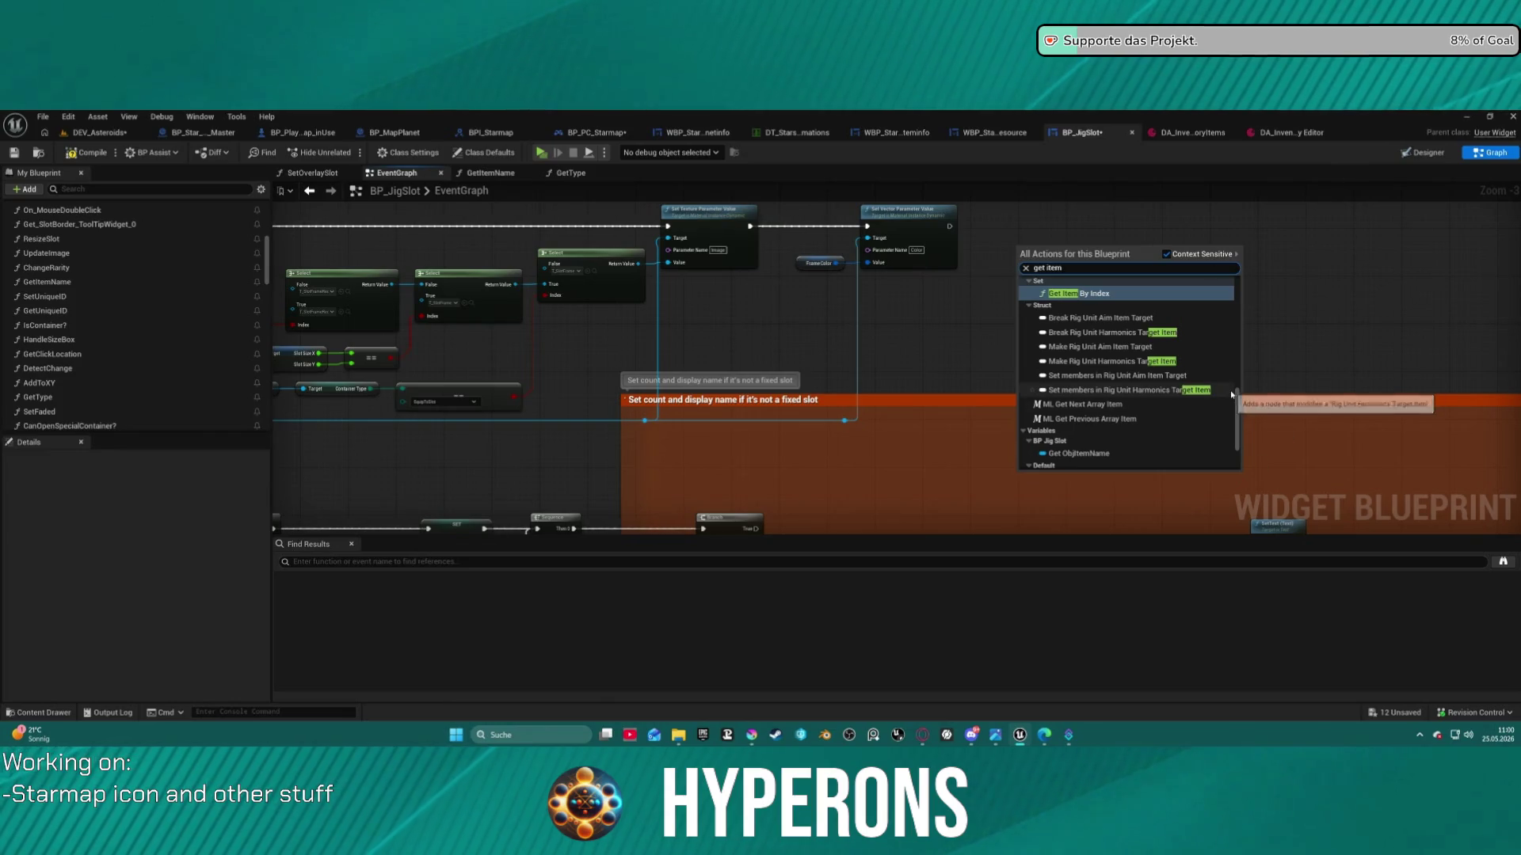
{"action": "scroll", "coordinate": [1125, 412], "scroll_direction": "down", "scroll_amount": 2}
{"action": "left_click", "coordinate": [1069, 431]}
Break Item Info into a Break FItem Info node beside it, expanded to show all fields
{"action": "scroll", "coordinate": [1075, 302], "scroll_direction": "up", "scroll_amount": 3}
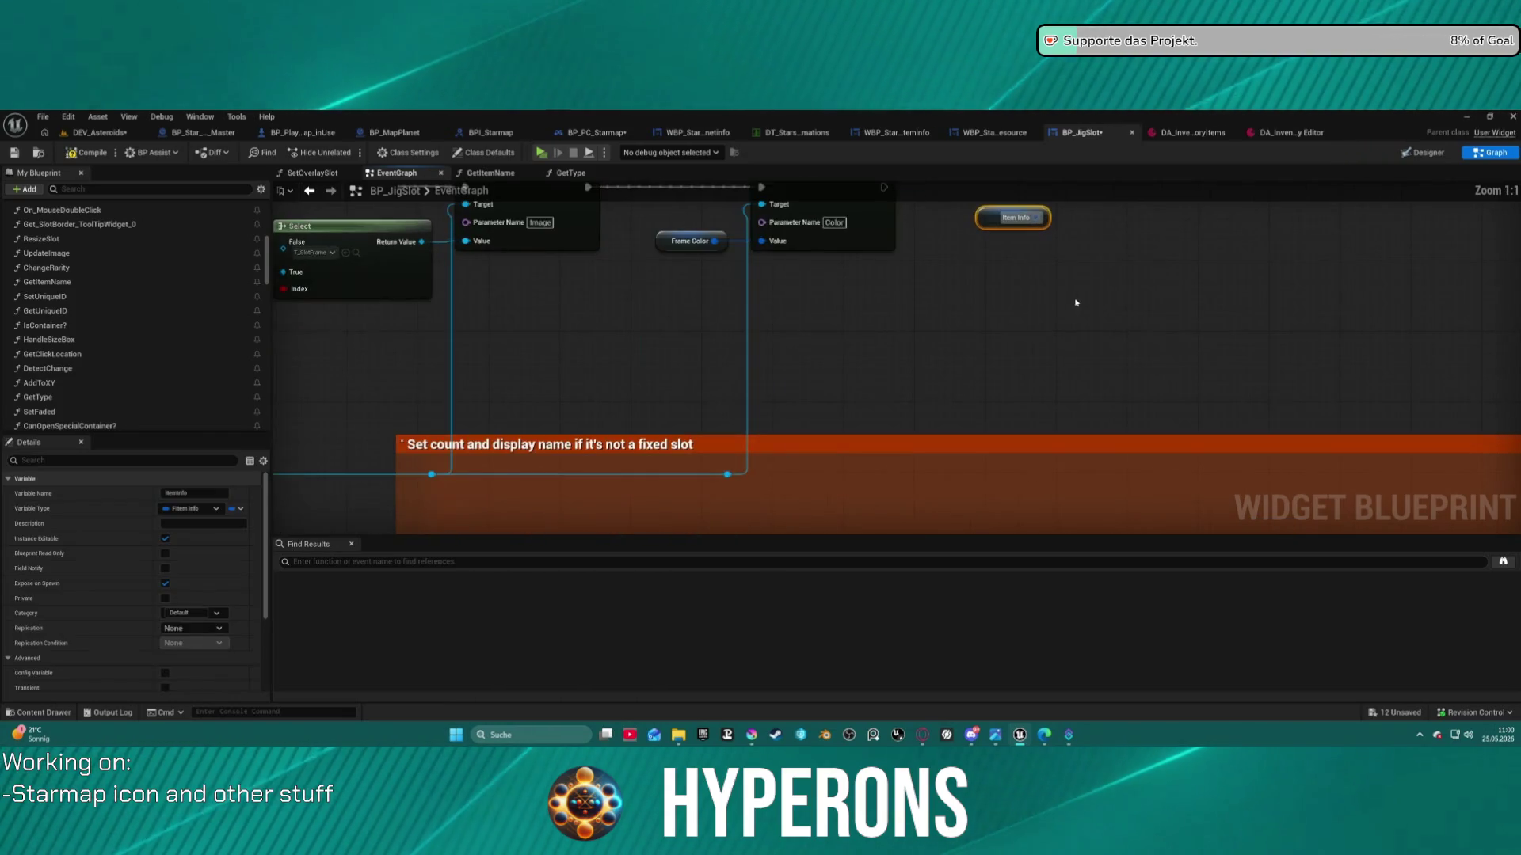
{"action": "left_click_drag", "start_coordinate": [958, 289], "coordinate": [1111, 333]}
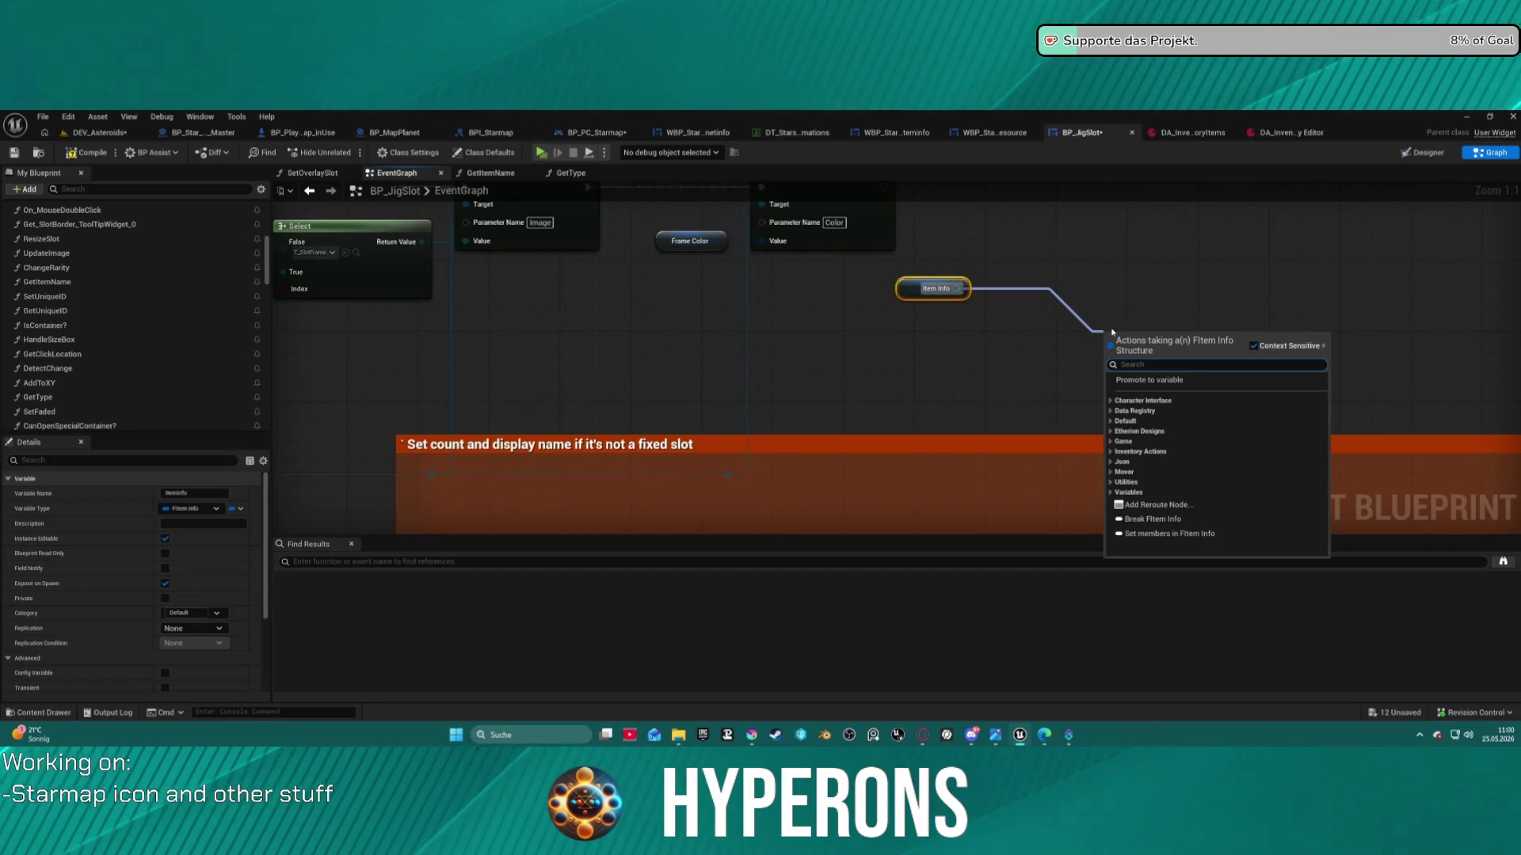
{"action": "type", "text": "break"}
{"action": "key", "text": "Return"}
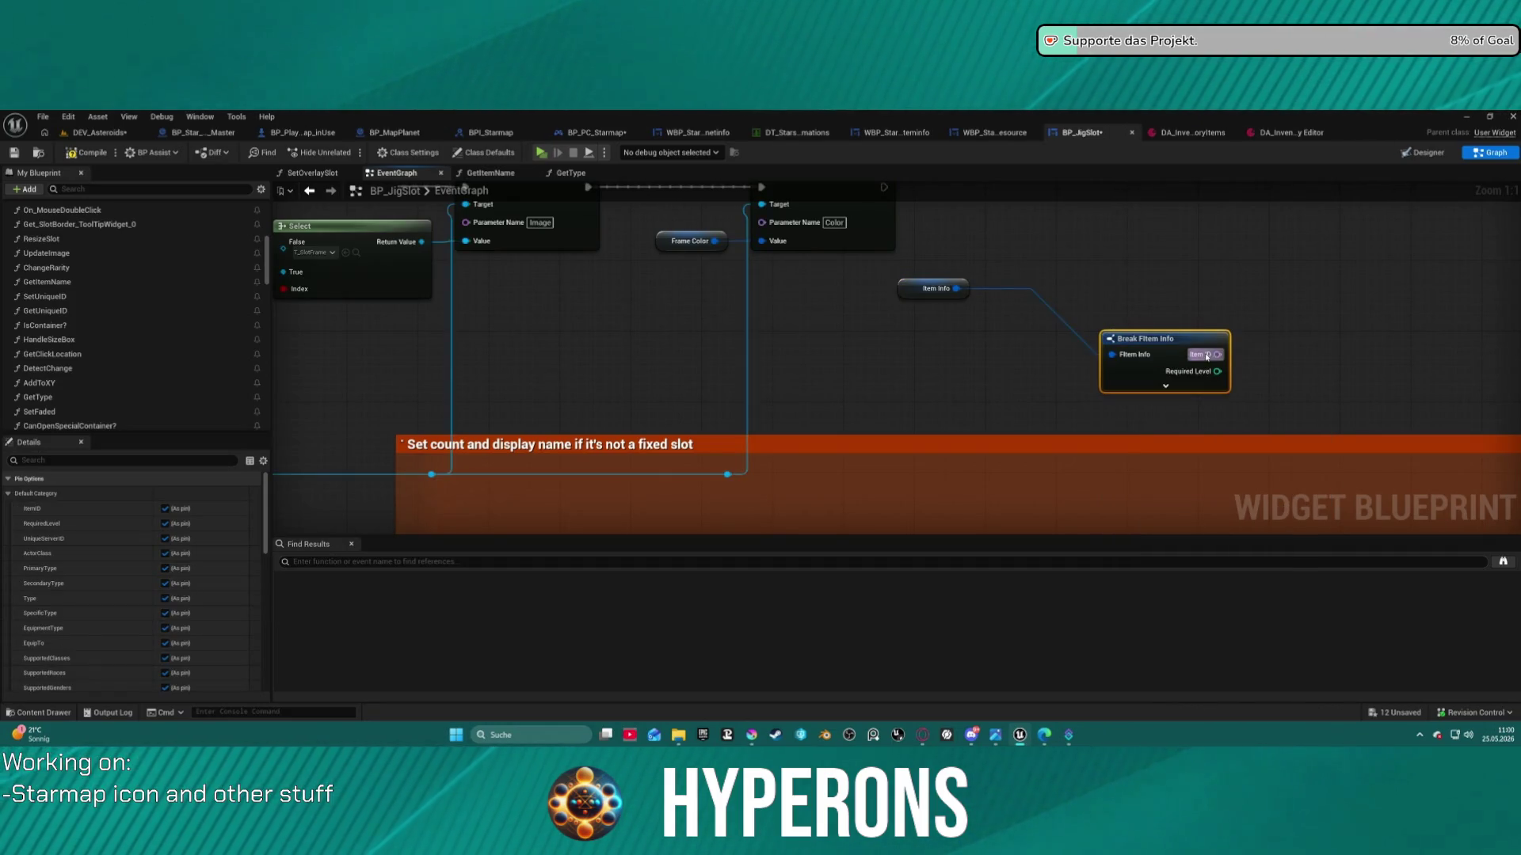
{"action": "left_click_drag", "start_coordinate": [1192, 362], "coordinate": [1095, 264]}
{"action": "left_click", "coordinate": [1068, 289]}
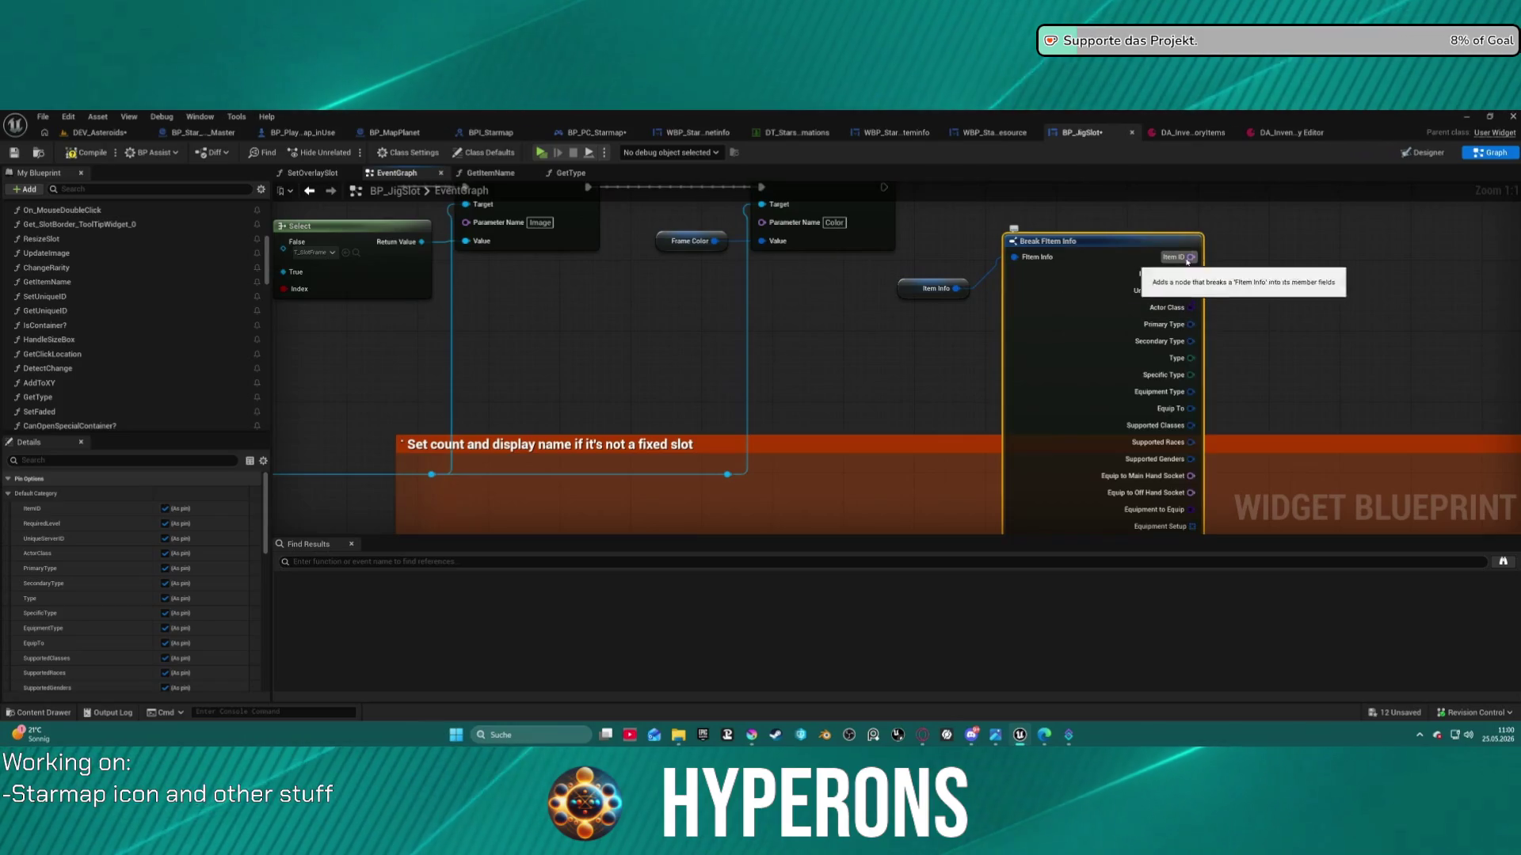
Add an Equal (gameplay tag) node fed by the Secondary Type output
{"action": "left_click_drag", "start_coordinate": [1192, 342], "coordinate": [1356, 303]}
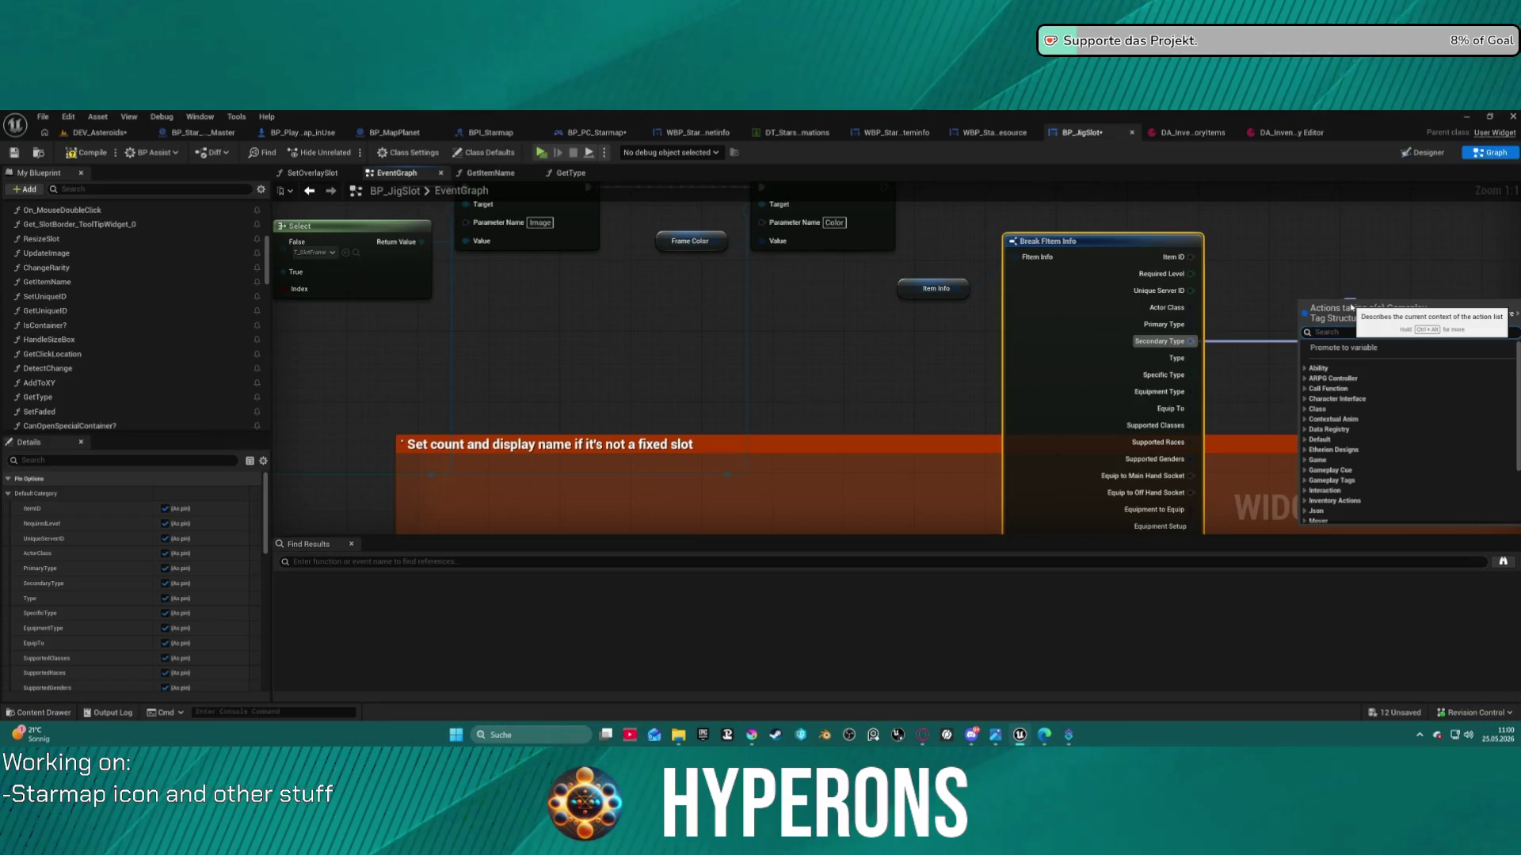
{"action": "type", "text": "equ"}
{"action": "key", "text": "Return"}
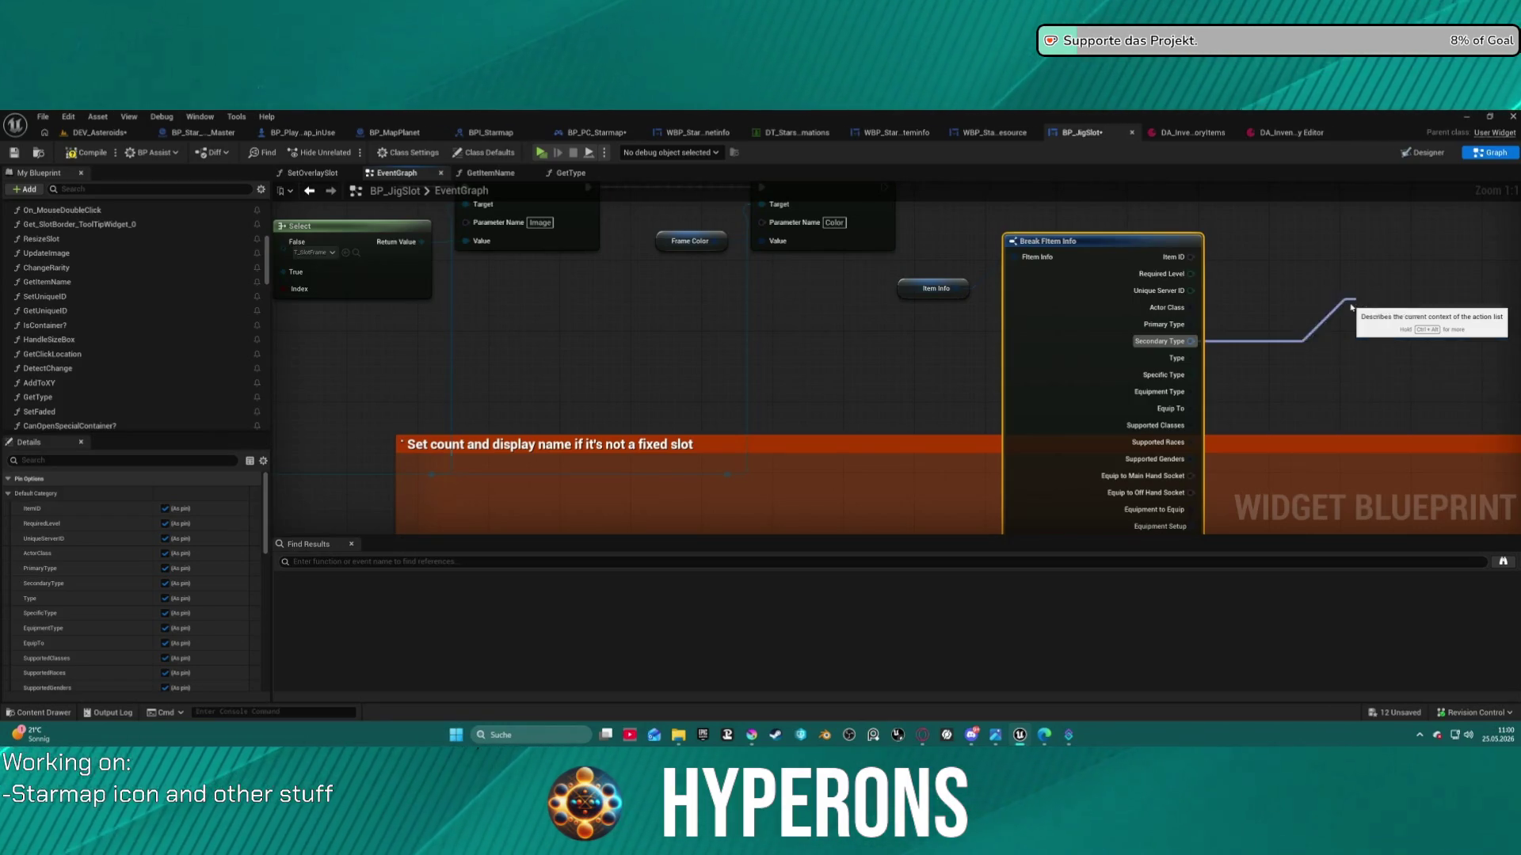
Set the Equal node's comparison tag to Inventory.Secondary.Material
{"action": "left_click", "coordinate": [1378, 325]}
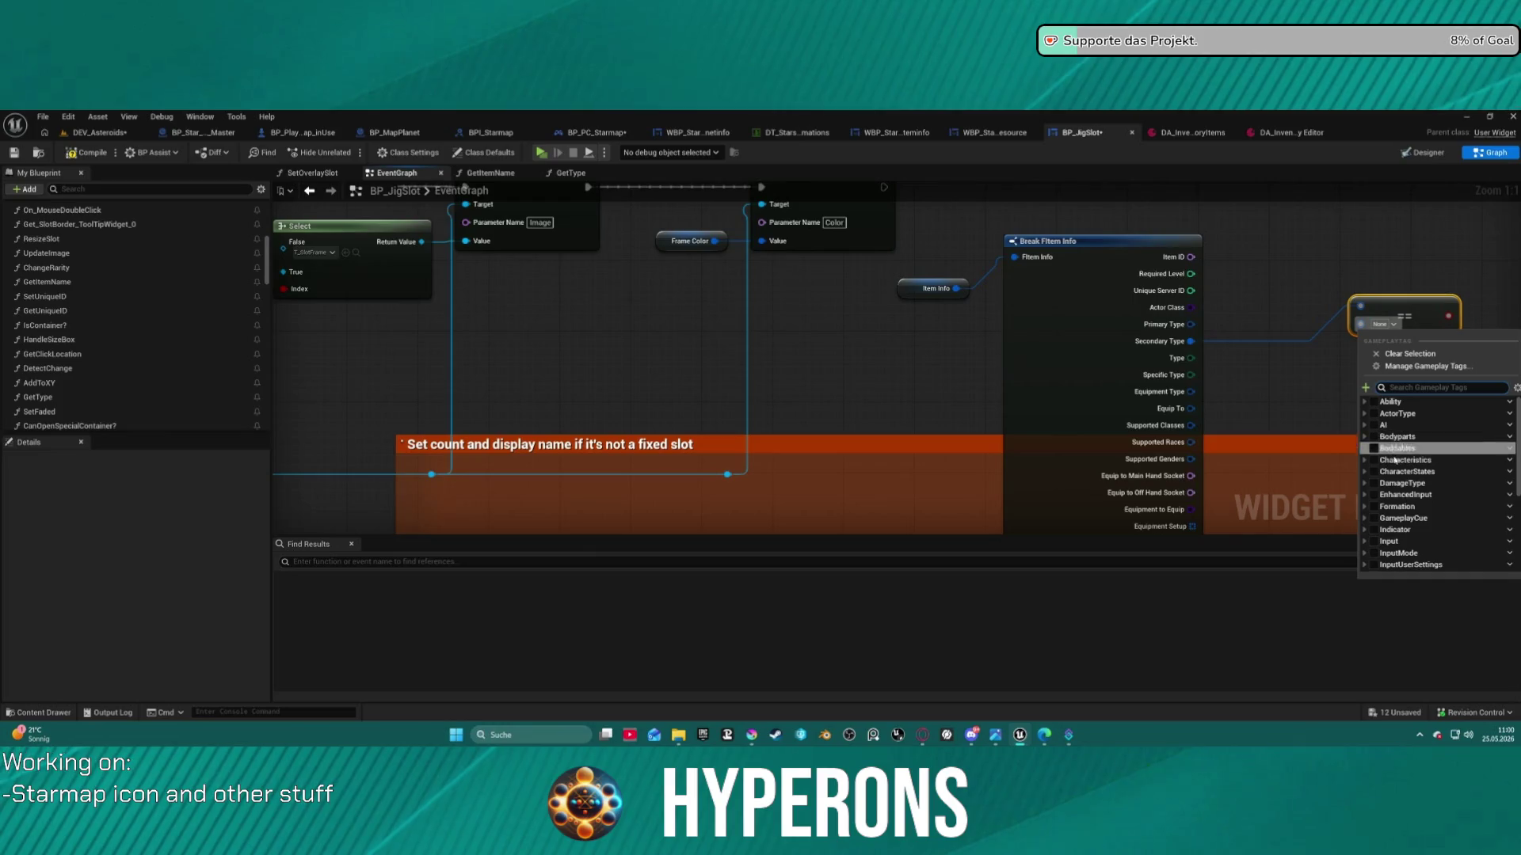
{"action": "scroll", "coordinate": [1369, 545], "scroll_direction": "down", "scroll_amount": 2}
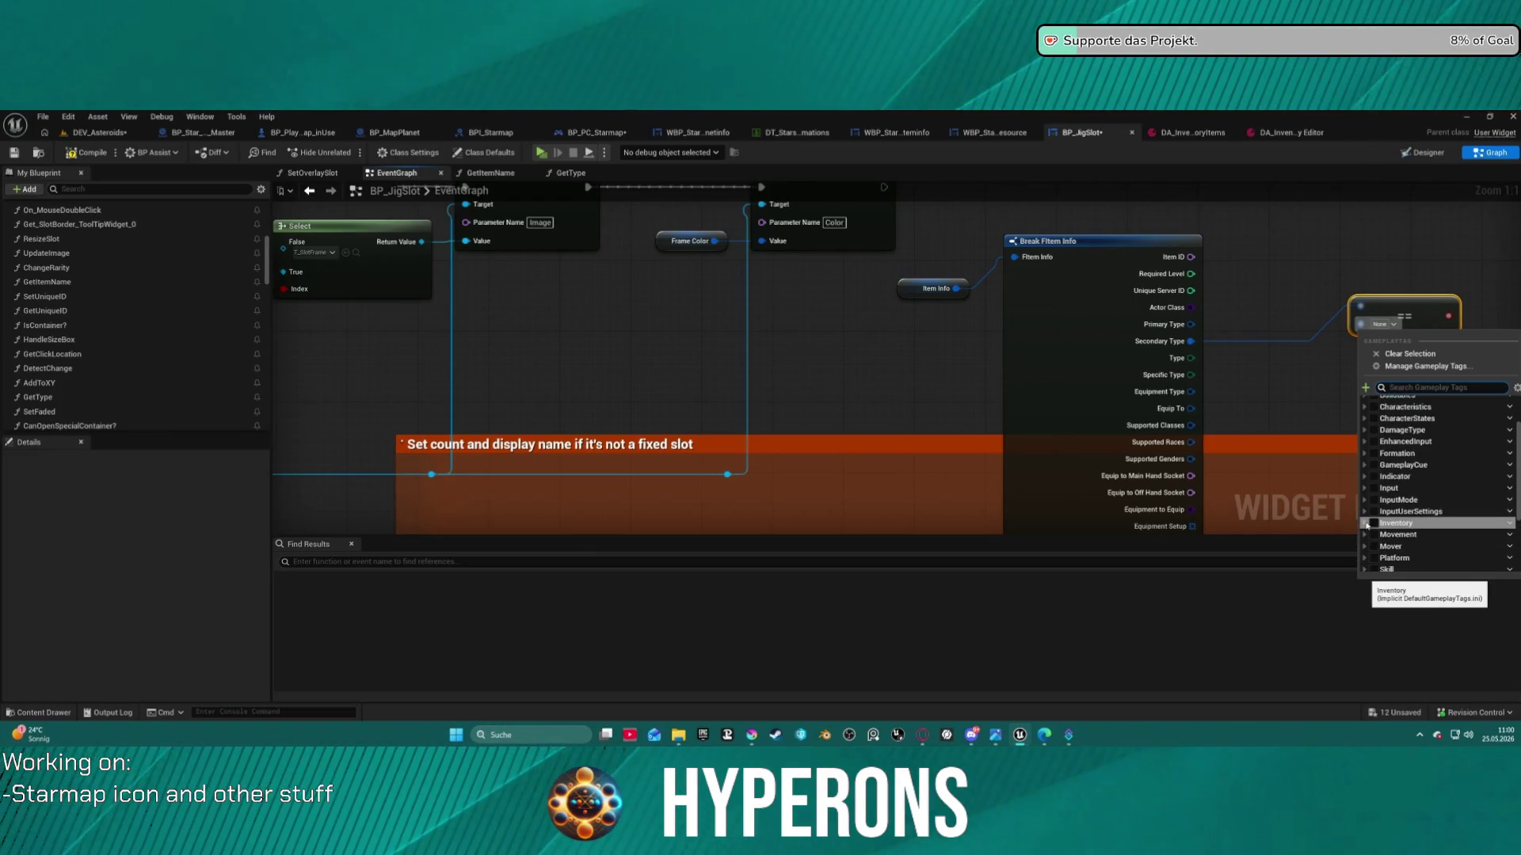
{"action": "left_click", "coordinate": [1366, 524]}
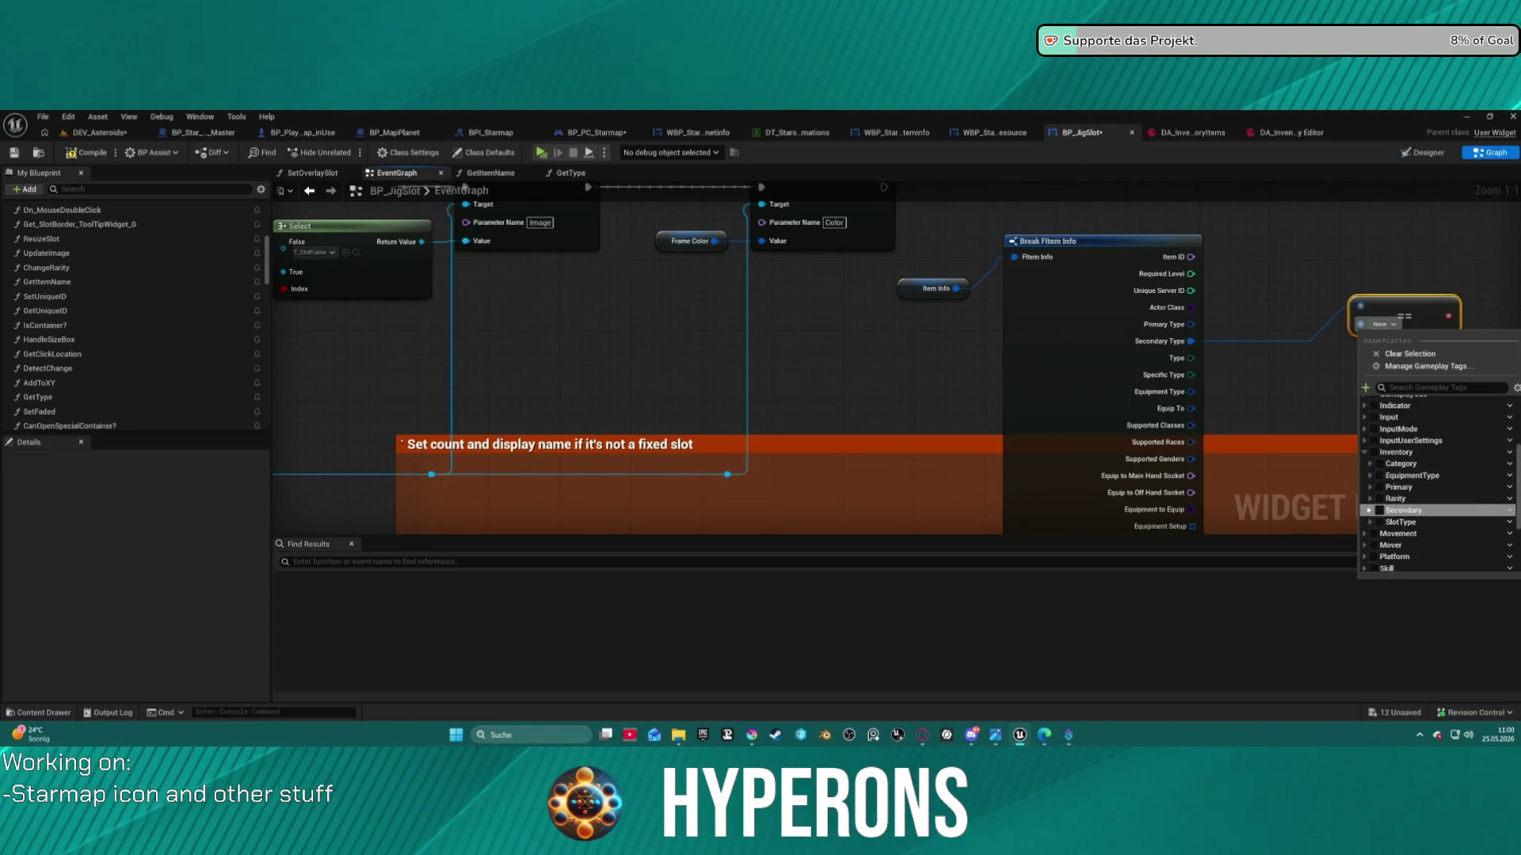
{"action": "scroll", "coordinate": [1422, 491], "scroll_direction": "down", "scroll_amount": 5}
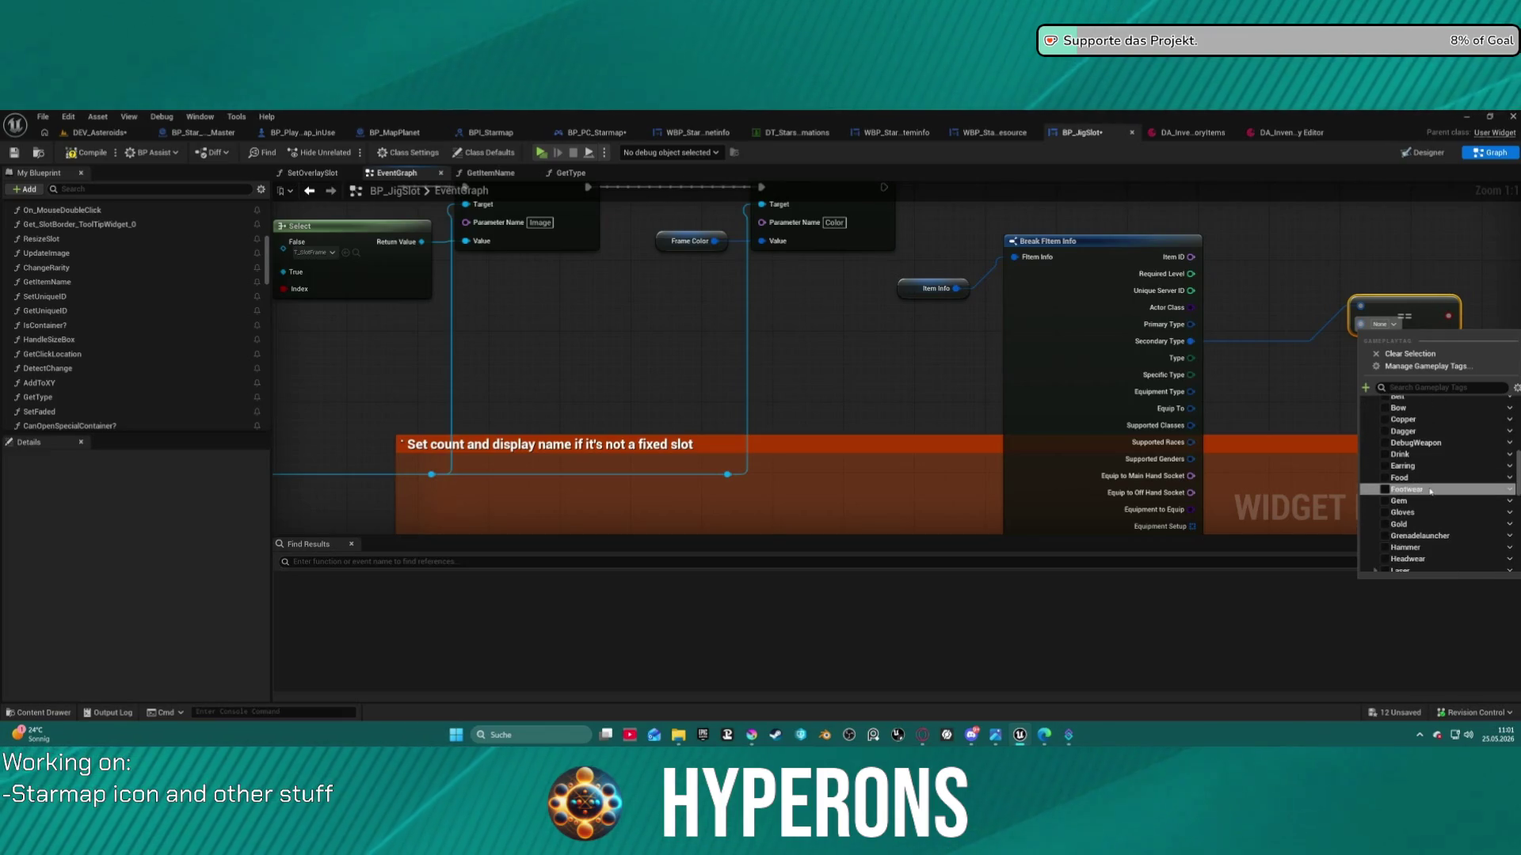
{"action": "scroll", "coordinate": [1408, 481], "scroll_direction": "down", "scroll_amount": 5}
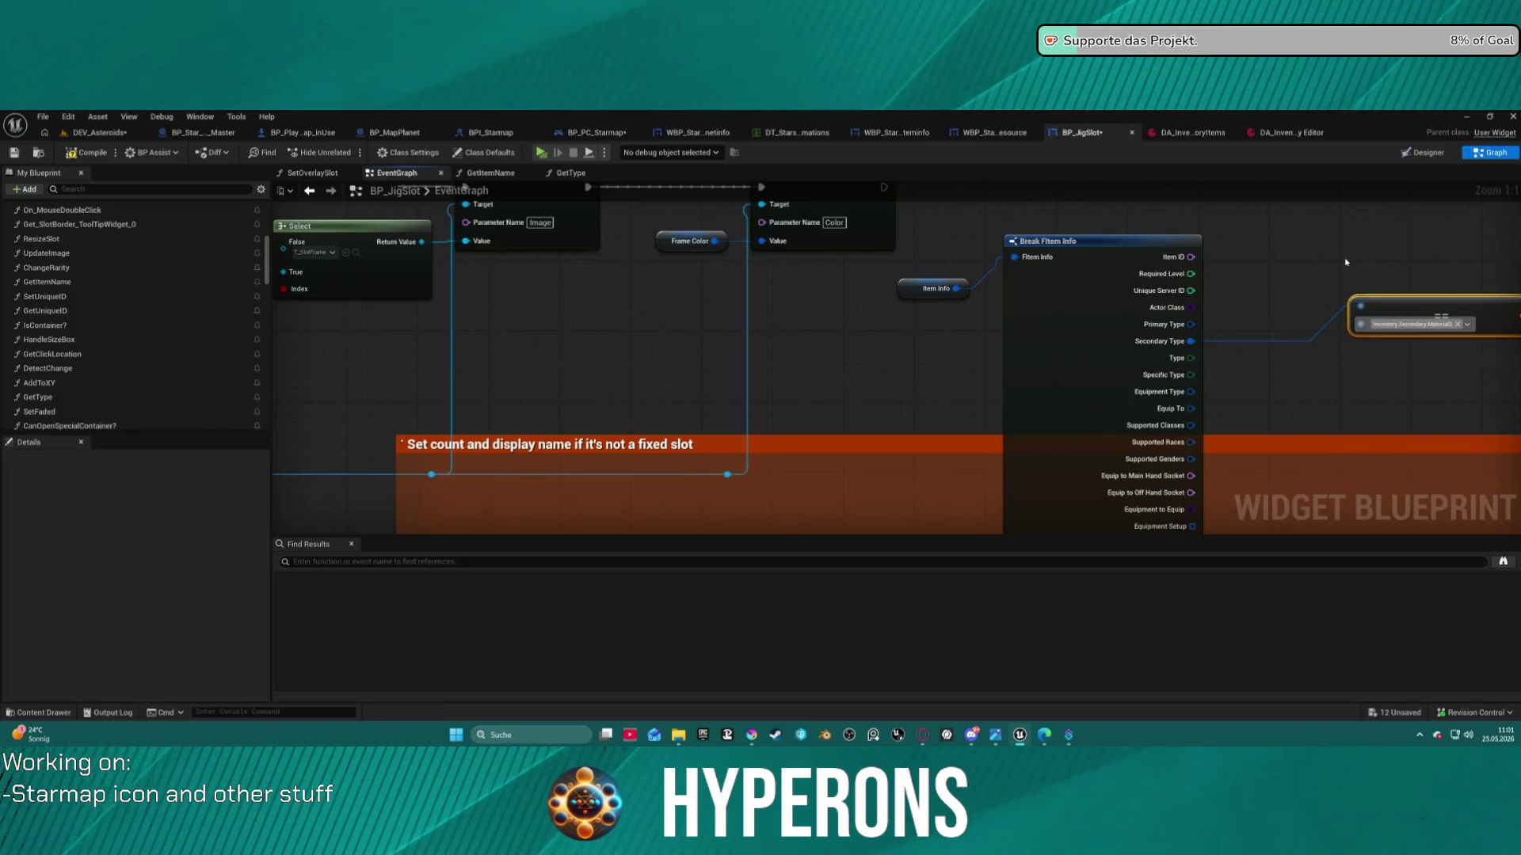
{"action": "left_click", "coordinate": [745, 198]}
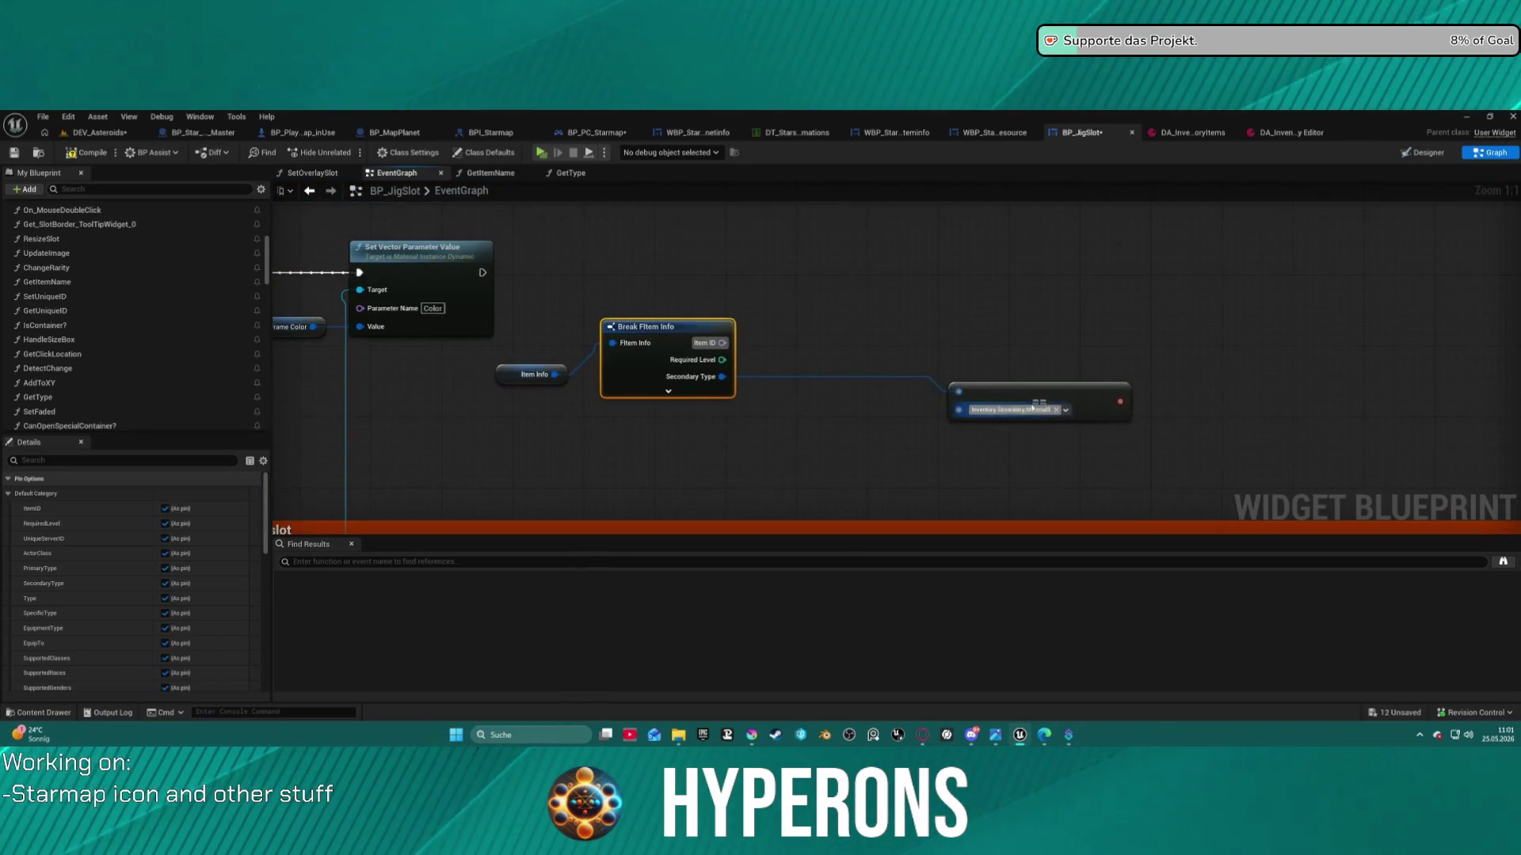
Add a Branch after Set Vector Parameter Value, with the tag comparison as its Condition
{"action": "left_click", "coordinate": [699, 296]}
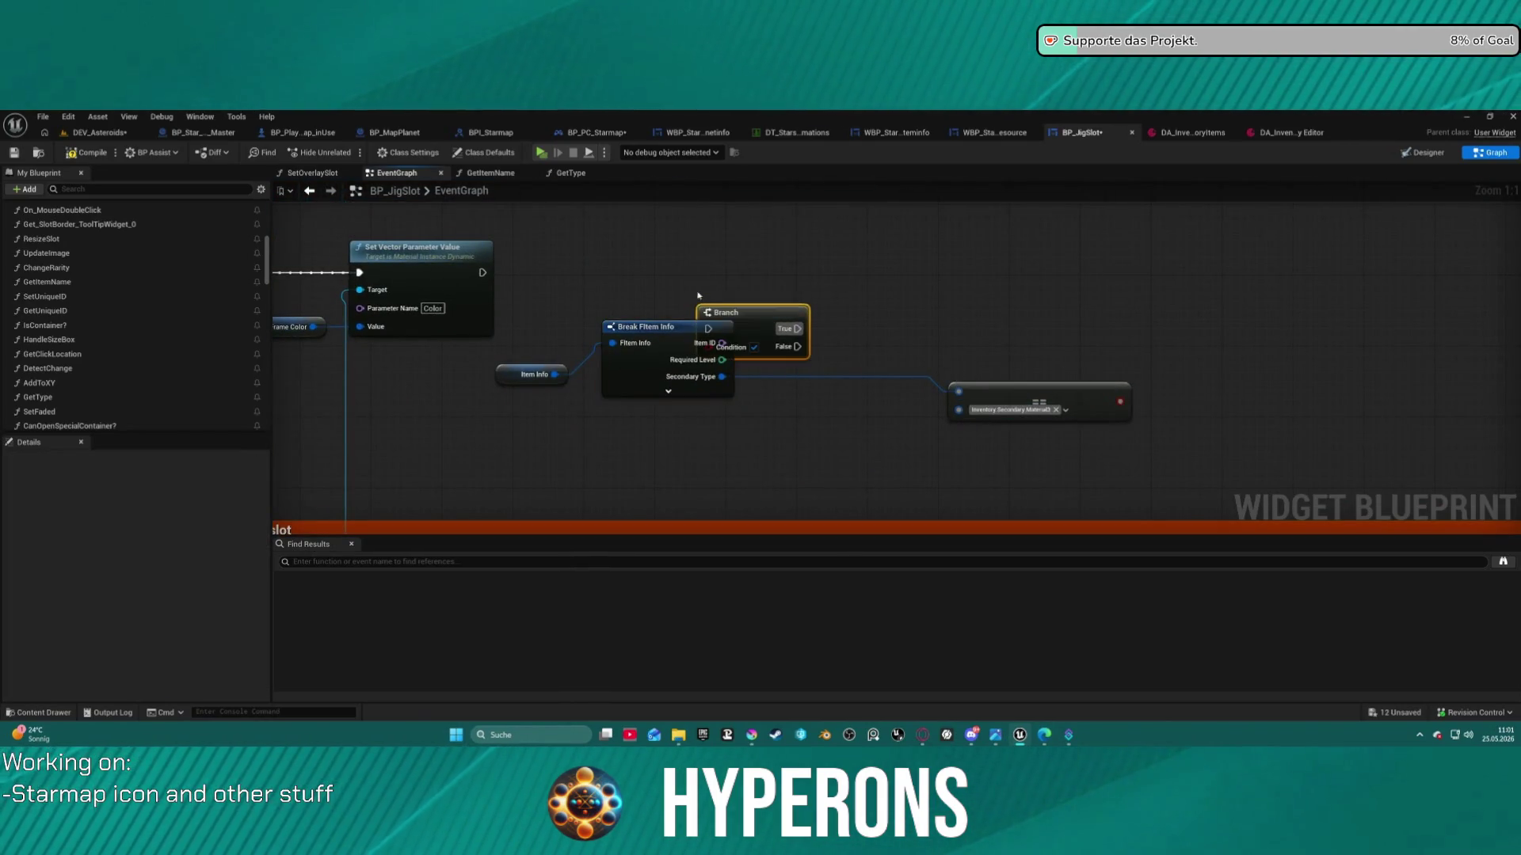
{"action": "left_click_drag", "start_coordinate": [747, 312], "coordinate": [778, 258]}
{"action": "mouse_move", "coordinate": [482, 273]}
{"action": "left_mouse_down"}
{"action": "mouse_move", "coordinate": [737, 273]}
{"action": "mouse_move", "coordinate": [942, 384]}
{"action": "mouse_move", "coordinate": [1141, 405]}
{"action": "mouse_move", "coordinate": [1119, 404]}
{"action": "left_mouse_up"}
{"action": "left_click_drag", "start_coordinate": [792, 261], "coordinate": [1173, 254]}
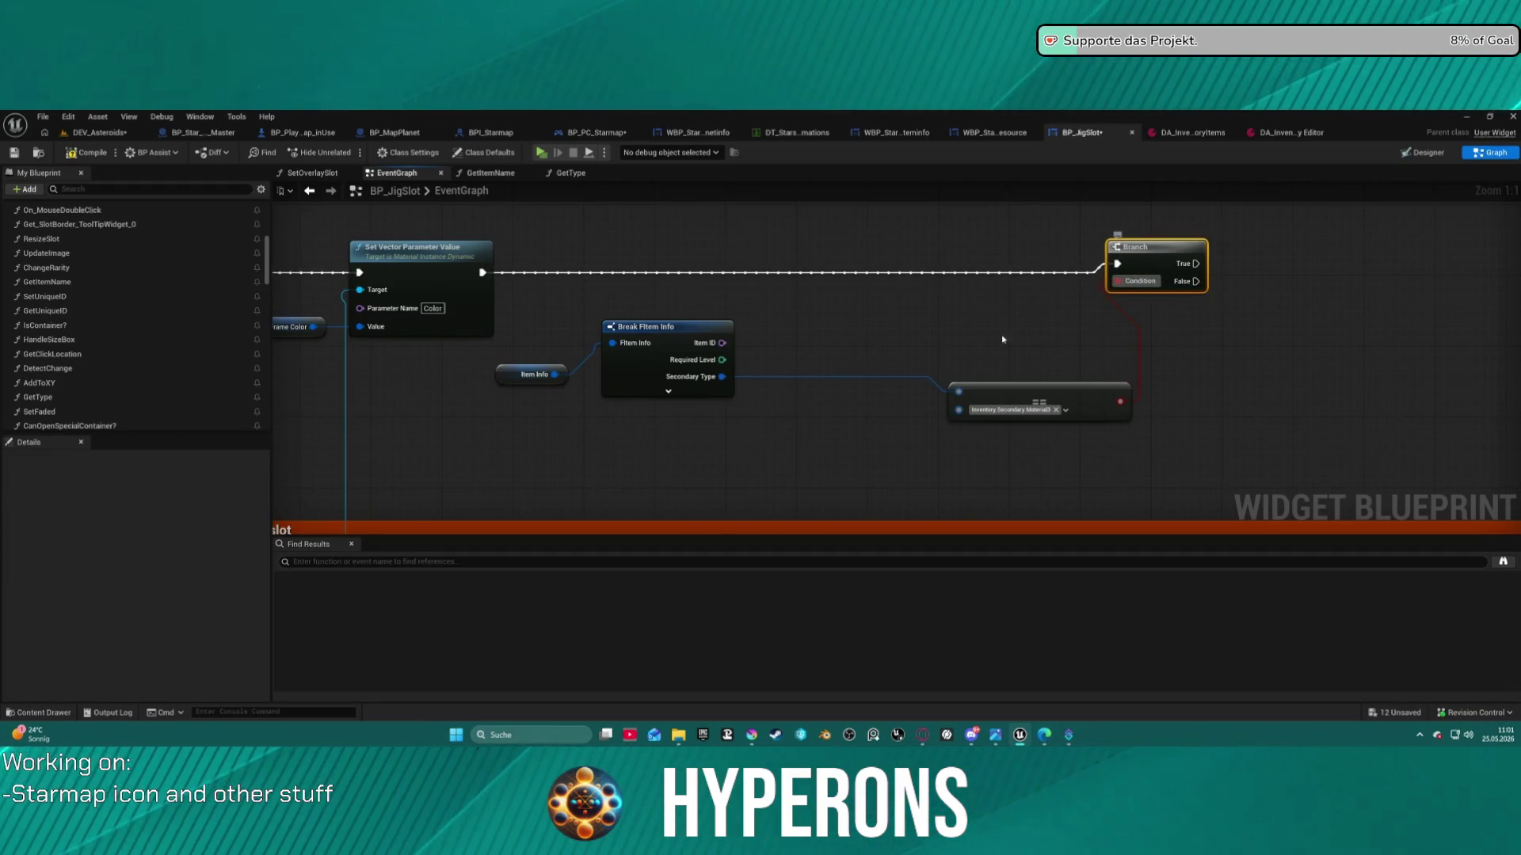
{"action": "scroll", "coordinate": [77, 347], "scroll_direction": "down", "scroll_amount": 15}
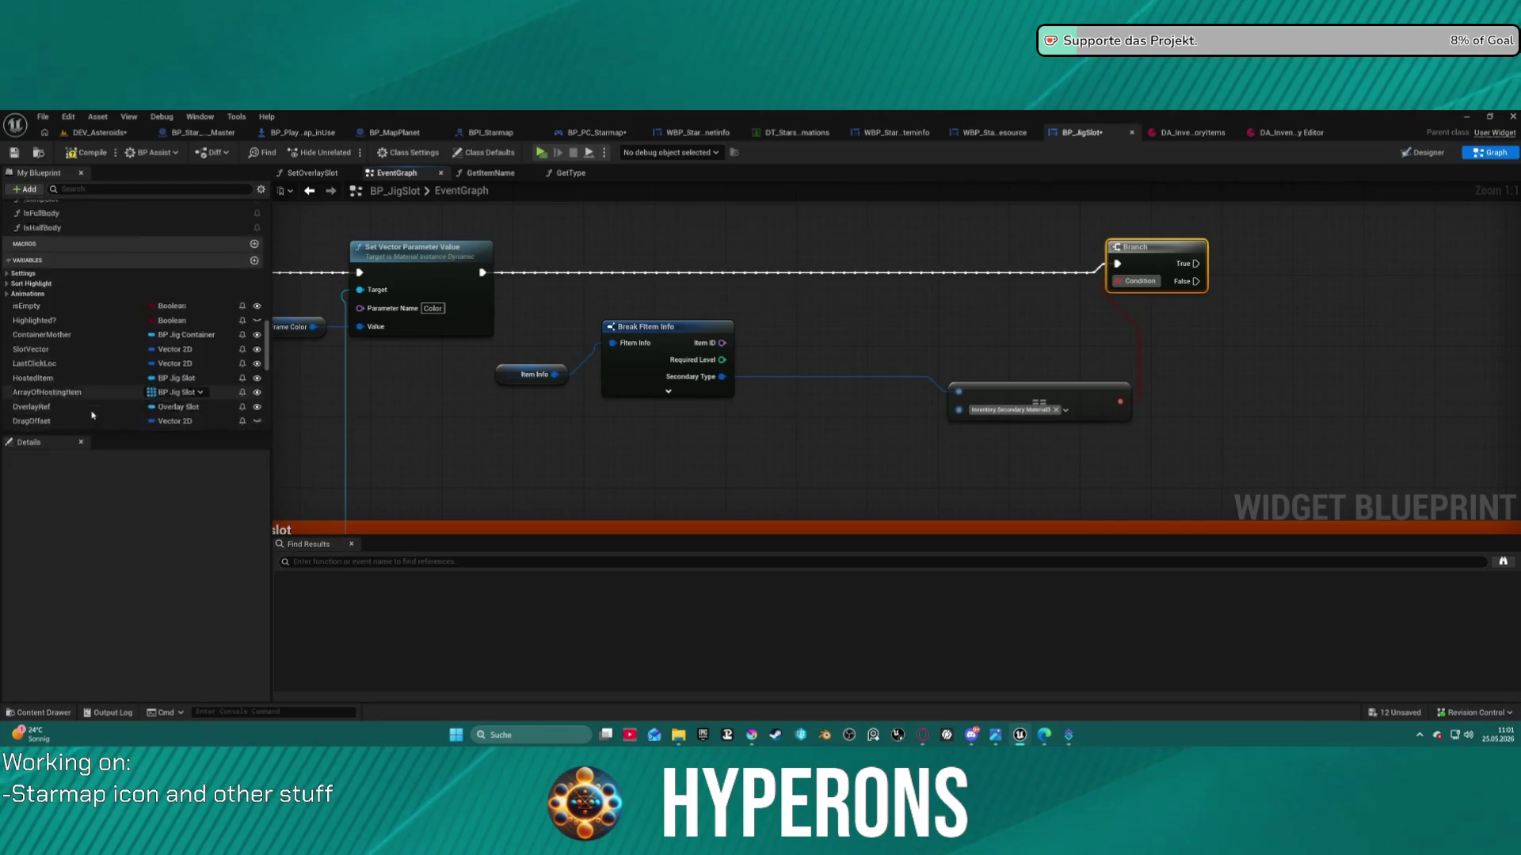
{"action": "scroll", "coordinate": [77, 347], "scroll_direction": "up", "scroll_amount": 4}
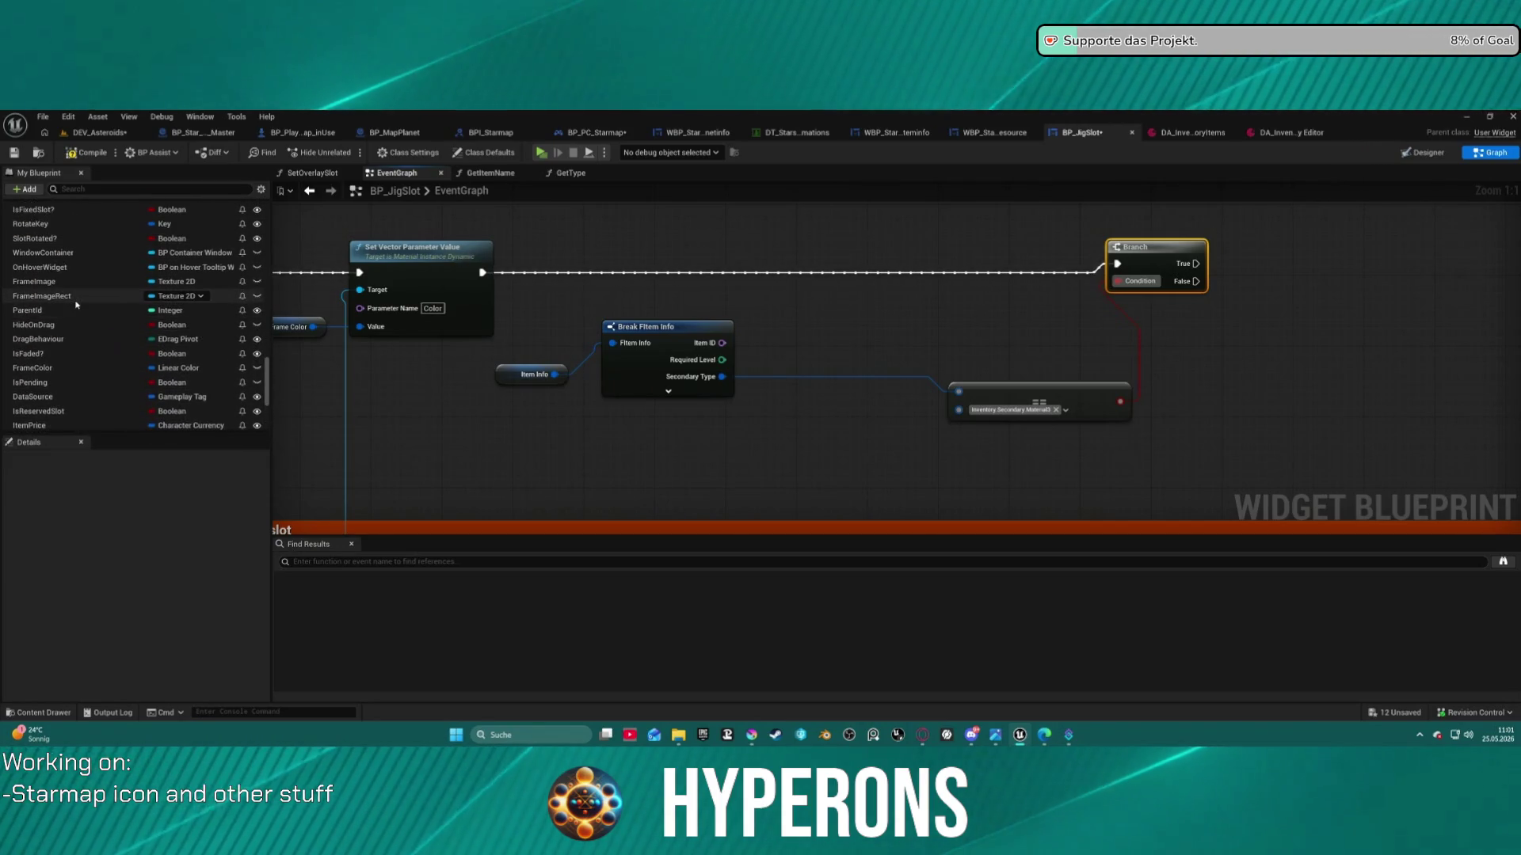
{"action": "scroll", "coordinate": [64, 298], "scroll_direction": "up", "scroll_amount": 3}
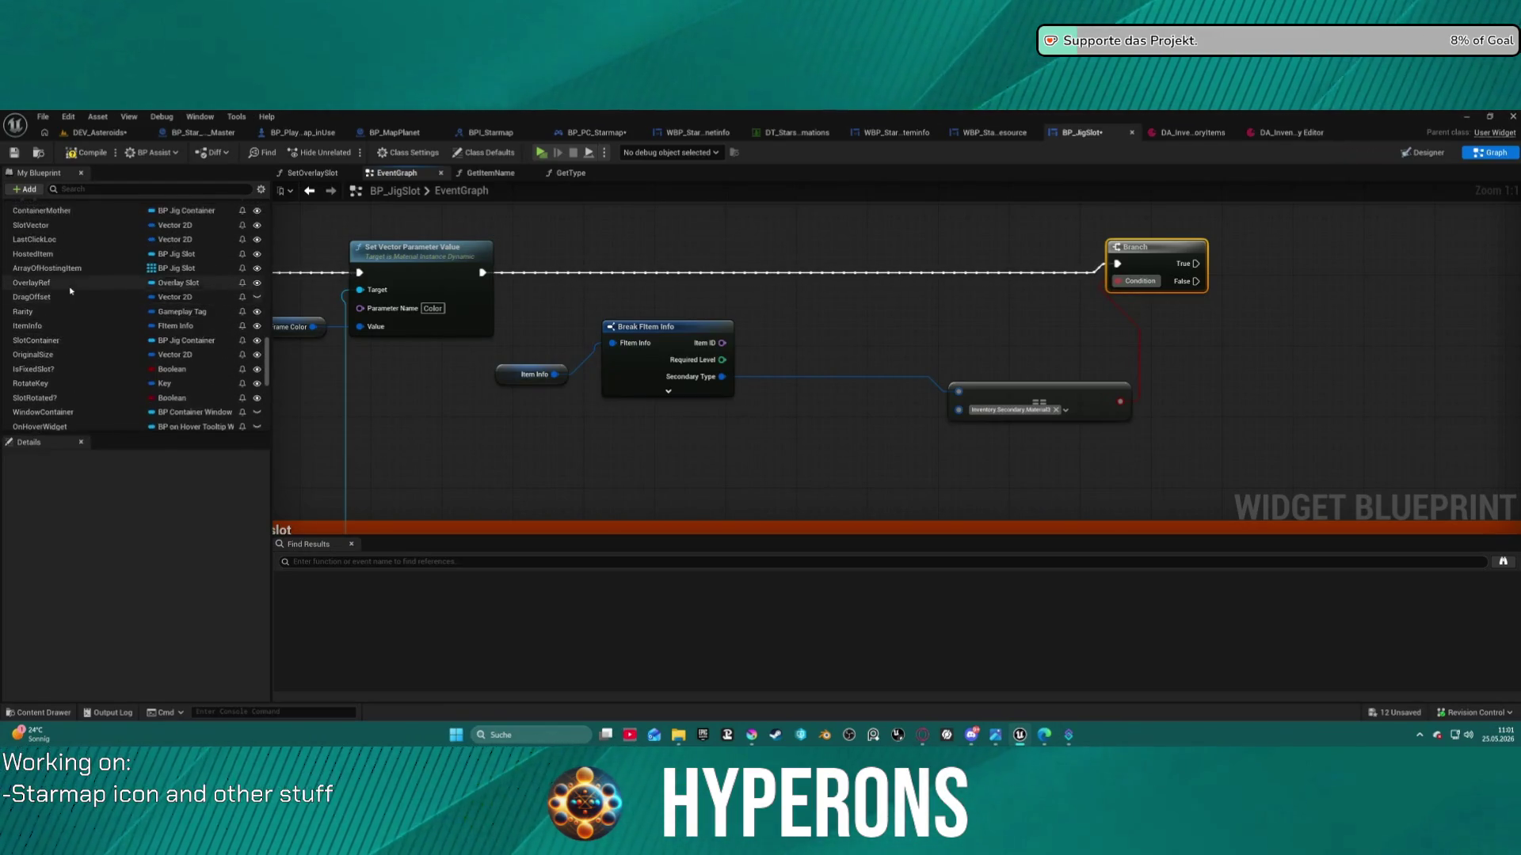
{"action": "scroll", "coordinate": [79, 293], "scroll_direction": "up", "scroll_amount": 4}
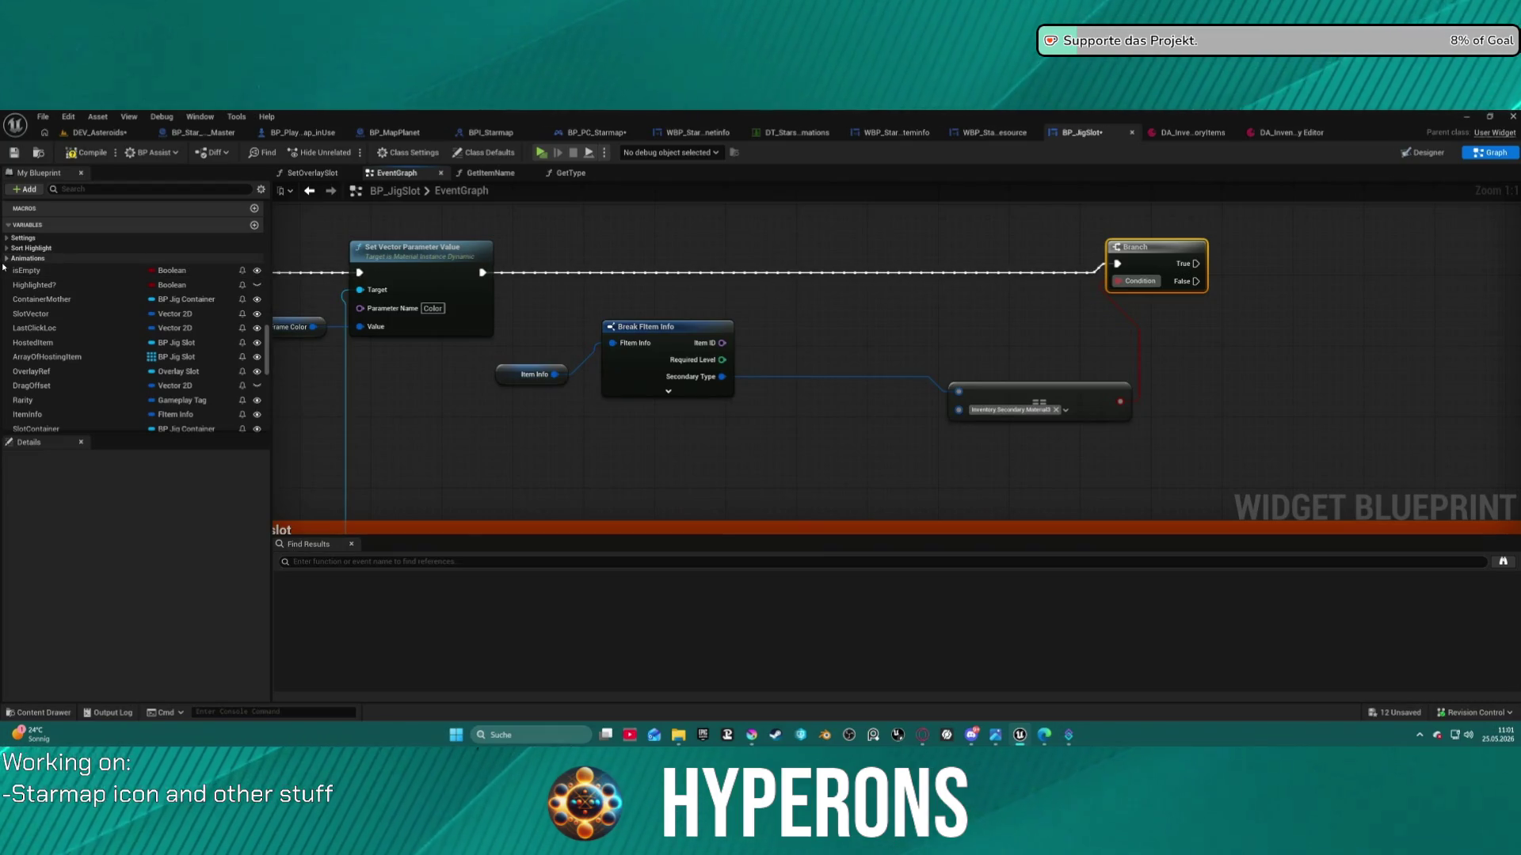
Place an ObjItemName reference and a Set Visibility node targeting it
{"action": "scroll", "coordinate": [176, 372], "scroll_direction": "down", "scroll_amount": 5}
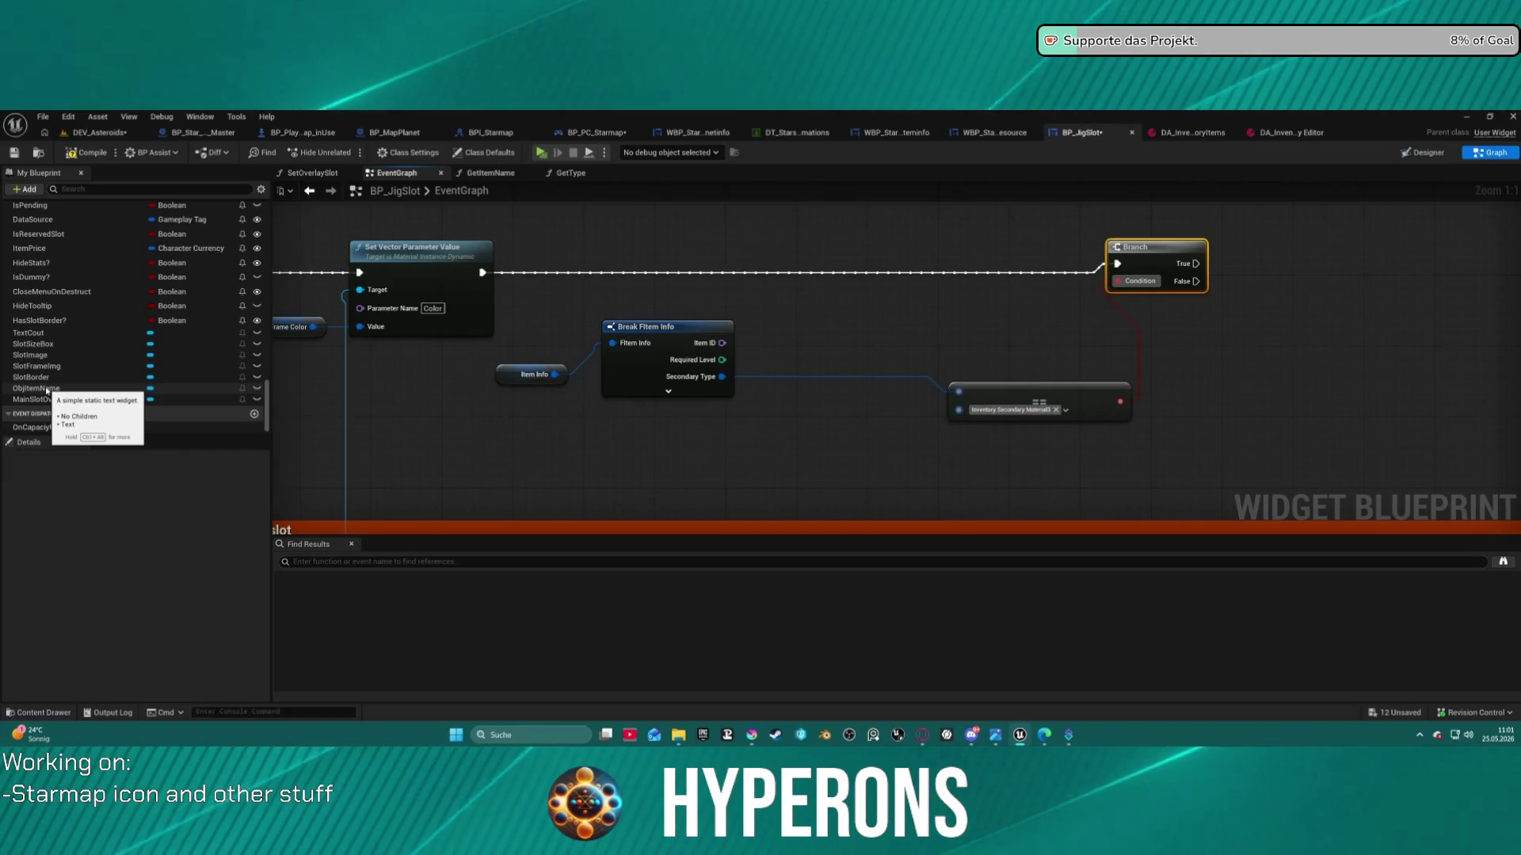
{"action": "left_click_drag", "start_coordinate": [47, 390], "coordinate": [1138, 287]}
{"action": "left_click_drag", "start_coordinate": [1255, 231], "coordinate": [1348, 269]}
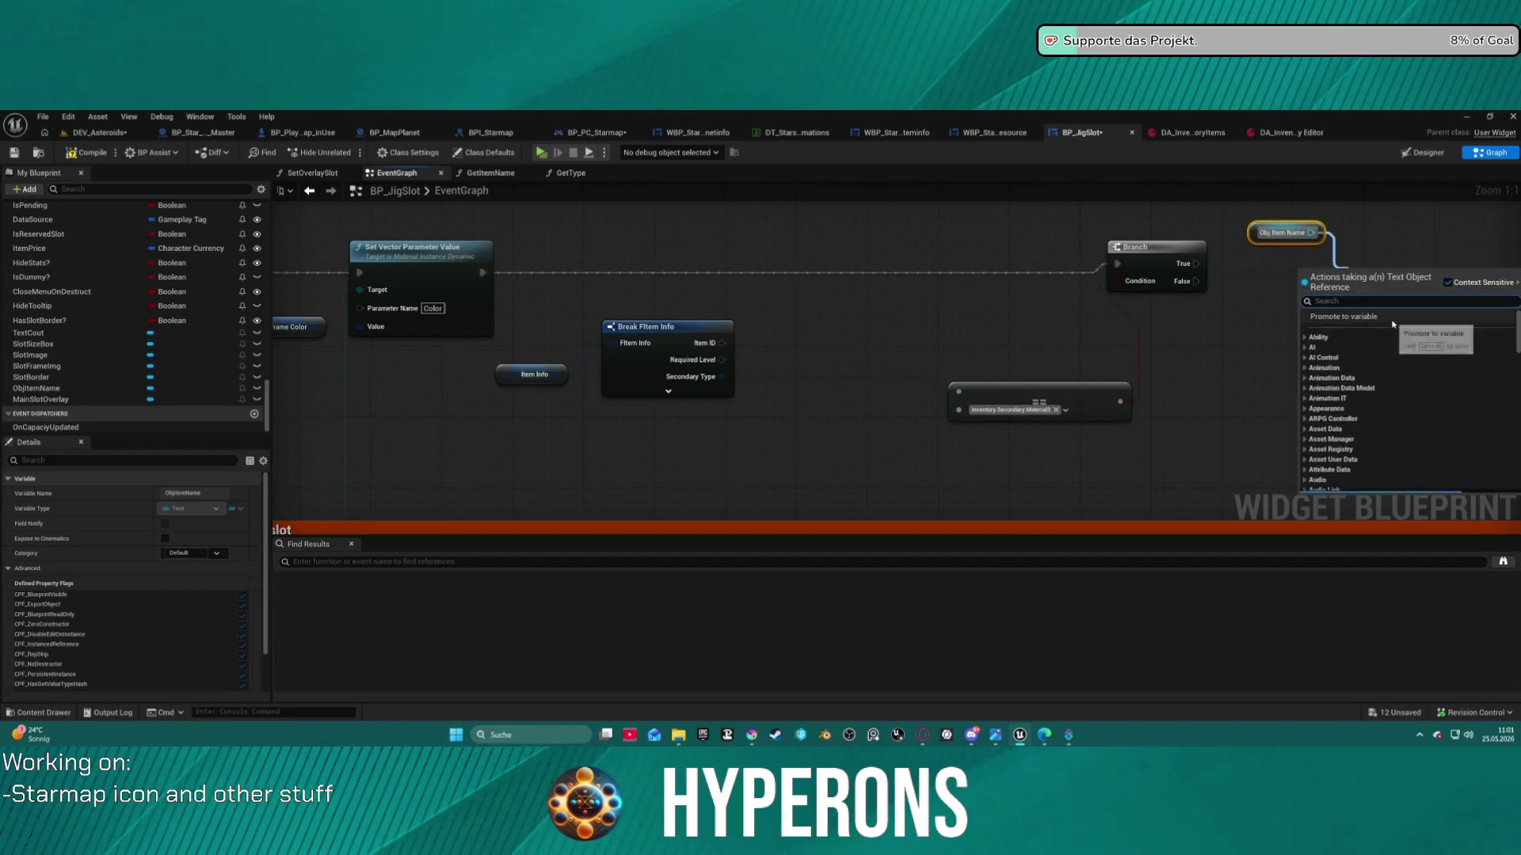
{"action": "type", "text": "make"}
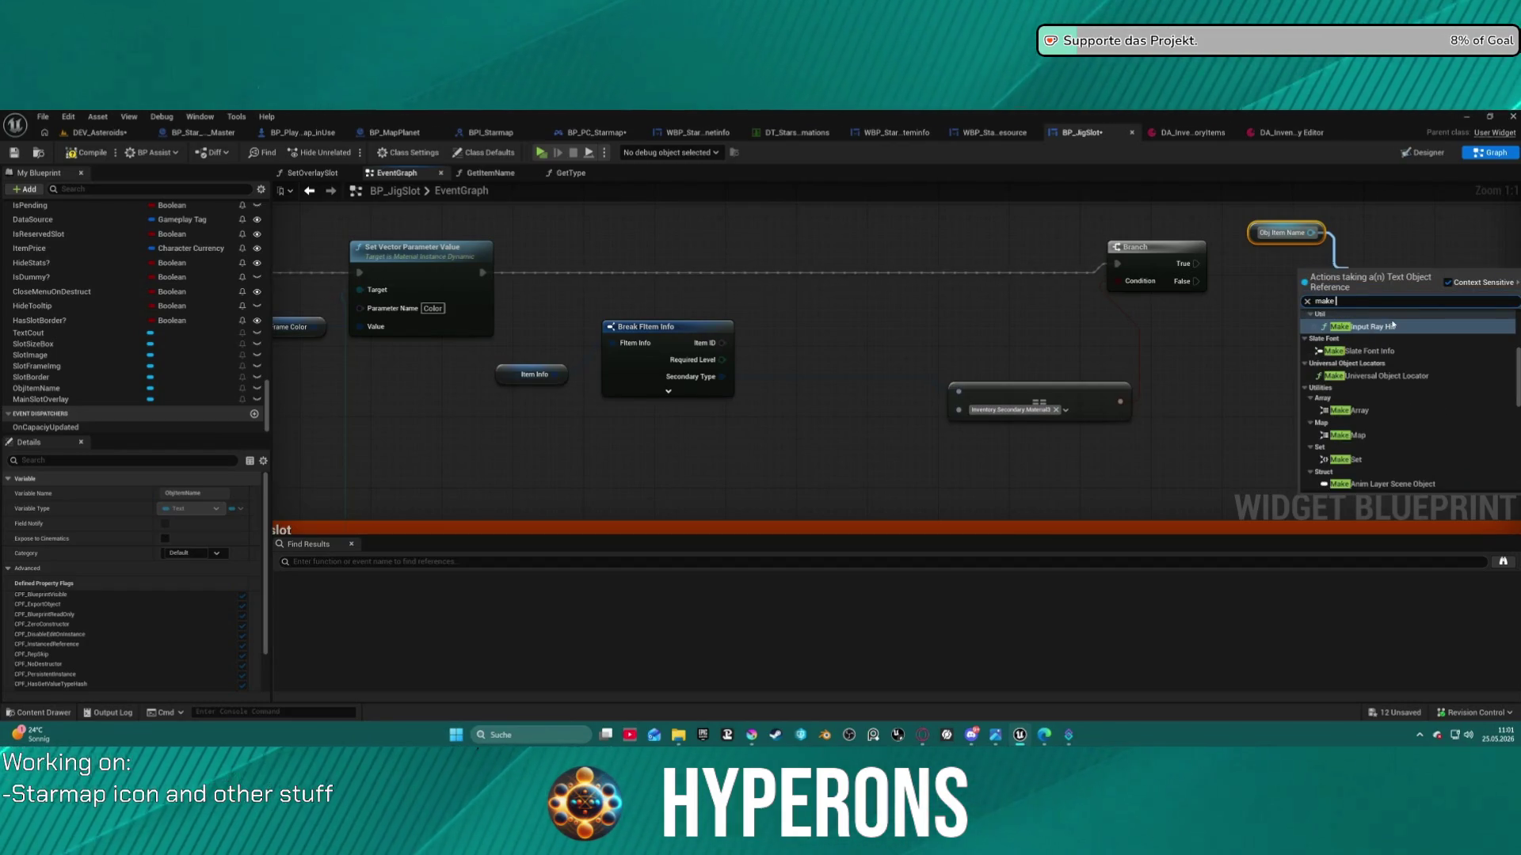
{"action": "type", "text": " set vi"}
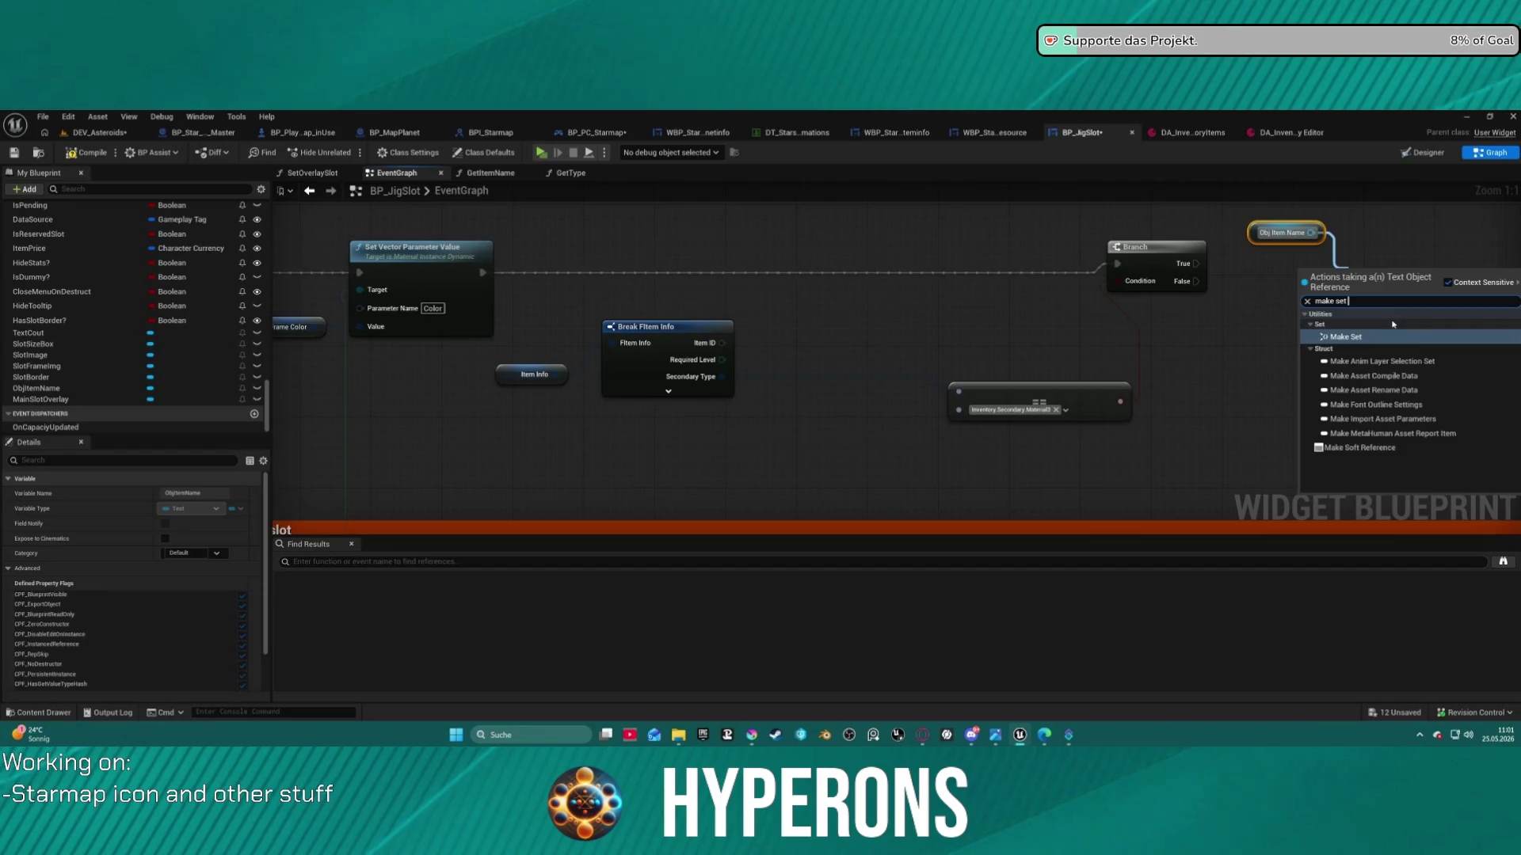
{"action": "key", "text": "BackSpace"}
{"action": "key", "text": "BackSpace"}
{"action": "key", "text": "BackSpace"}
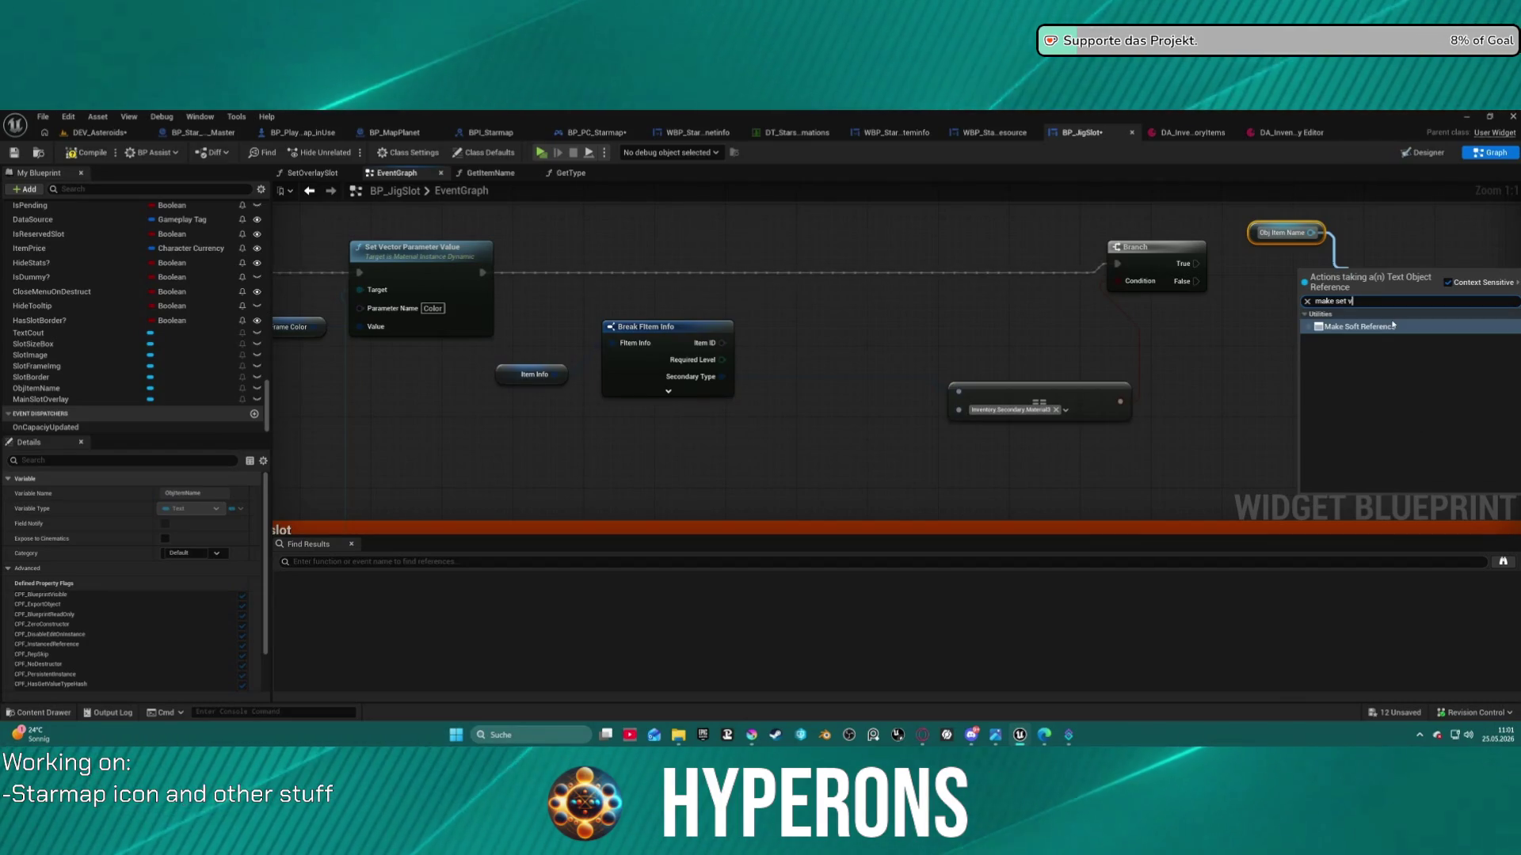
{"action": "key", "text": "BackSpace"}
{"action": "type", "text": "set vis"}
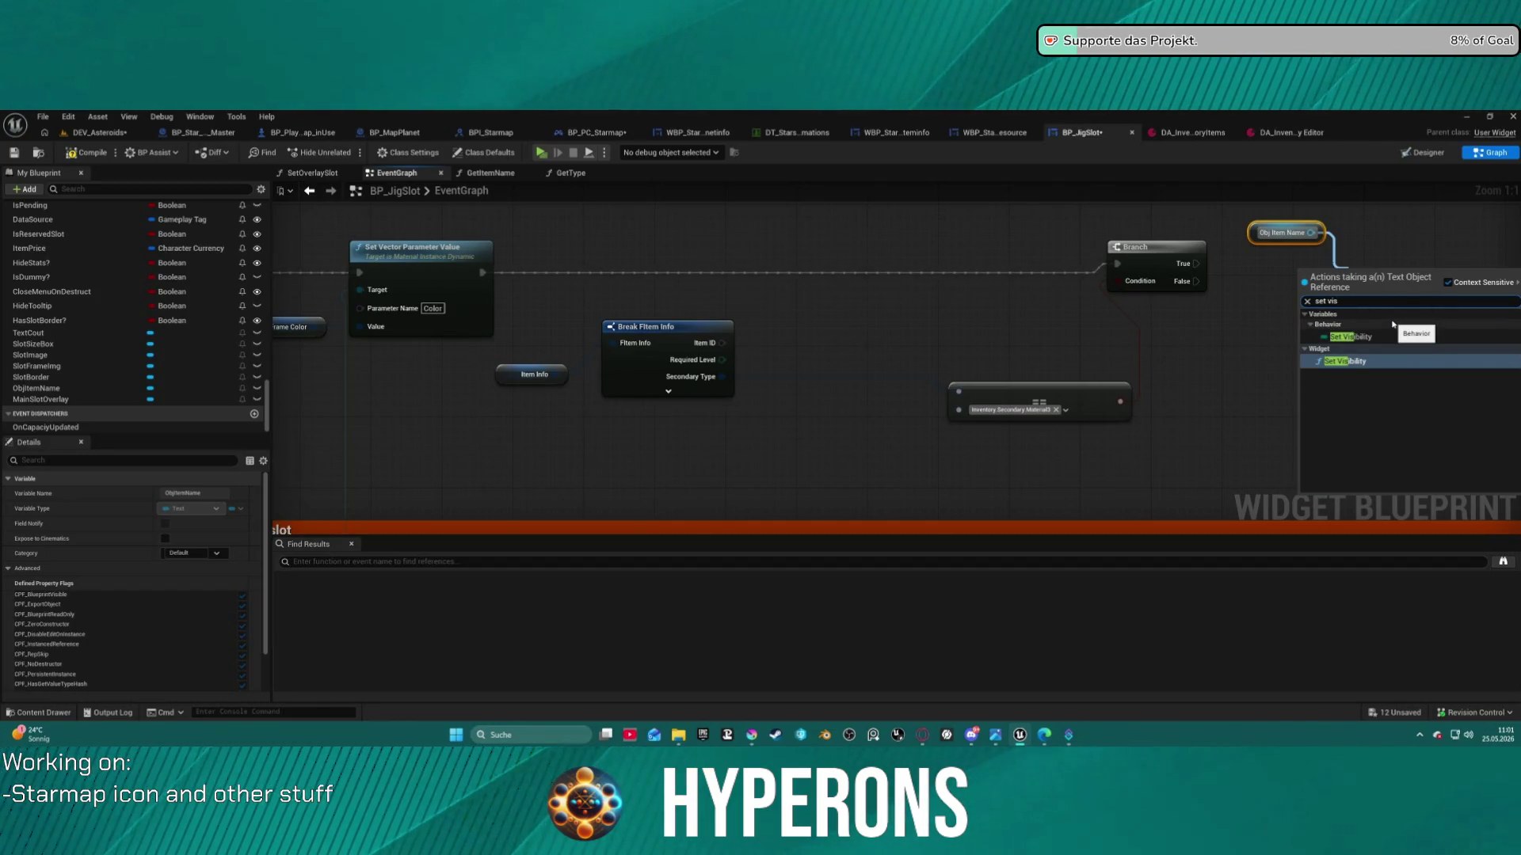
{"action": "left_click", "coordinate": [1373, 363]}
Run Set Visibility from Branch True with Not Hit-Testable (Self & All Children)
{"action": "left_click_drag", "start_coordinate": [1357, 300], "coordinate": [1197, 265]}
{"action": "left_click", "coordinate": [1411, 351]}
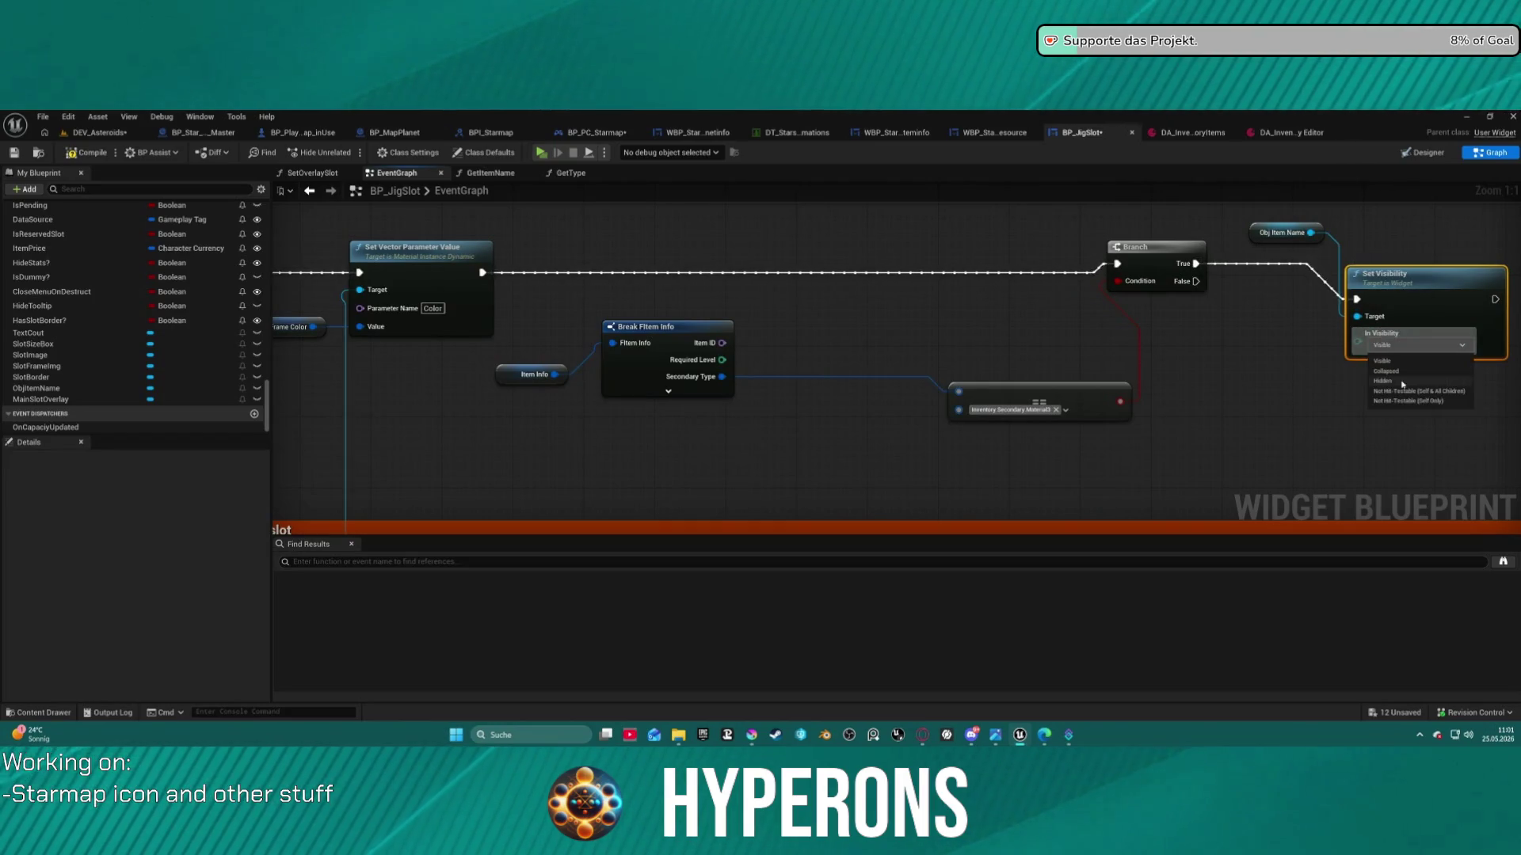
{"action": "left_click", "coordinate": [1400, 393]}
{"action": "left_click_drag", "start_coordinate": [1444, 284], "coordinate": [1417, 247]}
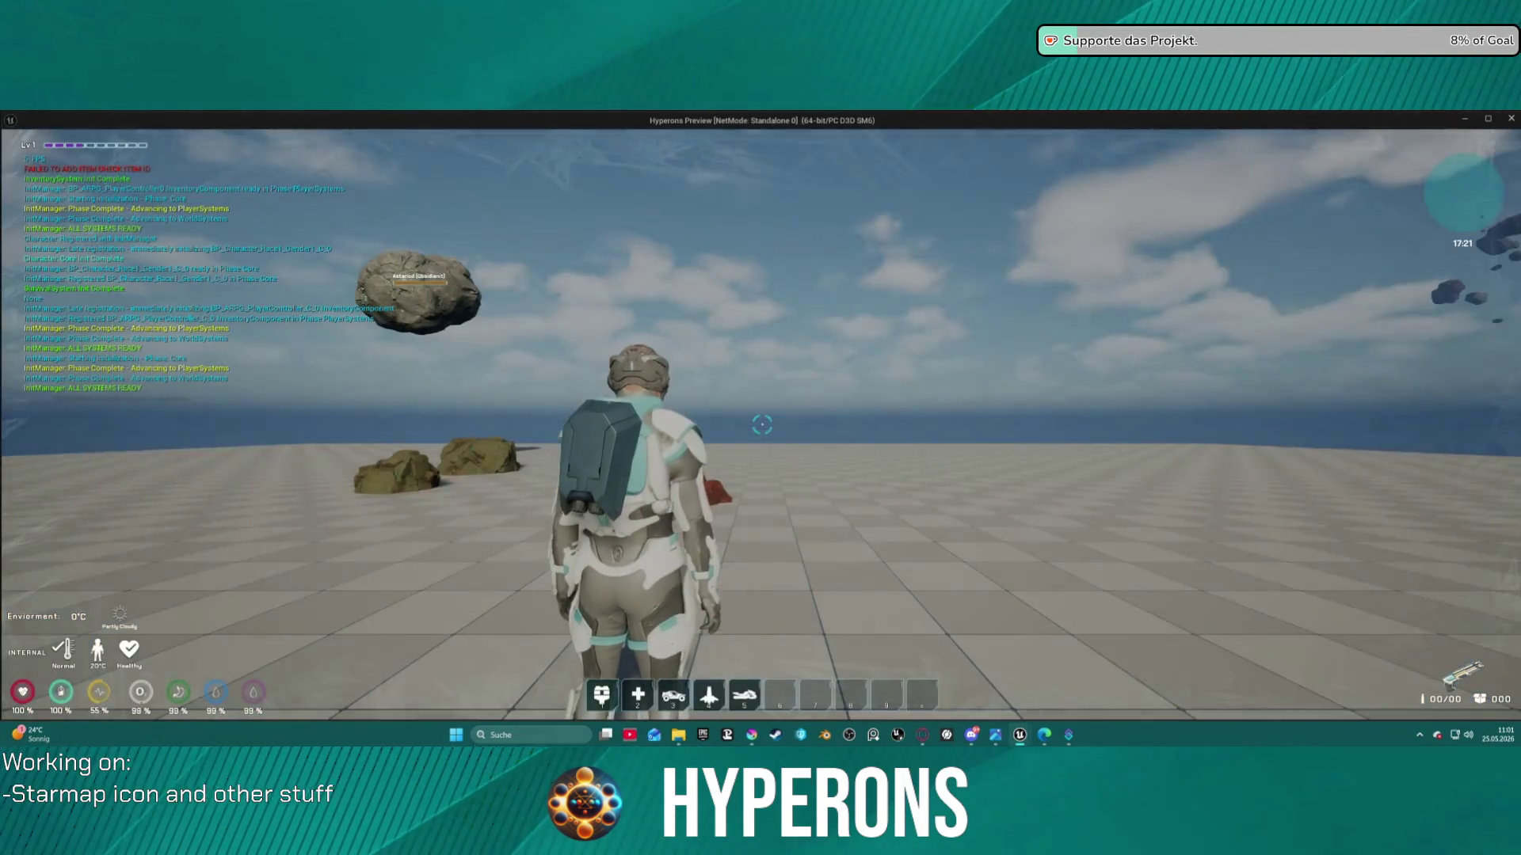
Playtest by mining the red rock and checking the Iron Ore in the inventory, then stop
{"action": "key", "text": "i"}
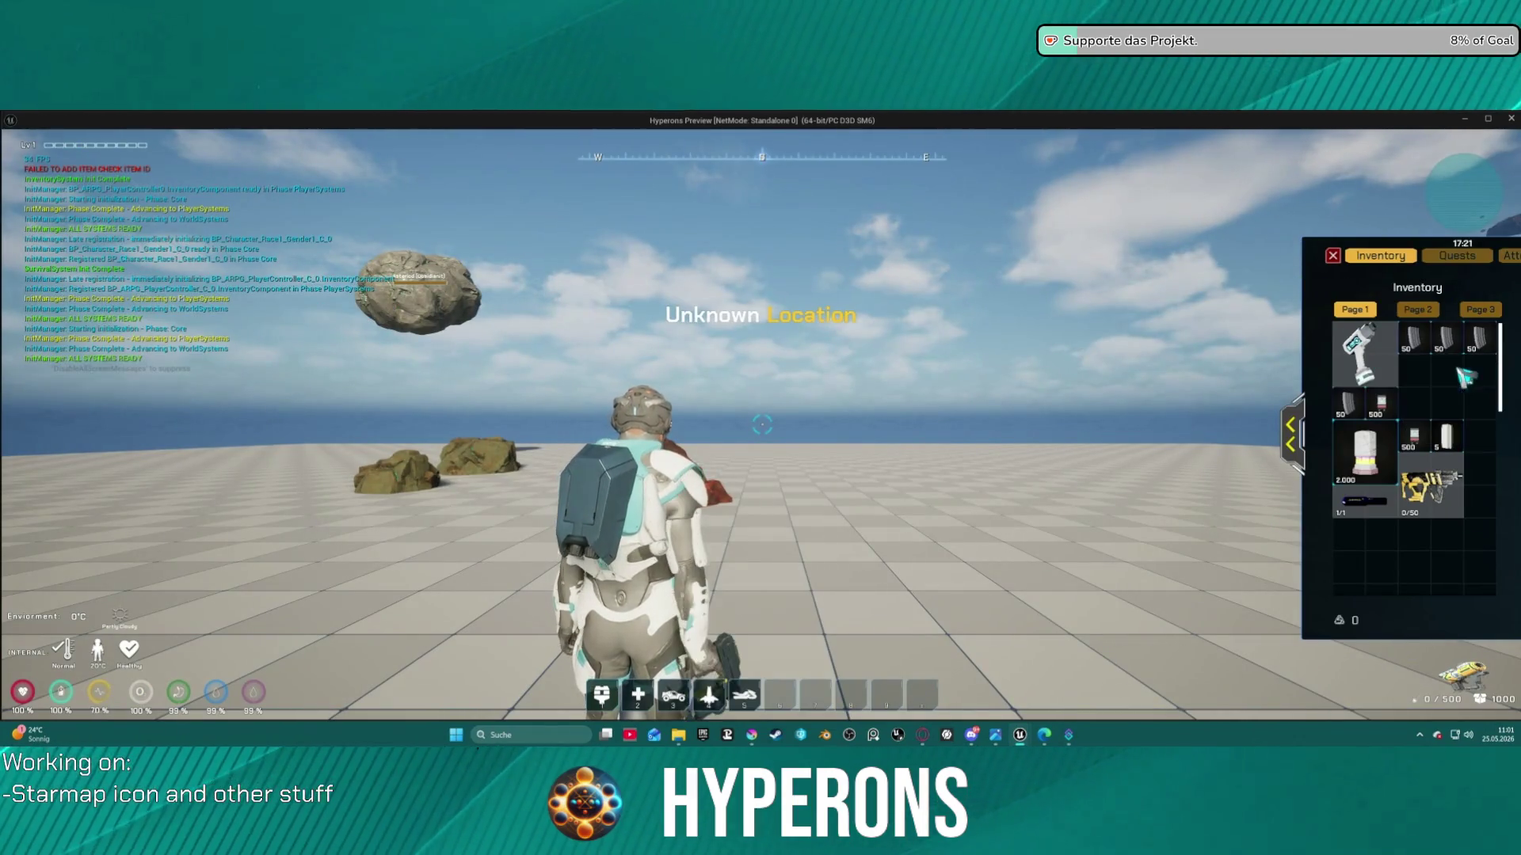
{"action": "key", "text": "i"}
{"action": "key", "text": "w"}
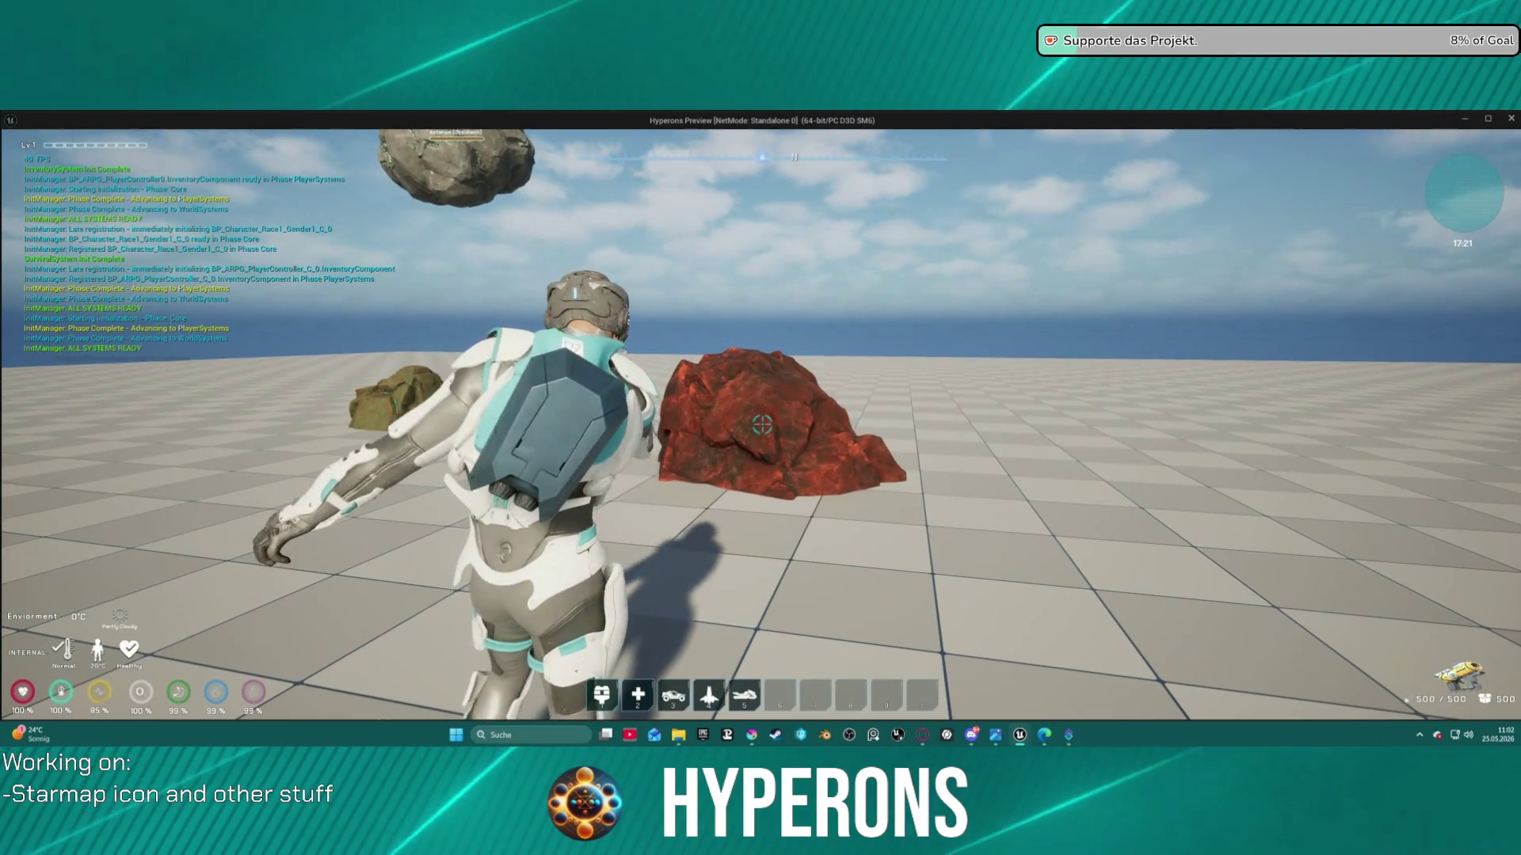
{"action": "left_click", "coordinate": [762, 426]}
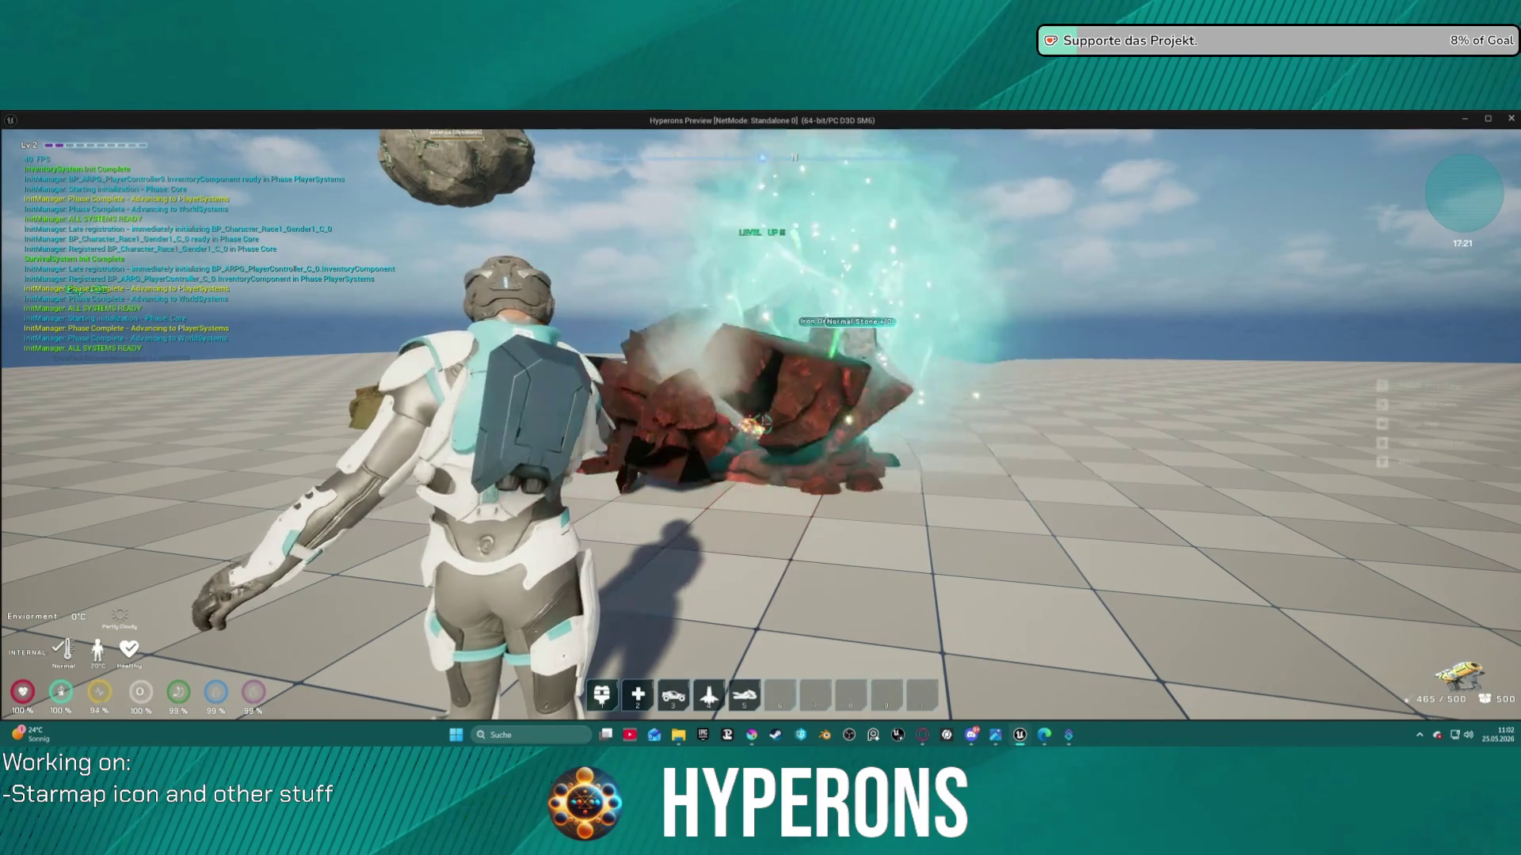
{"action": "key", "text": "w"}
{"action": "key", "text": "w"}
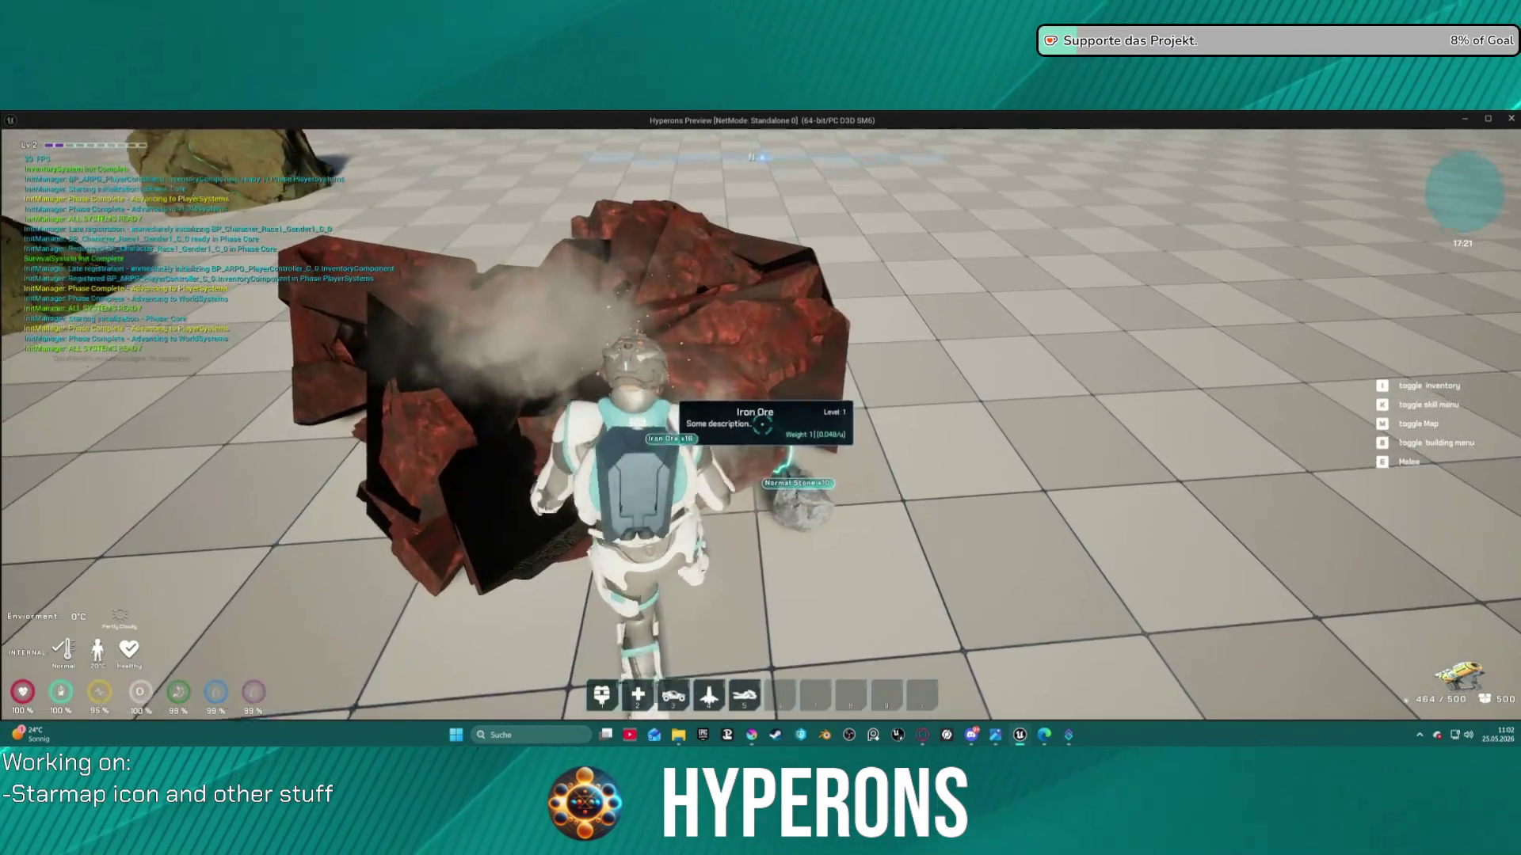
{"action": "key", "text": "i"}
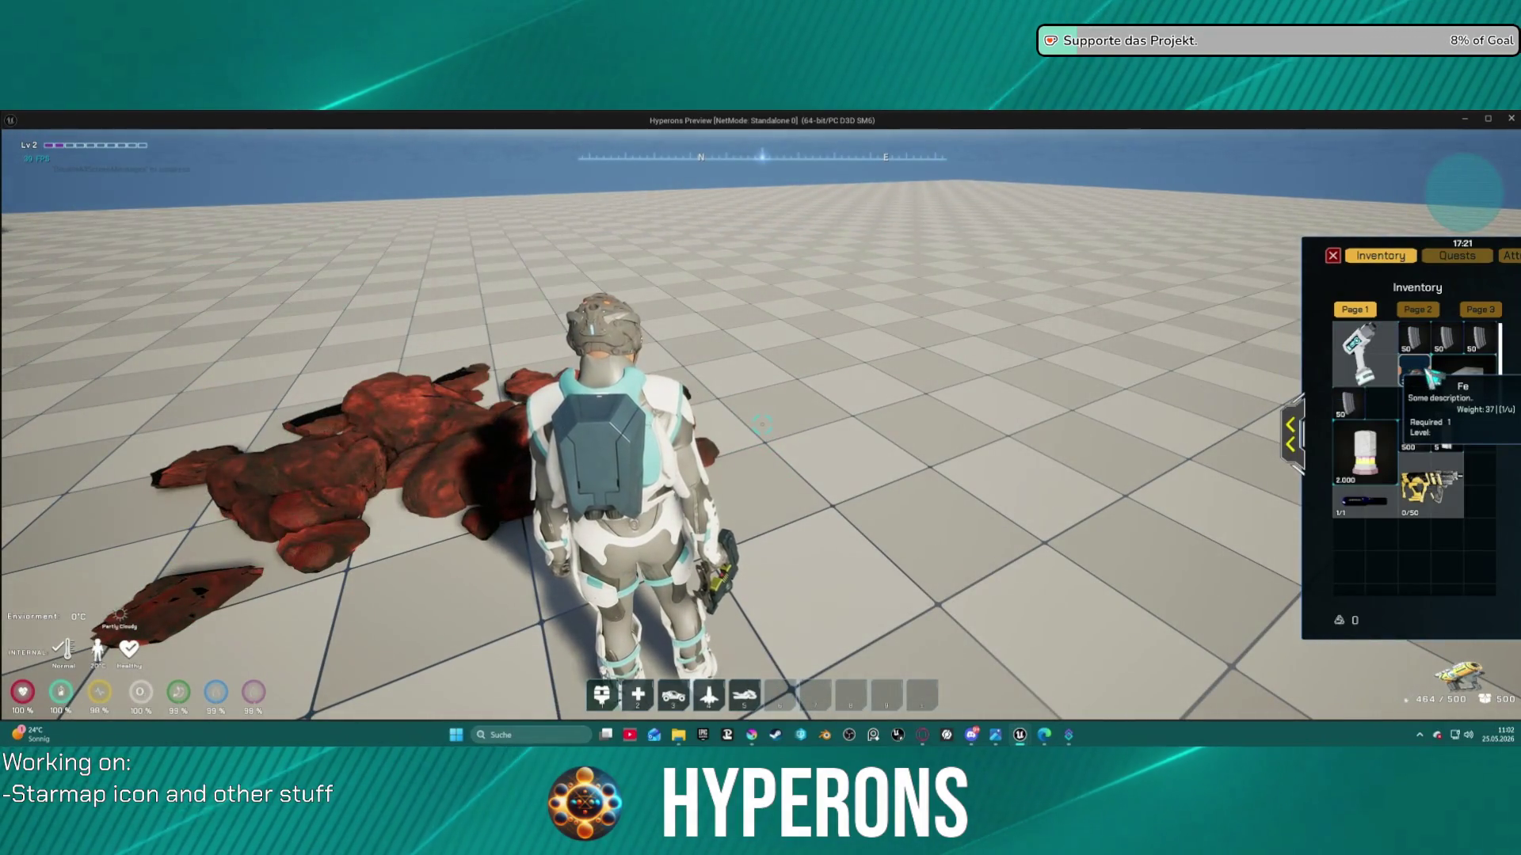
{"action": "key", "text": "Escape"}
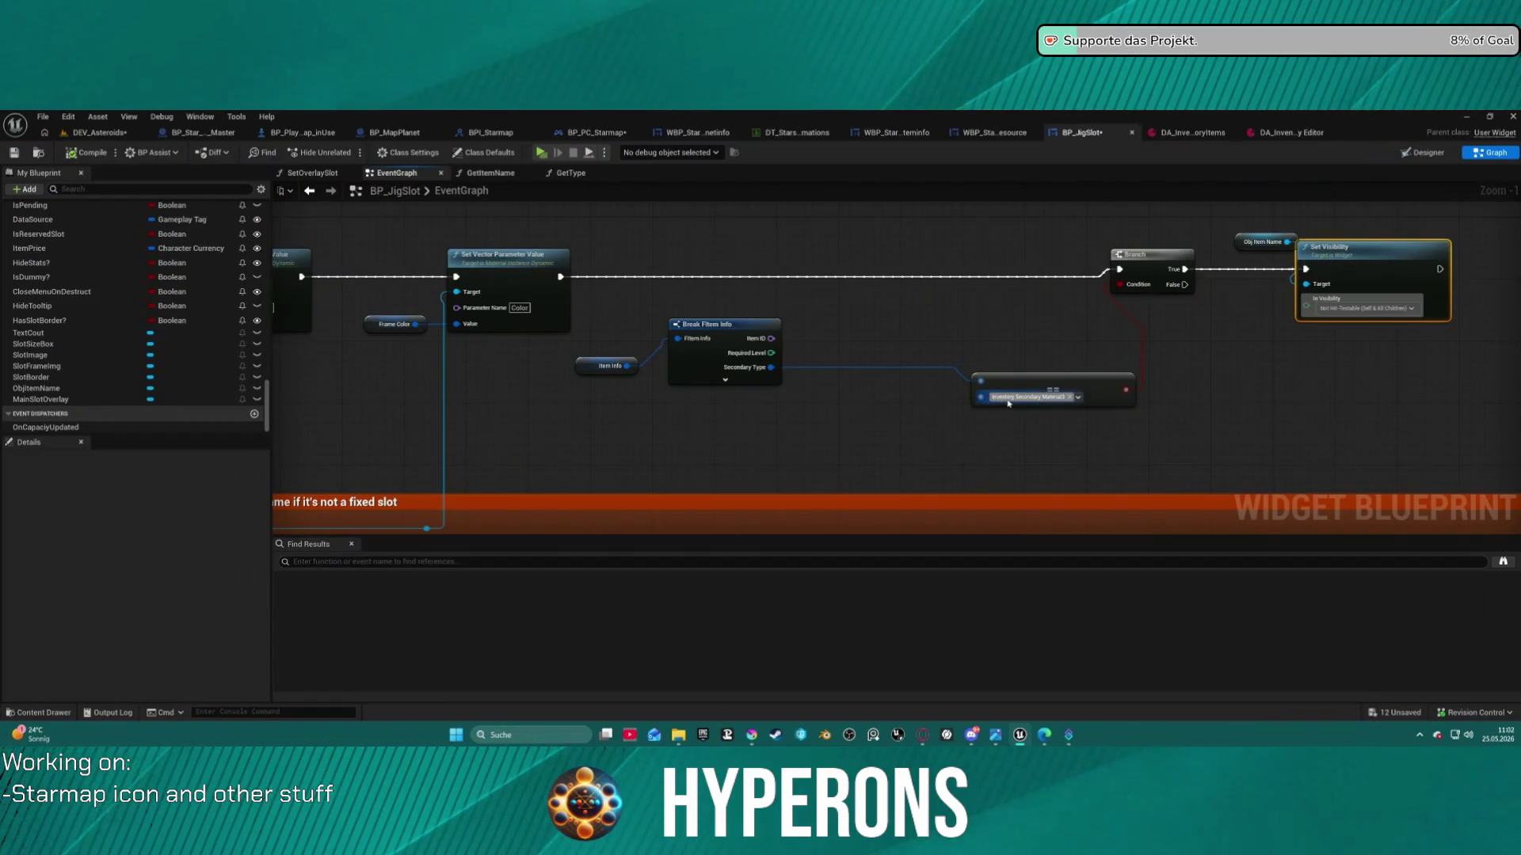
In the Designer, change ObjItemName's default Visibility from Hidden to Visible
{"action": "left_click", "coordinate": [1418, 152]}
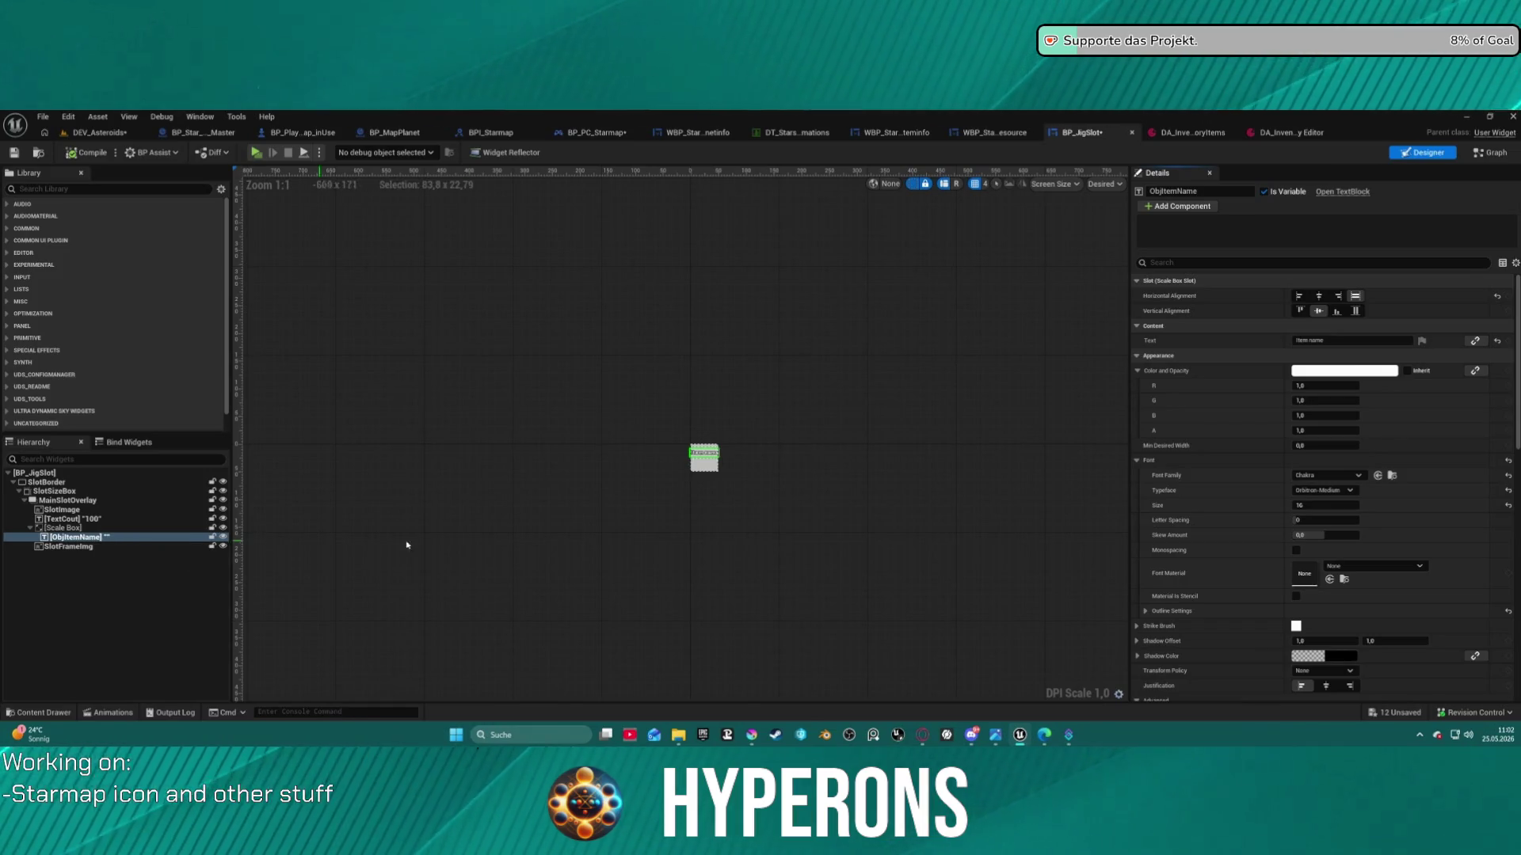
{"action": "scroll", "coordinate": [1338, 496], "scroll_direction": "down", "scroll_amount": 10}
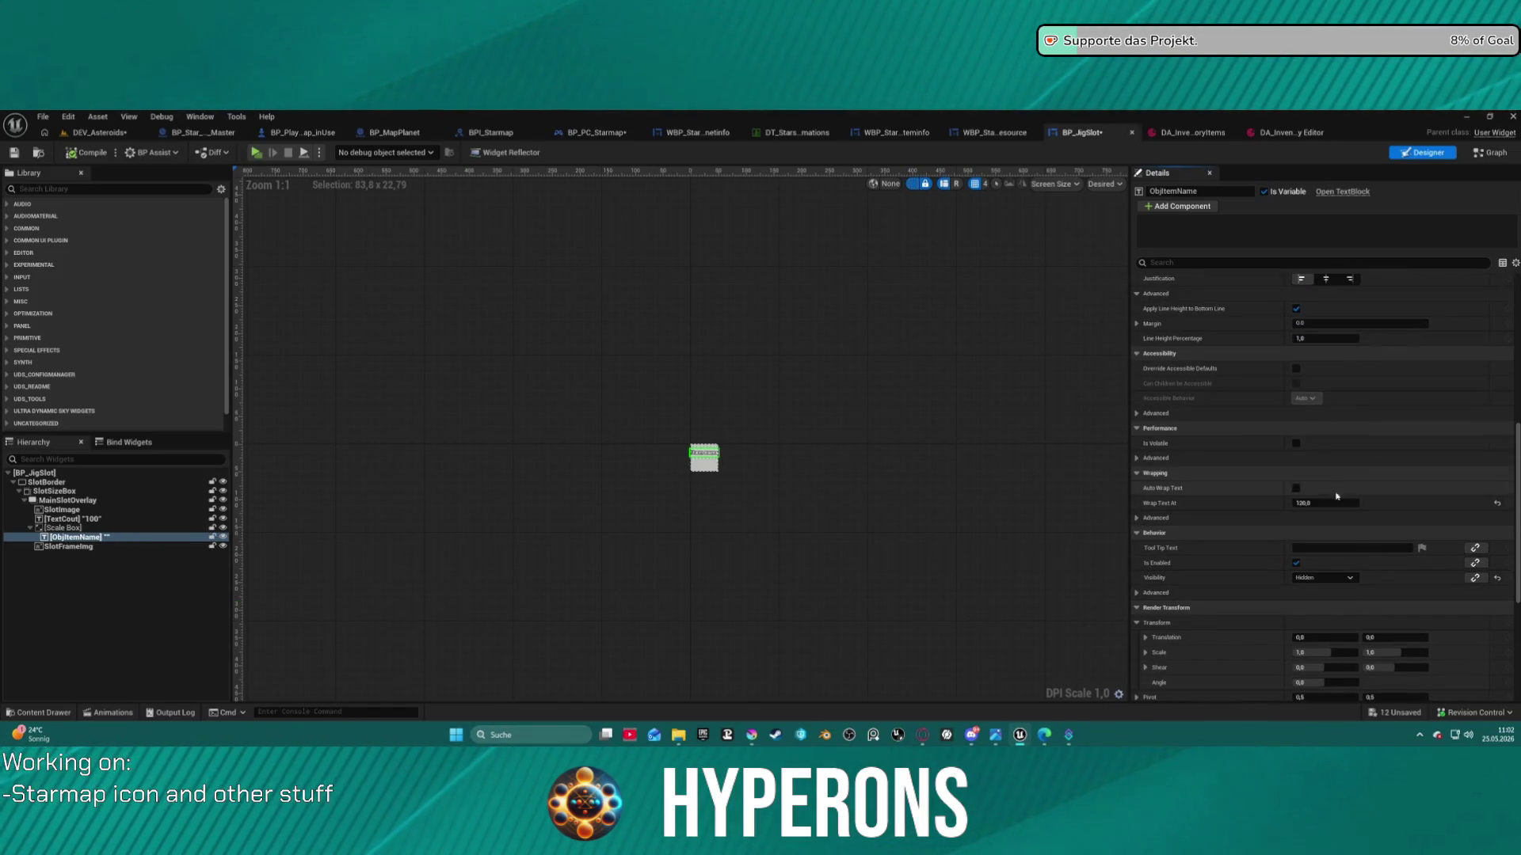
{"action": "left_click", "coordinate": [1339, 580]}
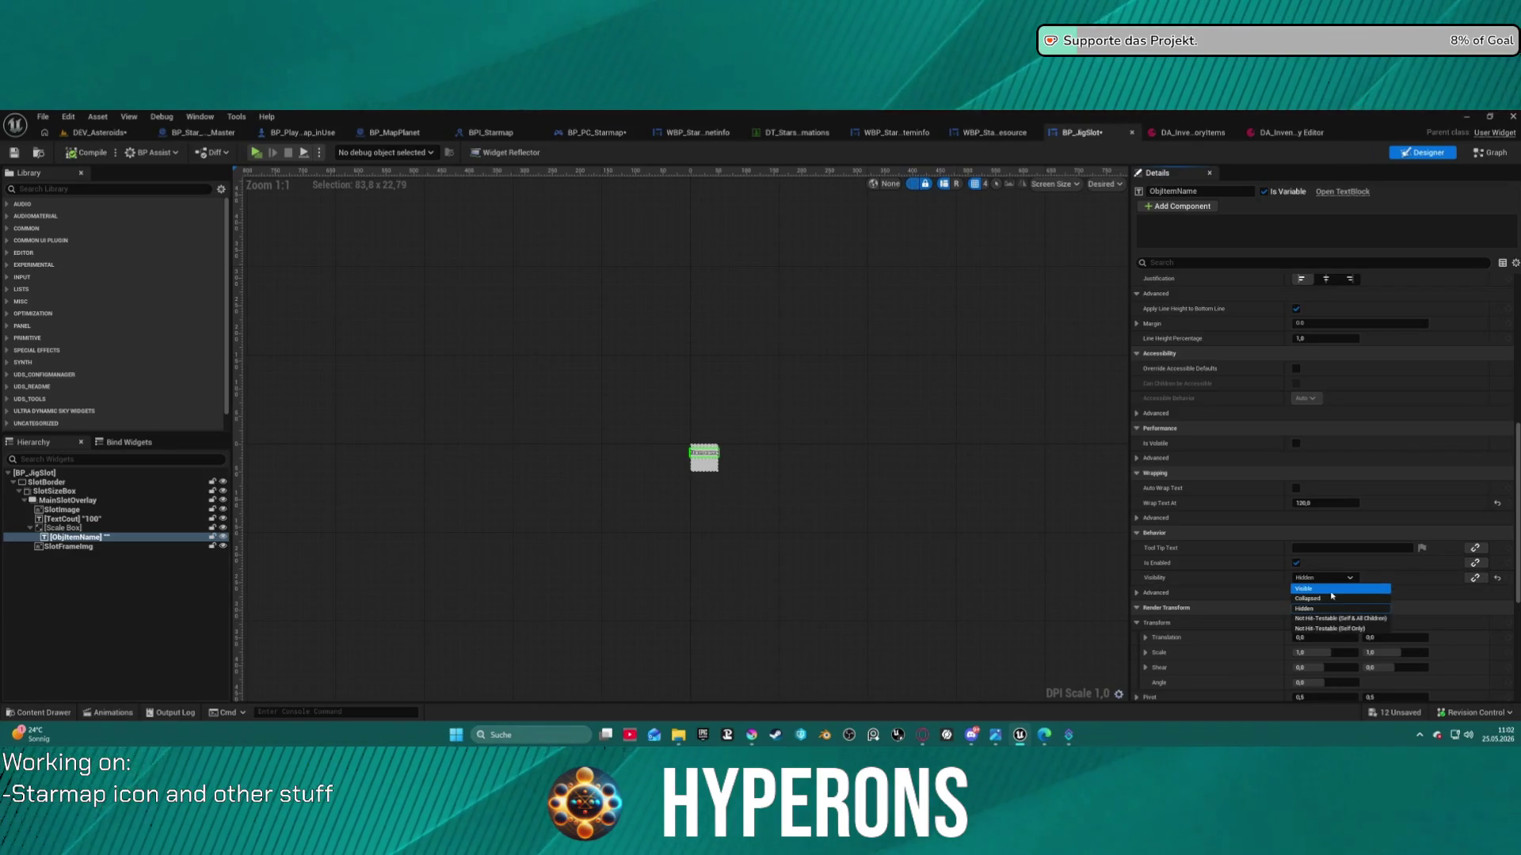
{"action": "left_click", "coordinate": [1333, 590]}
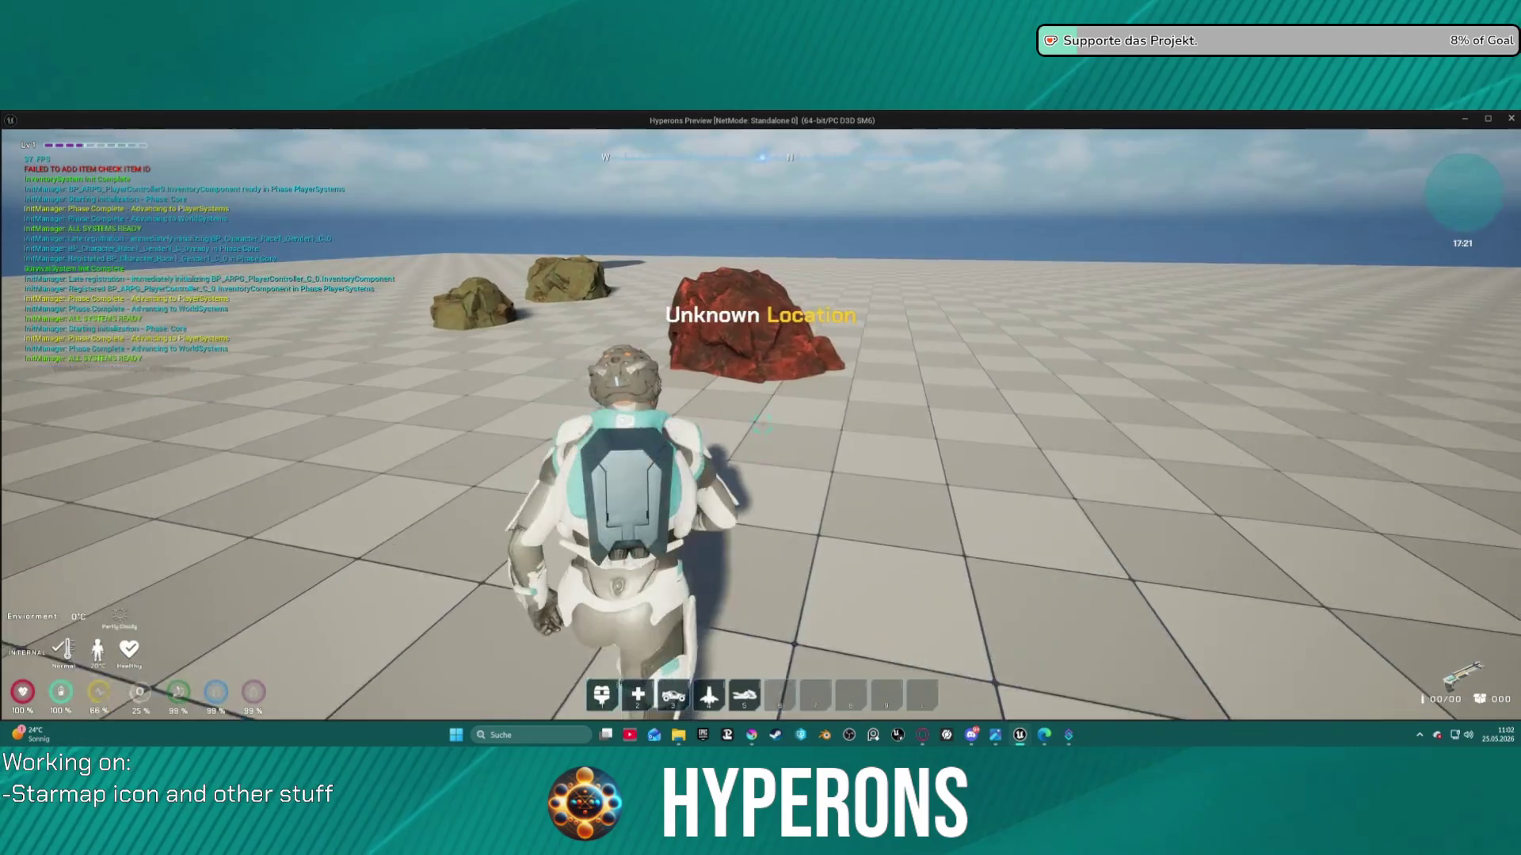
Play again: mine the red rock, confirm the Iron Ore in the inventory, then stop
{"action": "key", "text": "i"}
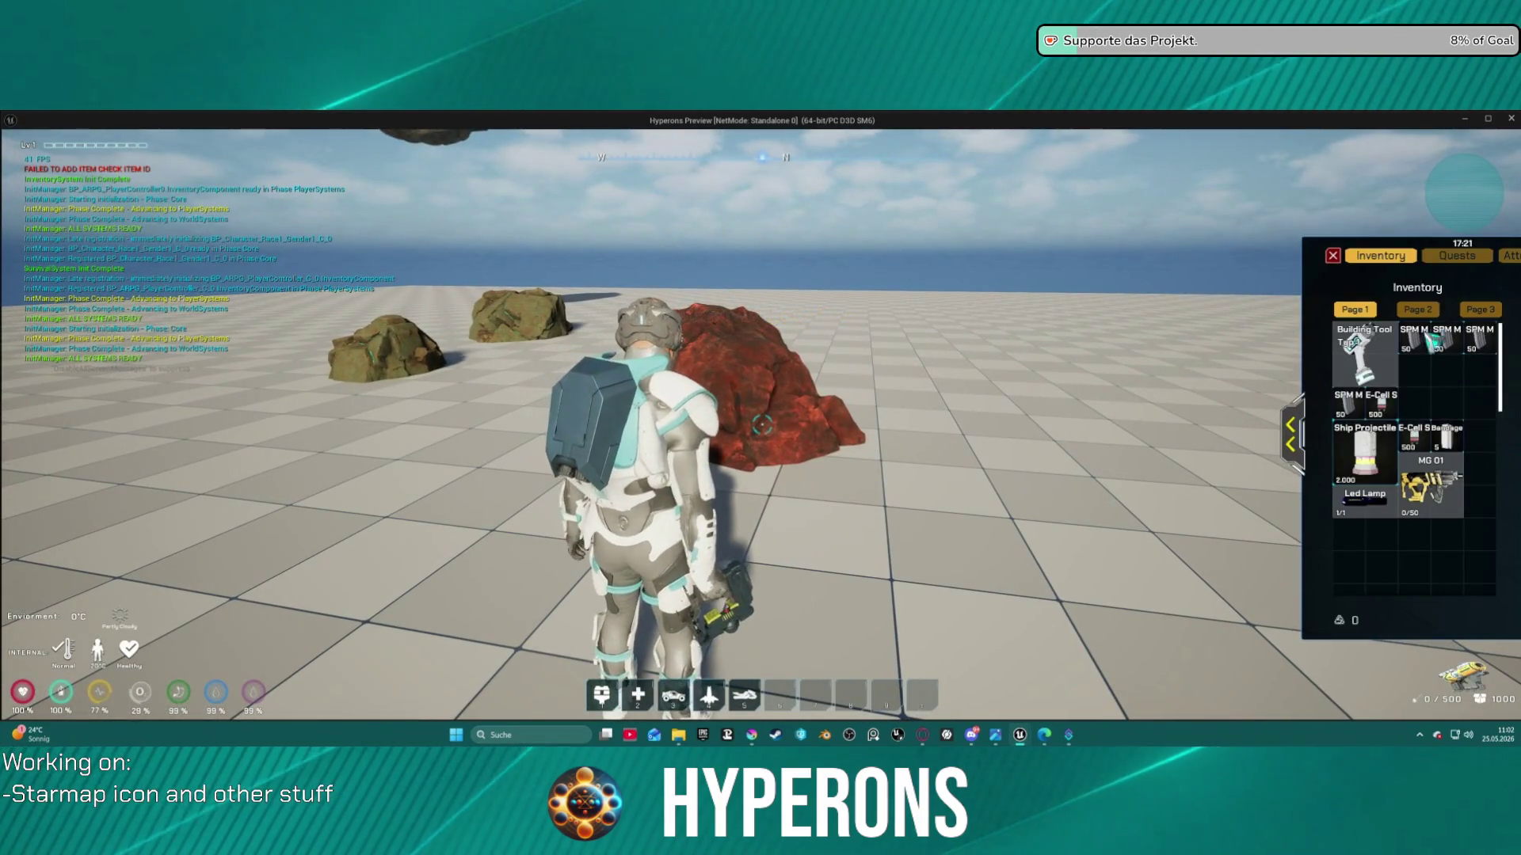
{"action": "key", "text": "i"}
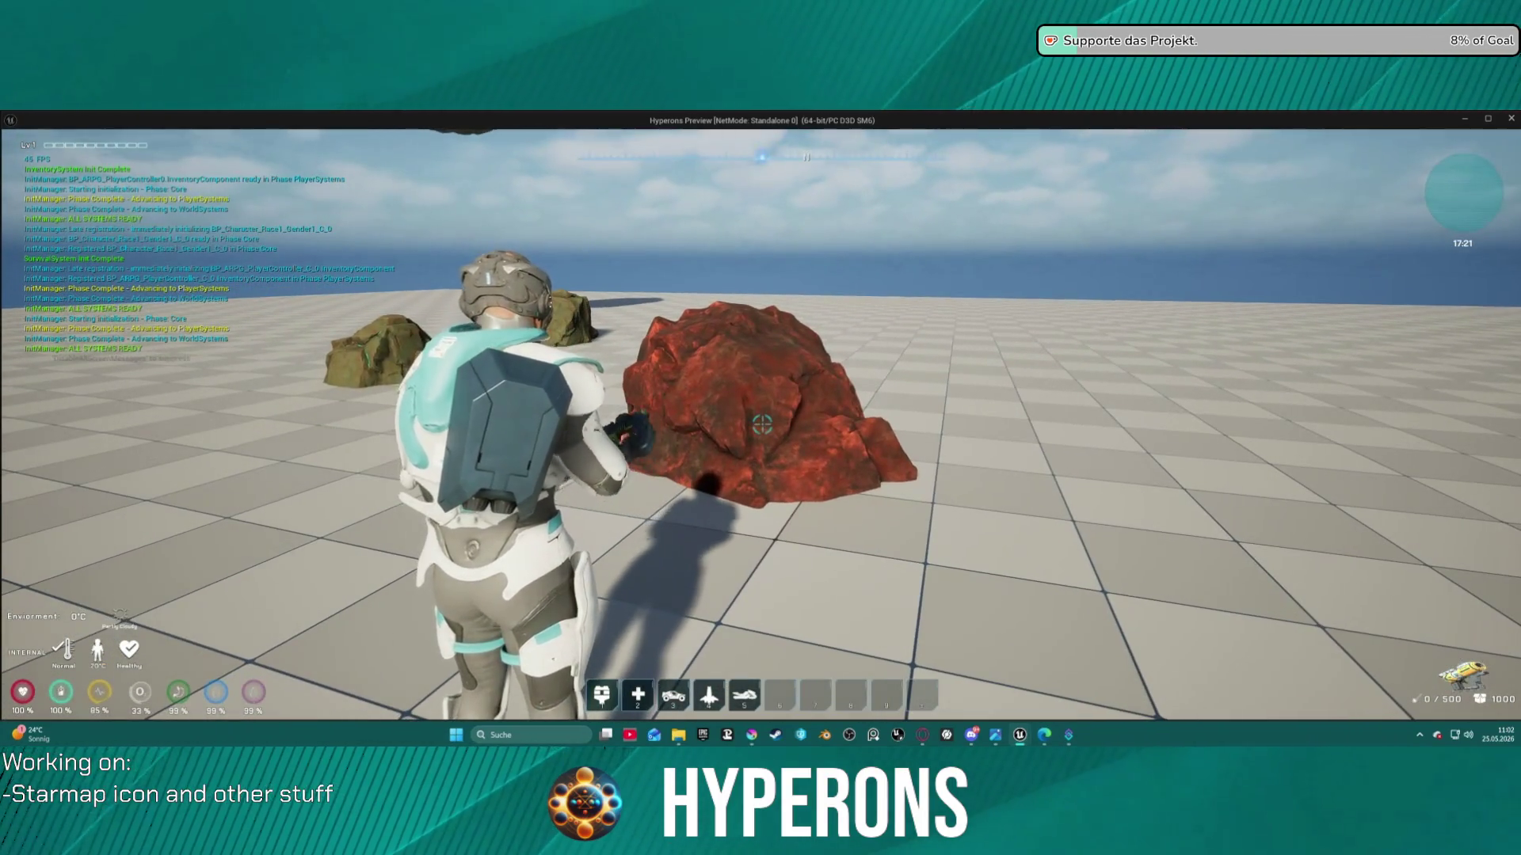
{"action": "left_click", "coordinate": [762, 425]}
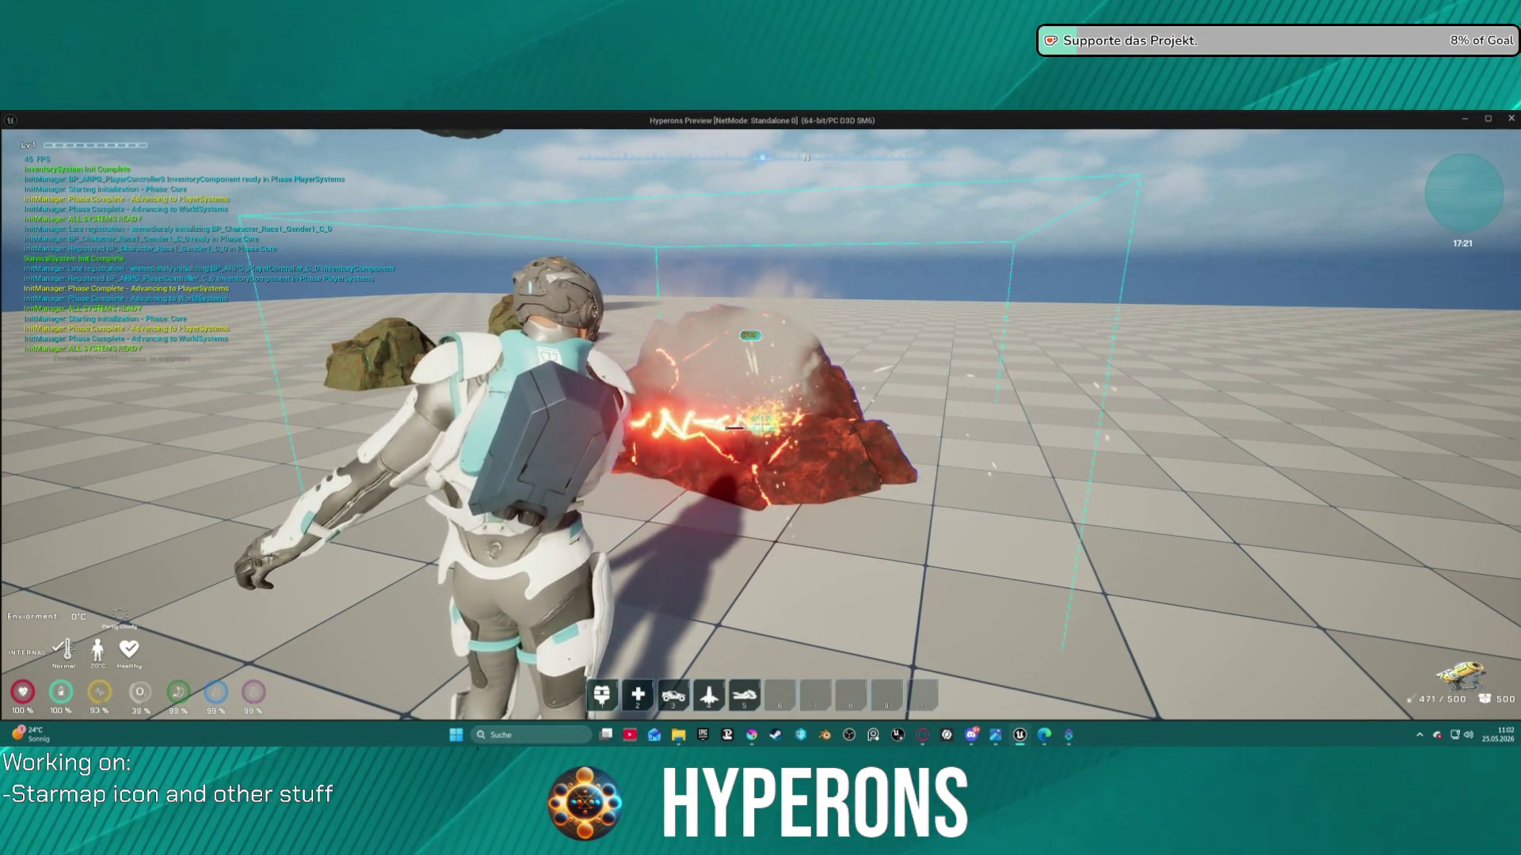
{"action": "key", "text": "w"}
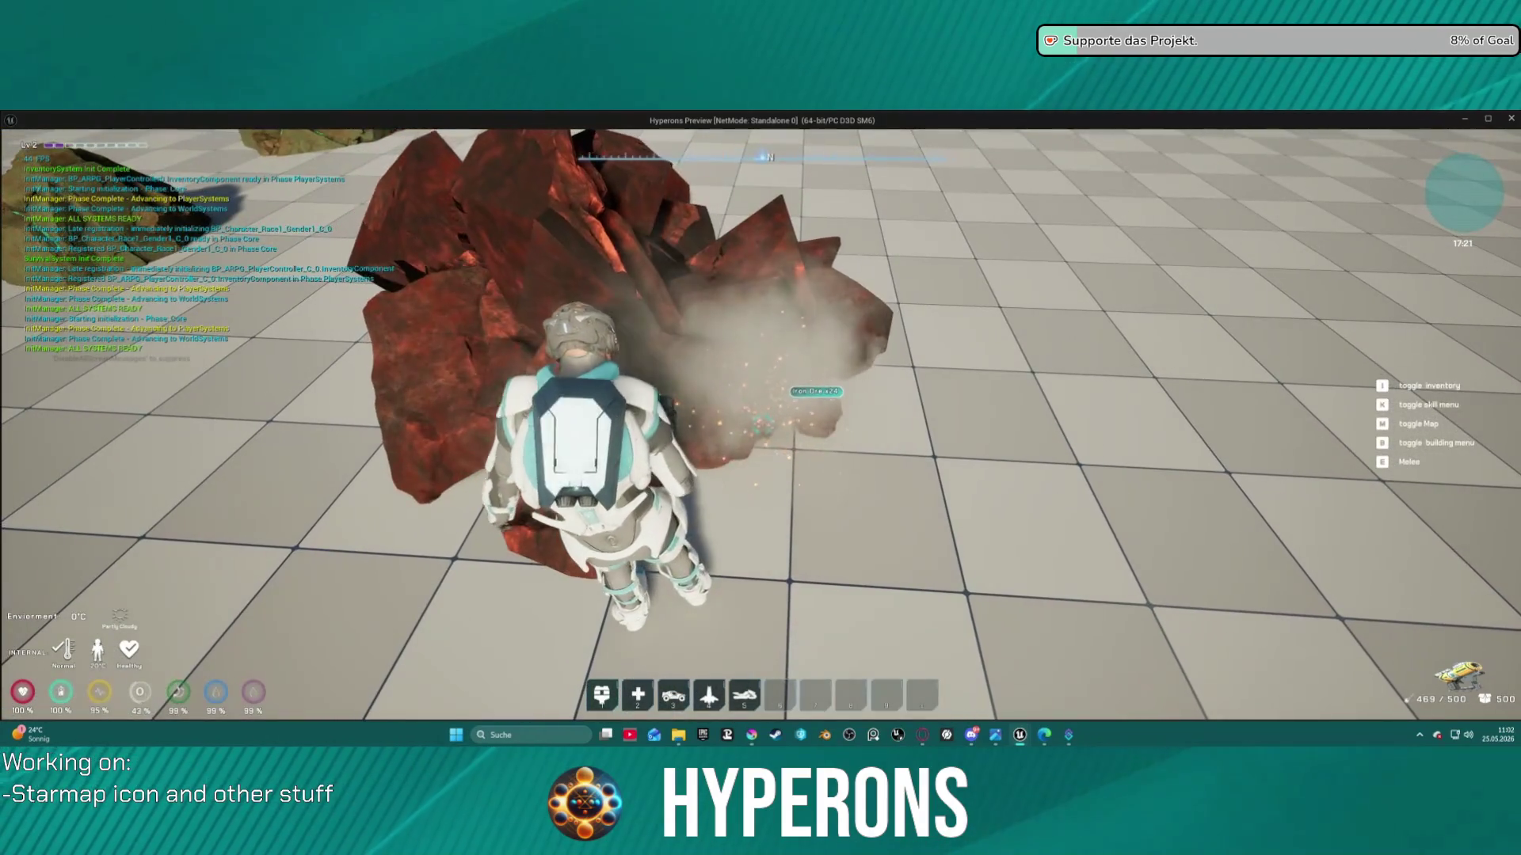
{"action": "key", "text": "i"}
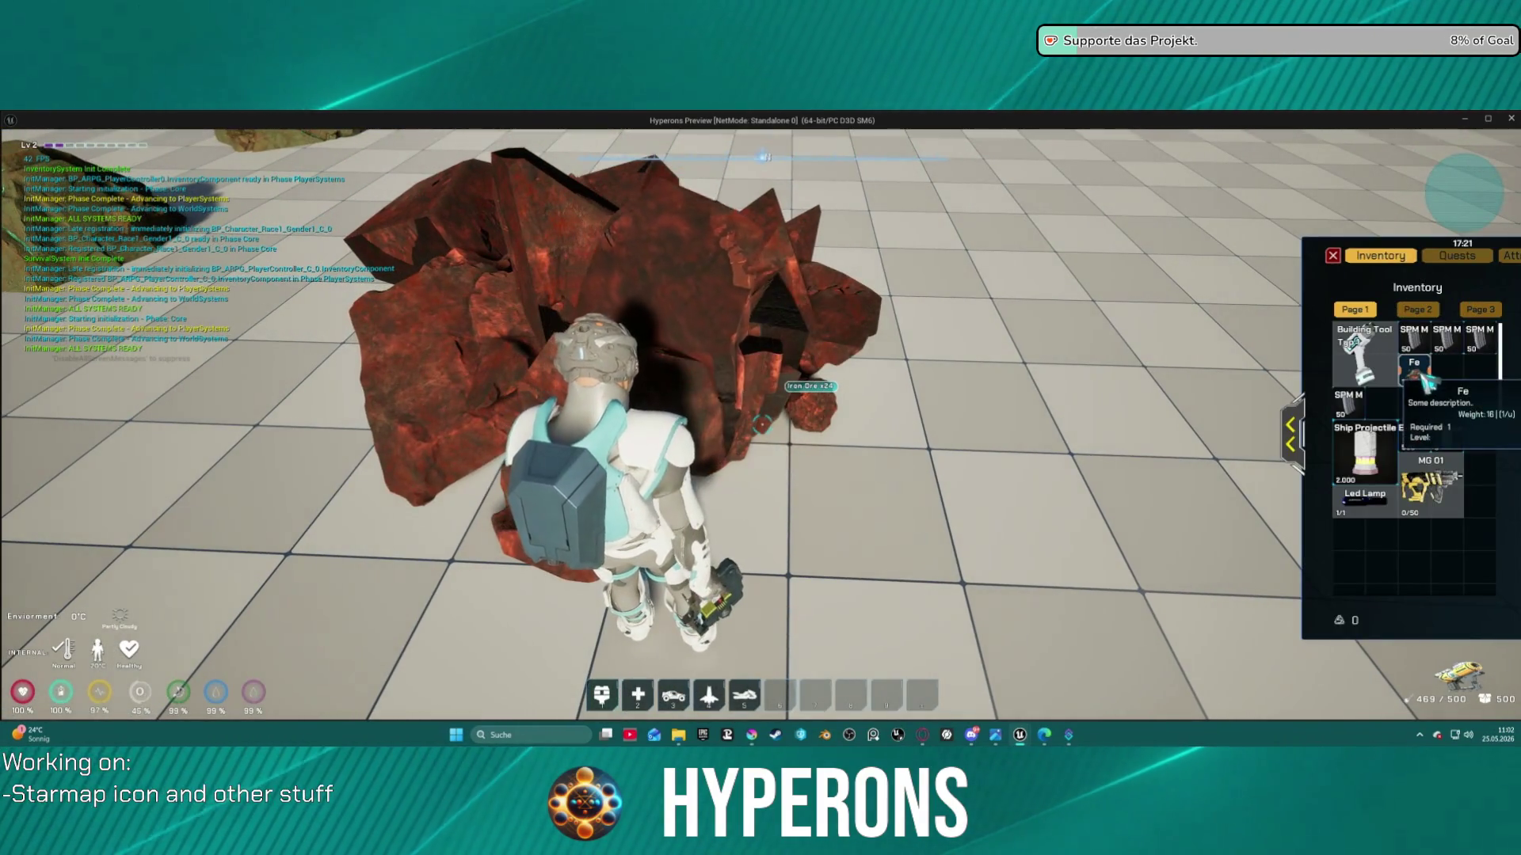
{"action": "key", "text": "Escape"}
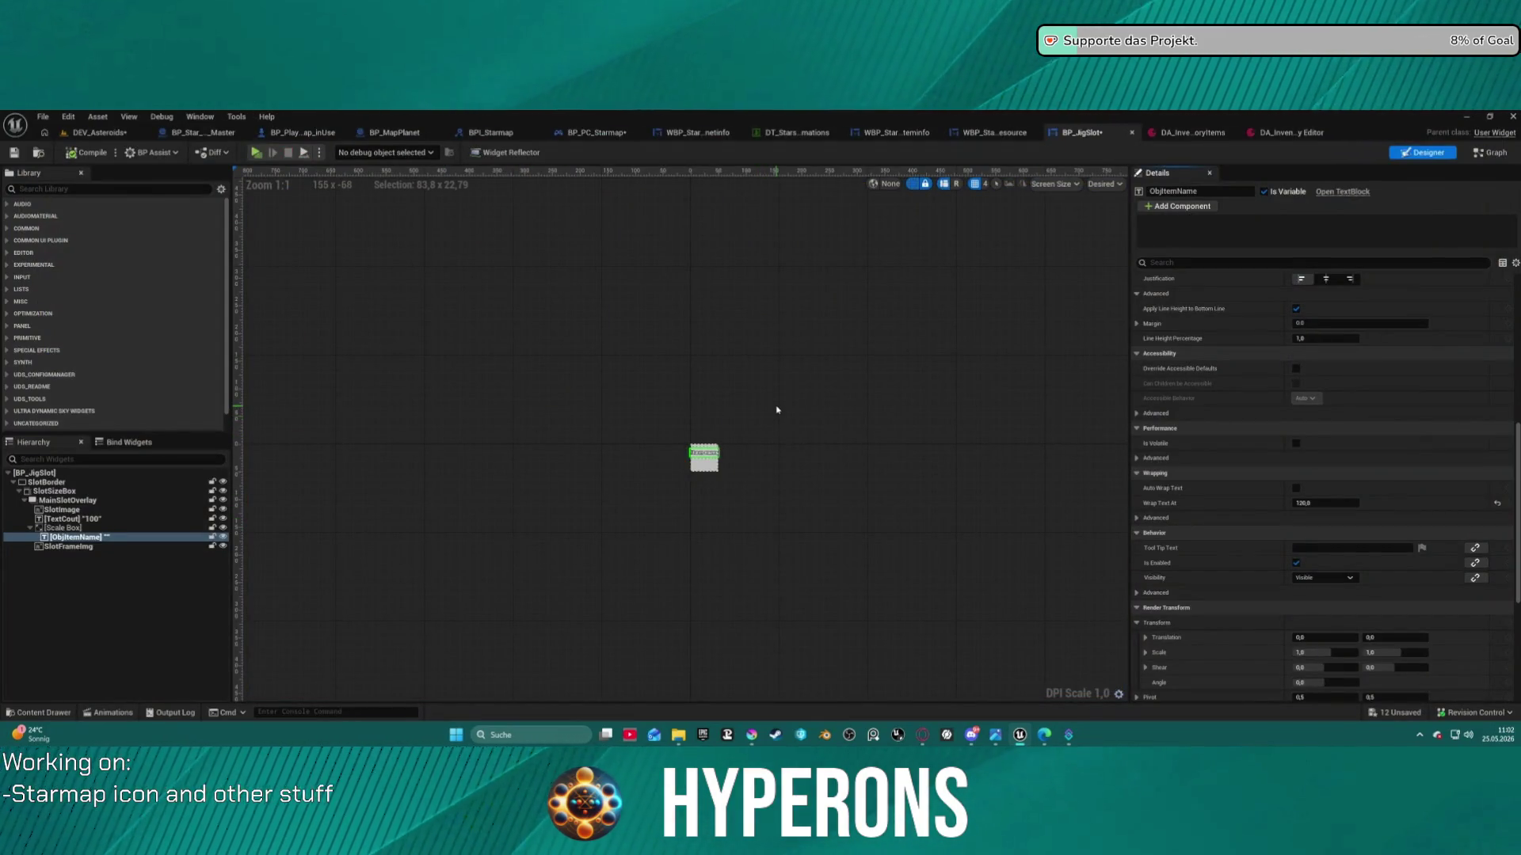
Set ObjItemName's default visibility back to Hidden and select the visibility nodes in the graph
{"action": "left_click", "coordinate": [1329, 579]}
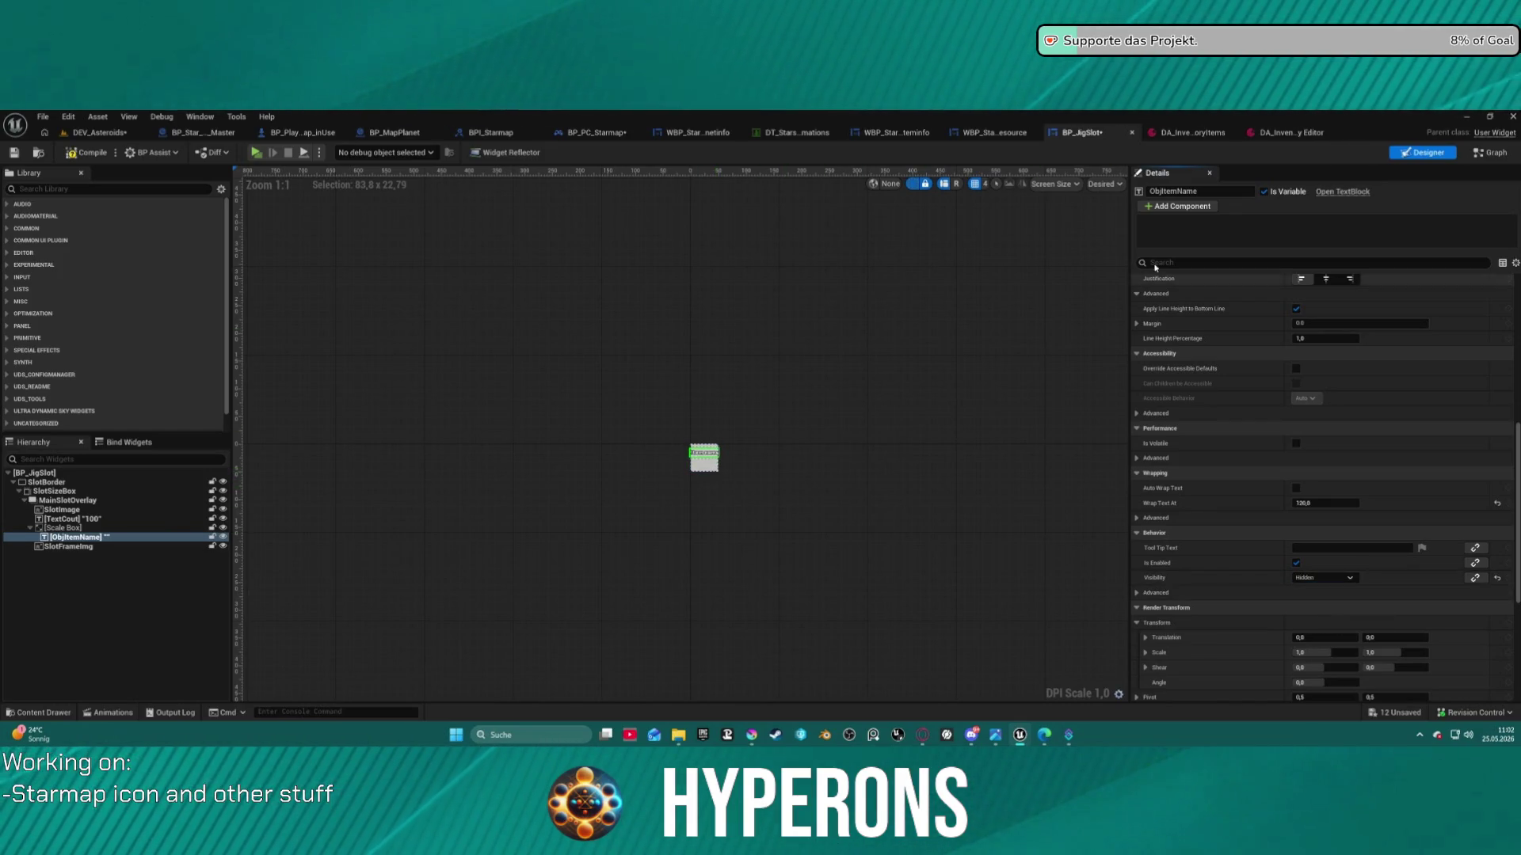
{"action": "left_click", "coordinate": [1180, 133]}
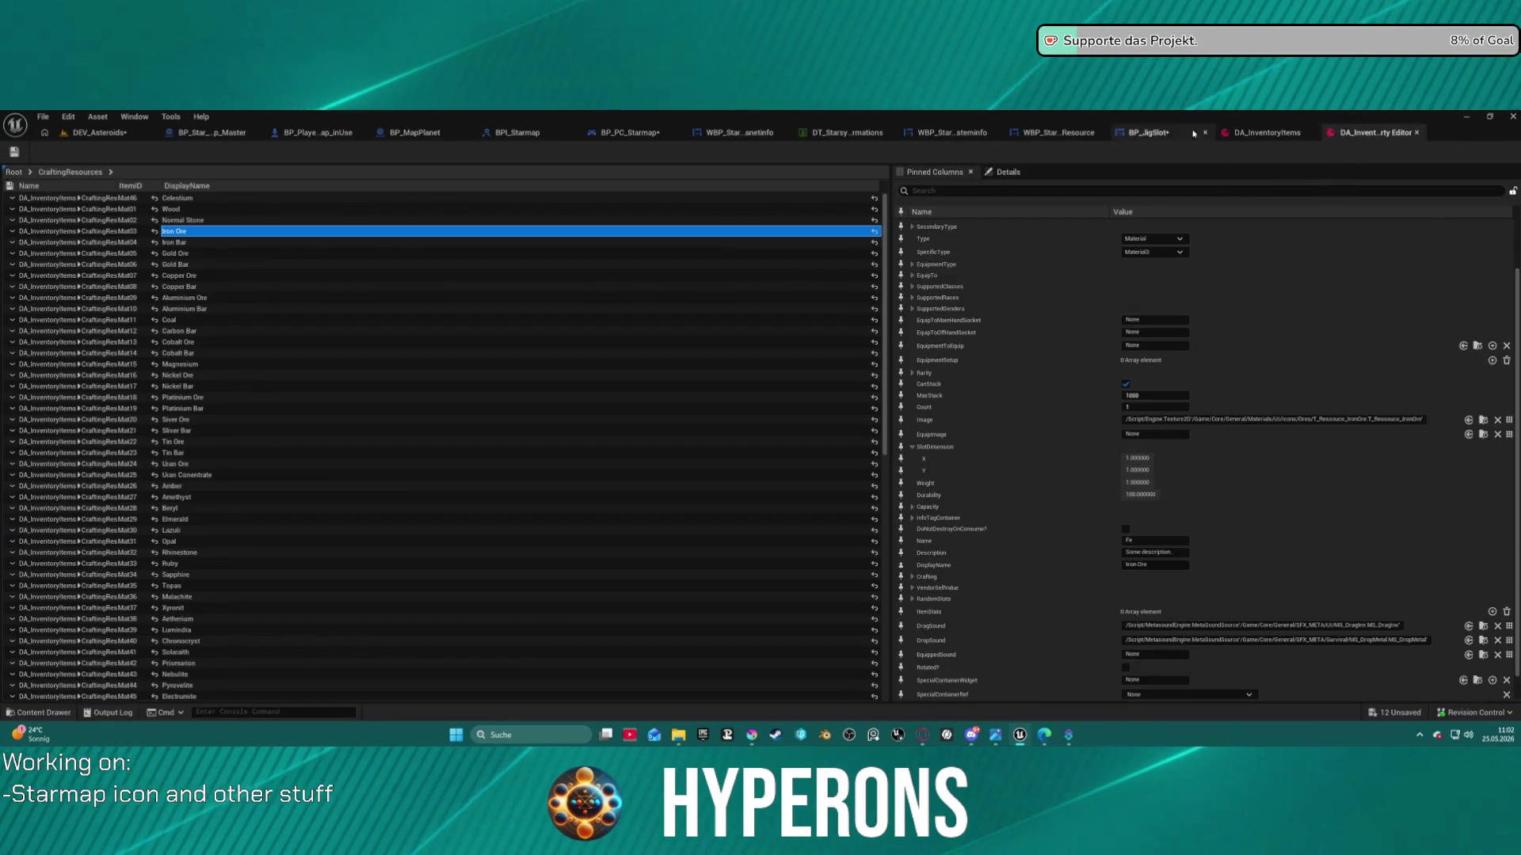
{"action": "left_click", "coordinate": [1142, 133]}
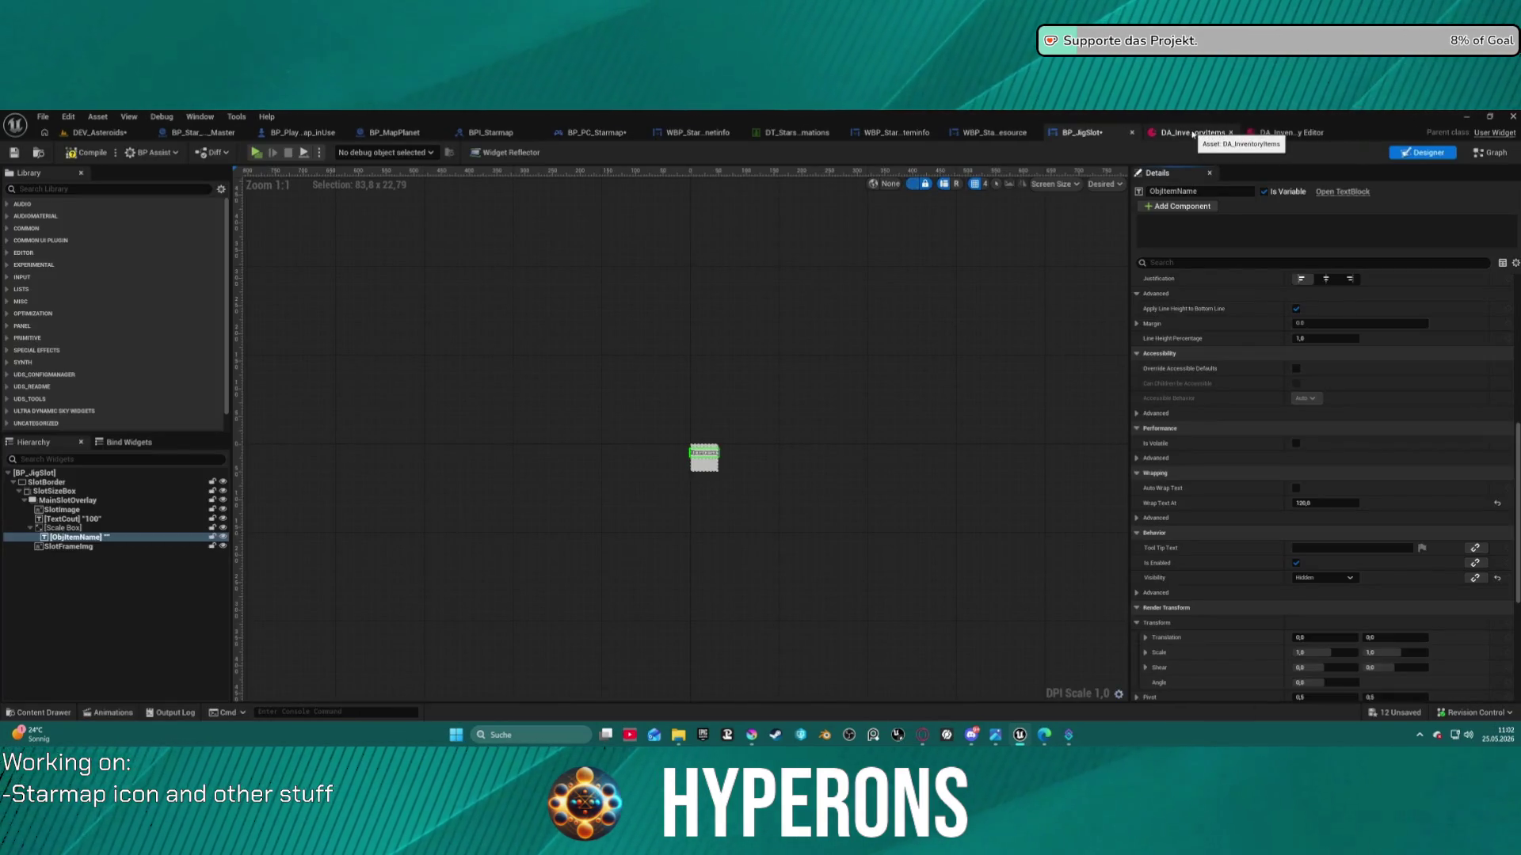
{"action": "left_click", "coordinate": [1475, 155]}
{"action": "mouse_move", "coordinate": [616, 215]}
{"action": "left_mouse_down"}
{"action": "mouse_move", "coordinate": [1120, 441]}
{"action": "mouse_move", "coordinate": [1390, 425]}
{"action": "left_mouse_up"}
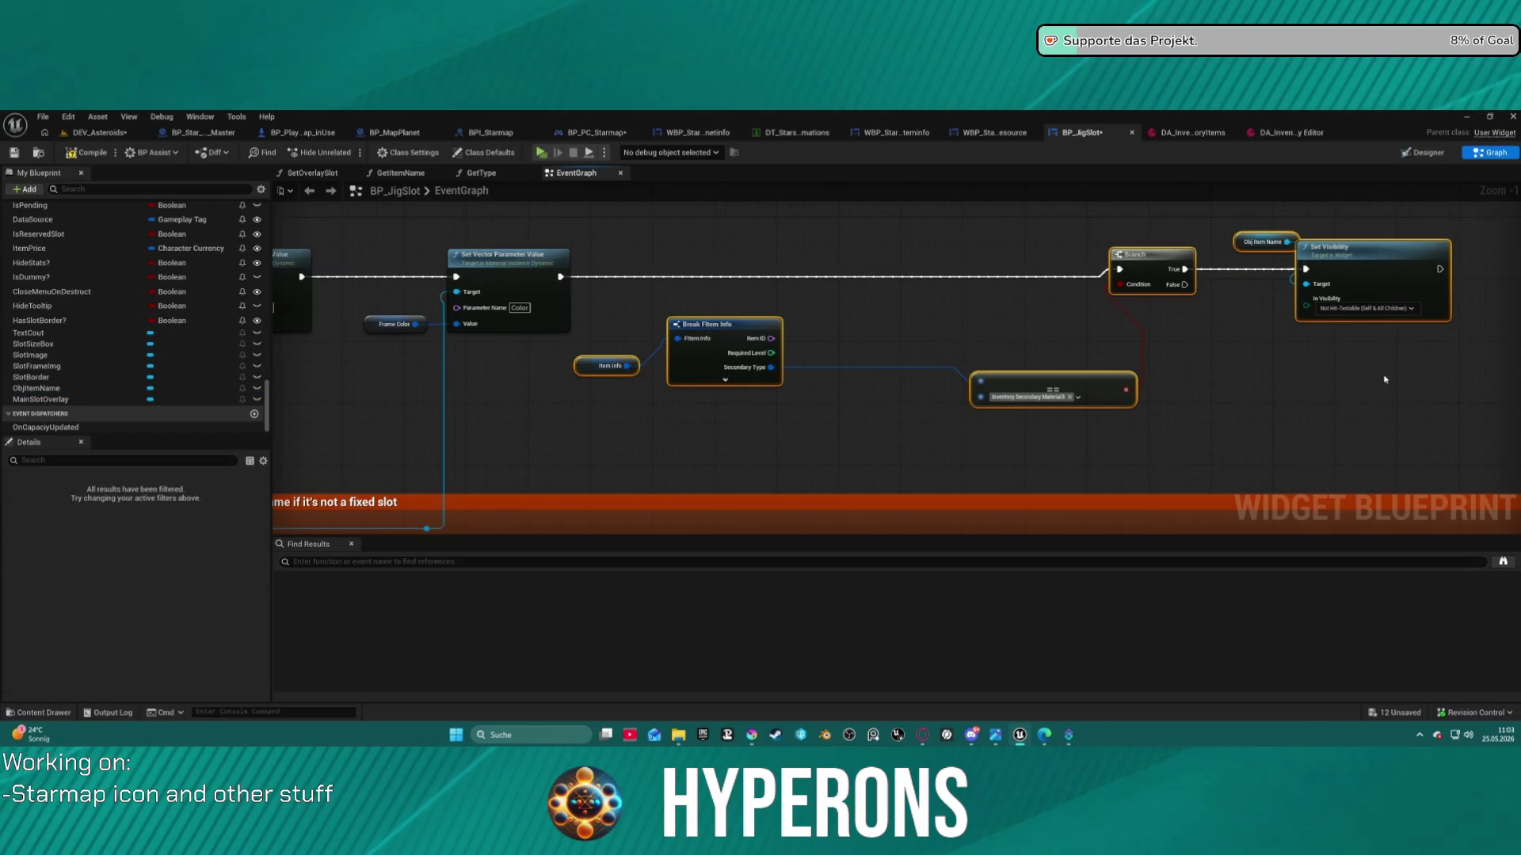
Cut the item-name visibility nodes from the event graph and open the UpdateInfo function
{"action": "key", "text": "Delete"}
{"action": "scroll", "coordinate": [105, 330], "scroll_direction": "up", "scroll_amount": 10}
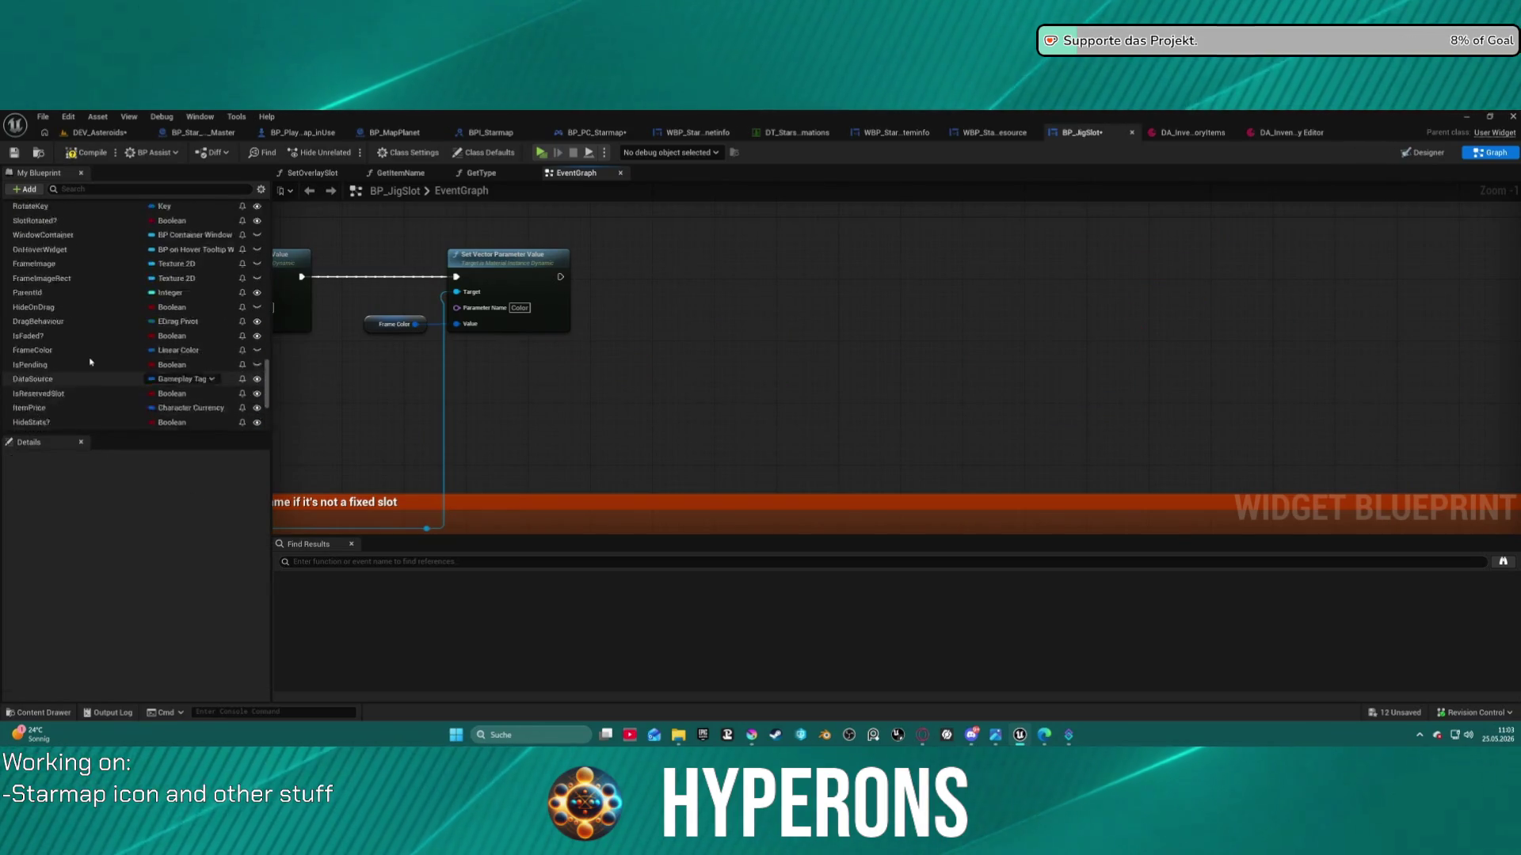
{"action": "scroll", "coordinate": [105, 329], "scroll_direction": "down", "scroll_amount": 5}
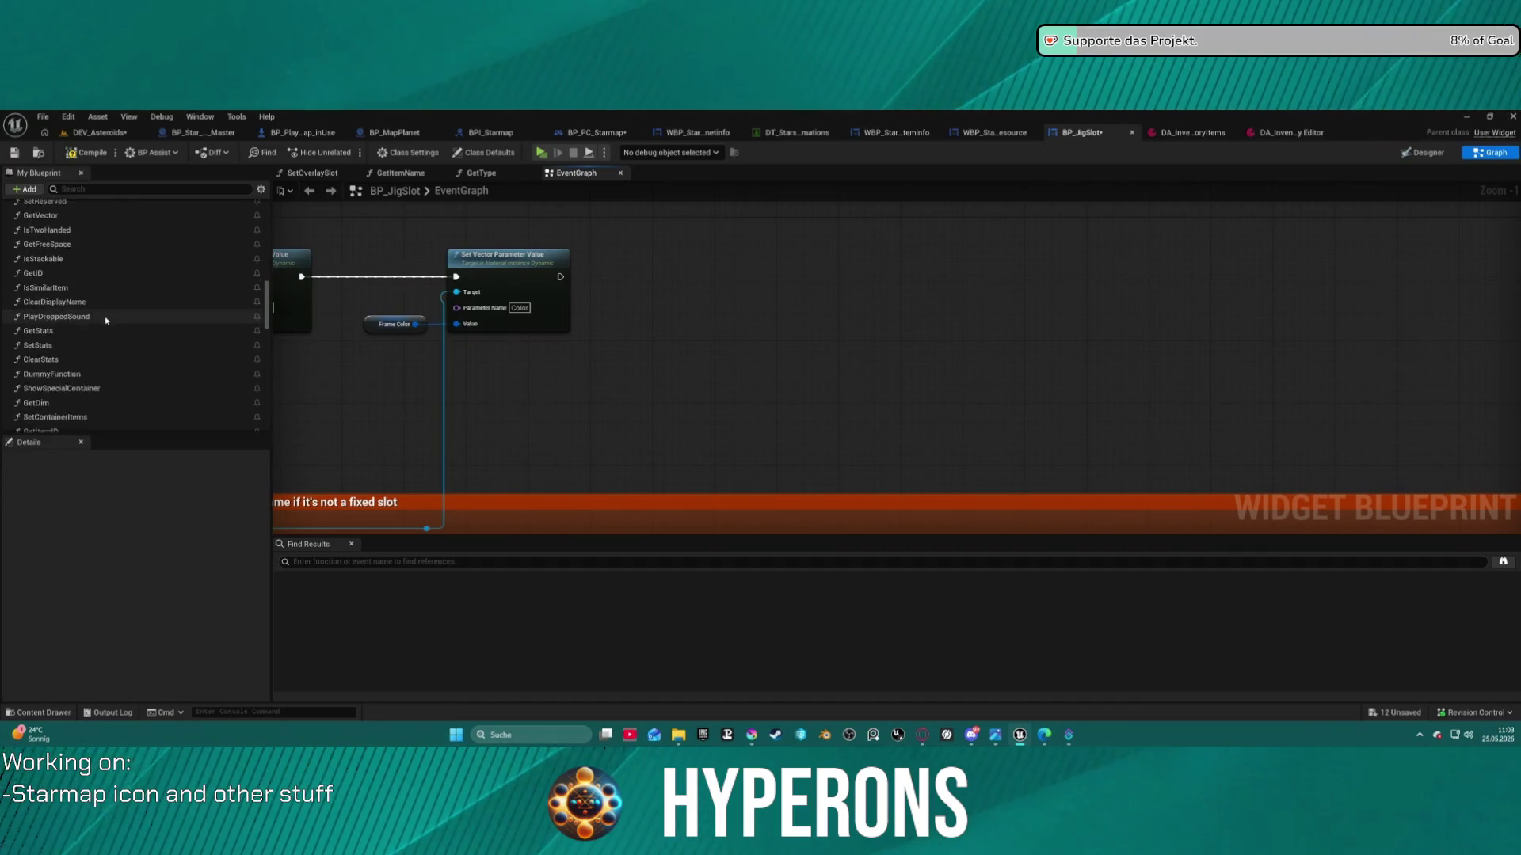
{"action": "scroll", "coordinate": [95, 309], "scroll_direction": "up", "scroll_amount": 3}
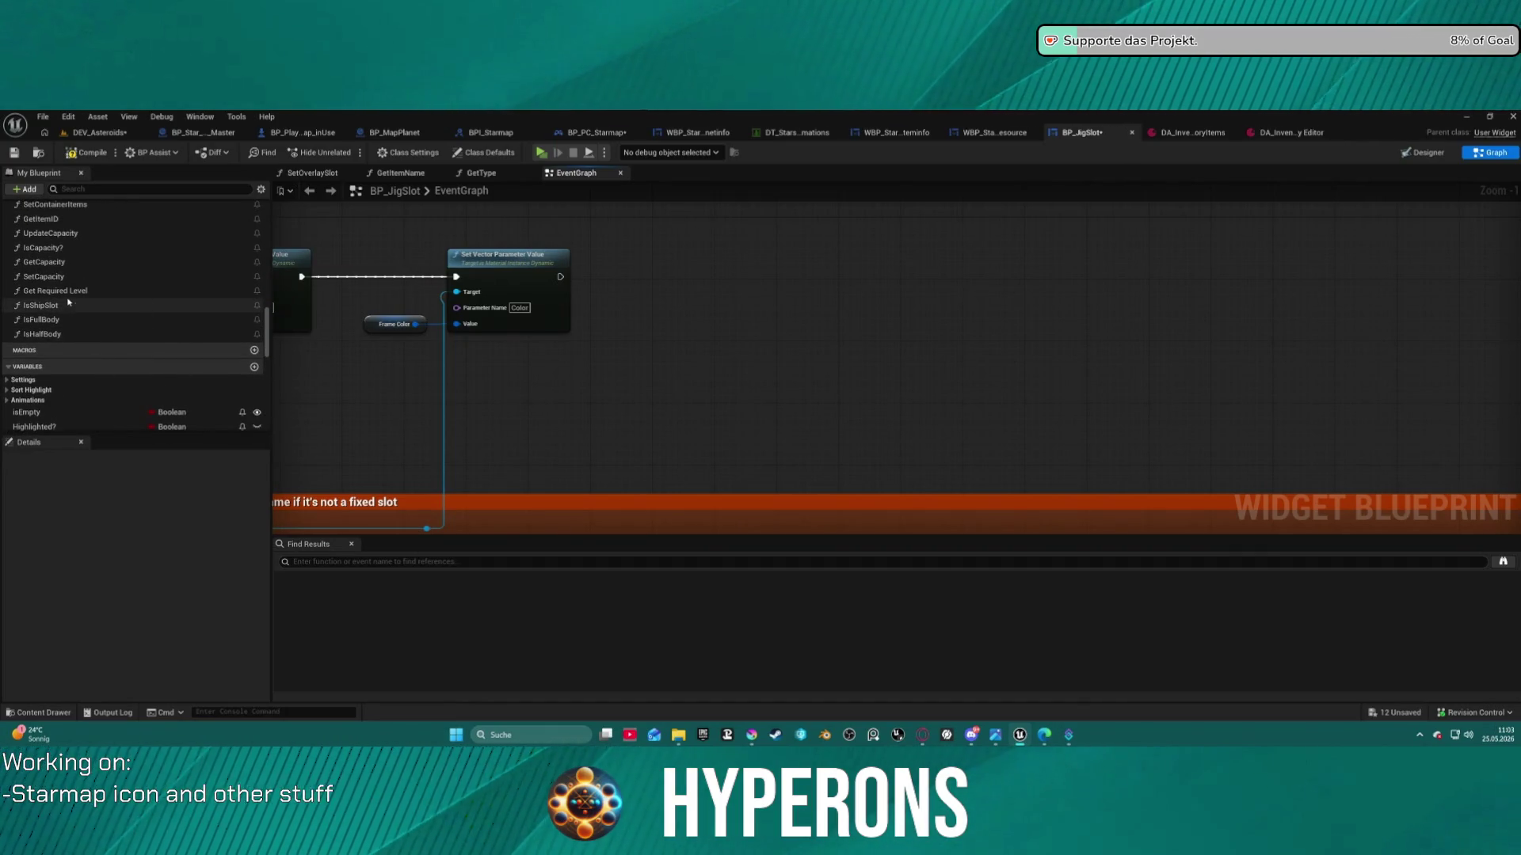
{"action": "scroll", "coordinate": [79, 285], "scroll_direction": "up", "scroll_amount": 3}
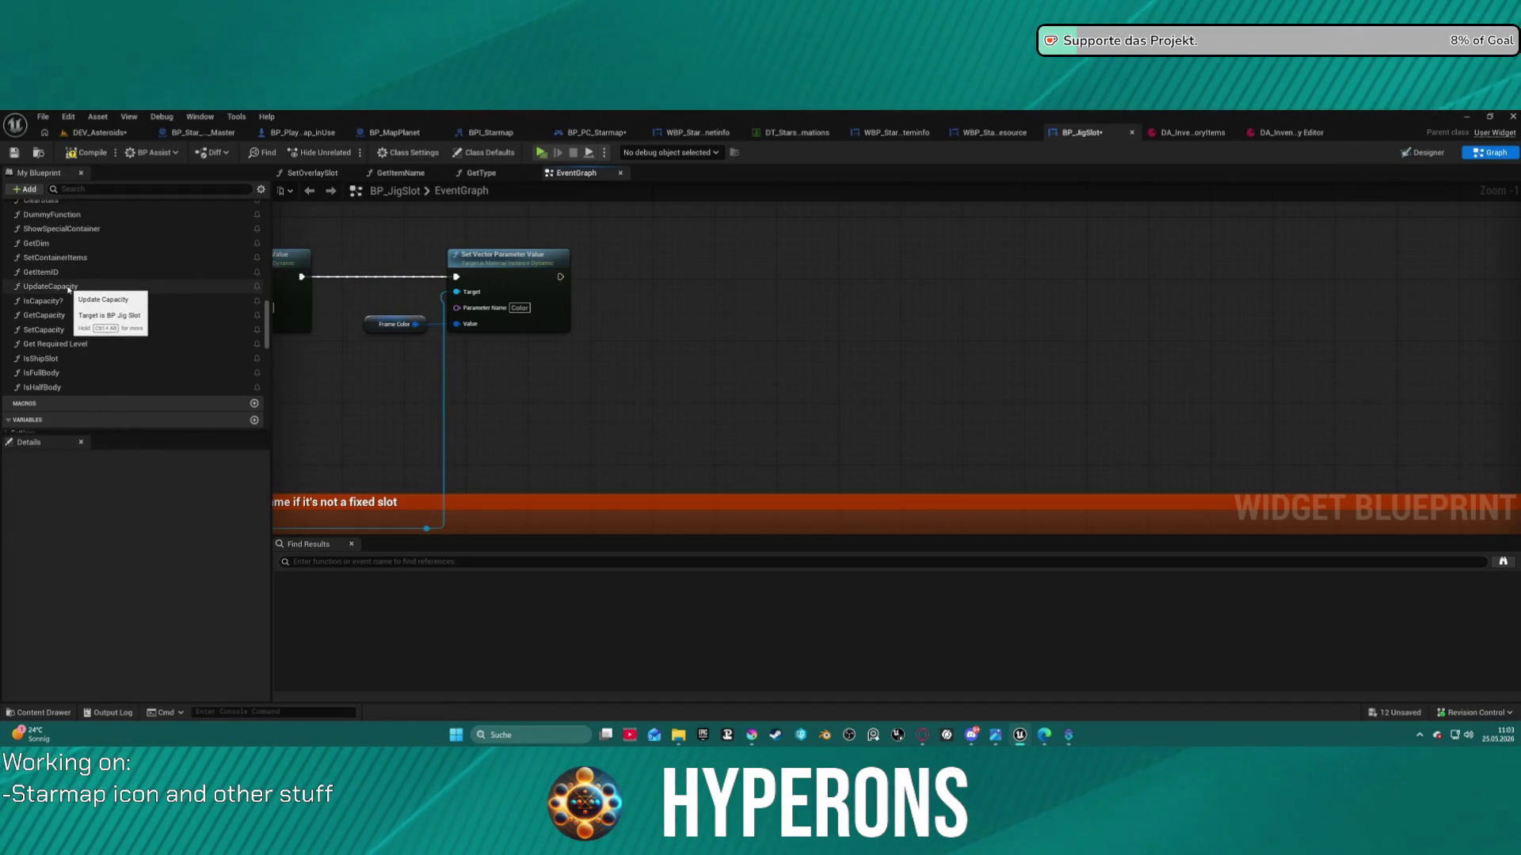
{"action": "scroll", "coordinate": [70, 281], "scroll_direction": "up", "scroll_amount": 4}
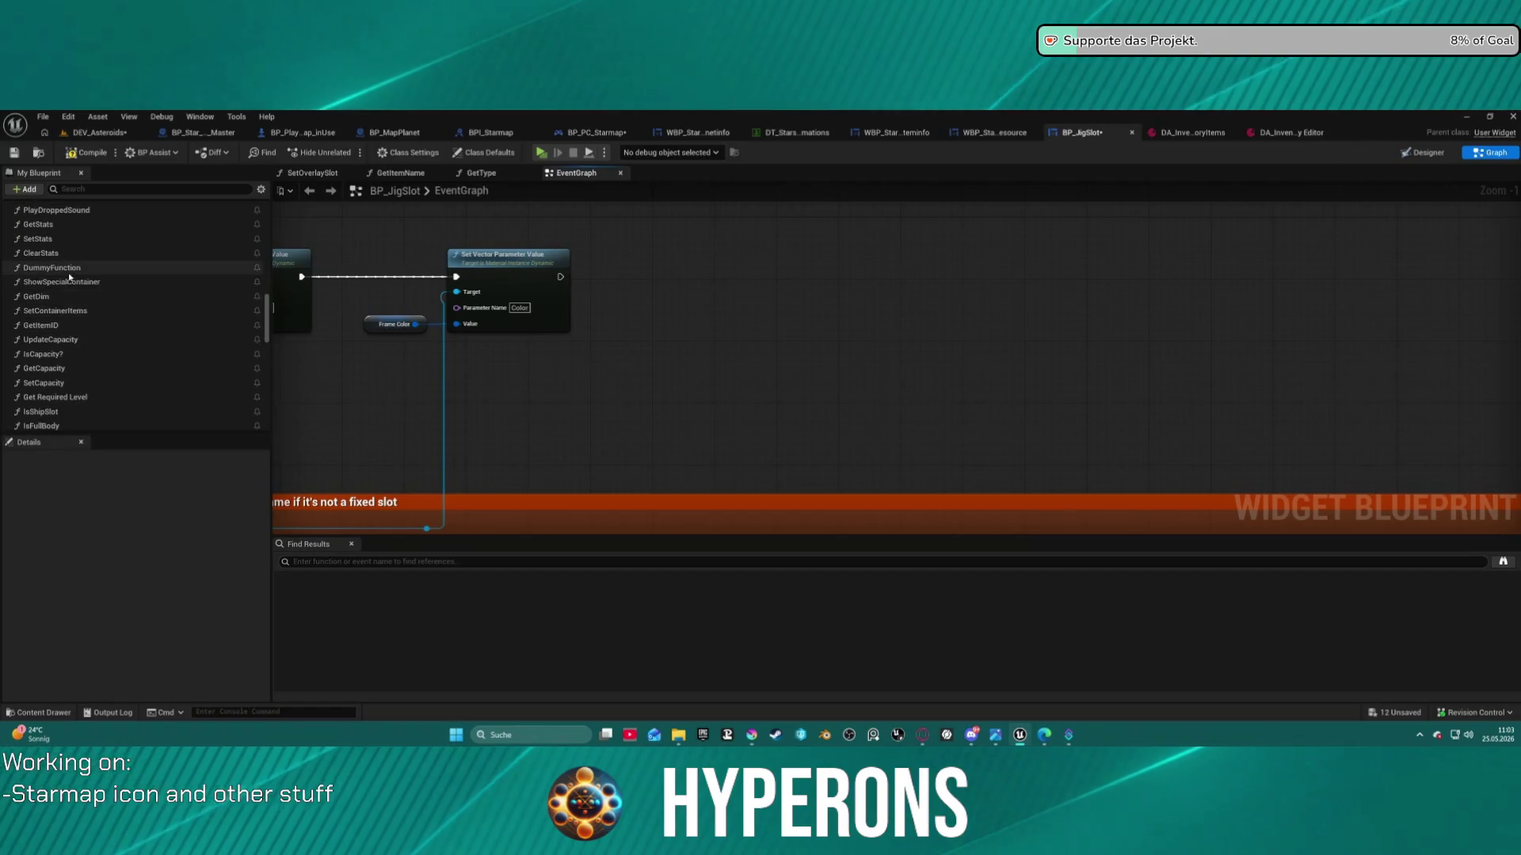
{"action": "scroll", "coordinate": [75, 281], "scroll_direction": "up", "scroll_amount": 8}
{"action": "scroll", "coordinate": [91, 308], "scroll_direction": "up", "scroll_amount": 9}
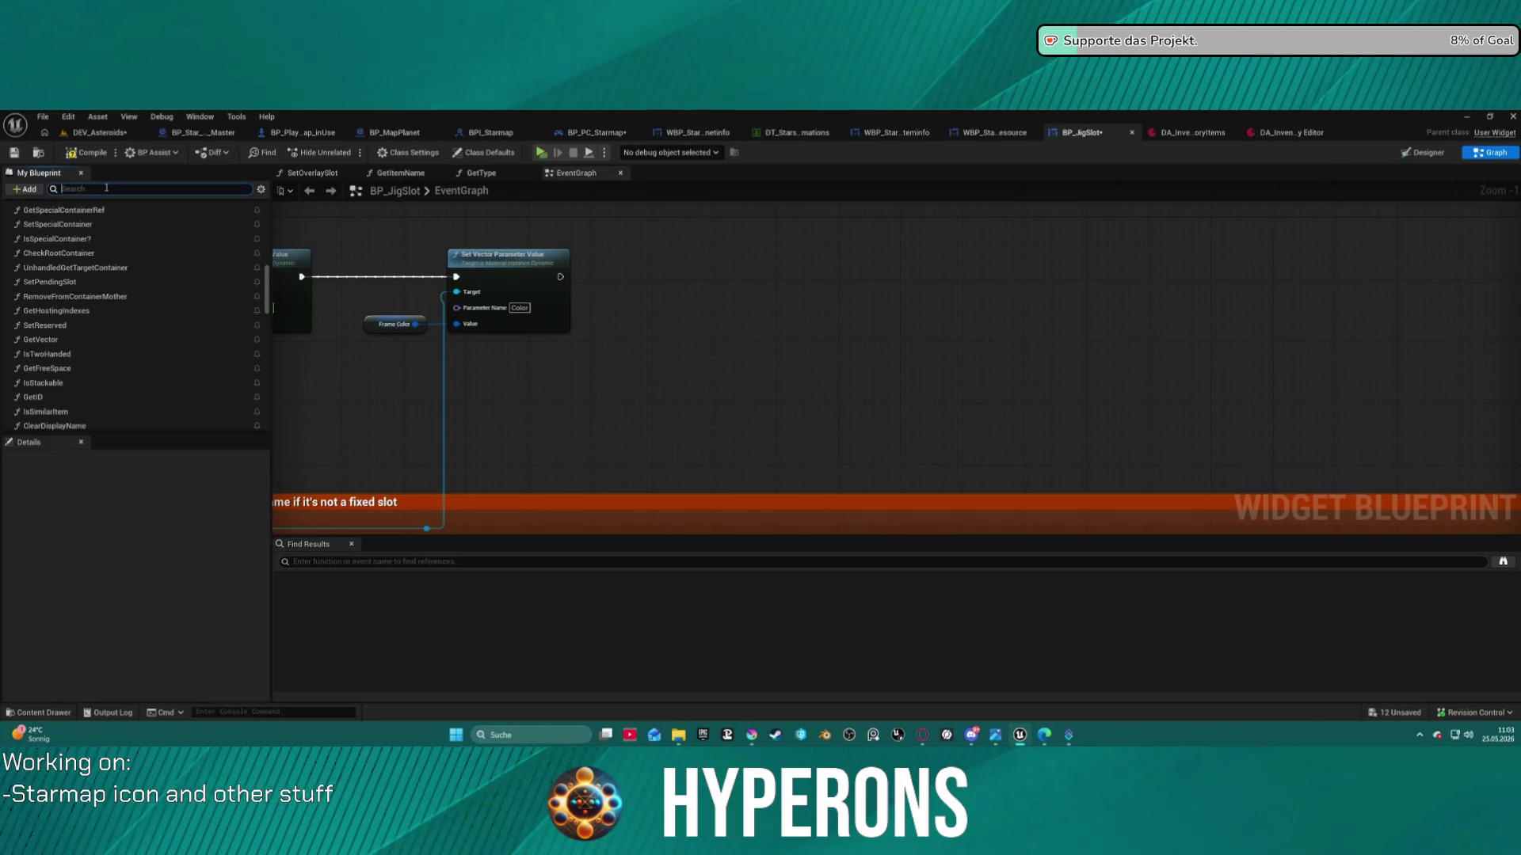
{"action": "type", "text": "updat"}
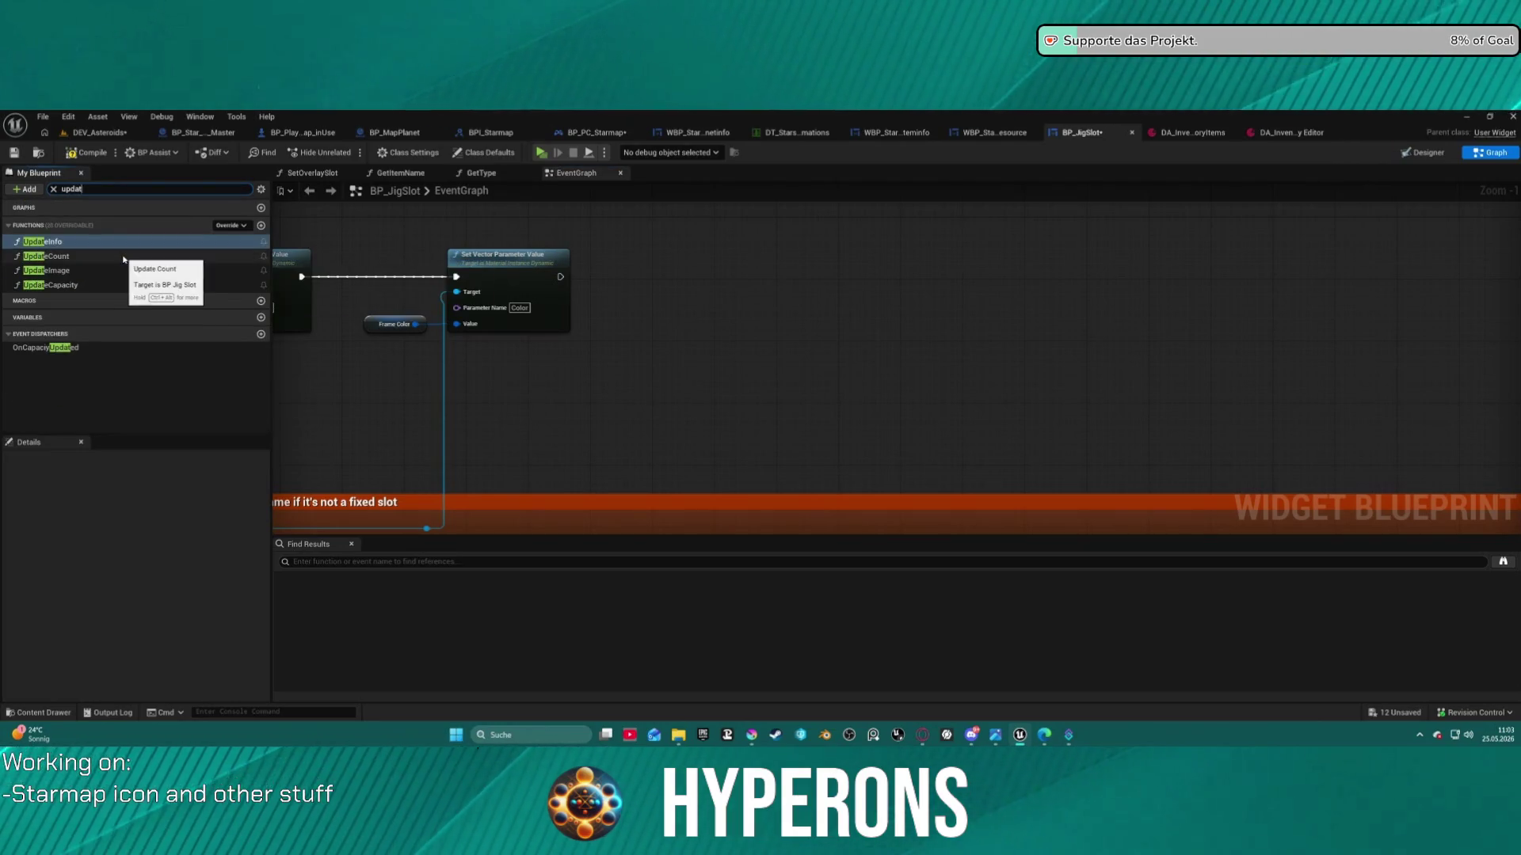
{"action": "type", "text": "e"}
{"action": "double_click", "coordinate": [44, 242]}
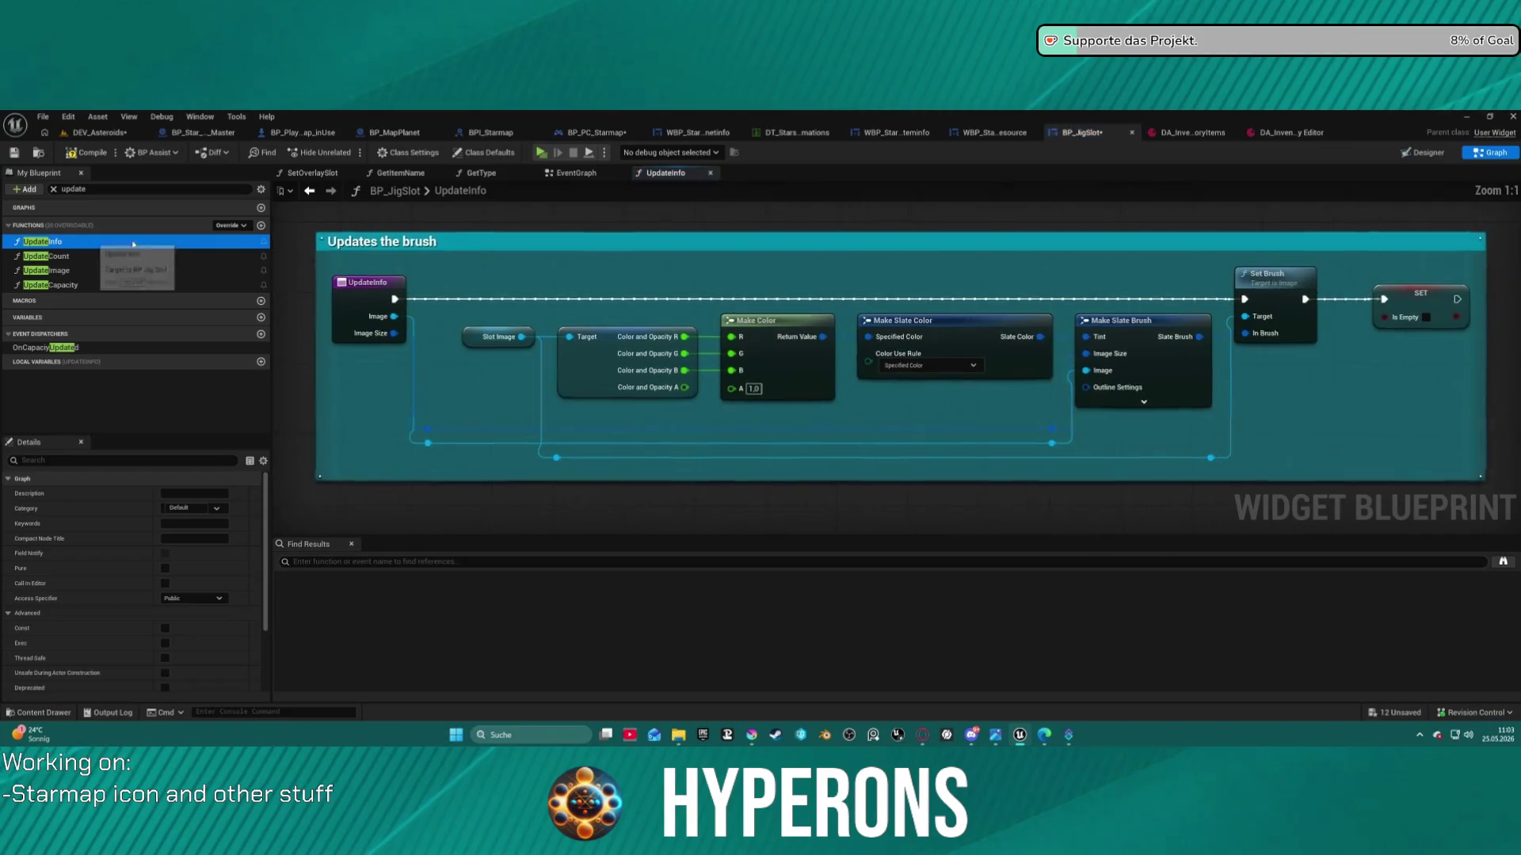
Paste the visibility logic after UpdateInfo's Is Empty SET node, wire and tidy it, then view DA_InventoryItems
{"action": "left_click_drag", "start_coordinate": [1470, 282], "coordinate": [989, 281]}
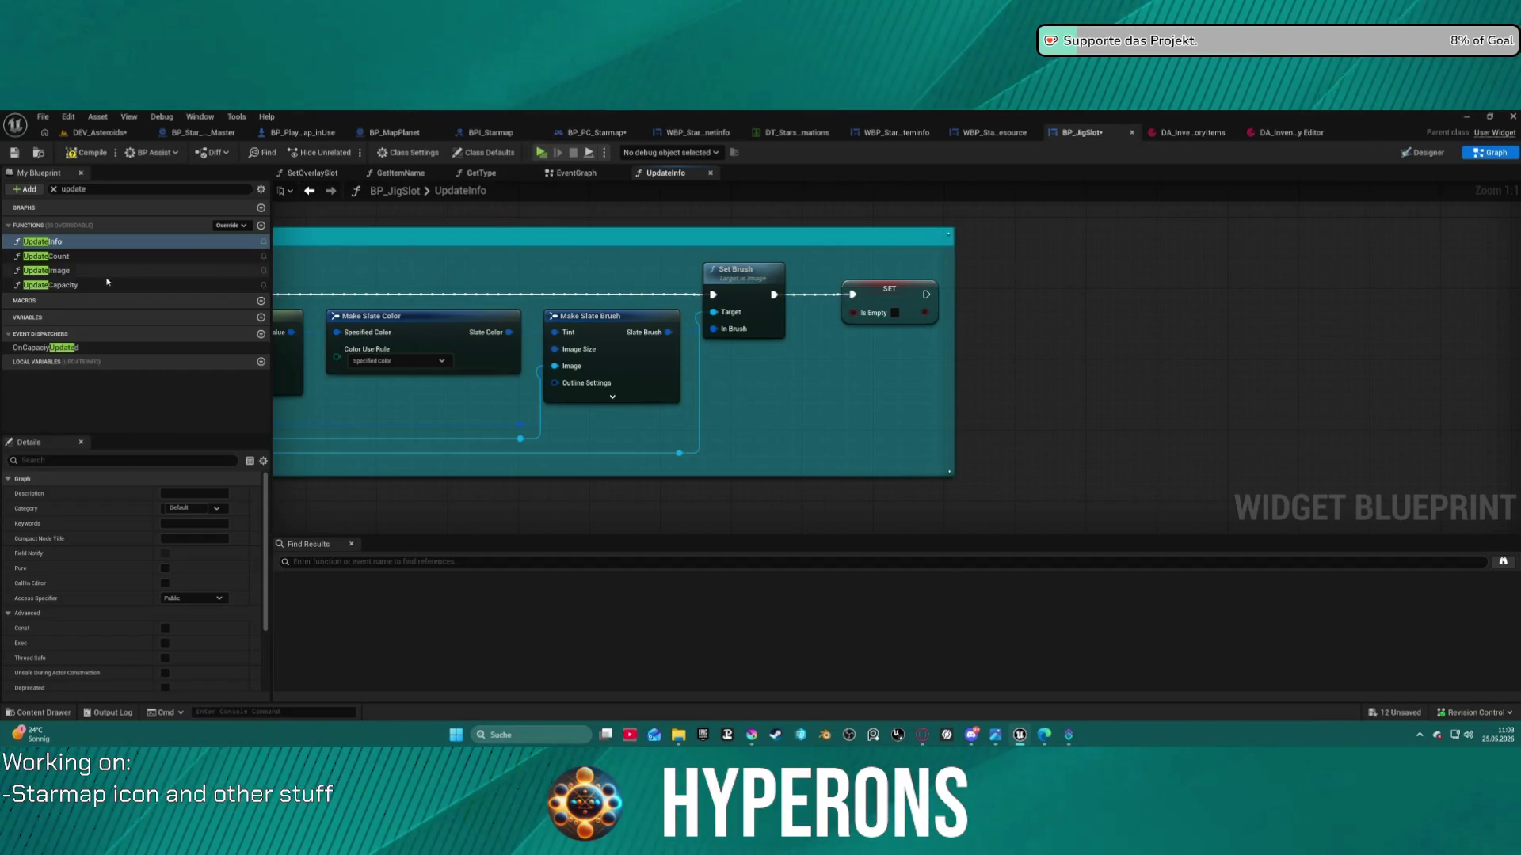
{"action": "key", "text": "ctrl+z"}
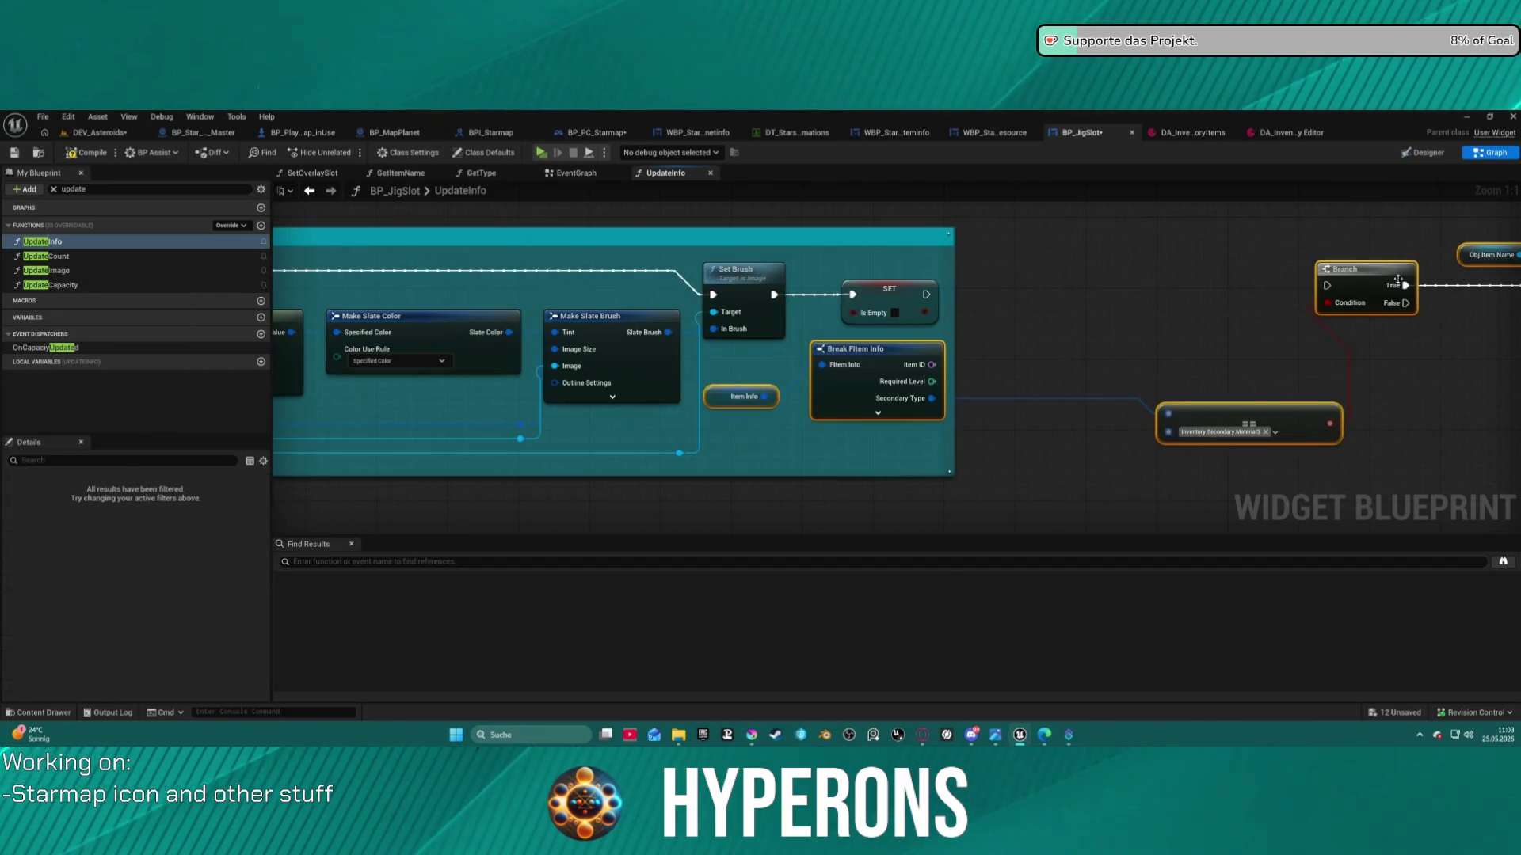
{"action": "left_click_drag", "start_coordinate": [1330, 289], "coordinate": [926, 294]}
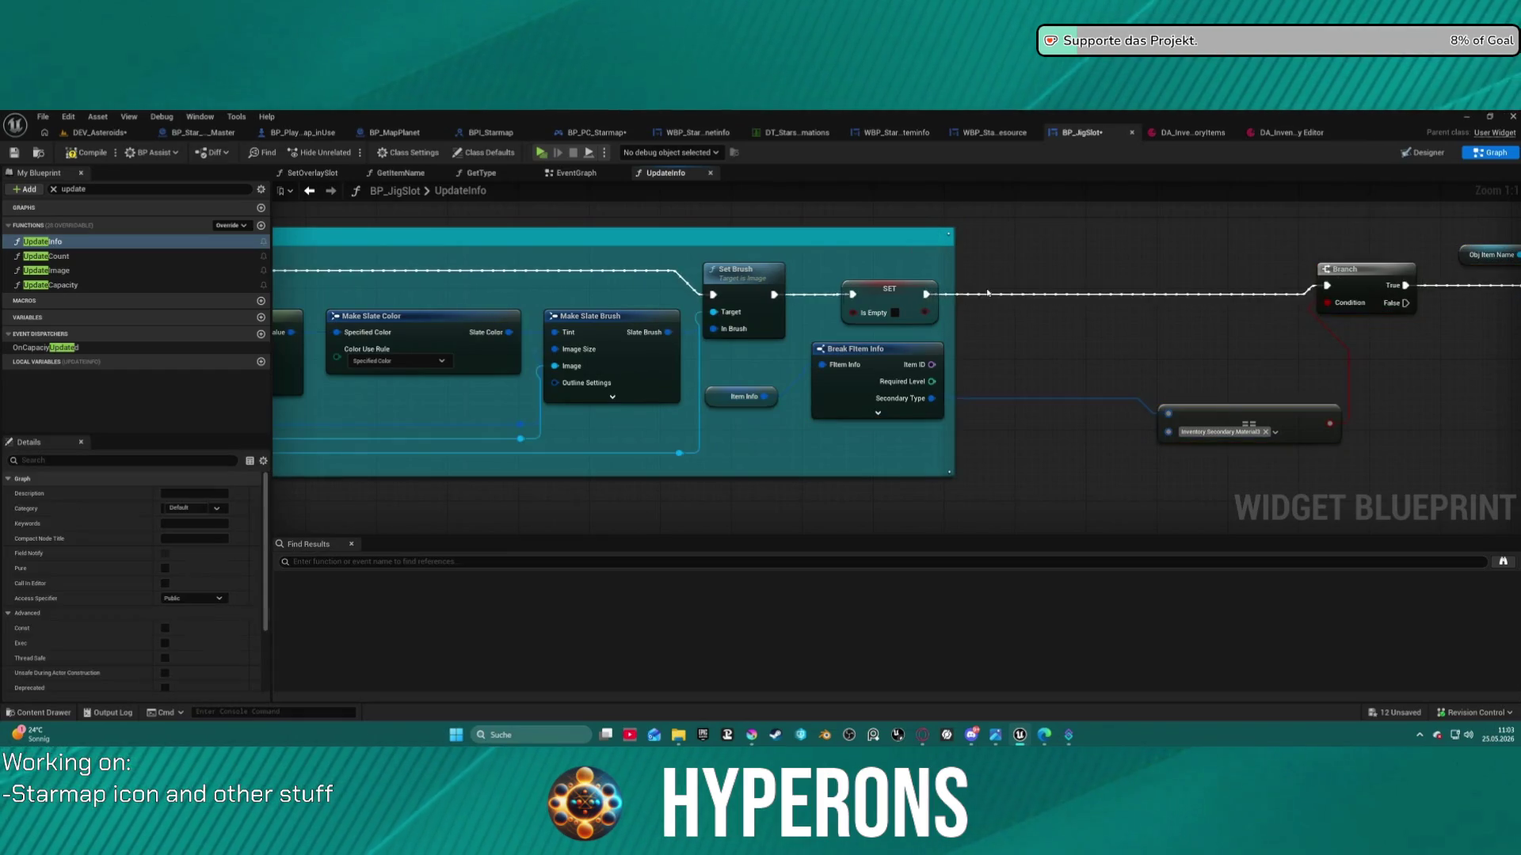
{"action": "left_click_drag", "start_coordinate": [1257, 285], "coordinate": [1009, 257]}
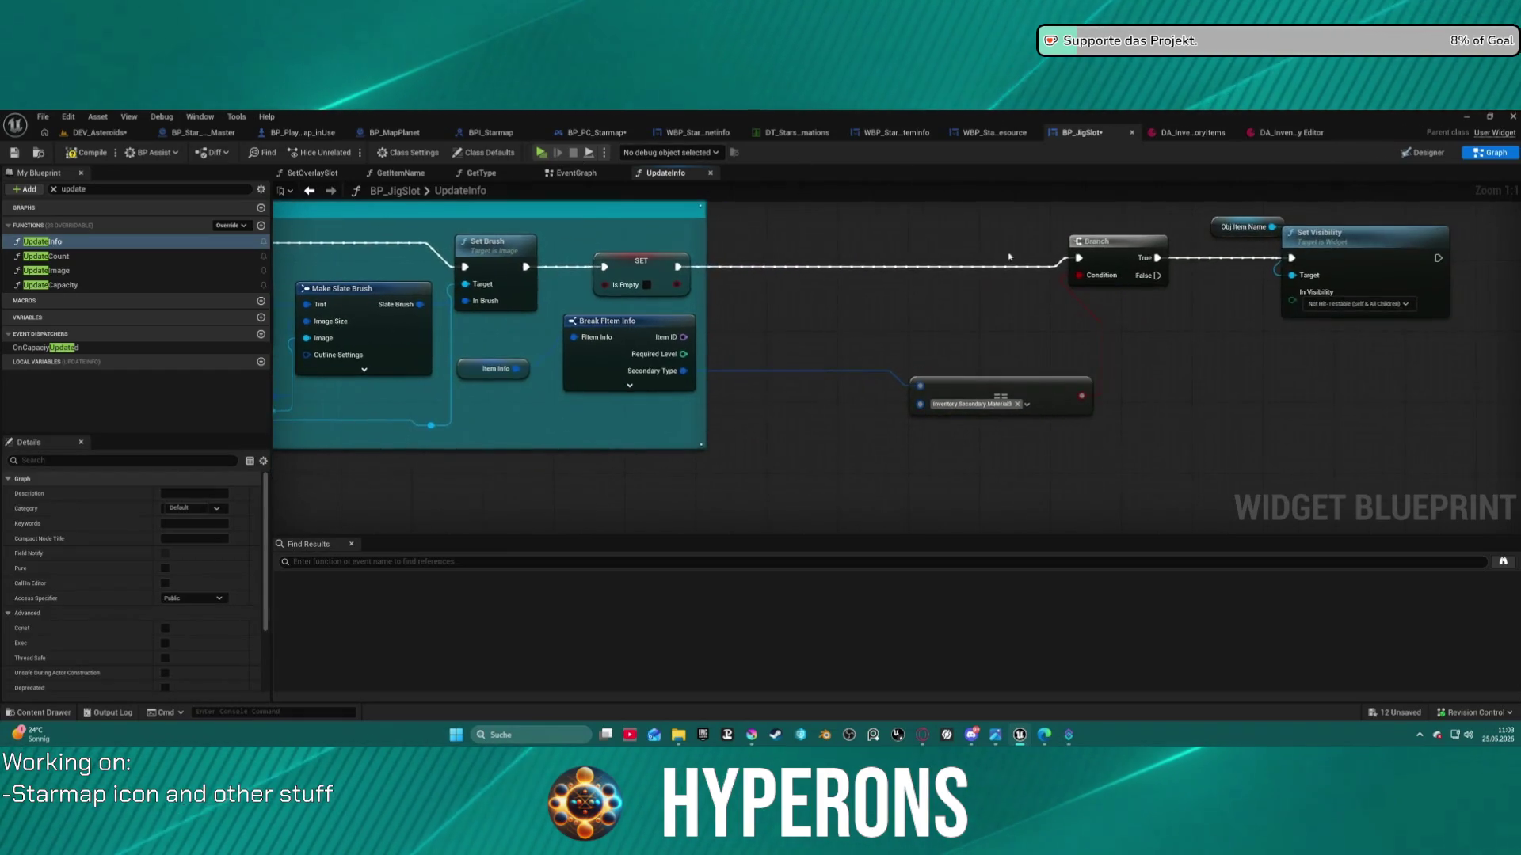
{"action": "mouse_move", "coordinate": [509, 327]}
{"action": "left_mouse_down"}
{"action": "mouse_move", "coordinate": [586, 373]}
{"action": "mouse_move", "coordinate": [843, 389]}
{"action": "mouse_move", "coordinate": [801, 390]}
{"action": "left_mouse_up"}
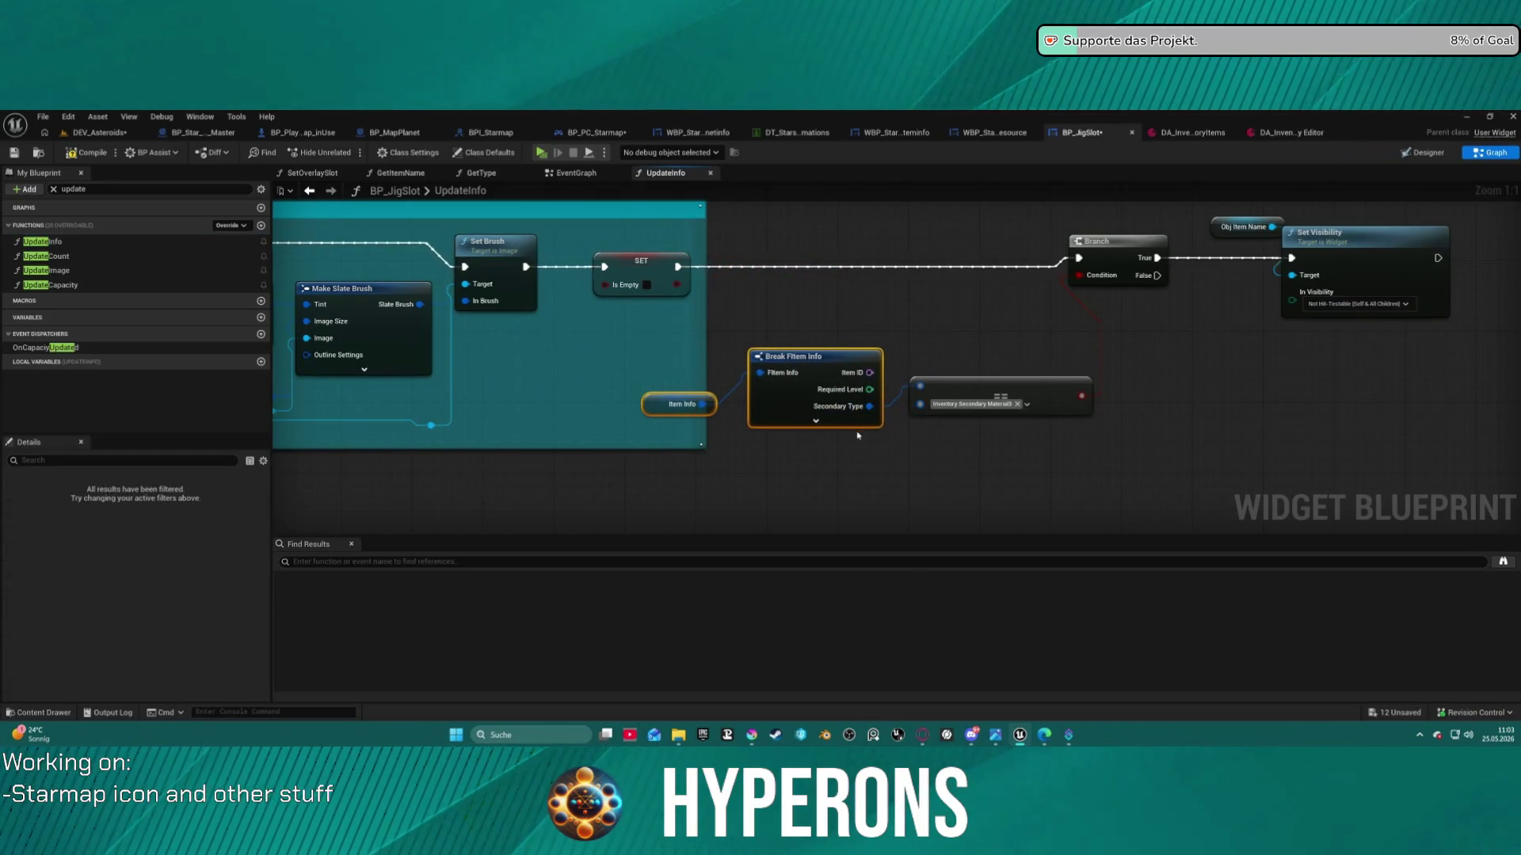
{"action": "left_click", "coordinate": [1269, 135]}
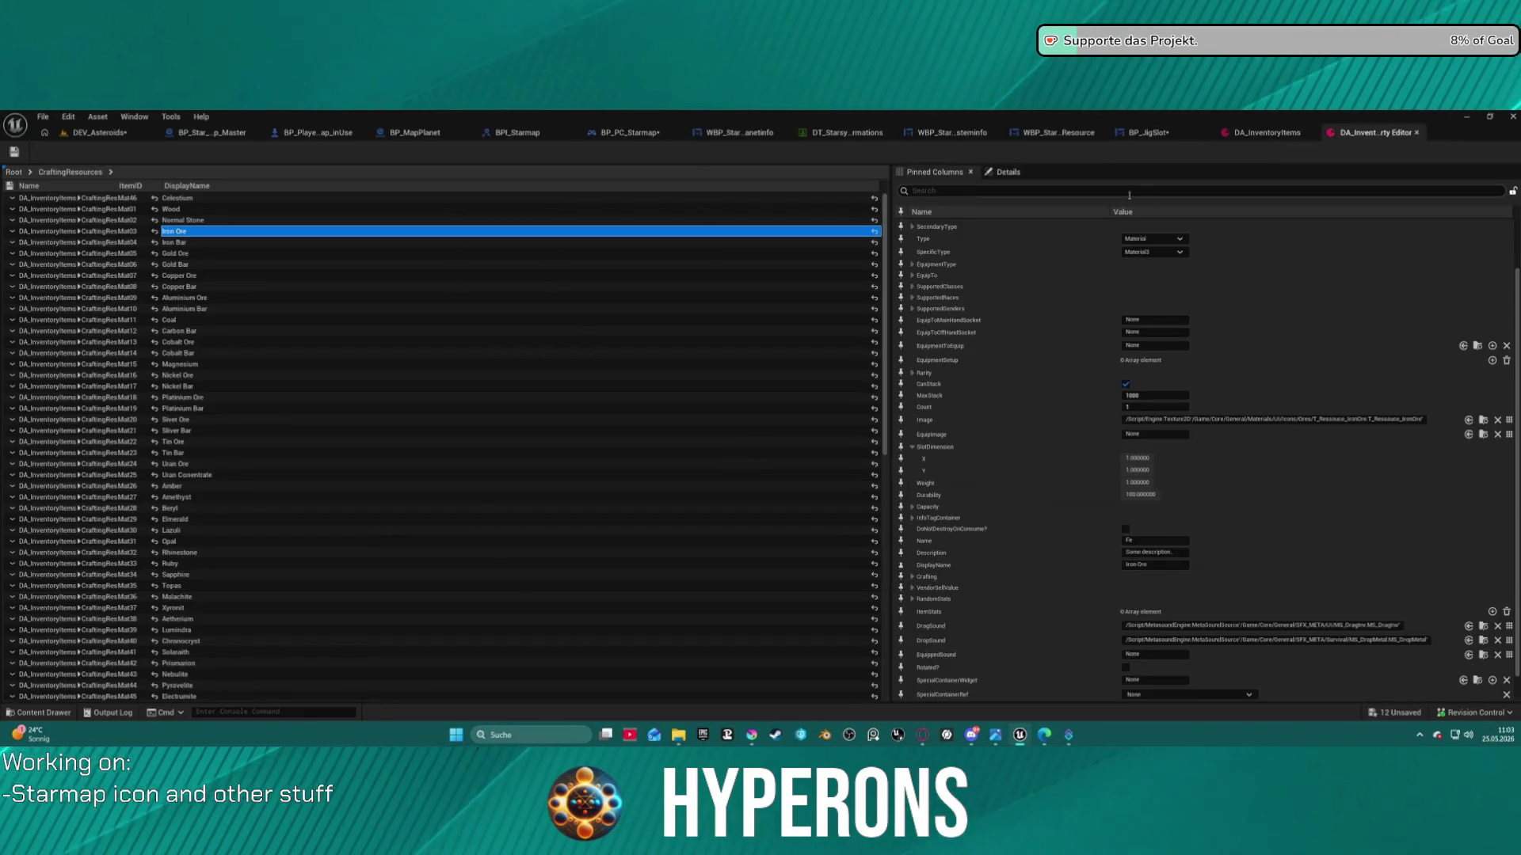
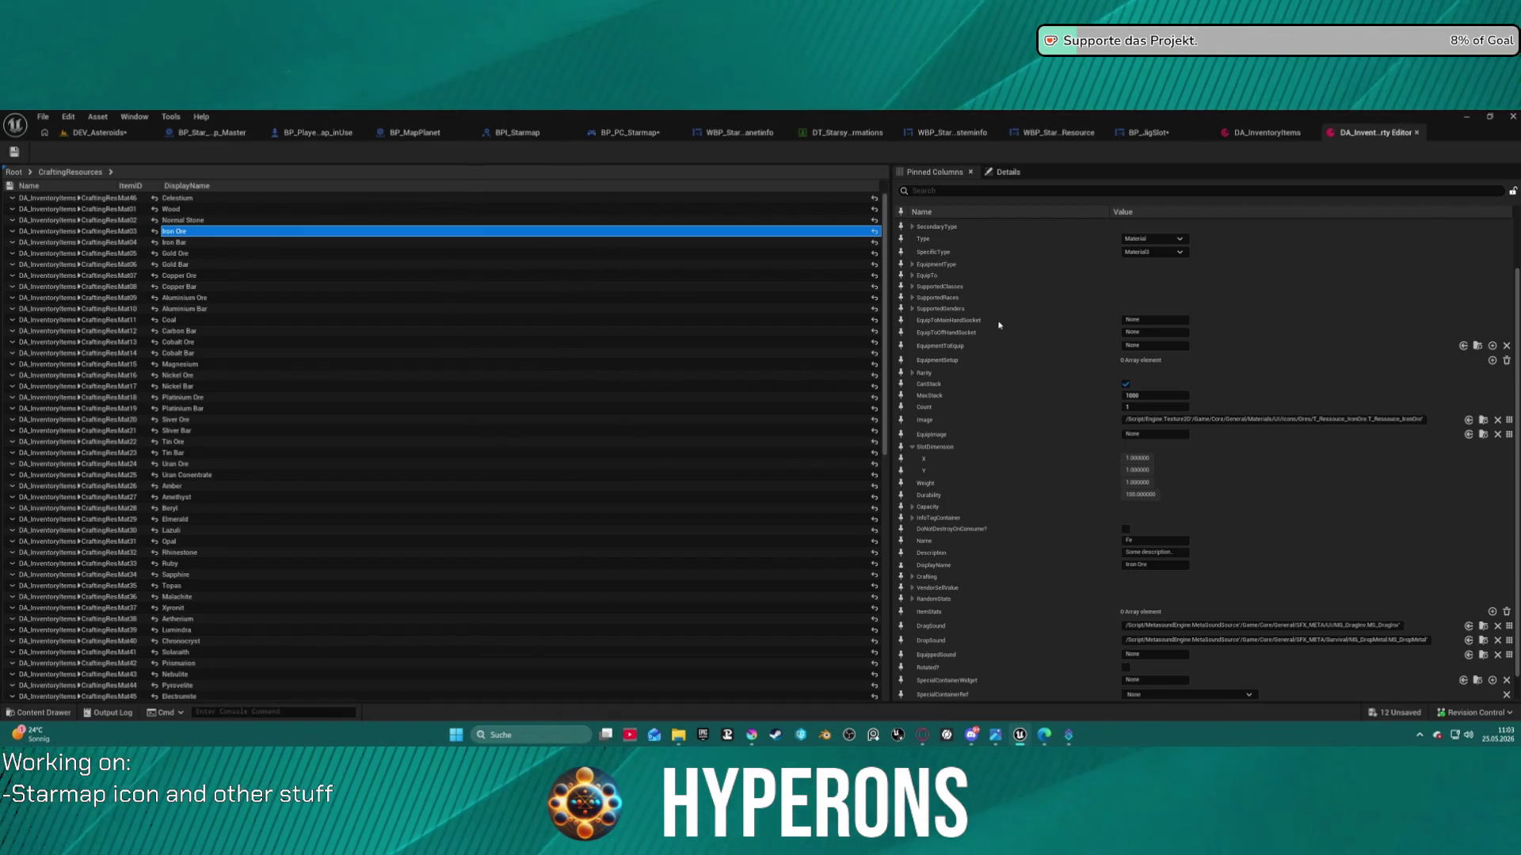
Expand SecondaryType, then scroll DA_InventoryItems' details up to the Mat03 Iron Ore entry at Index [3]
{"action": "left_click", "coordinate": [915, 227]}
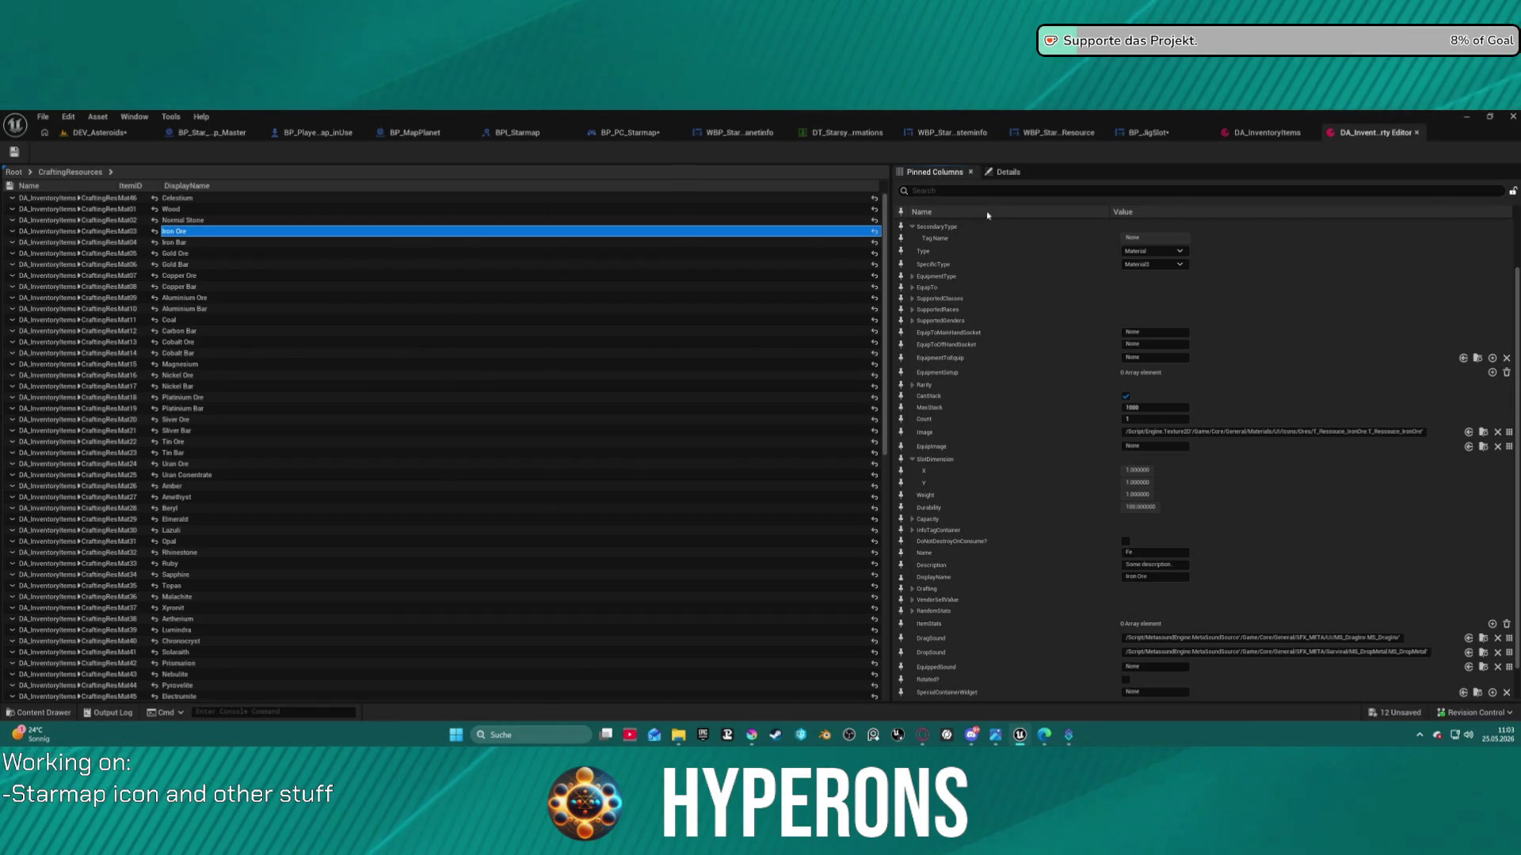
{"action": "left_click", "coordinate": [1267, 135]}
{"action": "scroll", "coordinate": [523, 317], "scroll_direction": "up", "scroll_amount": 3}
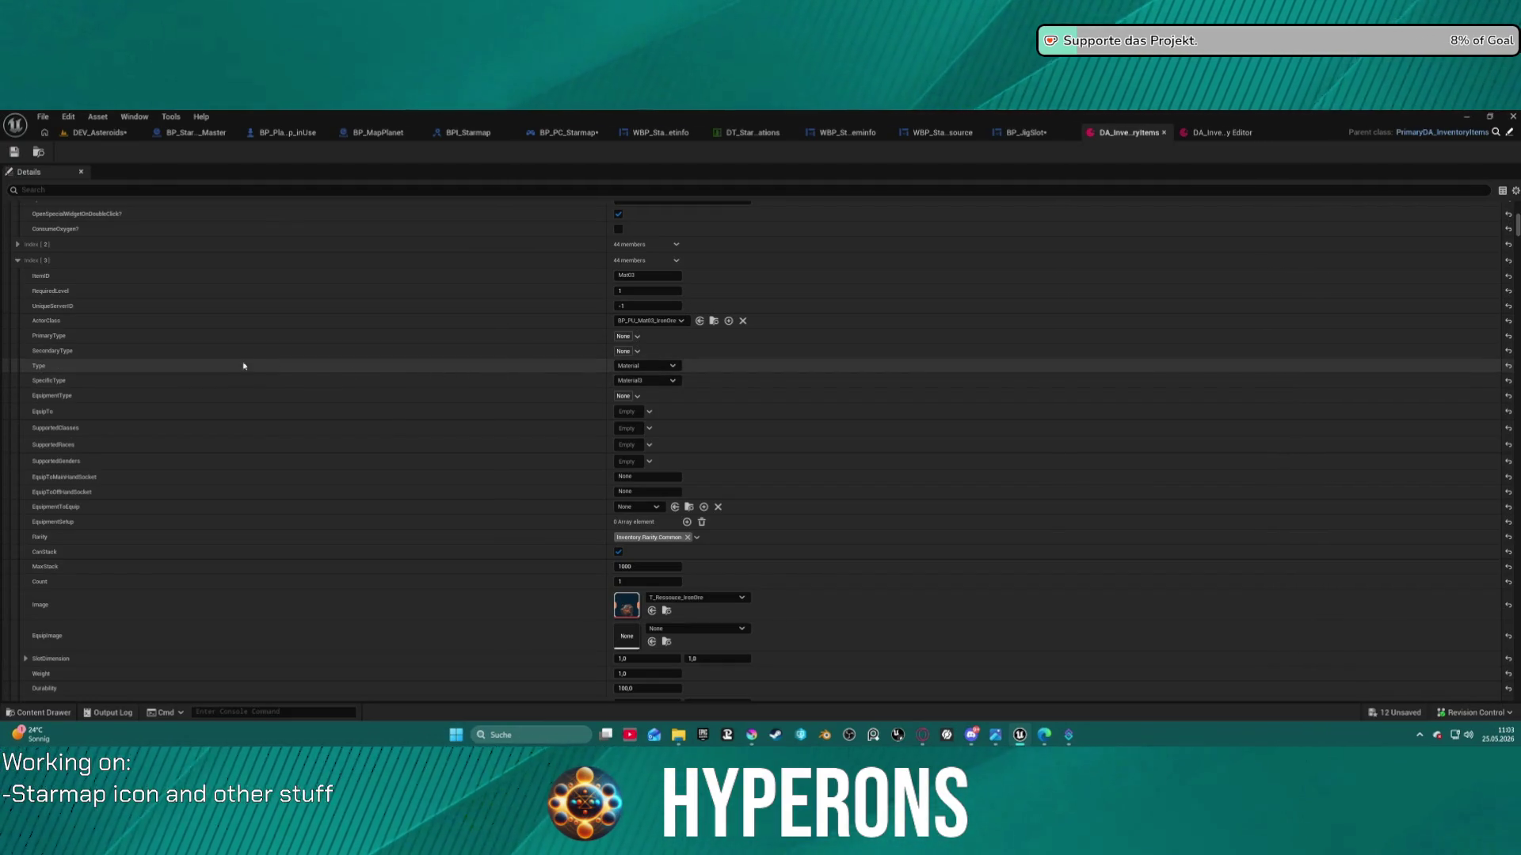
Tag Mat03's SecondaryType as Inventory.Secondary.Material3 and save DA_InventoryItems
{"action": "left_click", "coordinate": [638, 352]}
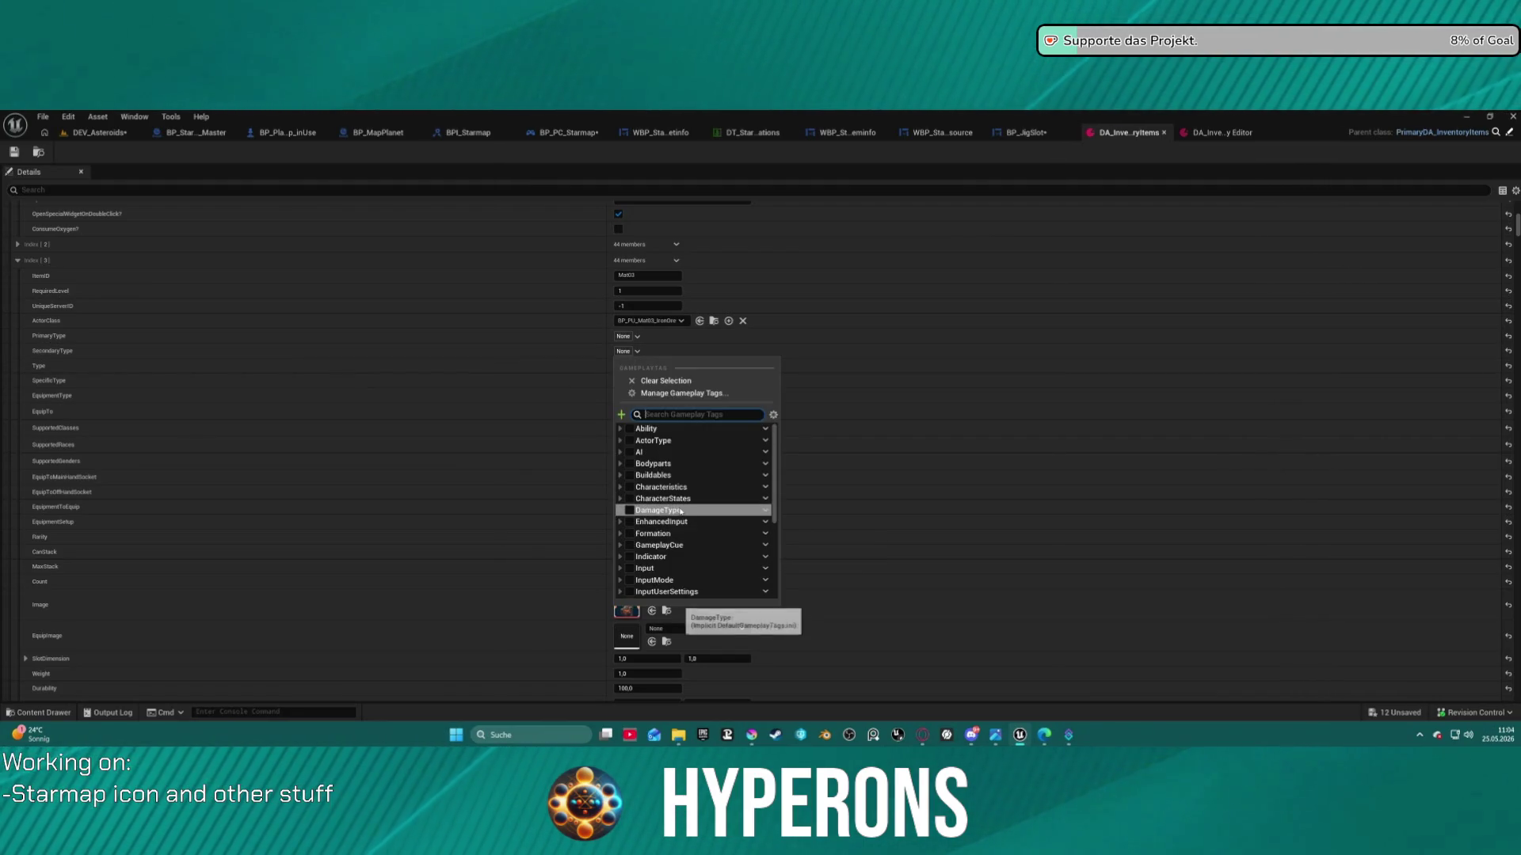
{"action": "left_click", "coordinate": [521, 392]}
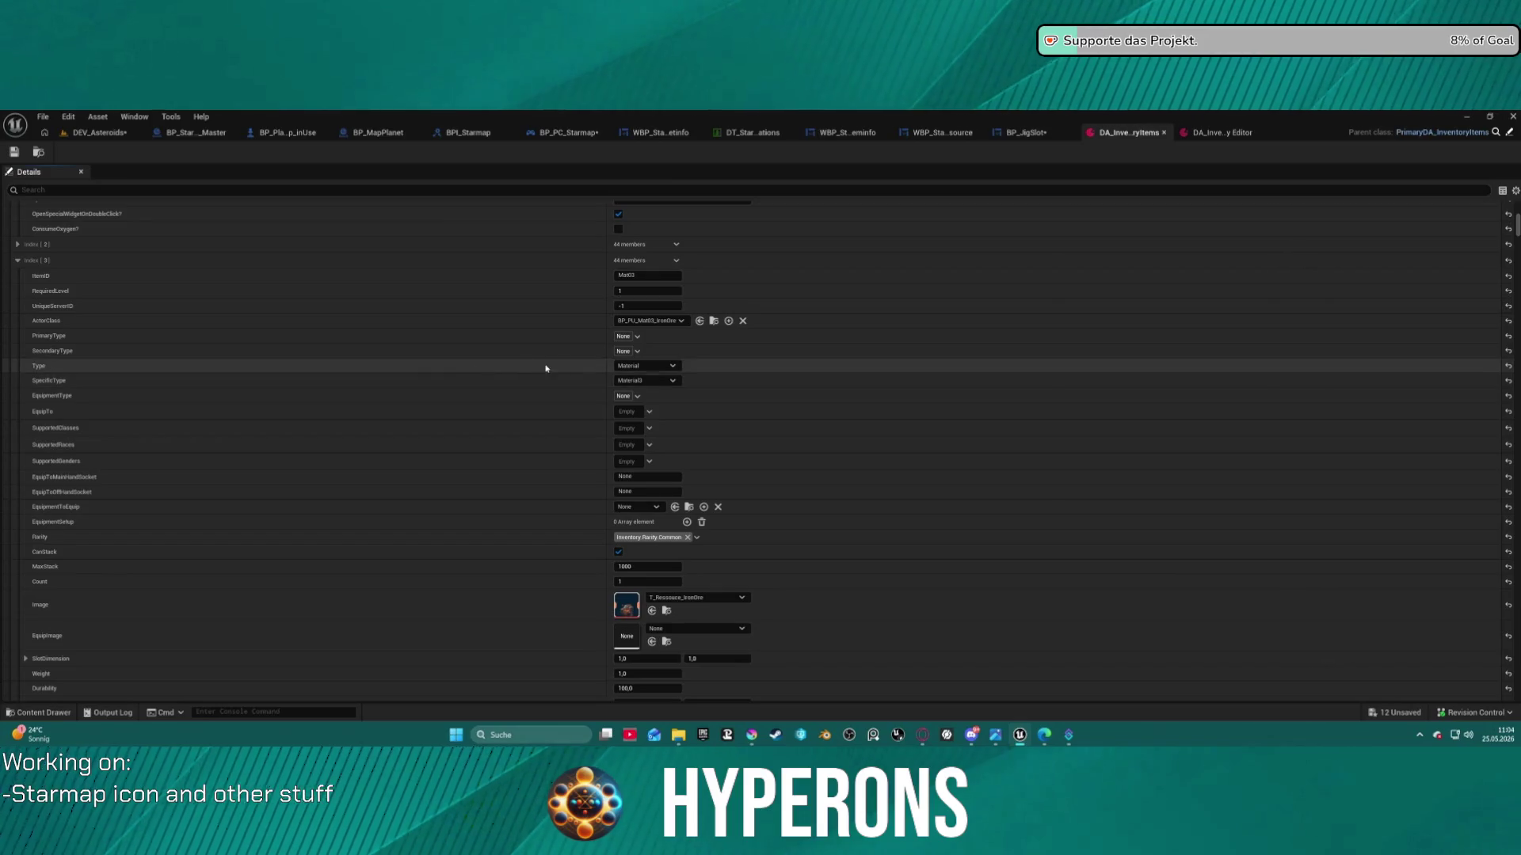
{"action": "left_click", "coordinate": [625, 351]}
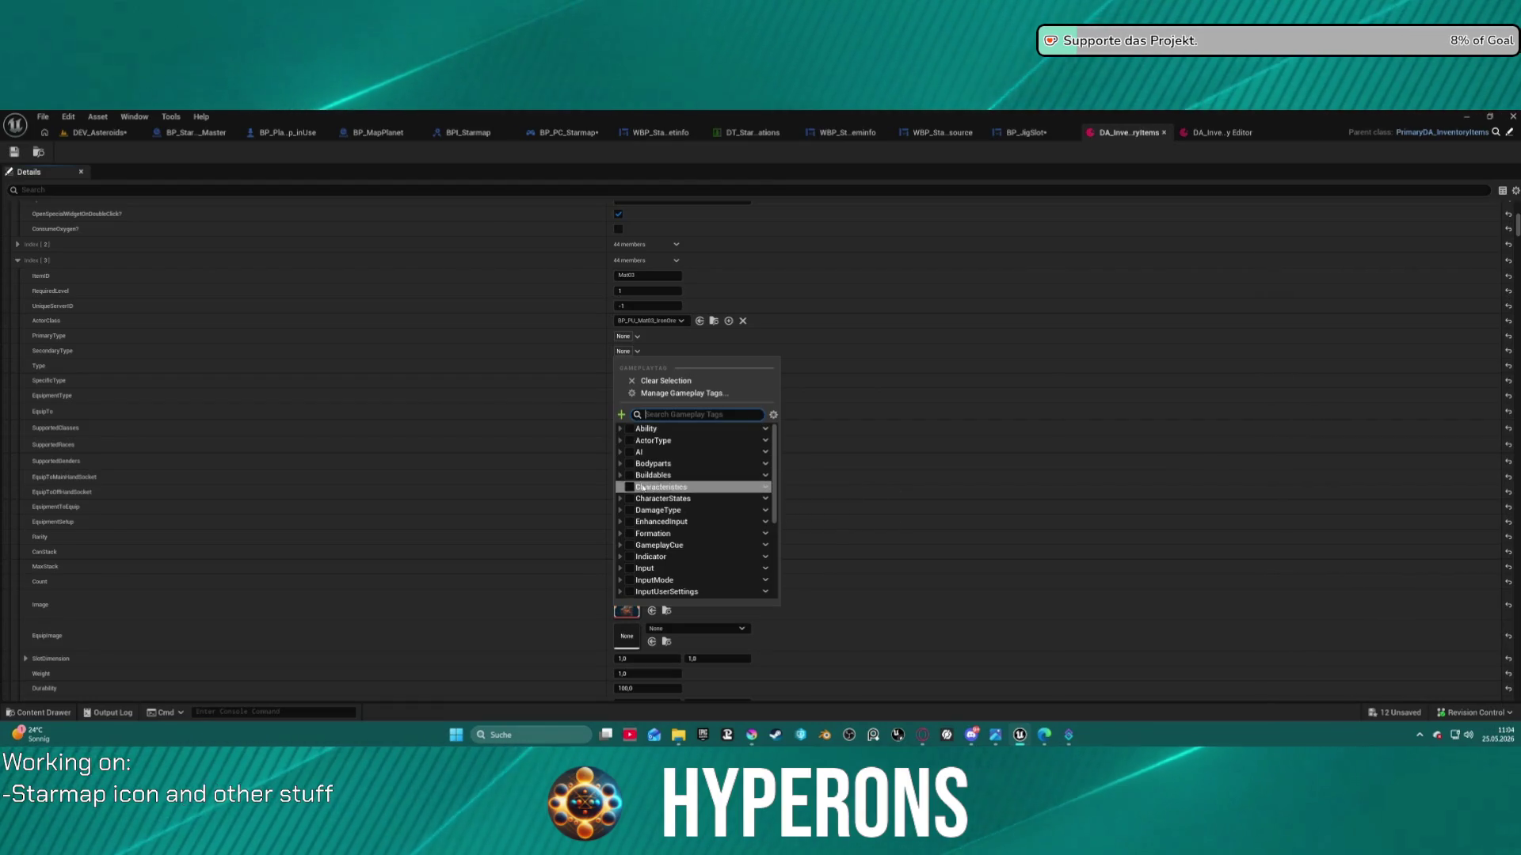
{"action": "scroll", "coordinate": [681, 567], "scroll_direction": "down", "scroll_amount": 1}
{"action": "scroll", "coordinate": [681, 567], "scroll_direction": "down", "scroll_amount": 1}
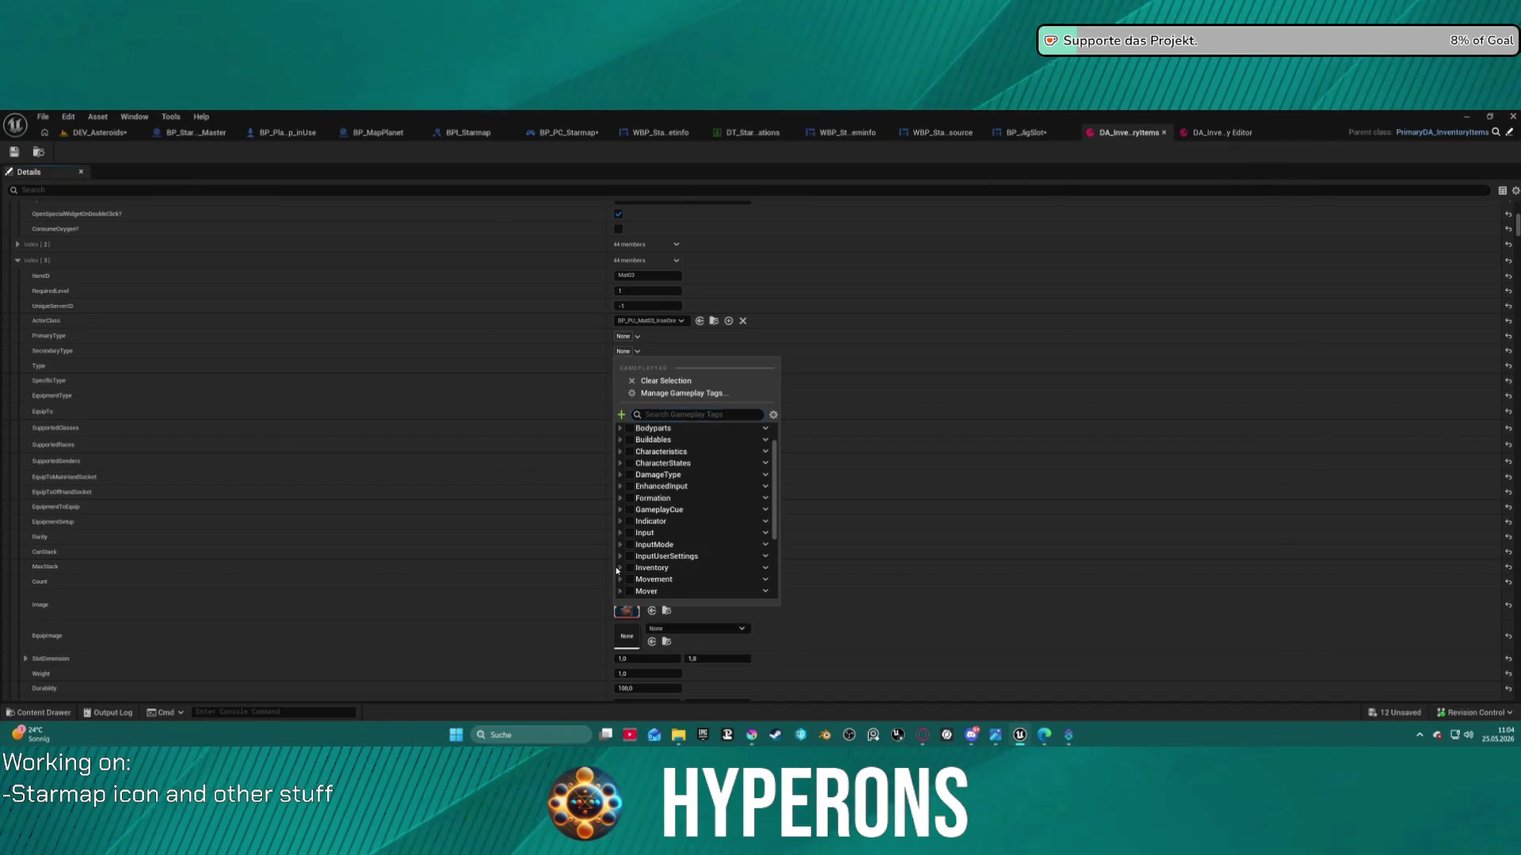
{"action": "scroll", "coordinate": [622, 546], "scroll_direction": "down", "scroll_amount": 4}
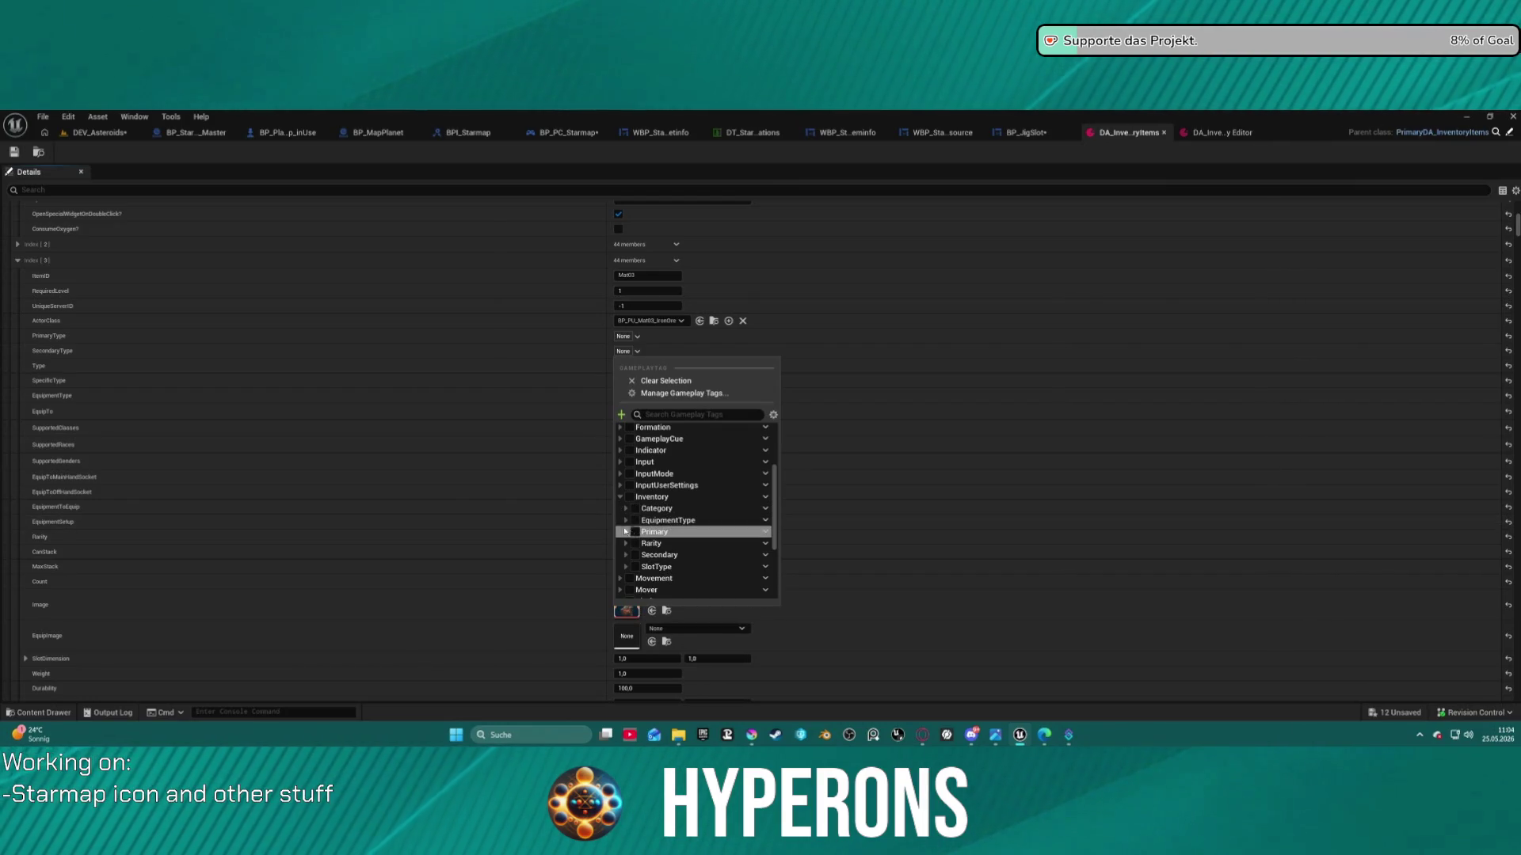
{"action": "left_click", "coordinate": [625, 557]}
{"action": "left_click", "coordinate": [634, 555]}
{"action": "left_click", "coordinate": [625, 557]}
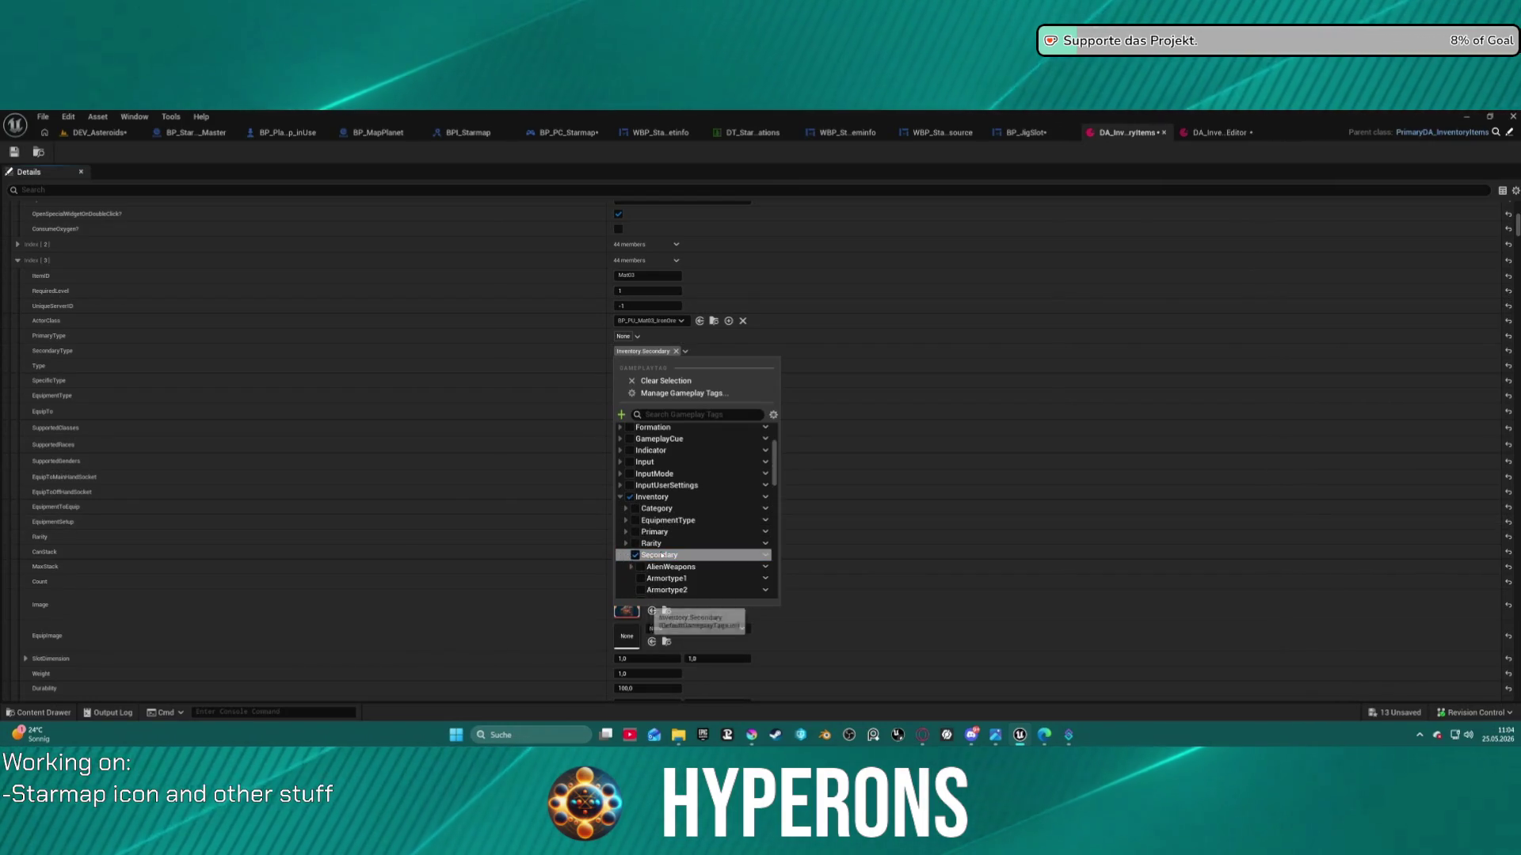
{"action": "scroll", "coordinate": [673, 526], "scroll_direction": "down", "scroll_amount": 10}
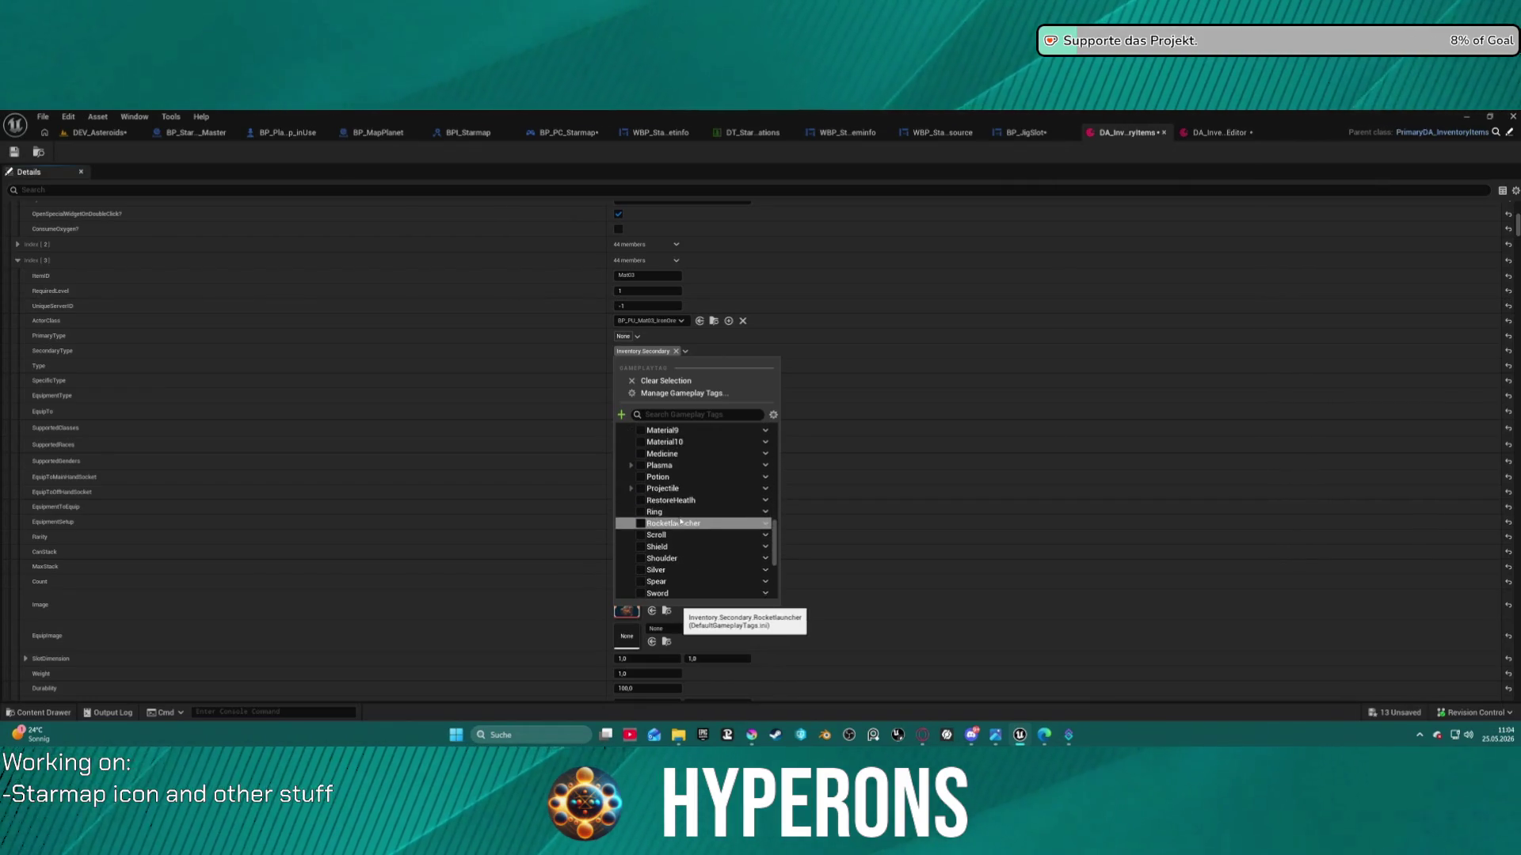
{"action": "scroll", "coordinate": [711, 453], "scroll_direction": "up", "scroll_amount": 3}
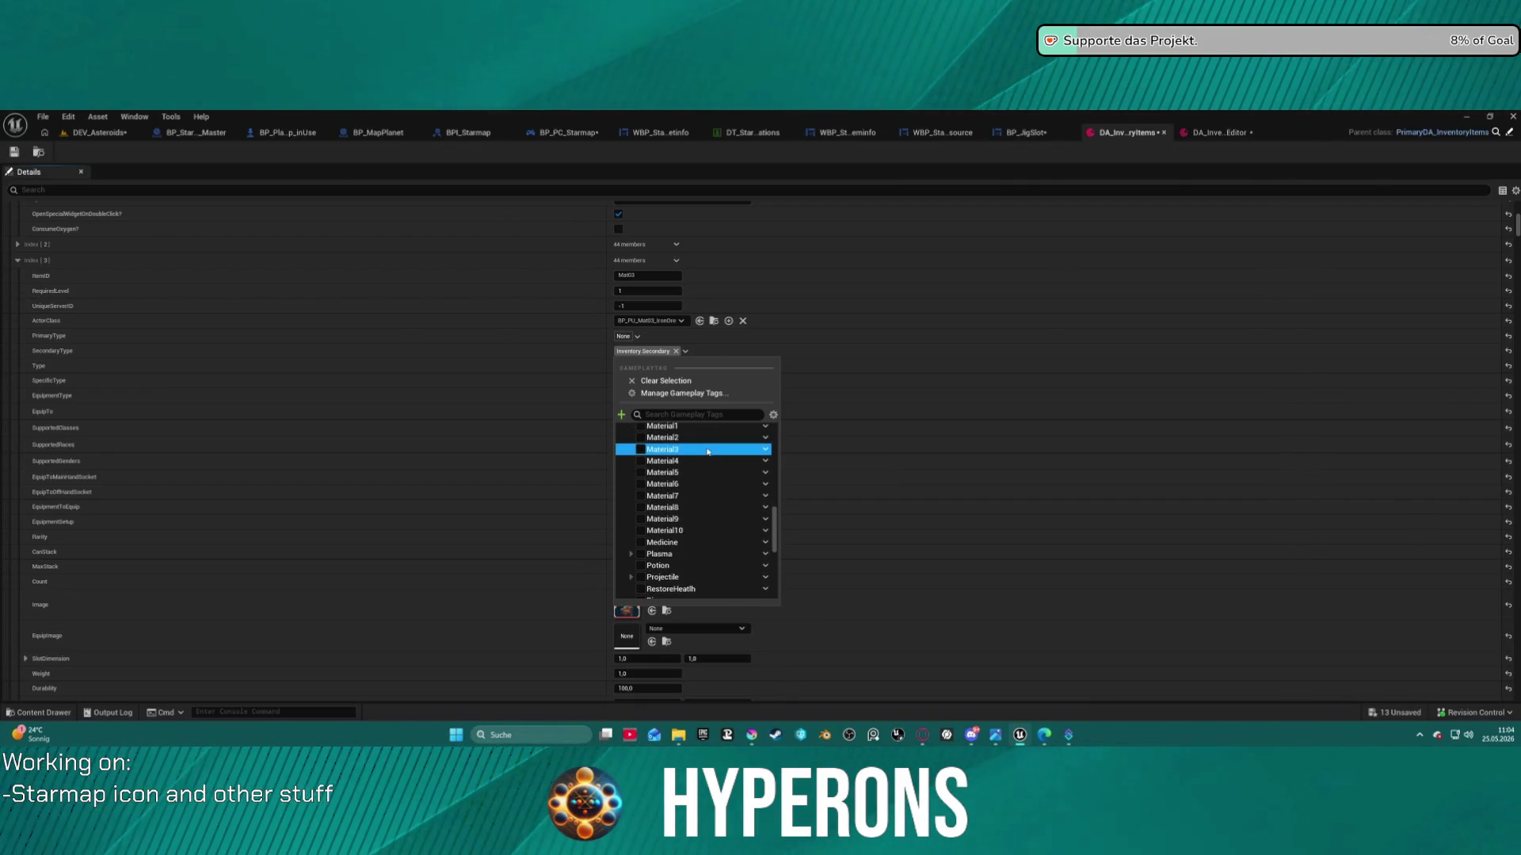
{"action": "left_click", "coordinate": [866, 349]}
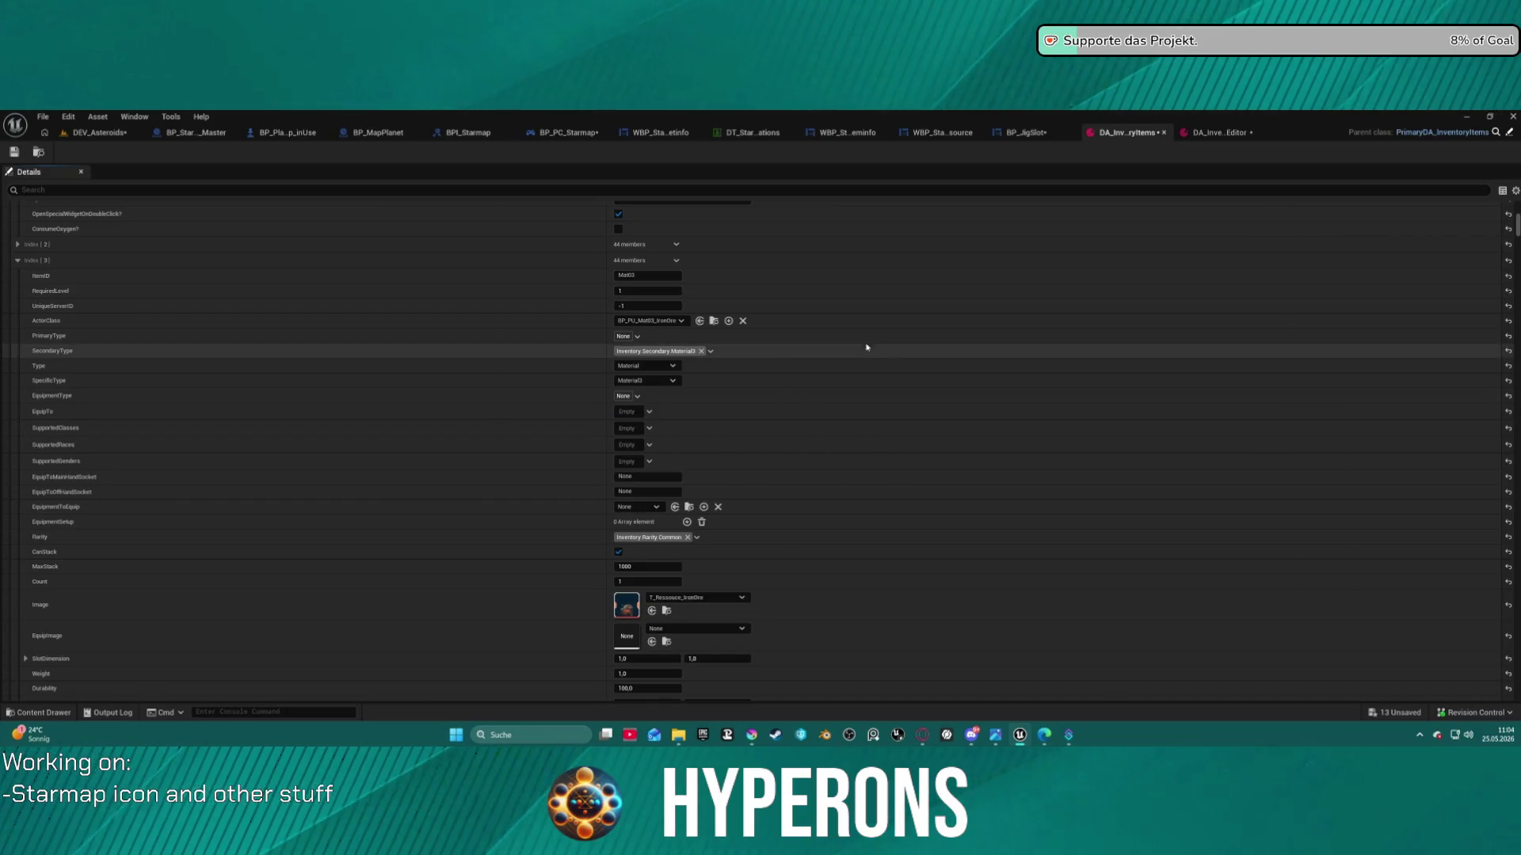
{"action": "left_click", "coordinate": [17, 154]}
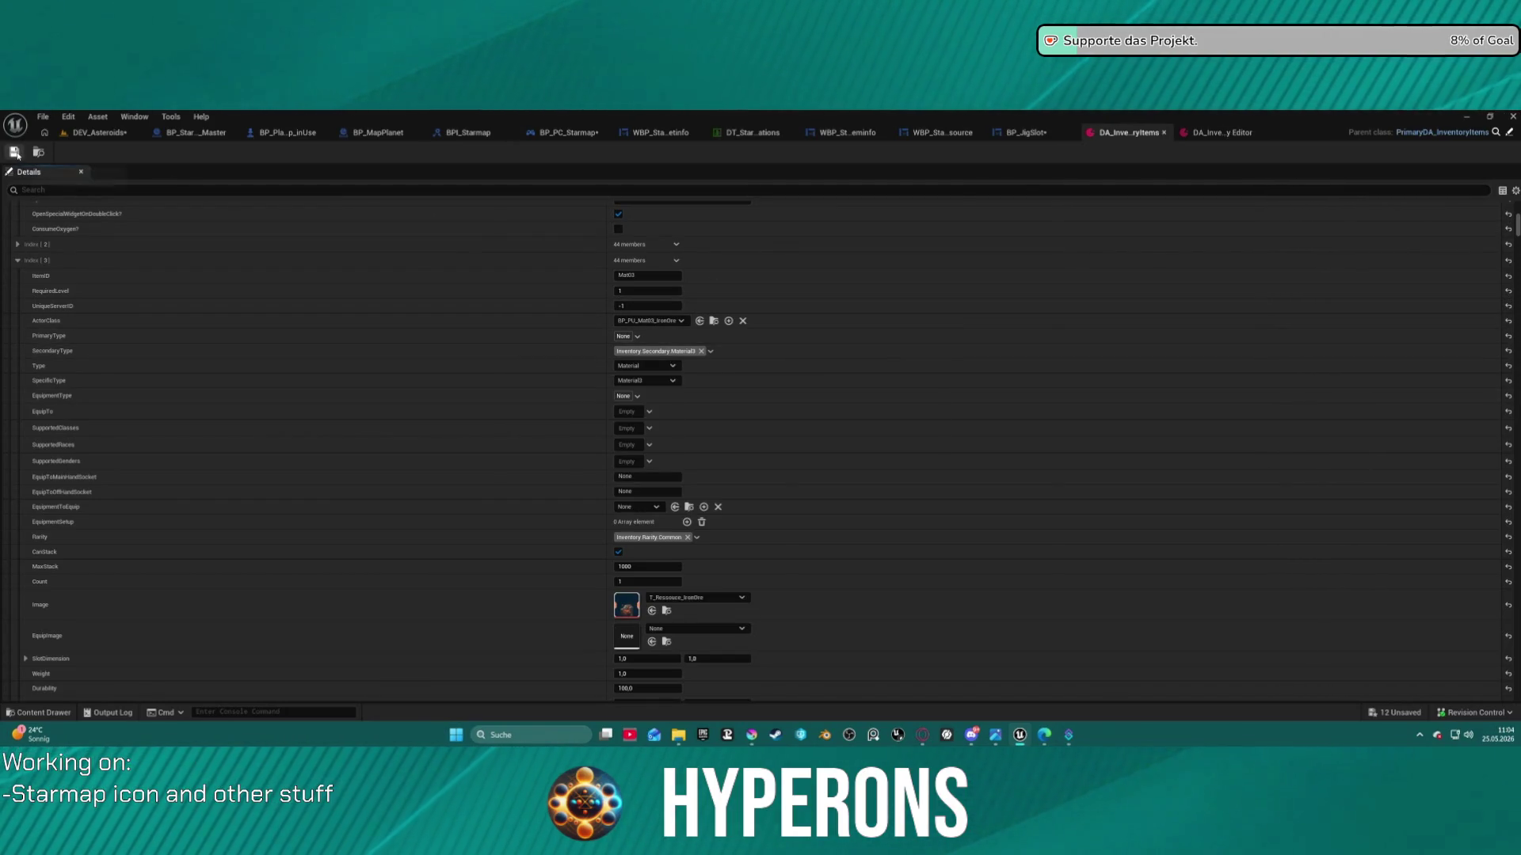
Playtest DEV_Asteroids: mine the red rock with the laser and check the Iron Ore in the inventory
{"action": "left_click", "coordinate": [88, 134]}
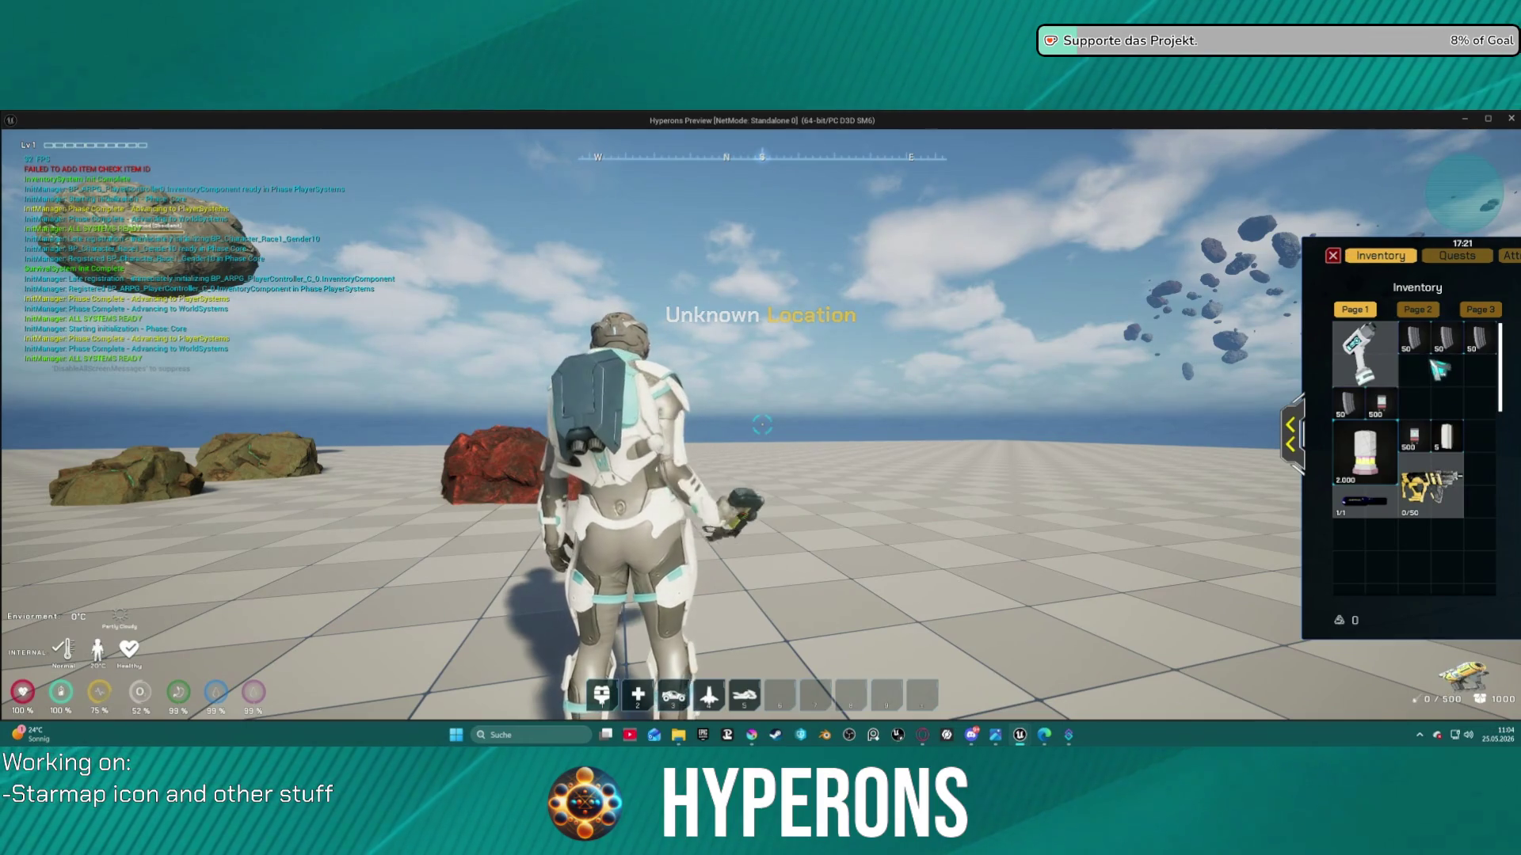
{"action": "key", "text": "i"}
{"action": "key", "text": "w"}
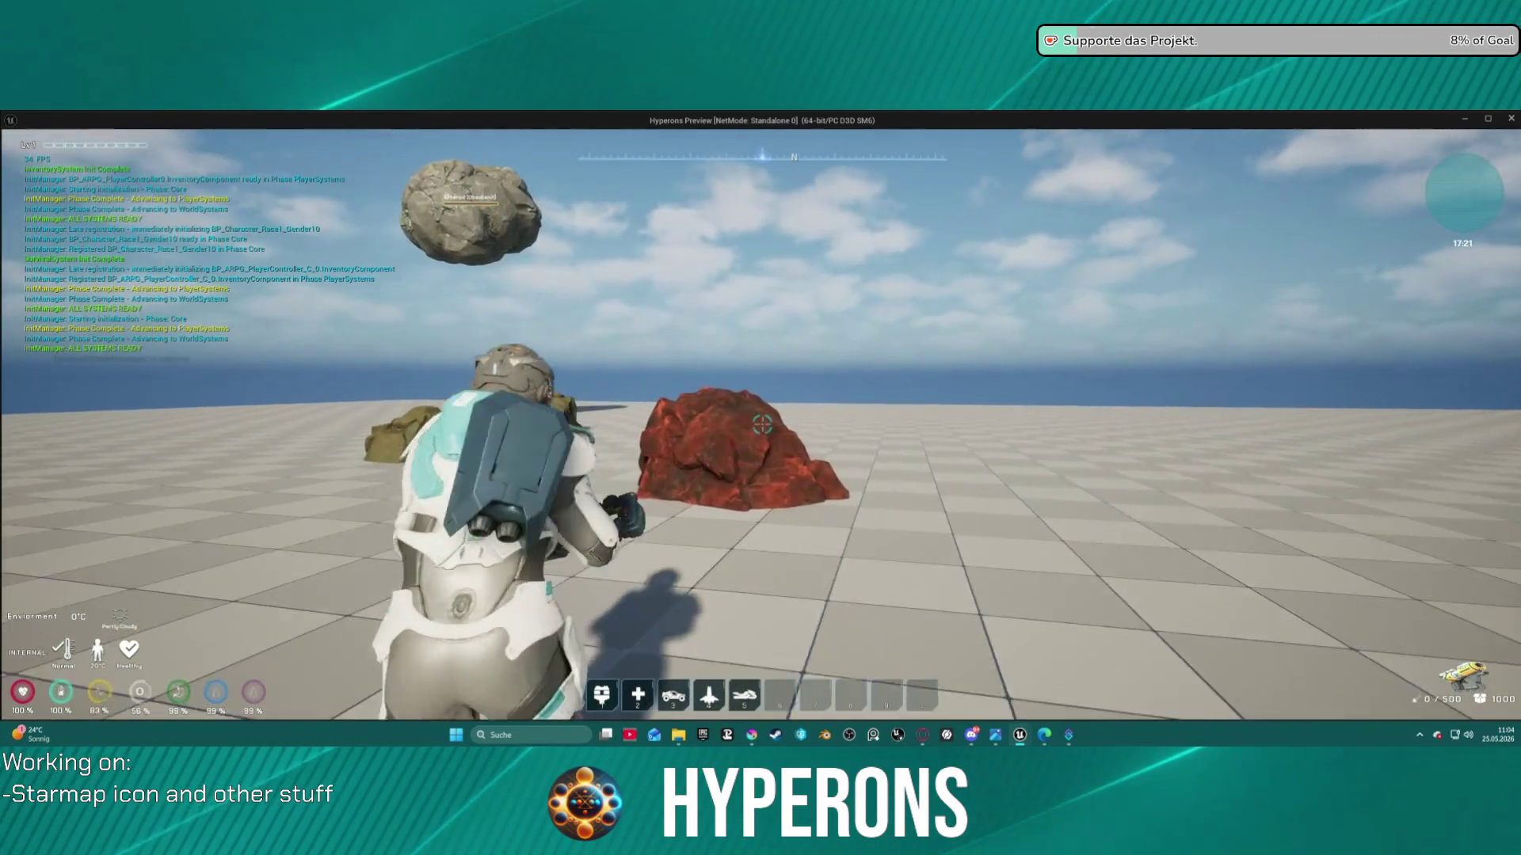
{"action": "left_click", "coordinate": [761, 425]}
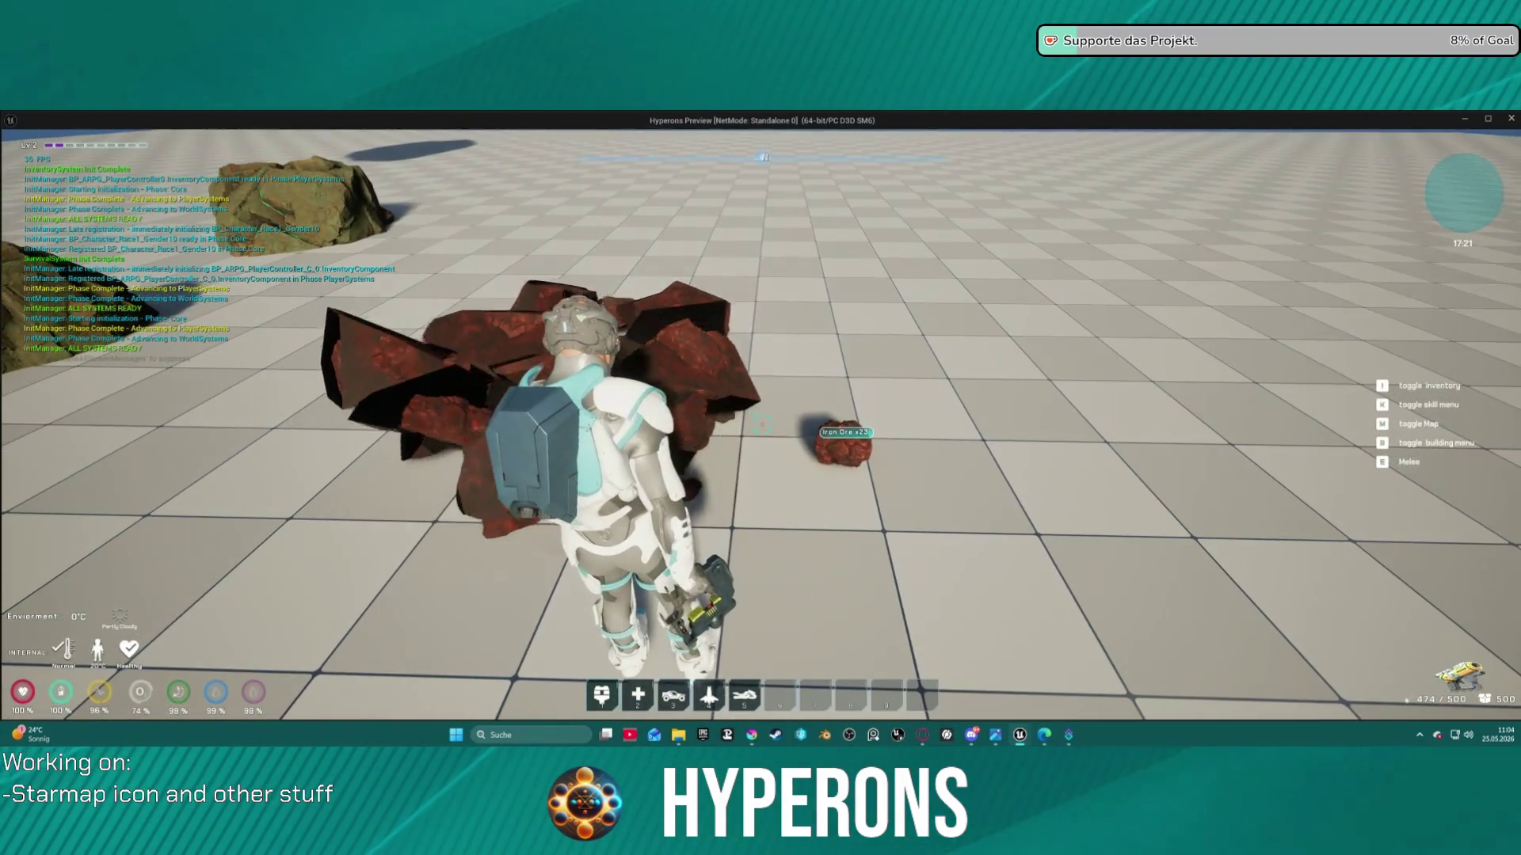
{"action": "key", "text": "i"}
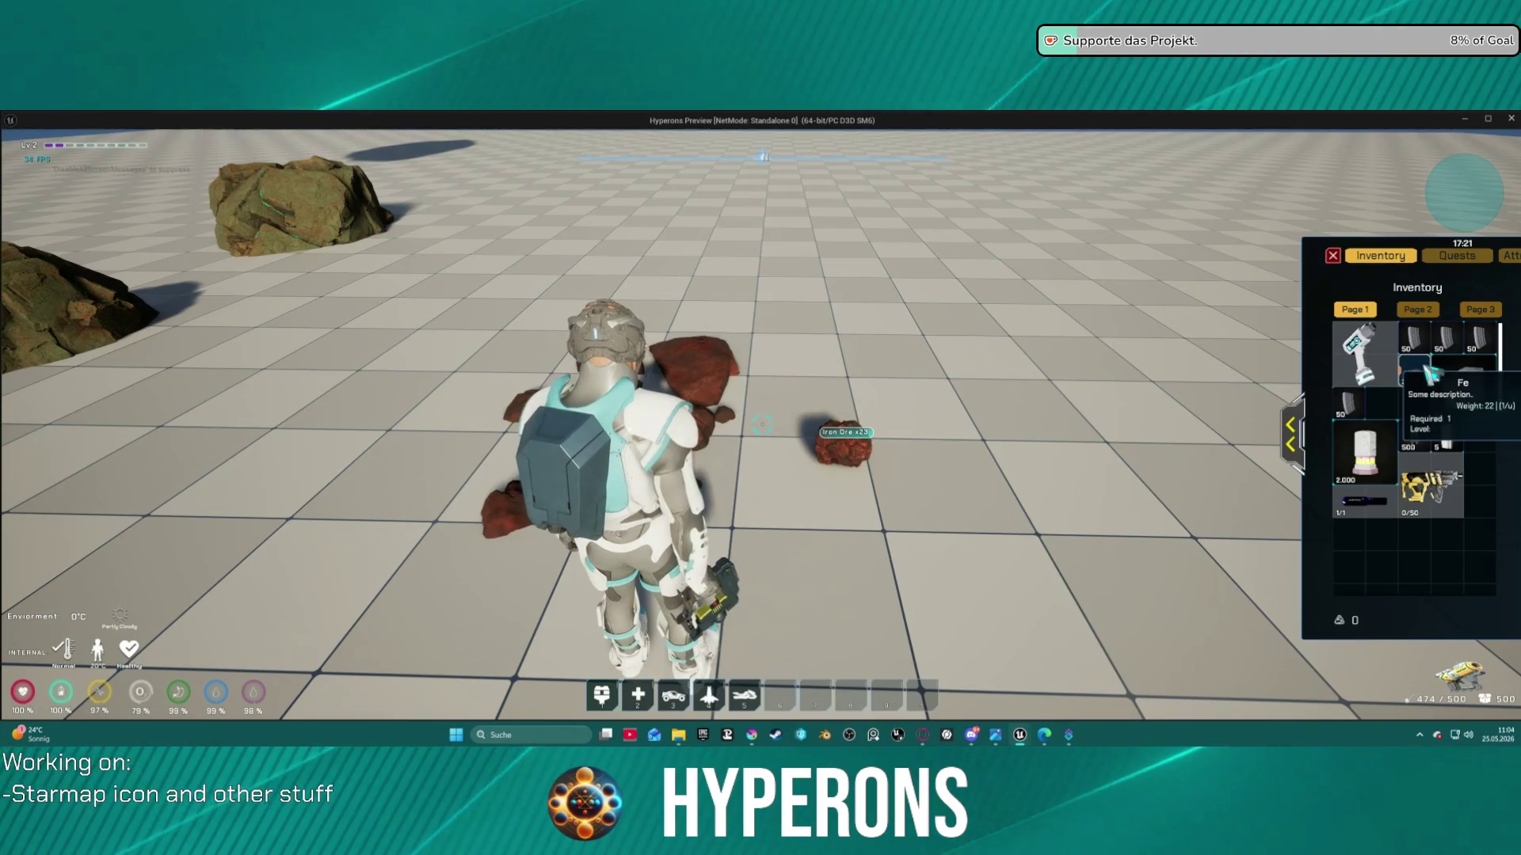
{"action": "key", "text": "Escape"}
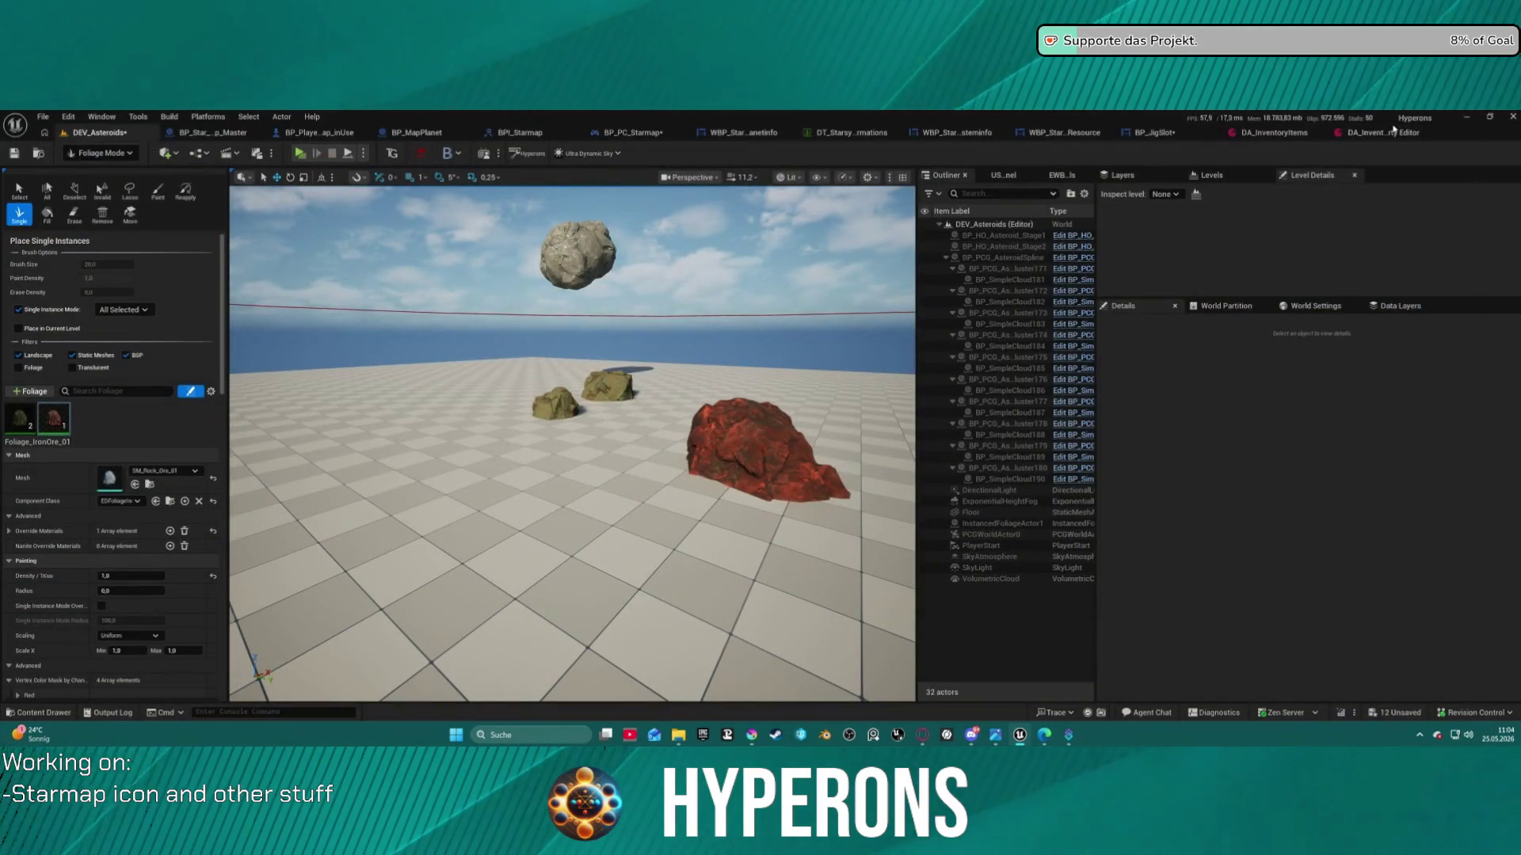
Cut the Branch and Set Visibility nodes out of BP_JigSlot's UpdateInfo graph
{"action": "left_click", "coordinate": [1380, 135]}
{"action": "left_click", "coordinate": [1175, 134]}
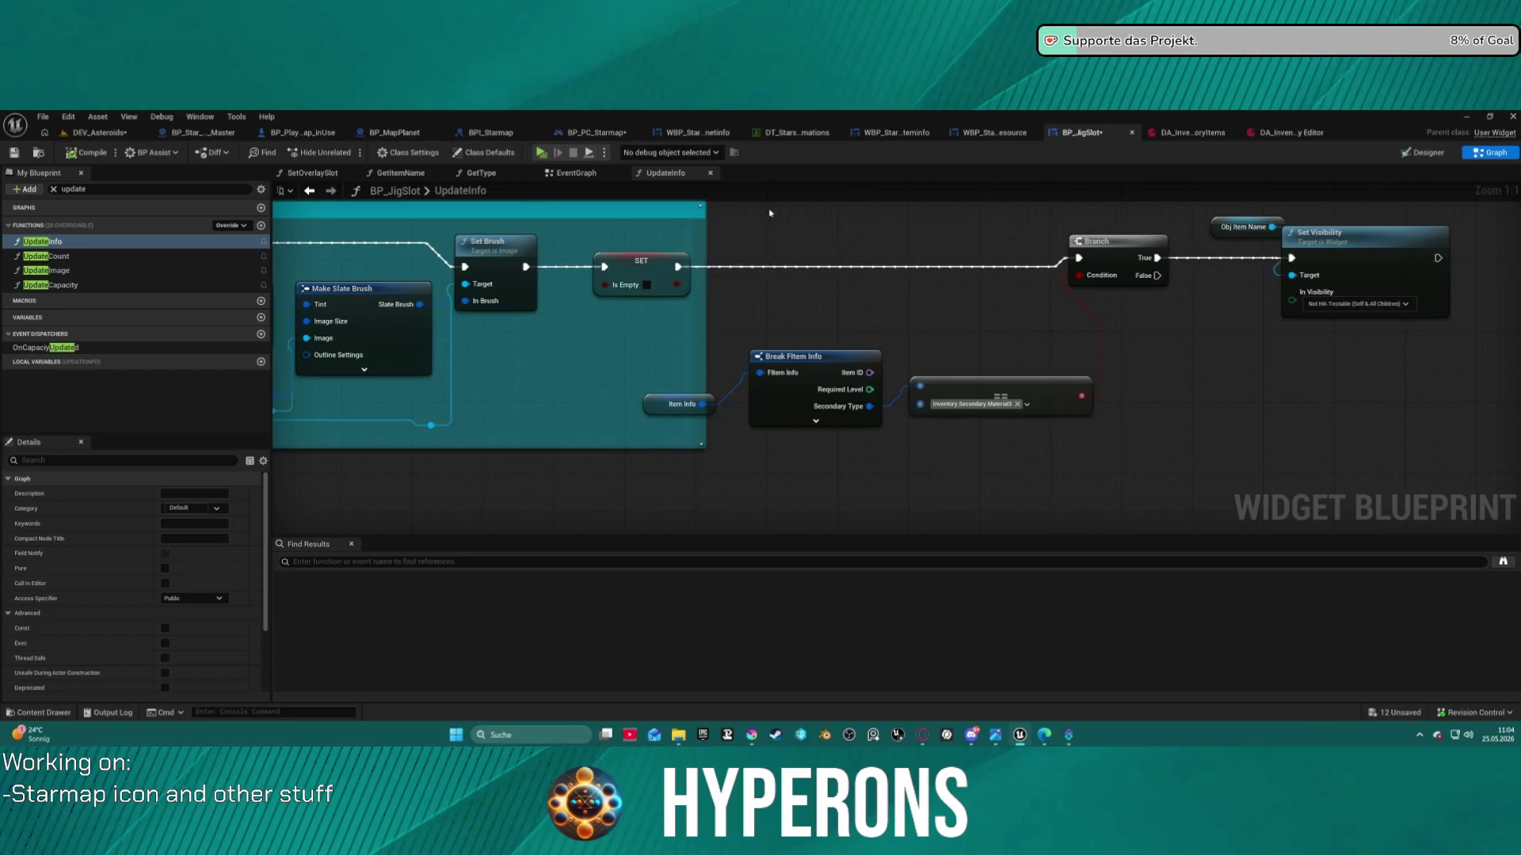
{"action": "left_click_drag", "start_coordinate": [673, 407], "coordinate": [870, 301]}
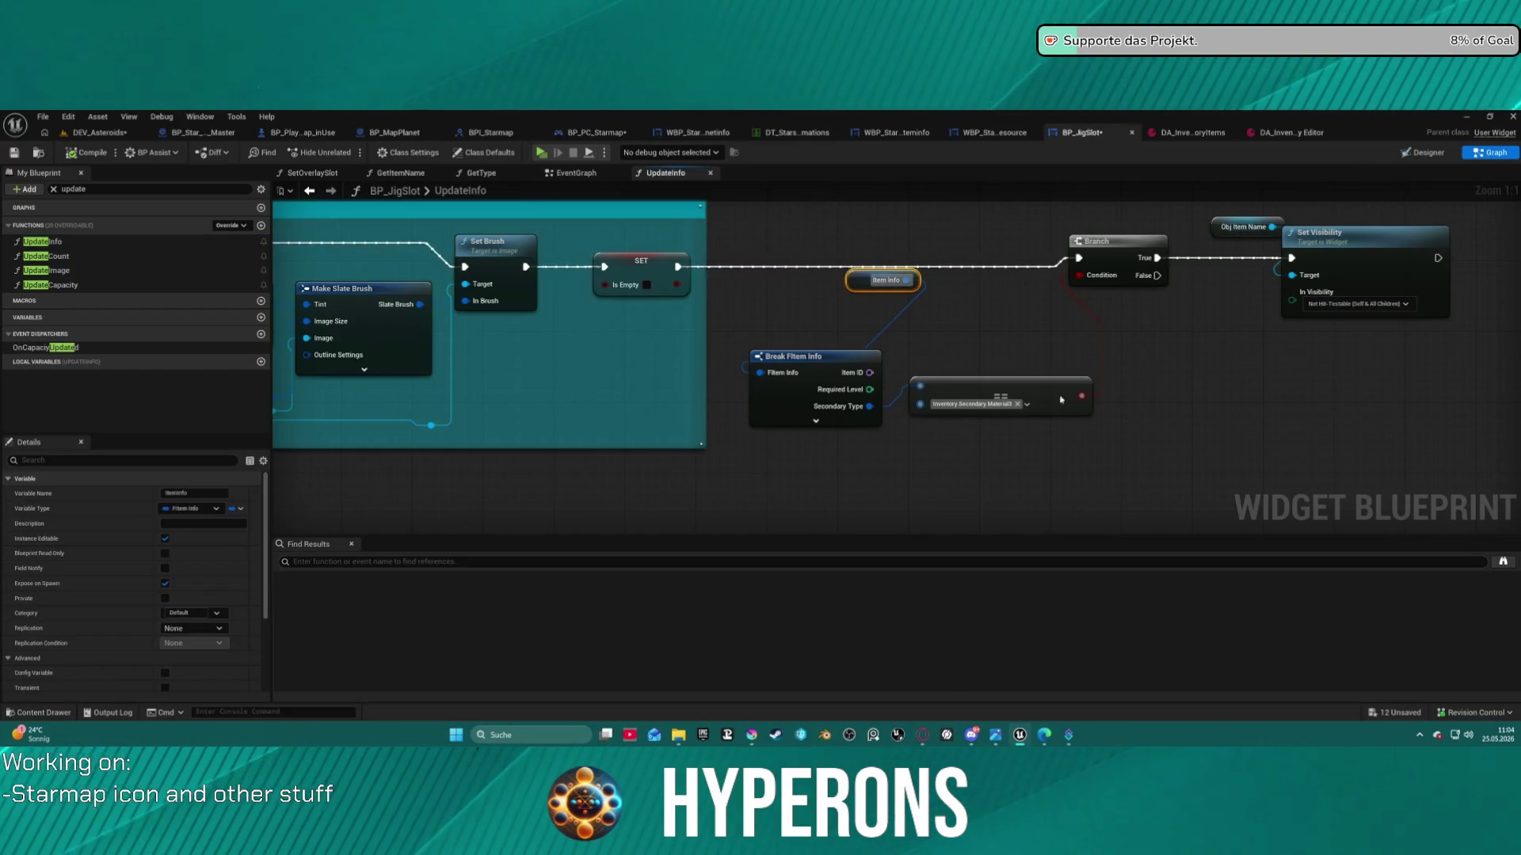
{"action": "mouse_move", "coordinate": [810, 230]}
{"action": "left_mouse_down"}
{"action": "mouse_move", "coordinate": [1022, 432]}
{"action": "mouse_move", "coordinate": [1338, 432]}
{"action": "left_mouse_up"}
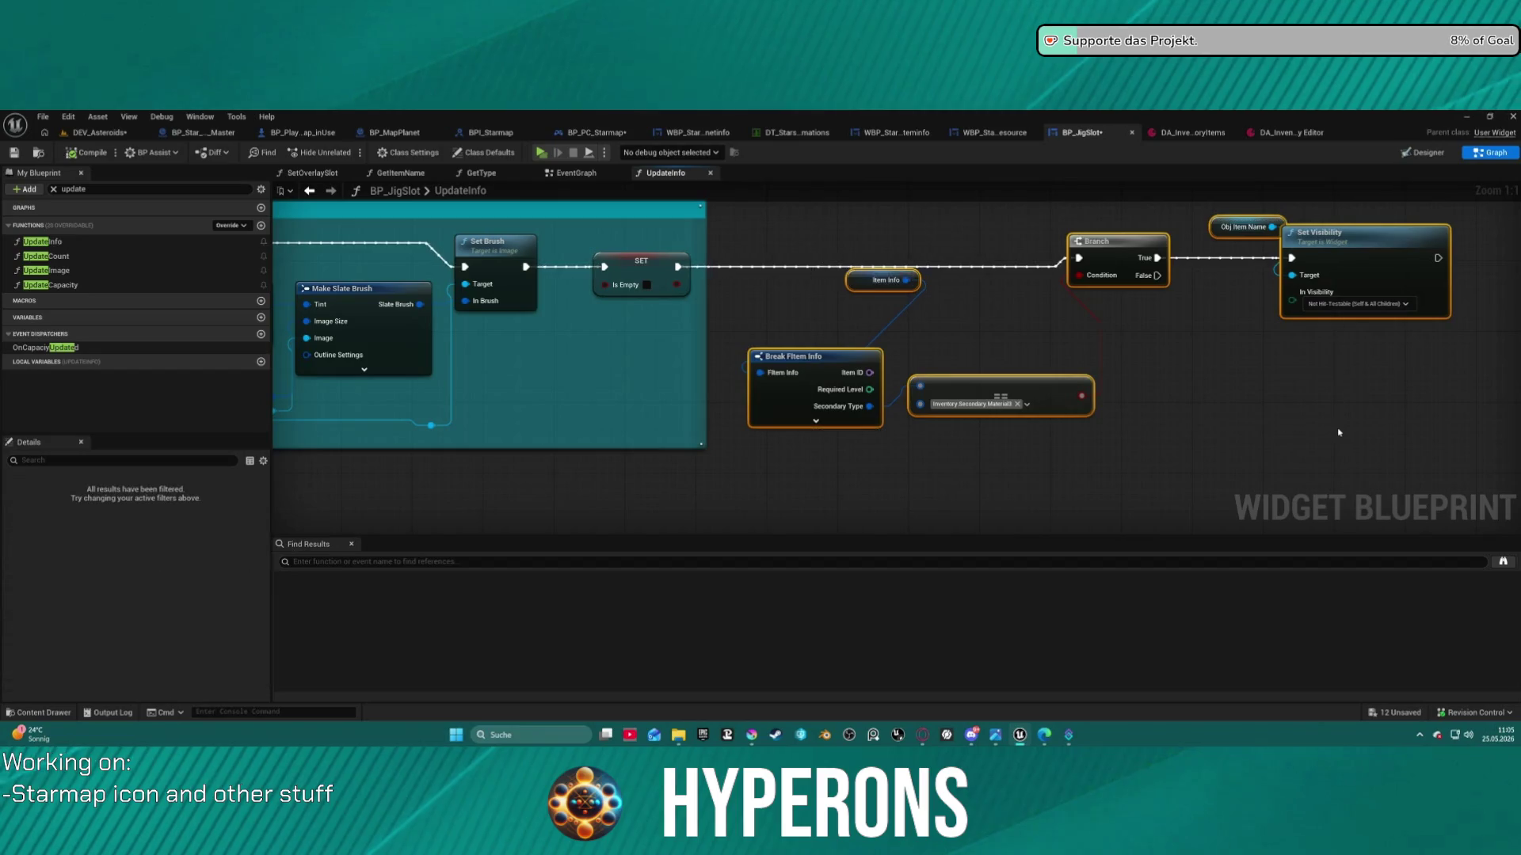
{"action": "key", "text": "ctrl+x"}
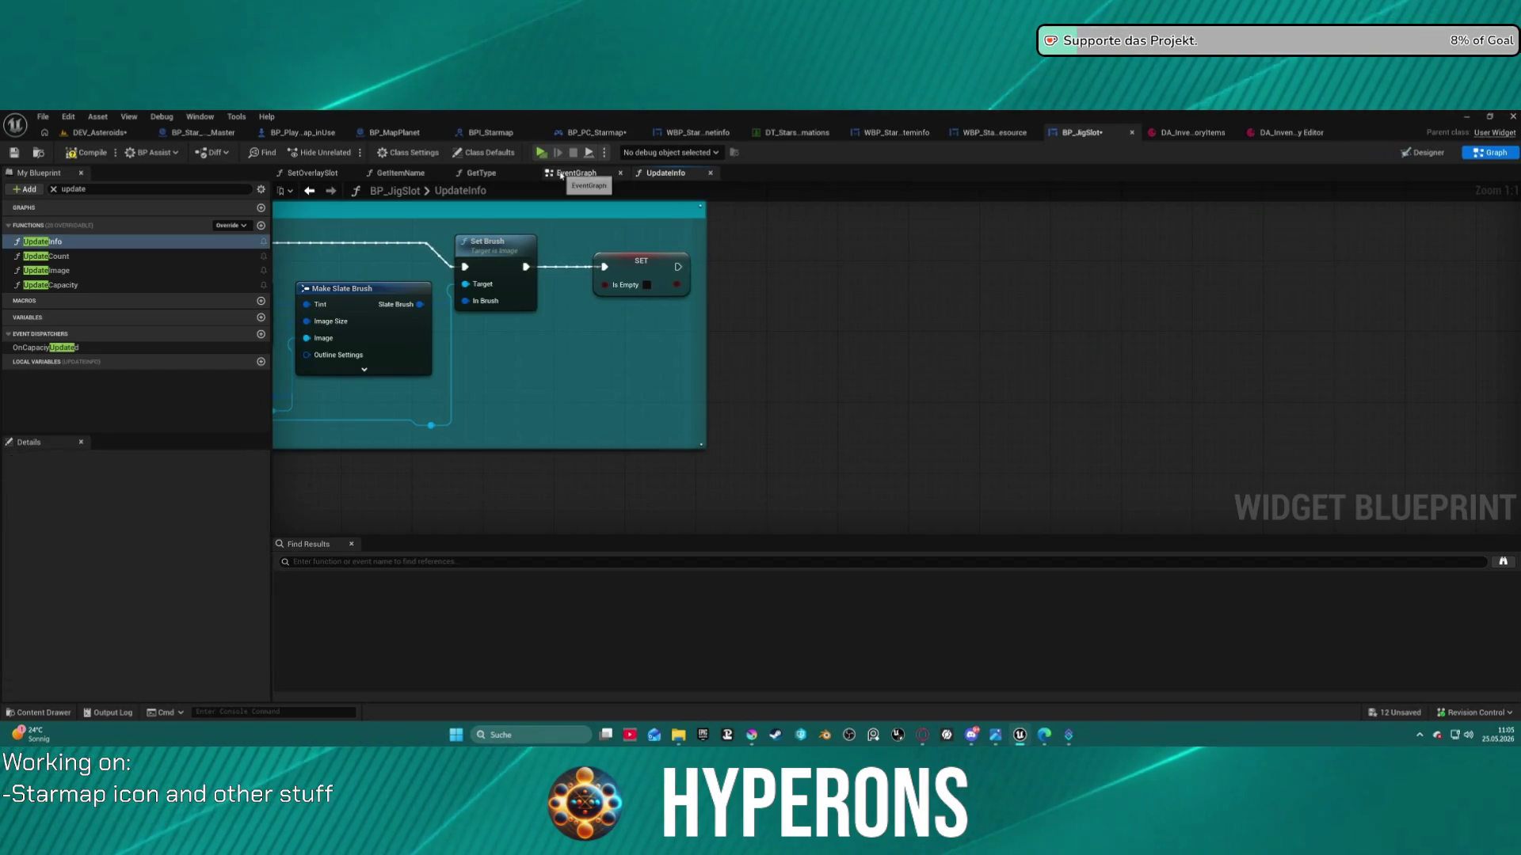
Paste the nodes into the EventGraph after Set Vector Parameter Value and start a playtest
{"action": "left_click", "coordinate": [560, 174]}
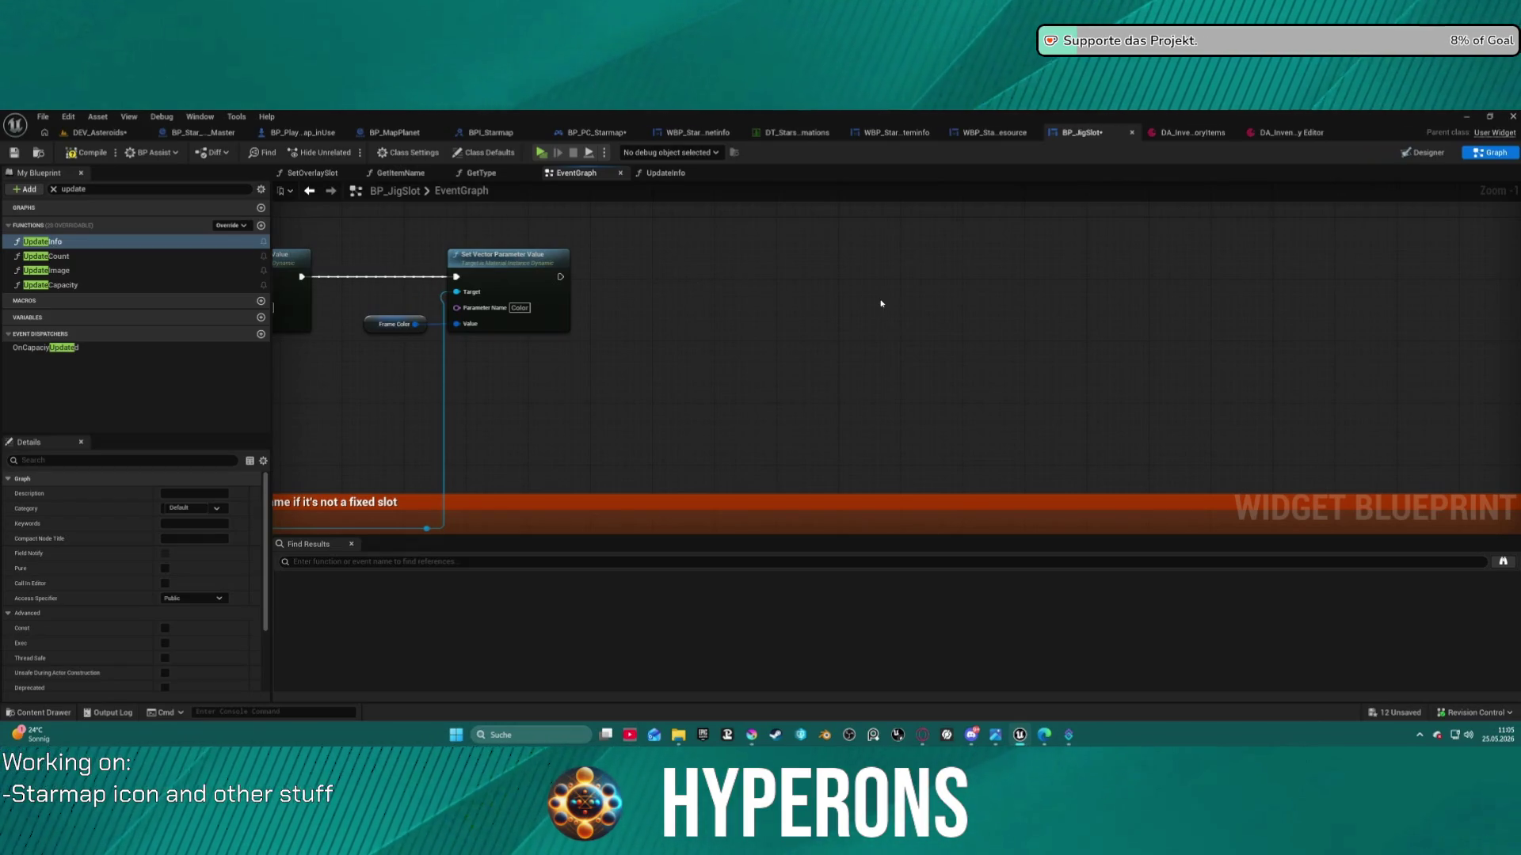
{"action": "key", "text": "ctrl+v"}
{"action": "left_click_drag", "start_coordinate": [933, 277], "coordinate": [561, 277]}
{"action": "left_click", "coordinate": [1054, 288]}
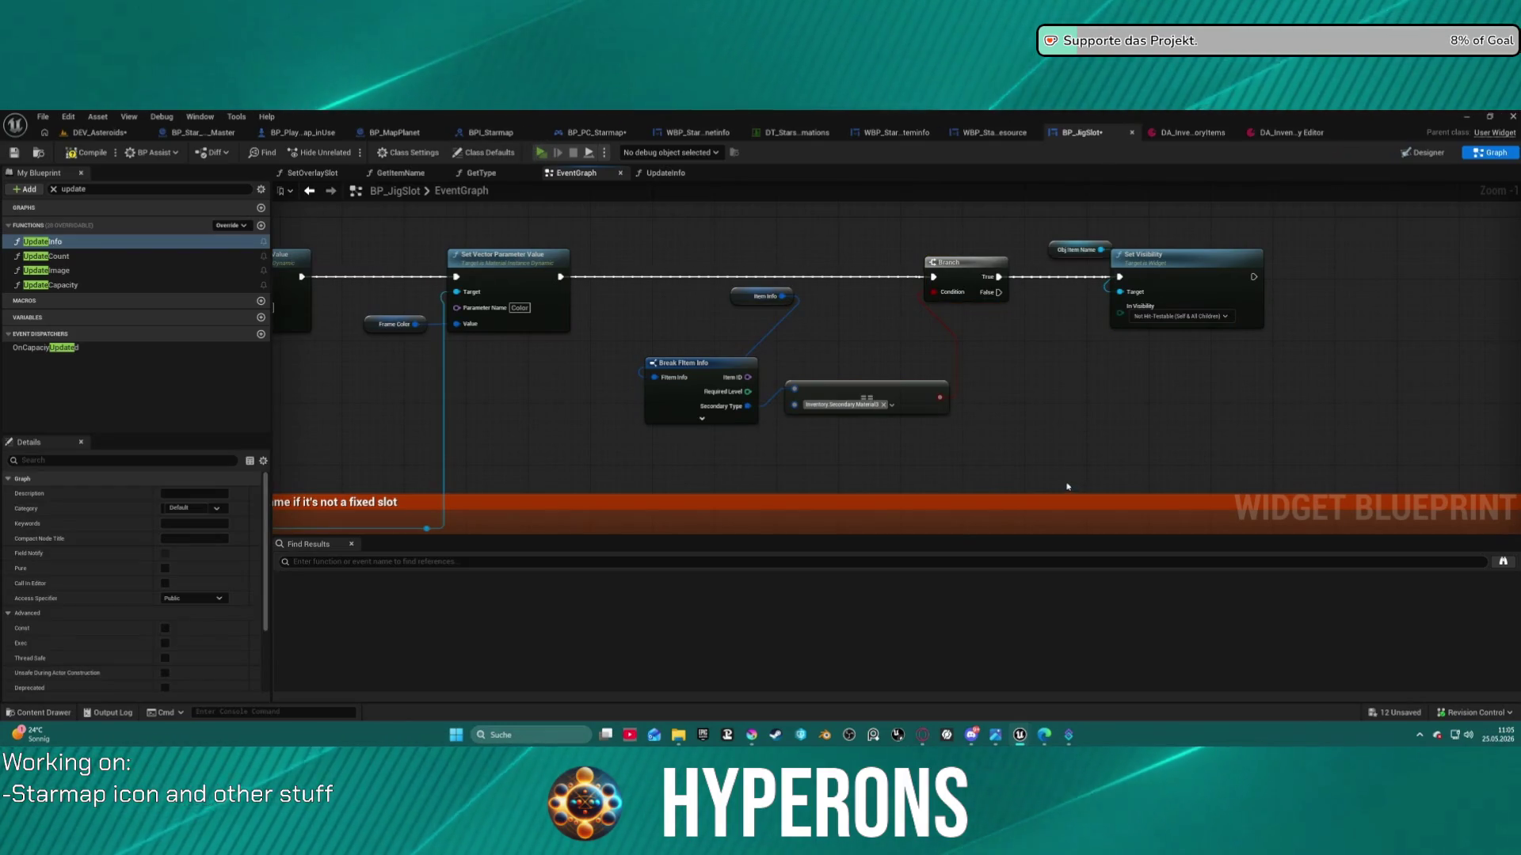
{"action": "key", "text": "alt+p"}
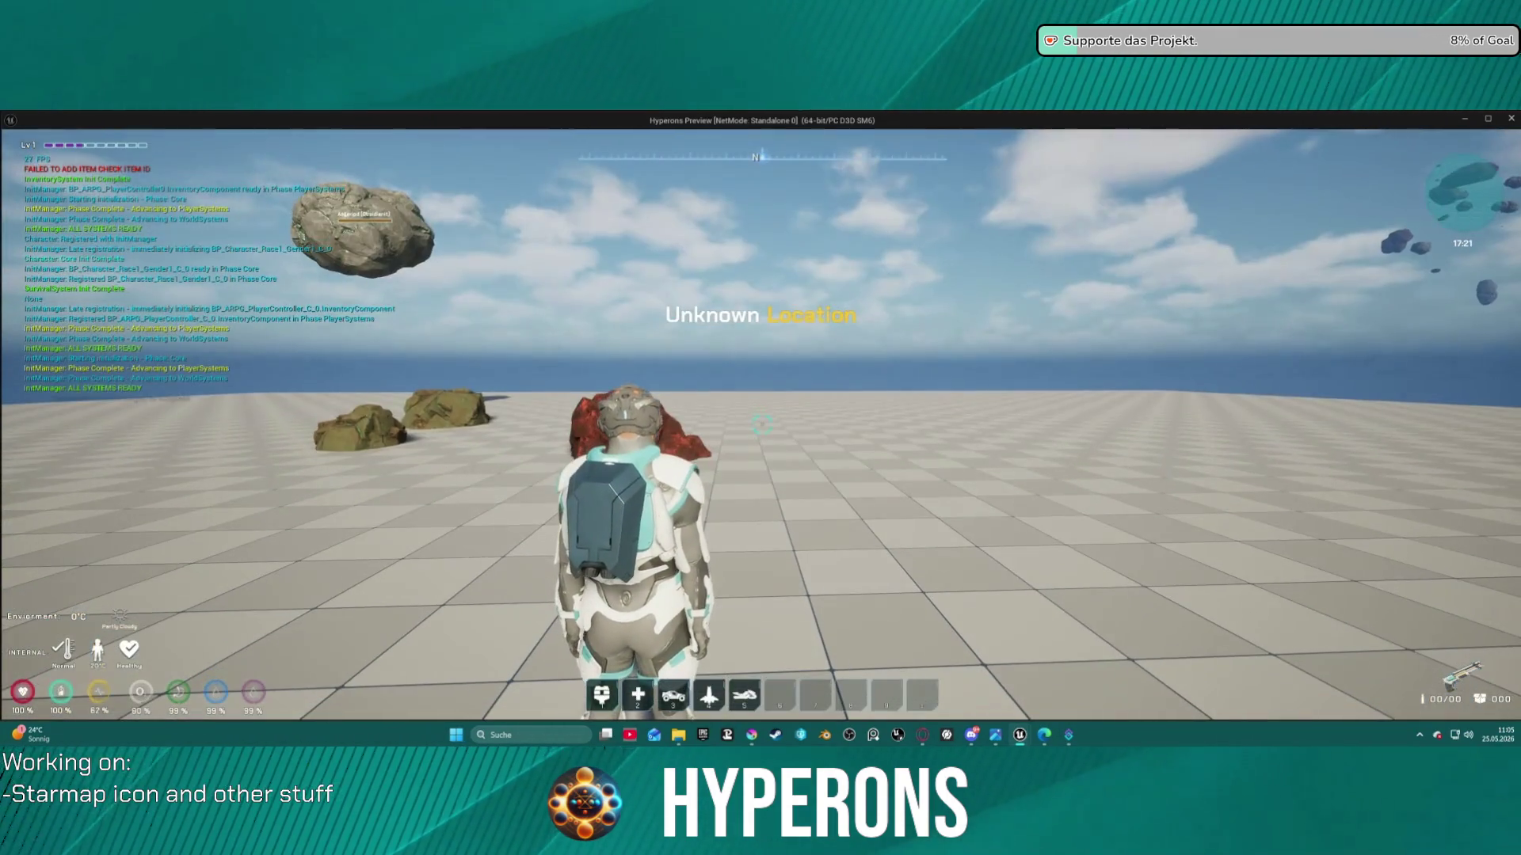
Equip the mining tool, mine the red rock, inspect the Fe item in the inventory, then stop
{"action": "key", "text": "i"}
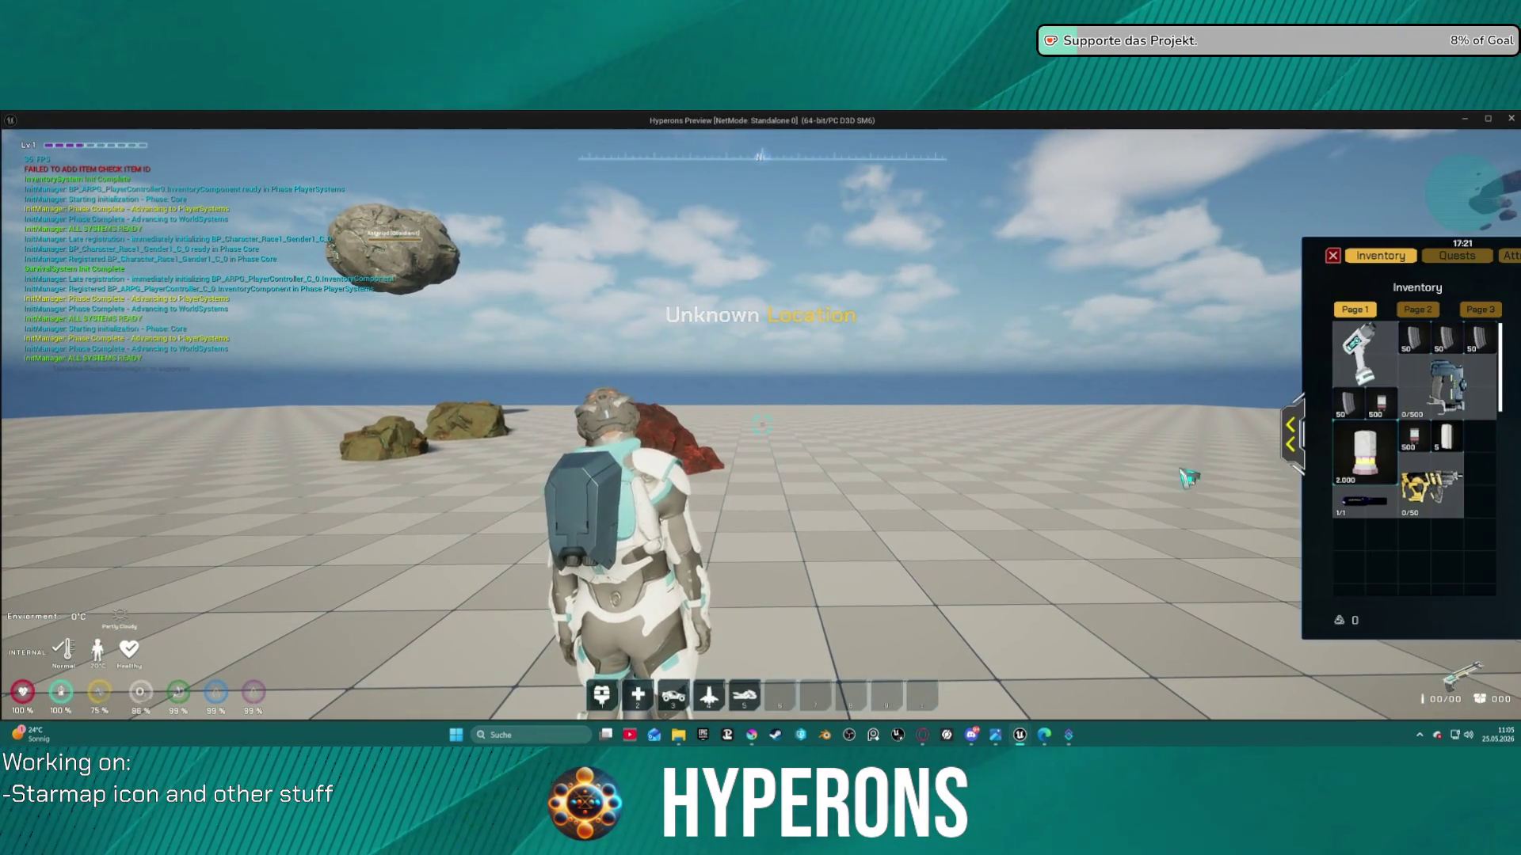
{"action": "right_click", "coordinate": [1467, 387]}
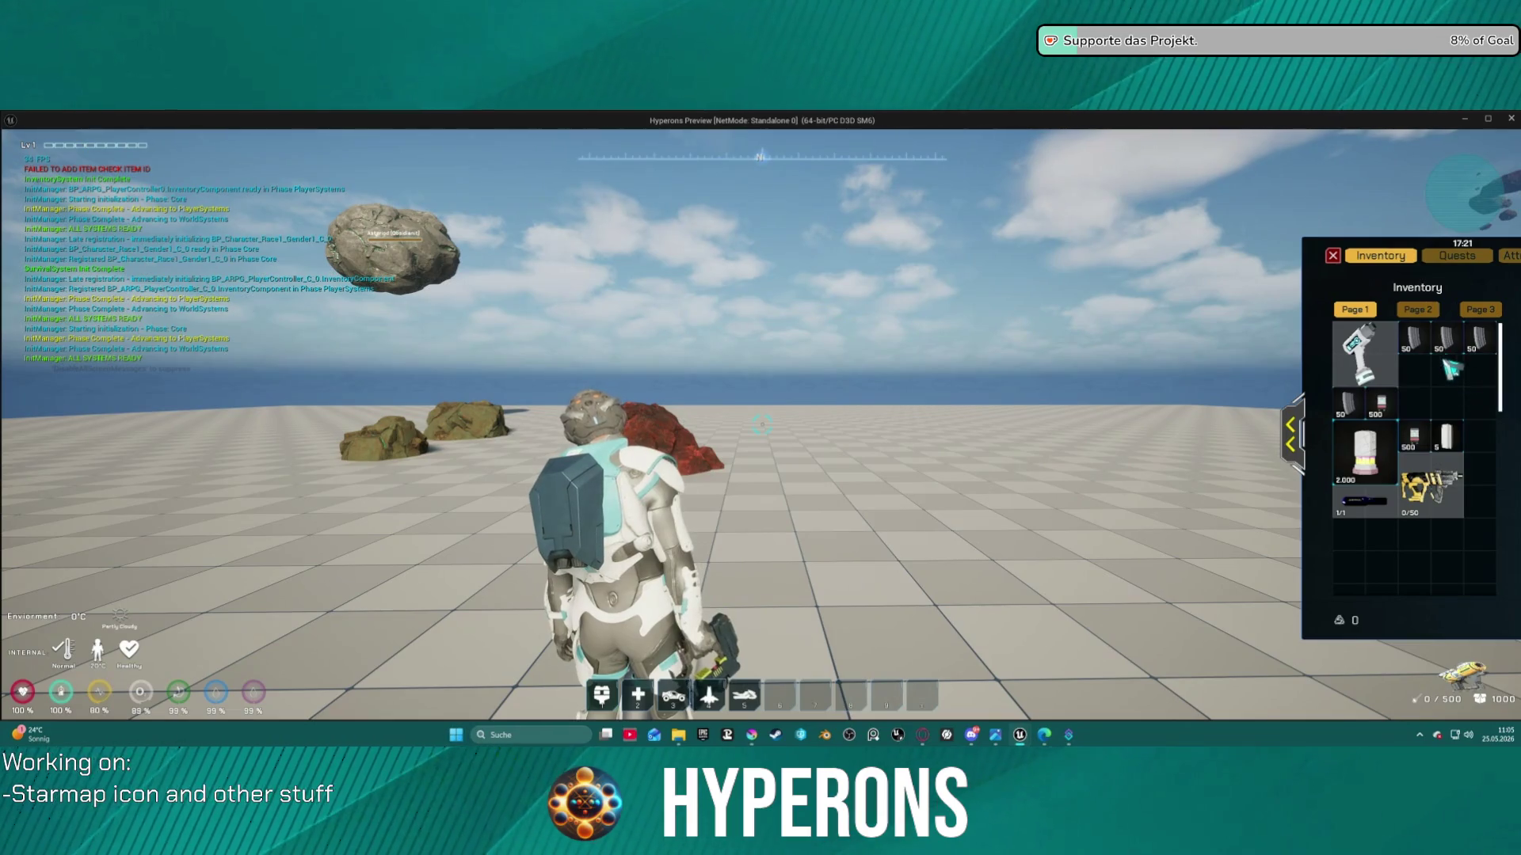
{"action": "left_click", "coordinate": [1334, 257]}
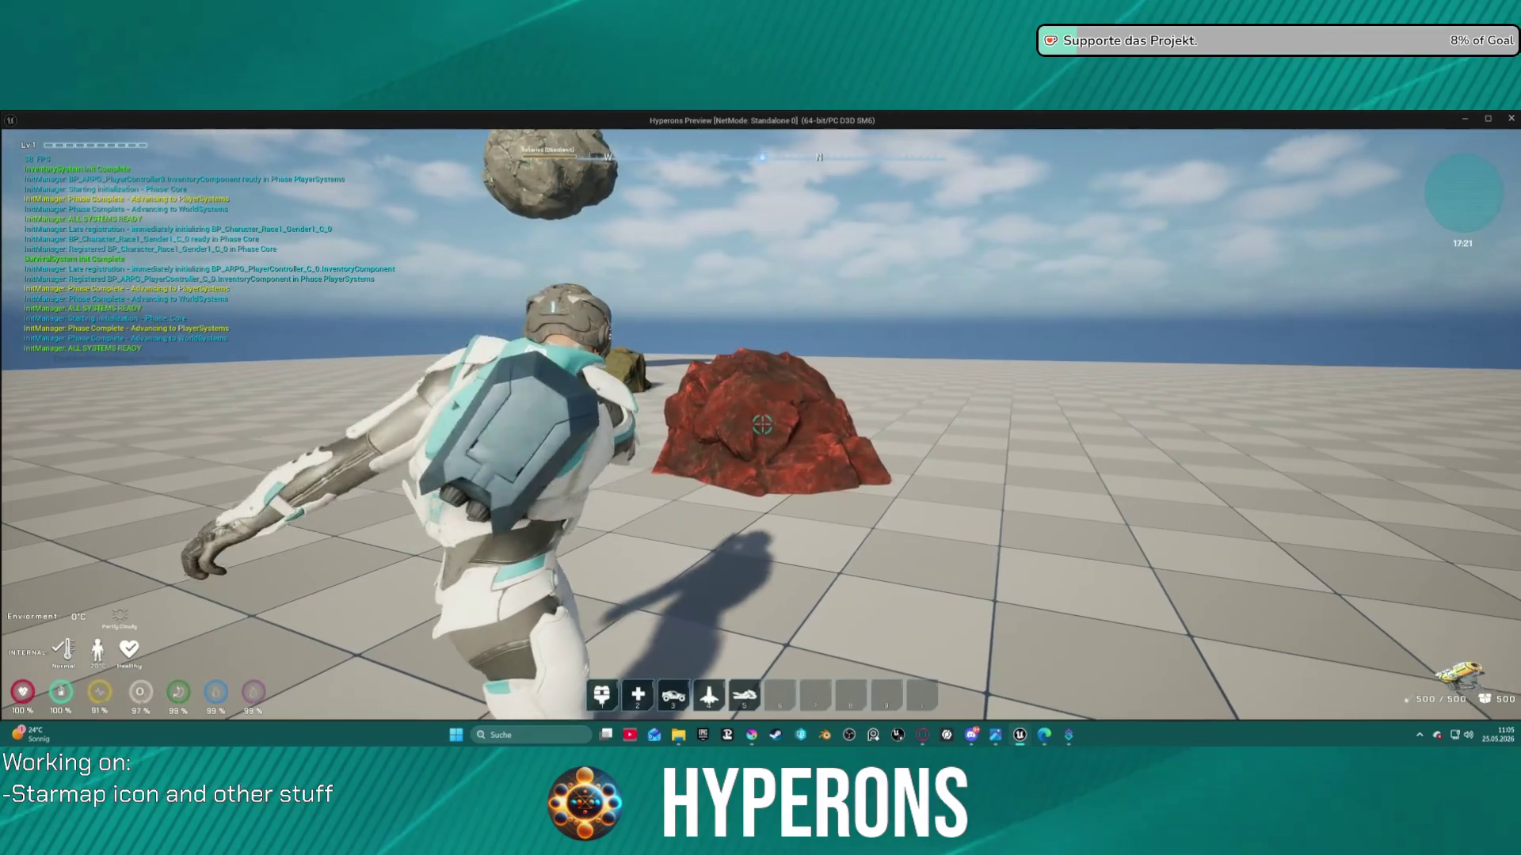
{"action": "left_click", "coordinate": [760, 425]}
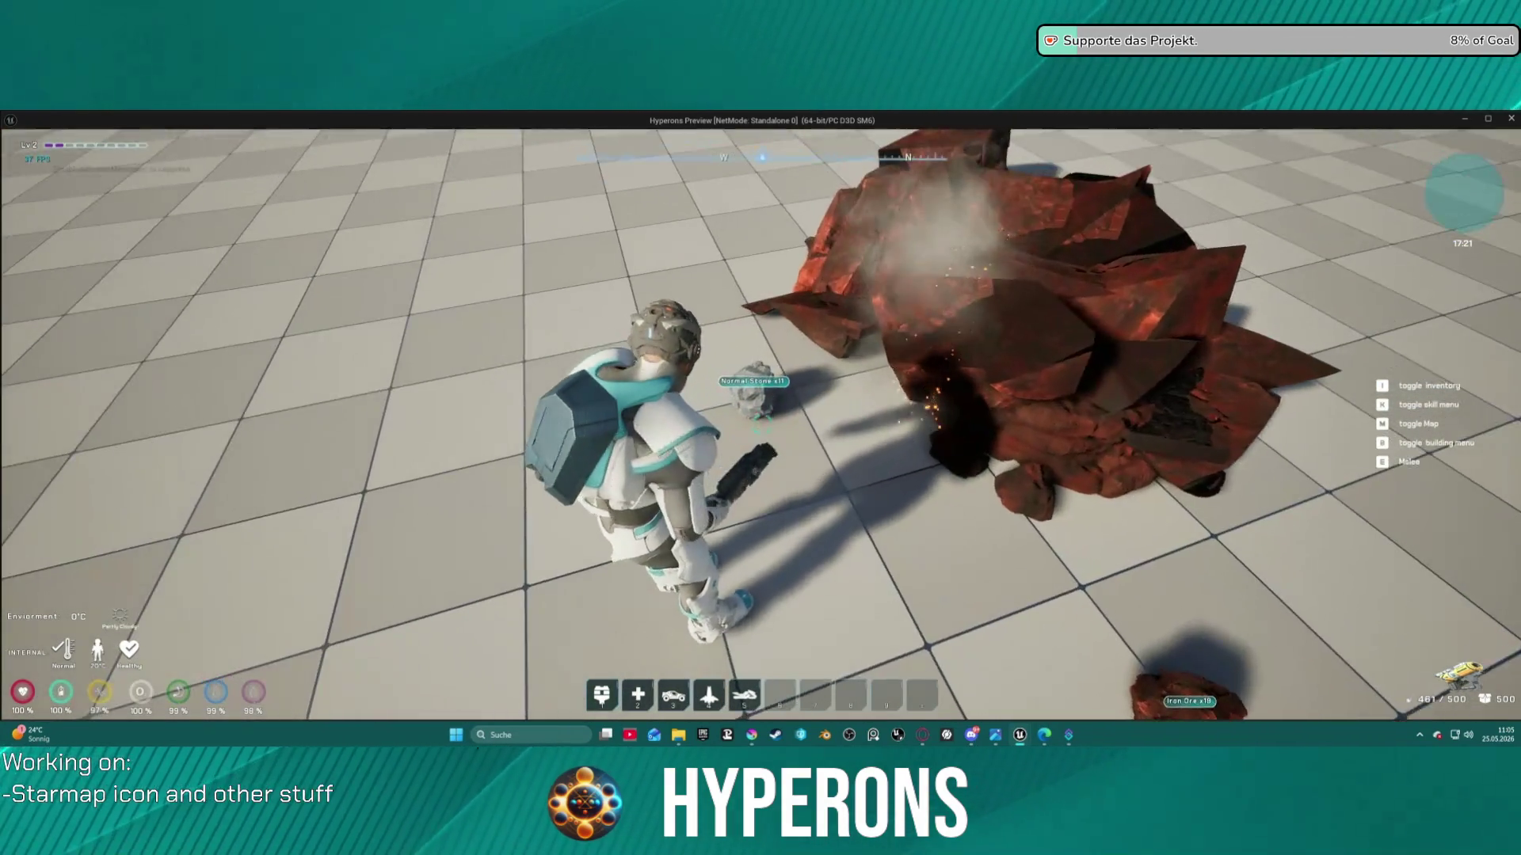
{"action": "key", "text": "i"}
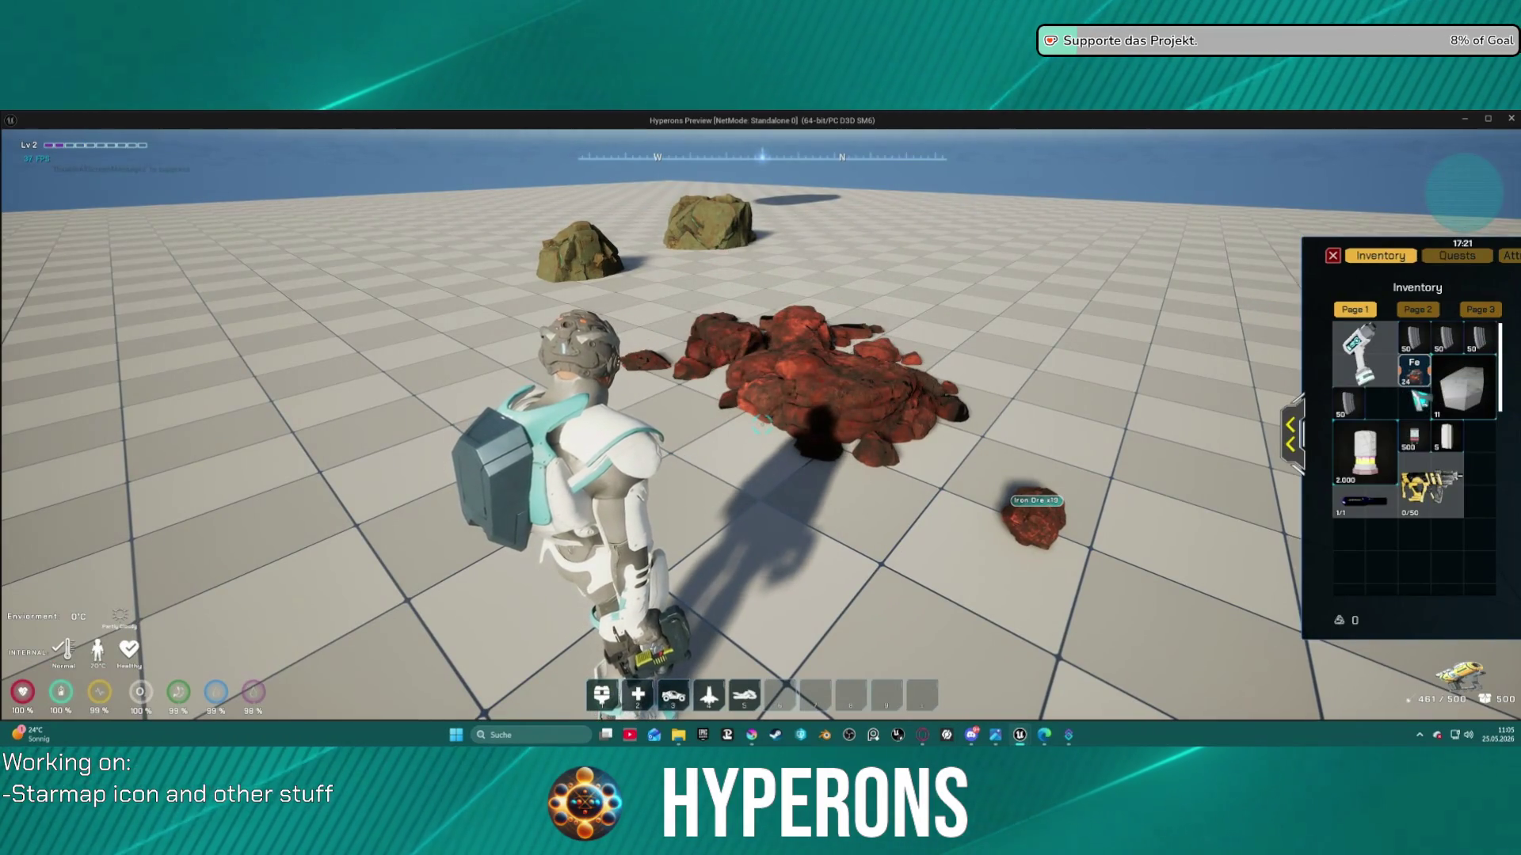
{"action": "mouse_move", "coordinate": [1418, 382]}
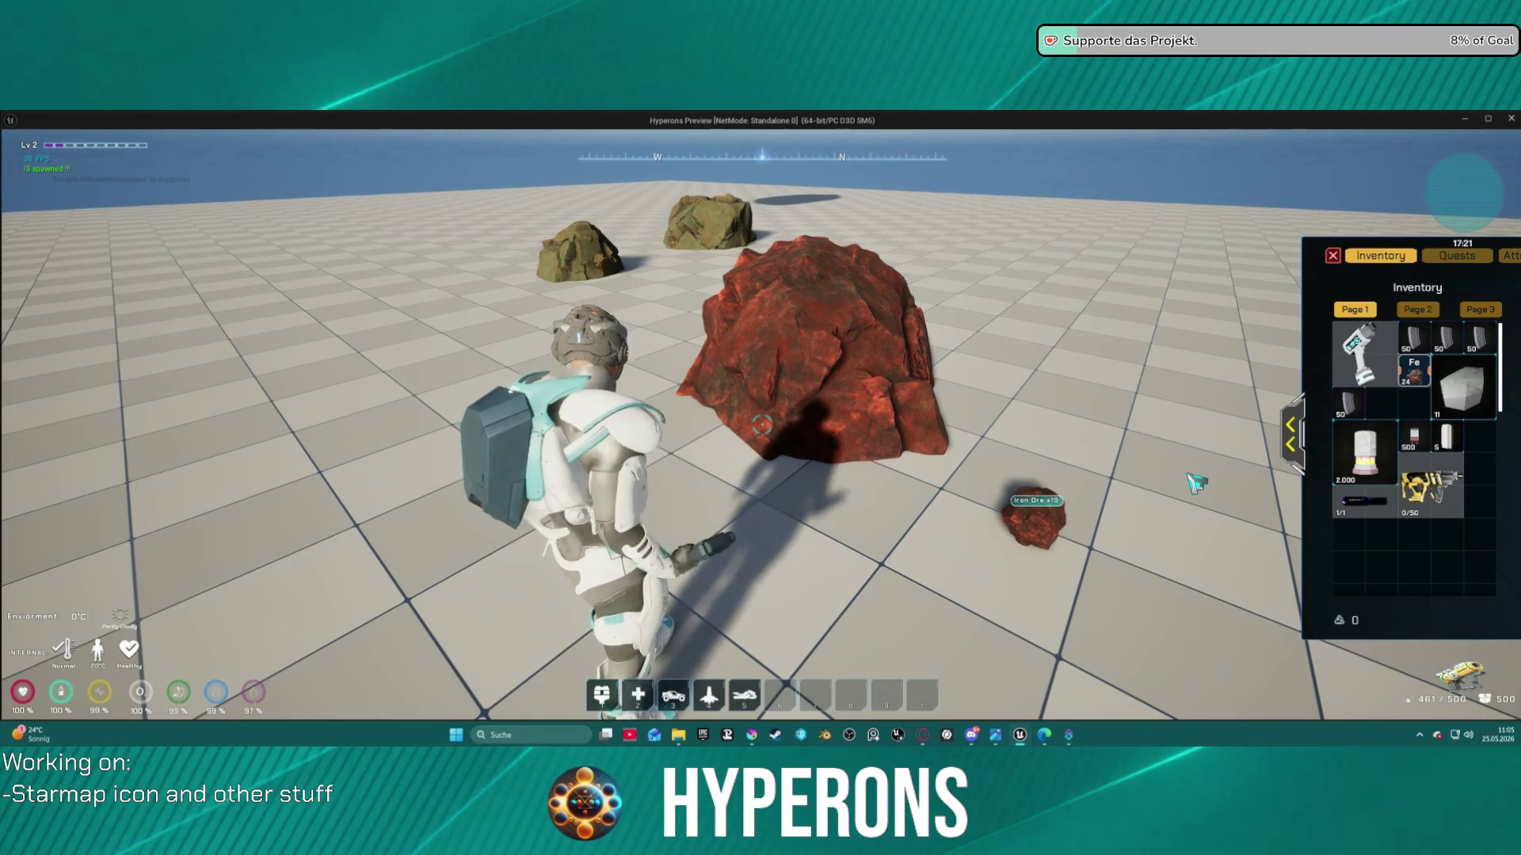
{"action": "key", "text": "Escape"}
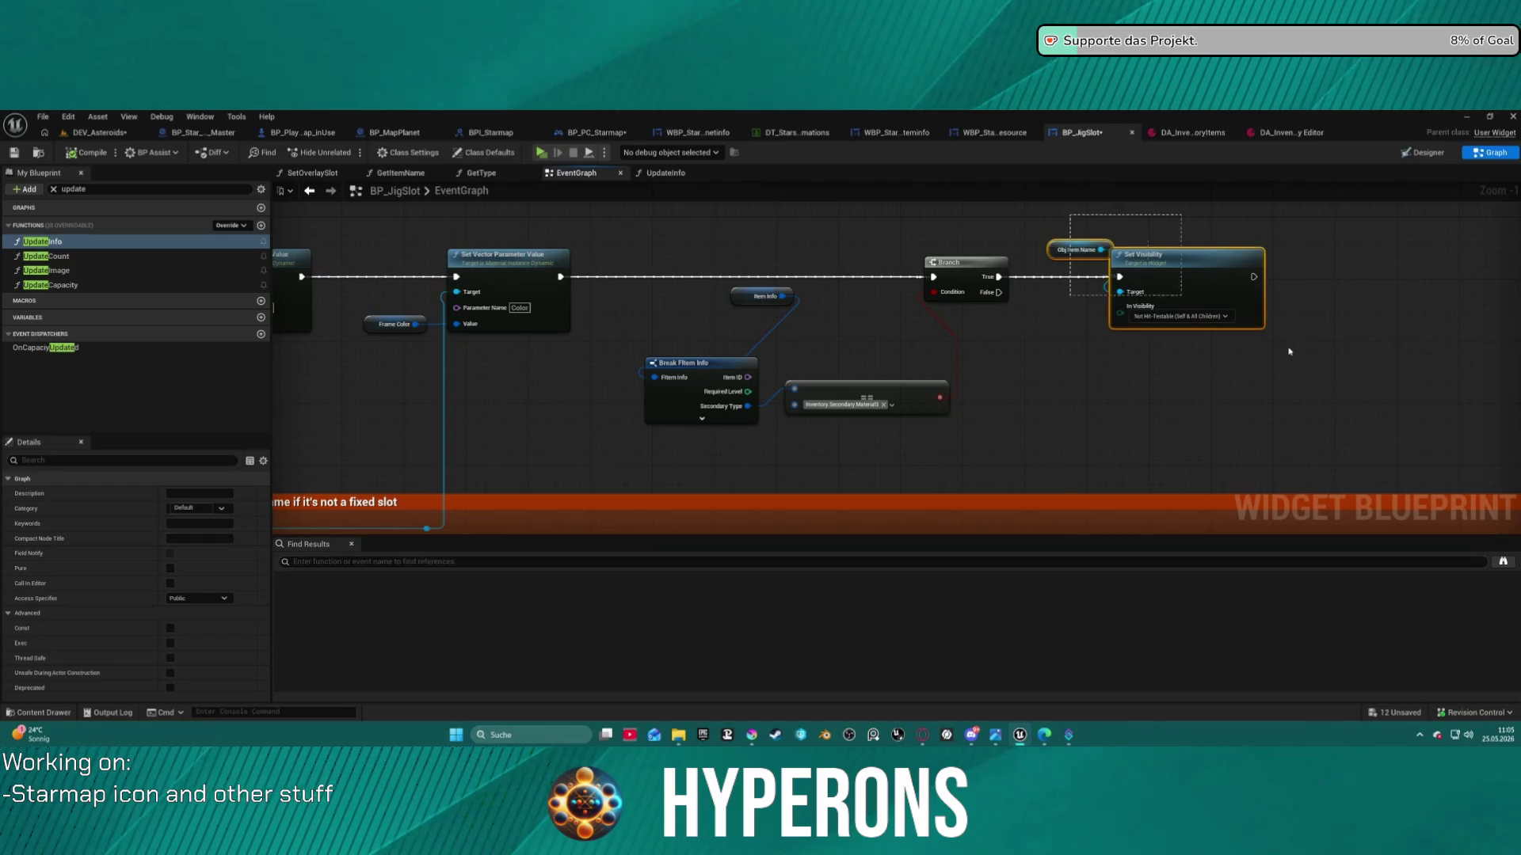
Shift the Obj Item Name and Set Visibility nodes right and search graph actions for 'ore'
{"action": "left_click_drag", "start_coordinate": [1148, 273], "coordinate": [1437, 289]}
{"action": "left_click_drag", "start_coordinate": [991, 279], "coordinate": [1134, 329]}
{"action": "key", "text": "Escape"}
{"action": "right_click", "coordinate": [1113, 314]}
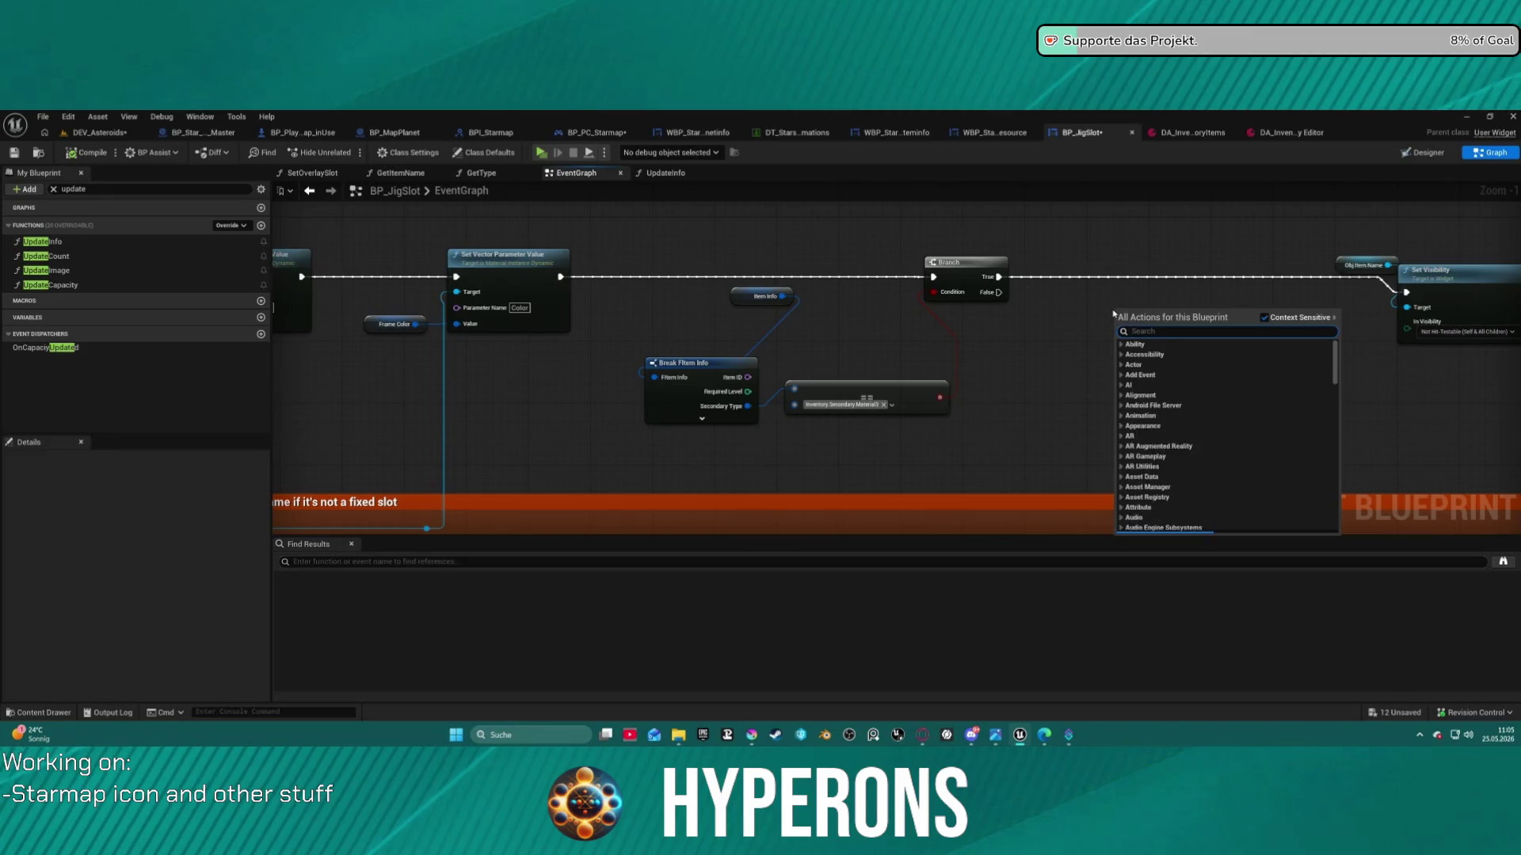
{"action": "type", "text": "get"}
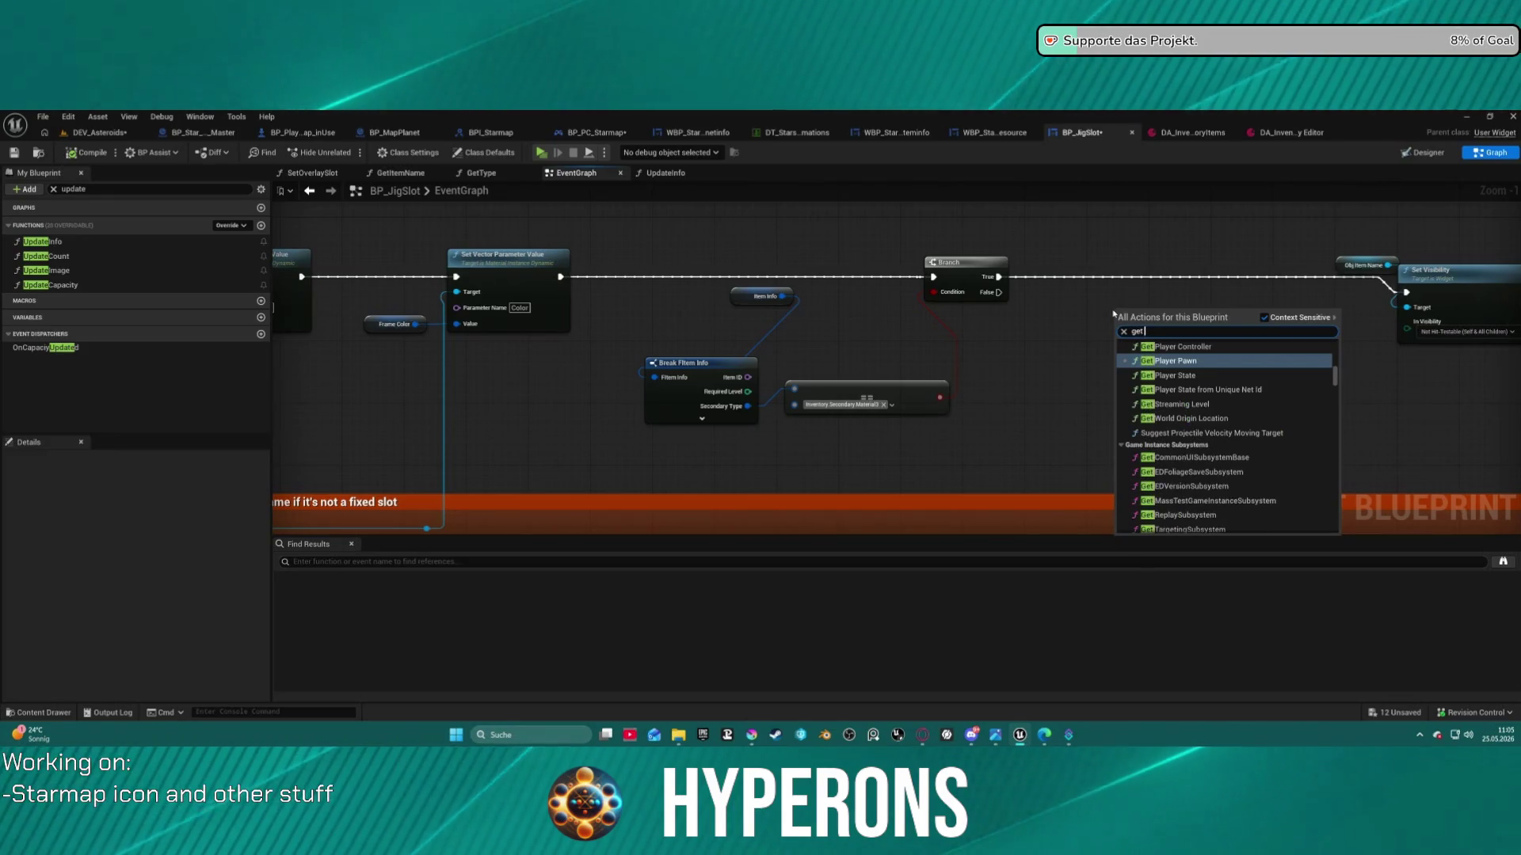
{"action": "type", "text": " mine"}
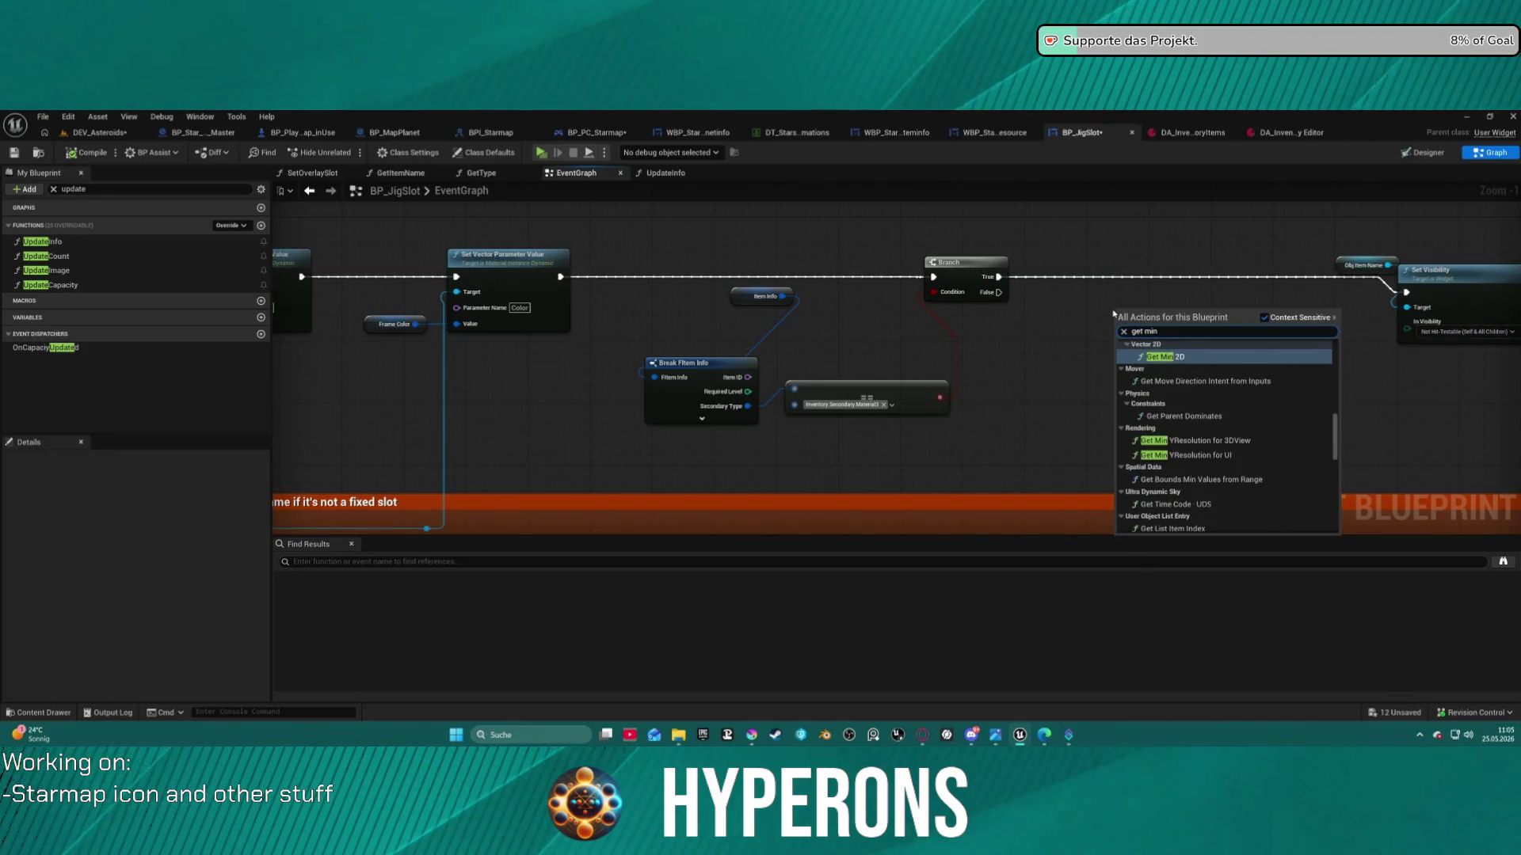
{"action": "key", "text": "BackSpace"}
{"action": "key", "text": "BackSpace"}
{"action": "key", "text": "BackSpace"}
{"action": "type", "text": "ore"}
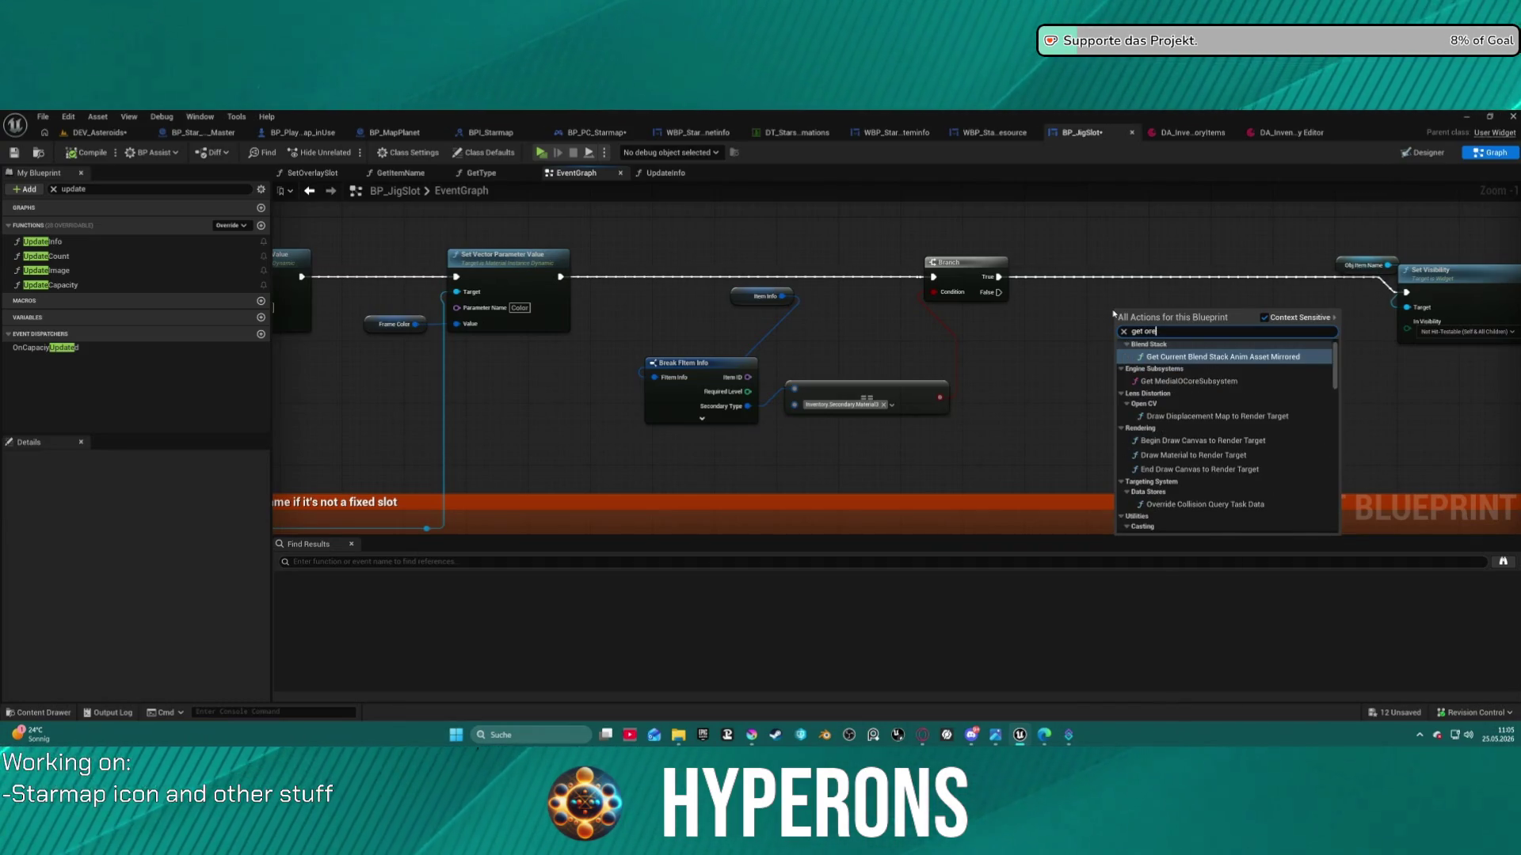
{"action": "key", "text": "BackSpace"}
{"action": "key", "text": "BackSpace"}
{"action": "key", "text": "BackSpace"}
{"action": "type", "text": "ore"}
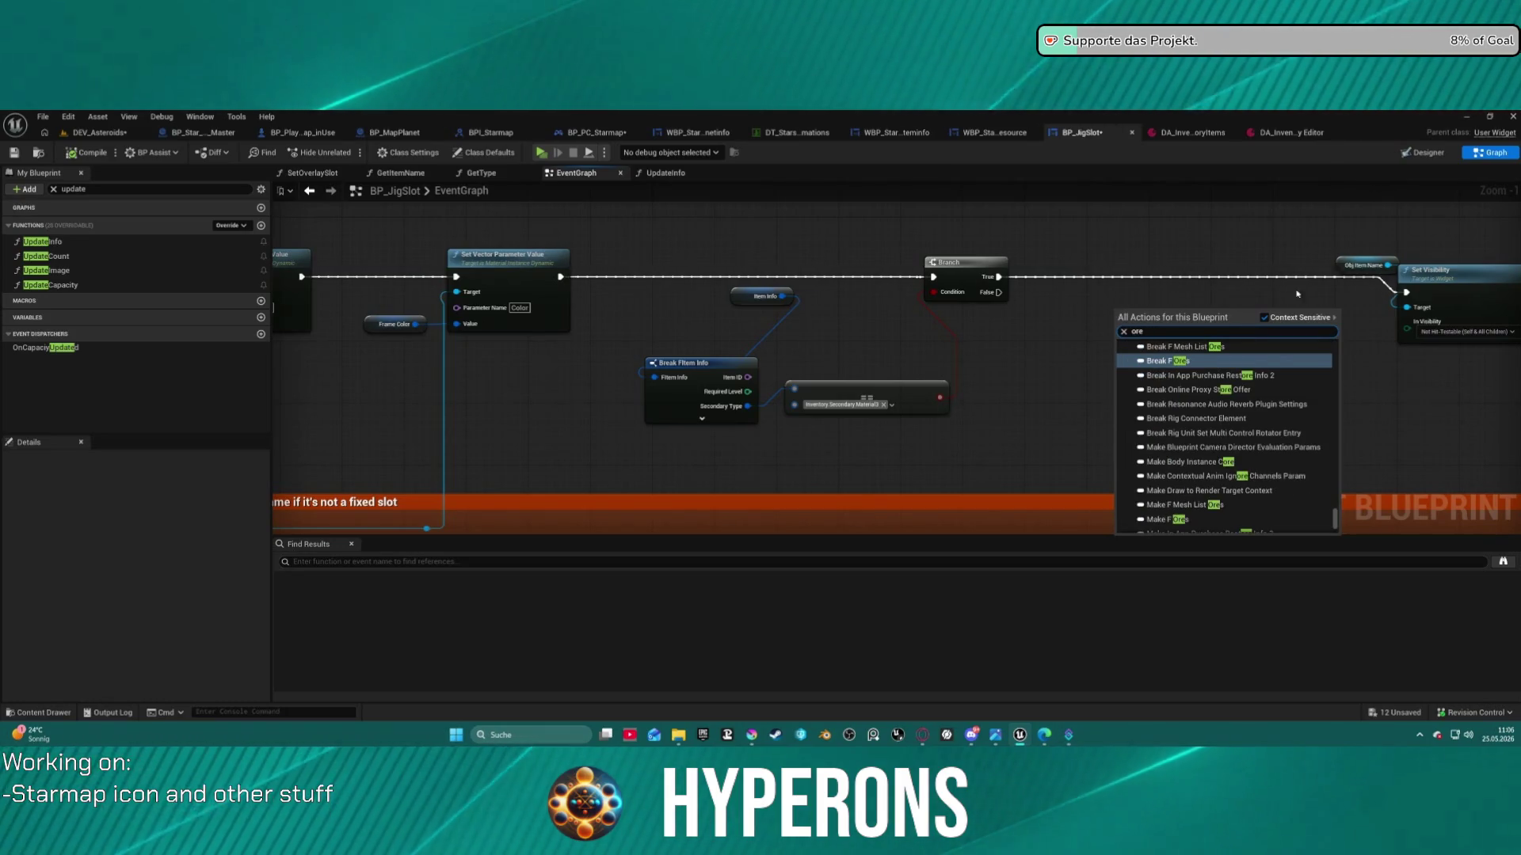
{"action": "left_click_drag", "start_coordinate": [1341, 519], "coordinate": [1341, 352]}
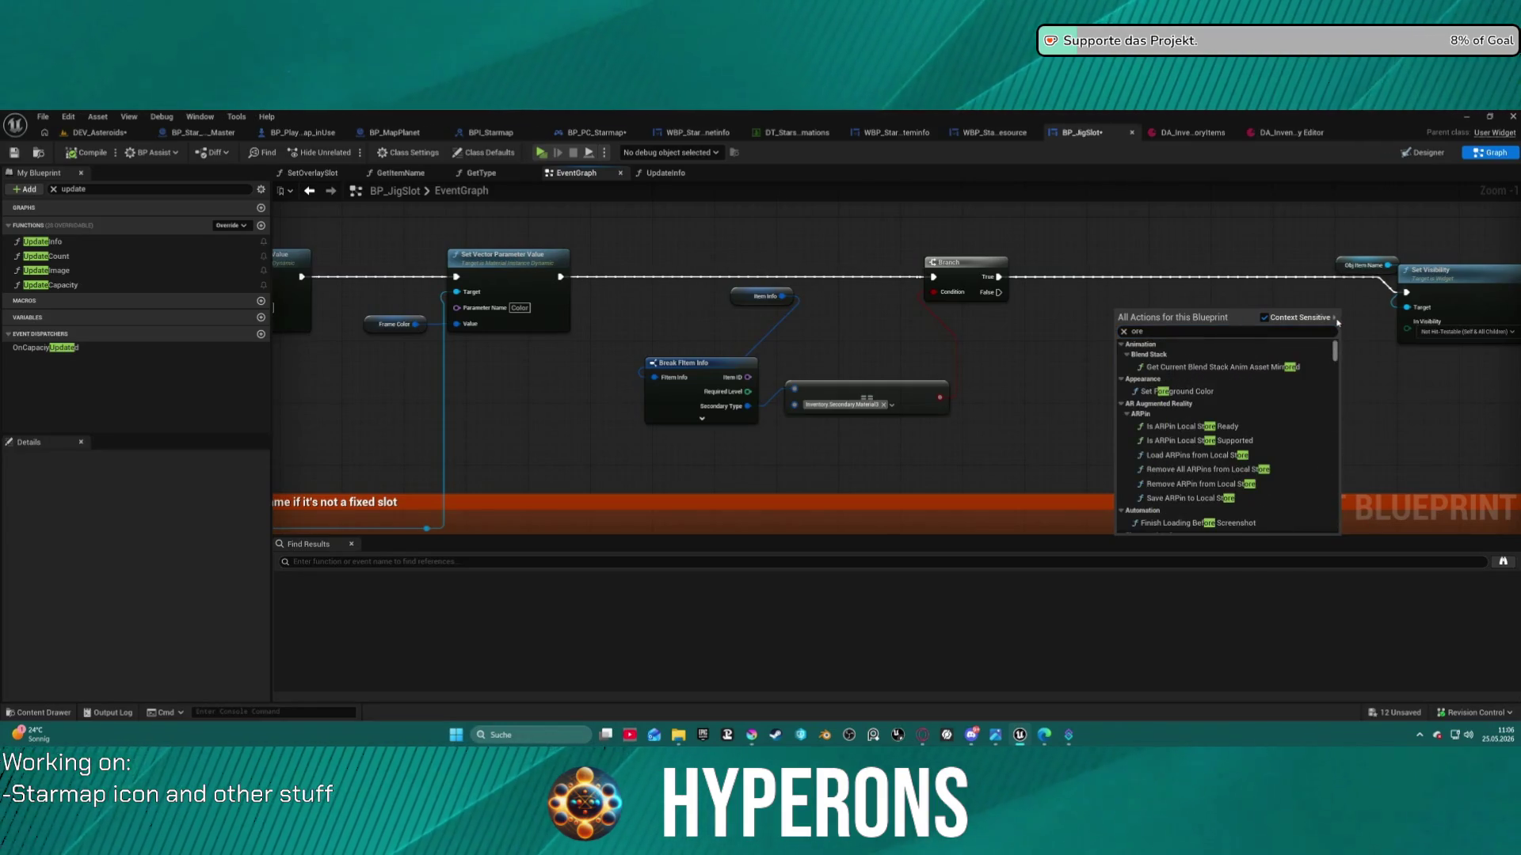
{"action": "scroll", "coordinate": [1240, 454], "scroll_direction": "down", "scroll_amount": 5}
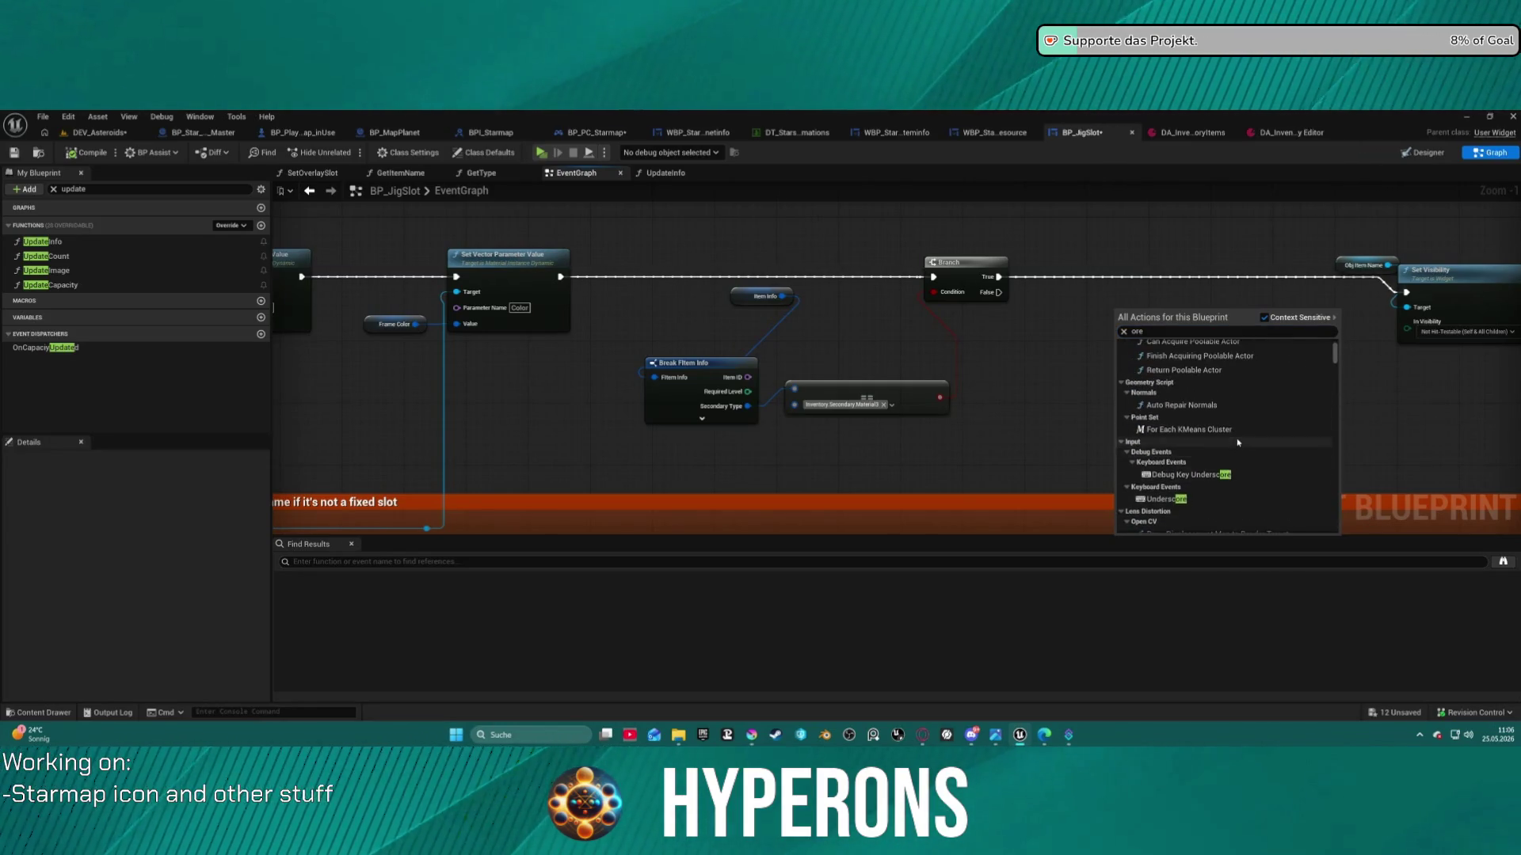
{"action": "left_click", "coordinate": [1029, 210]}
Filter the ActionRPGStarterSystem folder in the Content Drawer by 'fun'
{"action": "key", "text": "ctrl+space"}
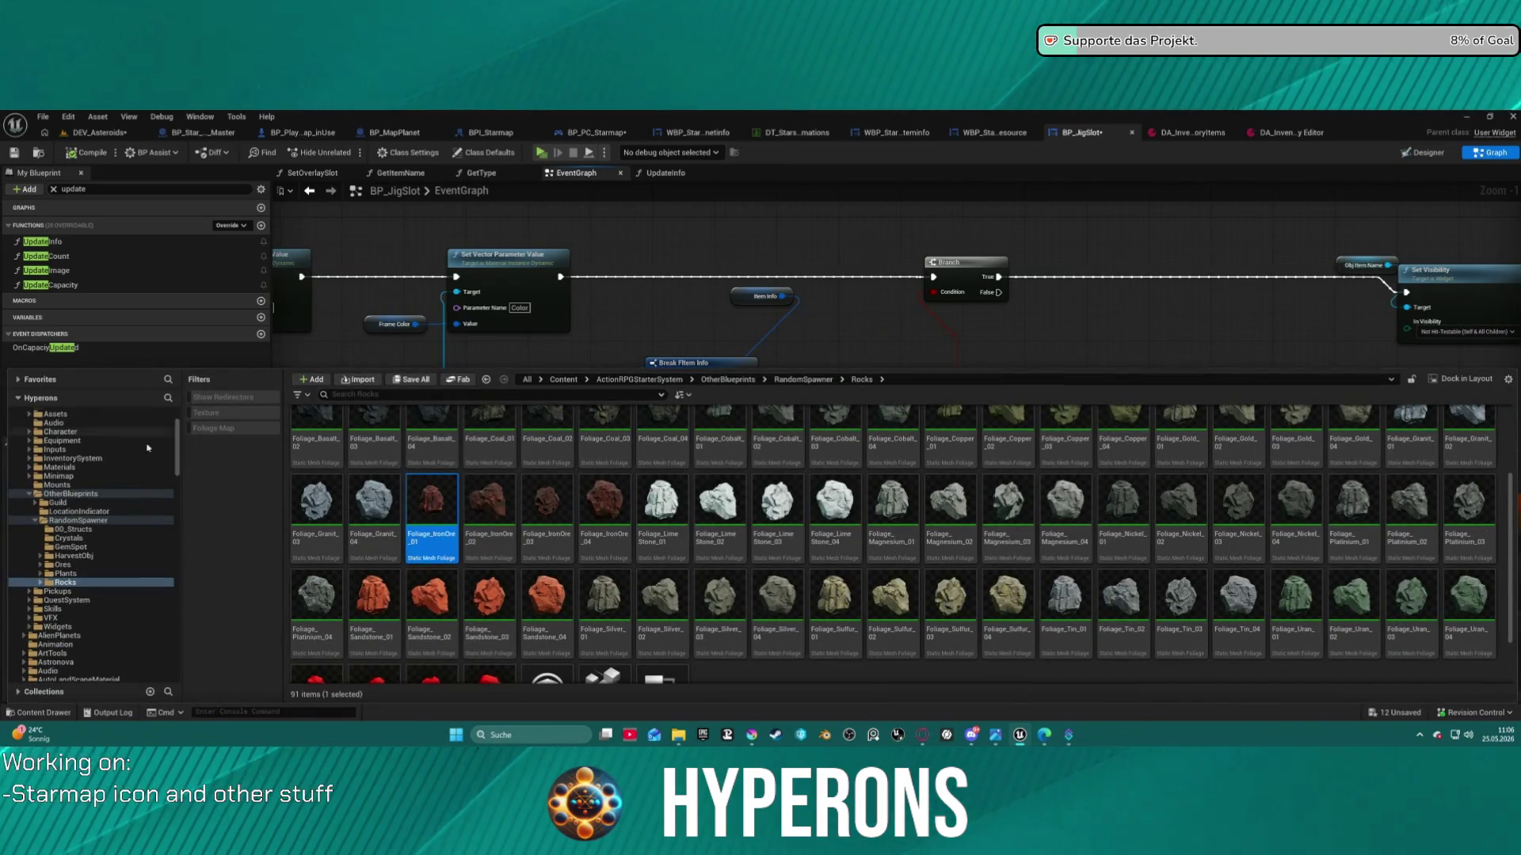
{"action": "scroll", "coordinate": [86, 528], "scroll_direction": "up", "scroll_amount": 3}
{"action": "left_click", "coordinate": [79, 468]}
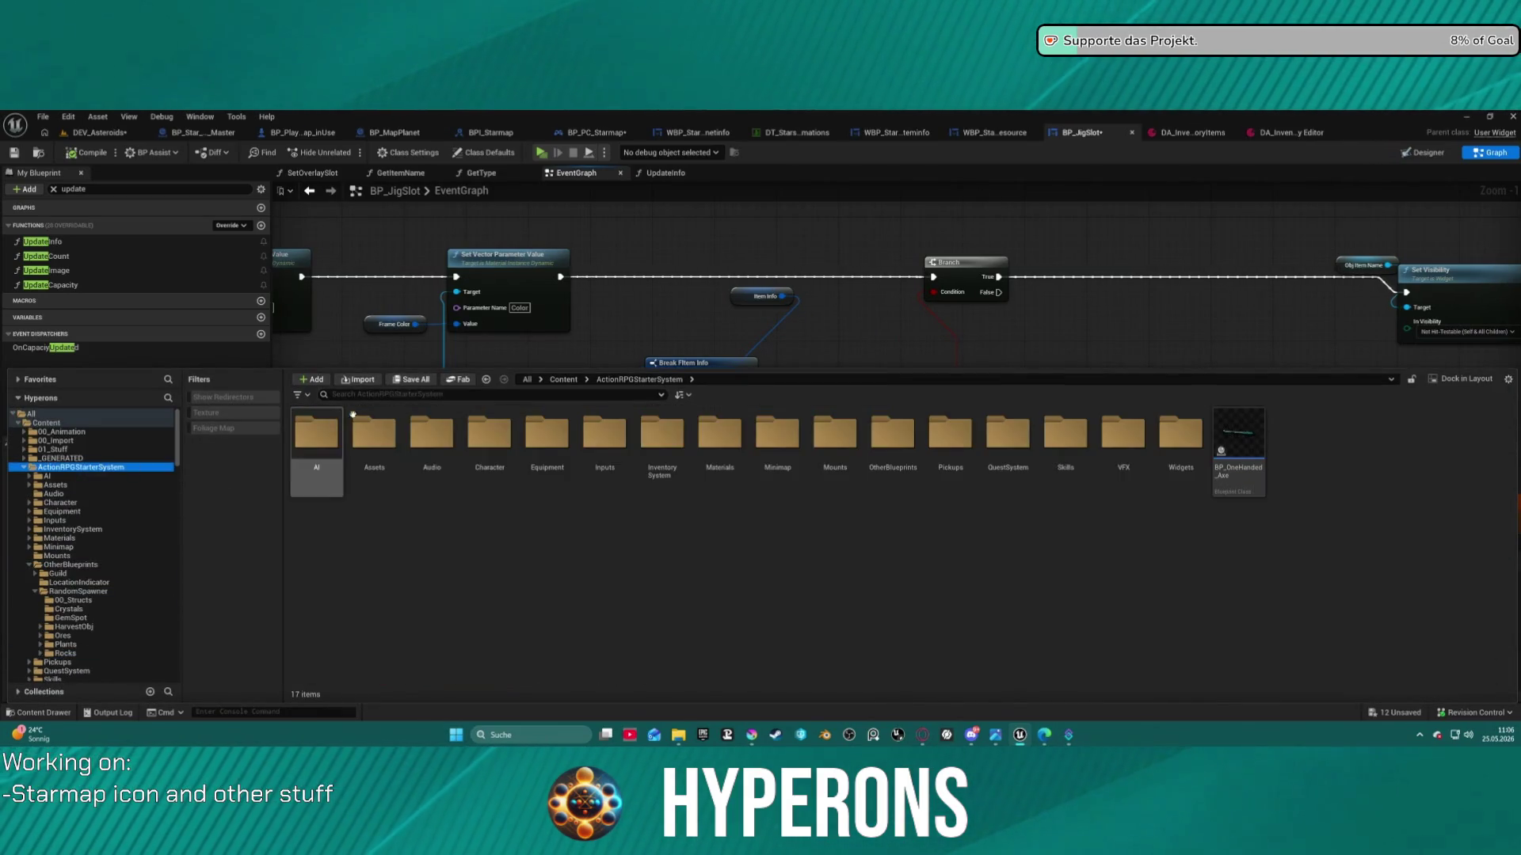
{"action": "type", "text": "fun"}
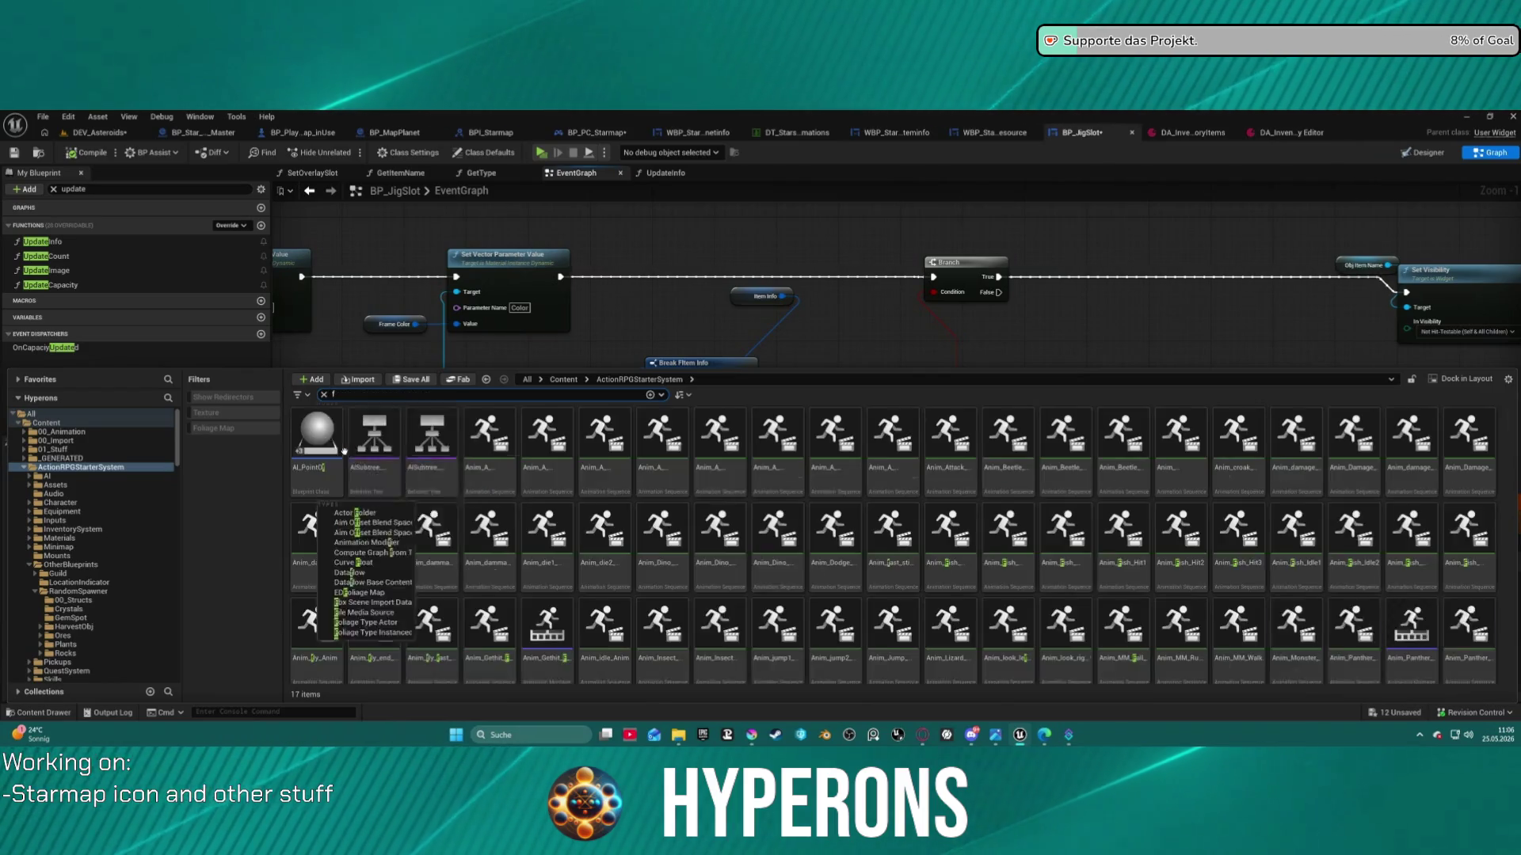
{"action": "key", "text": "Return"}
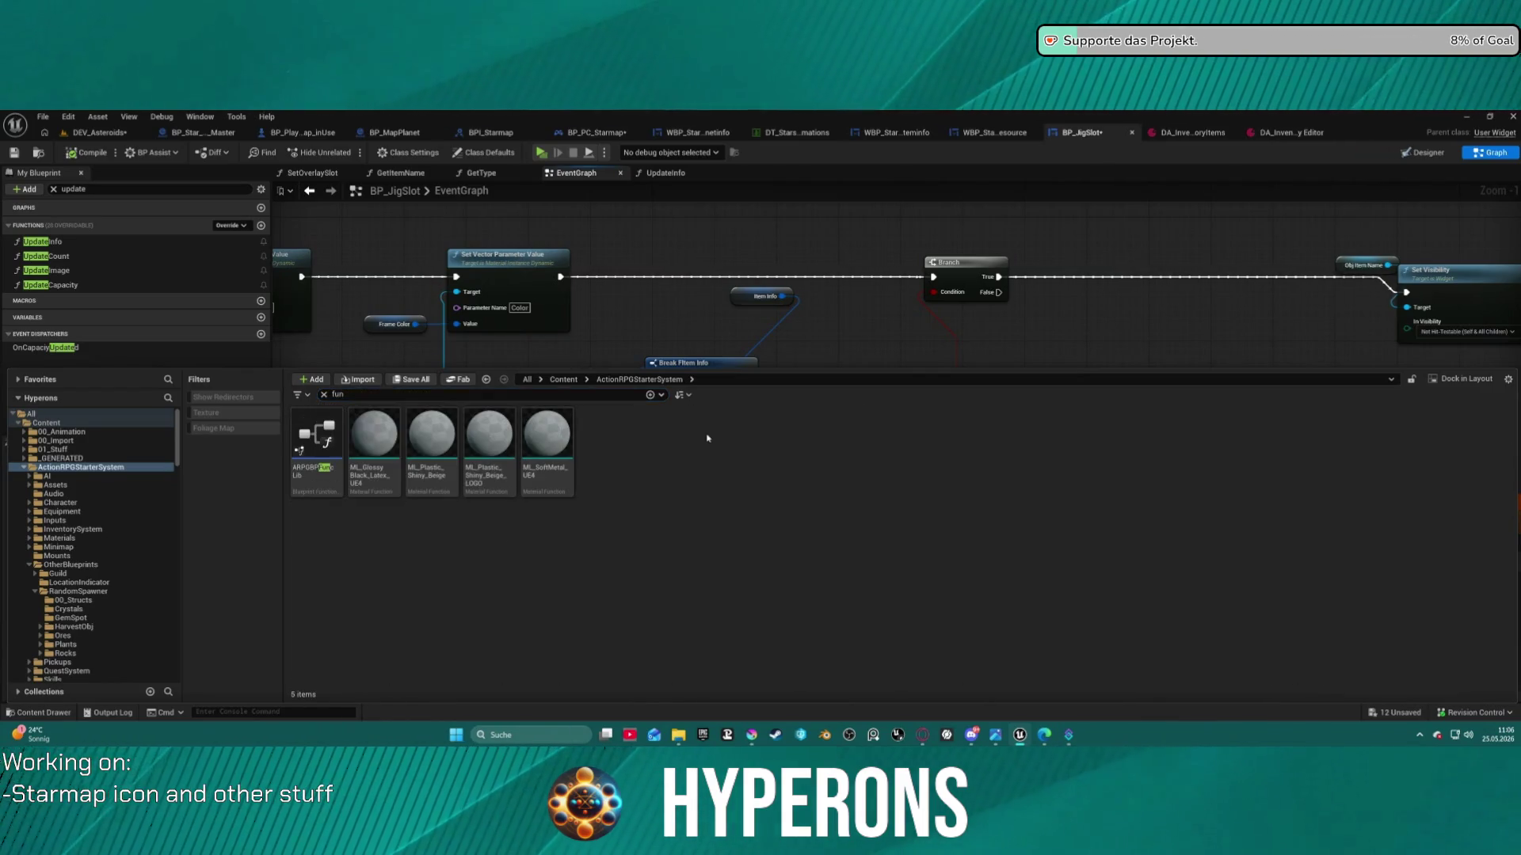
Open the ARPGBPFuncLib function library, then return to BP_JigSlot's event graph
{"action": "left_click", "coordinate": [317, 439]}
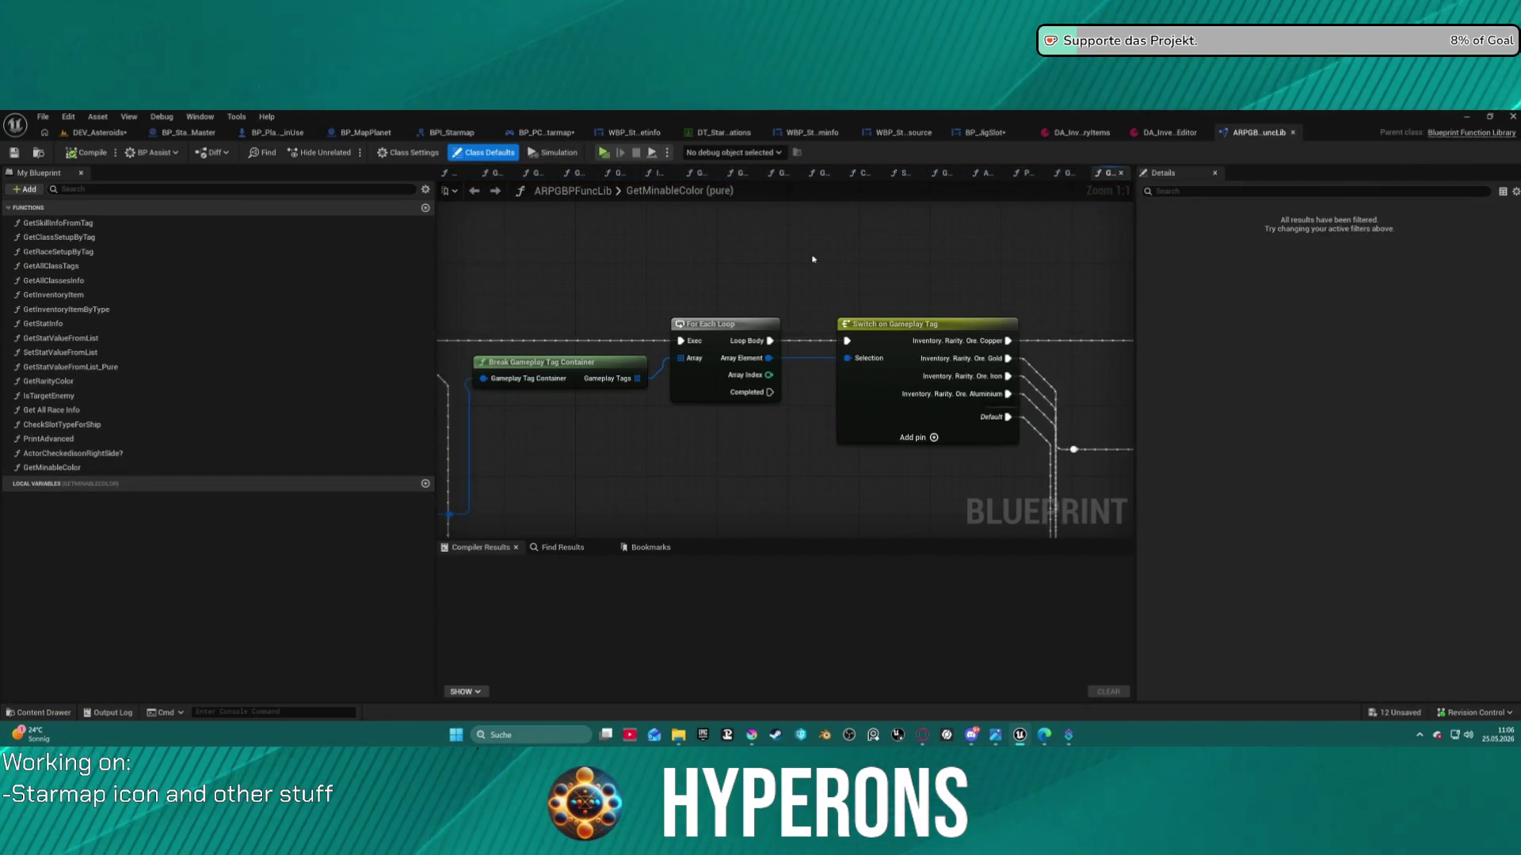
{"action": "left_click", "coordinate": [1176, 134]}
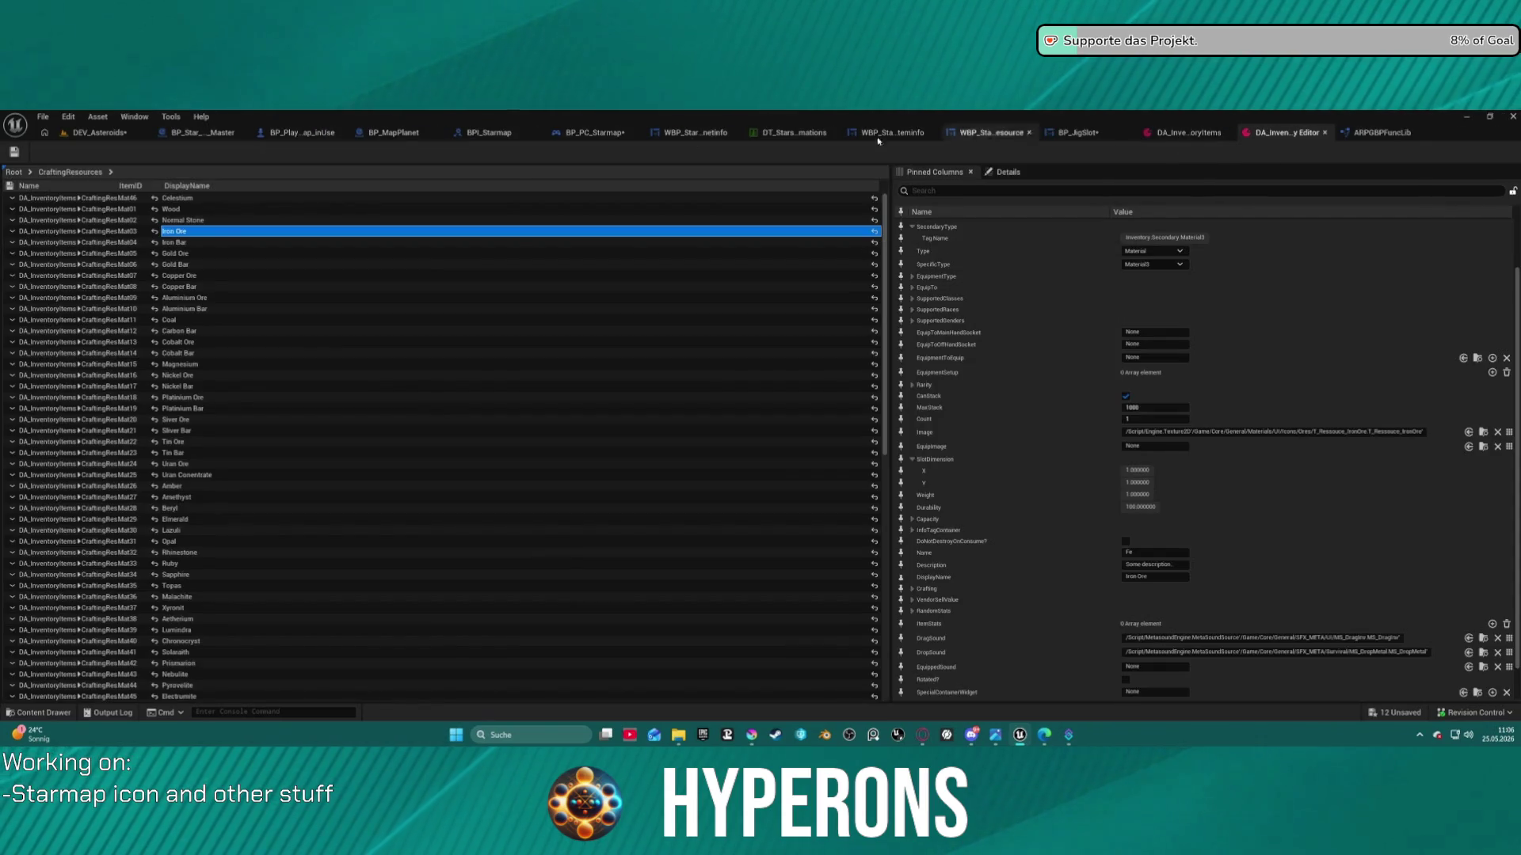
{"action": "left_click", "coordinate": [1085, 134]}
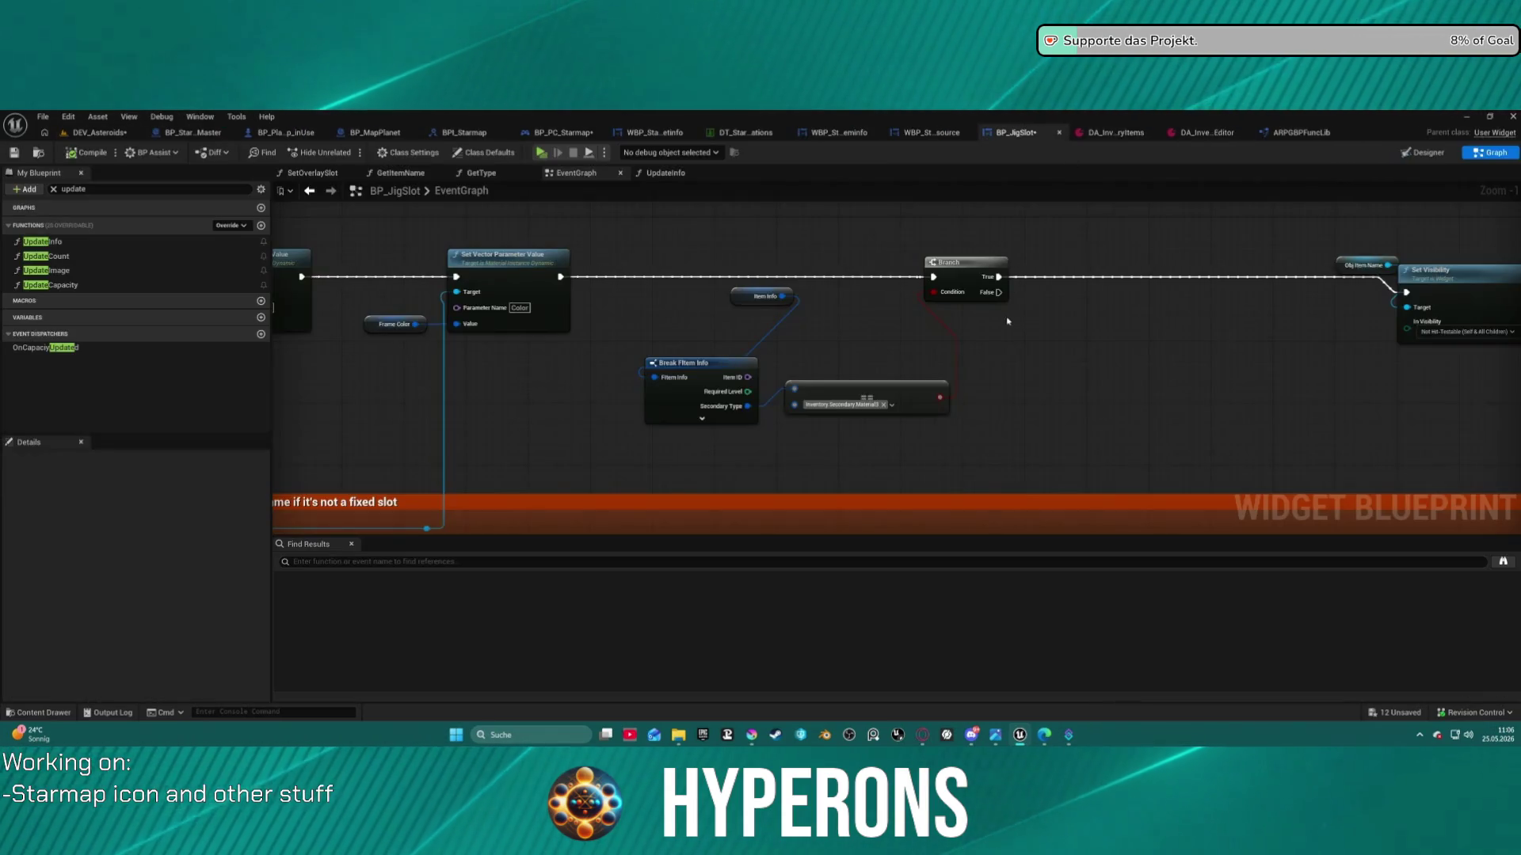
Search BP_JigSlot's actions for 'minable' from the Branch True output, then view ARPGBPFuncLib's GetMinableColor
{"action": "right_click", "coordinate": [1079, 319]}
{"action": "type", "text": "get minea"}
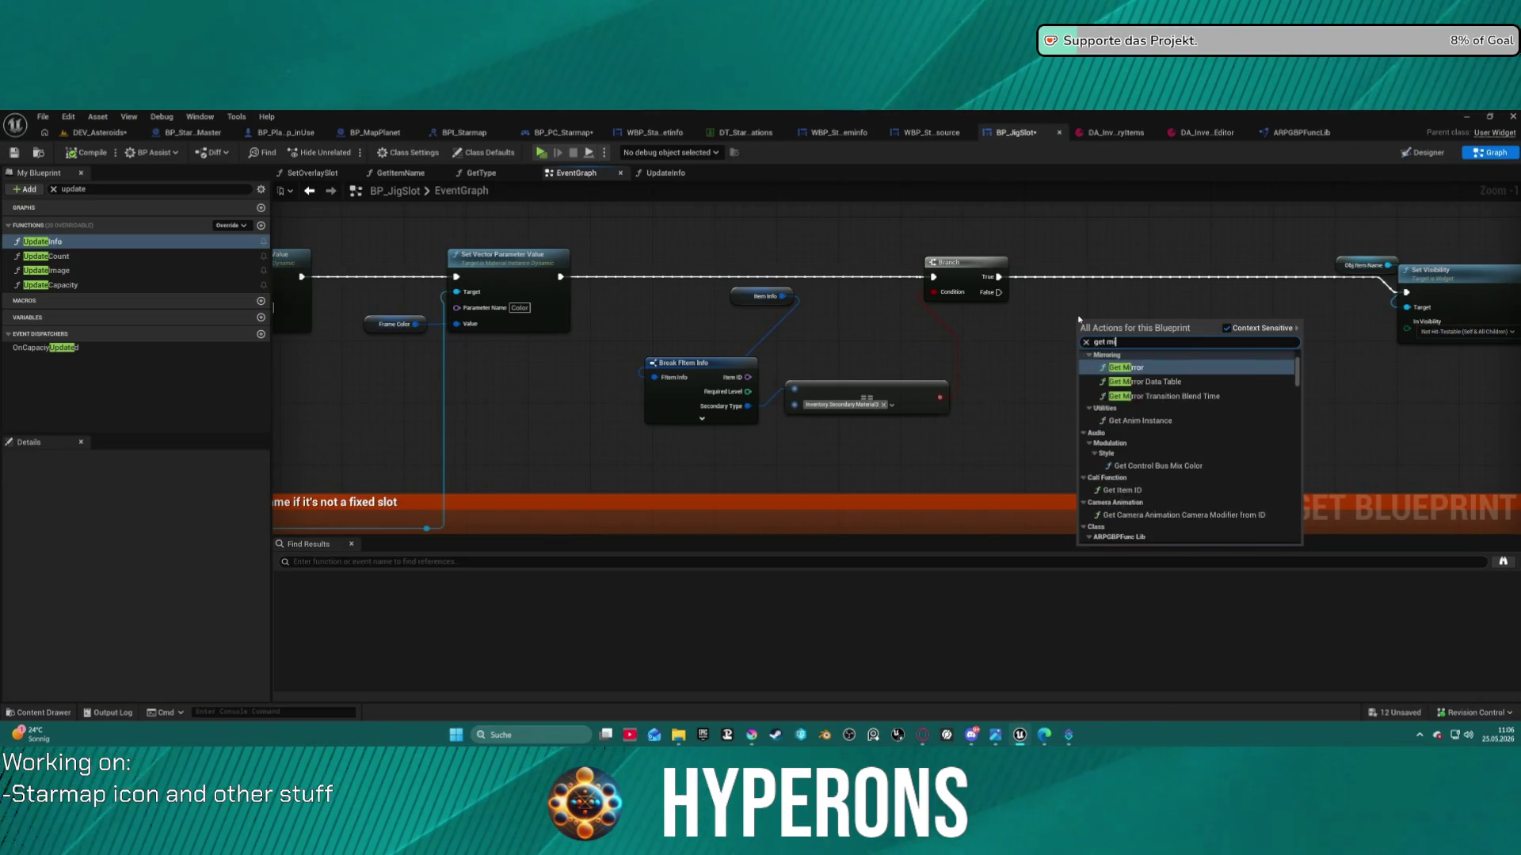
{"action": "key", "text": "BackSpace"}
{"action": "key", "text": "BackSpace"}
{"action": "key", "text": "BackSpace"}
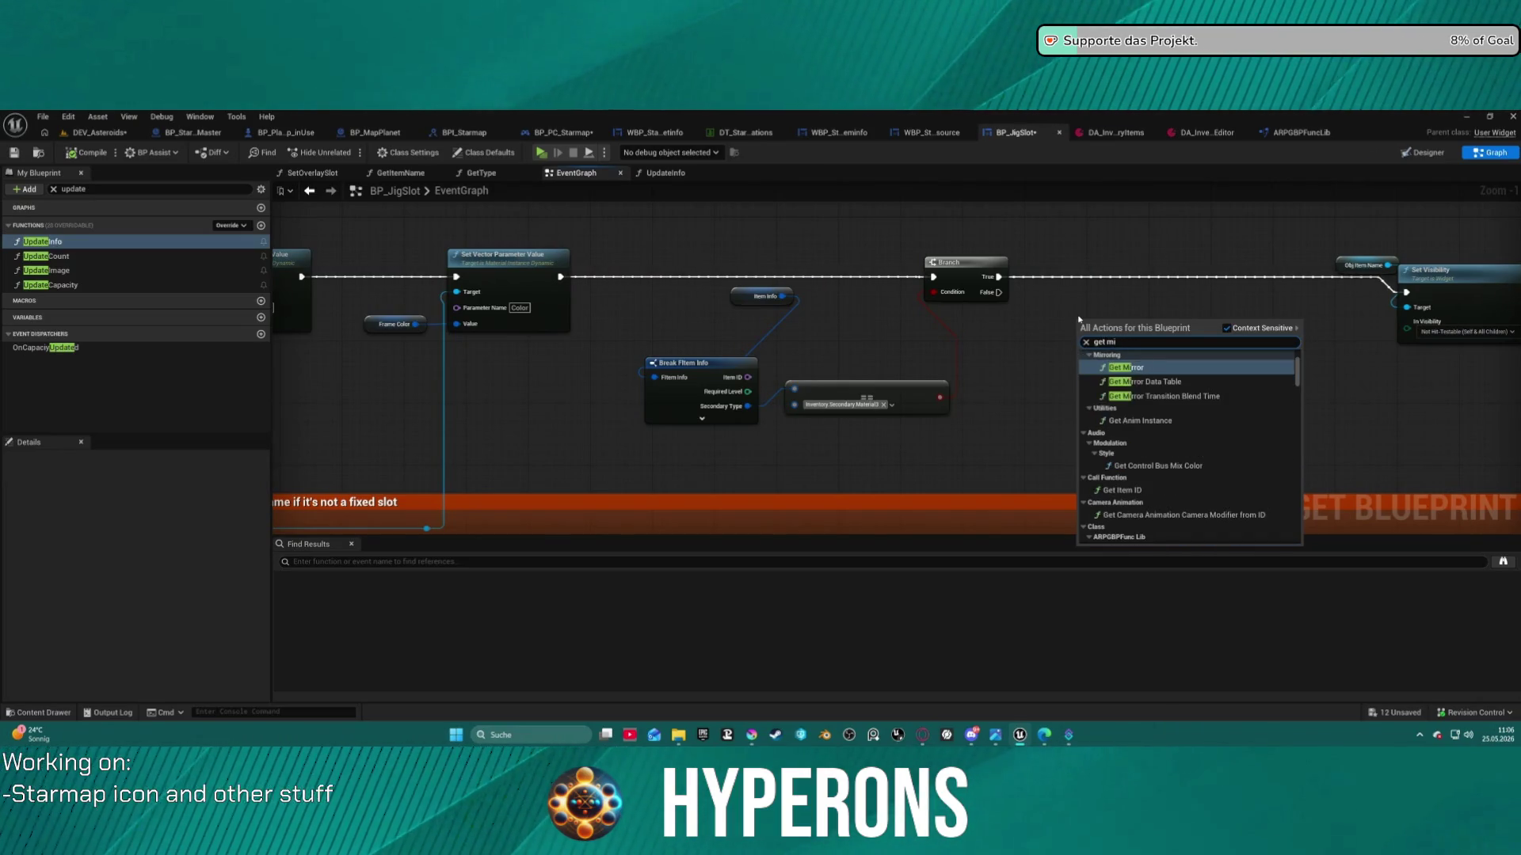
{"action": "key", "text": "BackSpace"}
{"action": "key", "text": "BackSpace"}
{"action": "key", "text": "BackSpace"}
{"action": "type", "text": "ni"}
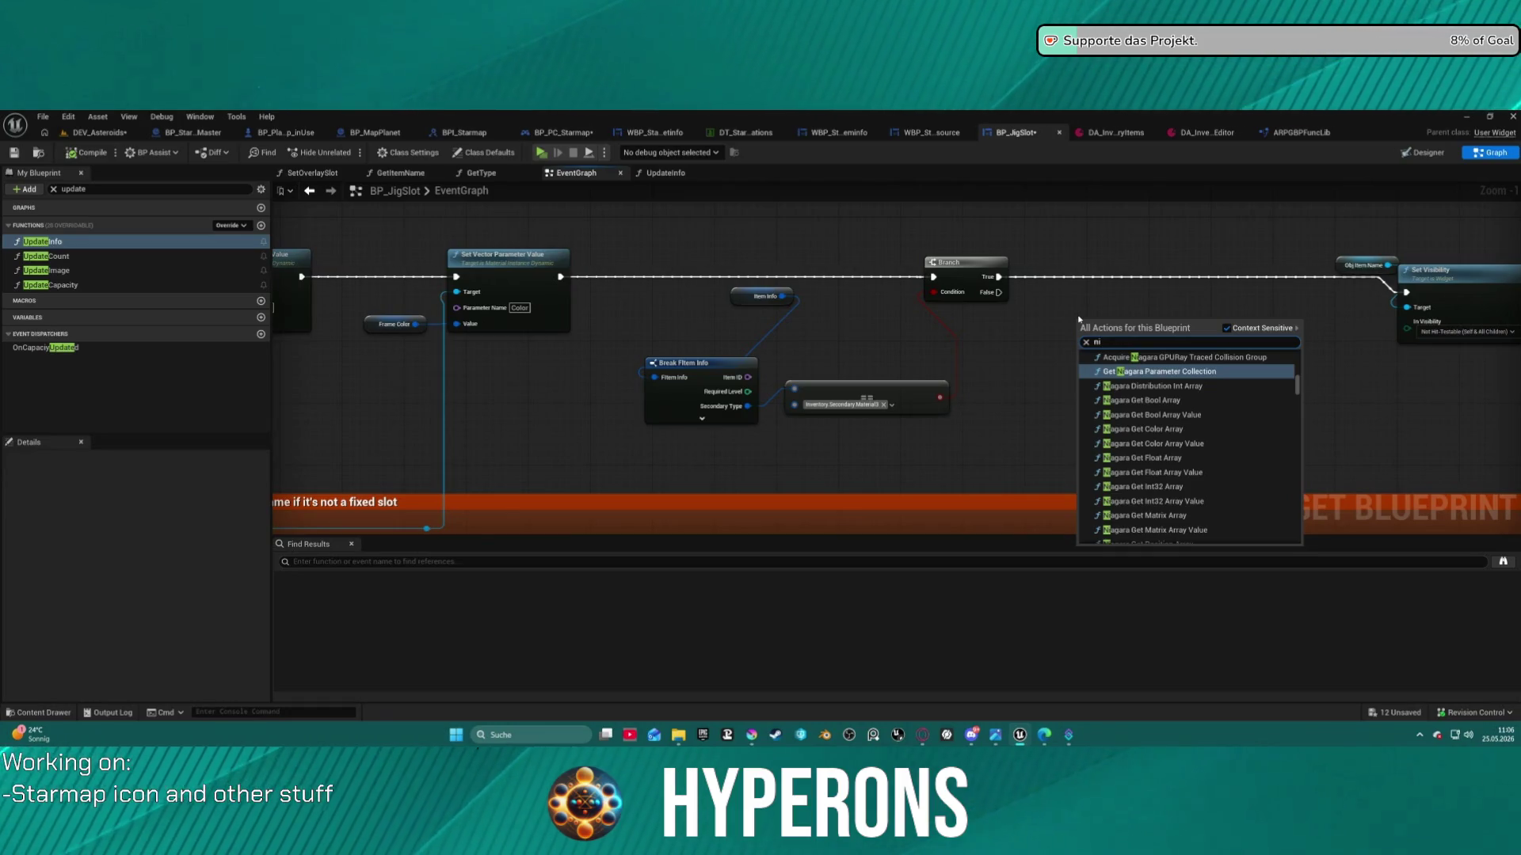
{"action": "key", "text": "BackSpace"}
{"action": "key", "text": "BackSpace"}
{"action": "type", "text": "minea"}
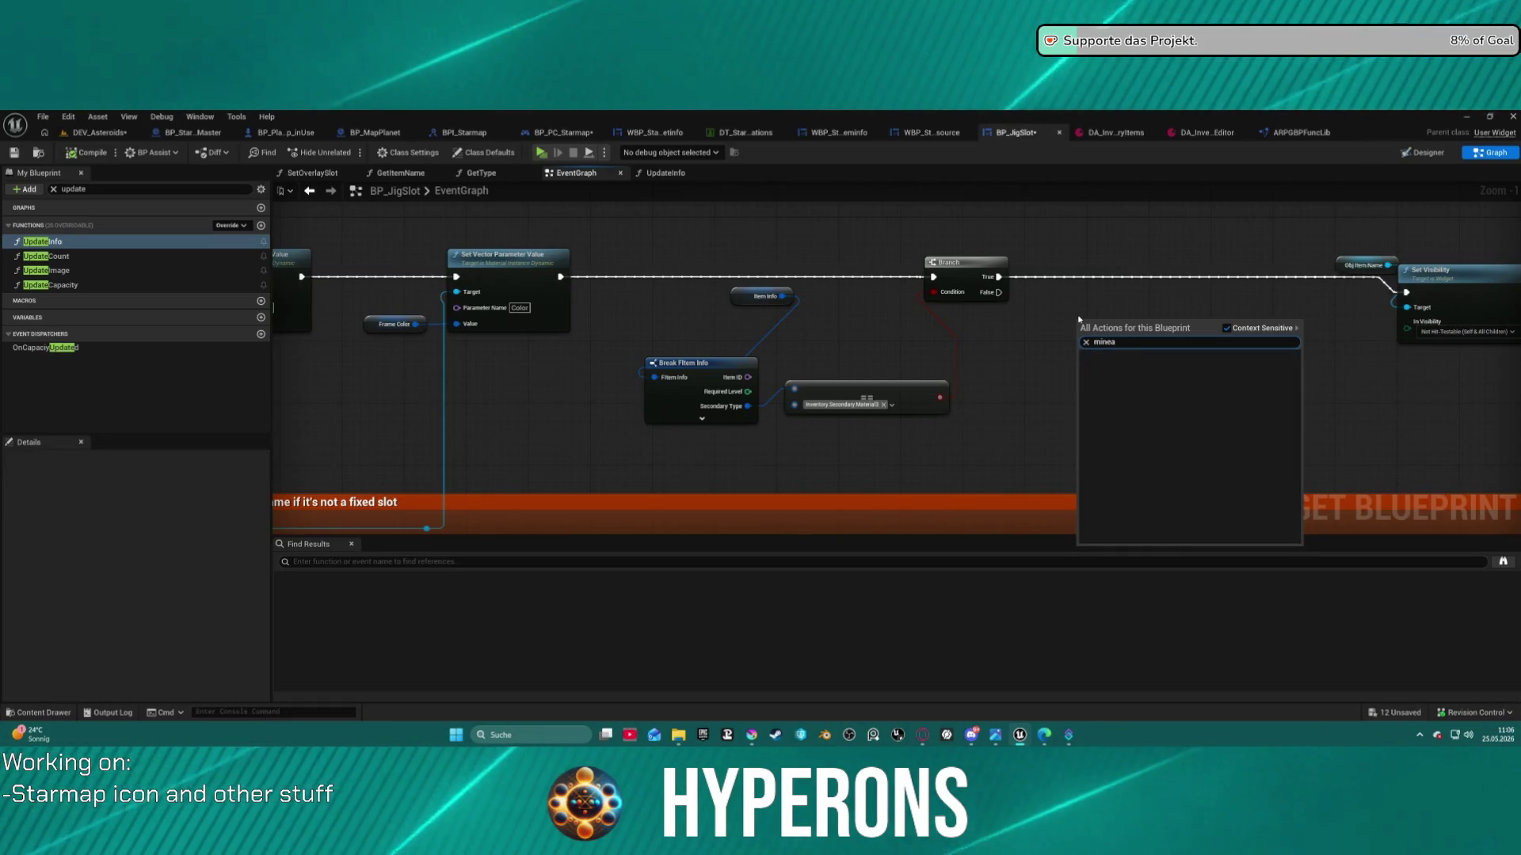
{"action": "left_click_drag", "start_coordinate": [999, 276], "coordinate": [1054, 321]}
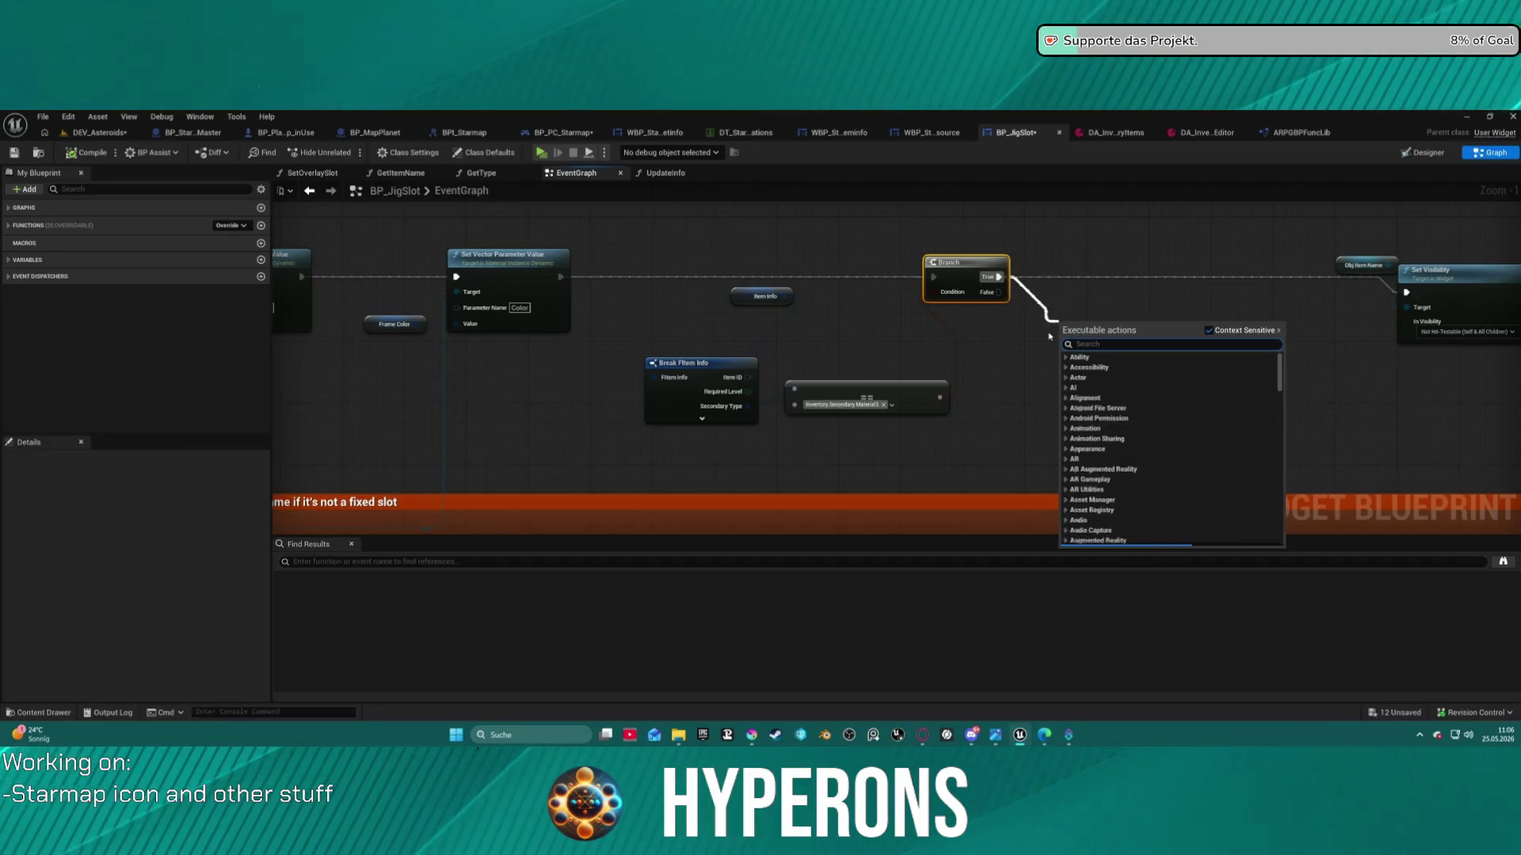
{"action": "type", "text": "mina"}
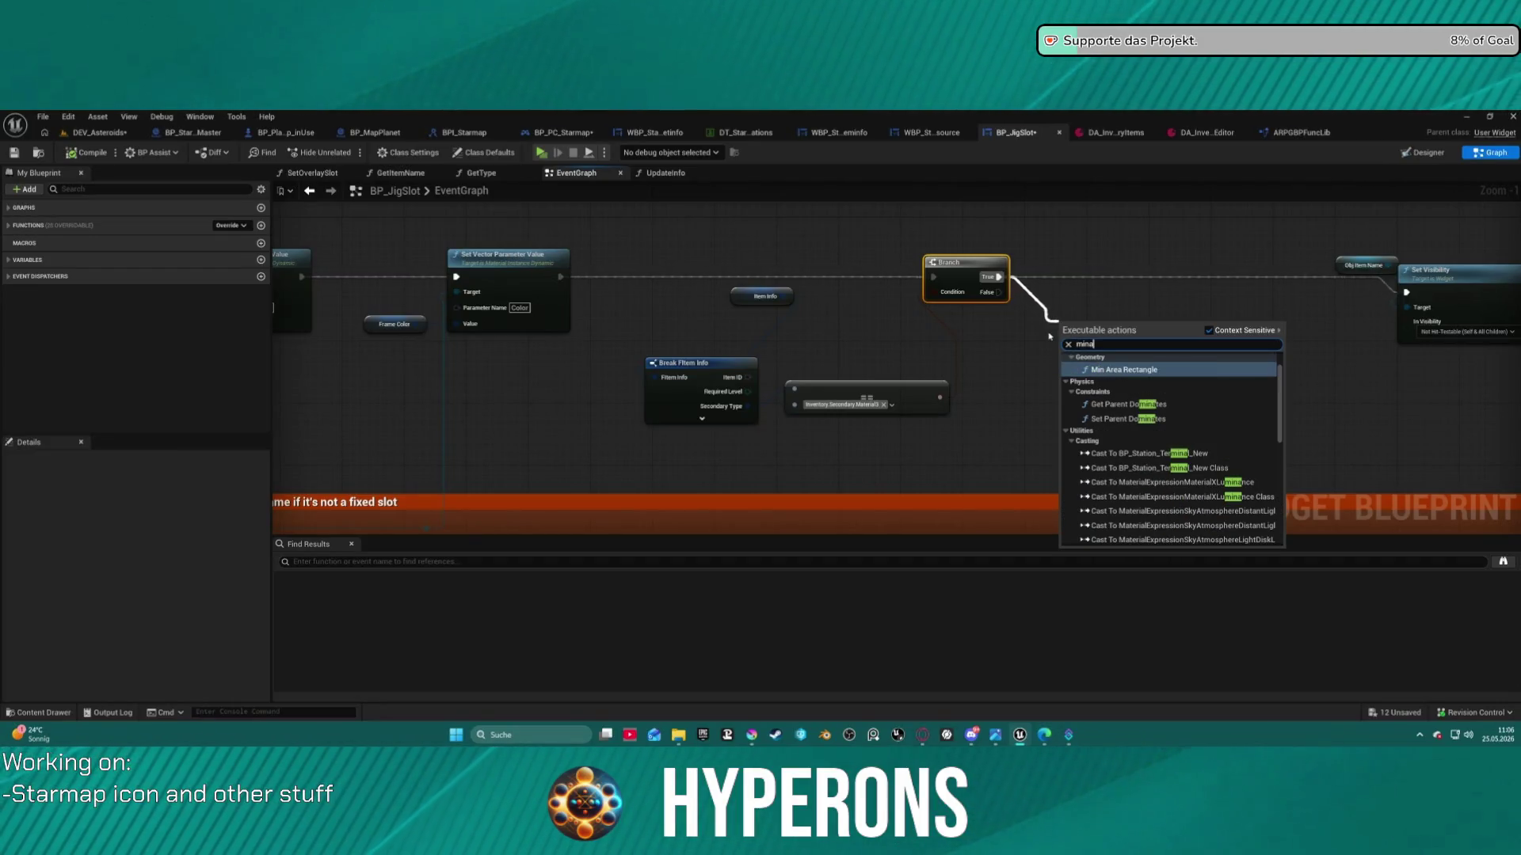
{"action": "type", "text": "ble"}
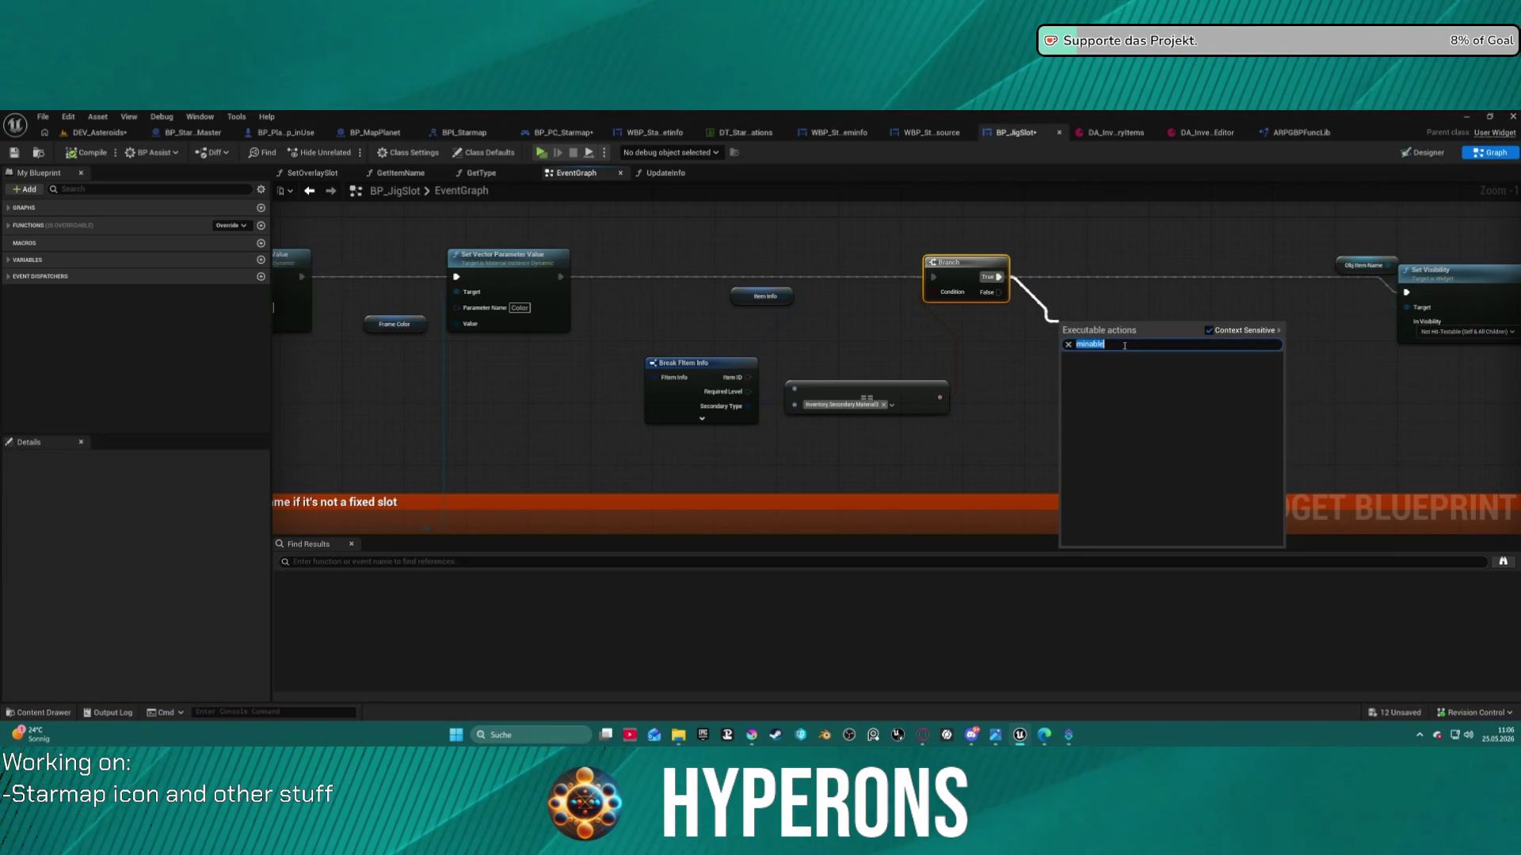
{"action": "type", "text": "e"}
{"action": "left_click", "coordinate": [1275, 132]}
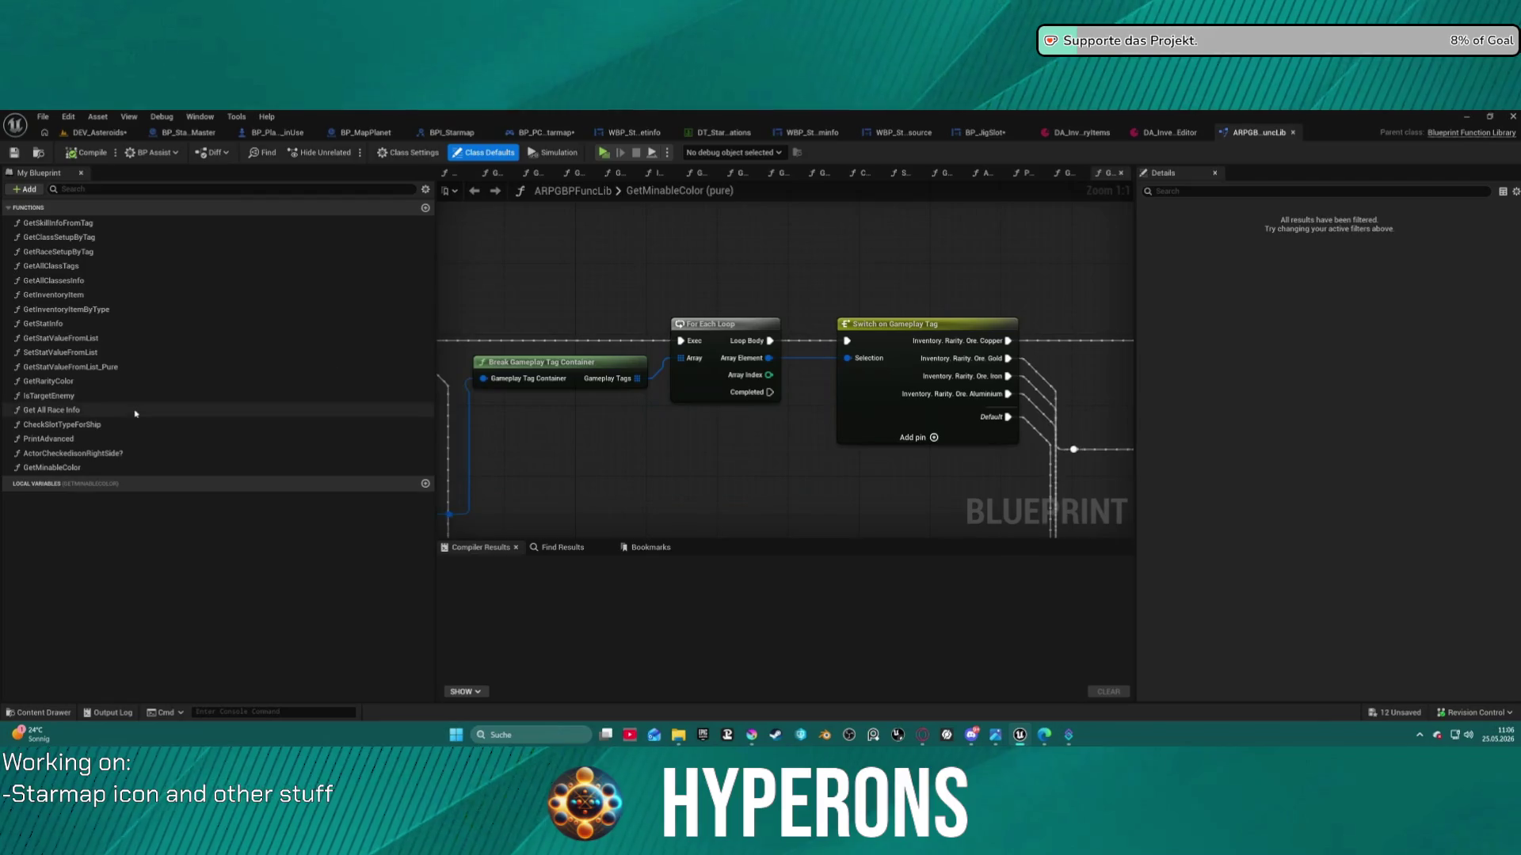
Rename GetMinableColor to GetOreColor and compile the function library
{"action": "left_click", "coordinate": [64, 468]}
{"action": "left_click", "coordinate": [63, 468]}
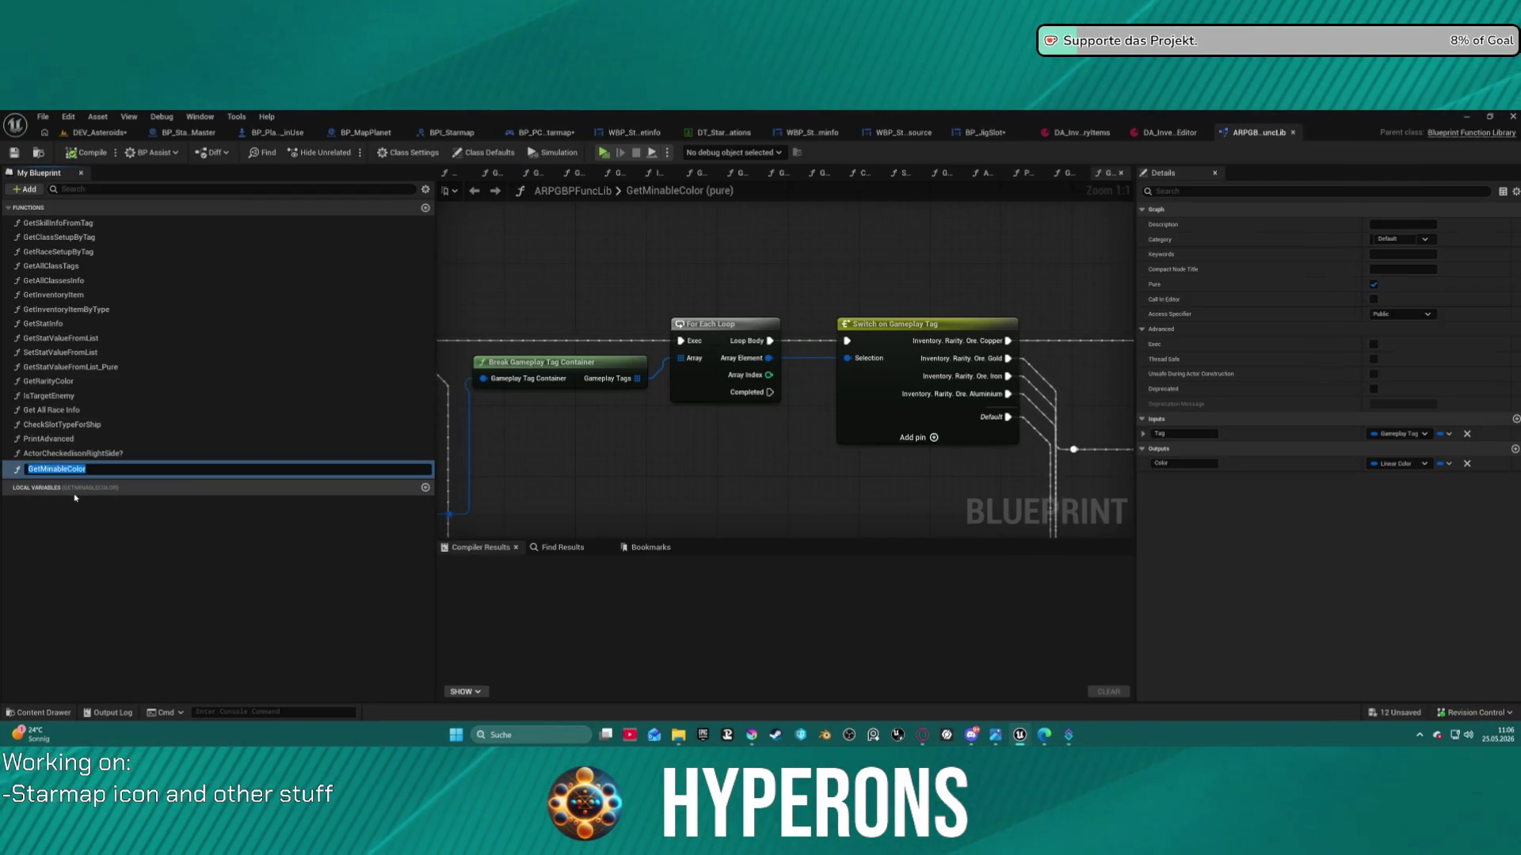
{"action": "key", "text": "Delete"}
{"action": "key", "text": "Delete"}
{"action": "key", "text": "Delete"}
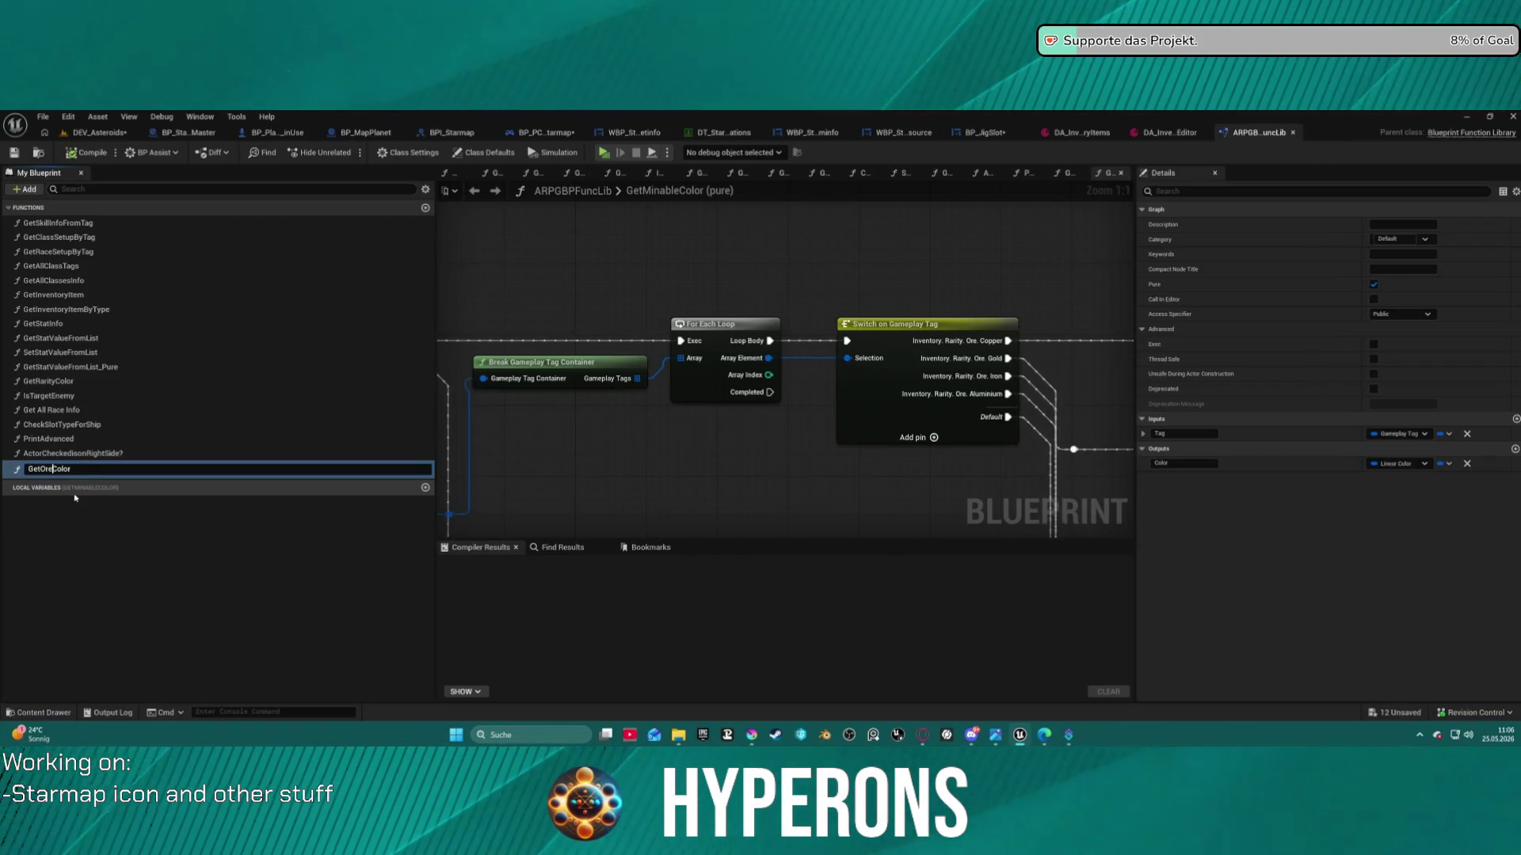
{"action": "key", "text": "Return"}
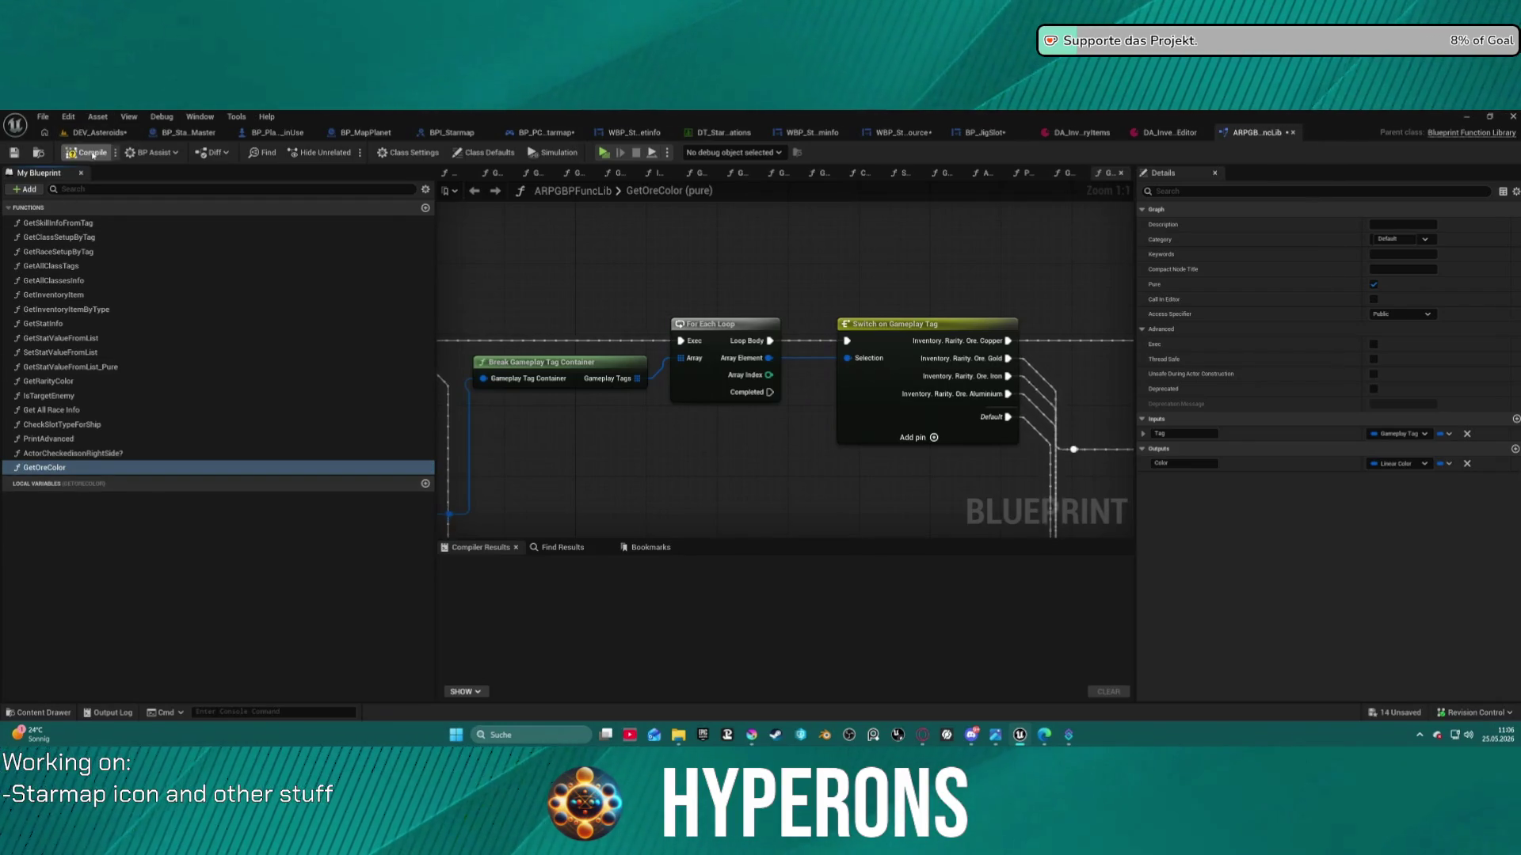
{"action": "left_click", "coordinate": [94, 154]}
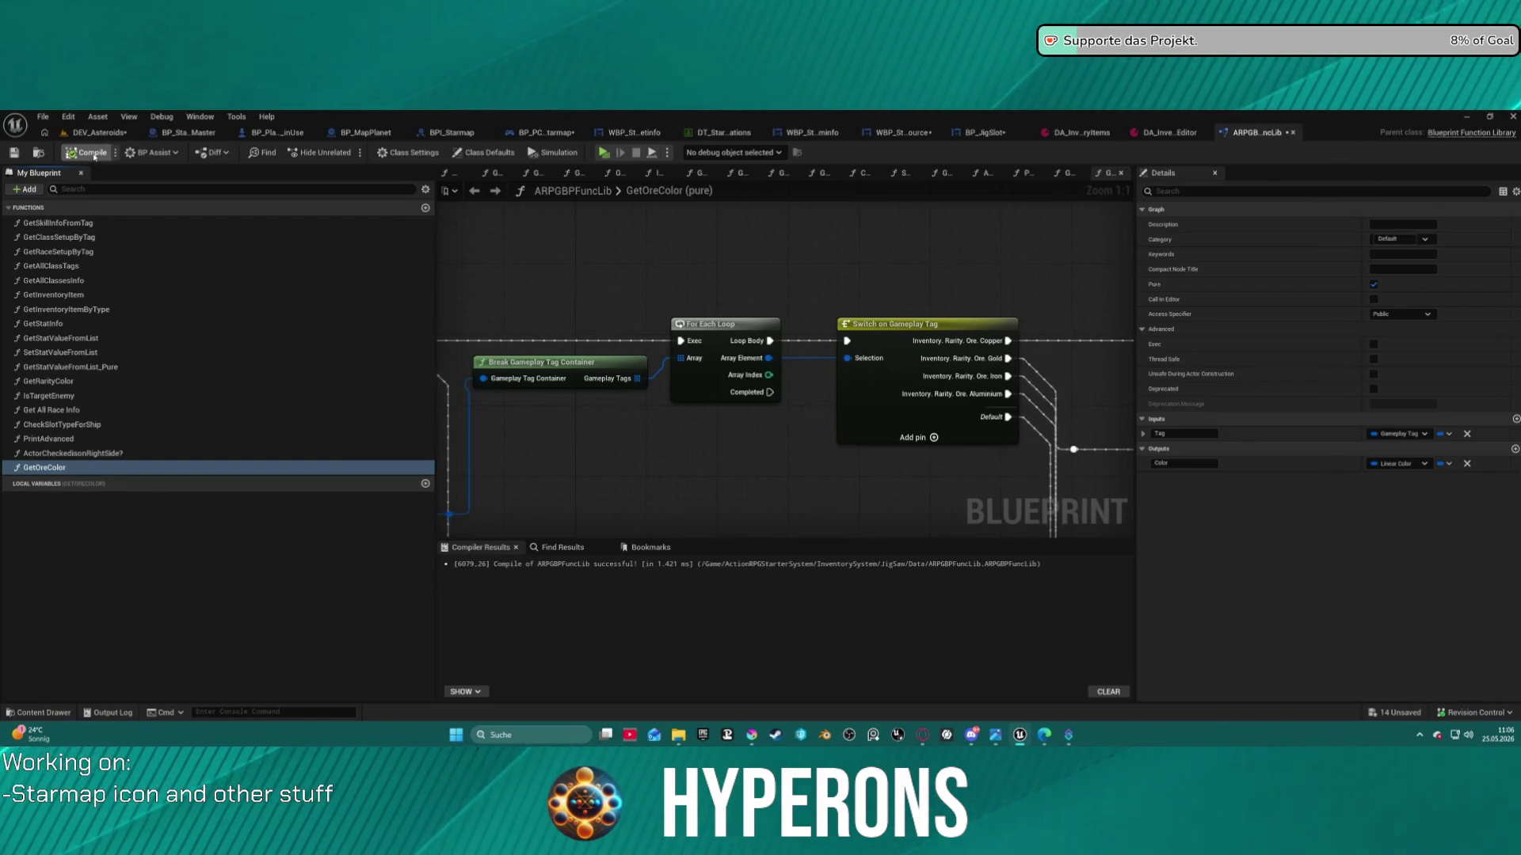
Review GetOreColor's Switch on Gameplay Tag and Return nodes, then open BP_JigSlot's action list
{"action": "left_click", "coordinate": [99, 132]}
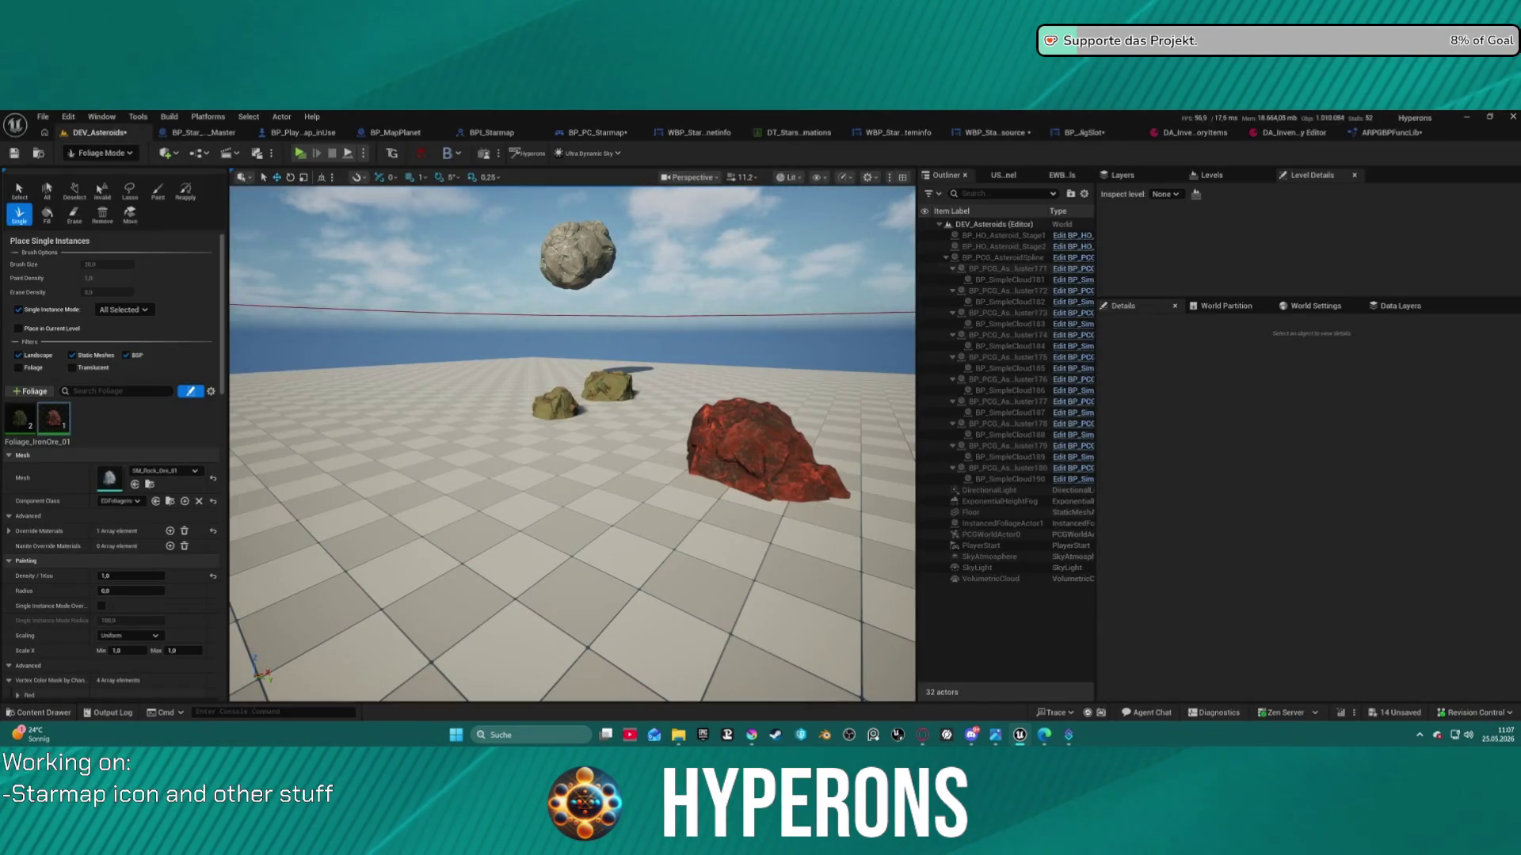
{"action": "left_click", "coordinate": [1305, 134]}
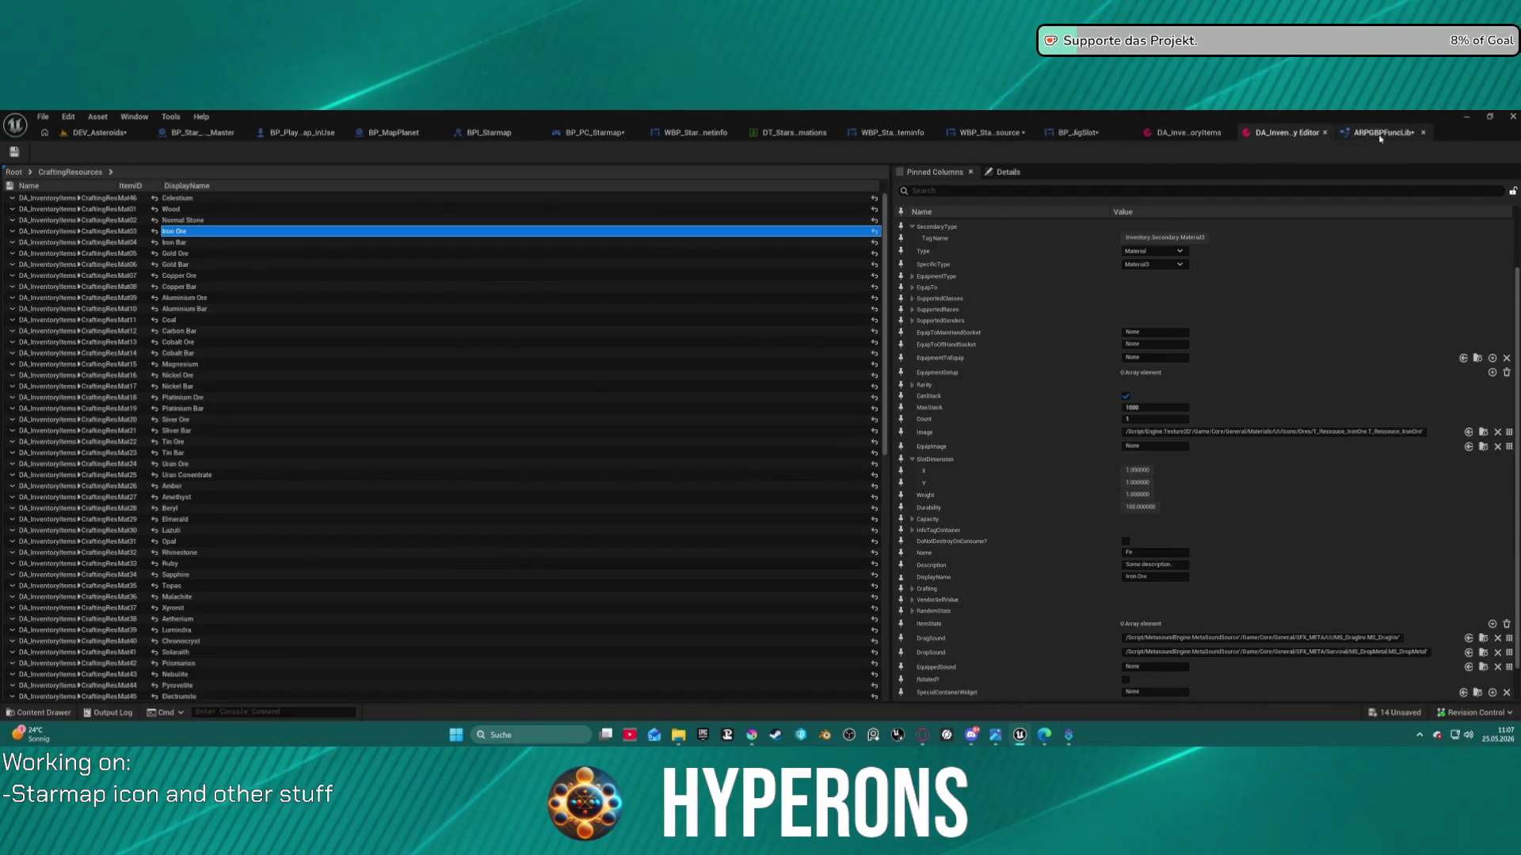
{"action": "left_click", "coordinate": [1388, 134]}
{"action": "scroll", "coordinate": [972, 348], "scroll_direction": "down", "scroll_amount": 3}
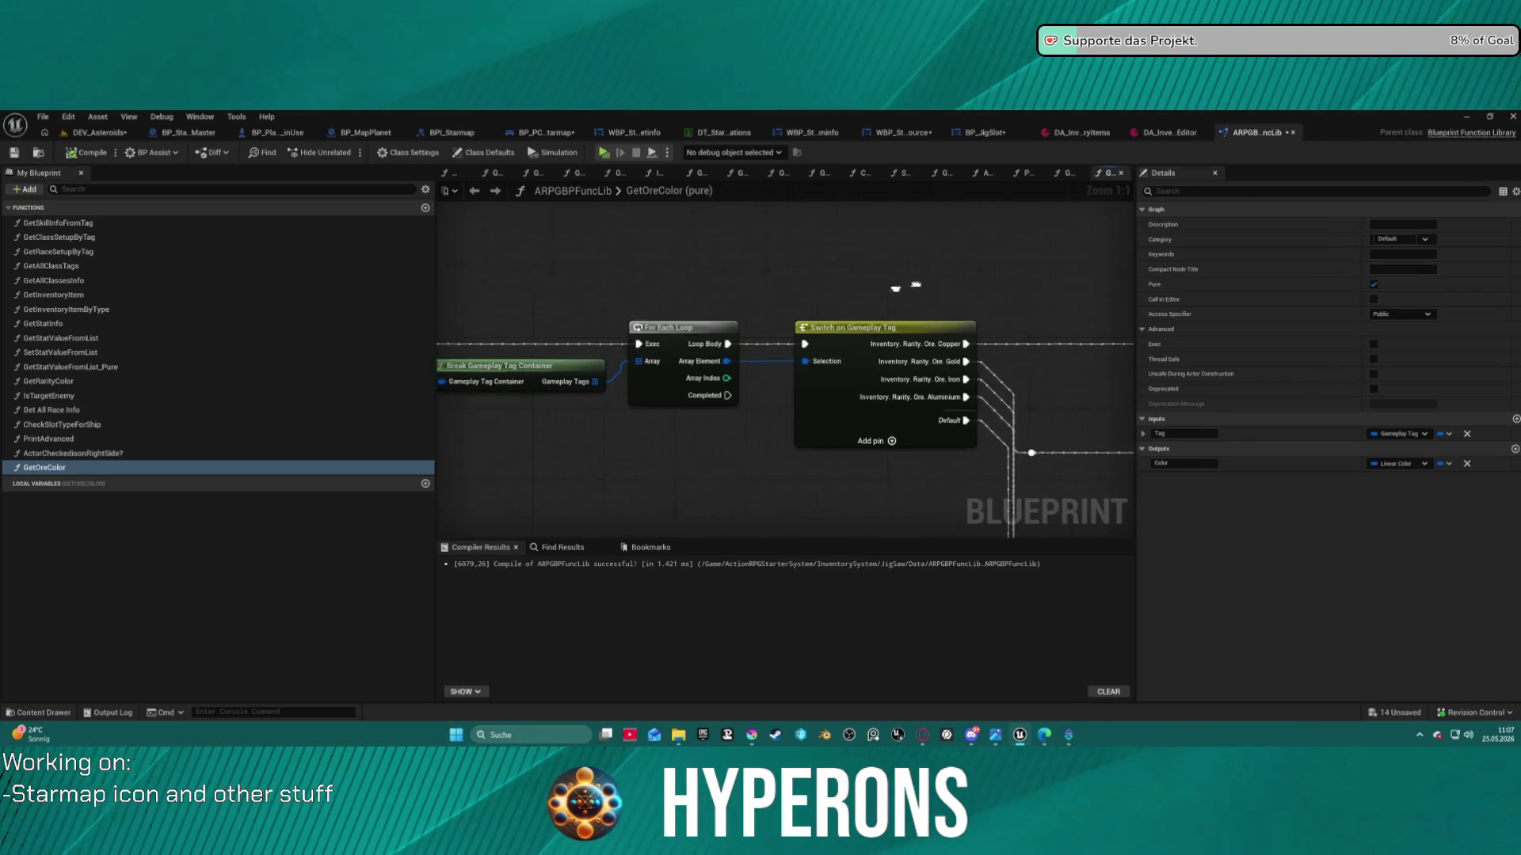
{"action": "left_click_drag", "start_coordinate": [950, 225], "coordinate": [611, 190]}
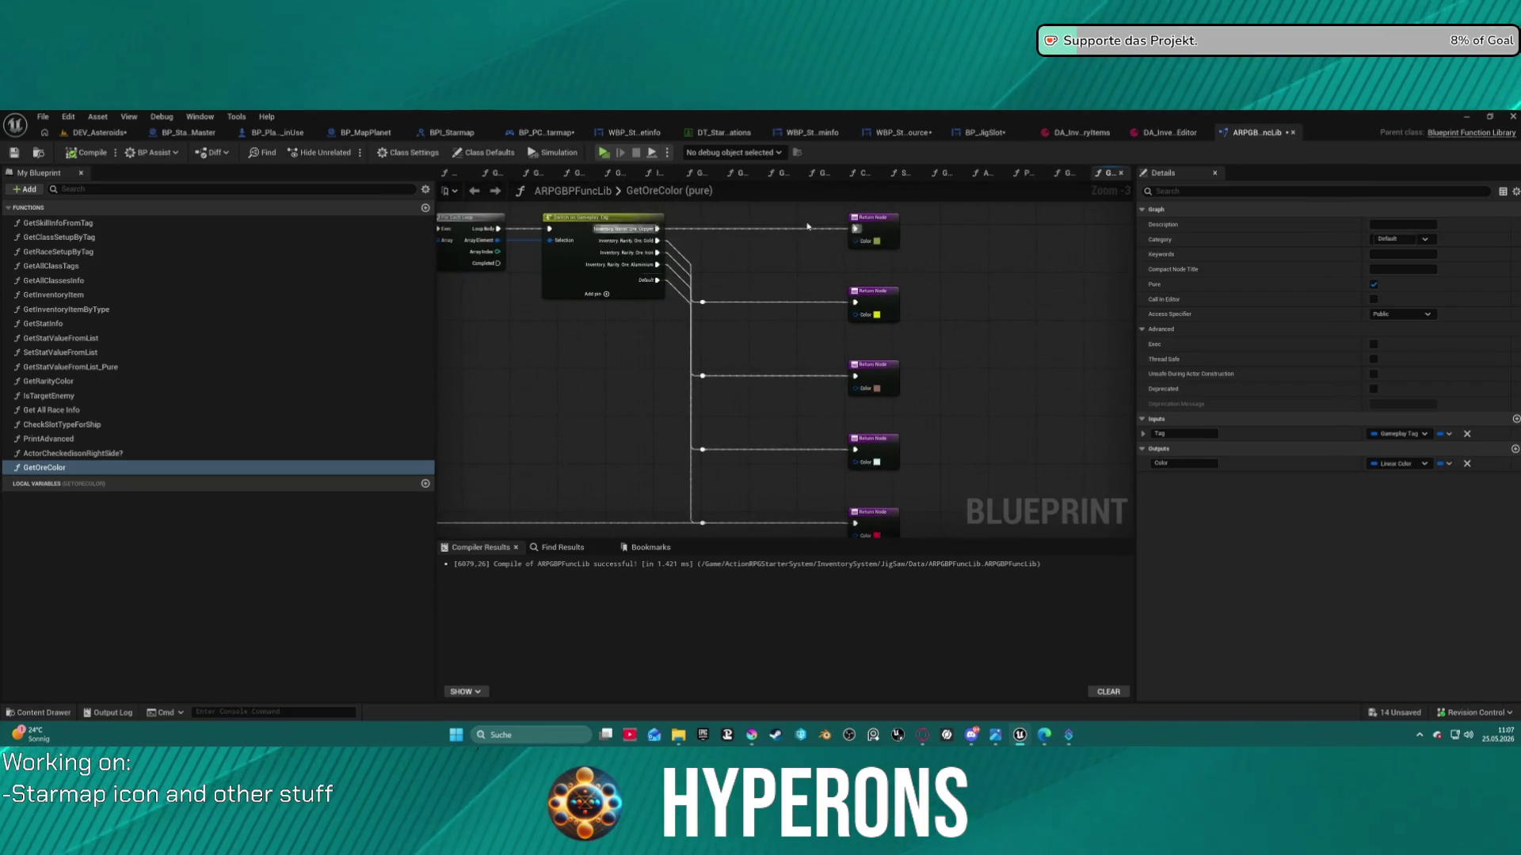
{"action": "left_click", "coordinate": [1176, 134]}
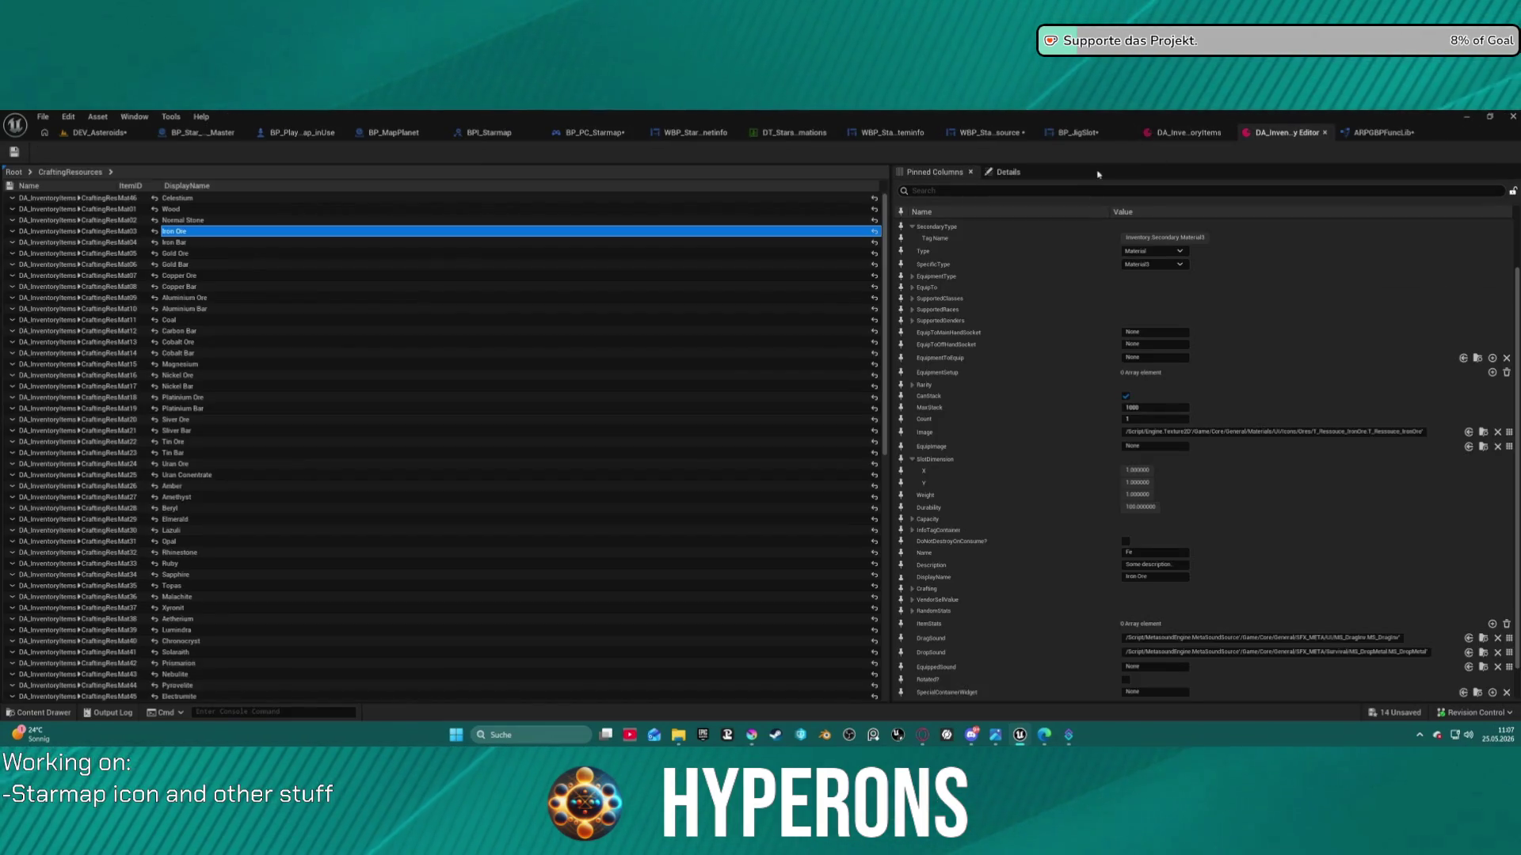
{"action": "left_click", "coordinate": [1088, 138]}
{"action": "right_click", "coordinate": [1191, 347]}
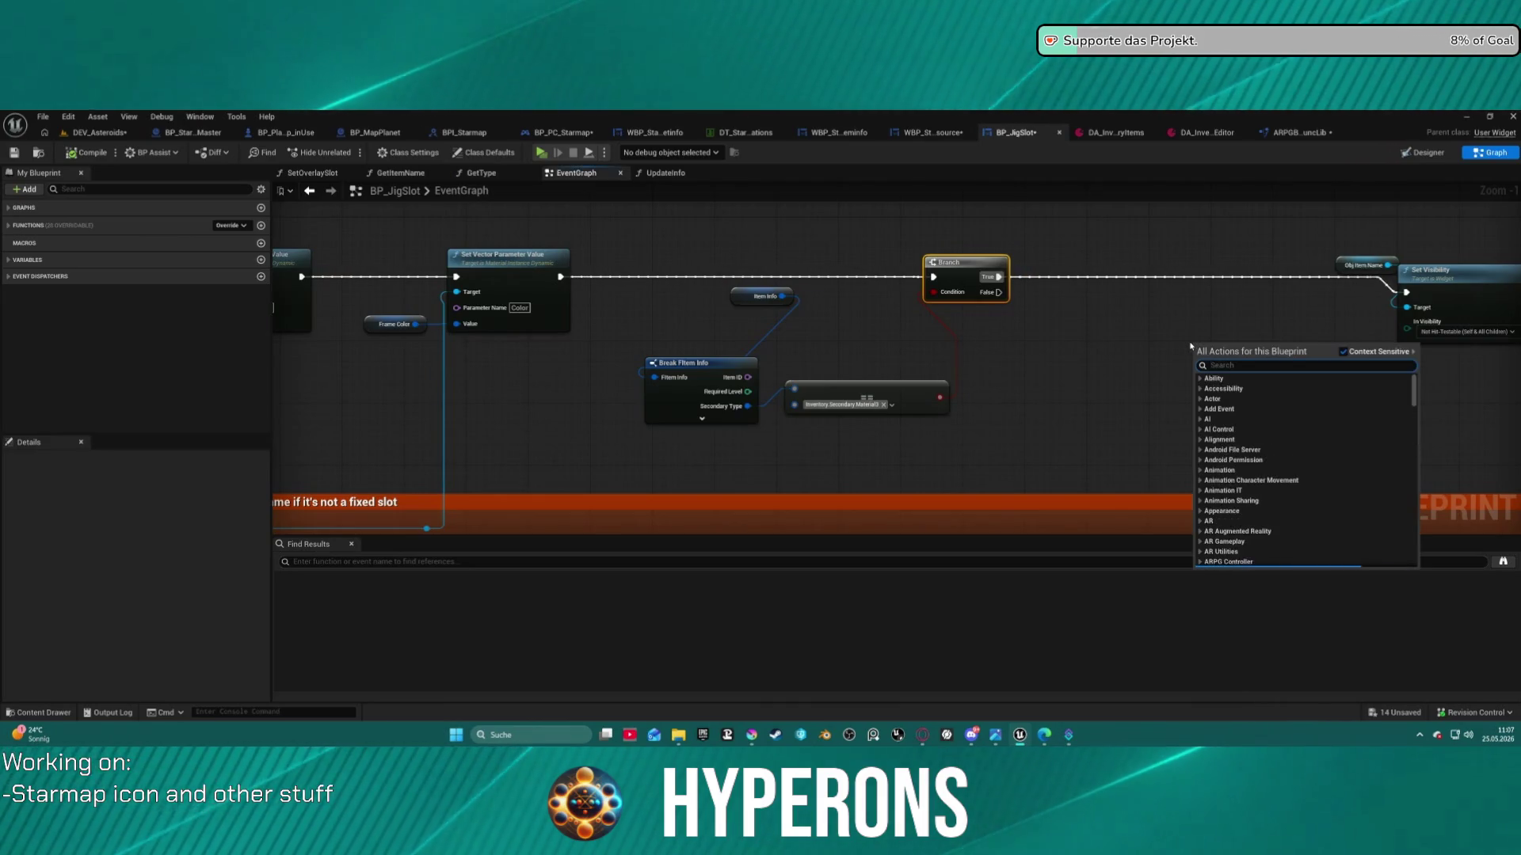
Add a Get Ore Color node and a Set Color And Opacity node for Obj Item Name
{"action": "type", "text": "get ore"}
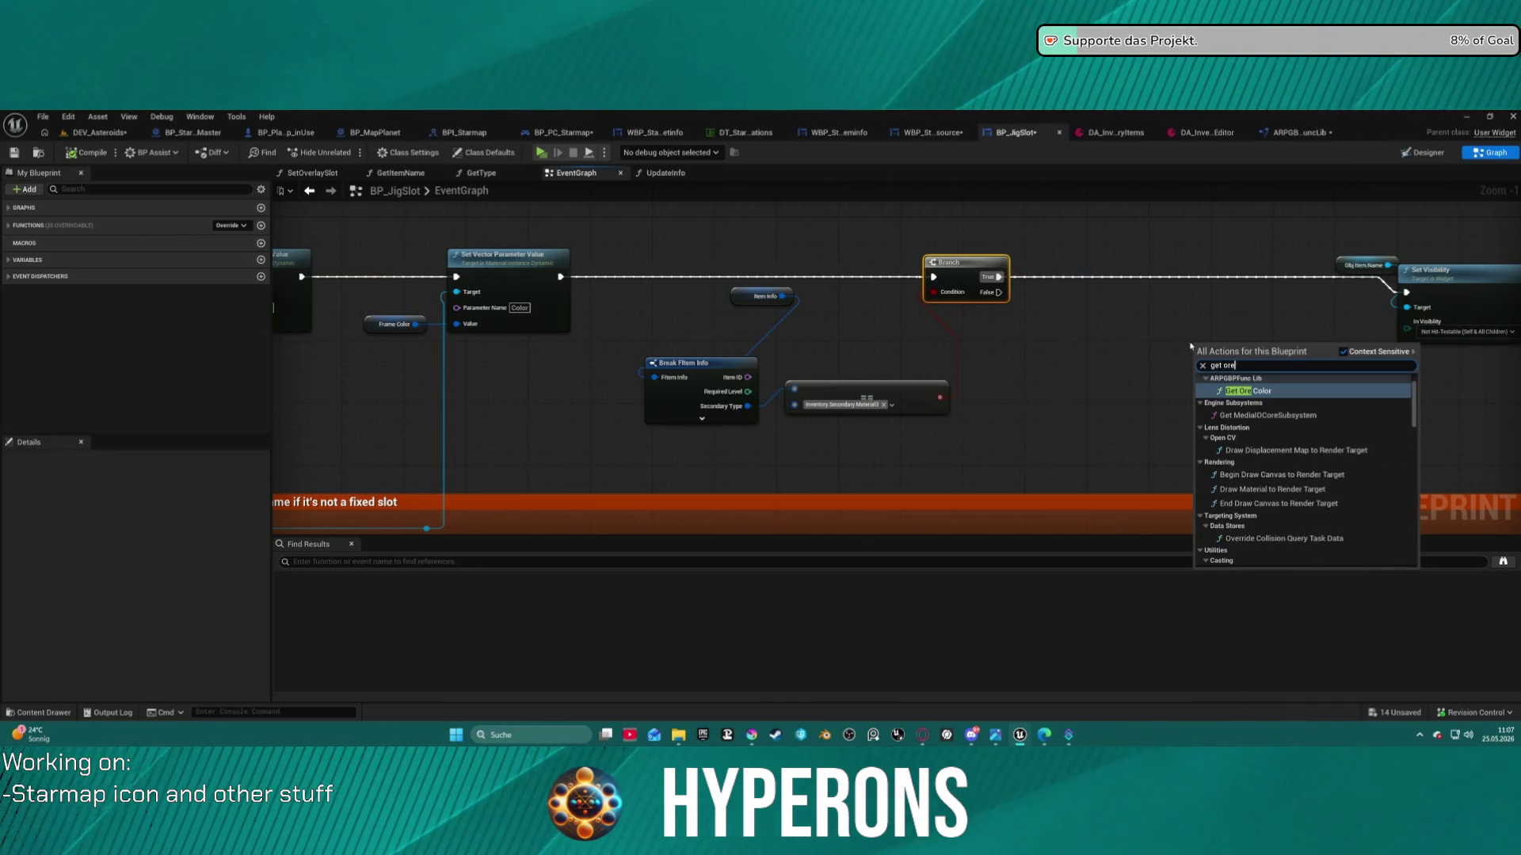
{"action": "key", "text": "Return"}
{"action": "left_click_drag", "start_coordinate": [1234, 293], "coordinate": [929, 286]}
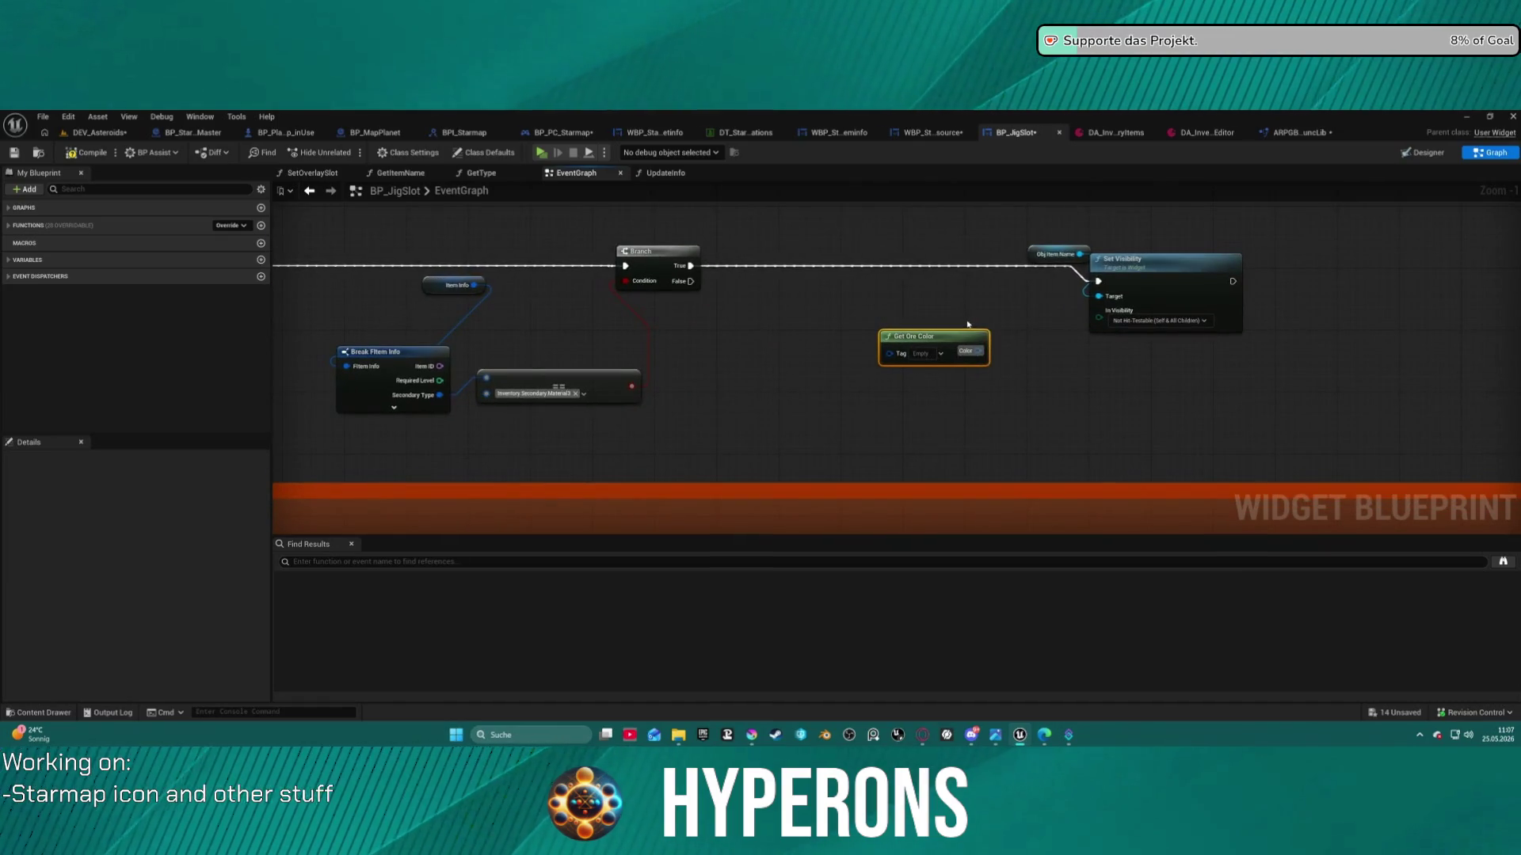
{"action": "left_click_drag", "start_coordinate": [908, 337], "coordinate": [861, 329]}
{"action": "mouse_move", "coordinate": [1050, 262]}
{"action": "left_mouse_down"}
{"action": "mouse_move", "coordinate": [950, 262]}
{"action": "mouse_move", "coordinate": [1020, 338]}
{"action": "left_mouse_up"}
{"action": "type", "text": "set"}
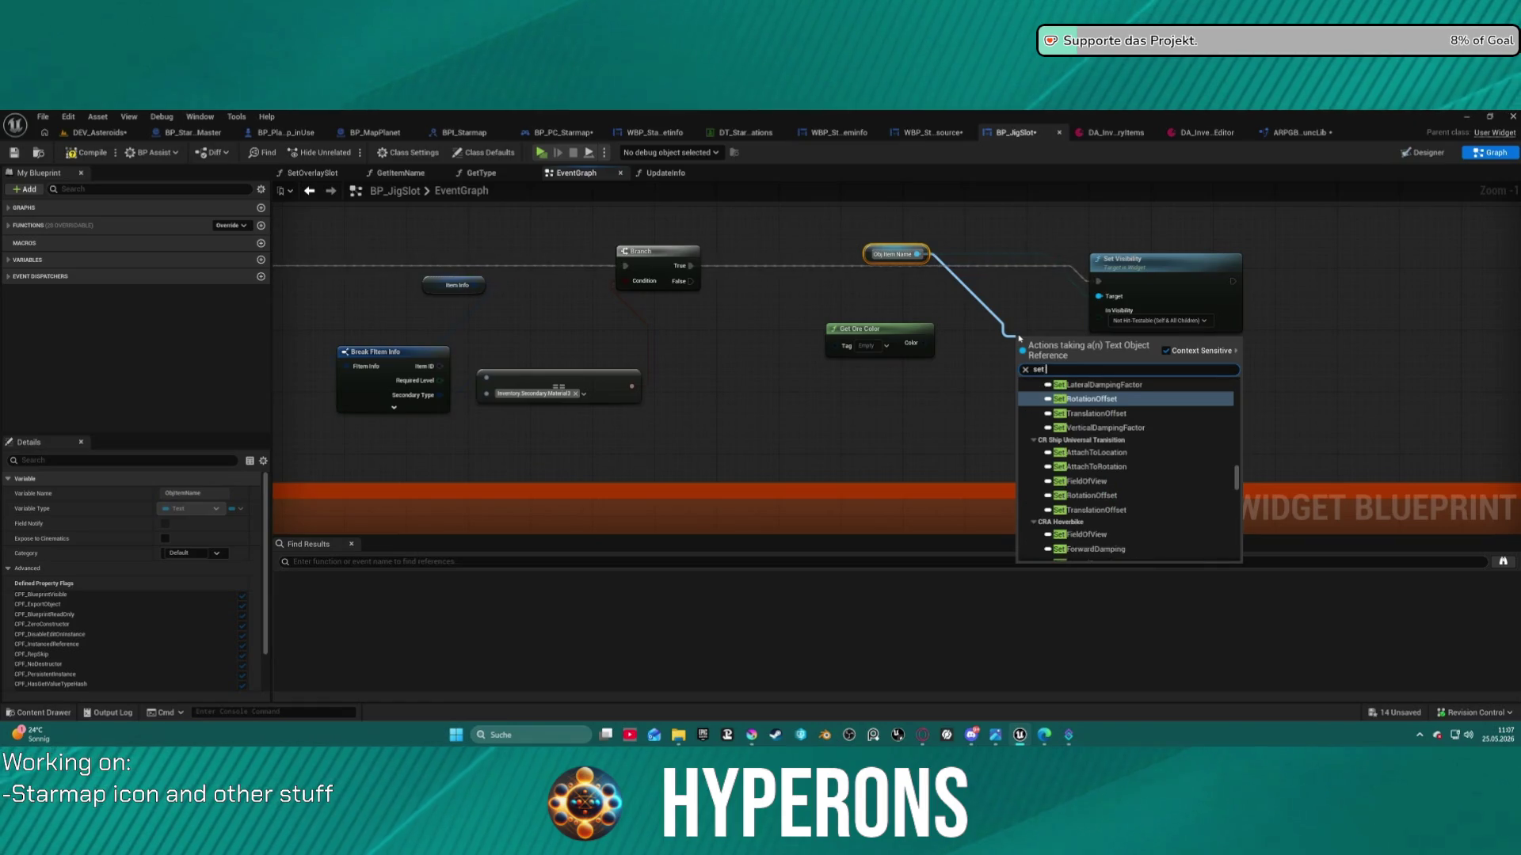
{"action": "type", "text": " appe"}
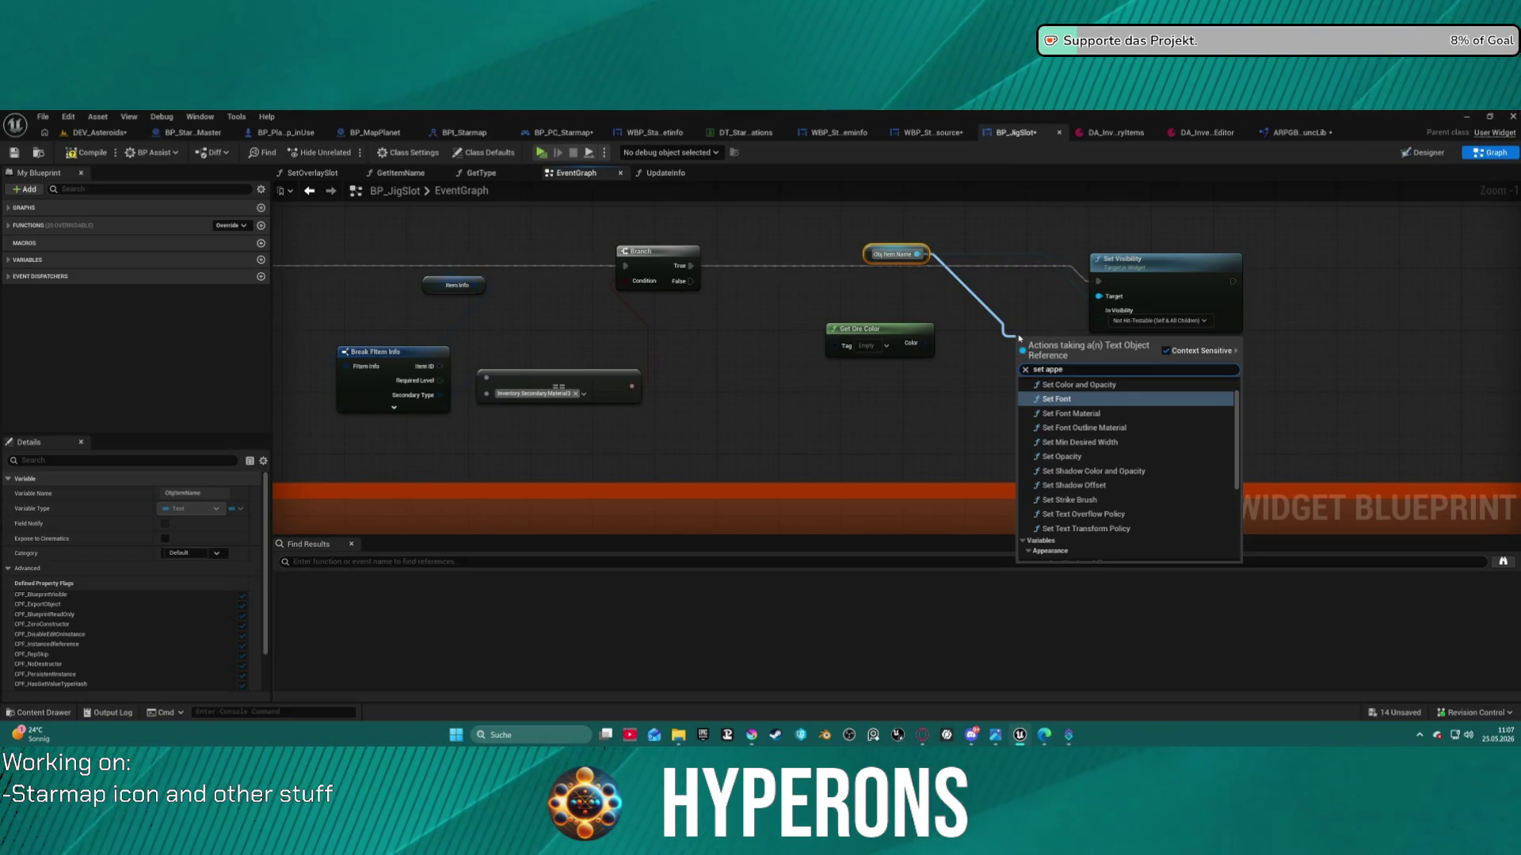
{"action": "scroll", "coordinate": [1213, 432], "scroll_direction": "down", "scroll_amount": 2}
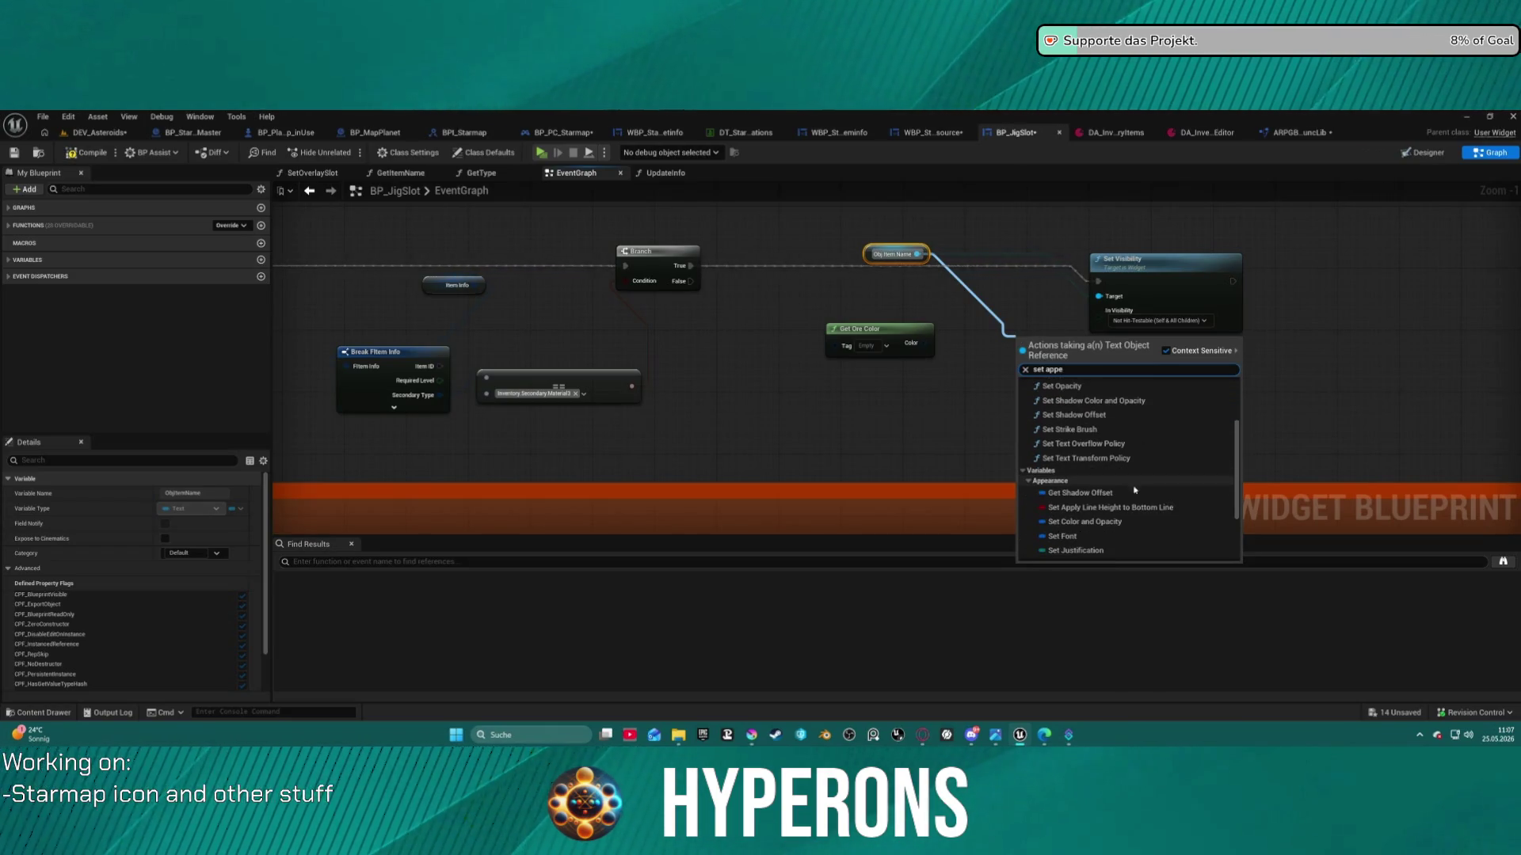
{"action": "left_click", "coordinate": [1124, 523]}
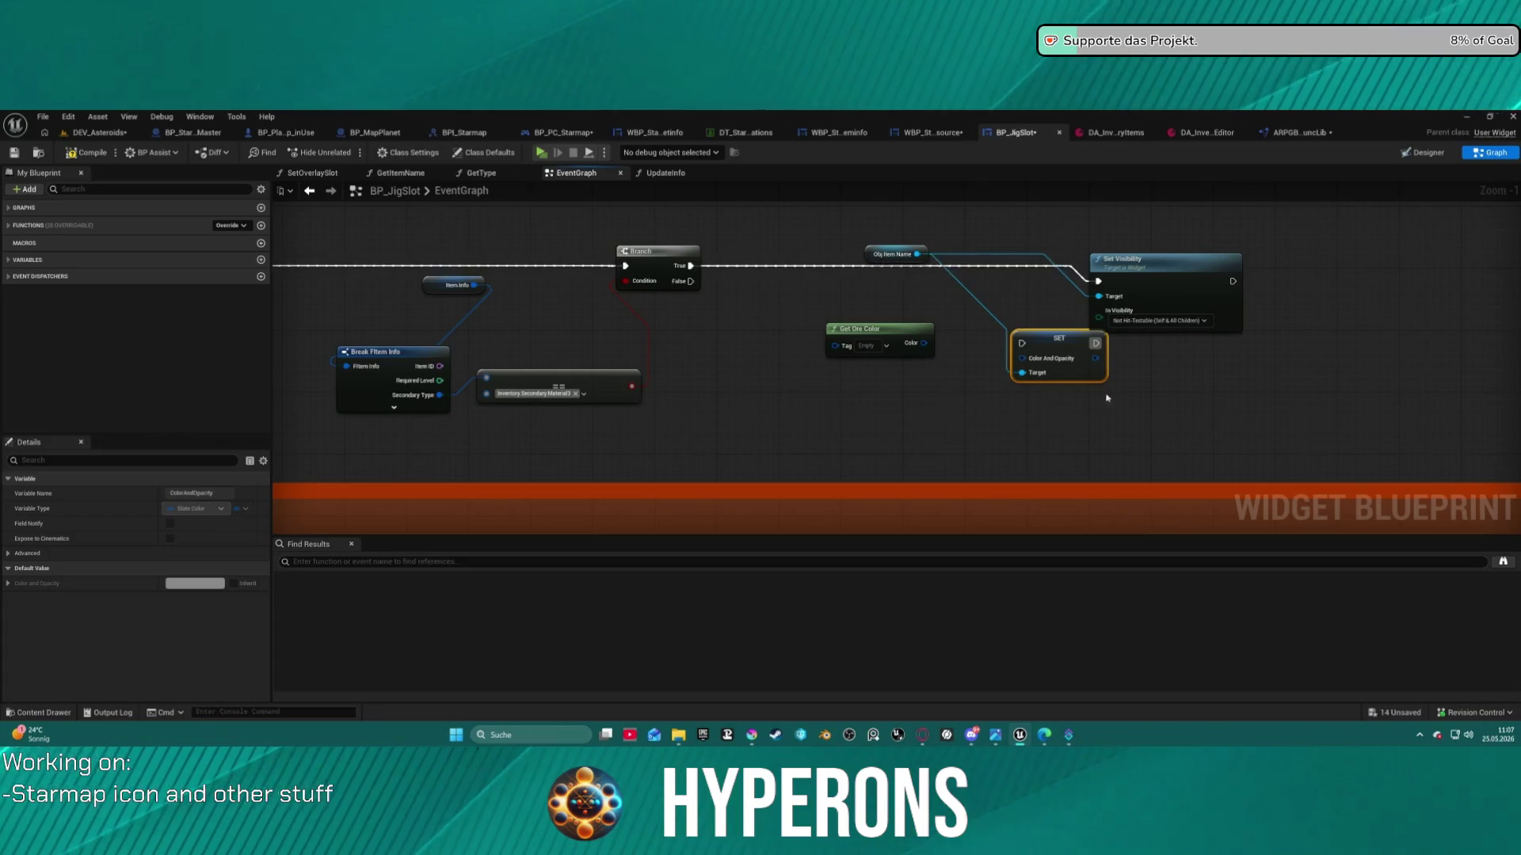
Compare against the GetOreColor function, then expand Break FItem Info to show all fields
{"action": "left_click_drag", "start_coordinate": [921, 344], "coordinate": [1022, 358]}
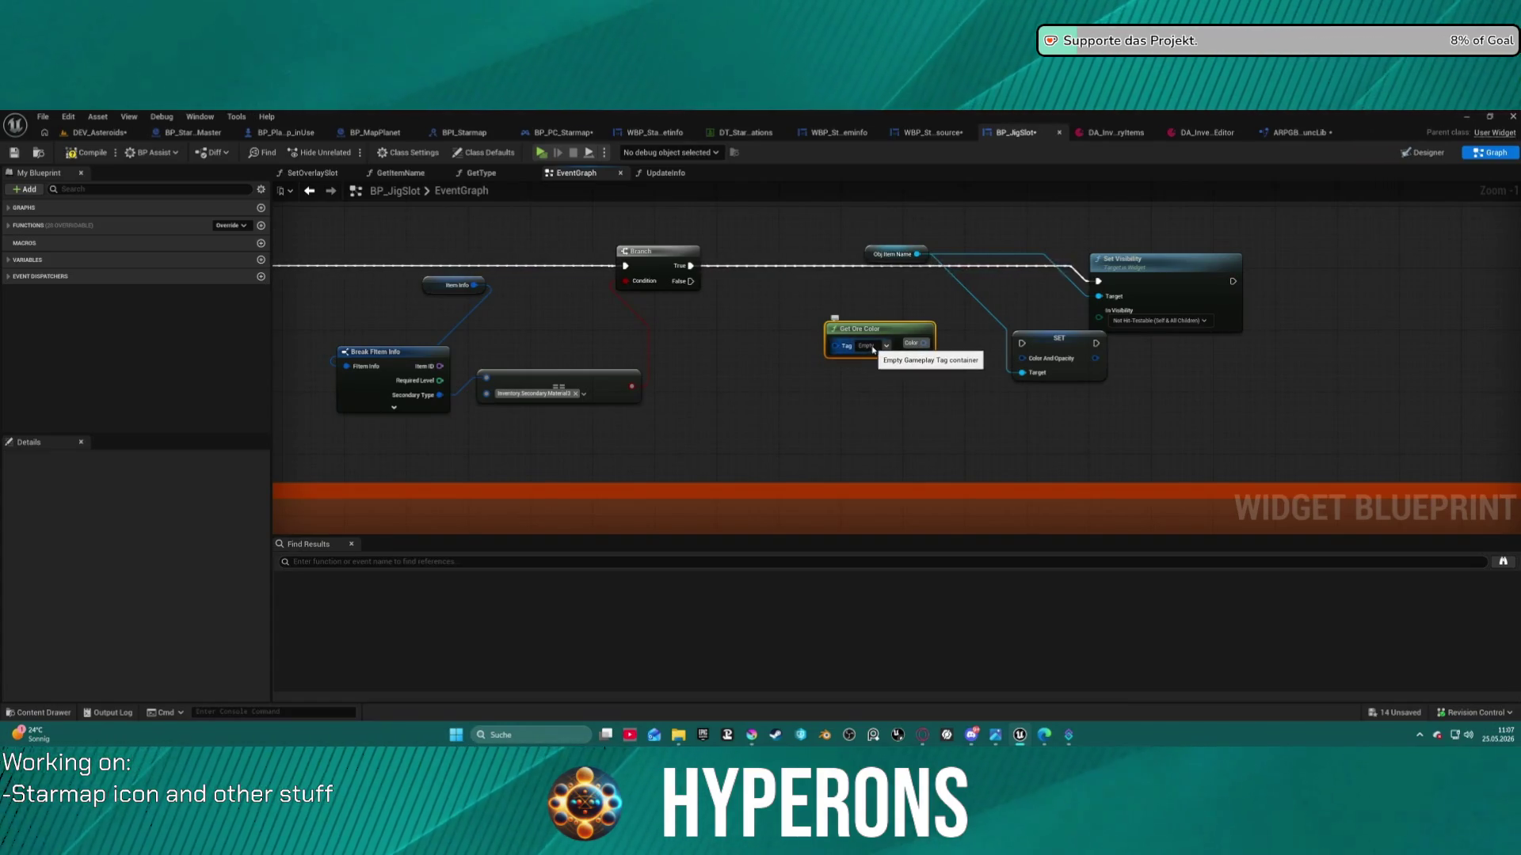
{"action": "left_click", "coordinate": [1282, 134]}
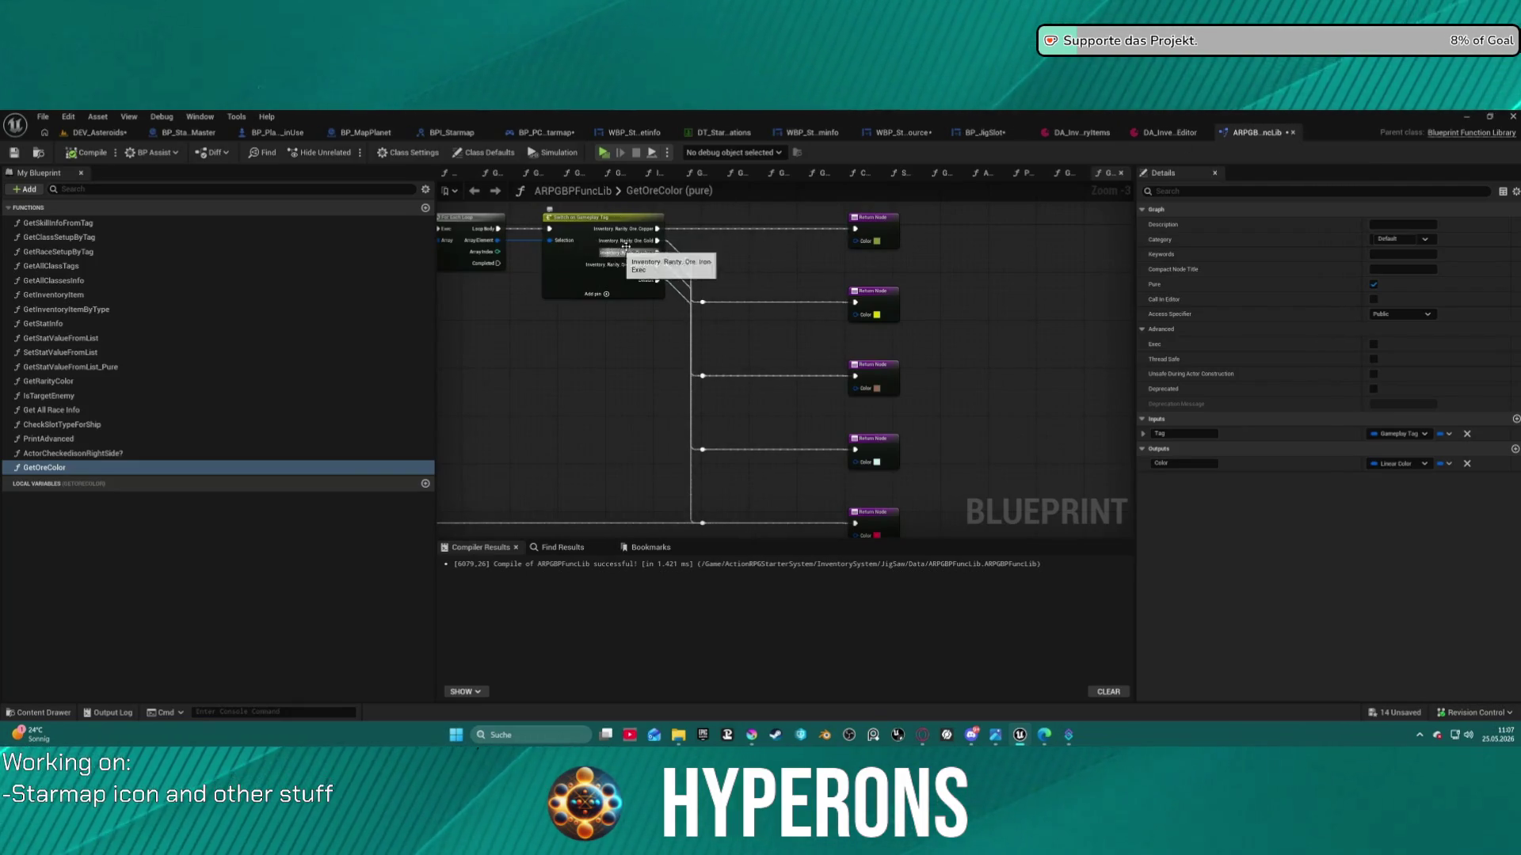
{"action": "left_click", "coordinate": [1156, 135]}
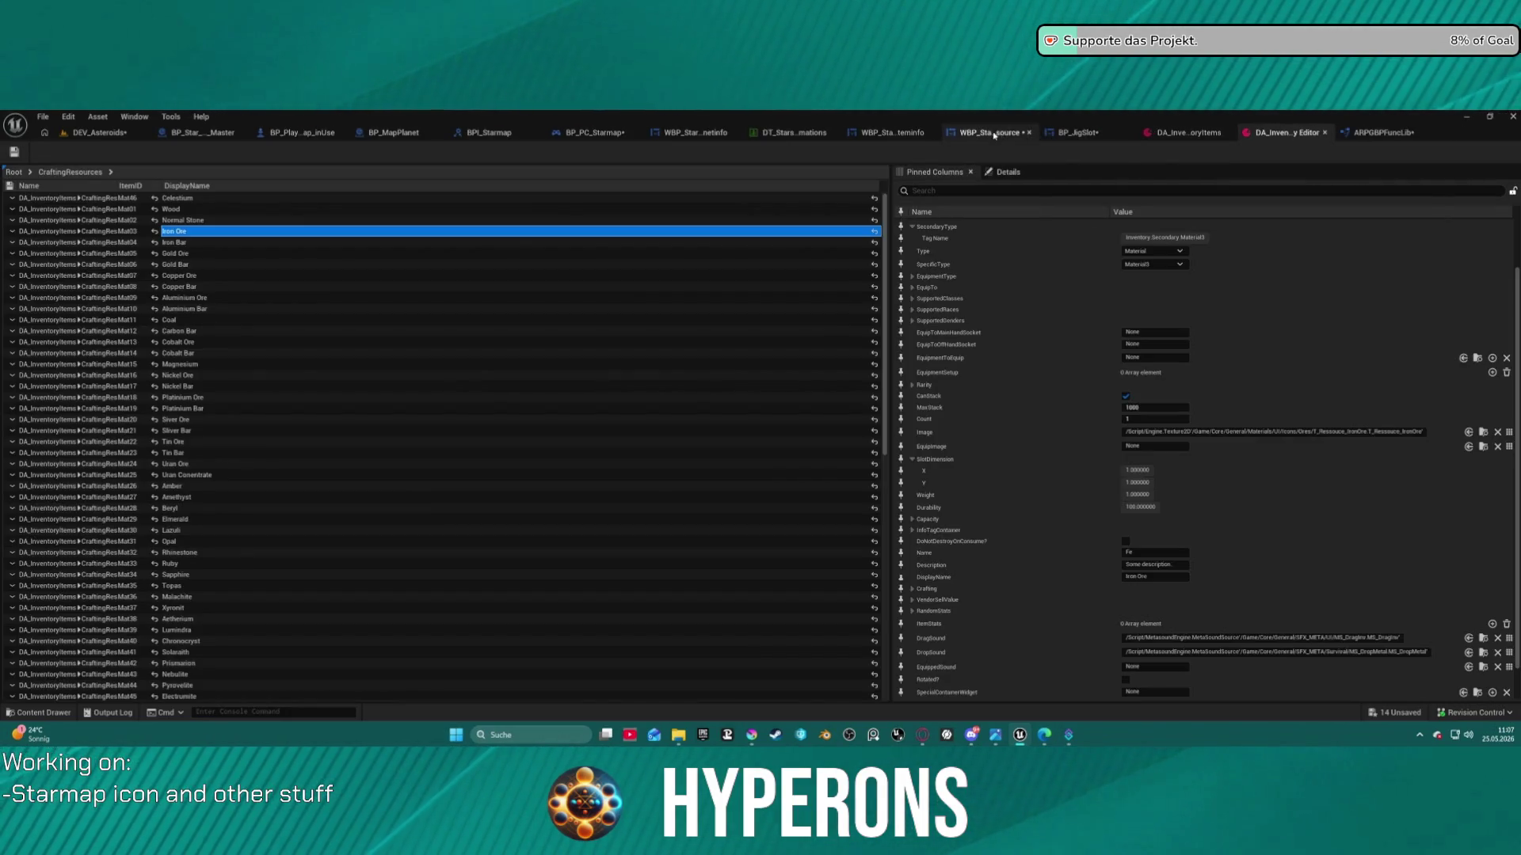
{"action": "key", "text": "ctrl+Tab"}
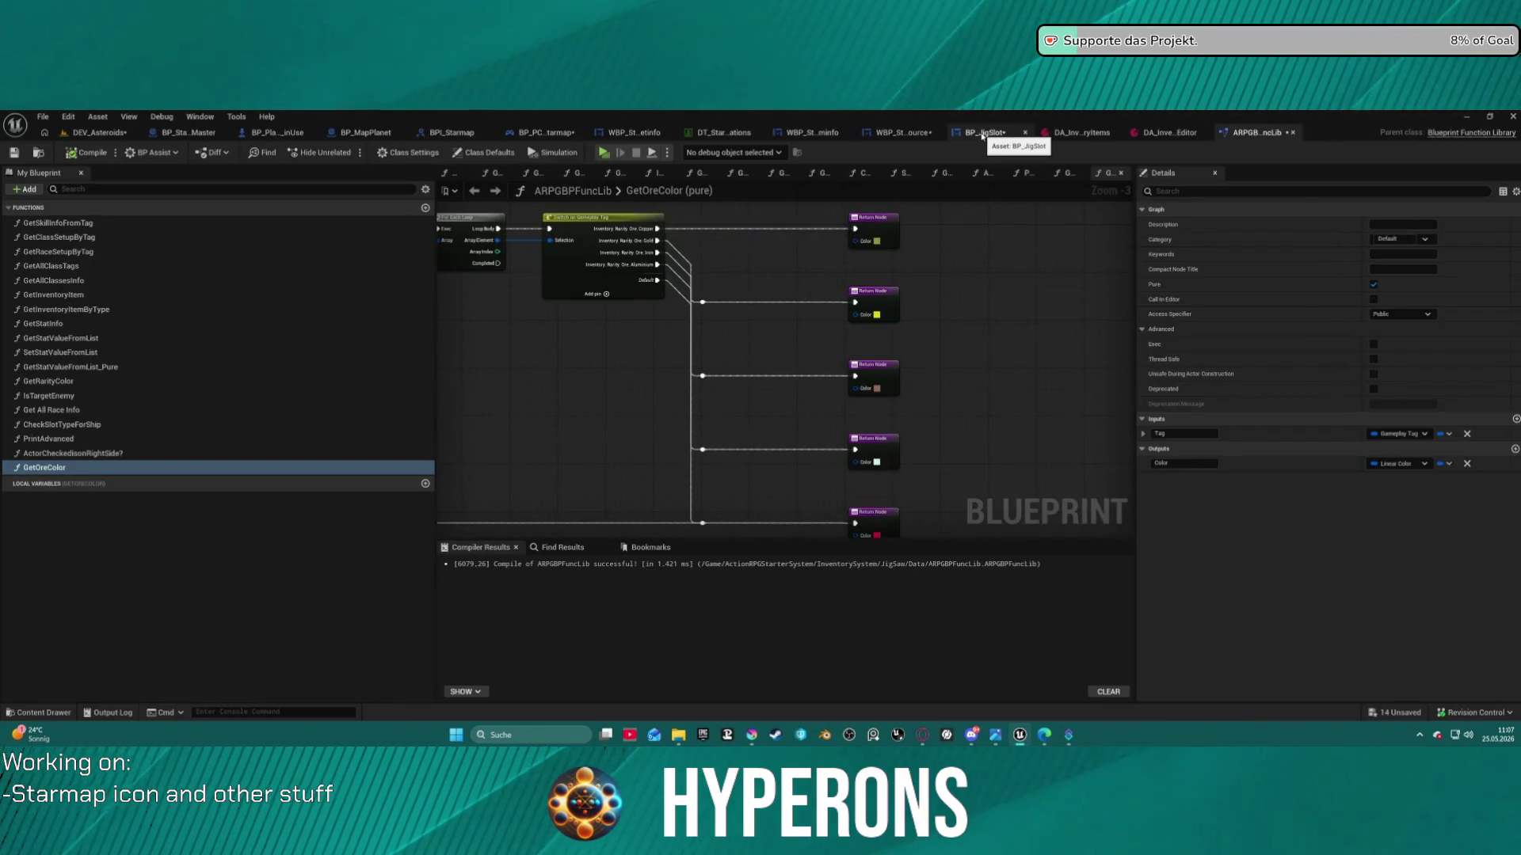
{"action": "left_click", "coordinate": [983, 135]}
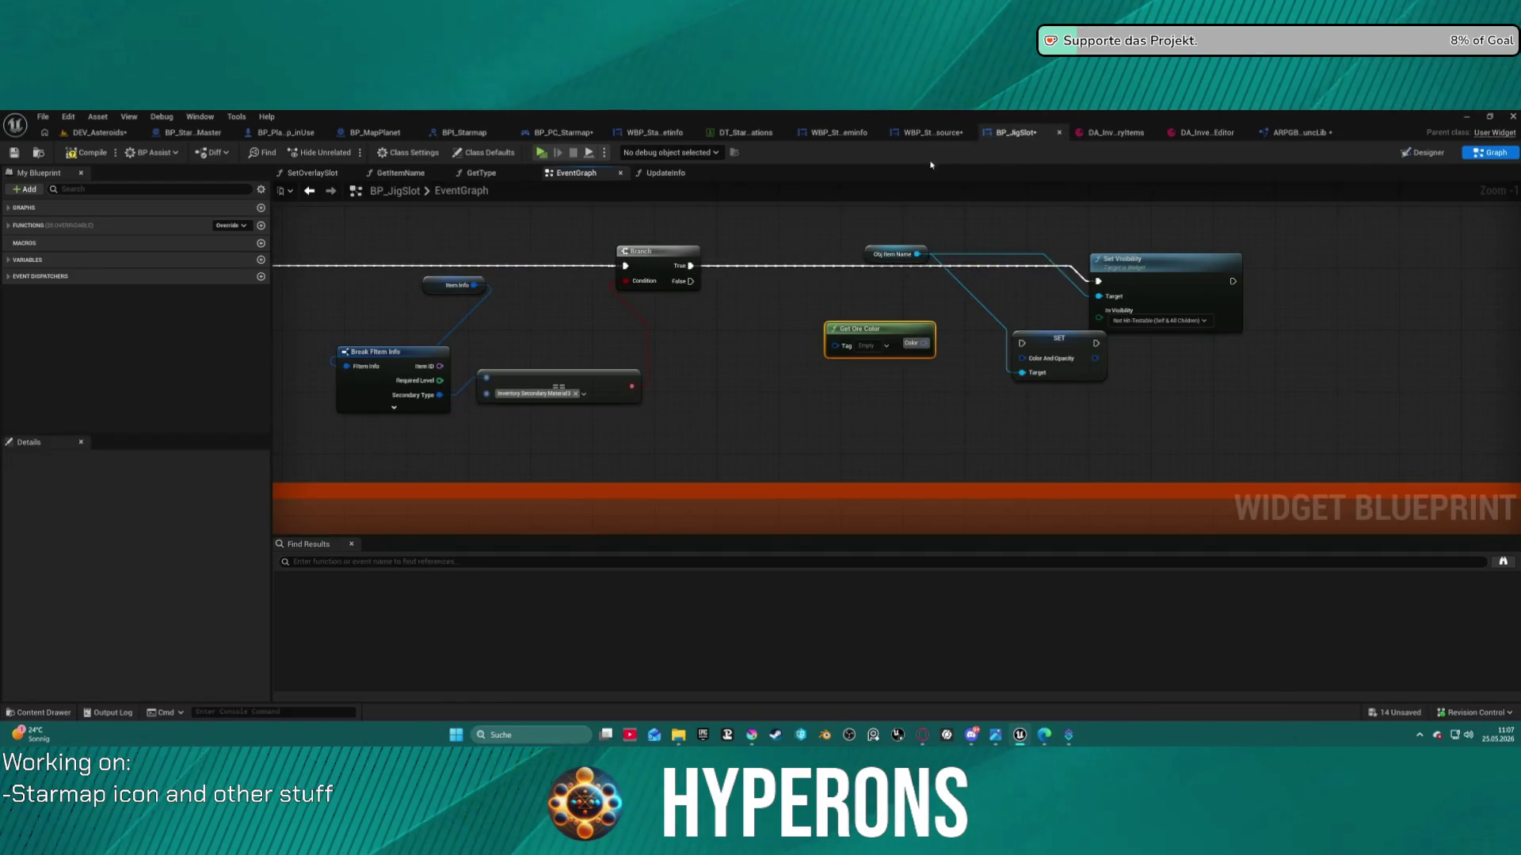
{"action": "left_click", "coordinate": [395, 408]}
Connect Break FItem Info's Info Tag Container to Get Ore Color's Tag input
{"action": "left_click_drag", "start_coordinate": [398, 410], "coordinate": [390, 230]}
{"action": "left_click_drag", "start_coordinate": [388, 352], "coordinate": [322, 189]}
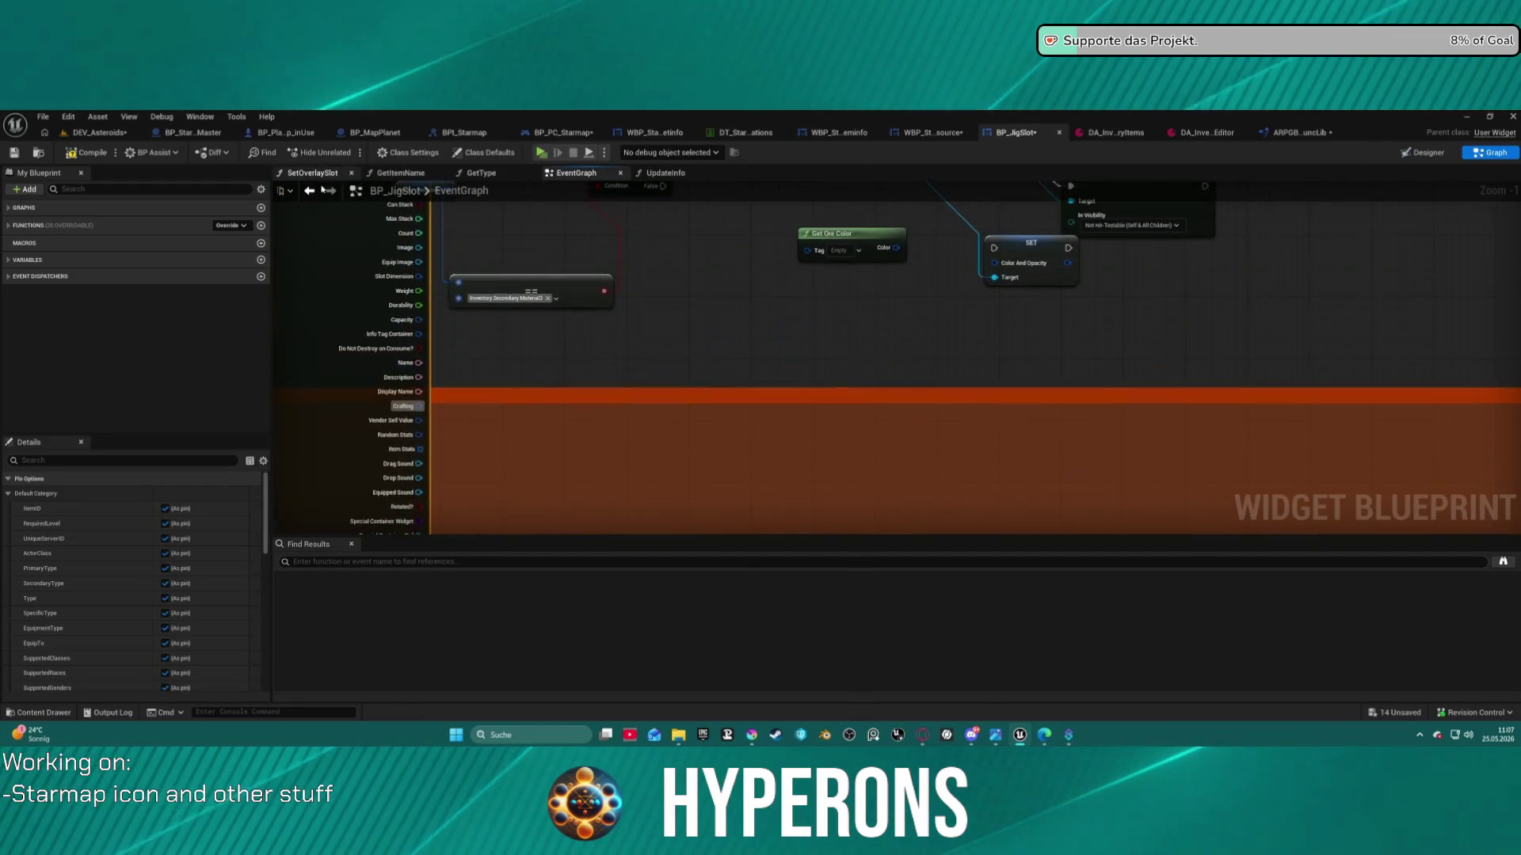
{"action": "mouse_move", "coordinate": [418, 334]}
{"action": "left_mouse_down"}
{"action": "mouse_move", "coordinate": [729, 330]}
{"action": "mouse_move", "coordinate": [625, 309]}
{"action": "left_mouse_up"}
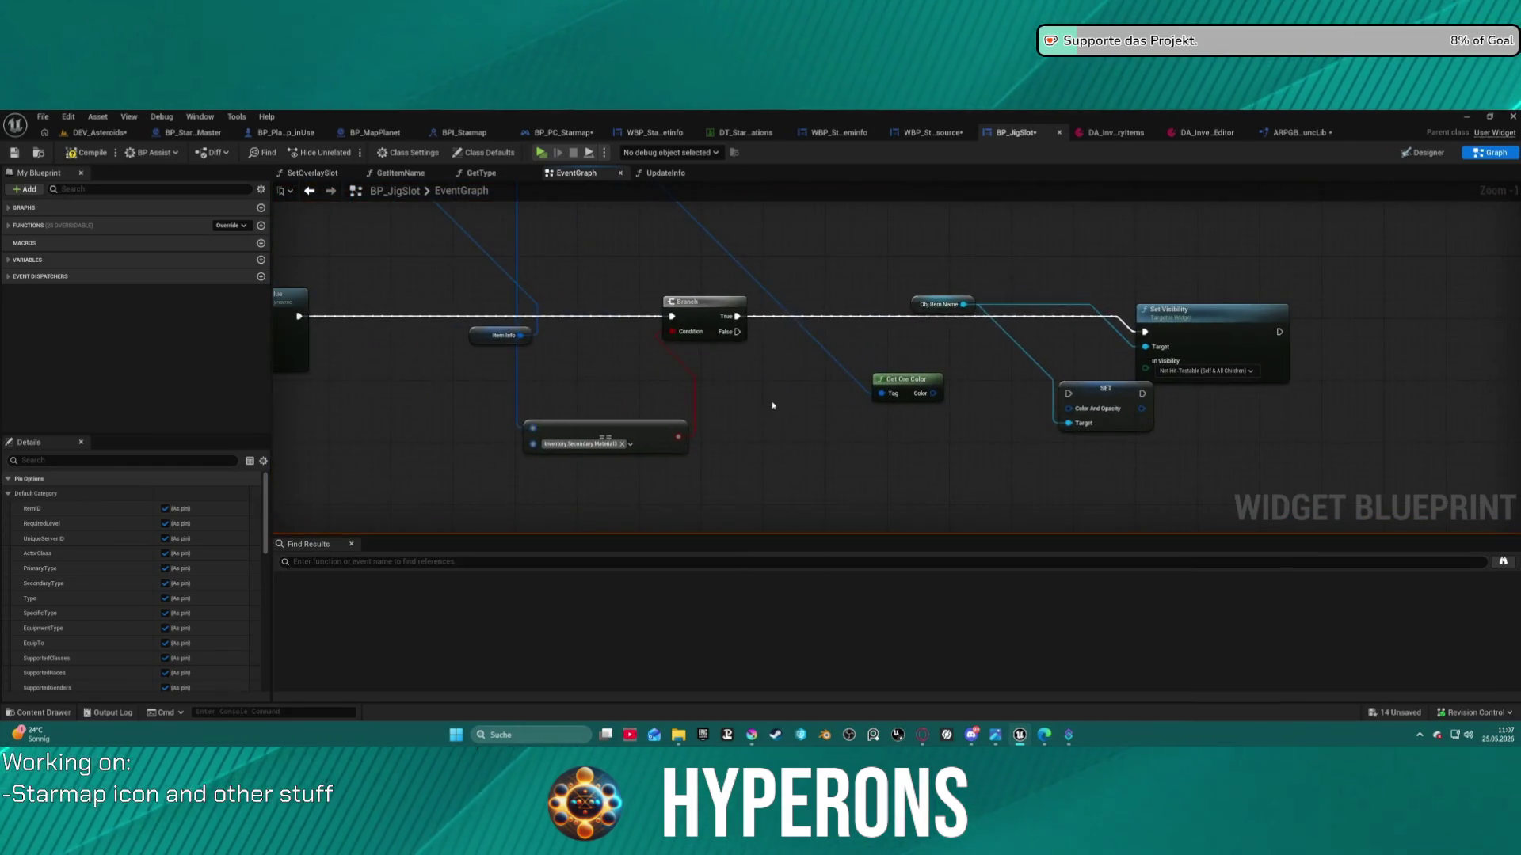
{"action": "scroll", "coordinate": [878, 305], "scroll_direction": "up", "scroll_amount": 1}
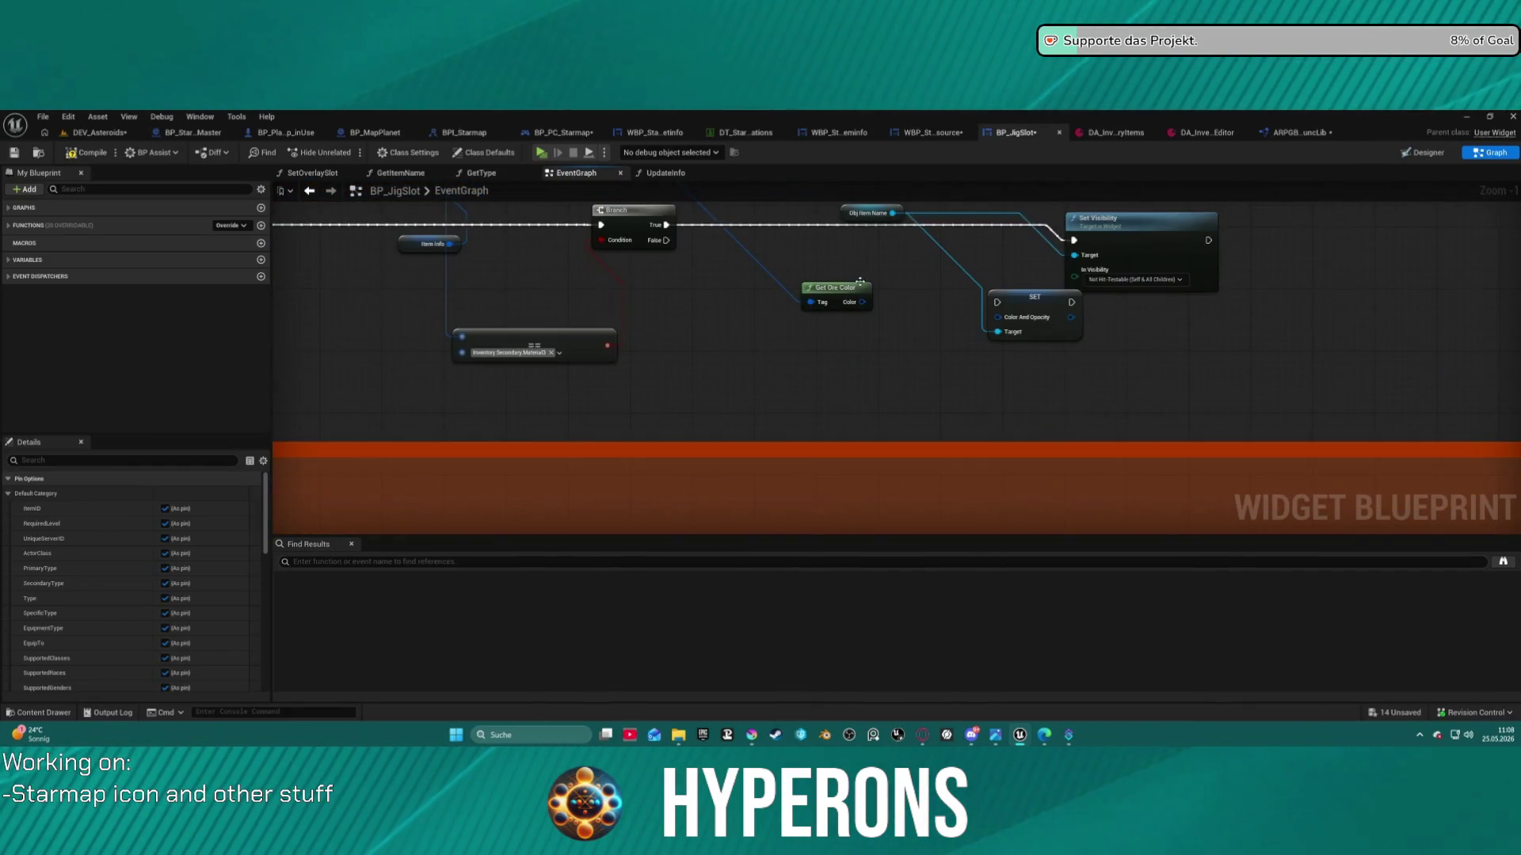
{"action": "mouse_move", "coordinate": [863, 305]}
{"action": "left_mouse_down"}
{"action": "mouse_move", "coordinate": [995, 328]}
{"action": "mouse_move", "coordinate": [851, 293]}
{"action": "left_mouse_up"}
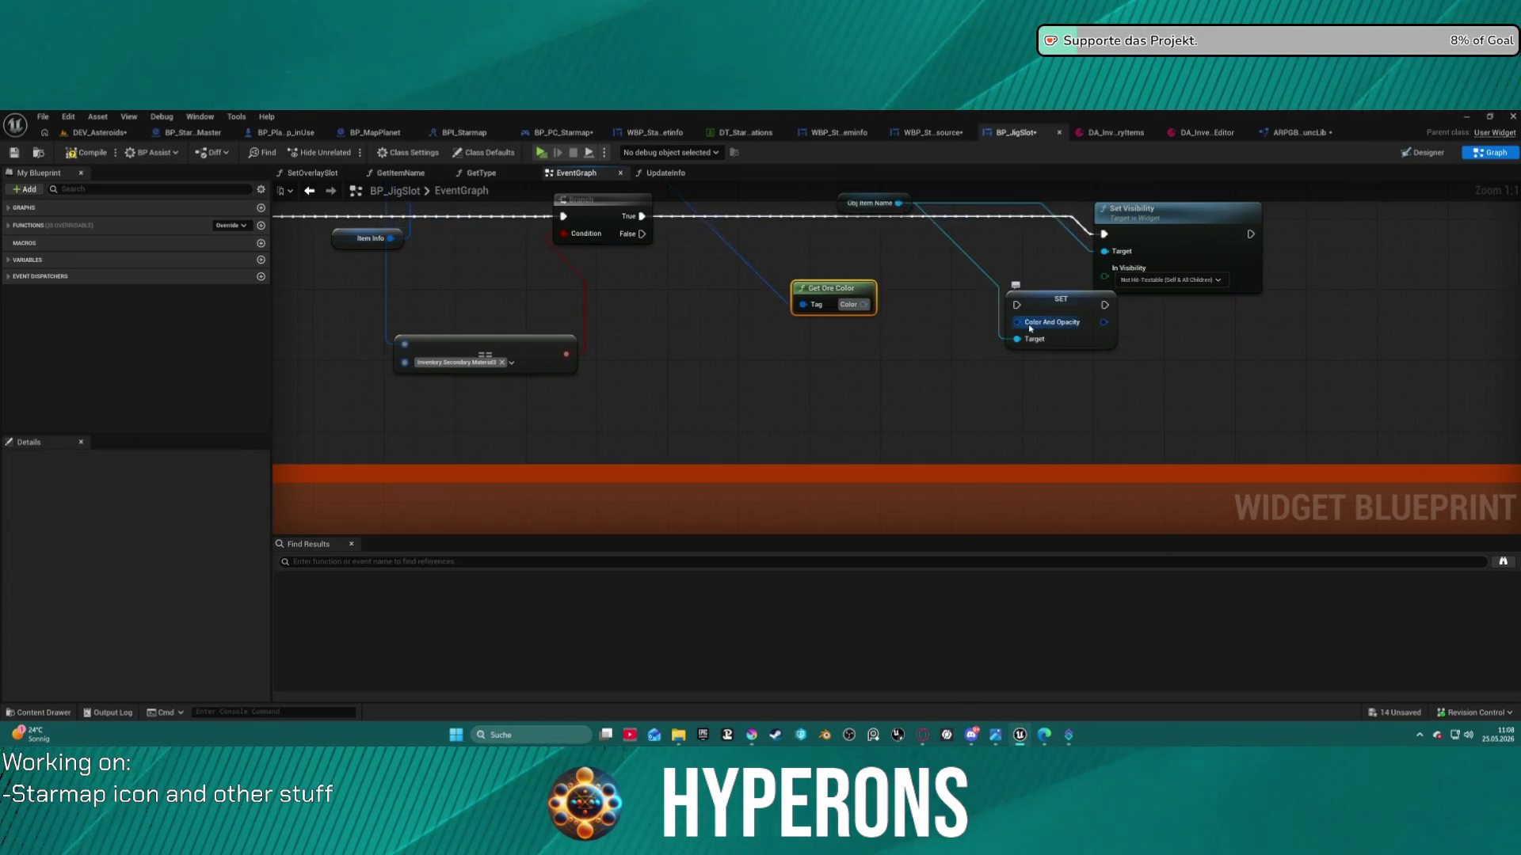
Feed the ore colour through Make Slate Color into Color And Opacity, chaining Branch True → SET → Set Visibility
{"action": "left_click_drag", "start_coordinate": [1016, 323], "coordinate": [887, 358]}
{"action": "type", "text": "mak"}
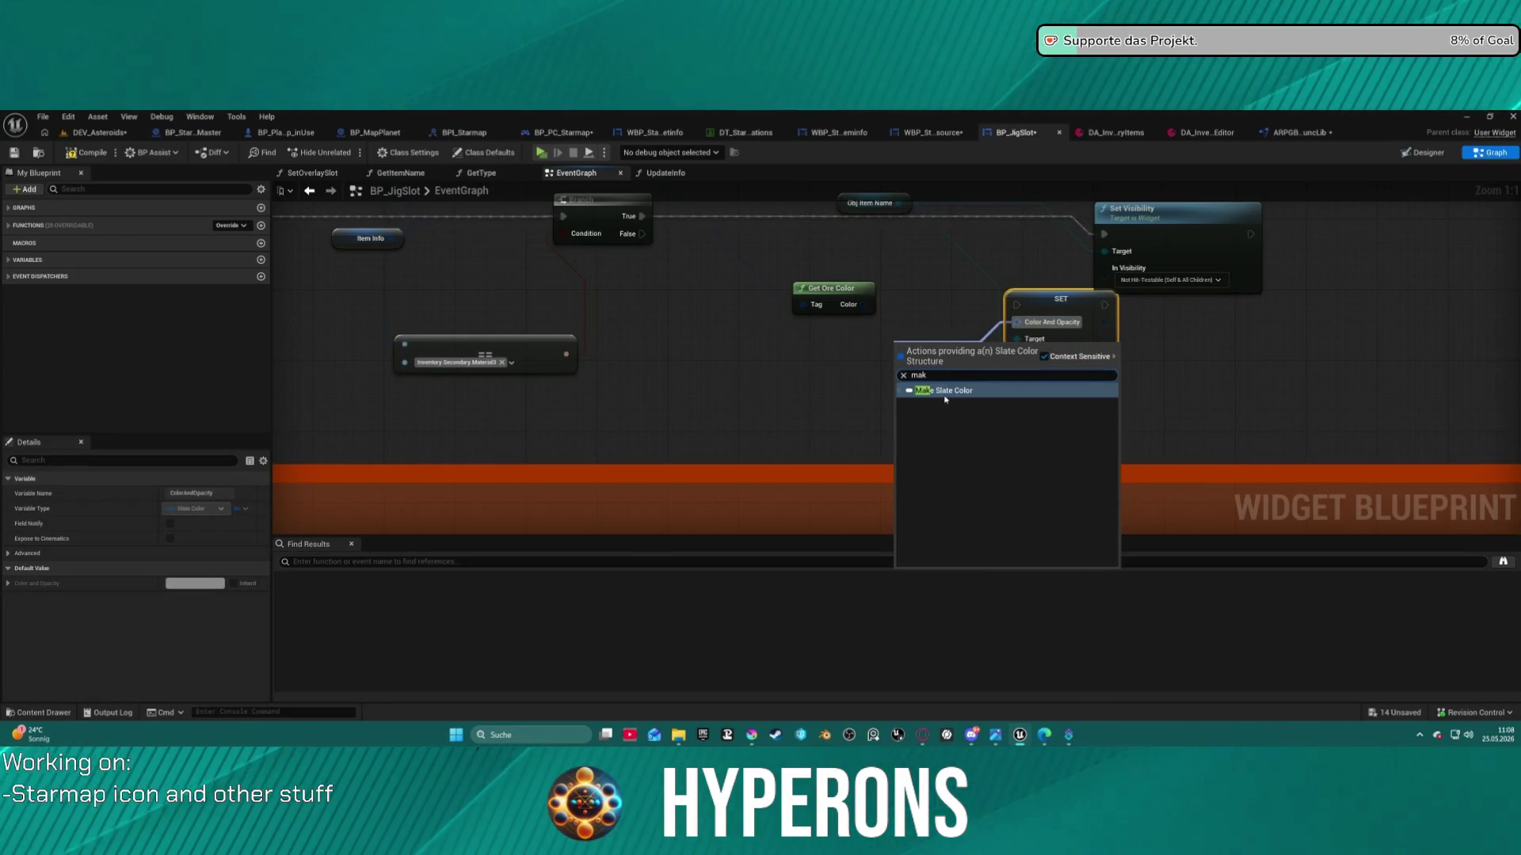
{"action": "left_click", "coordinate": [945, 391]}
{"action": "left_click_drag", "start_coordinate": [864, 304], "coordinate": [901, 357]}
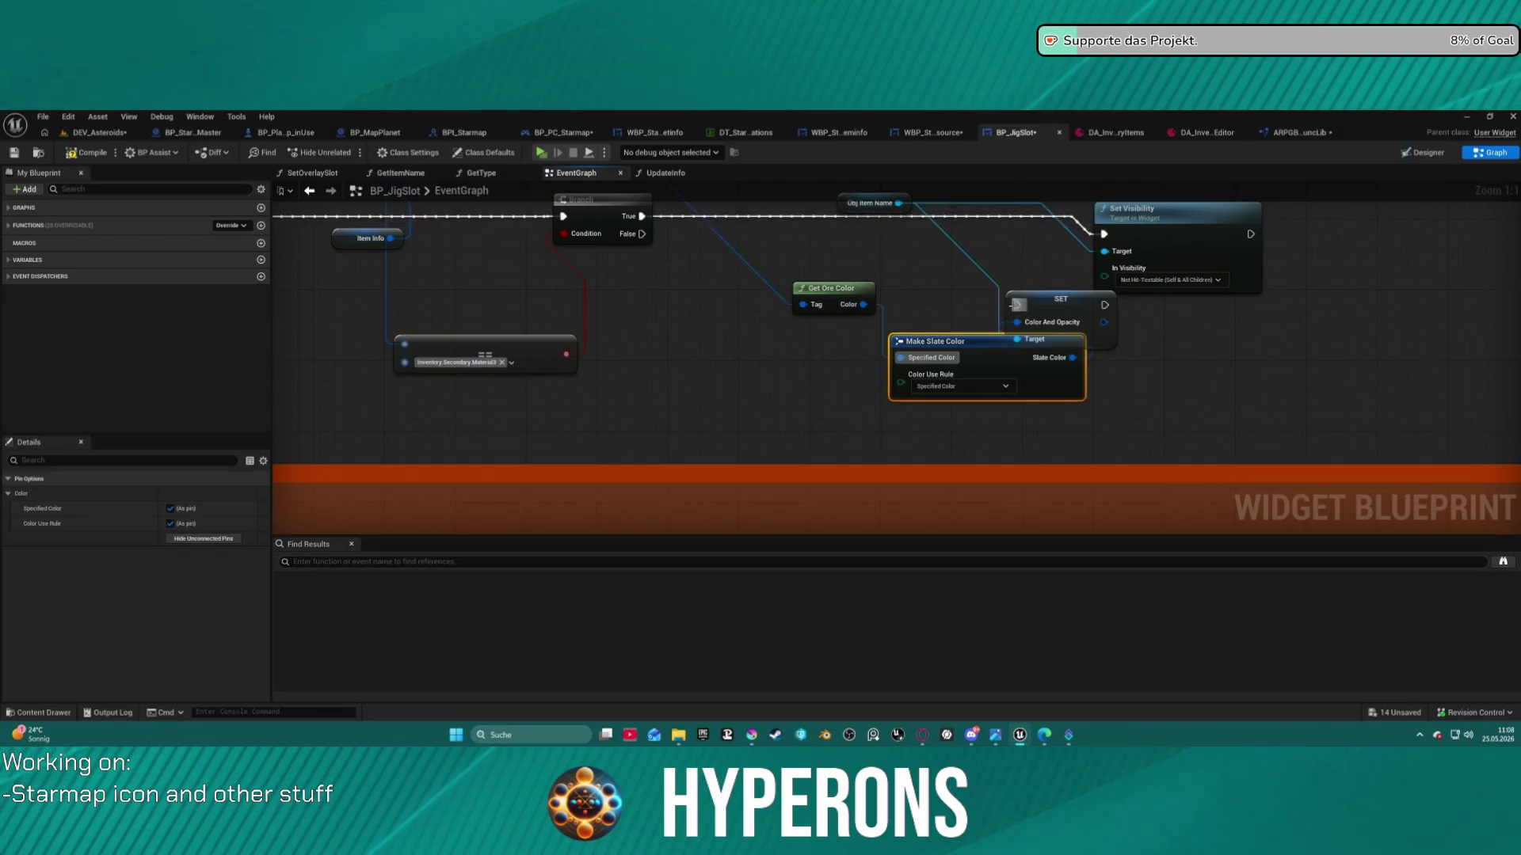
{"action": "mouse_move", "coordinate": [1018, 305]}
{"action": "left_mouse_down"}
{"action": "mouse_move", "coordinate": [961, 230]}
{"action": "mouse_move", "coordinate": [664, 230]}
{"action": "mouse_move", "coordinate": [642, 216]}
{"action": "left_mouse_up"}
{"action": "left_click_drag", "start_coordinate": [1105, 305], "coordinate": [1103, 234]}
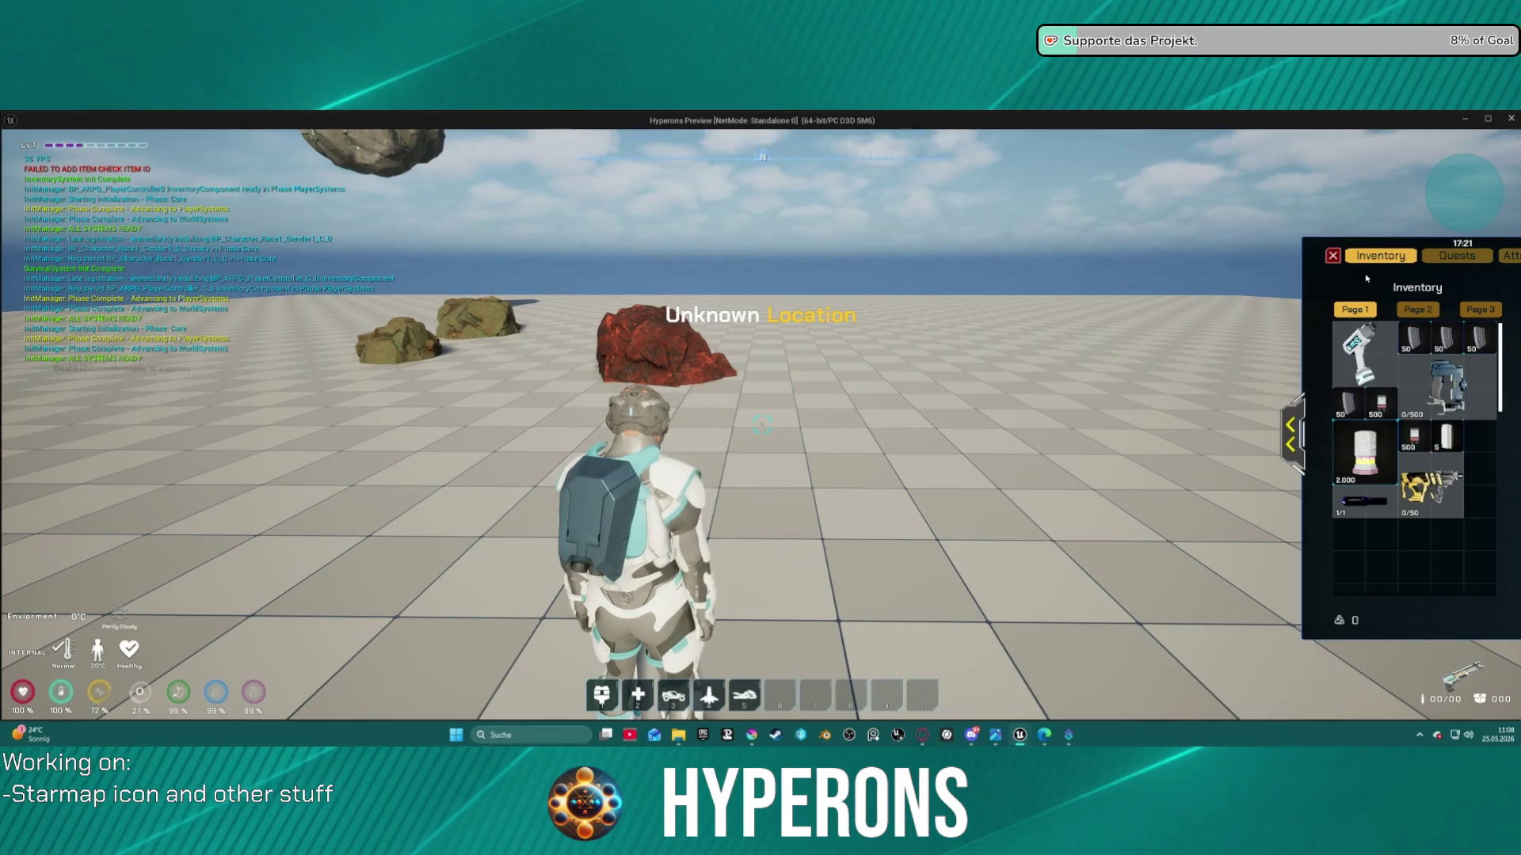
{"action": "key", "text": "w"}
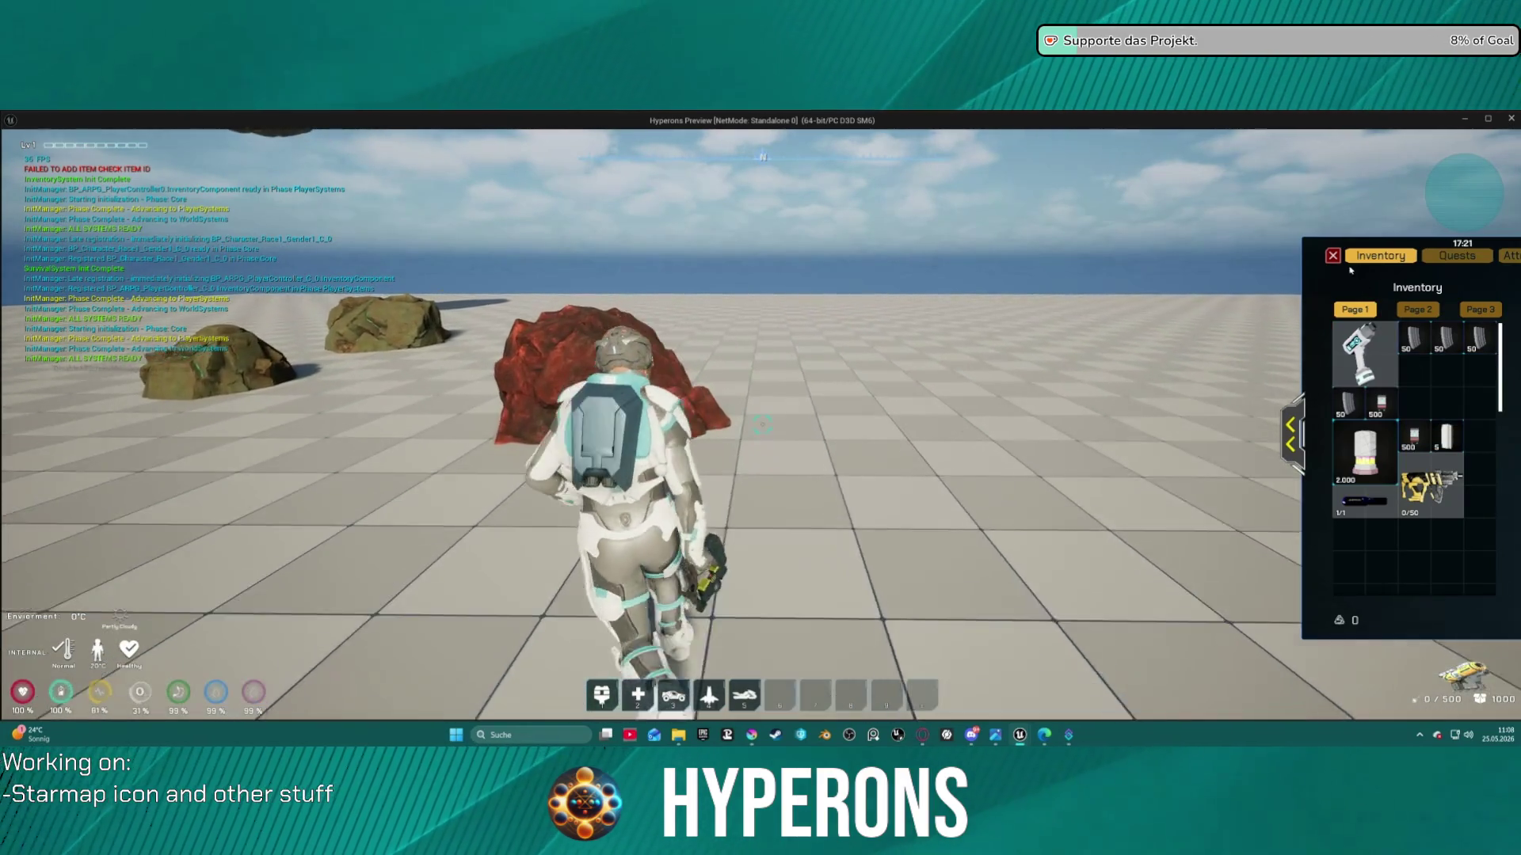
{"action": "key", "text": "i"}
{"action": "key", "text": "s"}
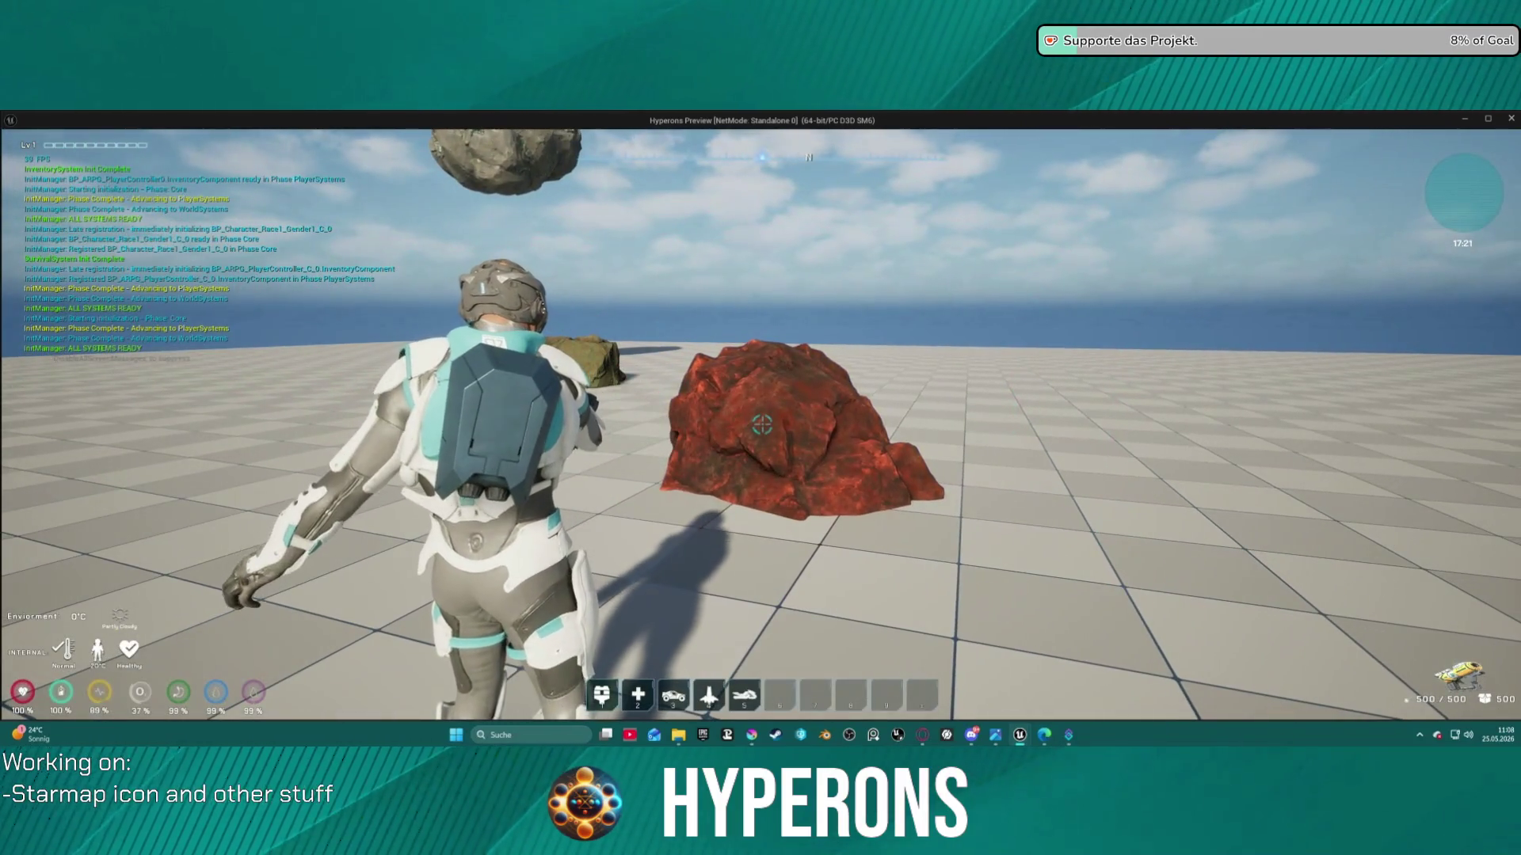
{"action": "left_click_drag", "start_coordinate": [762, 425], "coordinate": [762, 426]}
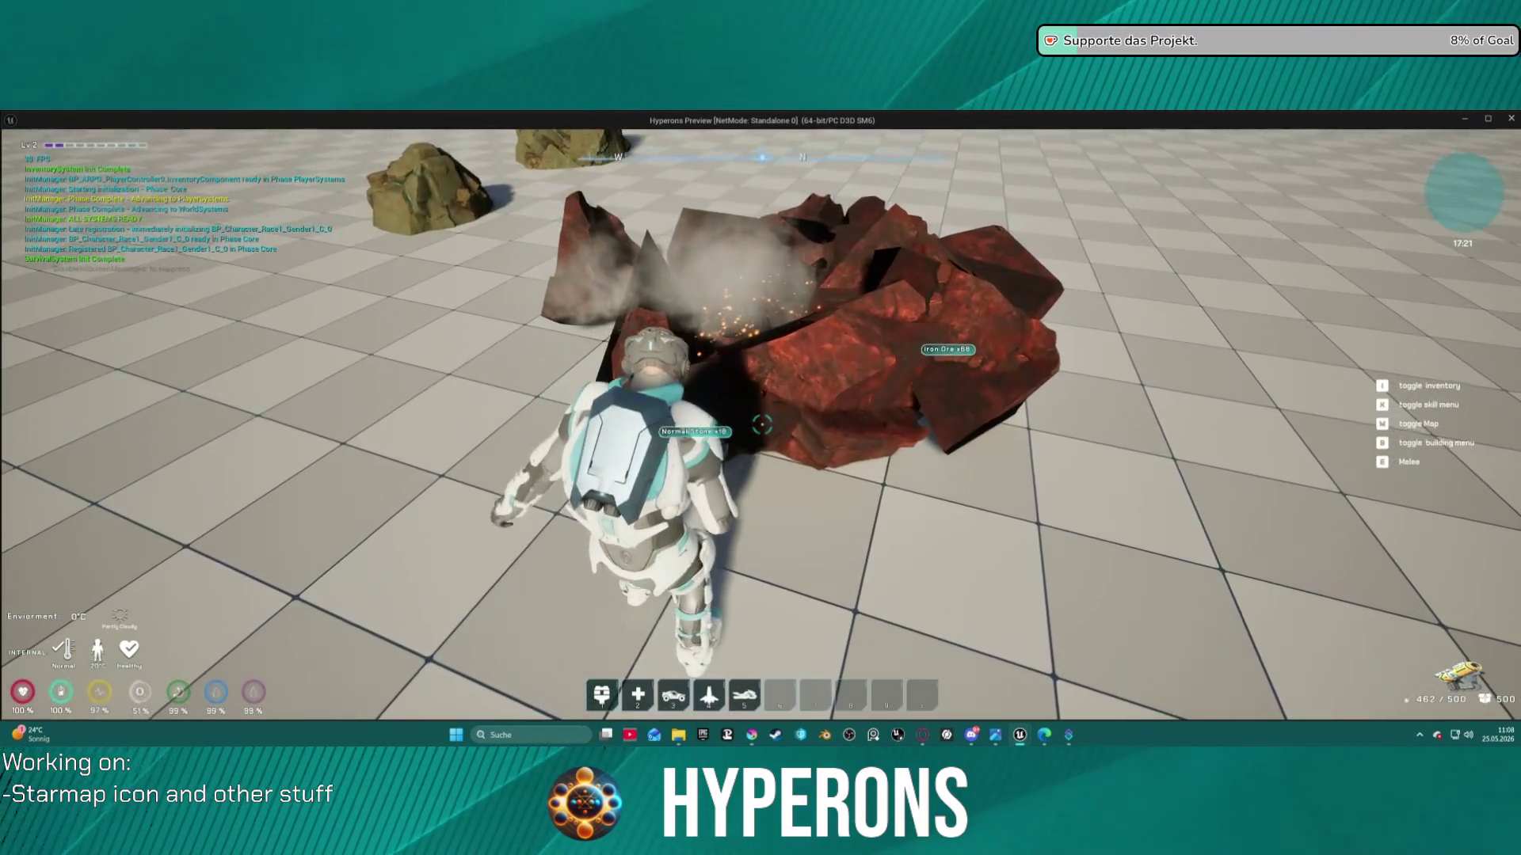
{"action": "key", "text": "i"}
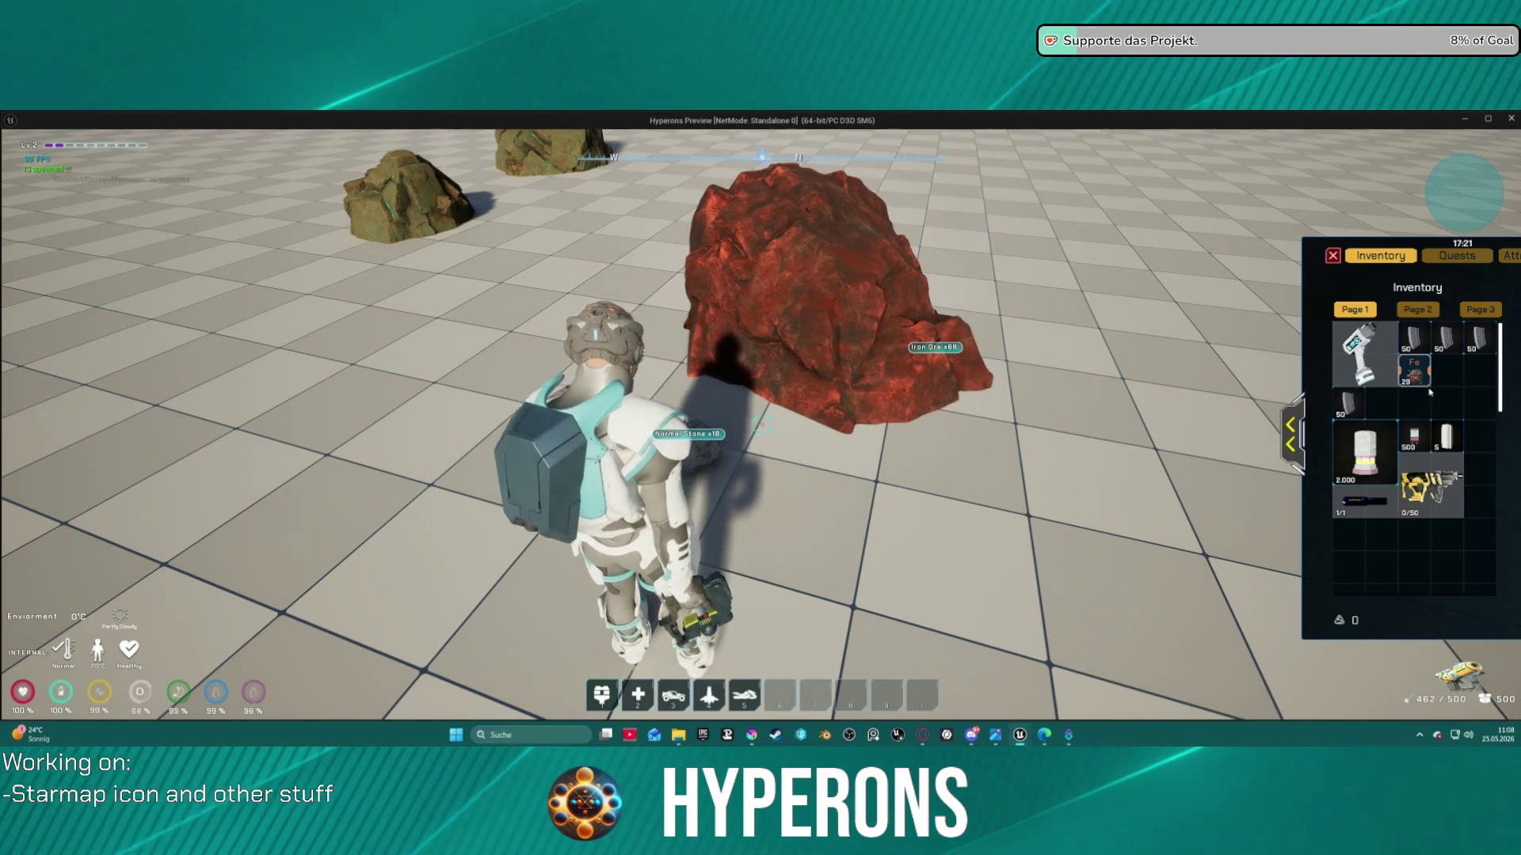
{"action": "key", "text": "w"}
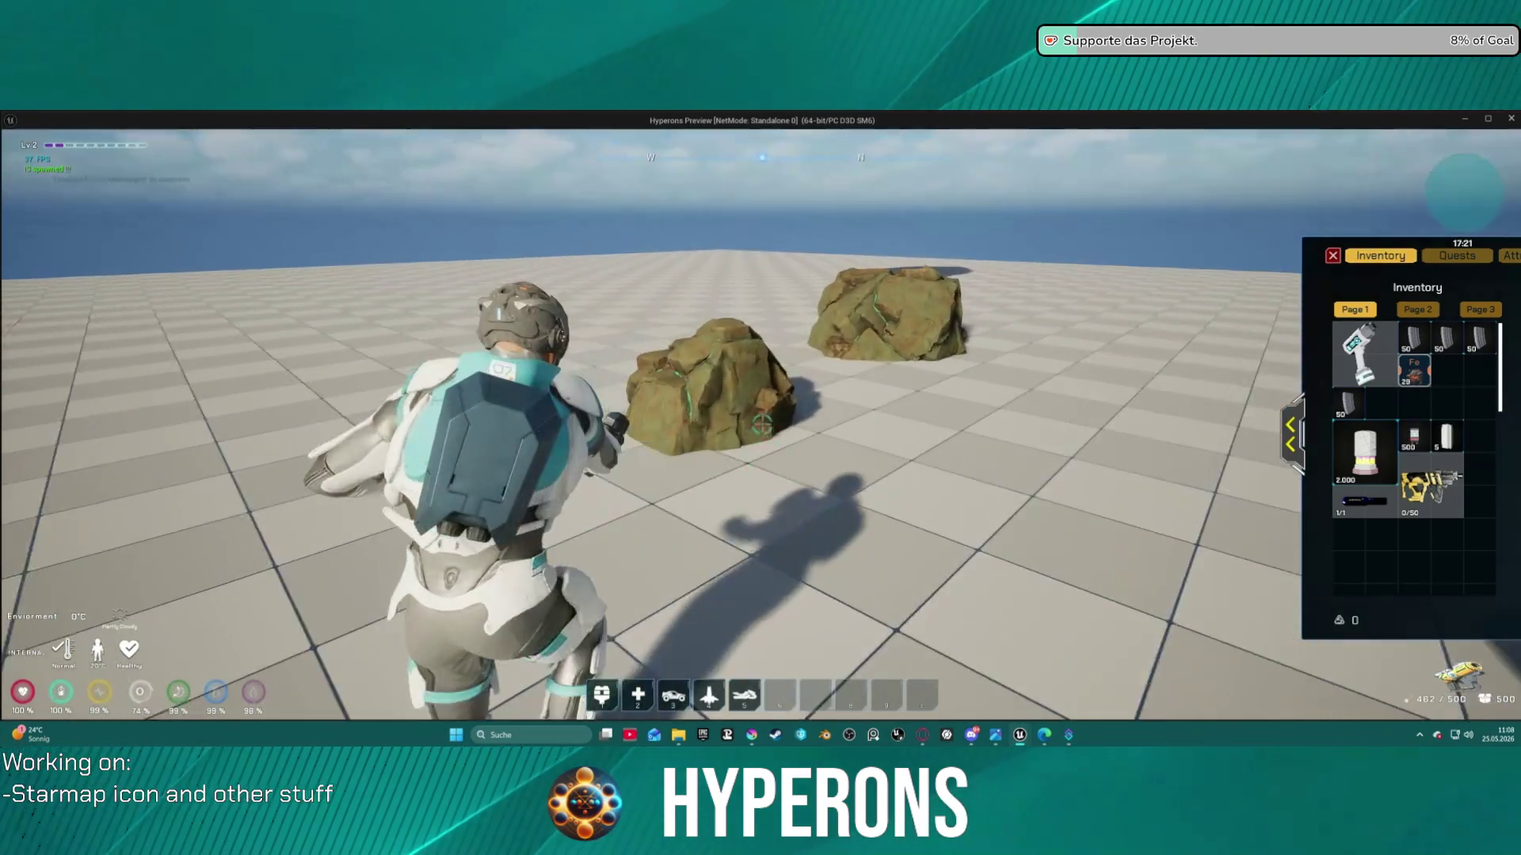
{"action": "left_click", "coordinate": [762, 425]}
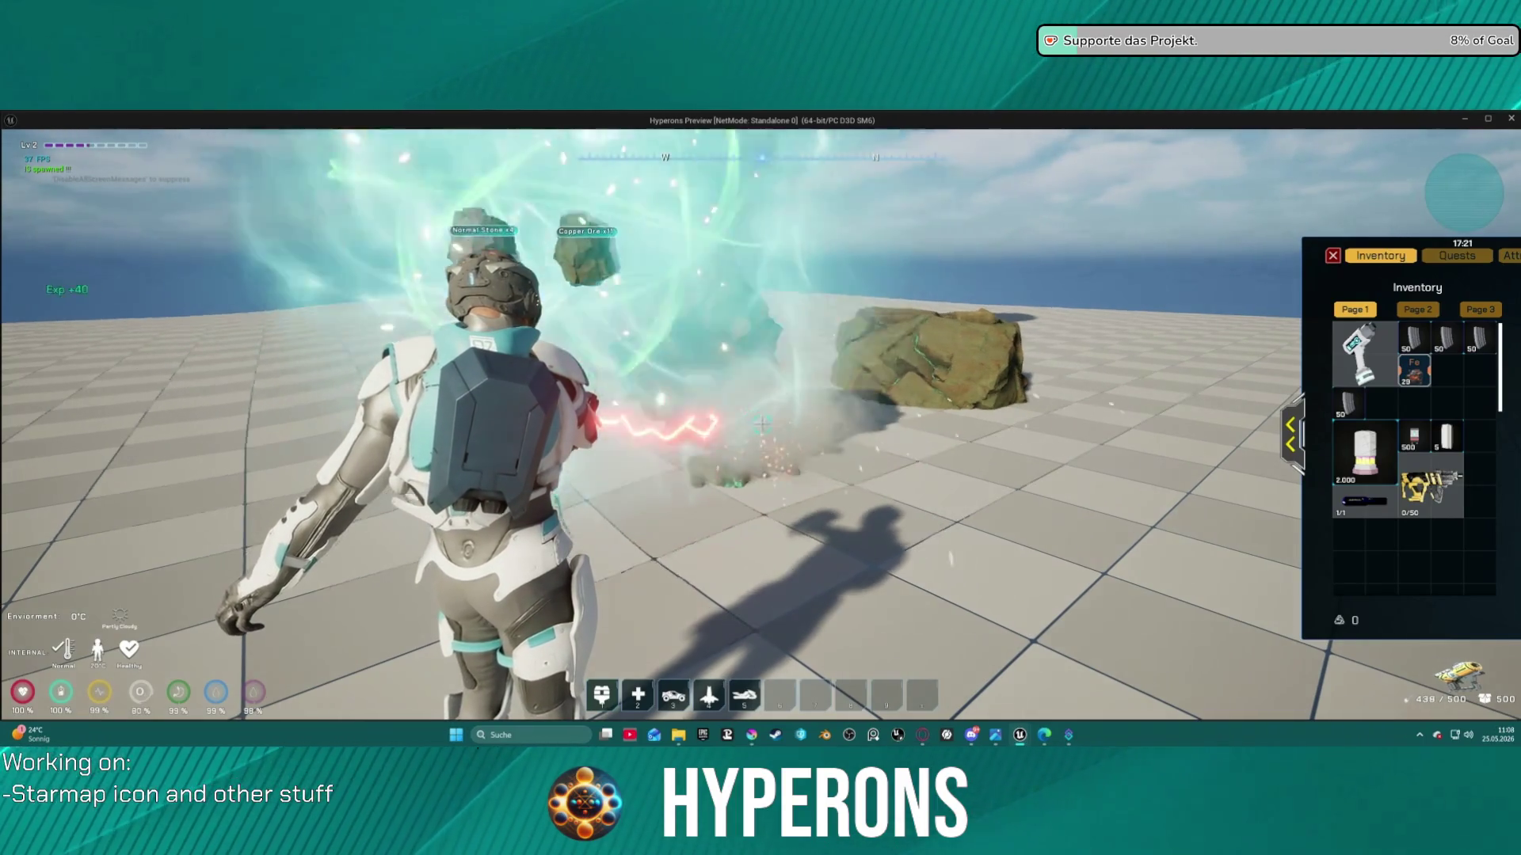
{"action": "key", "text": "w"}
{"action": "key", "text": "w"}
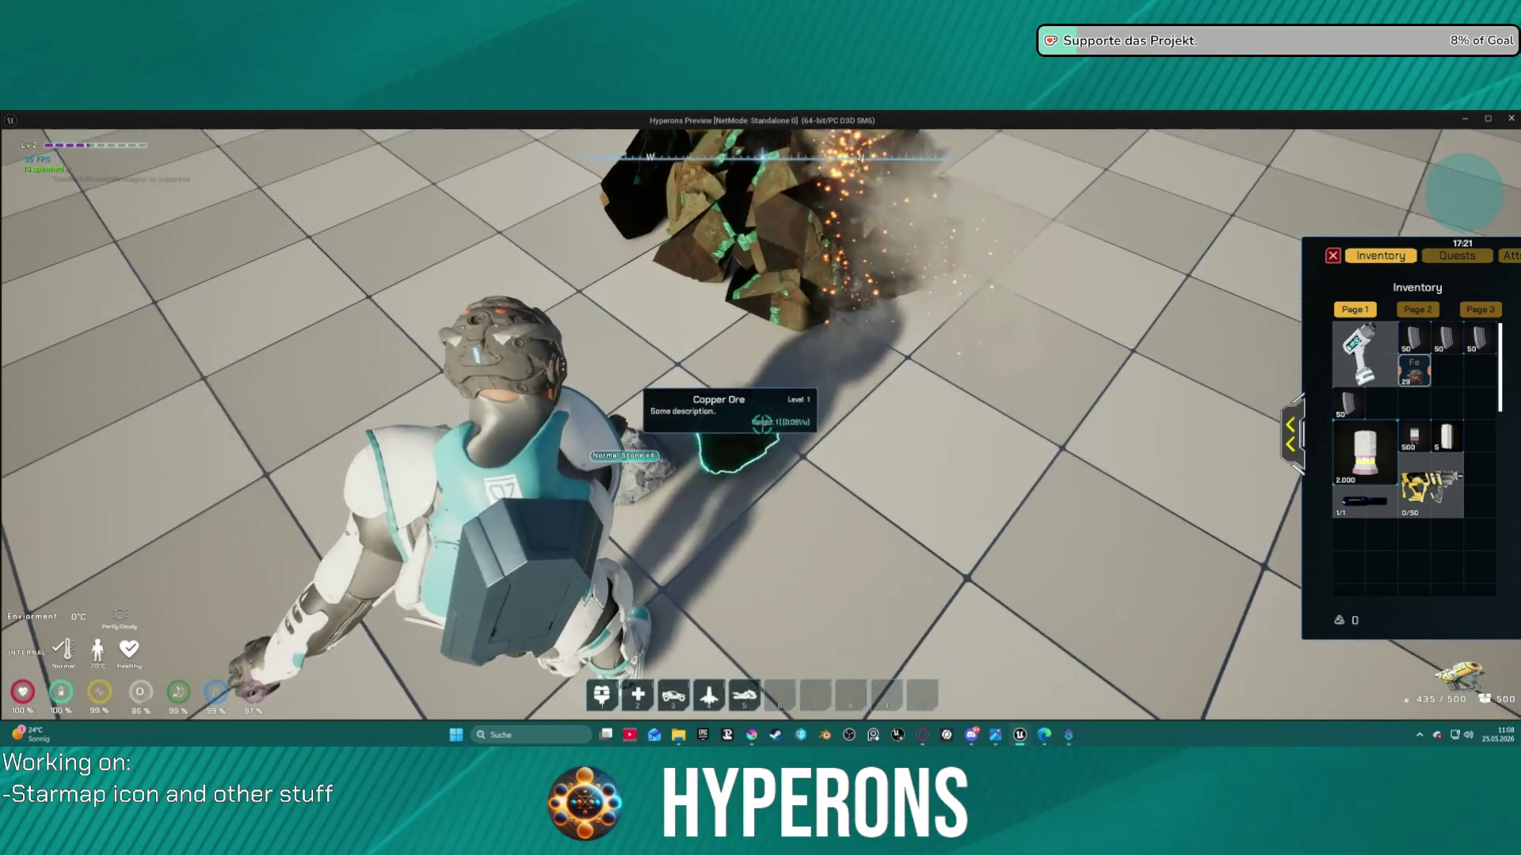
{"action": "key", "text": "e"}
{"action": "key", "text": "i"}
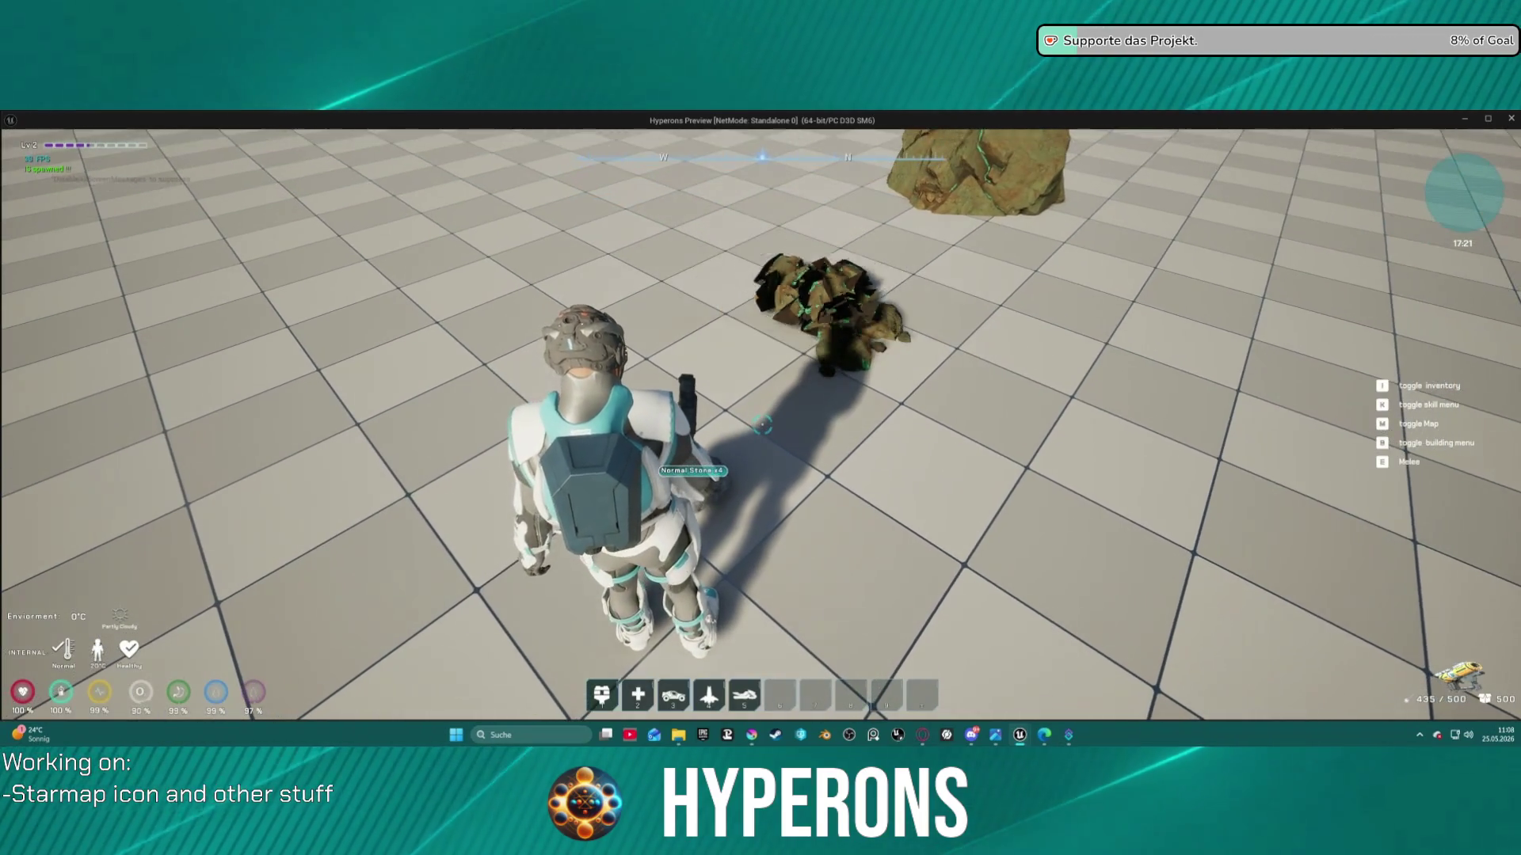
{"action": "key", "text": "i"}
{"action": "mouse_move", "coordinate": [1461, 385]}
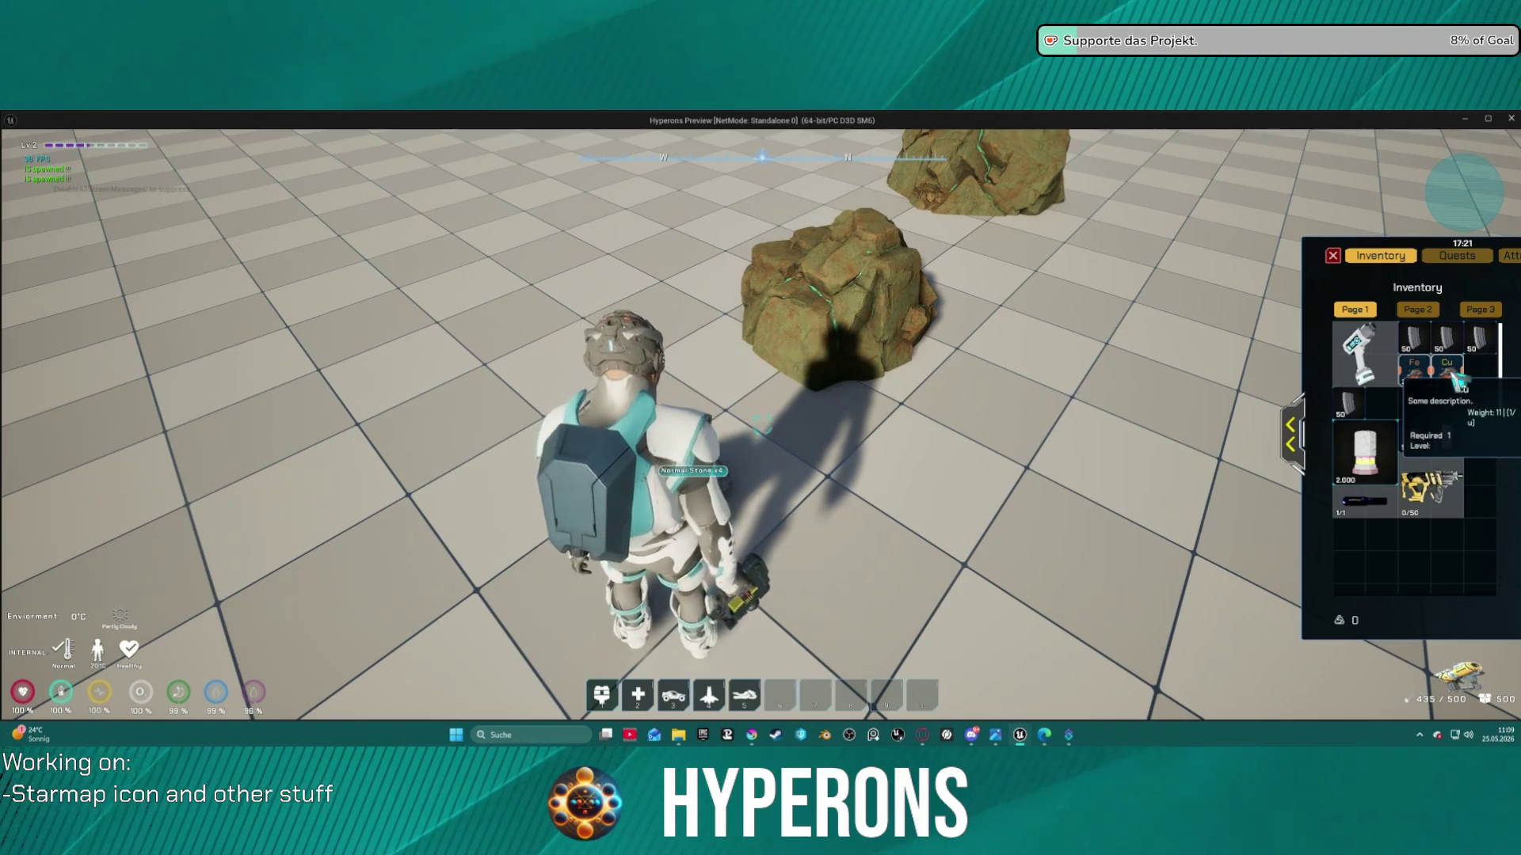
{"action": "key", "text": "i"}
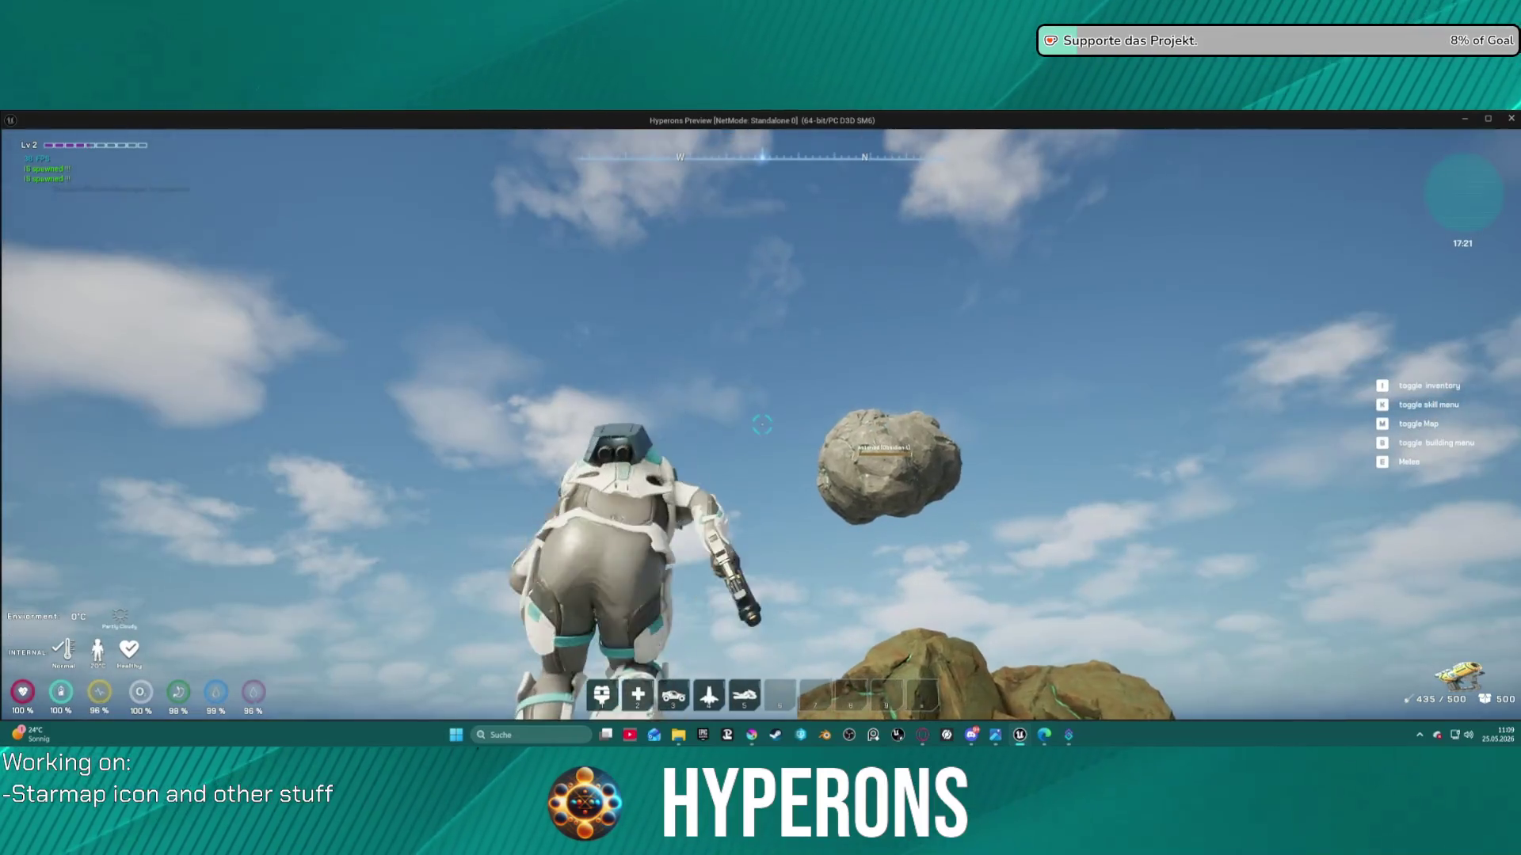
{"action": "key", "text": "space"}
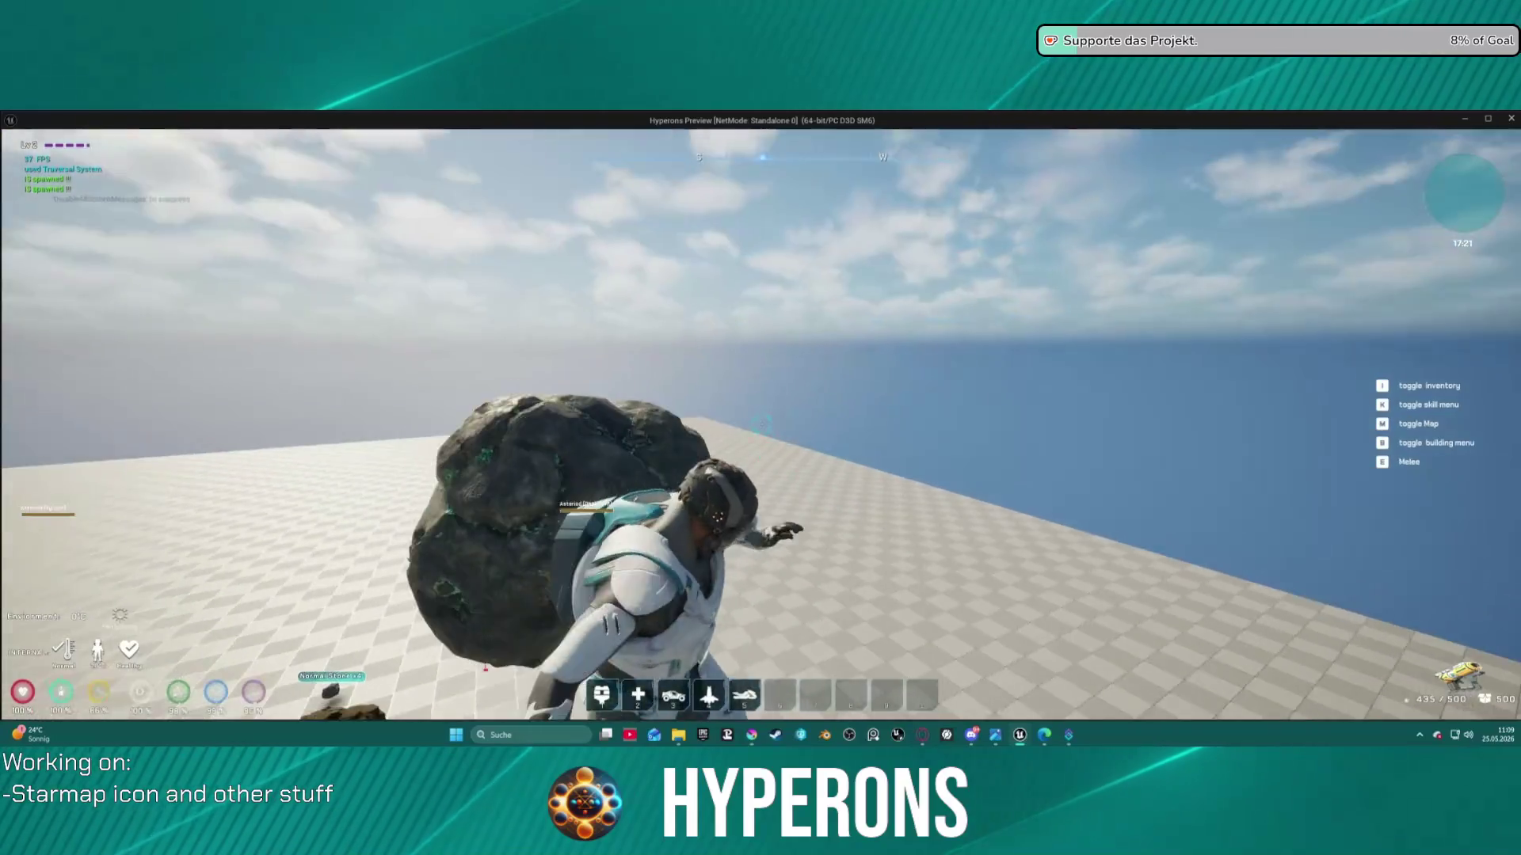
{"action": "key", "text": "alt+Tab"}
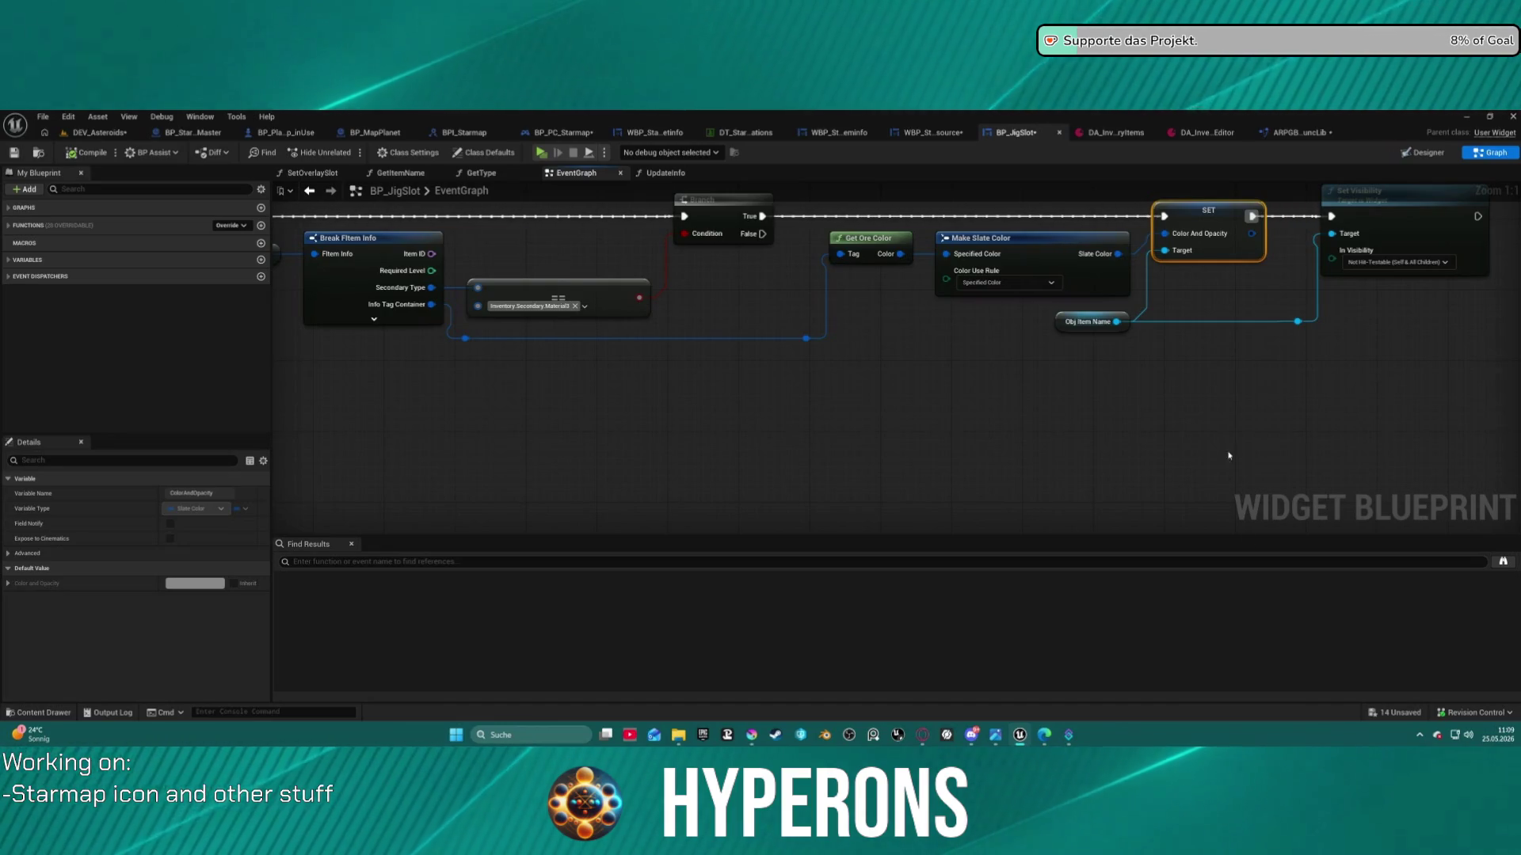
Show the GetOreColor function graph in the ARPGBPFuncLib blueprint function library
{"action": "left_click", "coordinate": [1297, 135]}
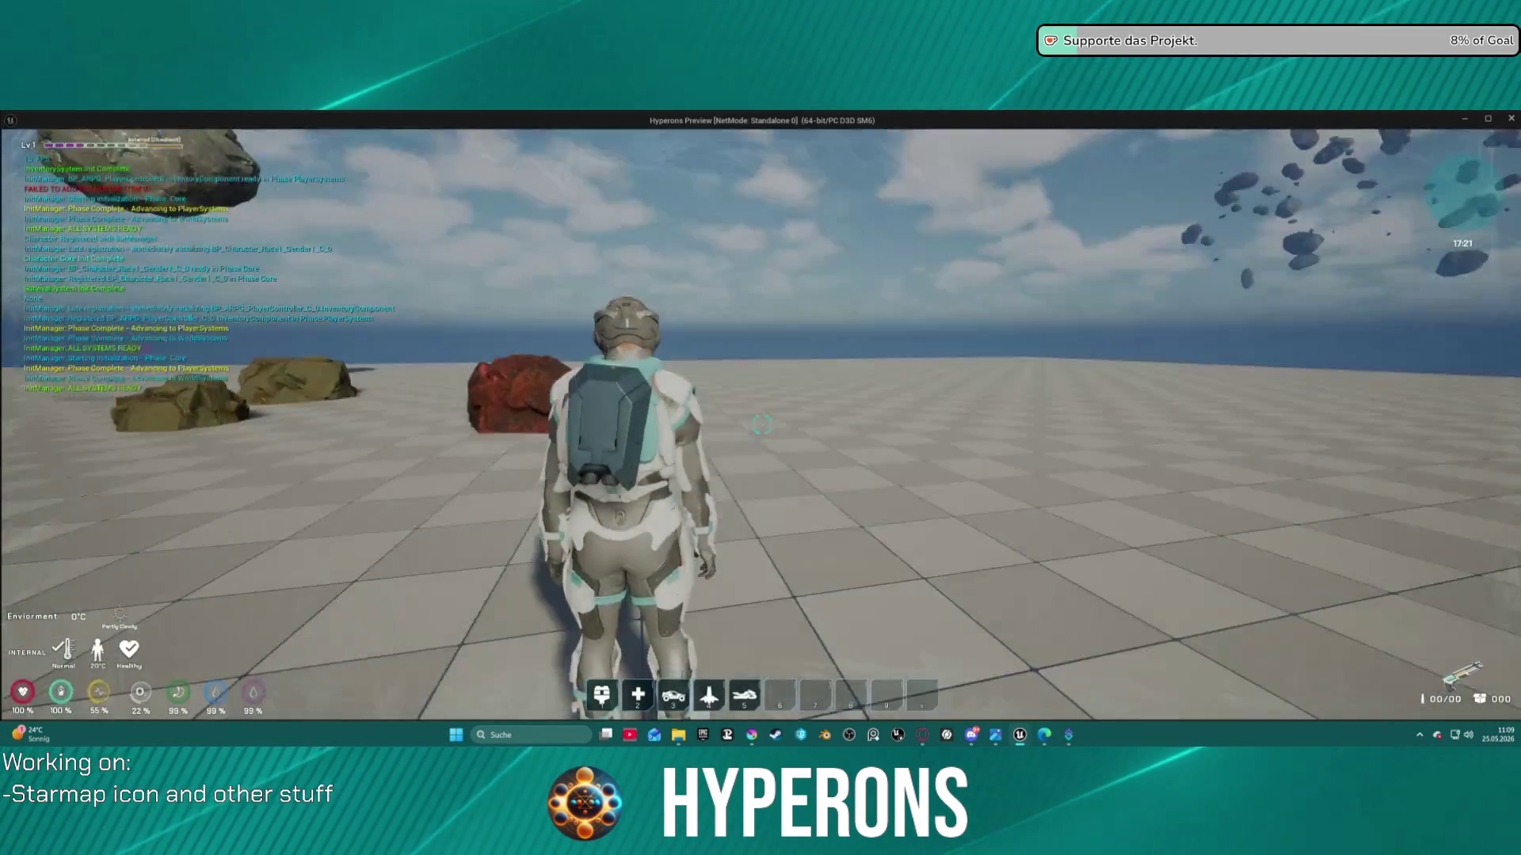
Equip the multi harvesting tool from the inventory
{"action": "key", "text": "i"}
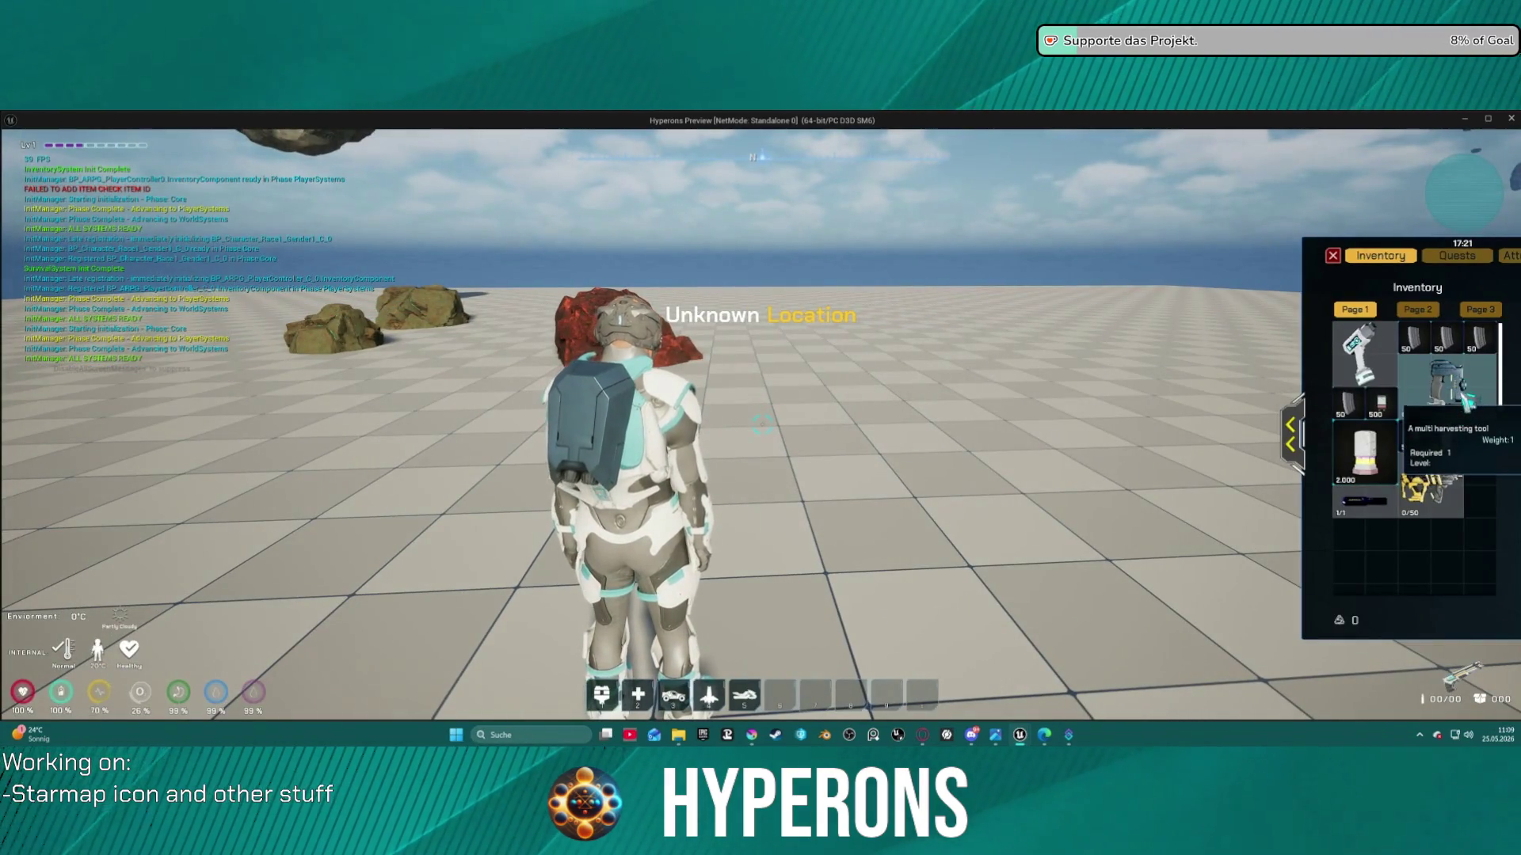
{"action": "double_click", "coordinate": [1446, 388]}
{"action": "key", "text": "i"}
Mine the red rock and the copper rock with the laser, then check the collected ore
{"action": "key", "text": "r"}
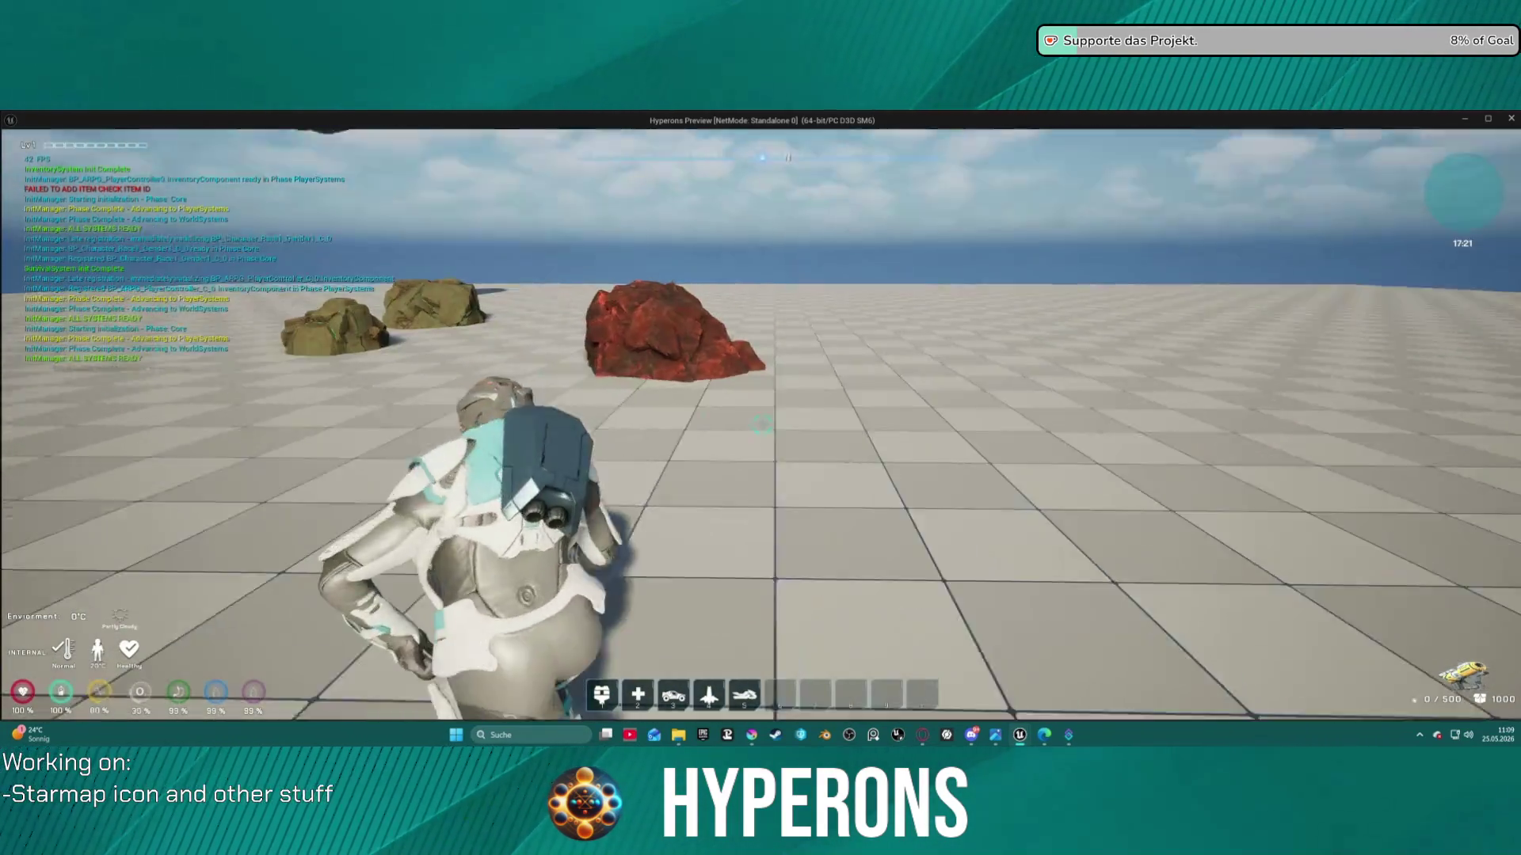
{"action": "left_click", "coordinate": [762, 426]}
{"action": "key", "text": "w"}
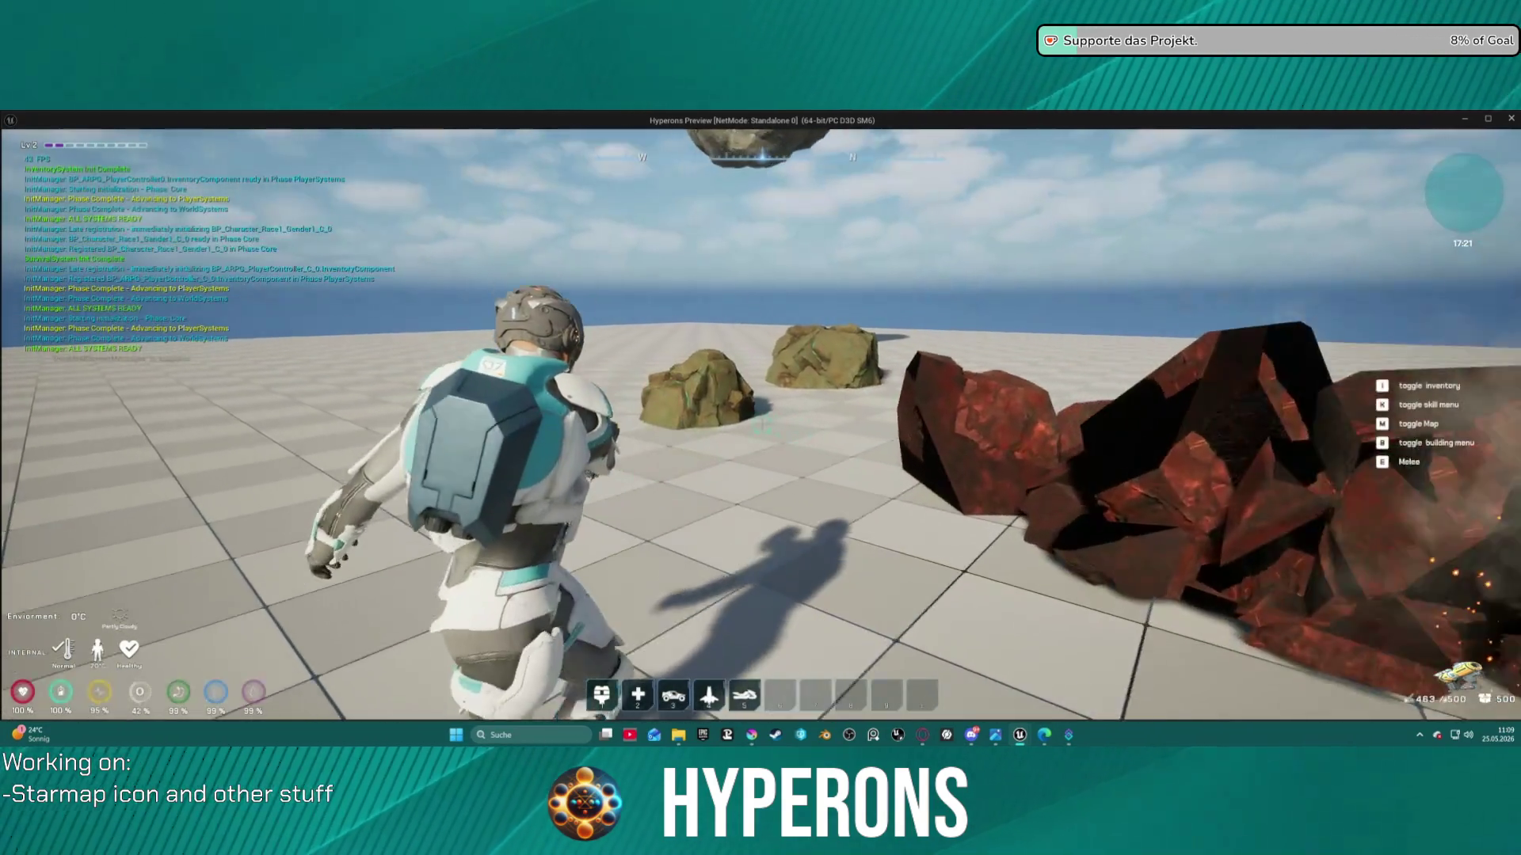
{"action": "left_click", "coordinate": [761, 428]}
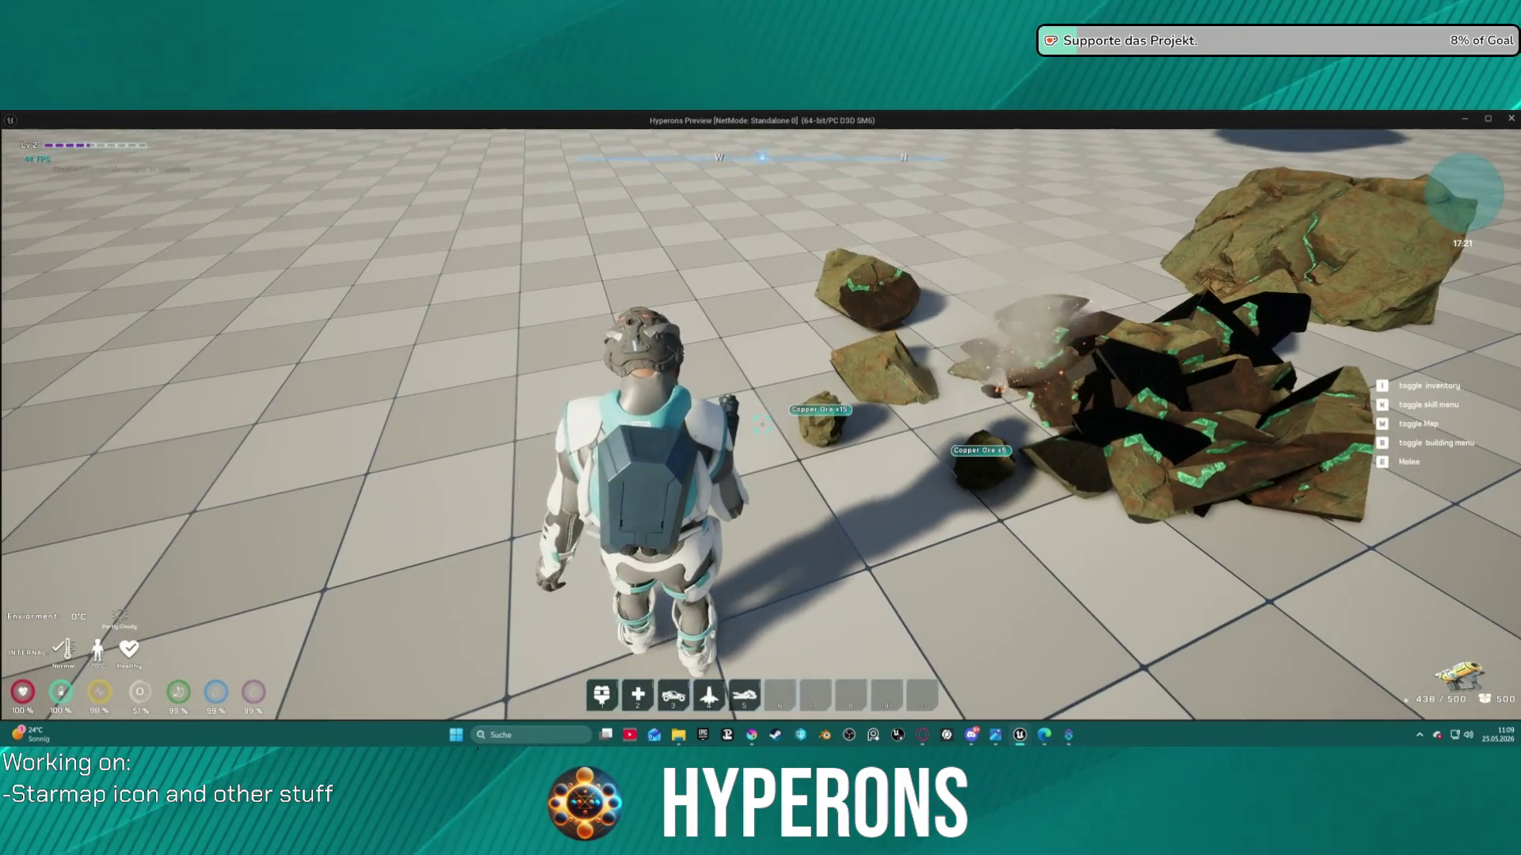
{"action": "key", "text": "i"}
{"action": "key", "text": "i"}
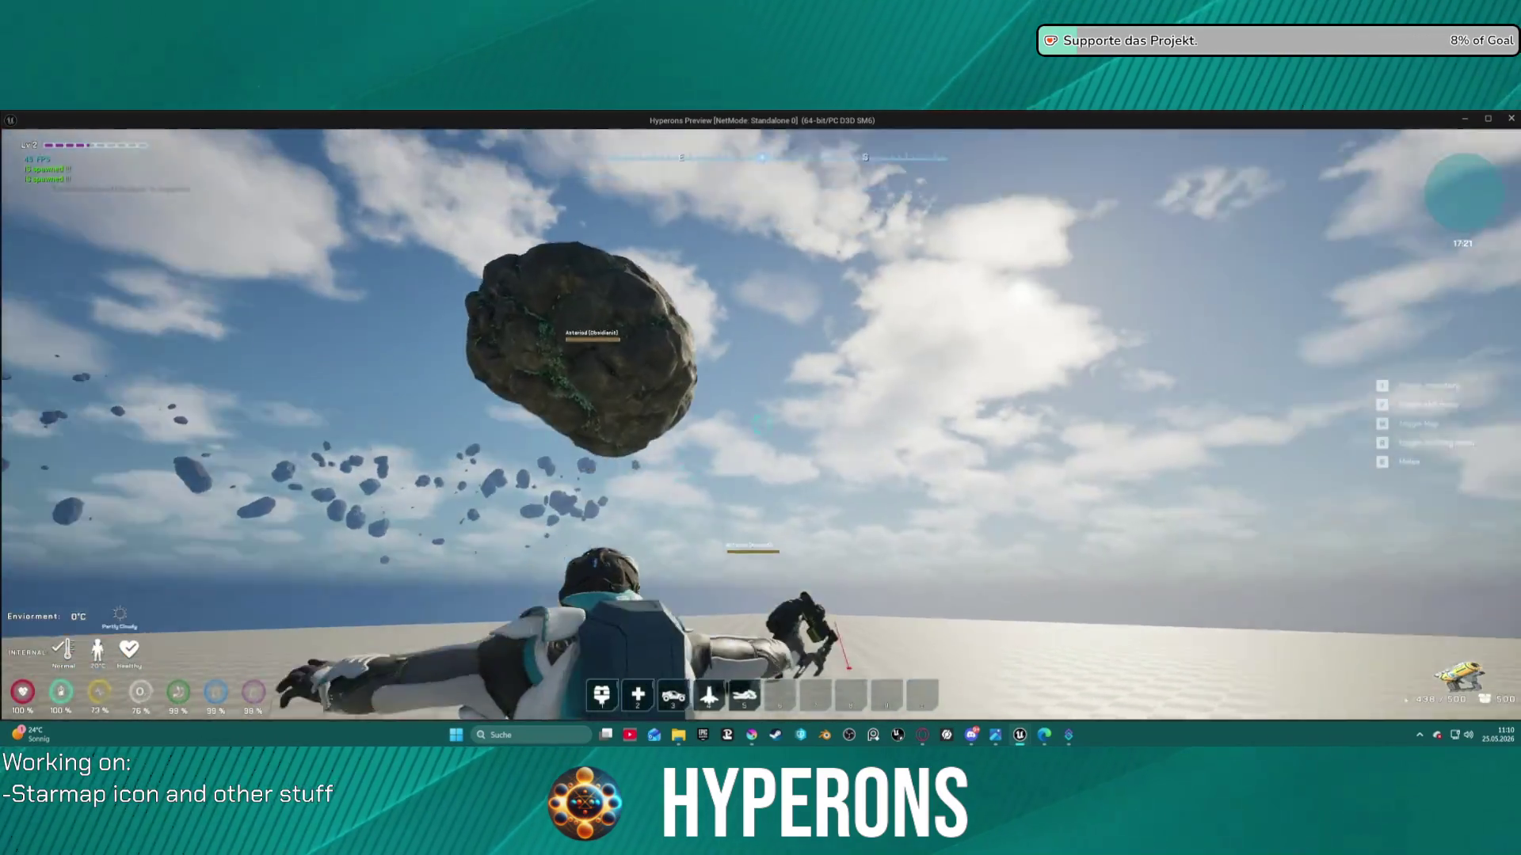
Laser the asteroid, move toward the obsidian and dark rocks with a jetpack jump, then stop the test
{"action": "left_click", "coordinate": [760, 424]}
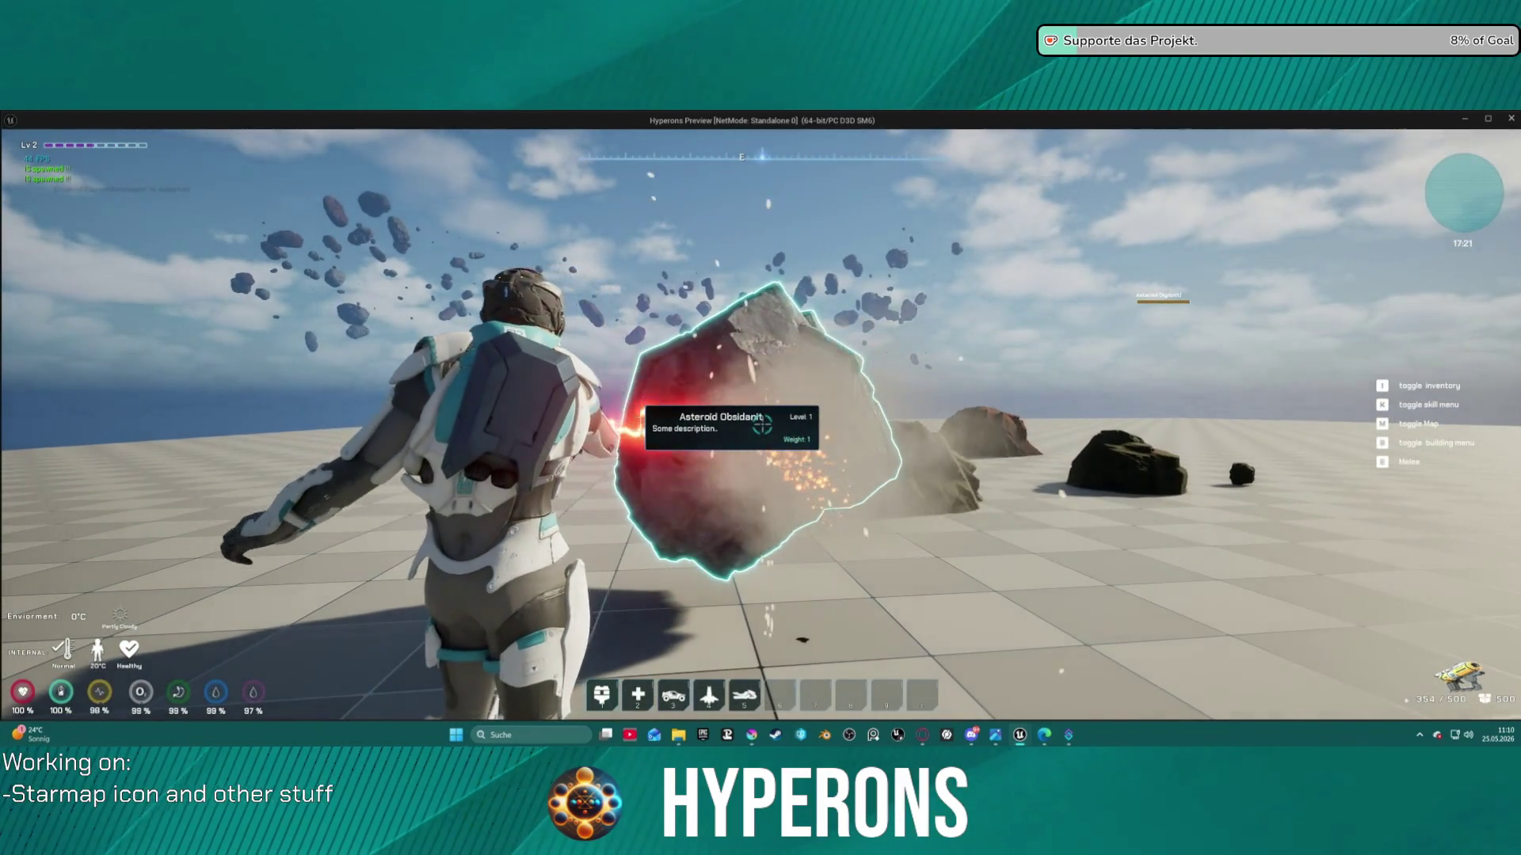
{"action": "key", "text": "w"}
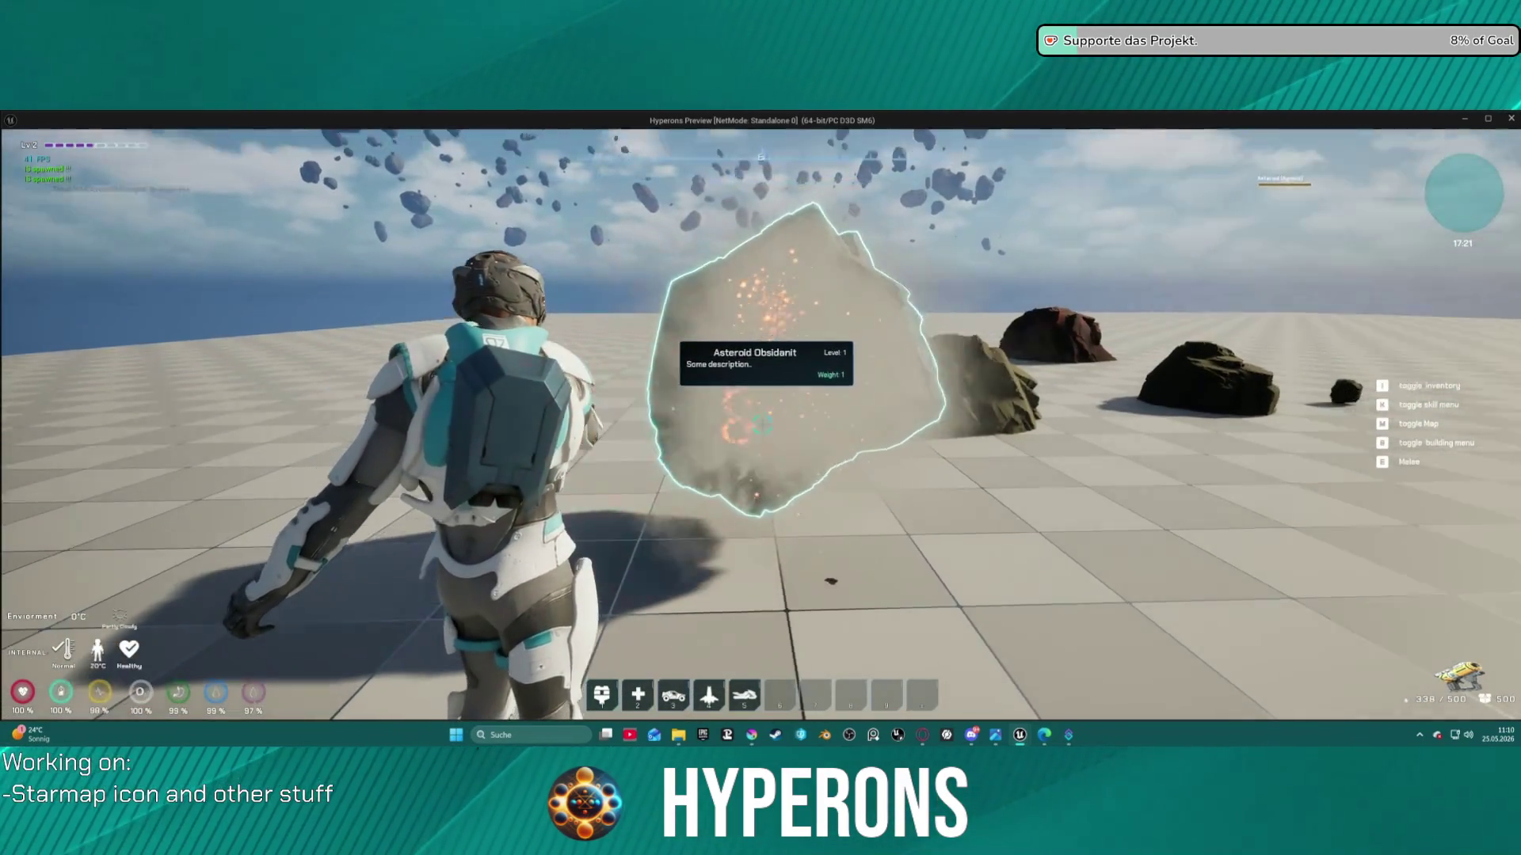
{"action": "key", "text": "w"}
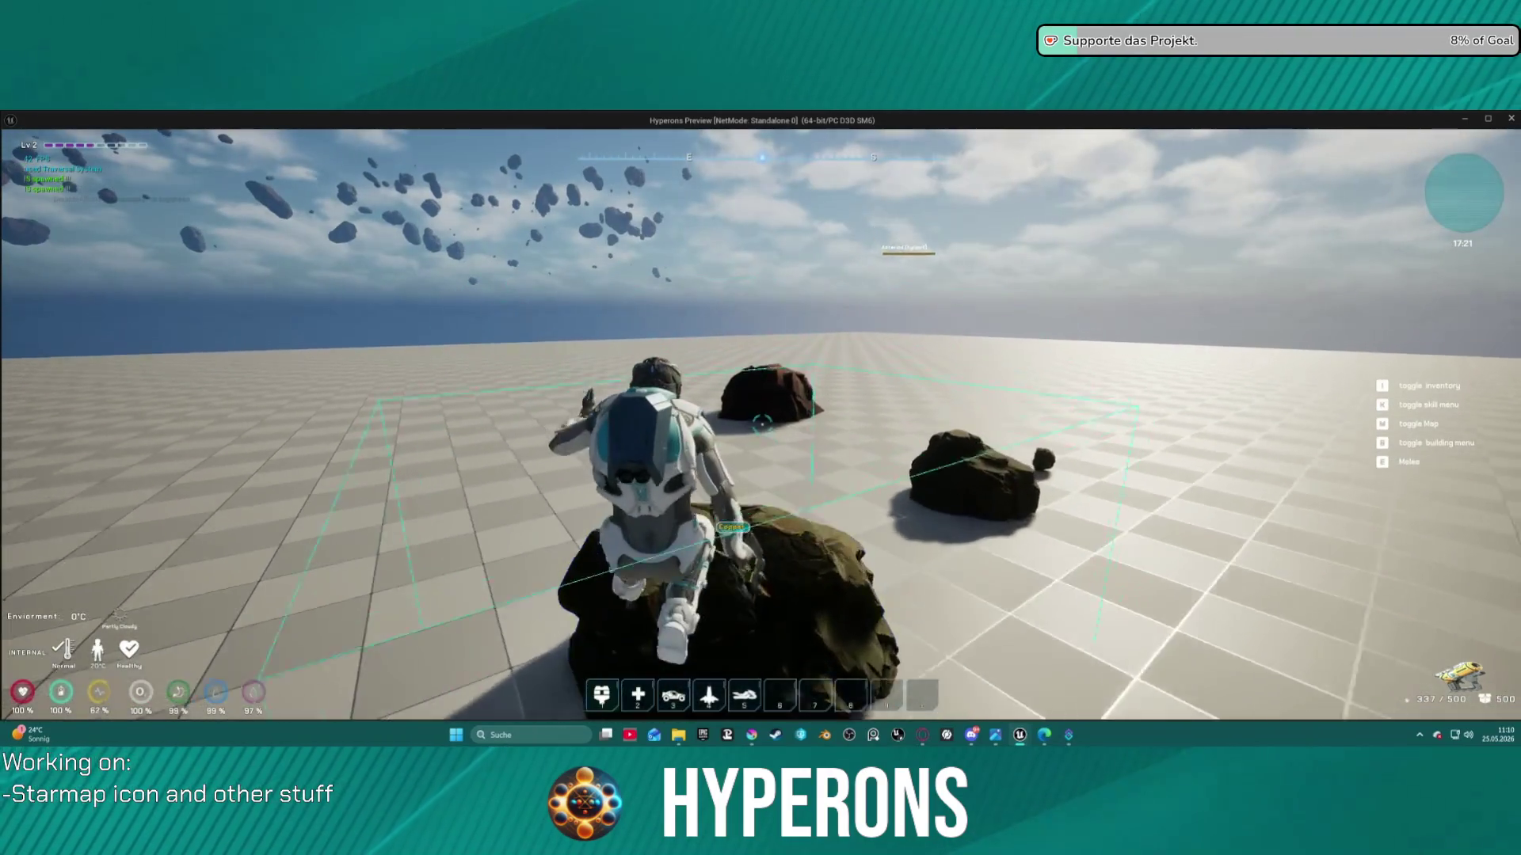
{"action": "key", "text": "space"}
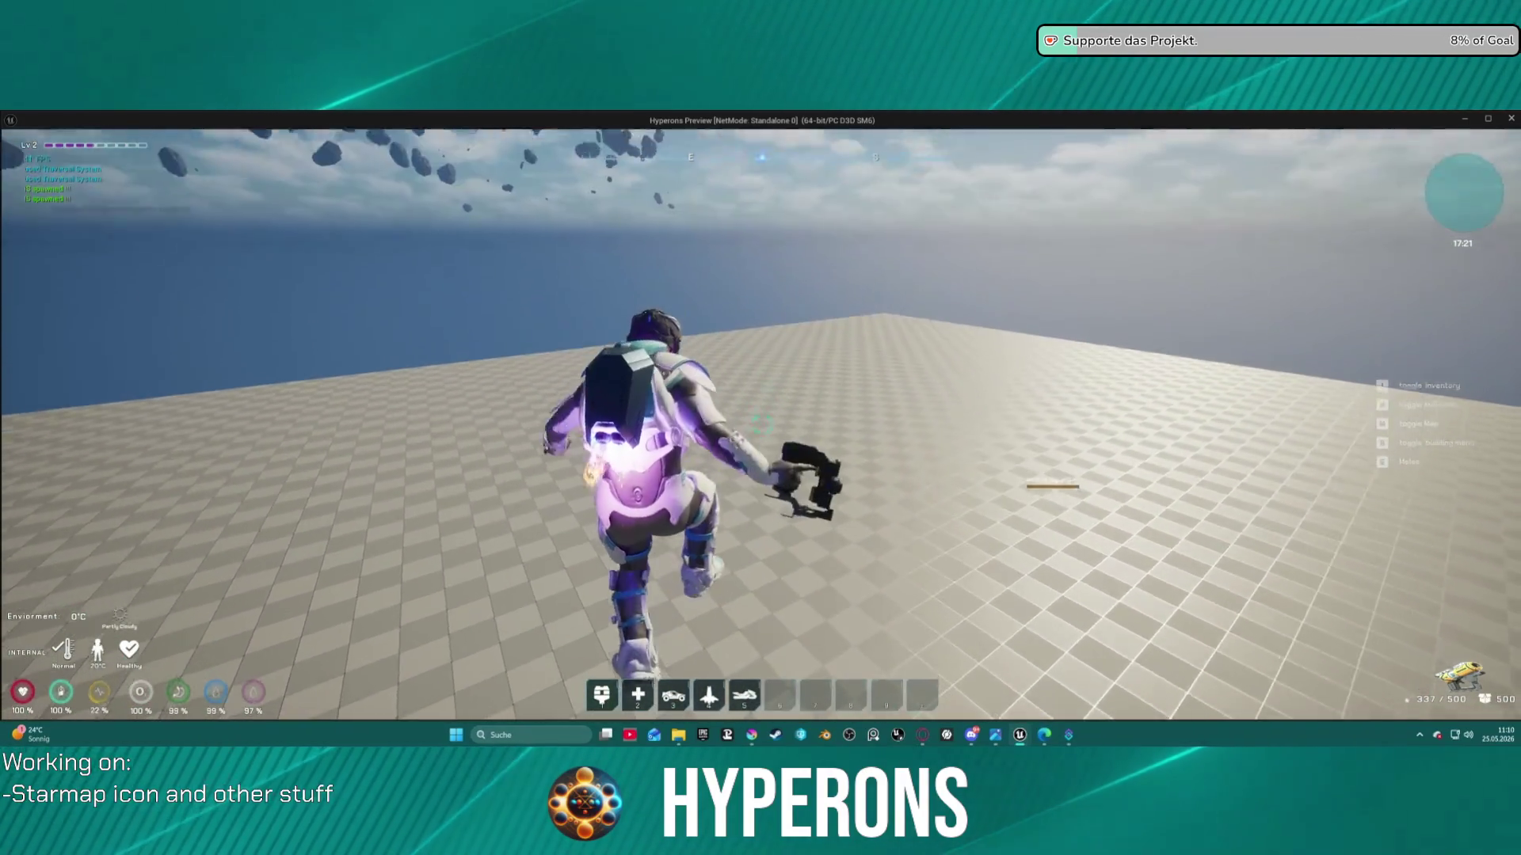
{"action": "key", "text": "w"}
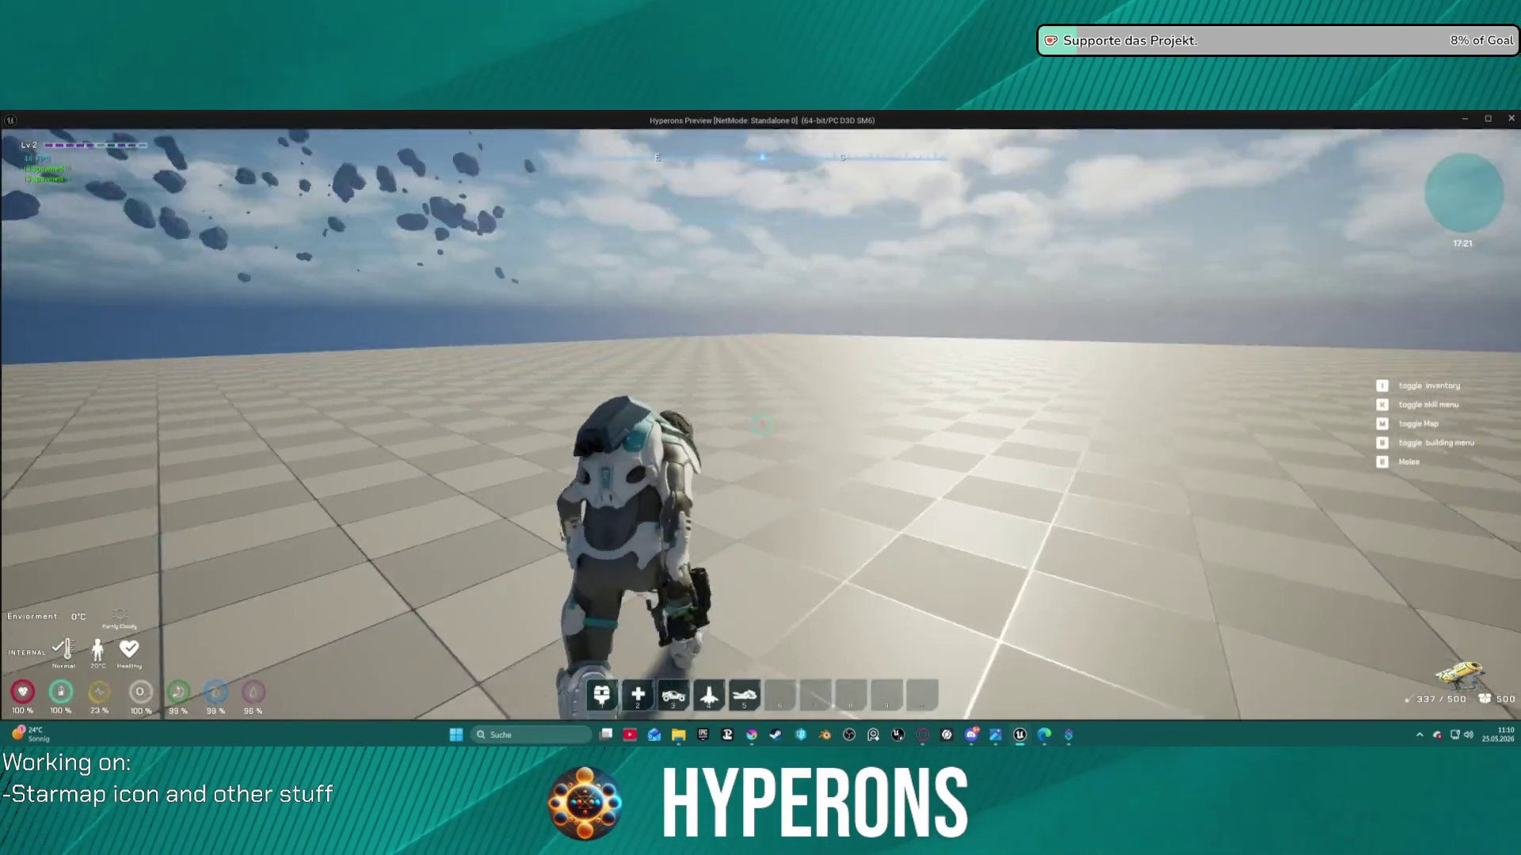
{"action": "key", "text": "Escape"}
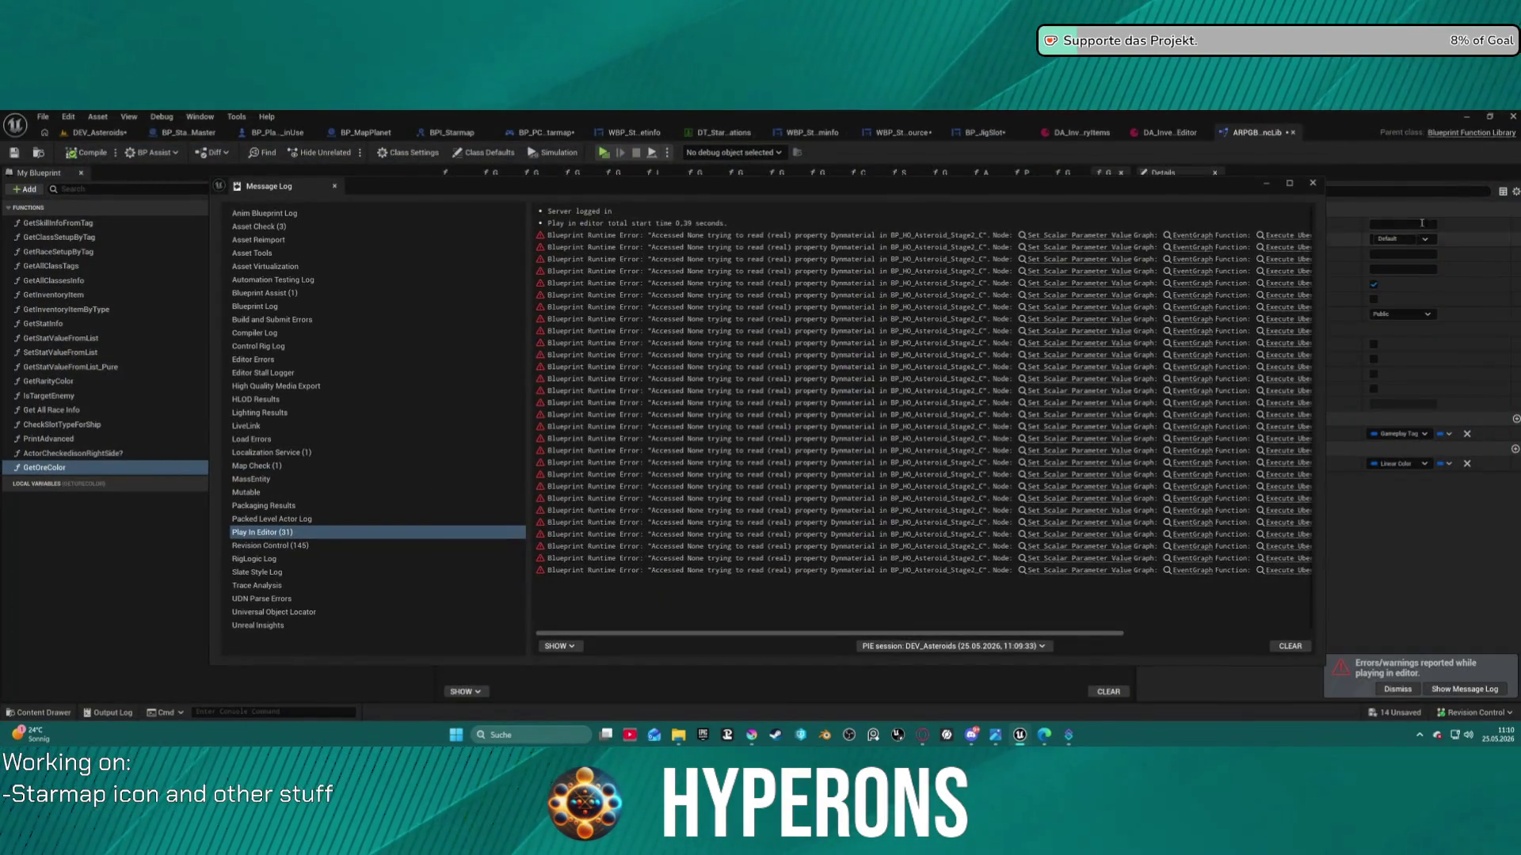
Dismiss the error log and return to the DEV_Asteroids level, cancelling its reload
{"action": "left_click", "coordinate": [1314, 183]}
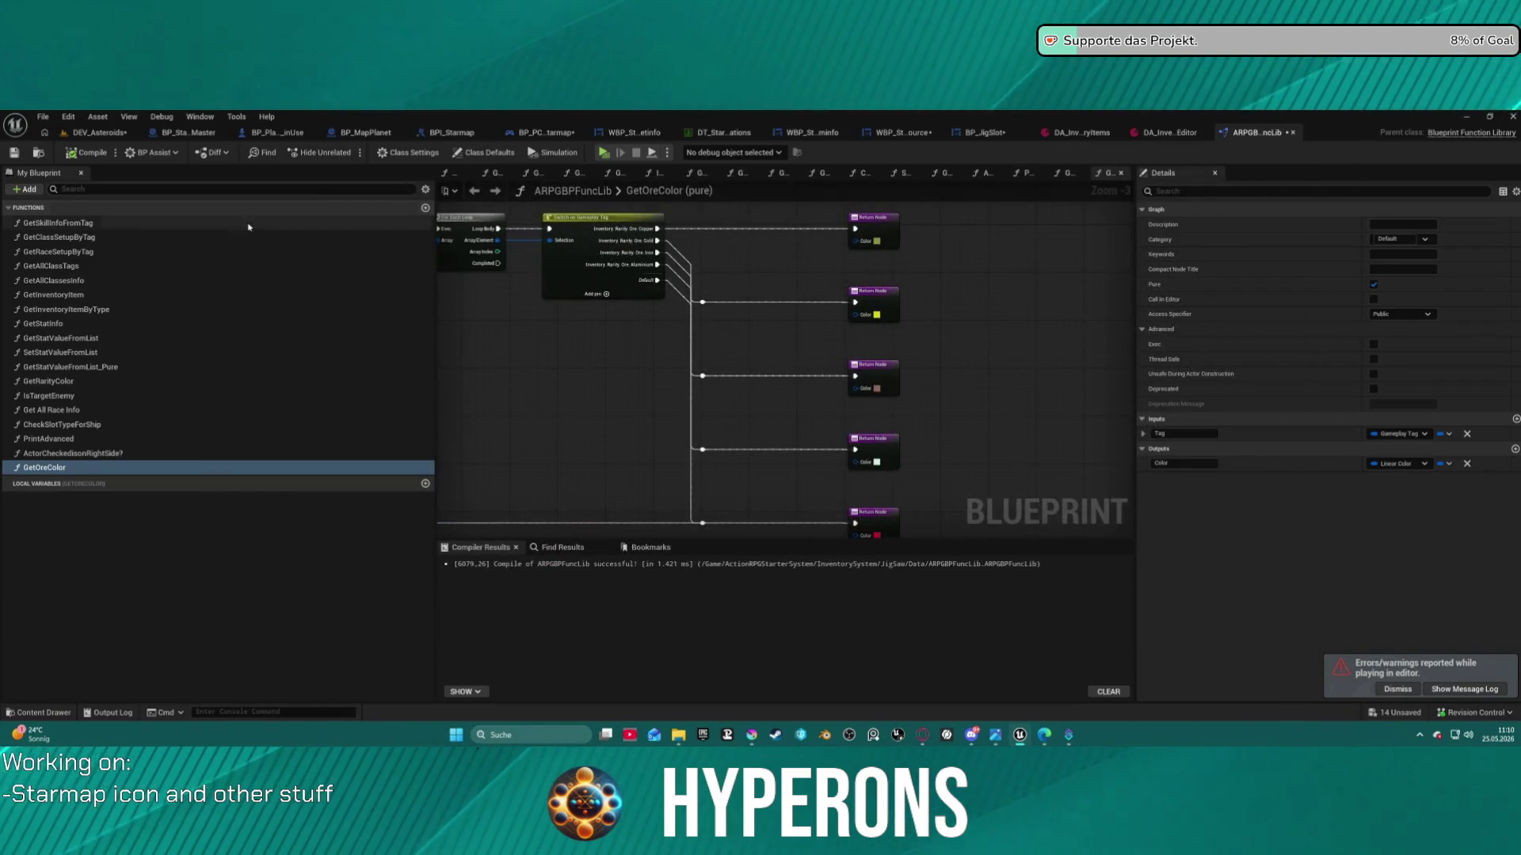
{"action": "left_click", "coordinate": [1148, 133]}
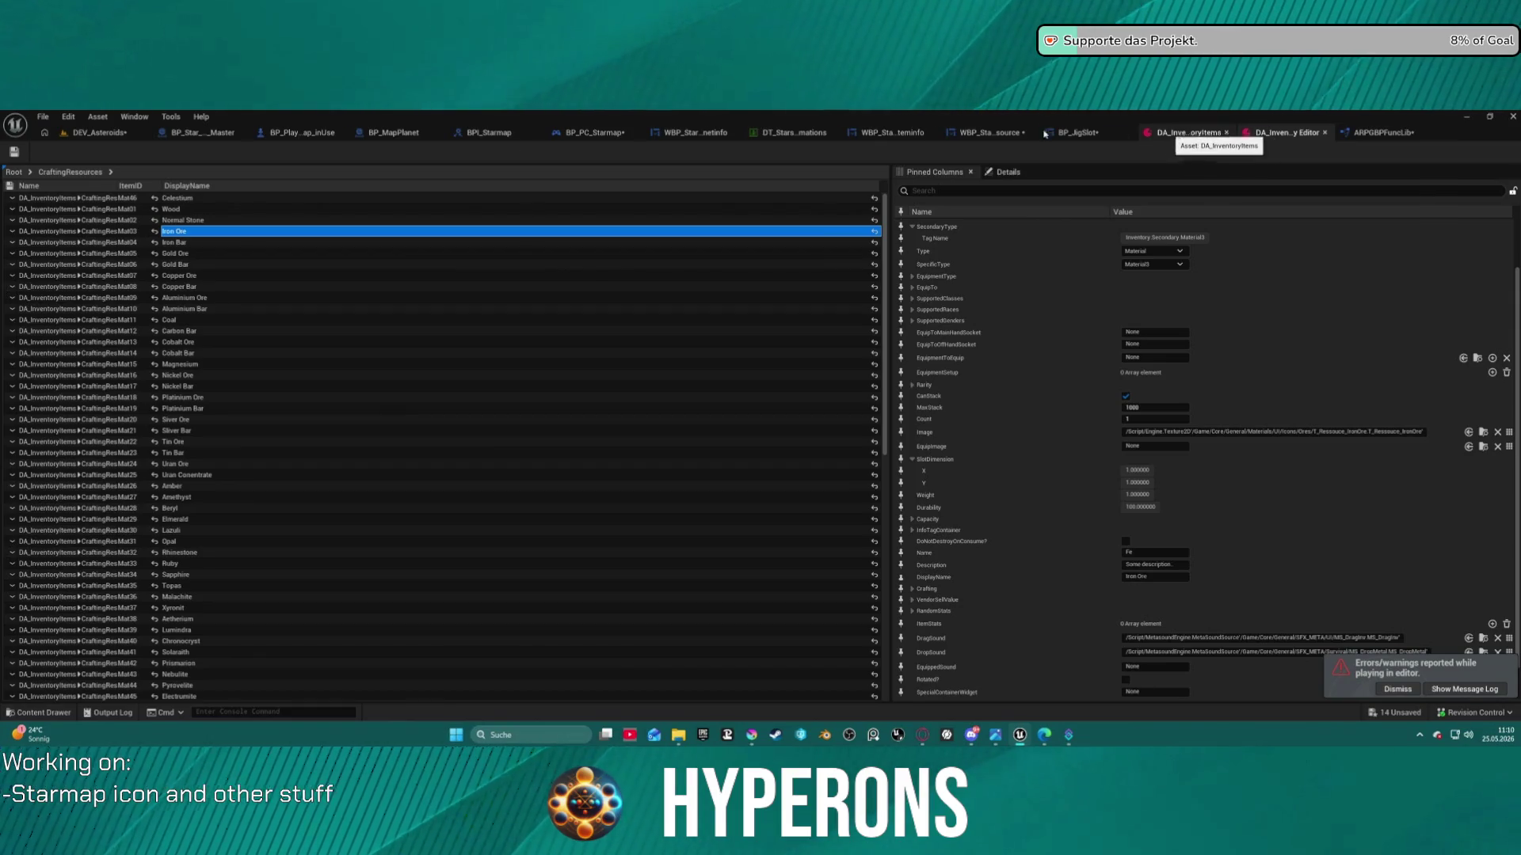
{"action": "left_click", "coordinate": [85, 131]}
{"action": "left_click", "coordinate": [43, 117]}
{"action": "mouse_move", "coordinate": [212, 197]}
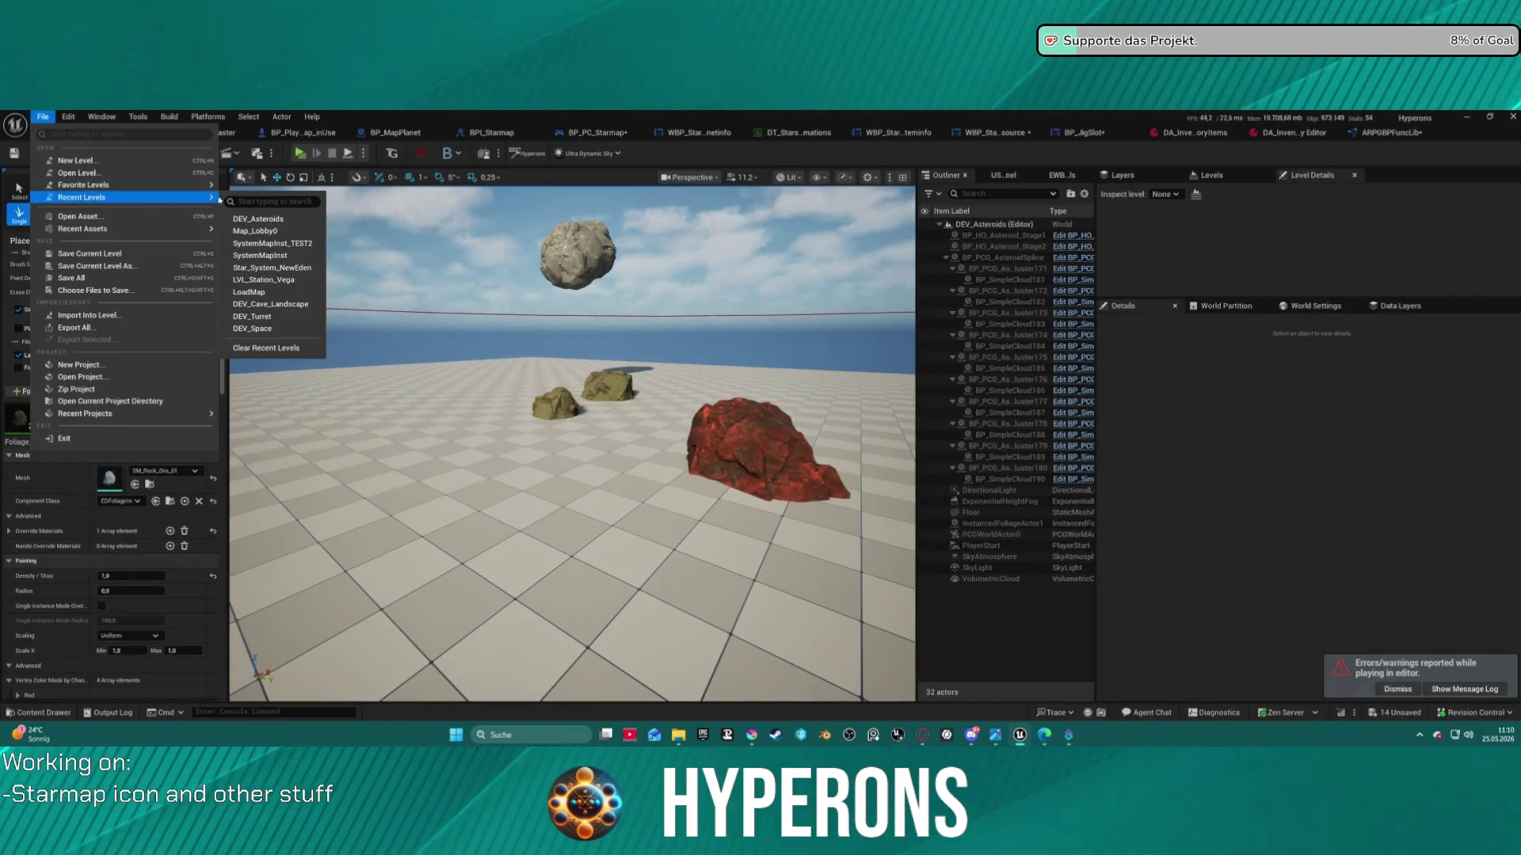
{"action": "left_click", "coordinate": [285, 225]}
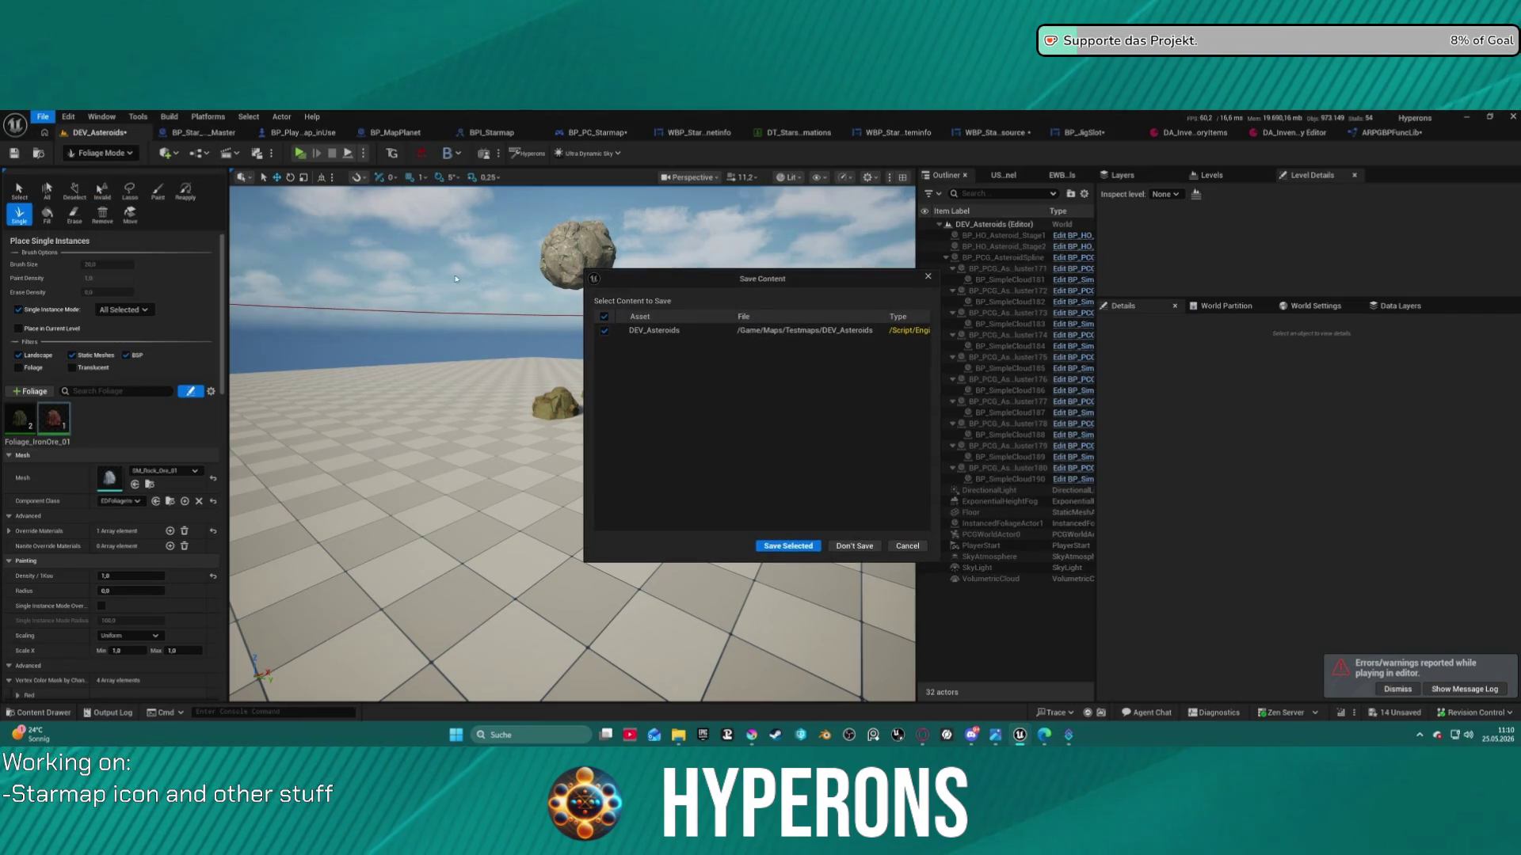
{"action": "left_click", "coordinate": [871, 545]}
Open Map_Lobby0 from Recent Levels, saving and checking out DEV_Asteroids, then dismiss the map check log
{"action": "left_click", "coordinate": [37, 118]}
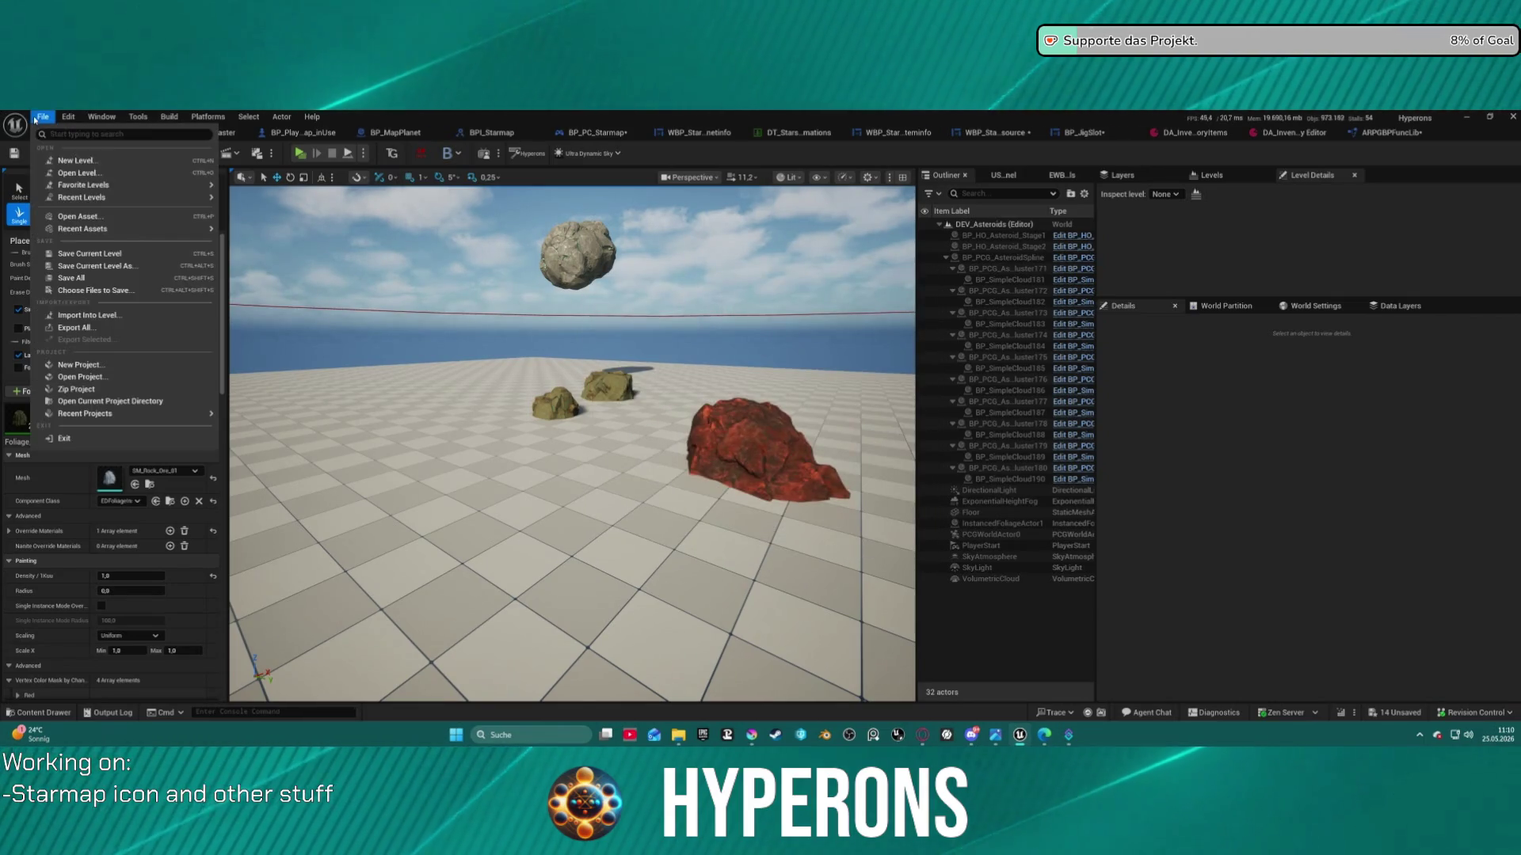
{"action": "mouse_move", "coordinate": [194, 202]}
{"action": "left_click", "coordinate": [283, 233]}
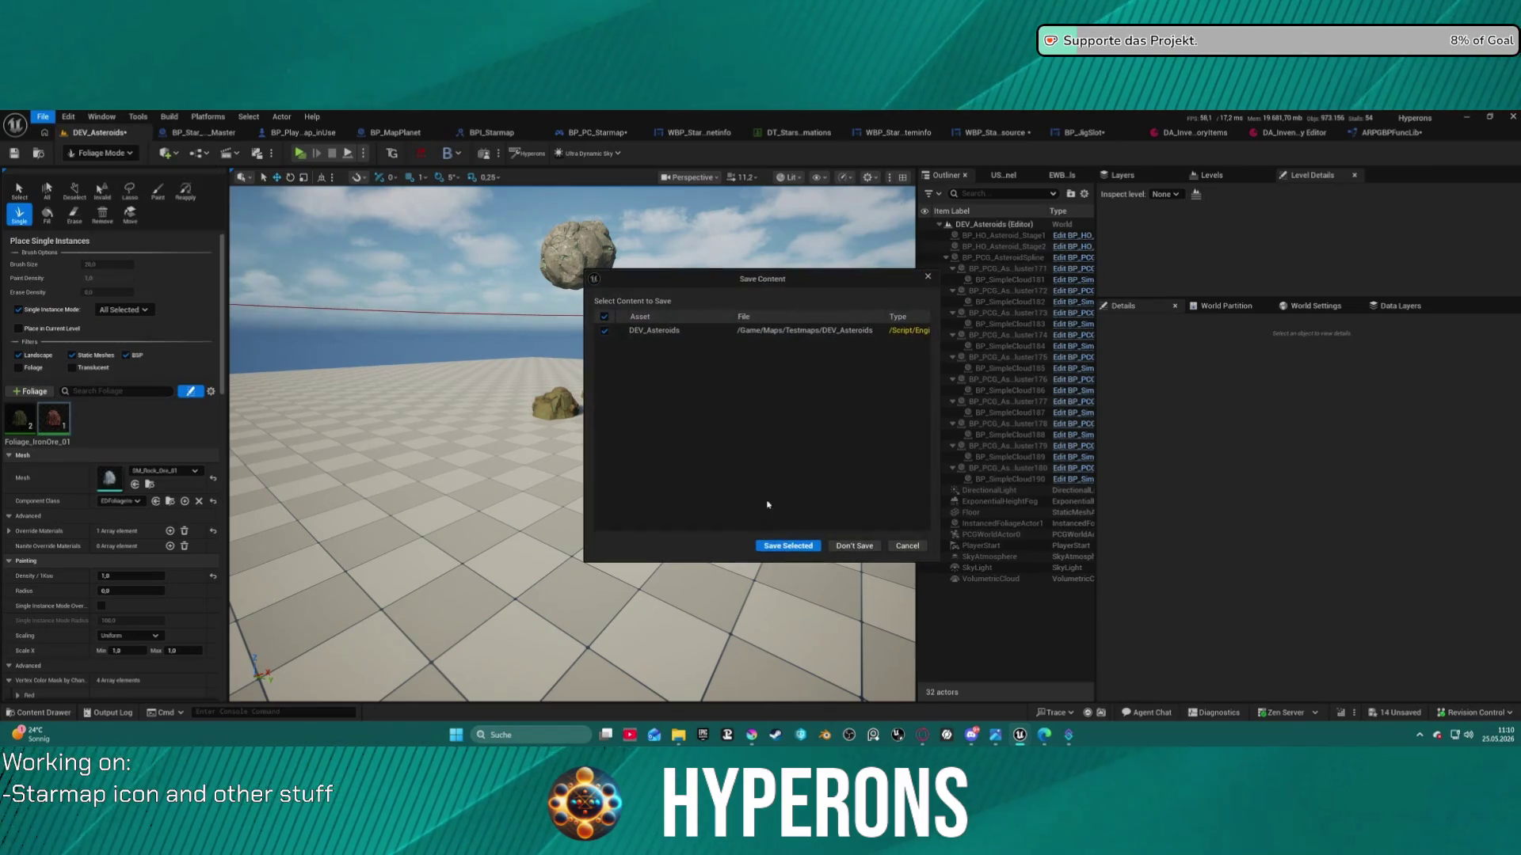
{"action": "left_click", "coordinate": [789, 545]}
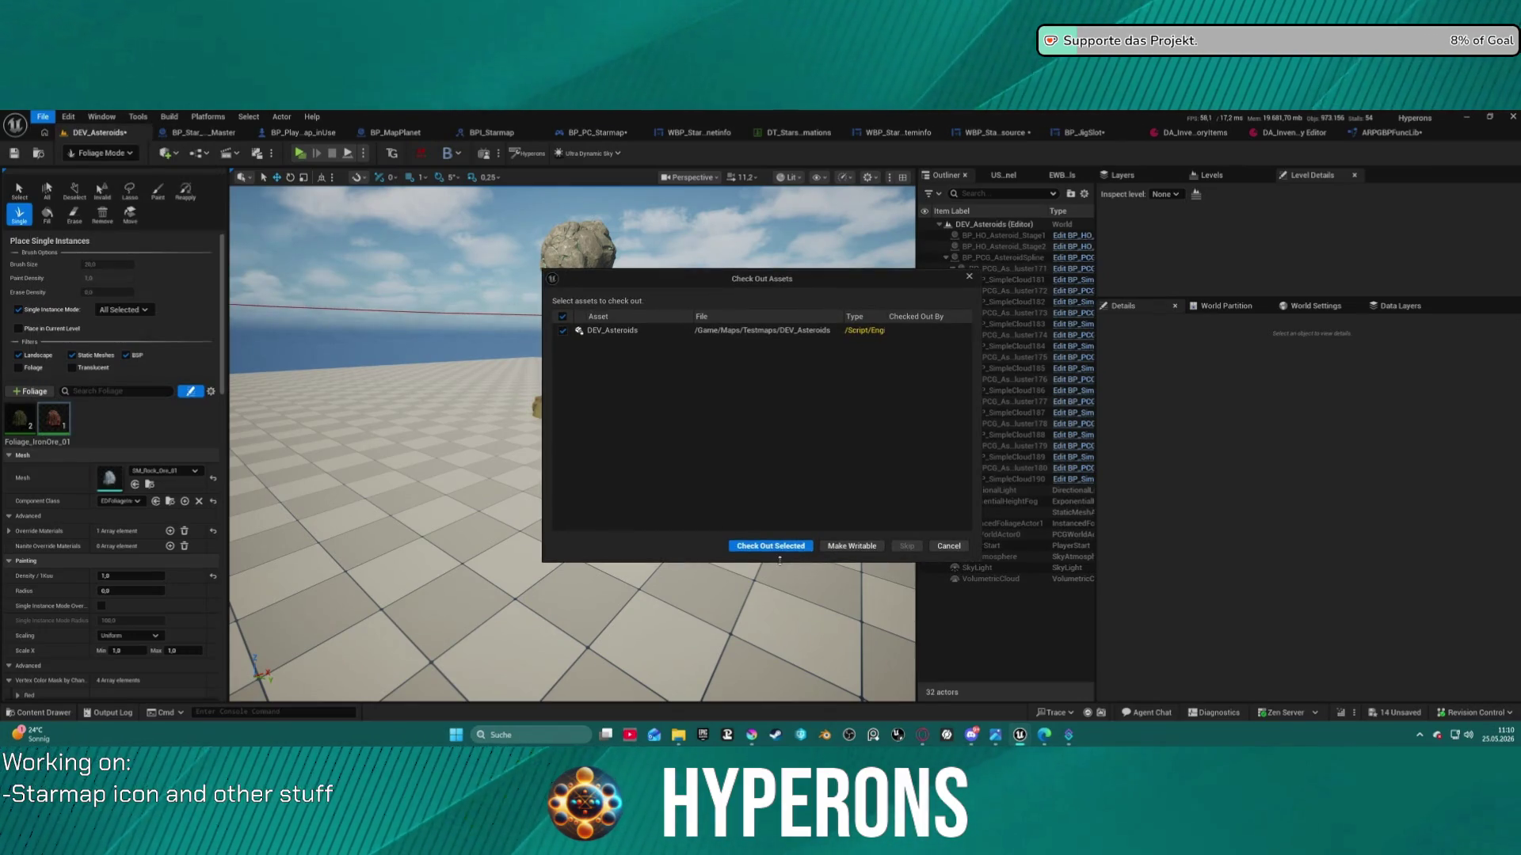
{"action": "left_click", "coordinate": [775, 547]}
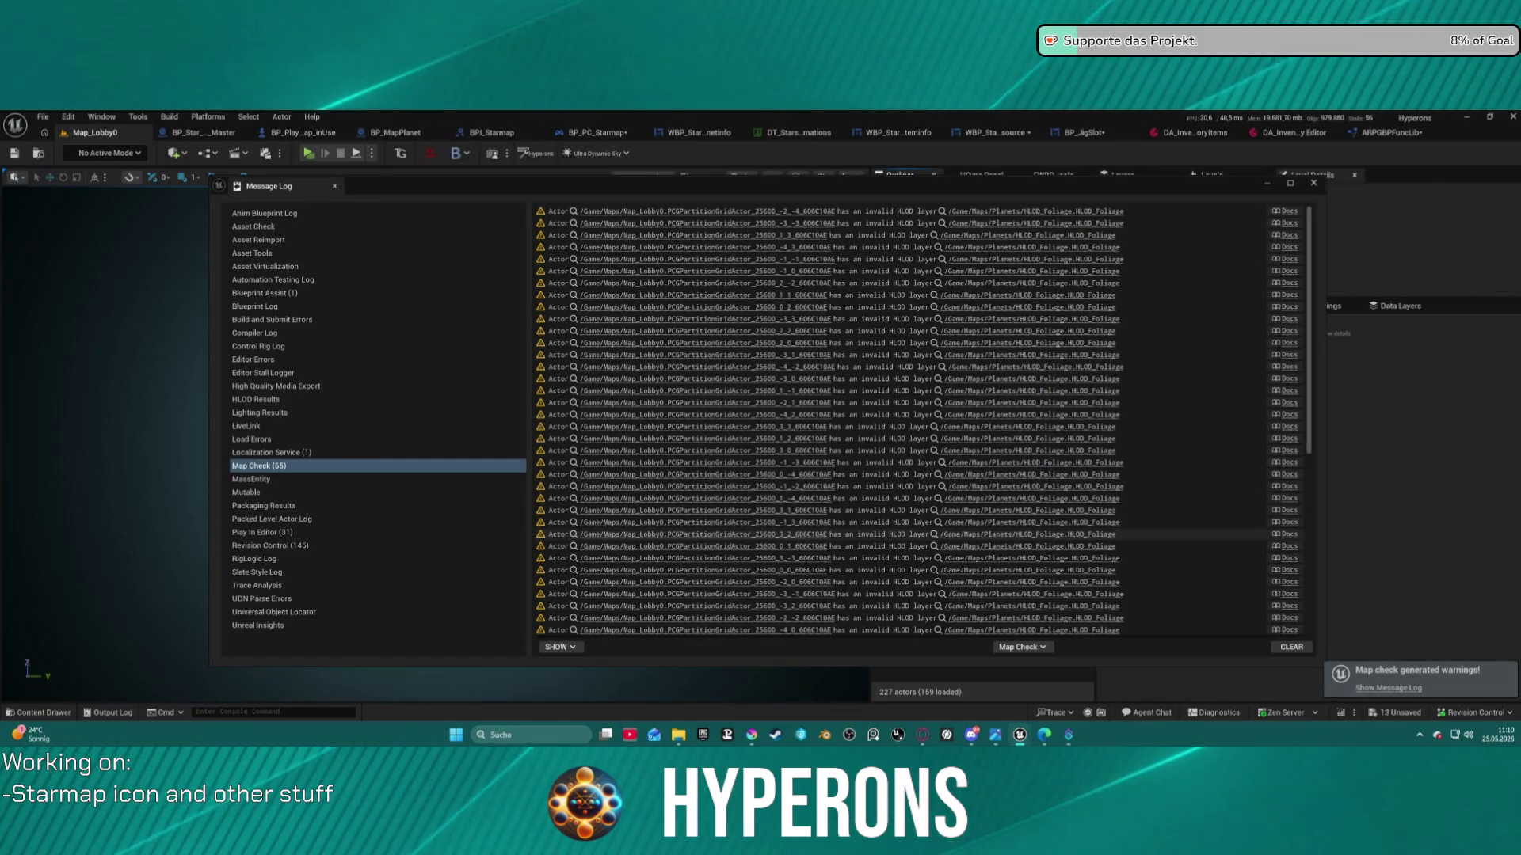
{"action": "left_click", "coordinate": [1313, 184]}
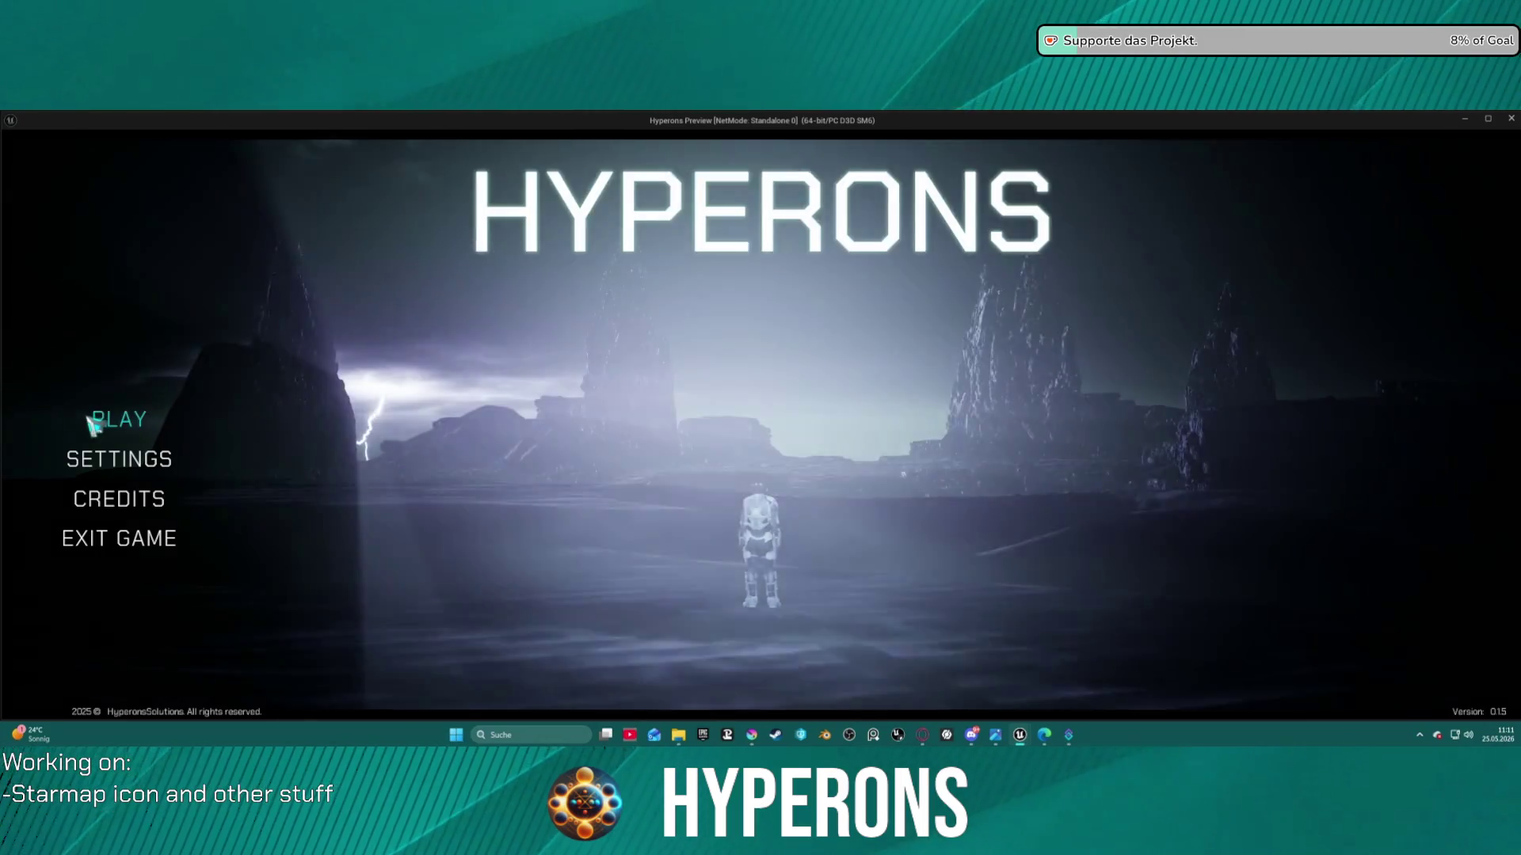
Start the game from the title menu as the Mining character
{"action": "left_click", "coordinate": [117, 422]}
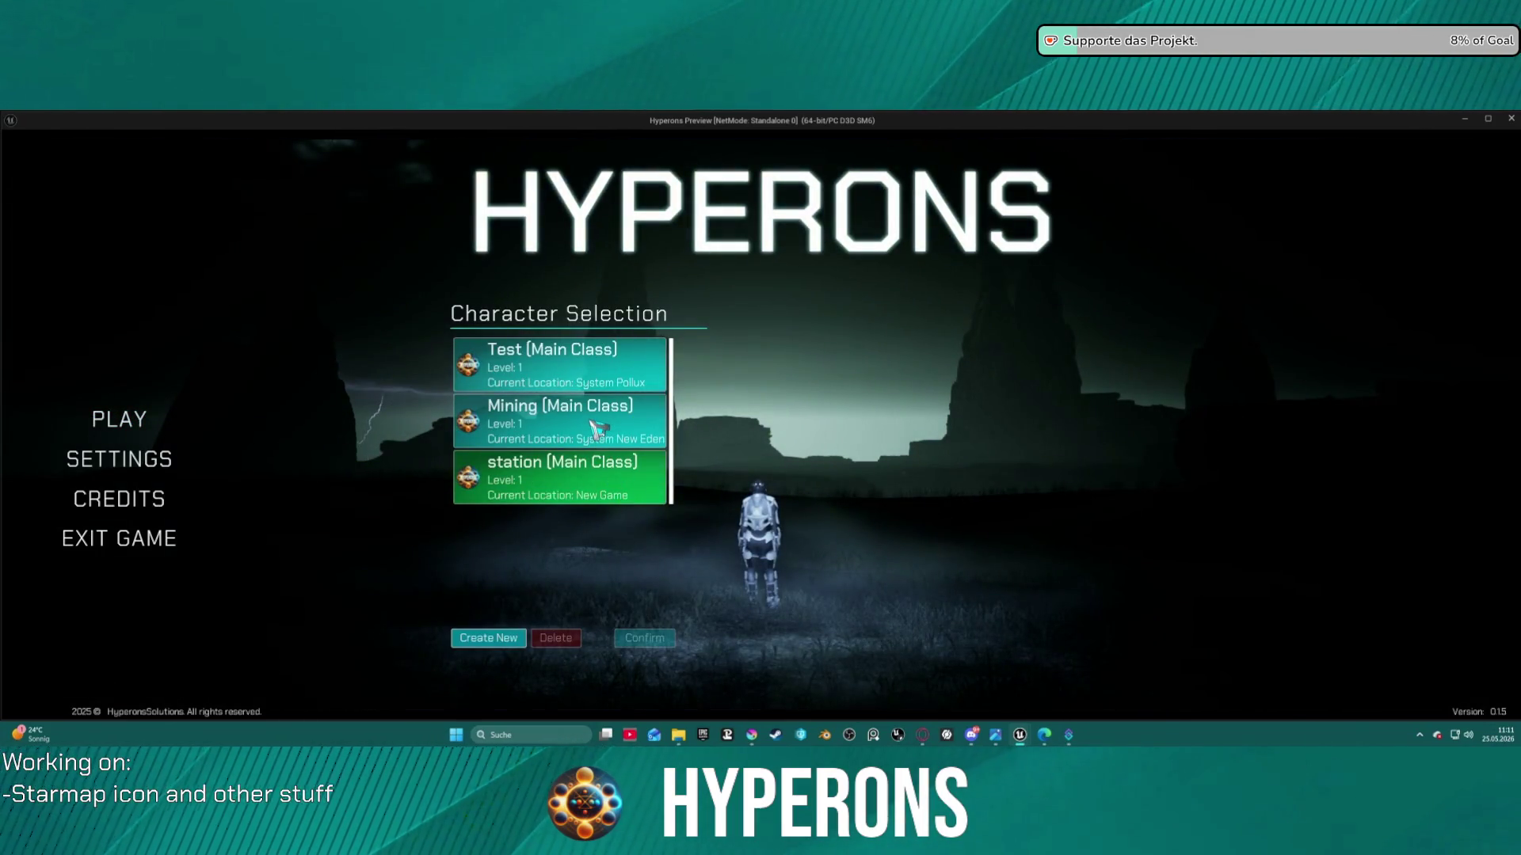
{"action": "left_click", "coordinate": [598, 430]}
{"action": "left_click", "coordinate": [644, 638]}
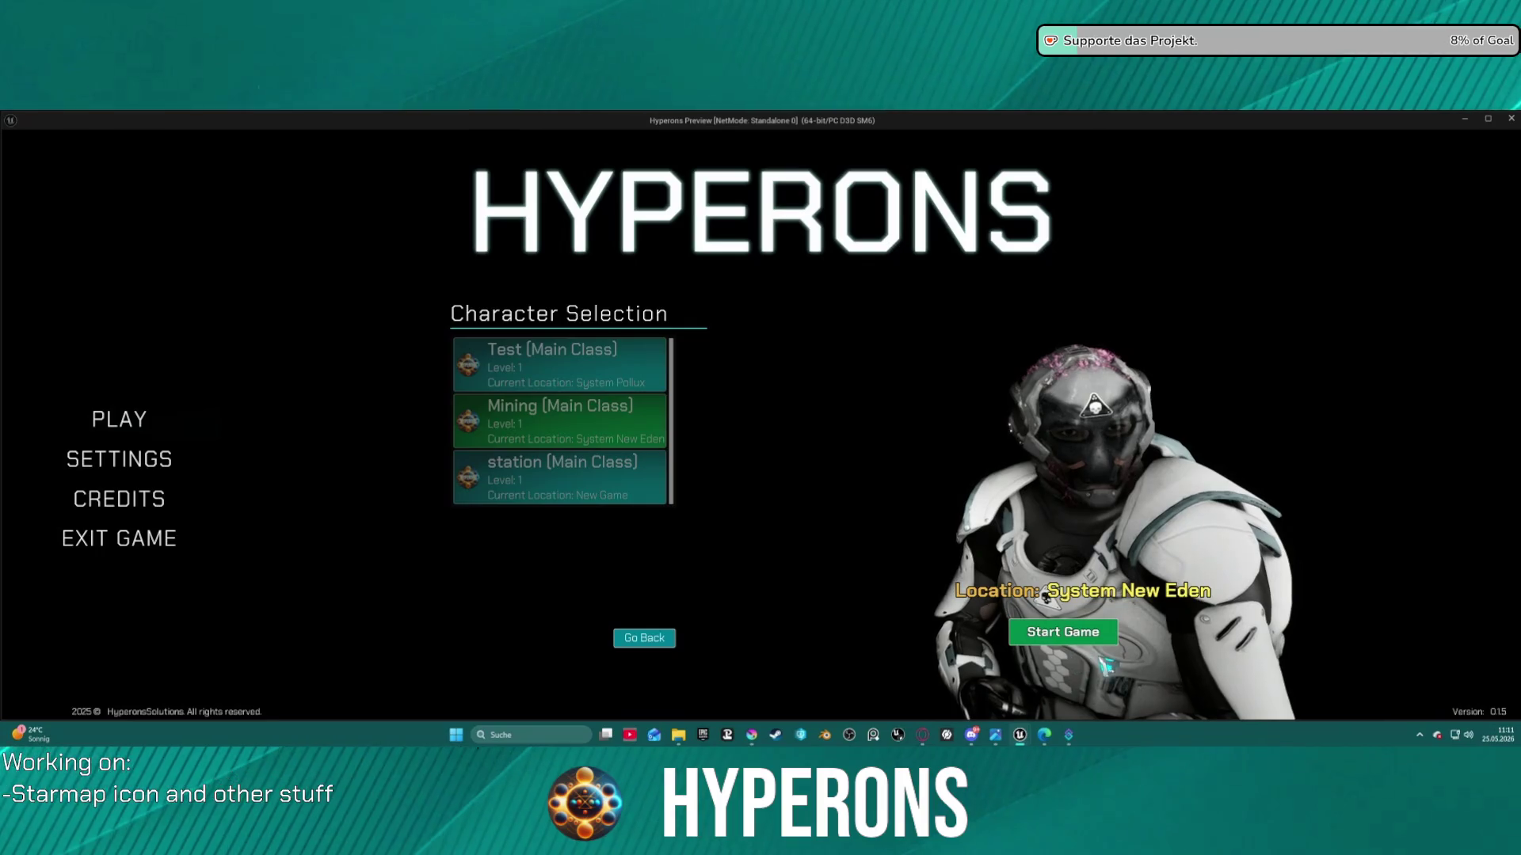
{"action": "left_click", "coordinate": [1063, 632]}
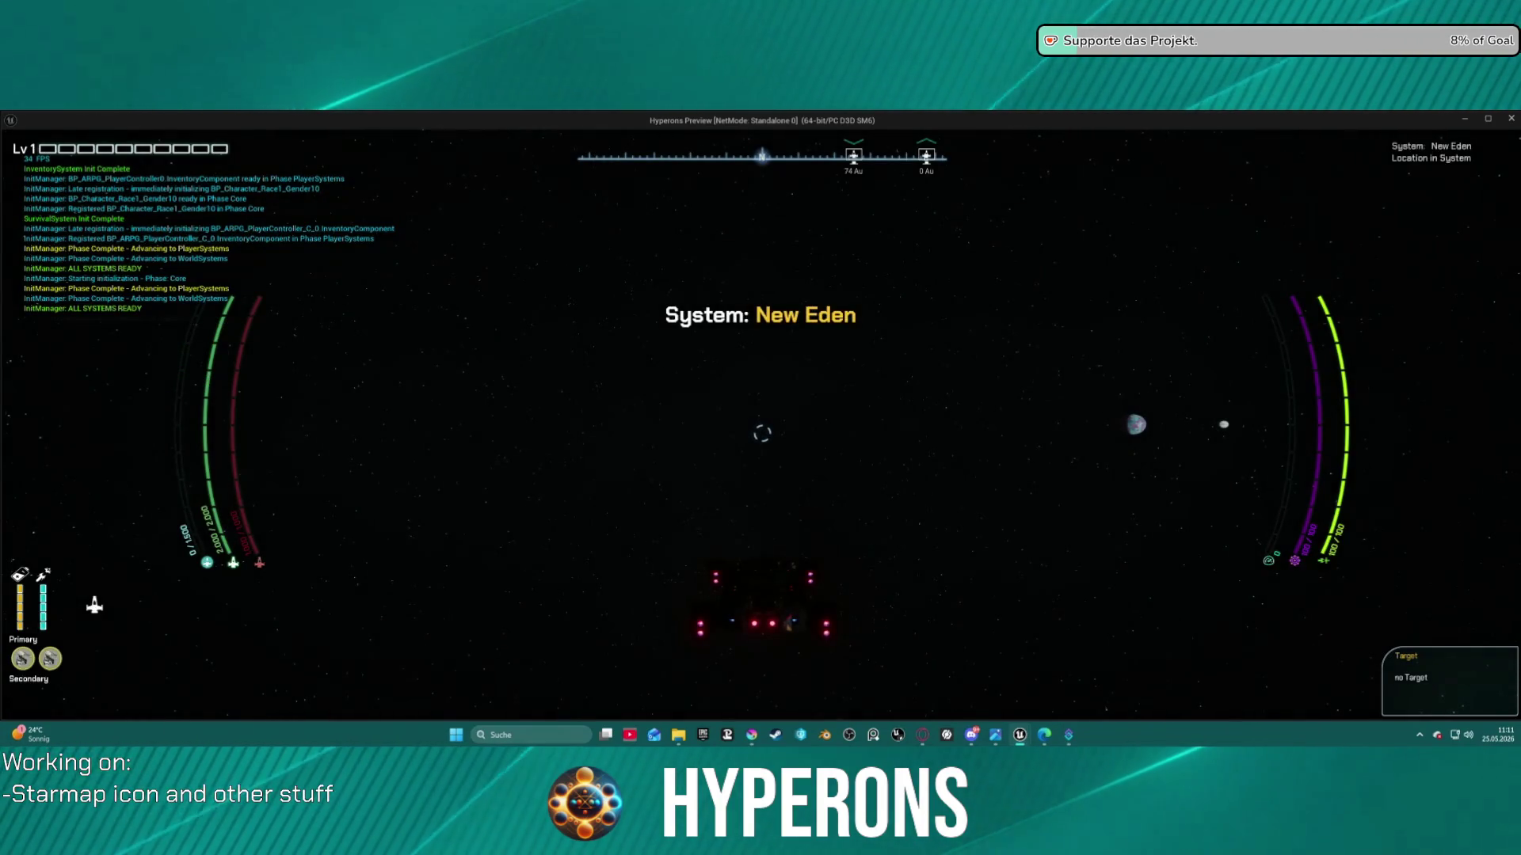
Bring up the starmap, zoom into the New Eden system, then stop the test run
{"action": "key", "text": "m"}
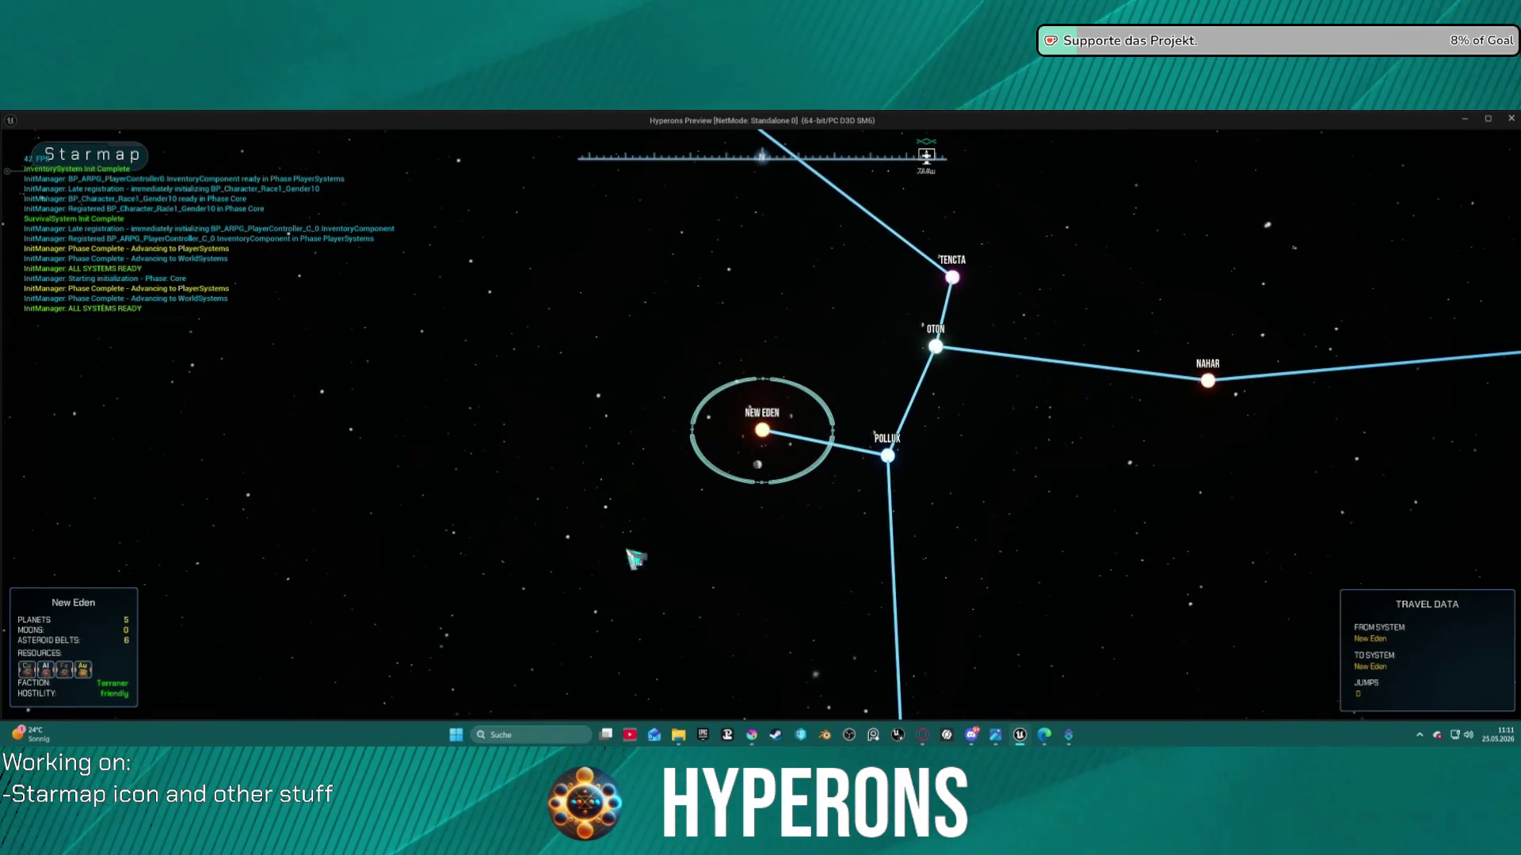
{"action": "left_click", "coordinate": [794, 475]}
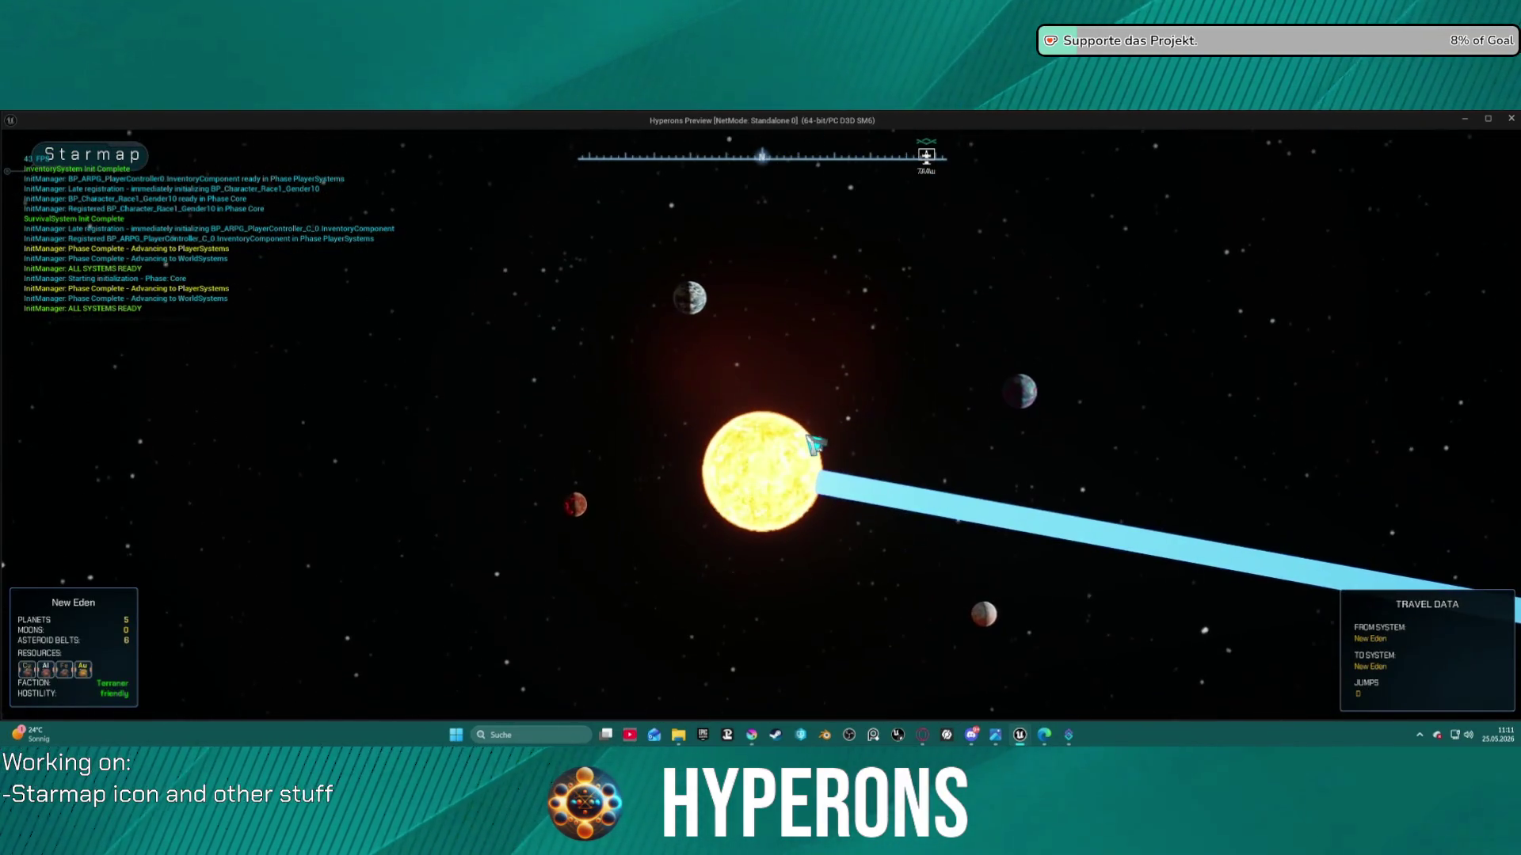
{"action": "mouse_move", "coordinate": [724, 281]}
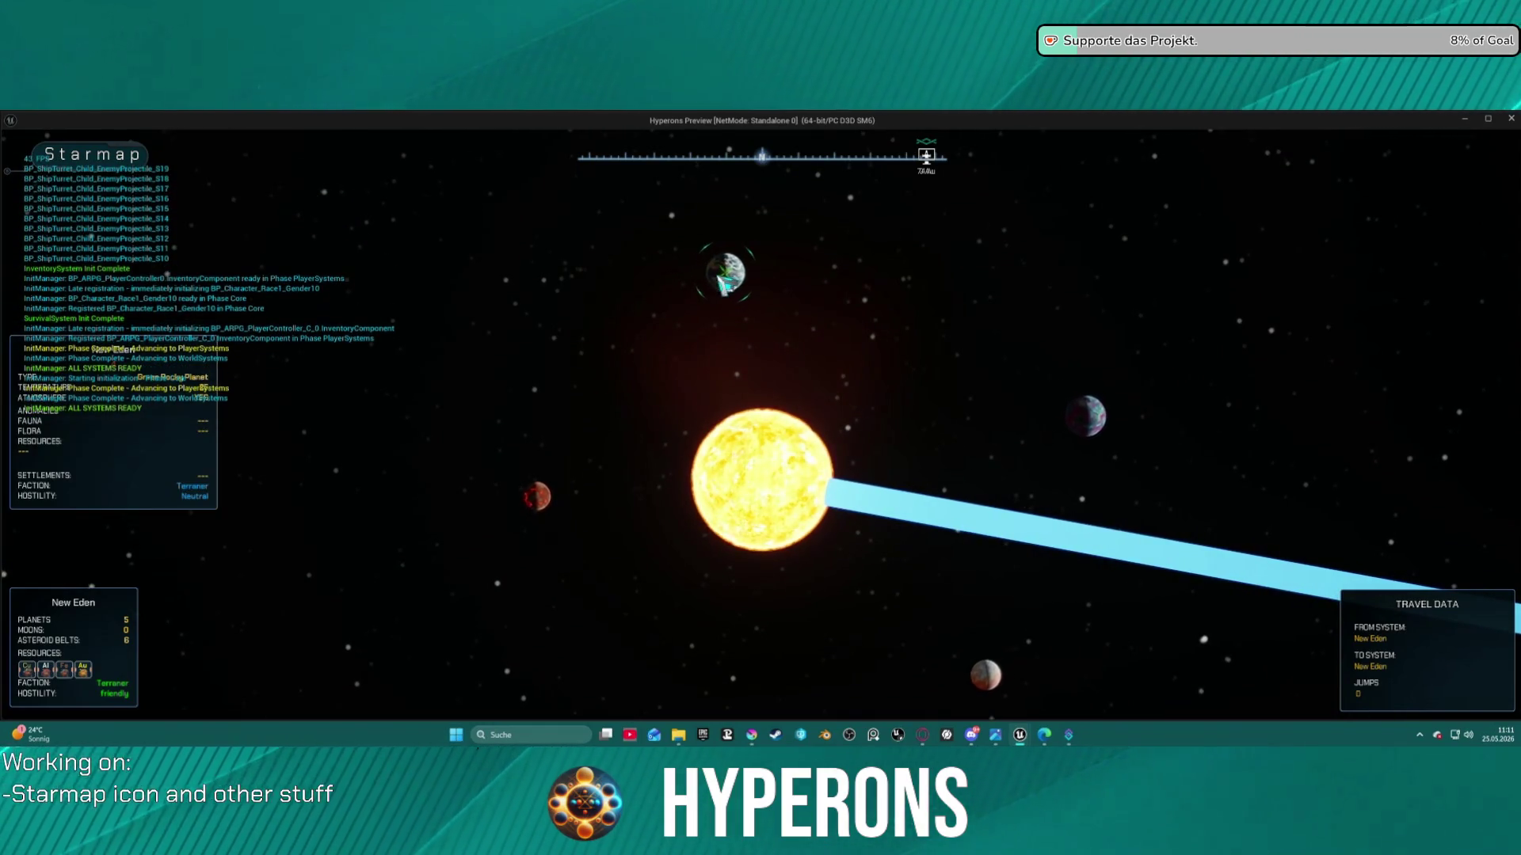
{"action": "key", "text": "m"}
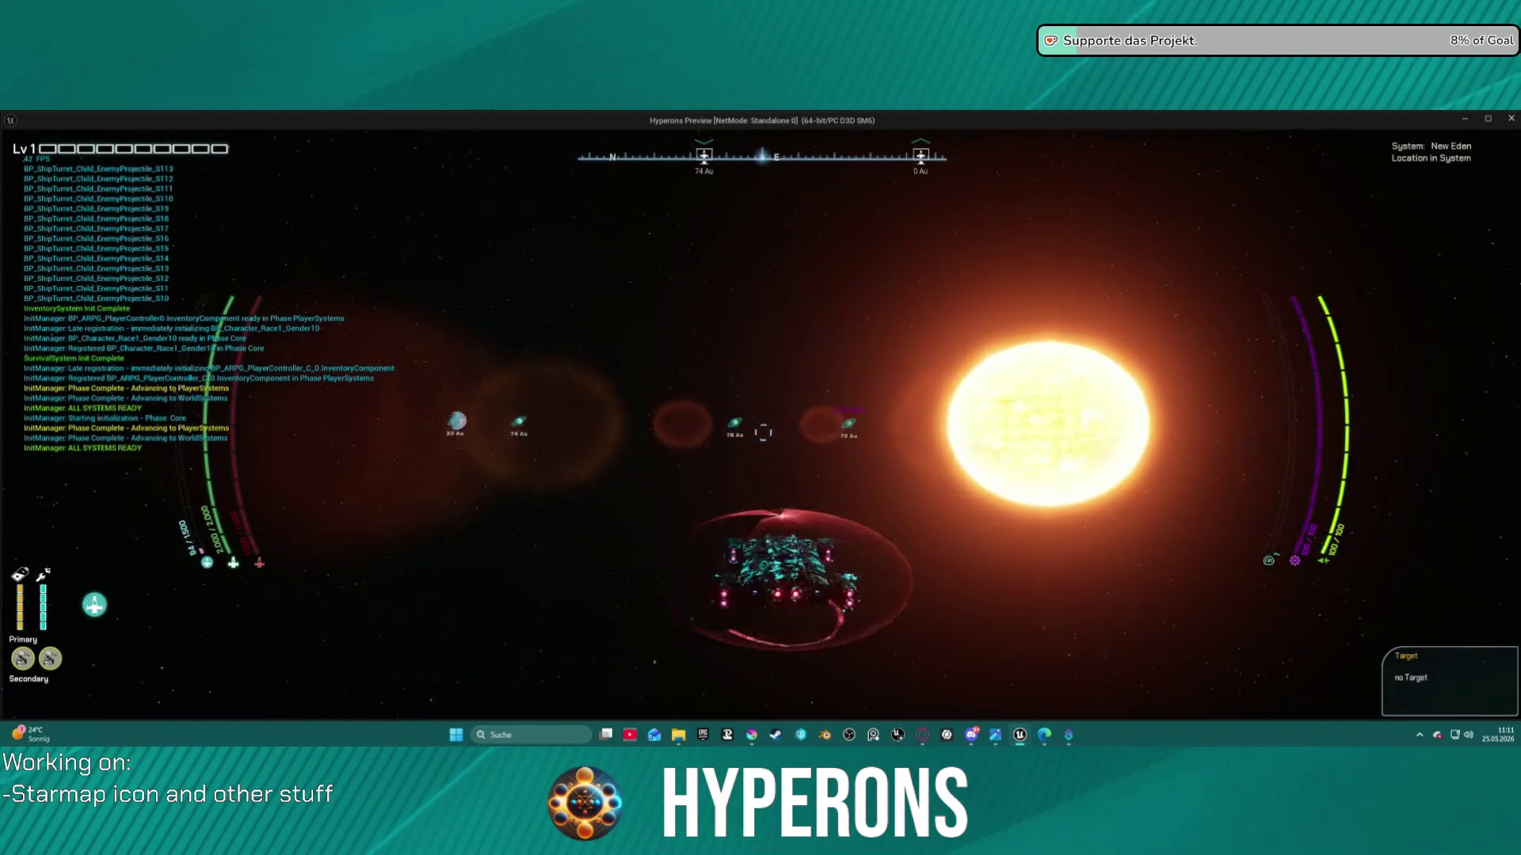
{"action": "key", "text": "m"}
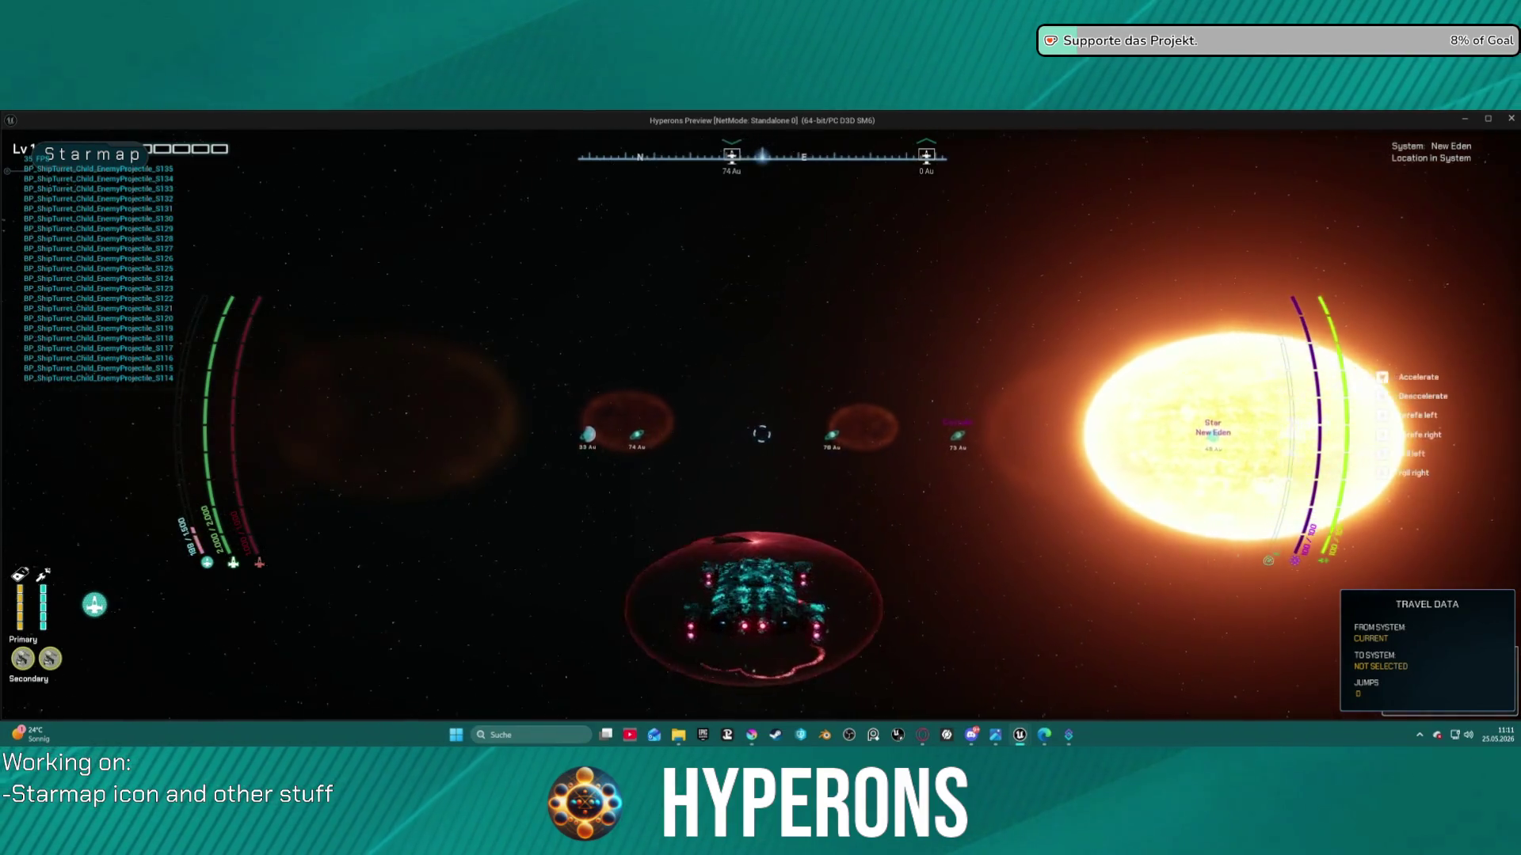
{"action": "key", "text": "Escape"}
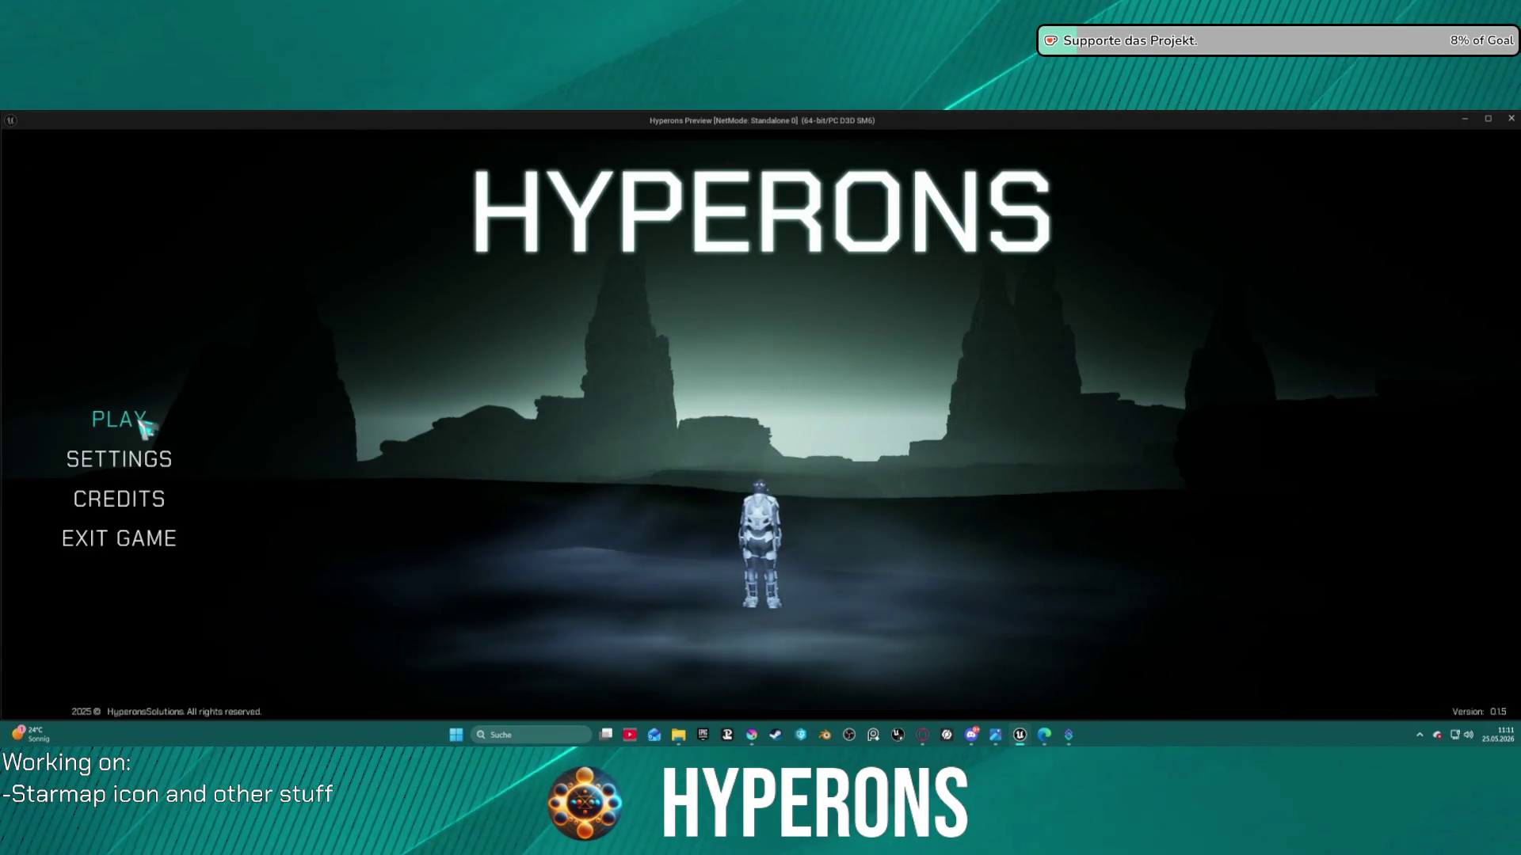
Relaunch the game as the Mining character and open the starmap at New Eden
{"action": "left_click", "coordinate": [133, 418]}
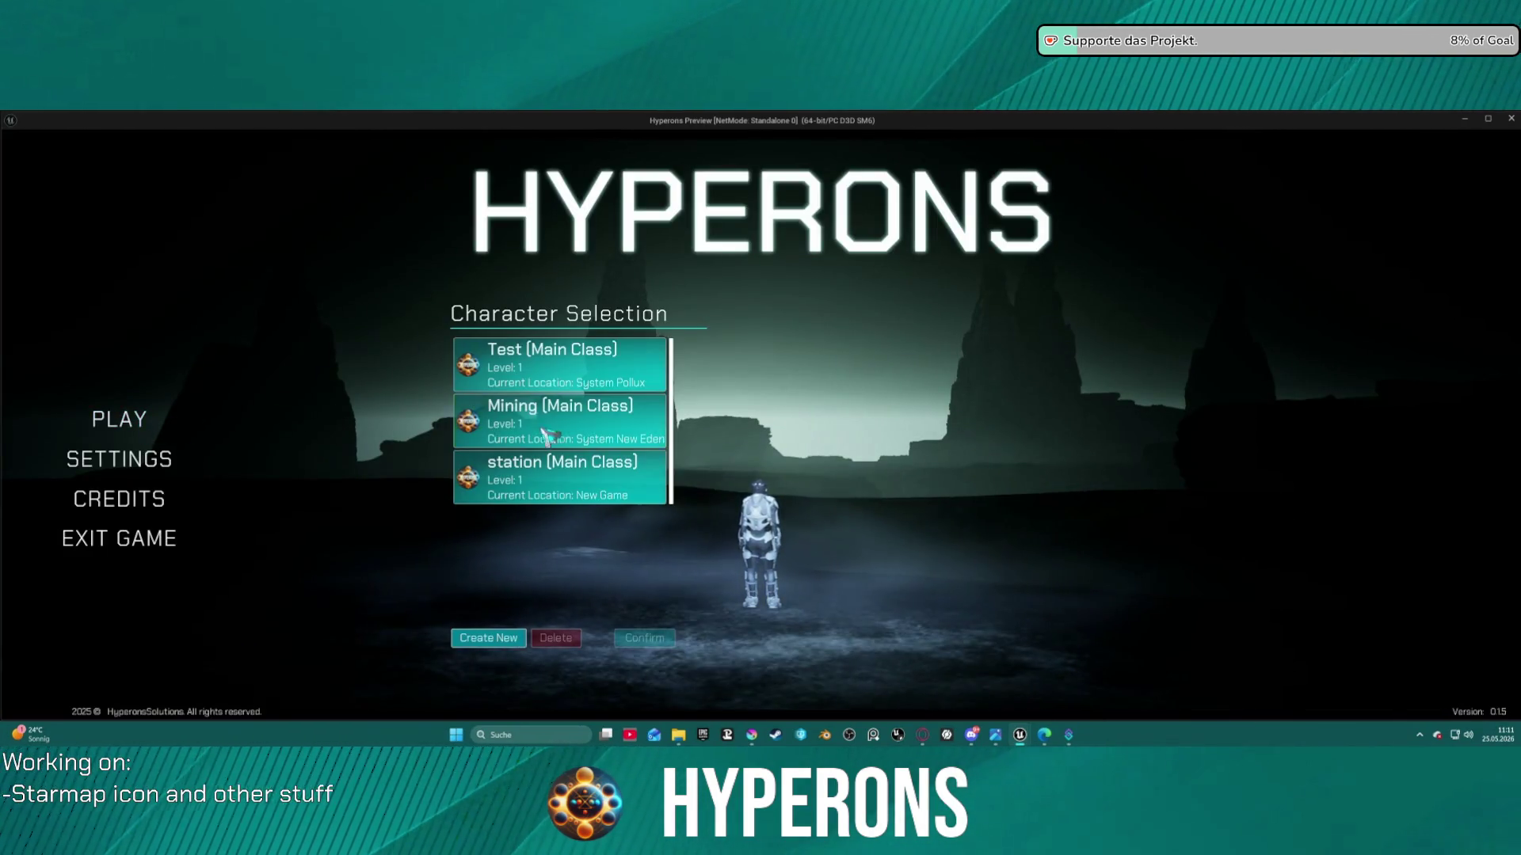
{"action": "left_click", "coordinate": [591, 435]}
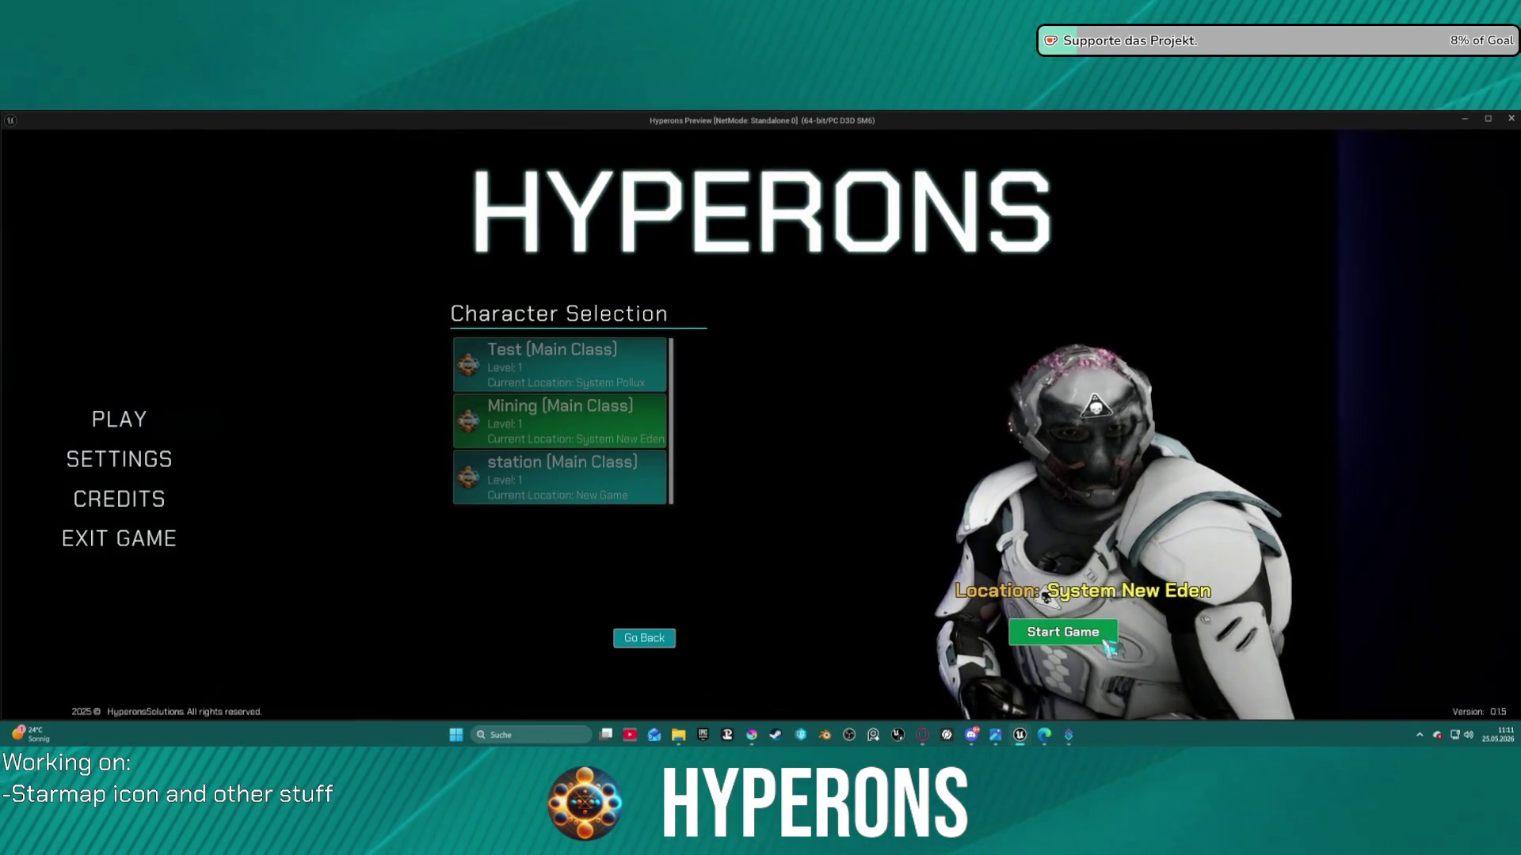
{"action": "left_click", "coordinate": [1079, 633]}
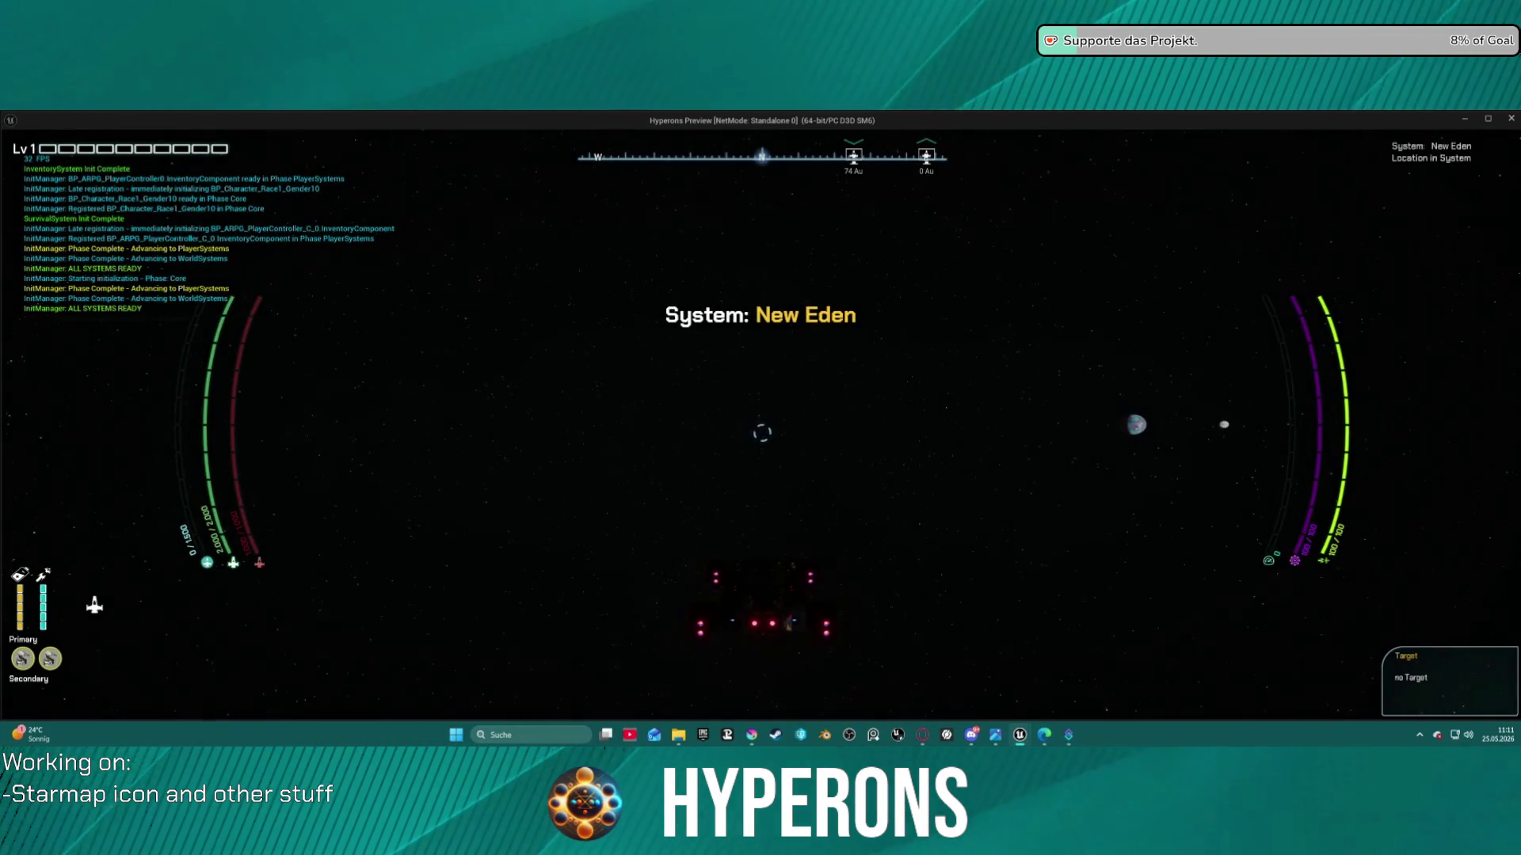
{"action": "key", "text": "m"}
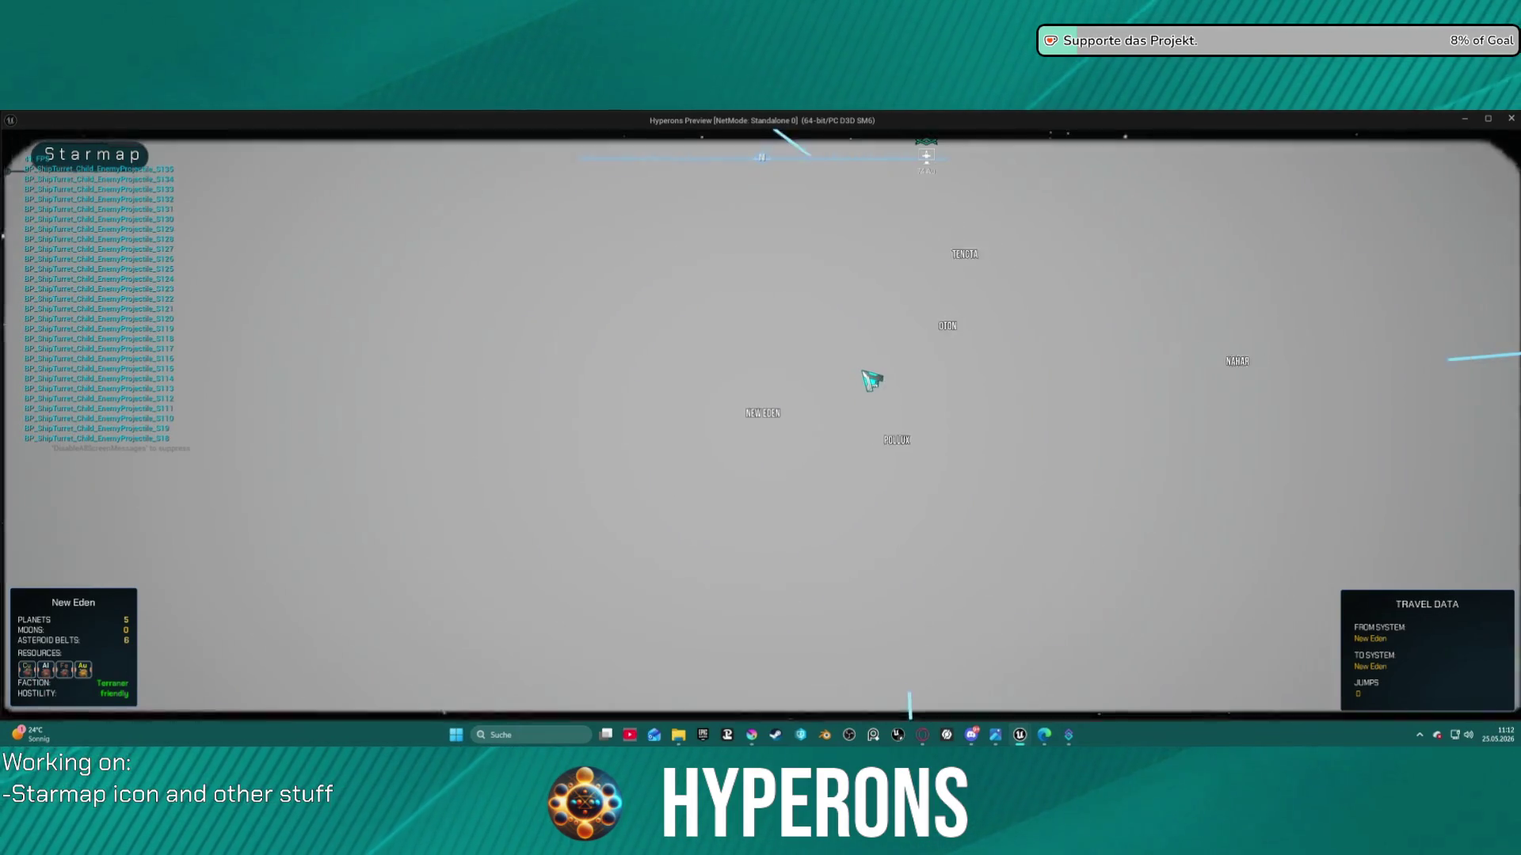
Zoom the starmap in on New Eden's sun and planets and show details for Babek, the desert planet
{"action": "scroll", "coordinate": [869, 402], "scroll_direction": "up", "scroll_amount": 5}
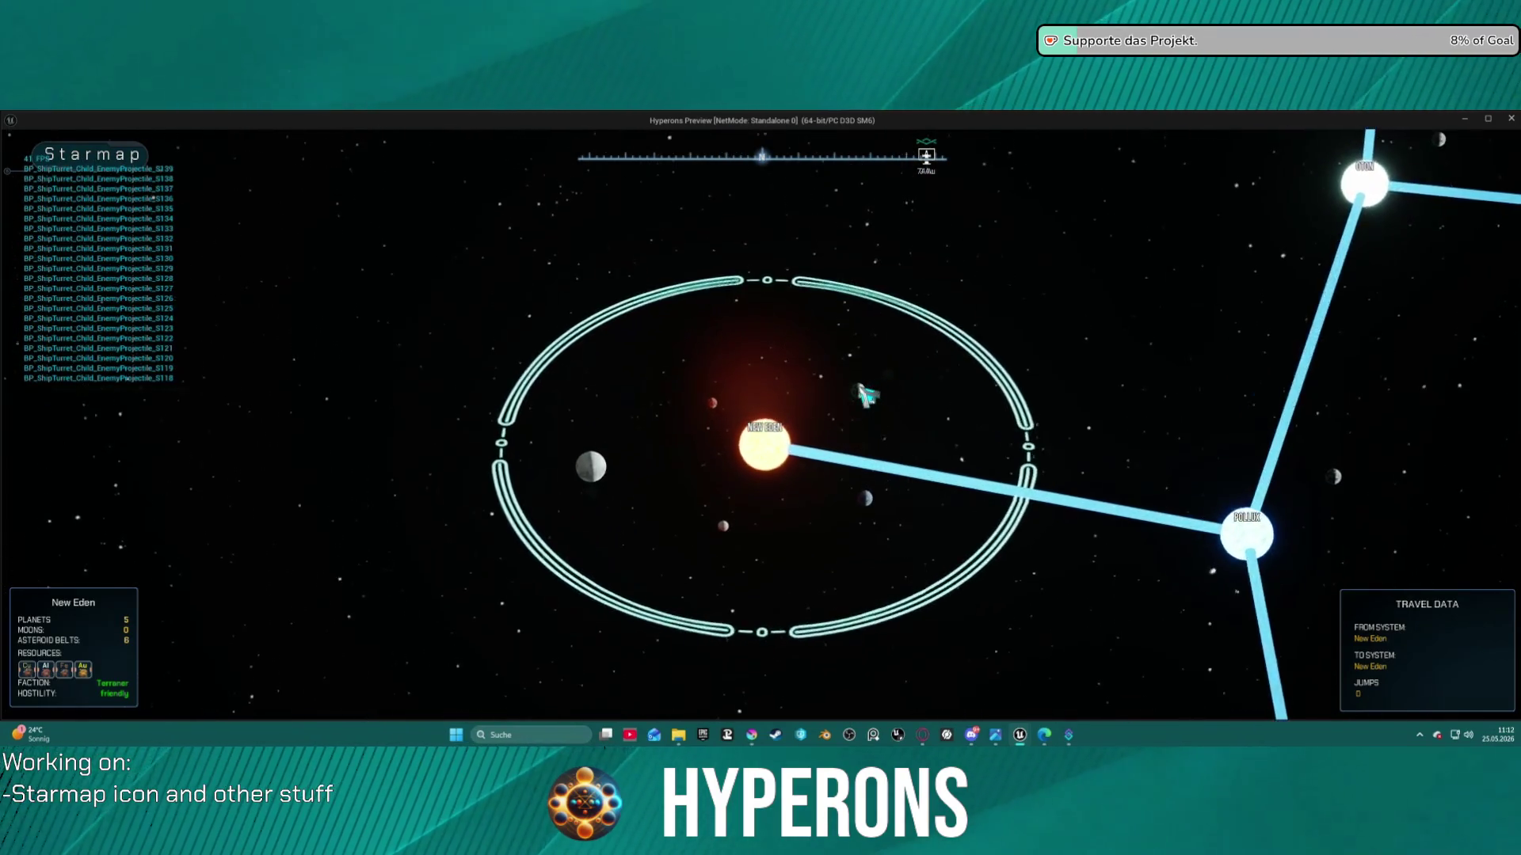
{"action": "scroll", "coordinate": [869, 396], "scroll_direction": "up", "scroll_amount": 2}
{"action": "scroll", "coordinate": [869, 396], "scroll_direction": "down", "scroll_amount": 2}
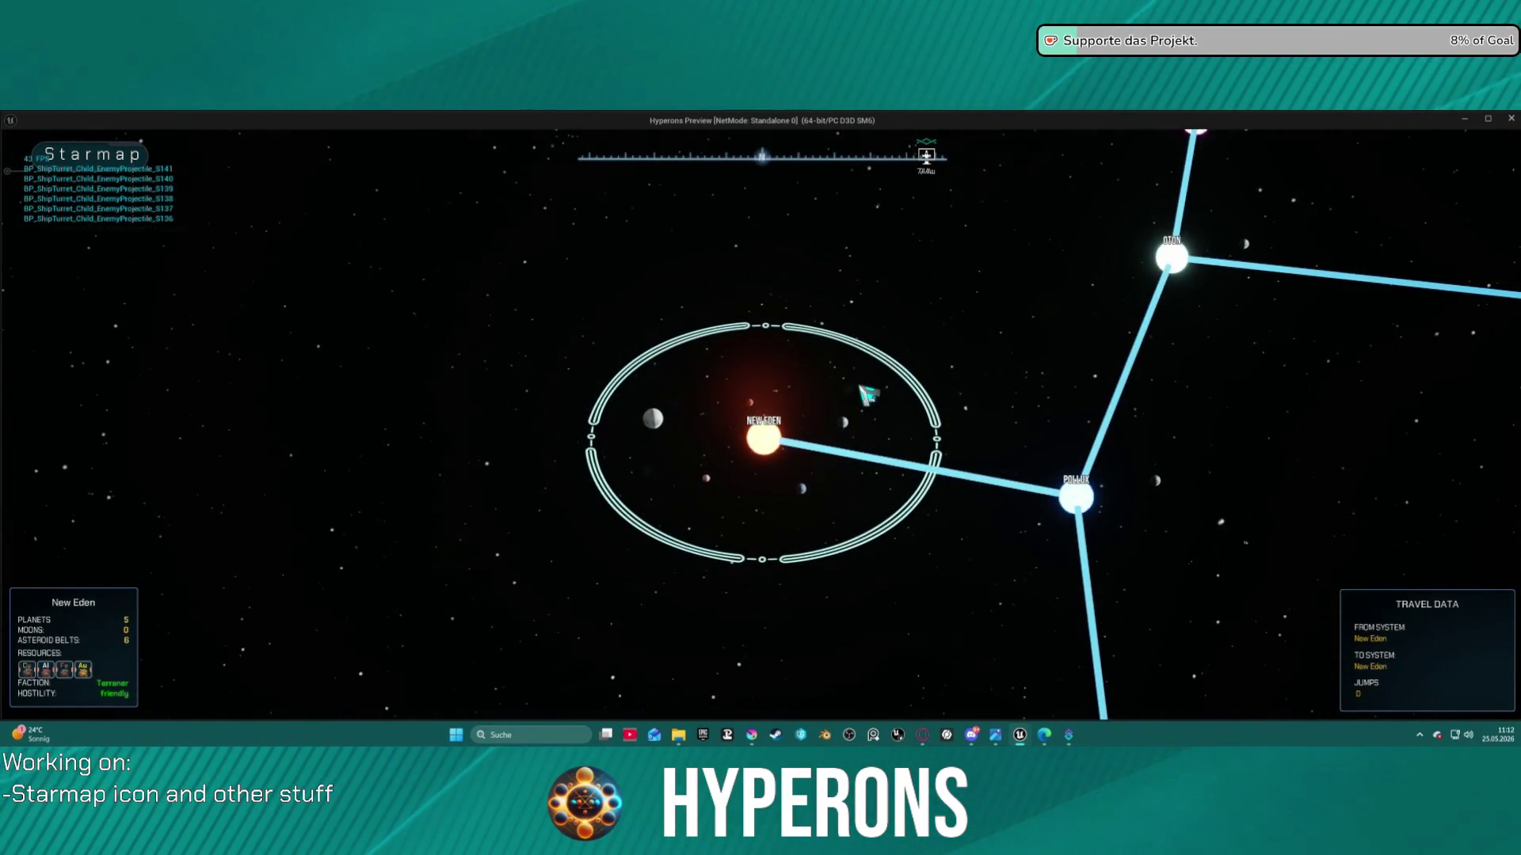
{"action": "scroll", "coordinate": [869, 394], "scroll_direction": "up", "scroll_amount": 3}
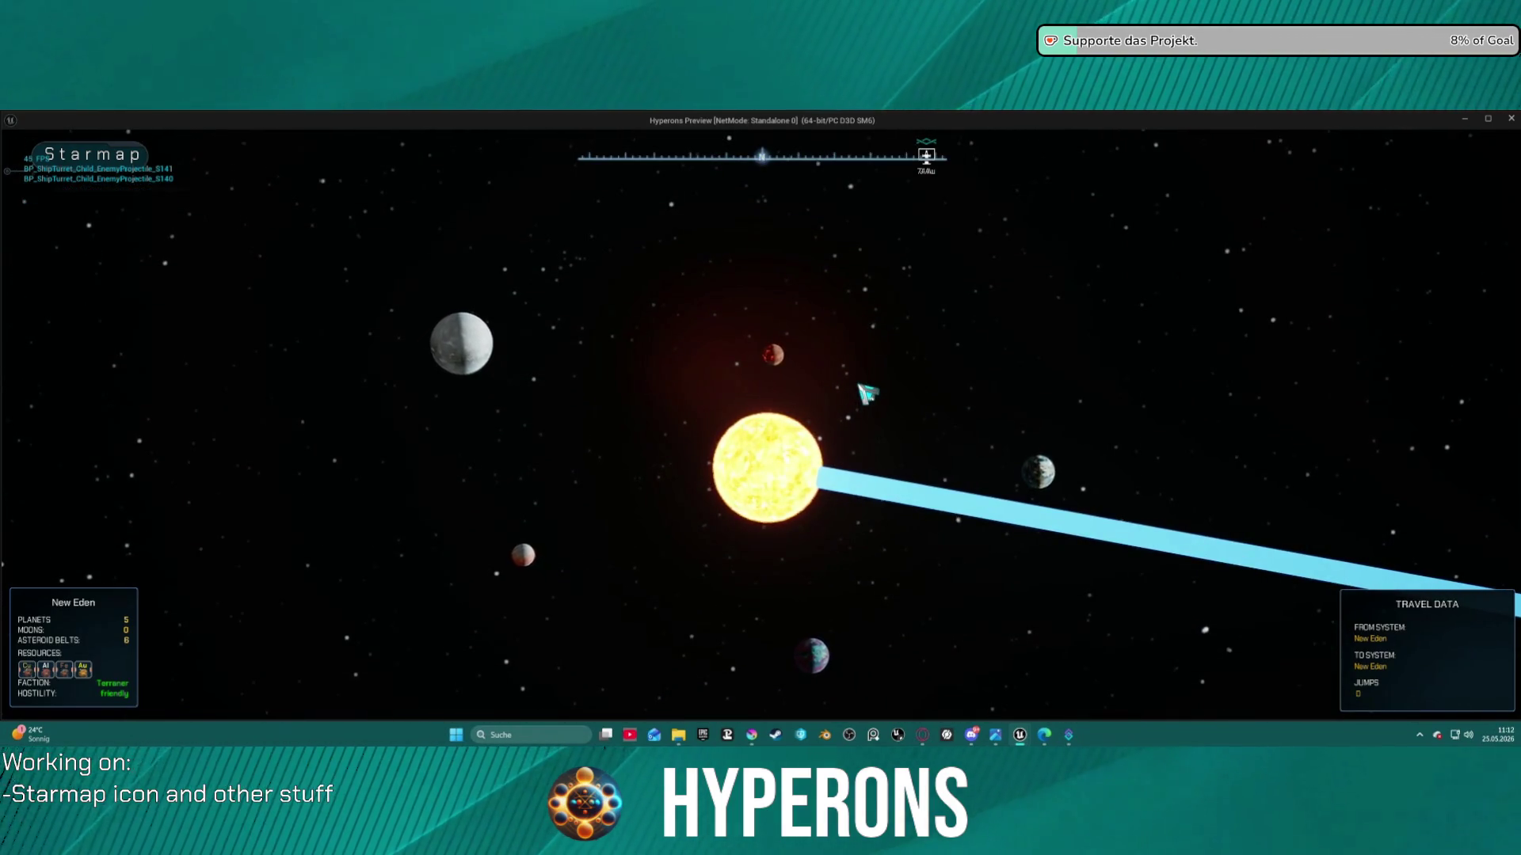
{"action": "scroll", "coordinate": [868, 394], "scroll_direction": "down", "scroll_amount": 3}
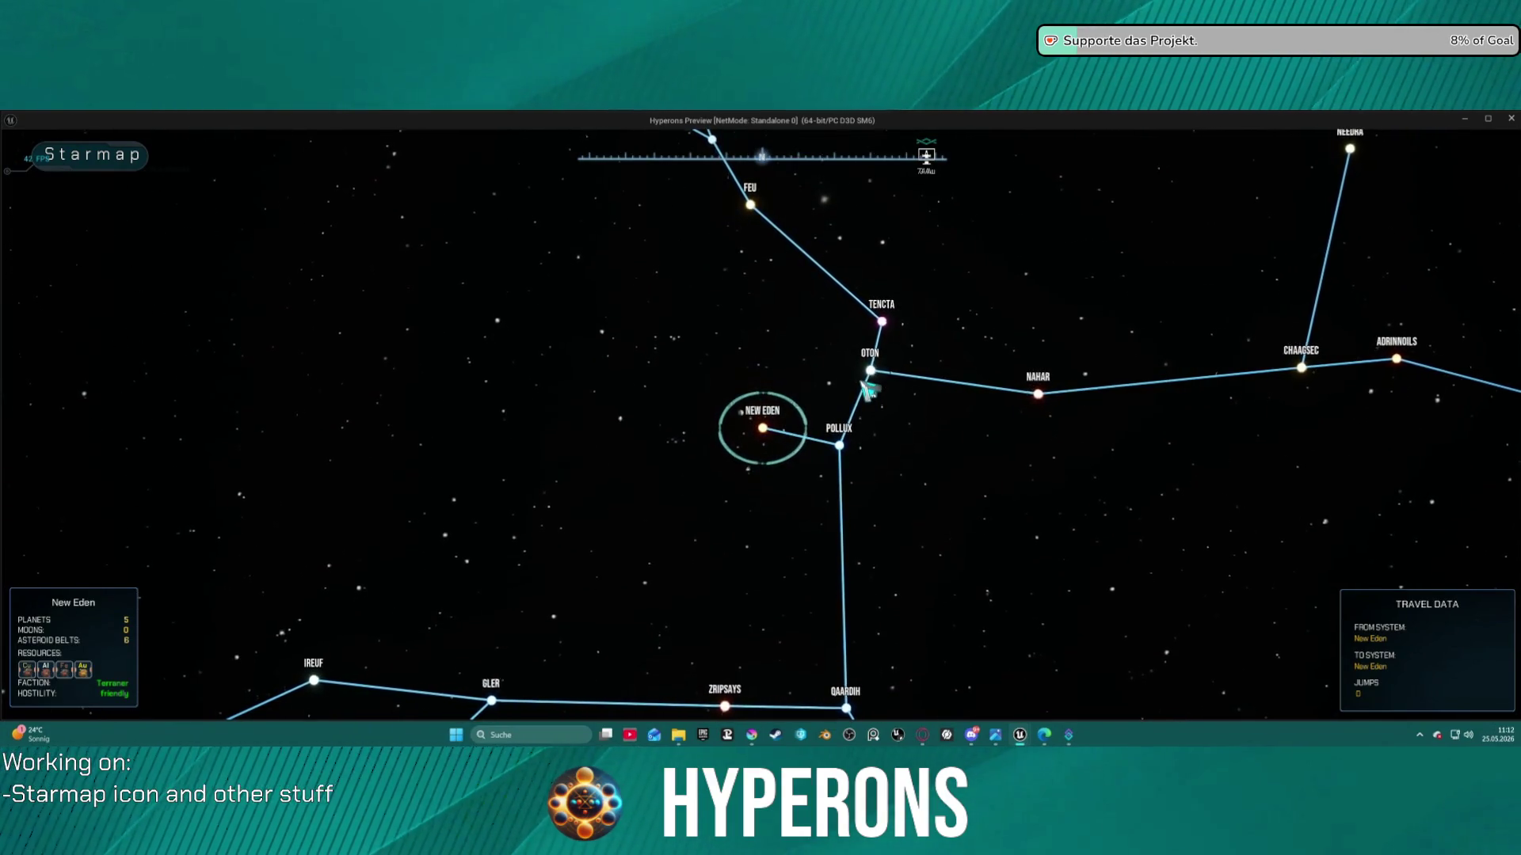
{"action": "scroll", "coordinate": [869, 396], "scroll_direction": "up", "scroll_amount": 3}
{"action": "scroll", "coordinate": [869, 390], "scroll_direction": "up", "scroll_amount": 3}
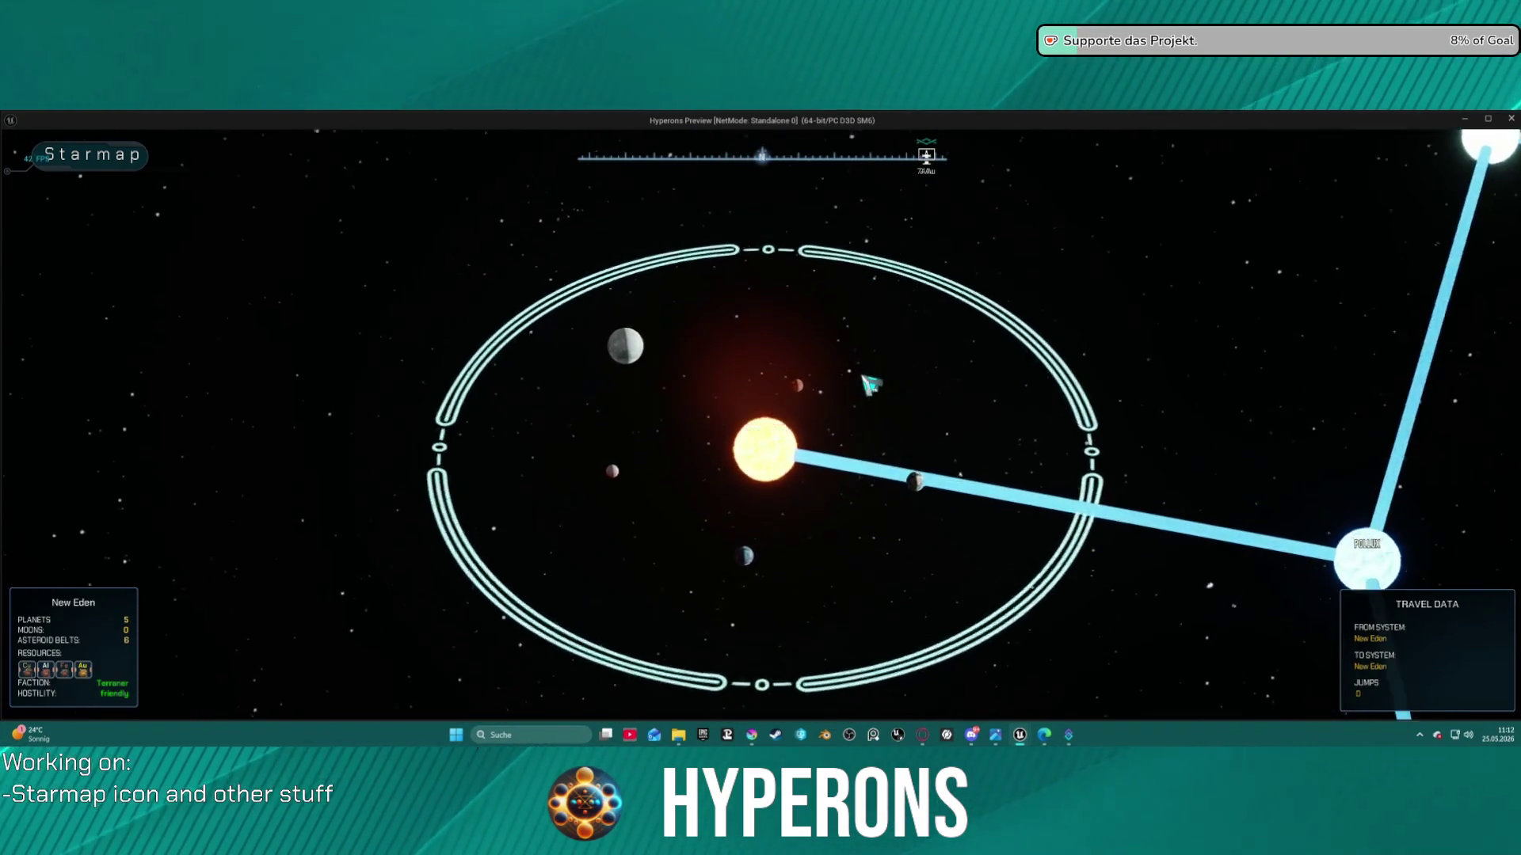
{"action": "scroll", "coordinate": [871, 383], "scroll_direction": "down", "scroll_amount": 4}
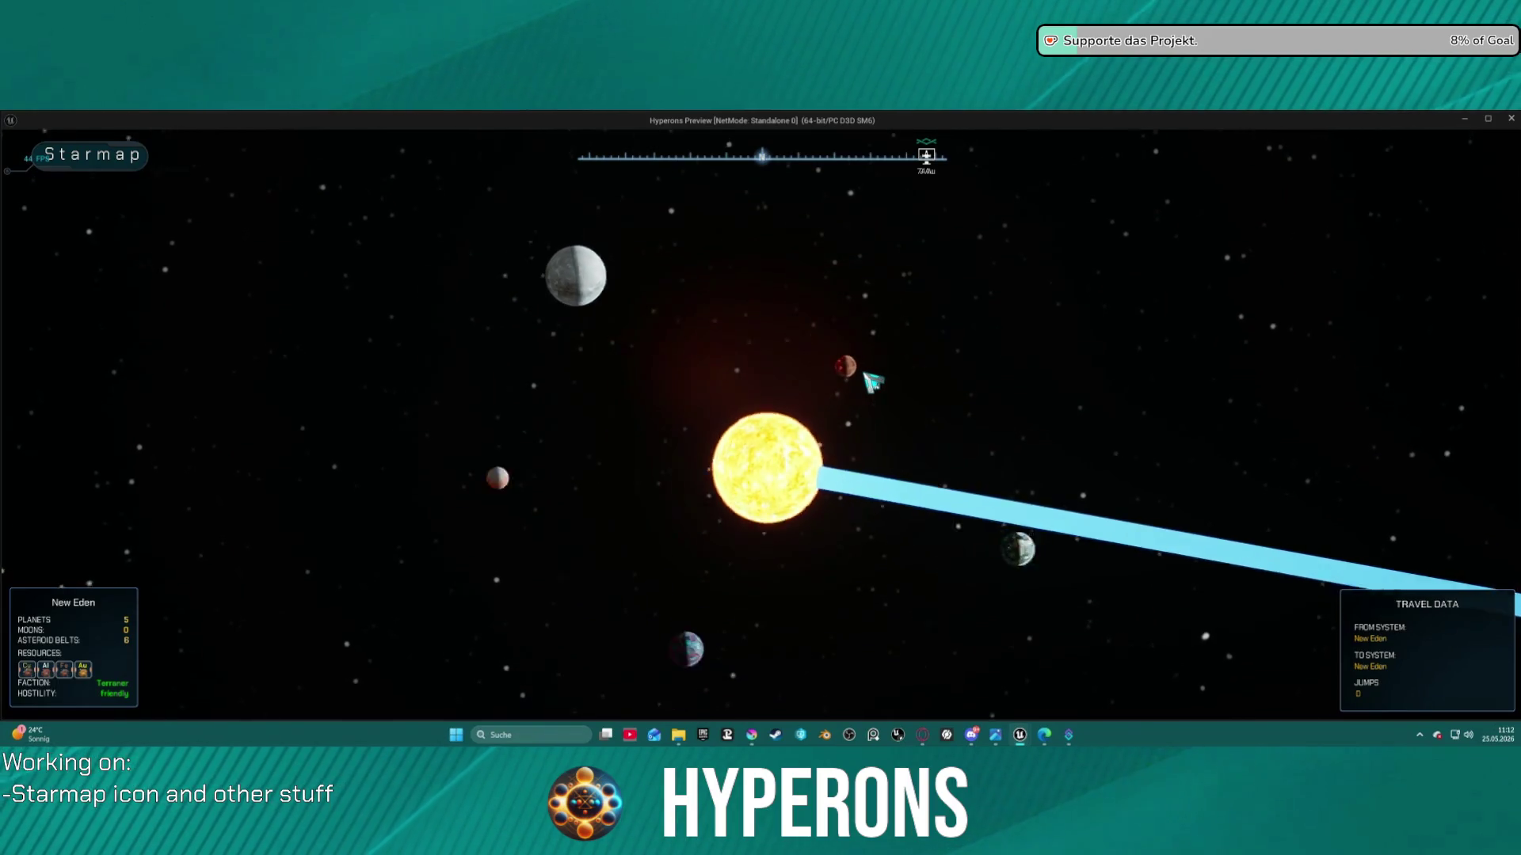
{"action": "scroll", "coordinate": [871, 383], "scroll_direction": "up", "scroll_amount": 4}
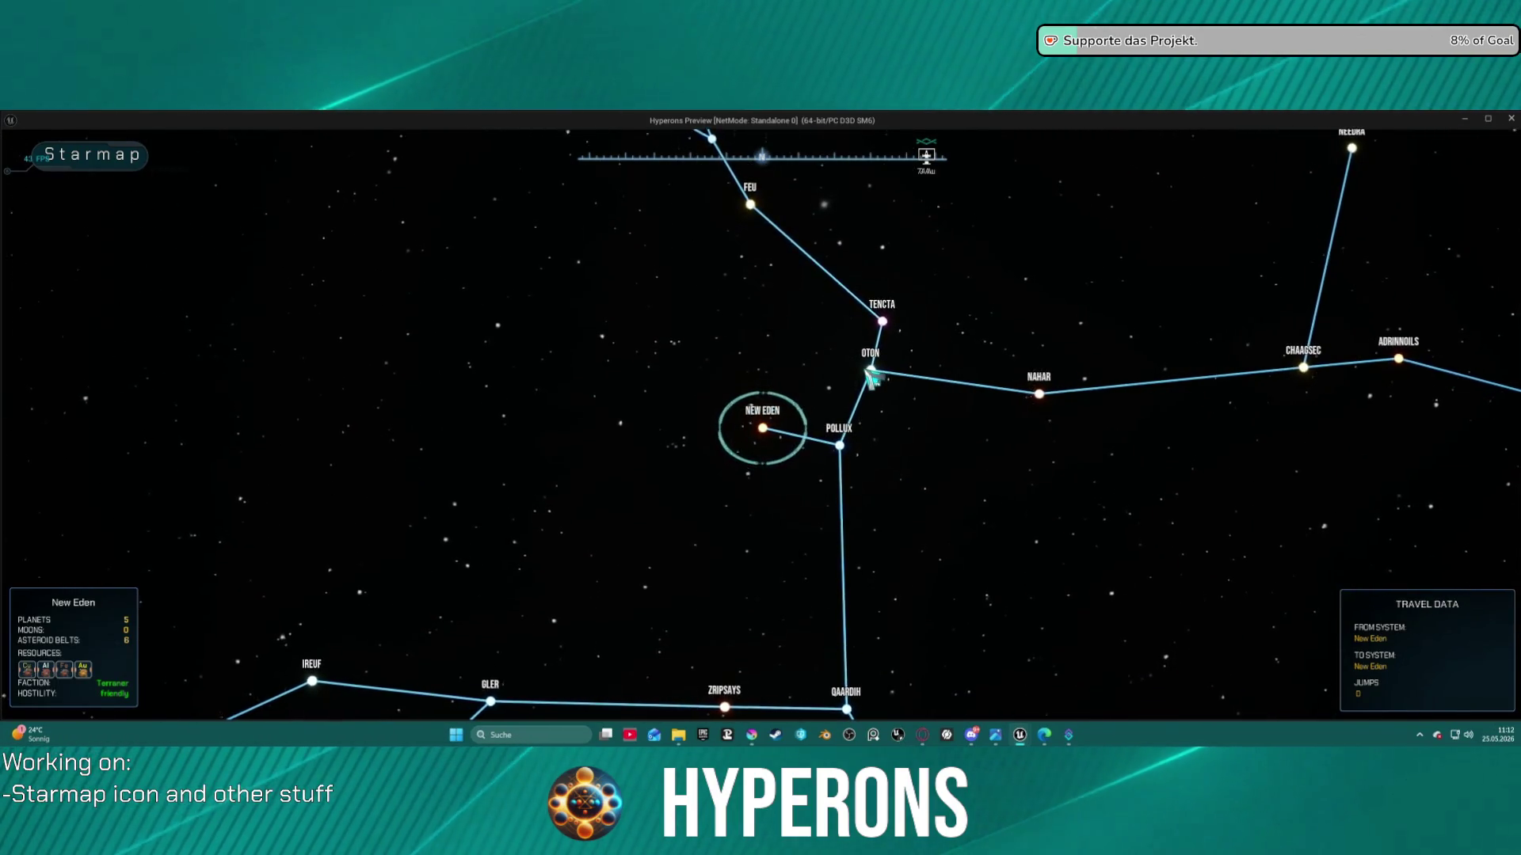
{"action": "scroll", "coordinate": [871, 378], "scroll_direction": "up", "scroll_amount": 3}
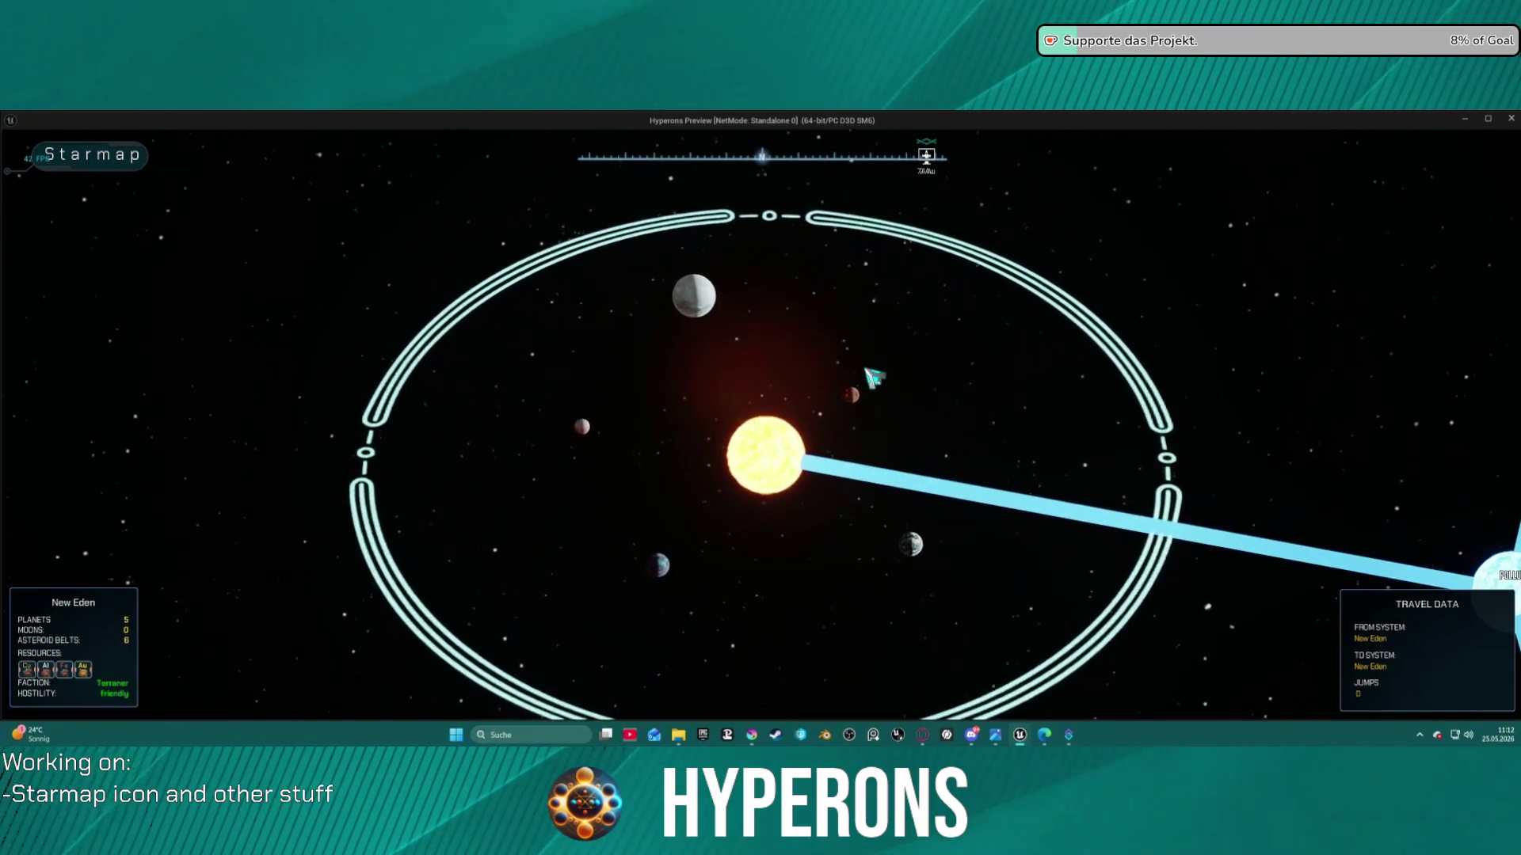
{"action": "scroll", "coordinate": [871, 379], "scroll_direction": "down", "scroll_amount": 5}
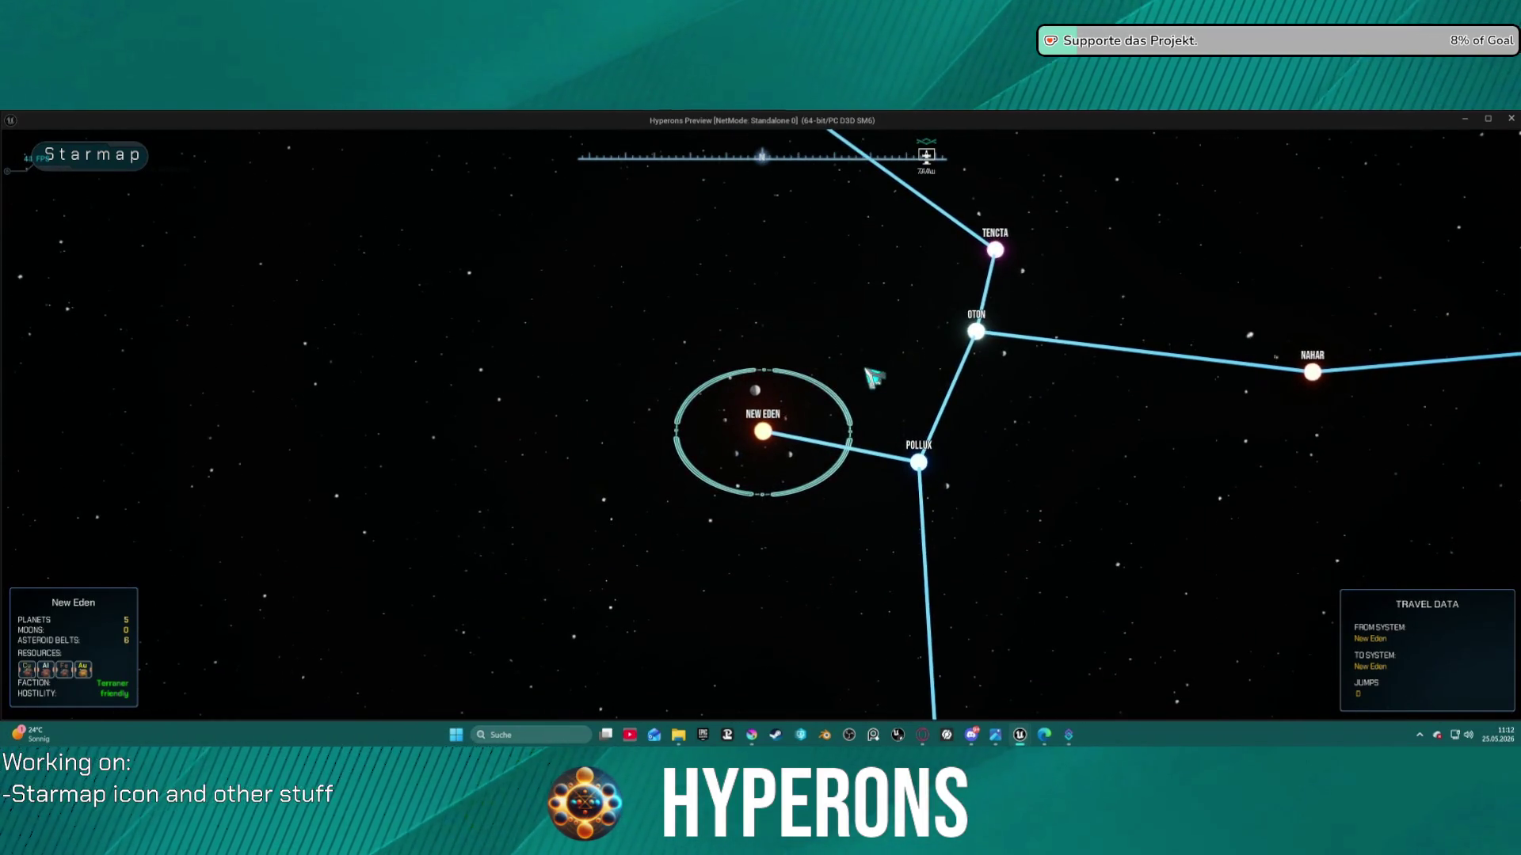
{"action": "scroll", "coordinate": [873, 377], "scroll_direction": "down", "scroll_amount": 4}
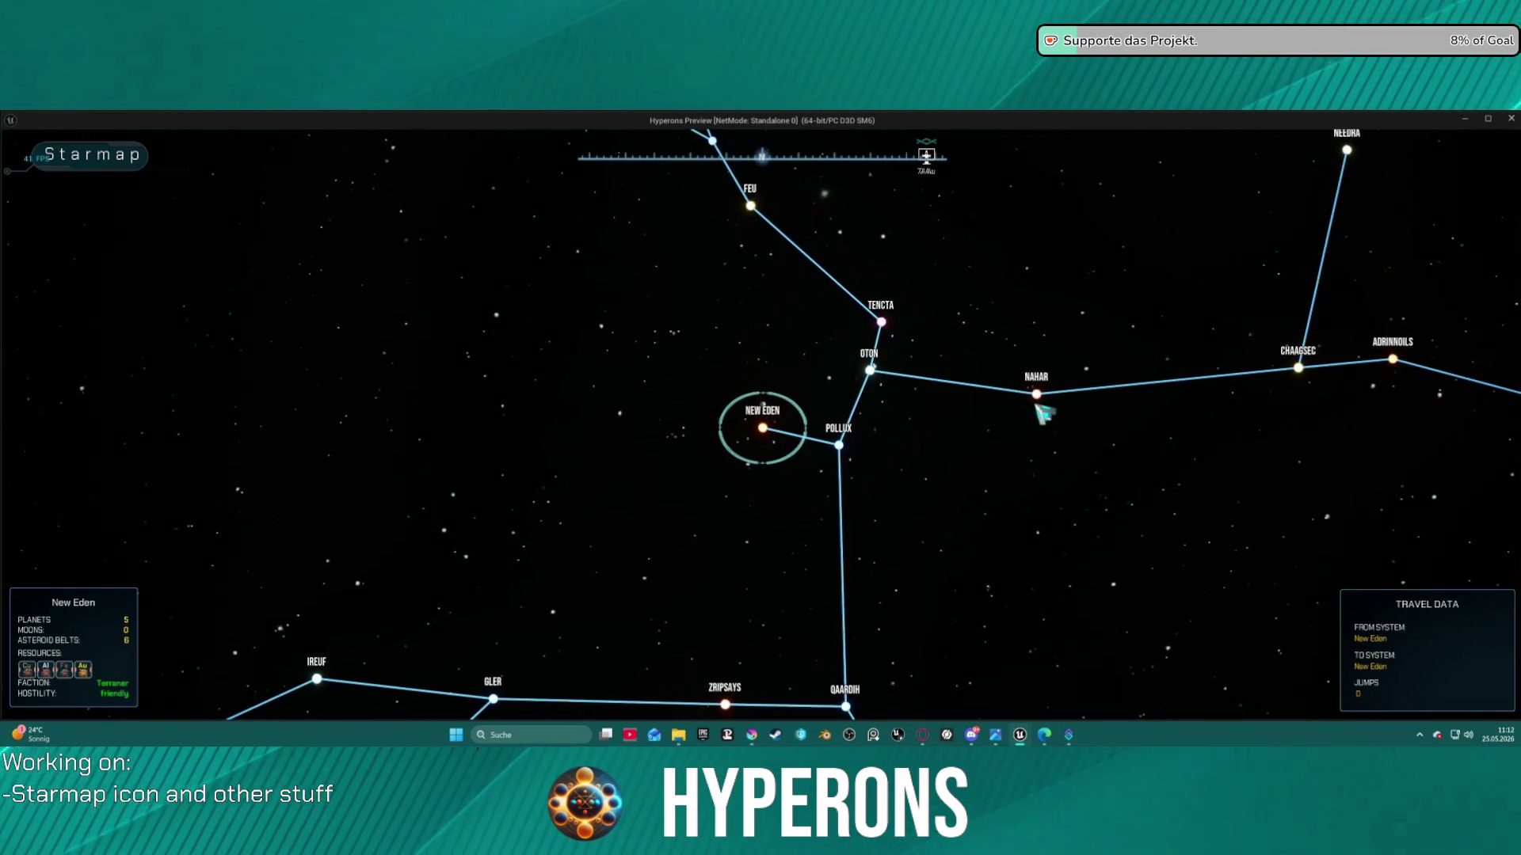
{"action": "scroll", "coordinate": [879, 401], "scroll_direction": "up", "scroll_amount": 3}
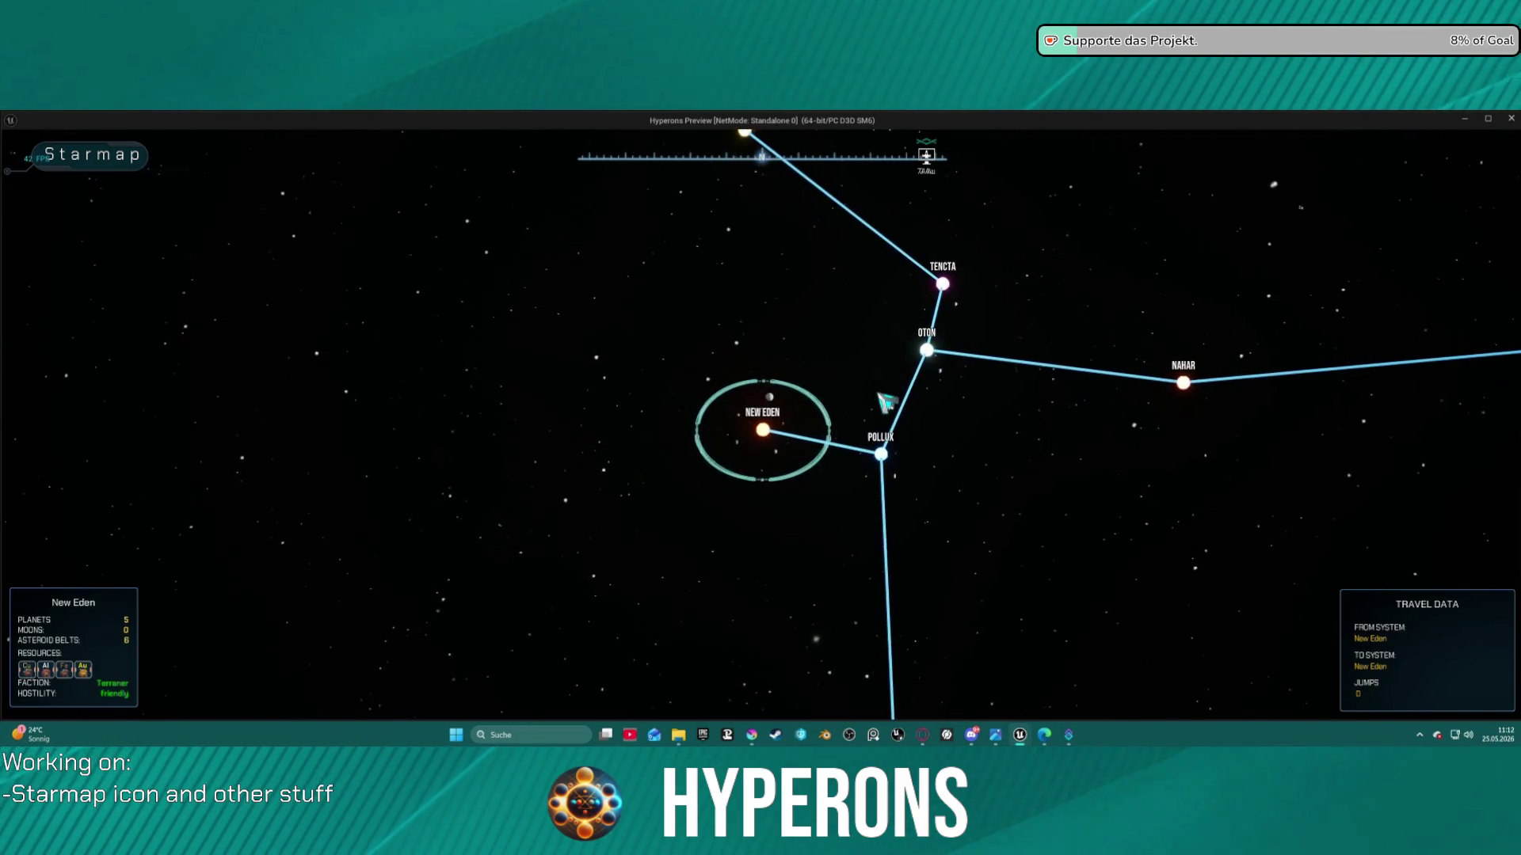
{"action": "scroll", "coordinate": [885, 402], "scroll_direction": "up", "scroll_amount": 3}
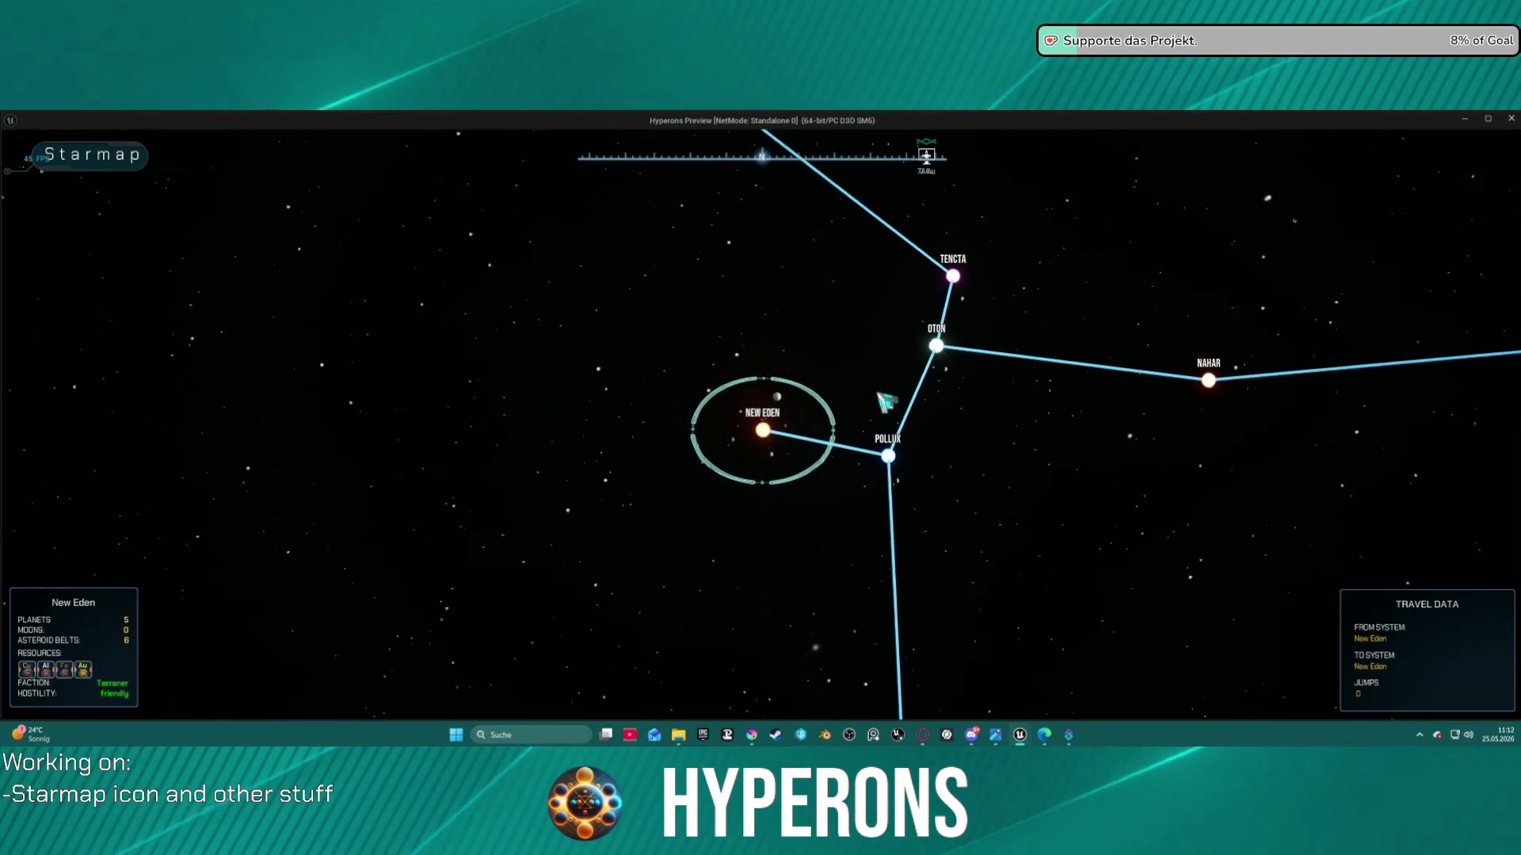
{"action": "scroll", "coordinate": [886, 402], "scroll_direction": "up", "scroll_amount": 3}
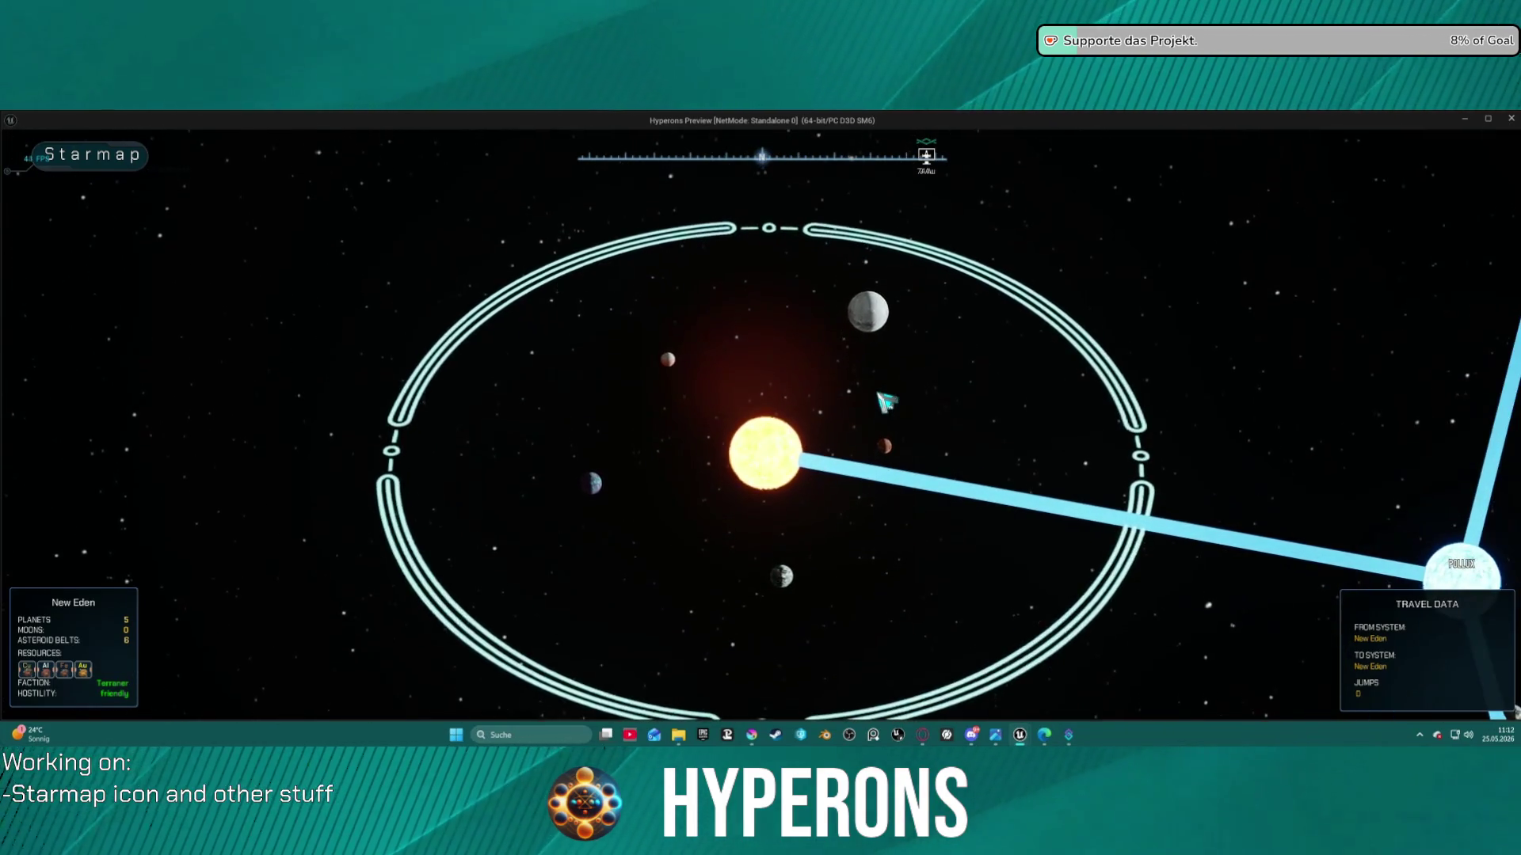
{"action": "scroll", "coordinate": [886, 402], "scroll_direction": "up", "scroll_amount": 3}
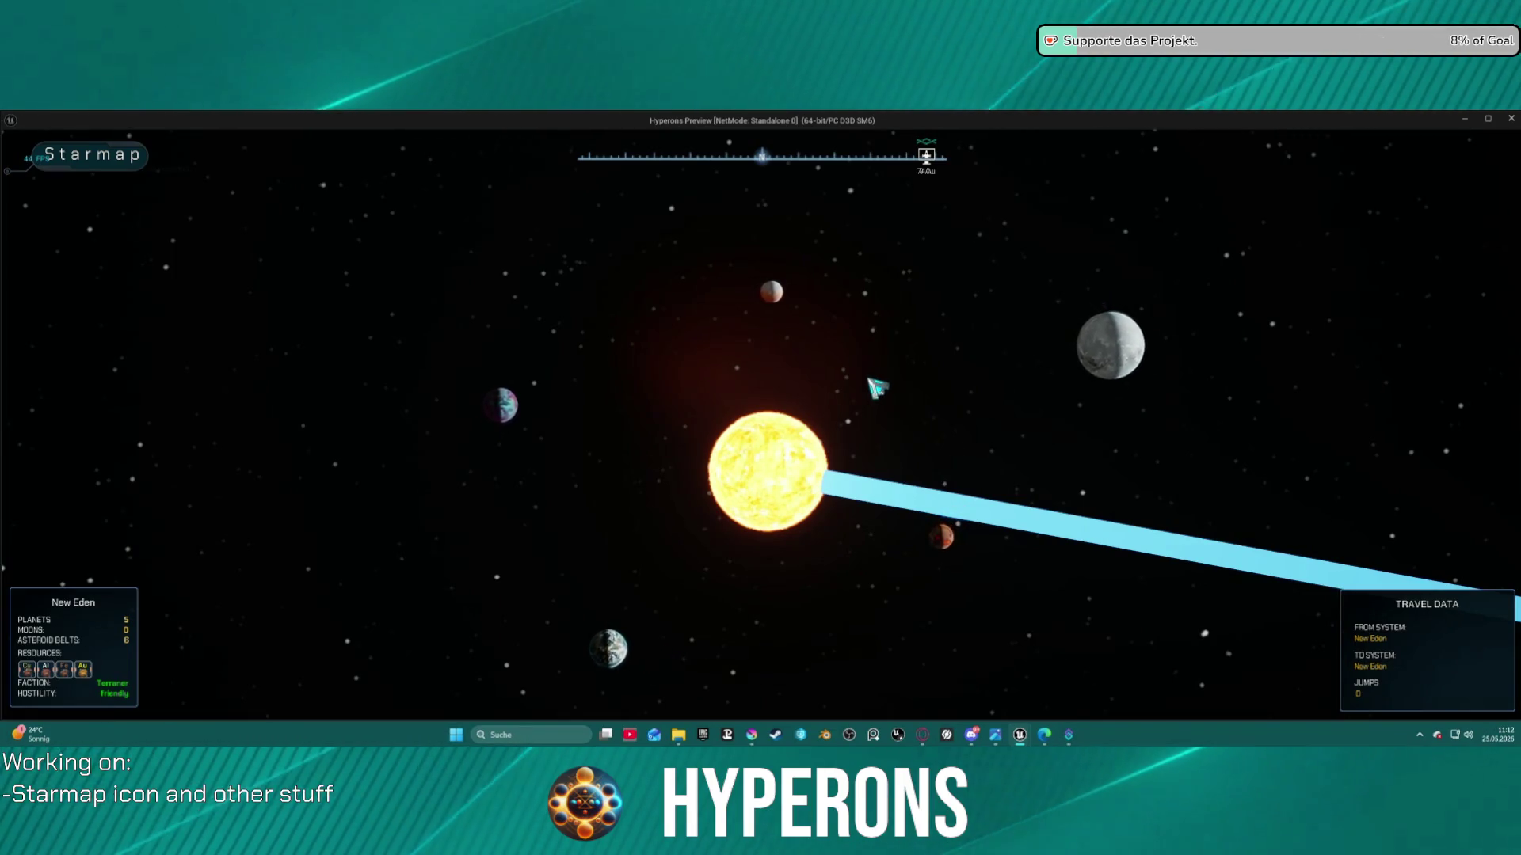
{"action": "scroll", "coordinate": [867, 405], "scroll_direction": "down", "scroll_amount": 3}
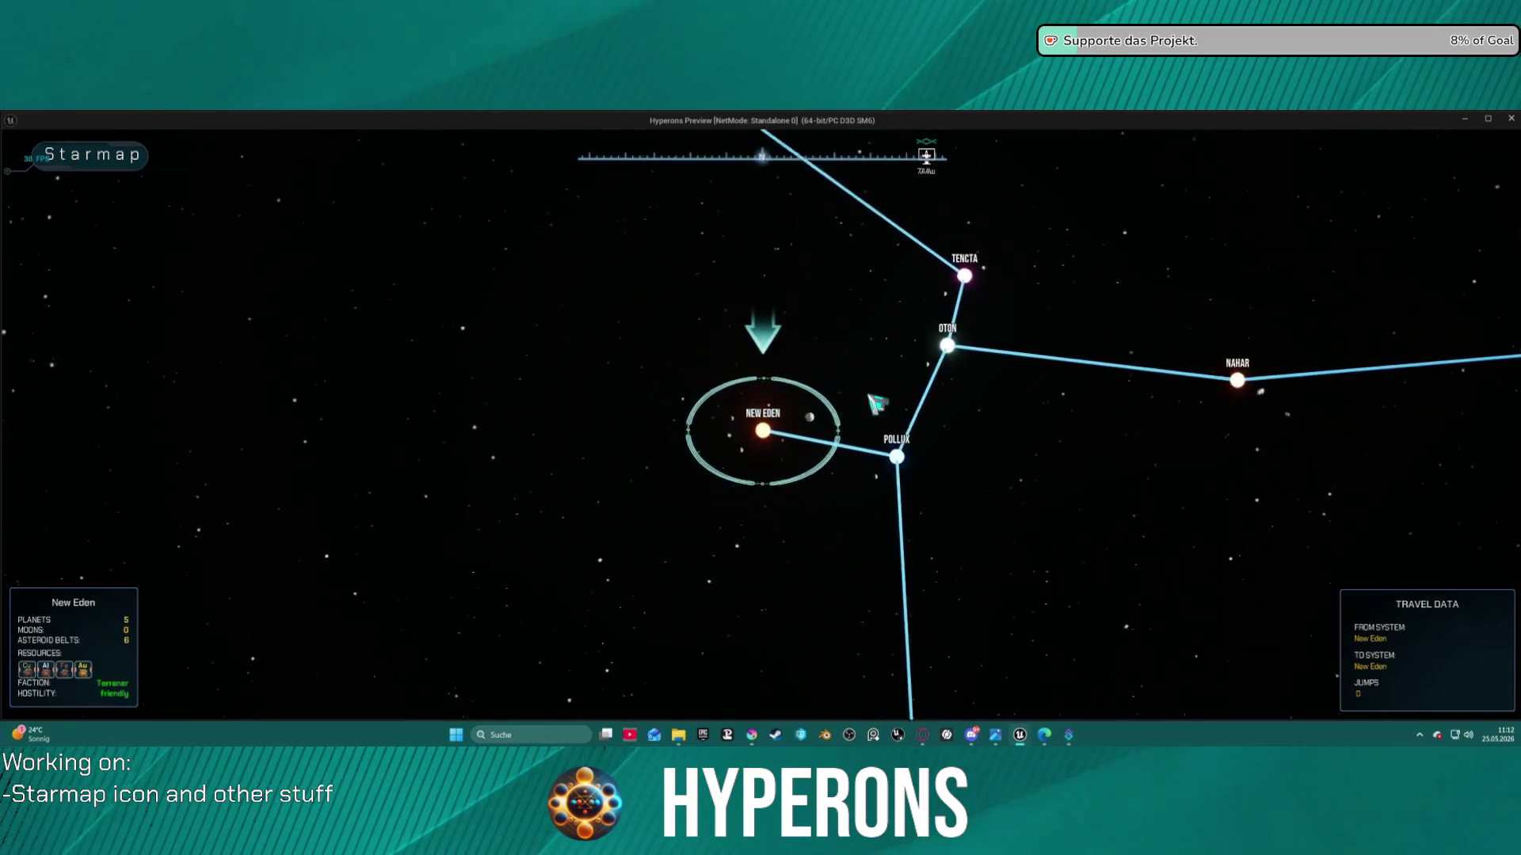
{"action": "scroll", "coordinate": [877, 404], "scroll_direction": "up", "scroll_amount": 3}
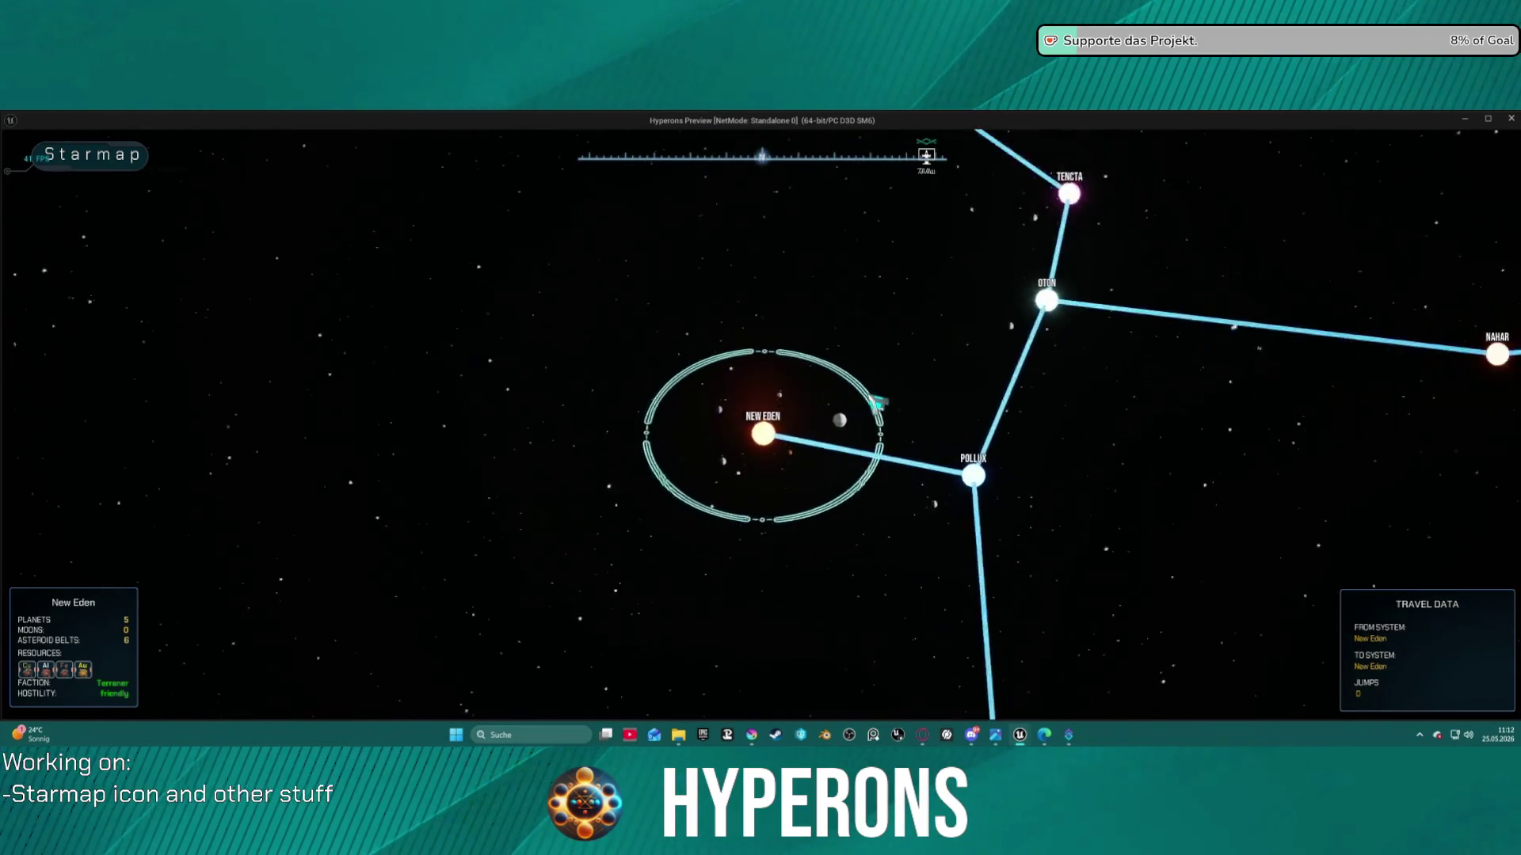
{"action": "scroll", "coordinate": [877, 404], "scroll_direction": "up", "scroll_amount": 1}
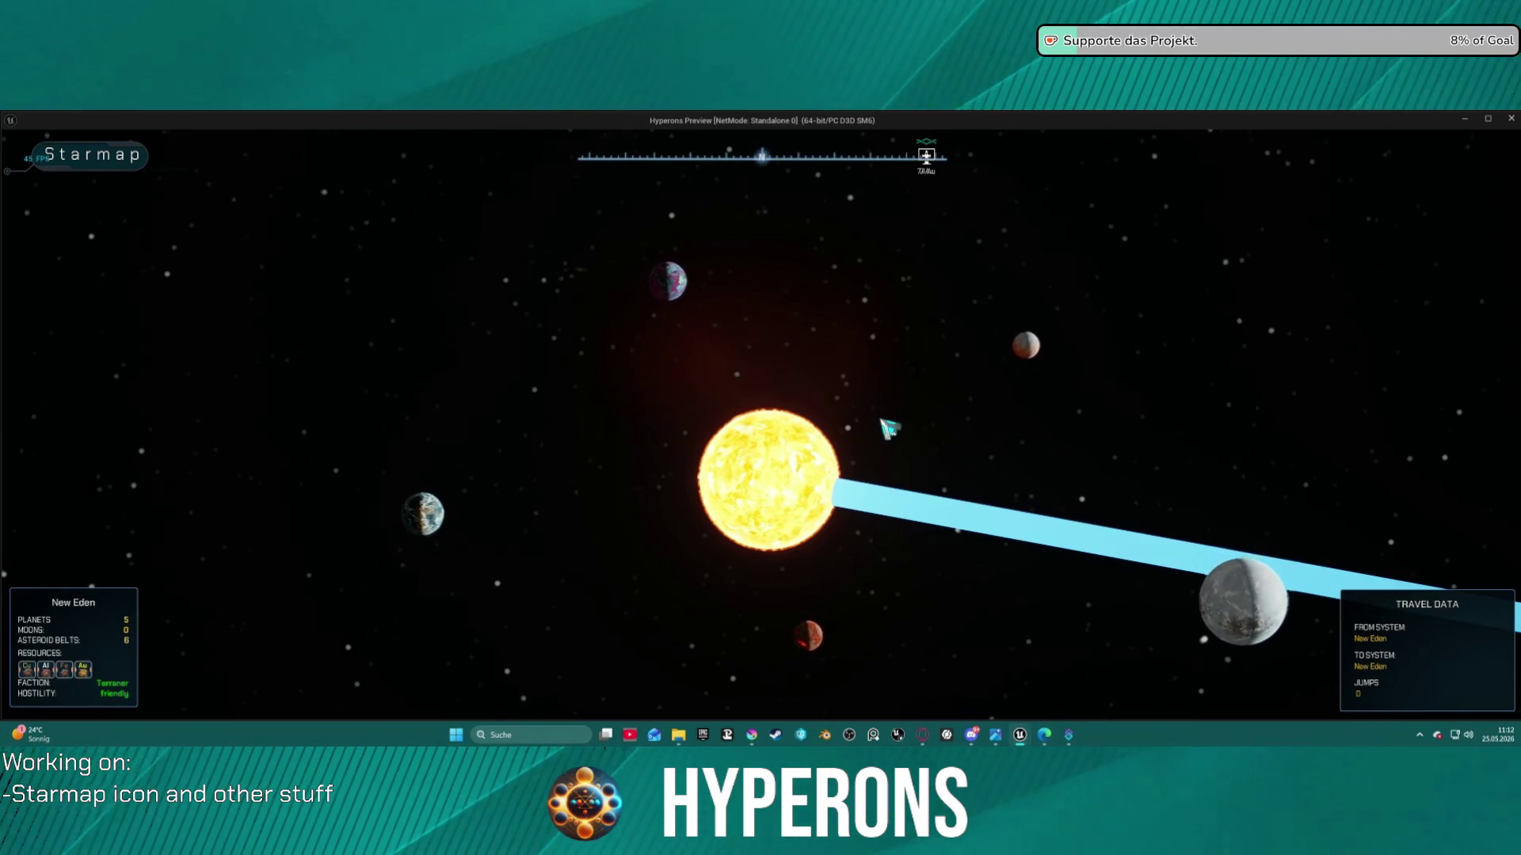
{"action": "scroll", "coordinate": [784, 448], "scroll_direction": "down", "scroll_amount": 3}
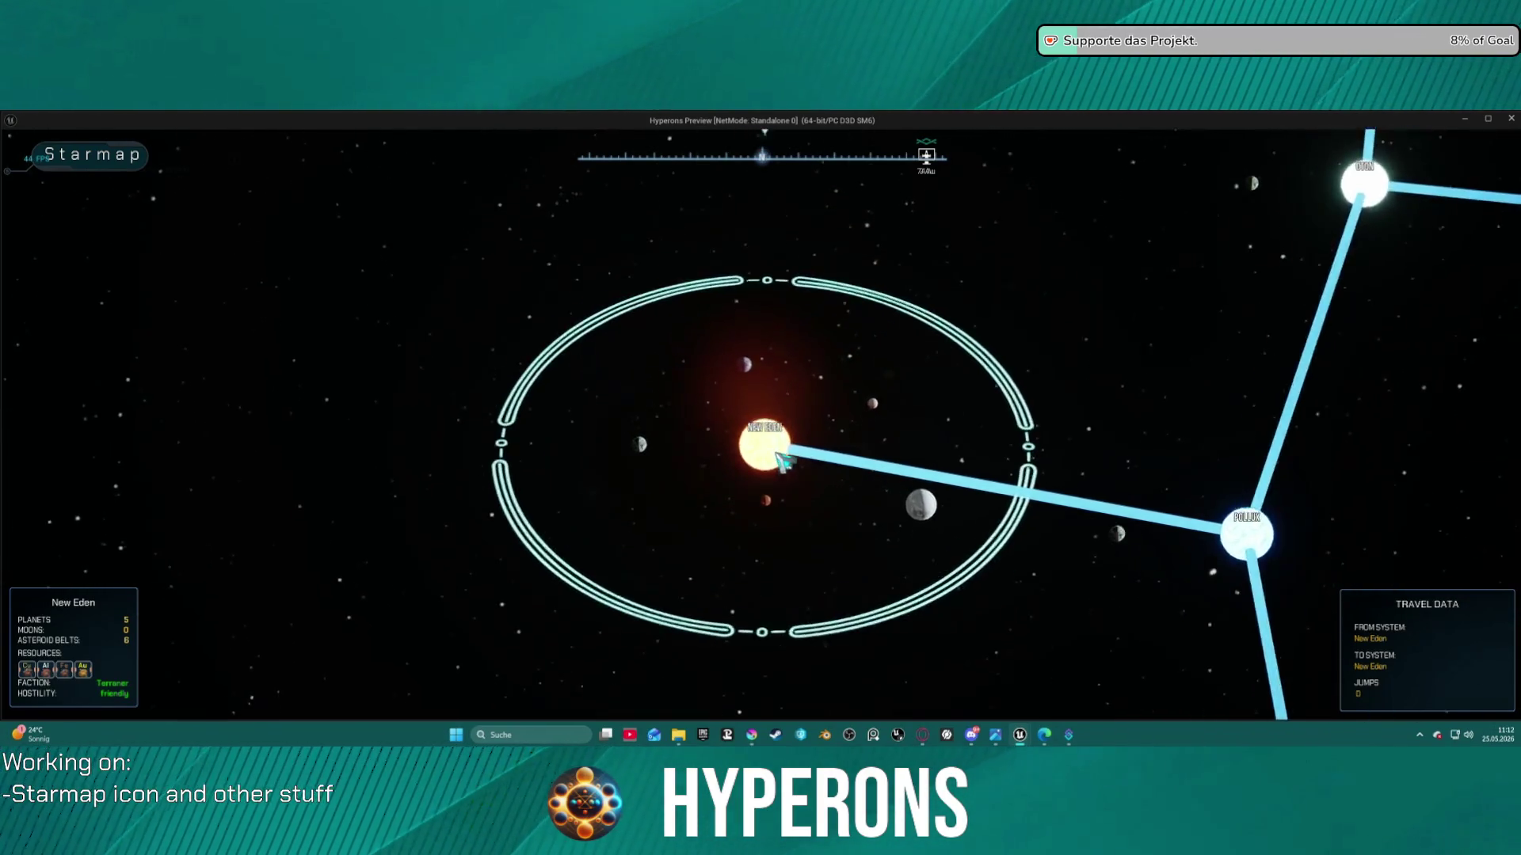
{"action": "scroll", "coordinate": [788, 435], "scroll_direction": "up", "scroll_amount": 3}
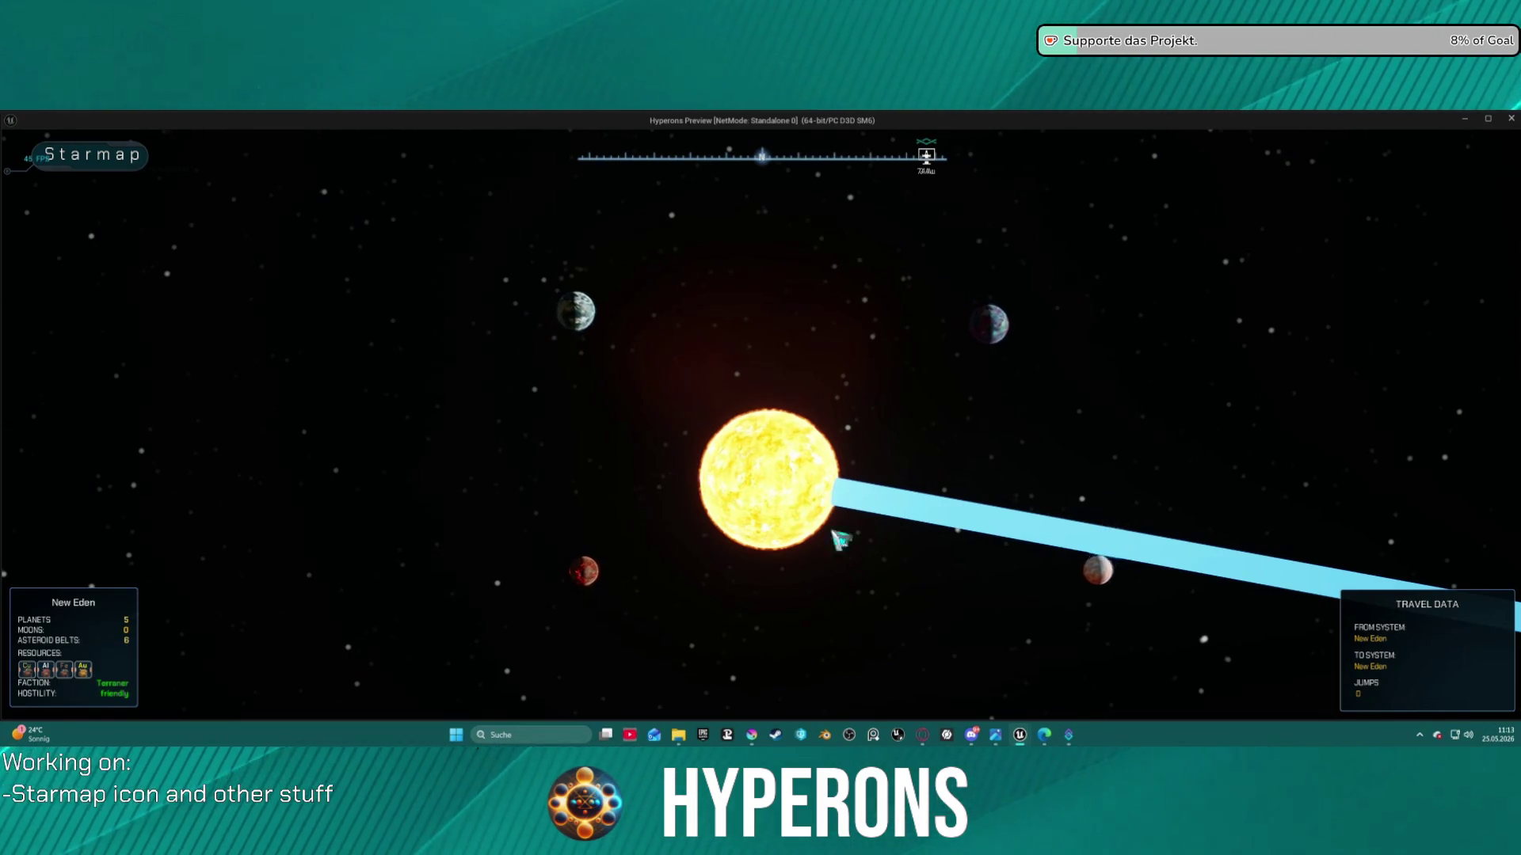
{"action": "left_click", "coordinate": [1080, 601]}
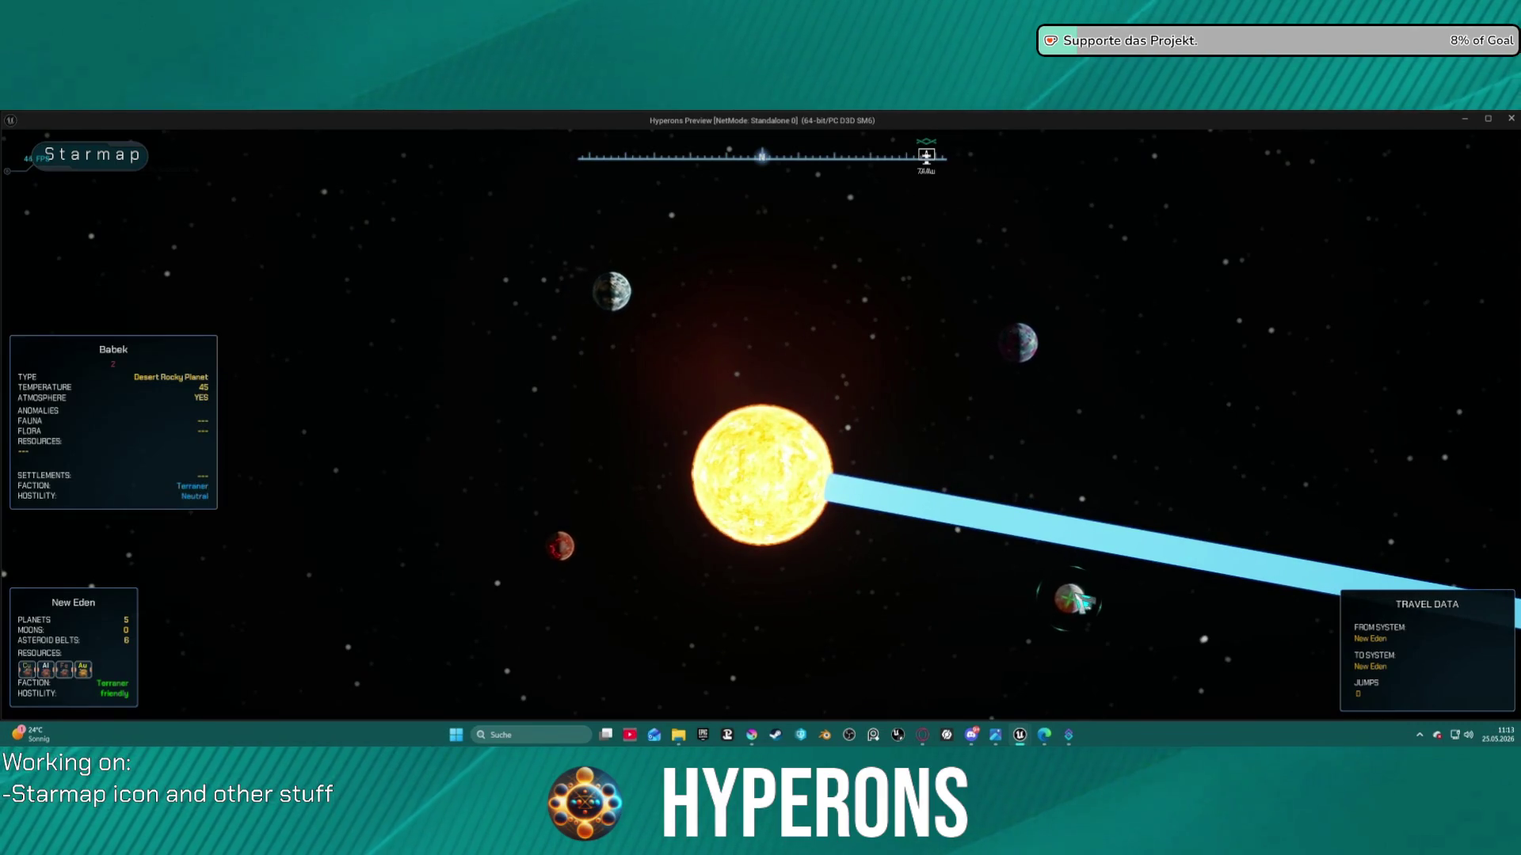
Show the info panel for Inongo, the Strange Glowing Planet at temperature 258
{"action": "left_click", "coordinate": [1054, 369]}
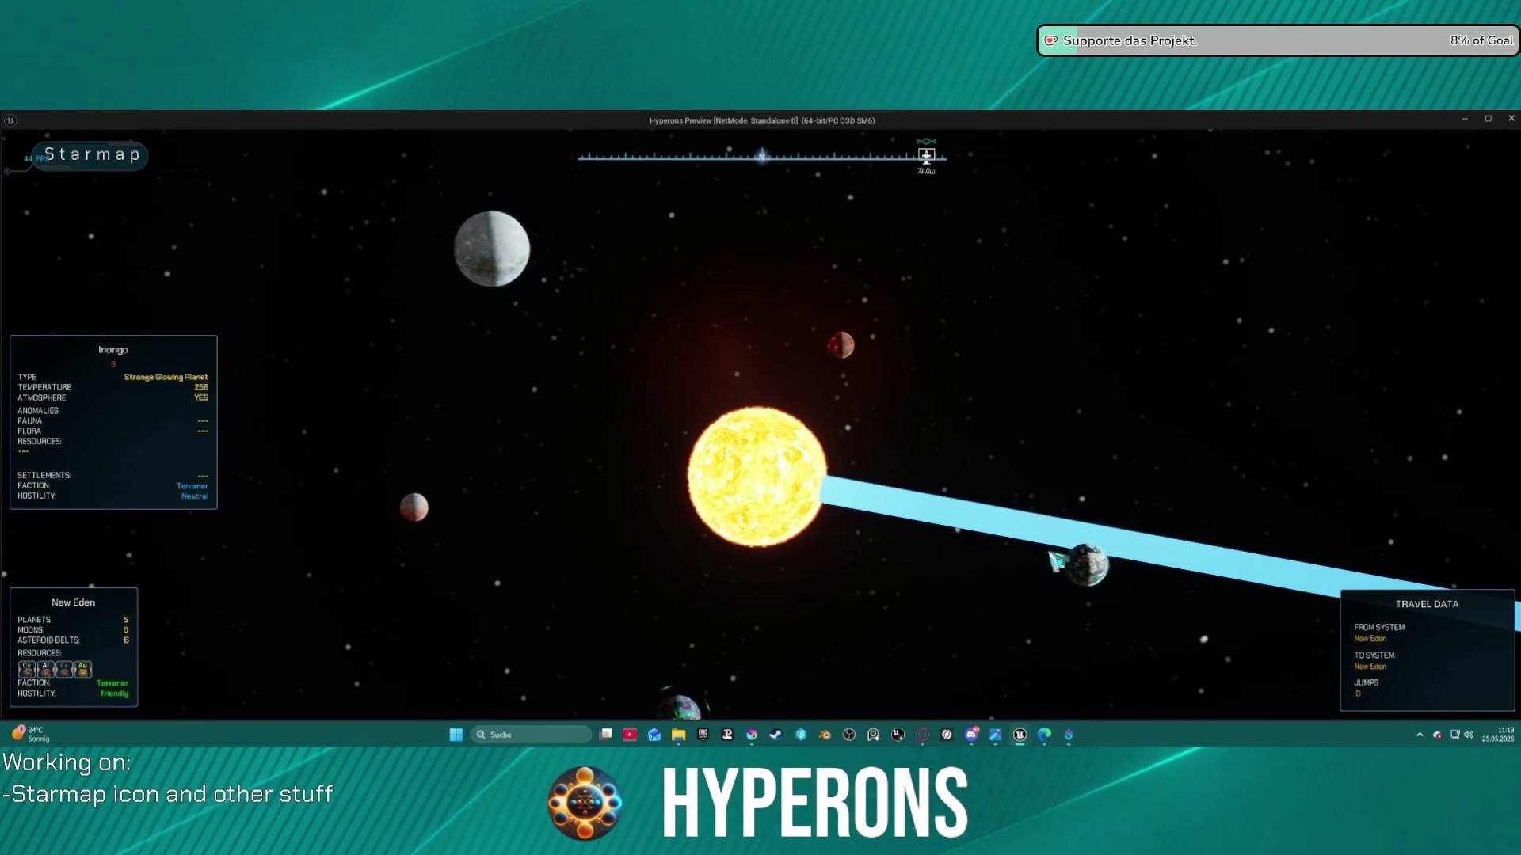
Stop the game preview and switch to Krita's T_Ressouce_Test.kra ore icon document
{"action": "key", "text": "Escape"}
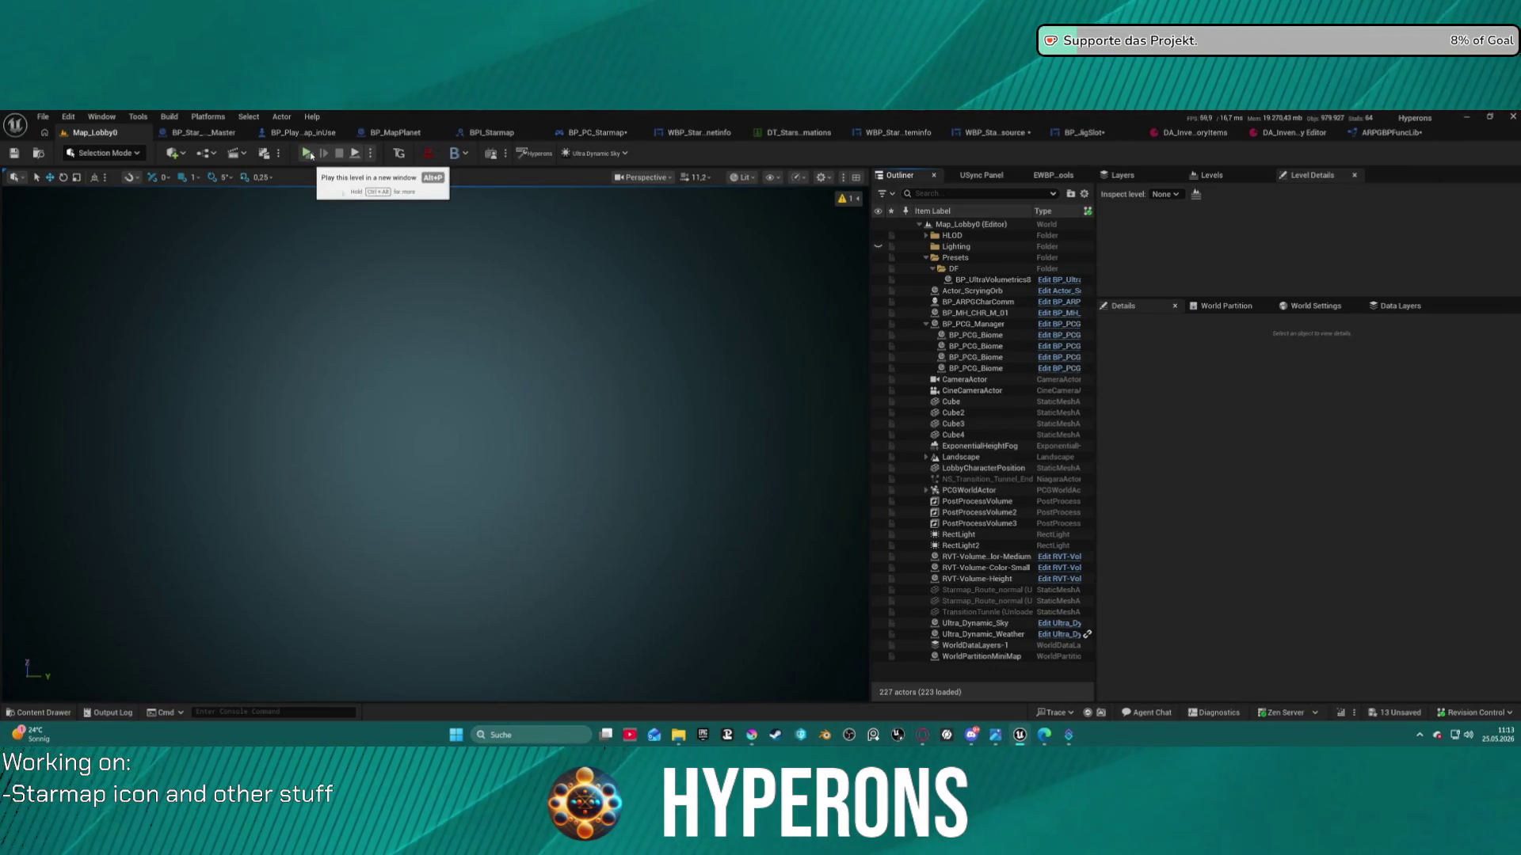
{"action": "mouse_move", "coordinate": [1023, 738]}
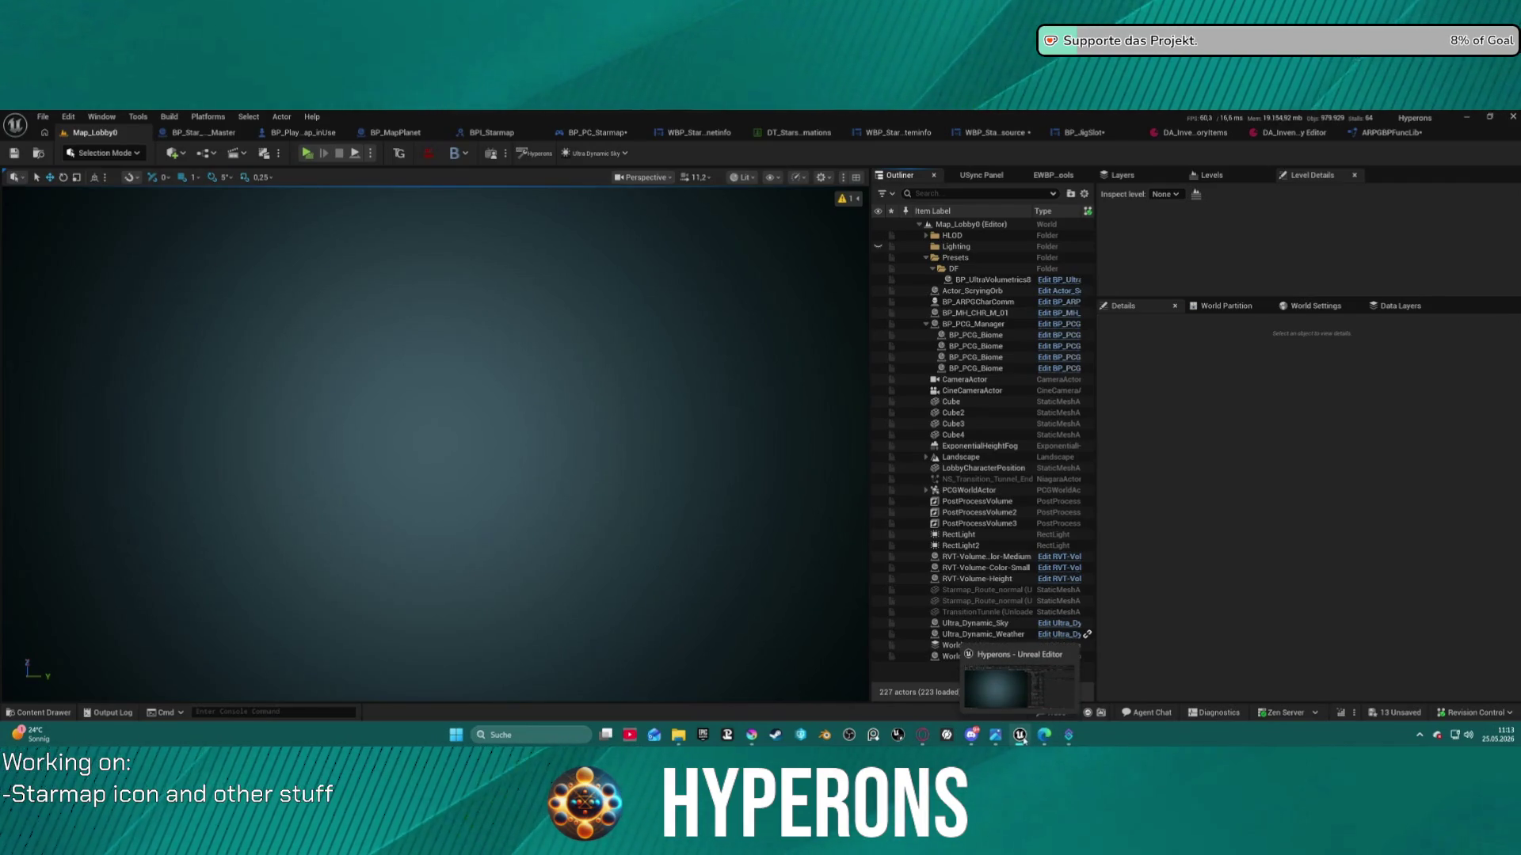
{"action": "mouse_move", "coordinate": [757, 741]}
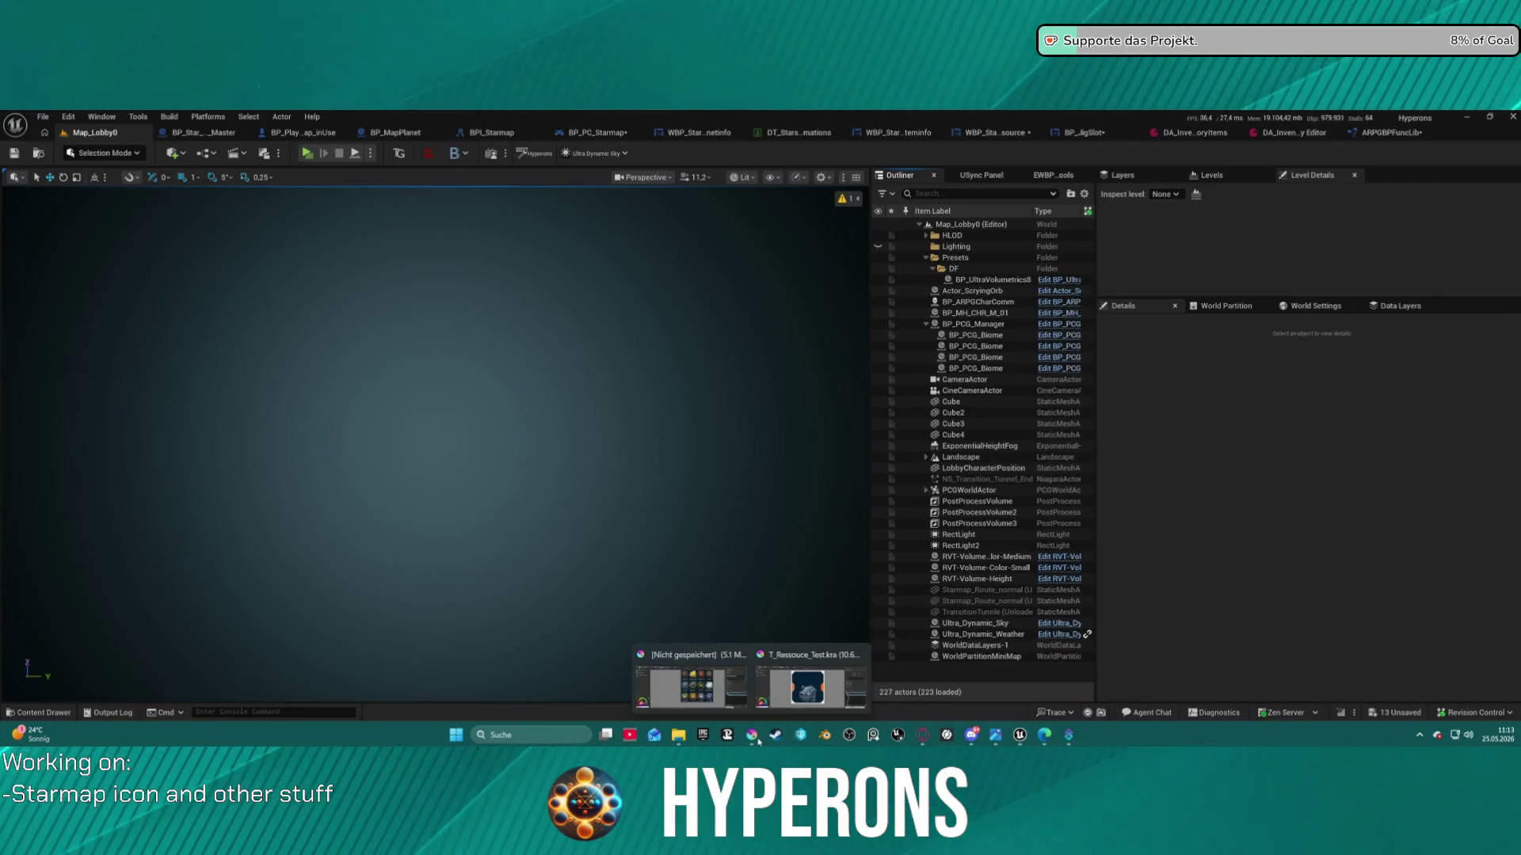
{"action": "left_click", "coordinate": [799, 686]}
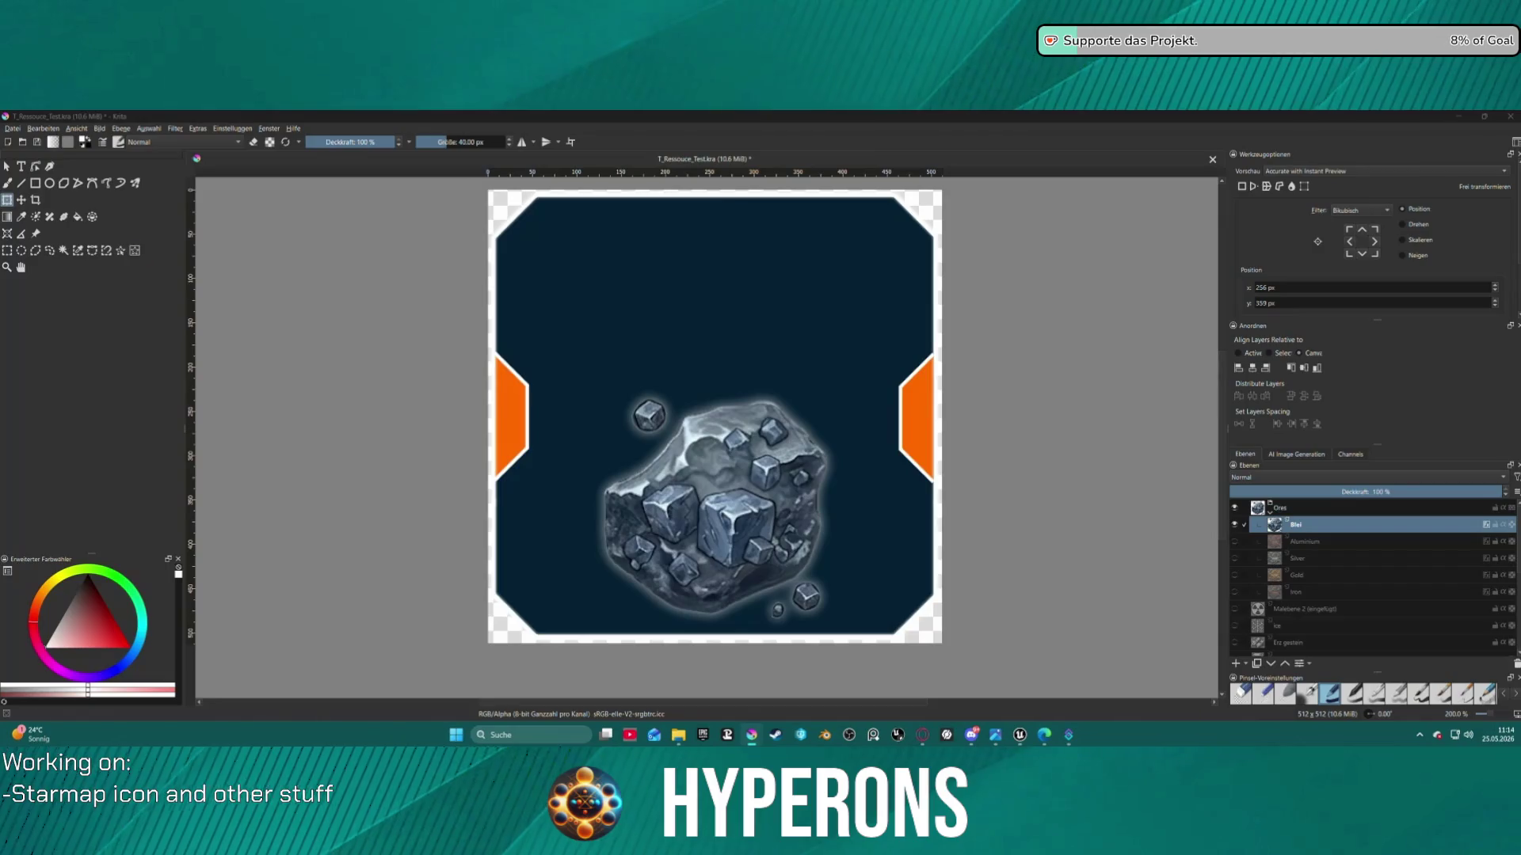
With a selection tool active, confirm the Blei layer's name and hide the Tin ore layer
{"action": "left_click", "coordinate": [134, 250]}
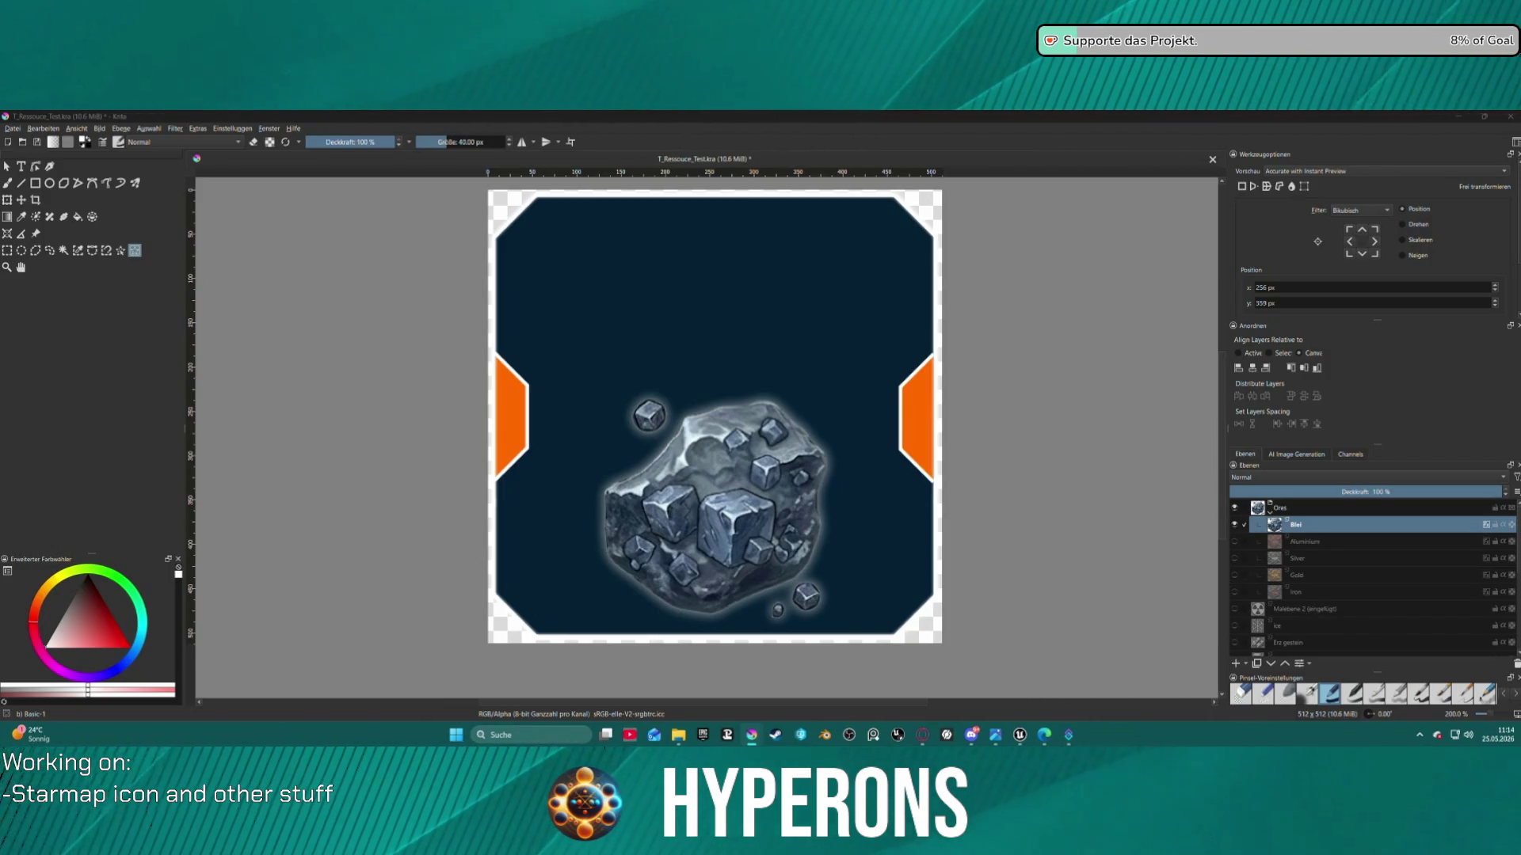
{"action": "double_click", "coordinate": [1299, 525]}
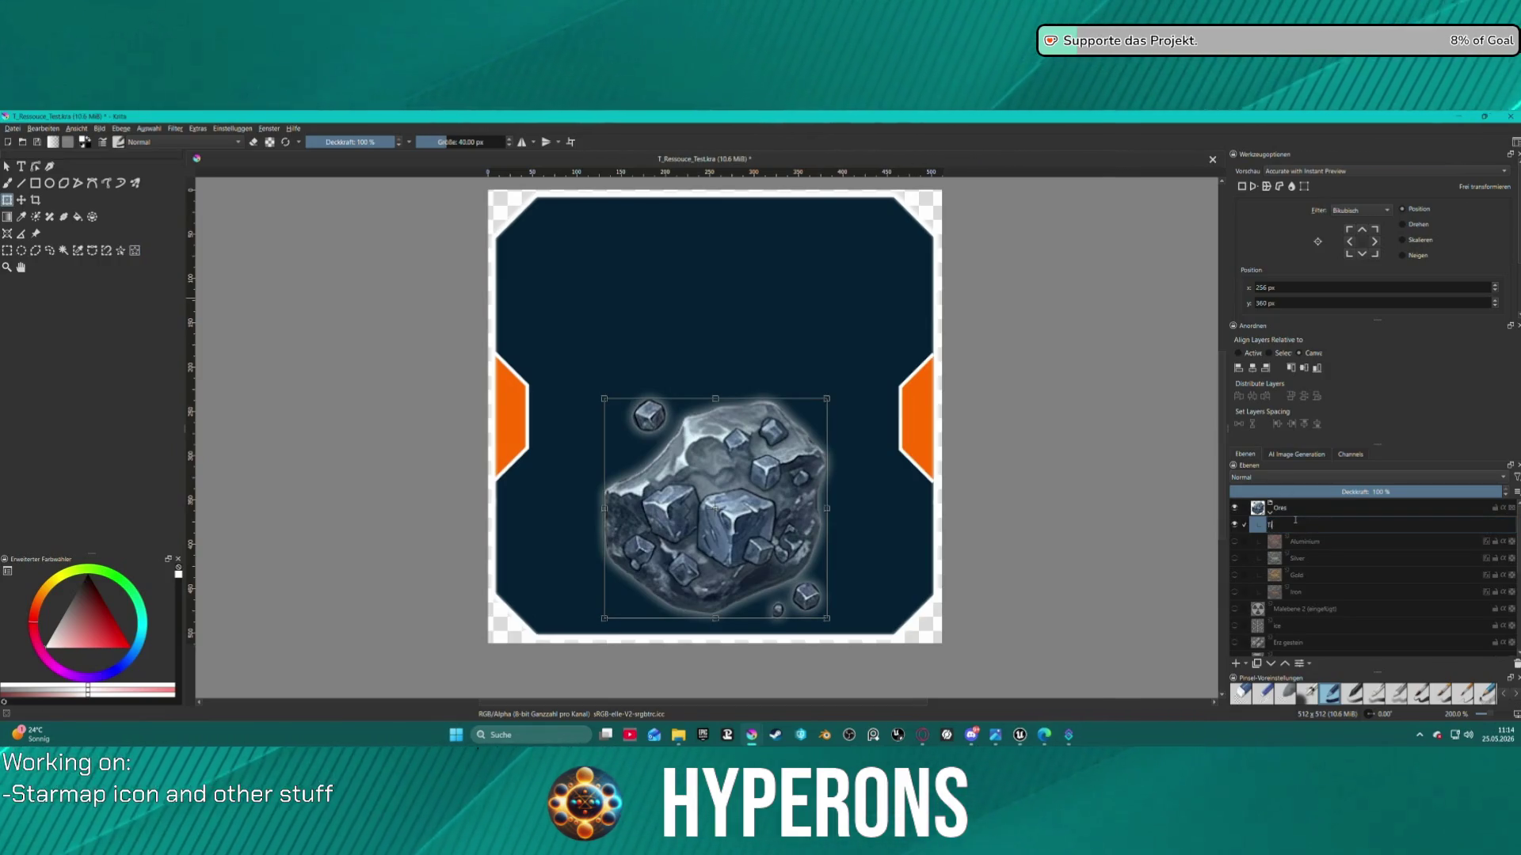
{"action": "key", "text": "Return"}
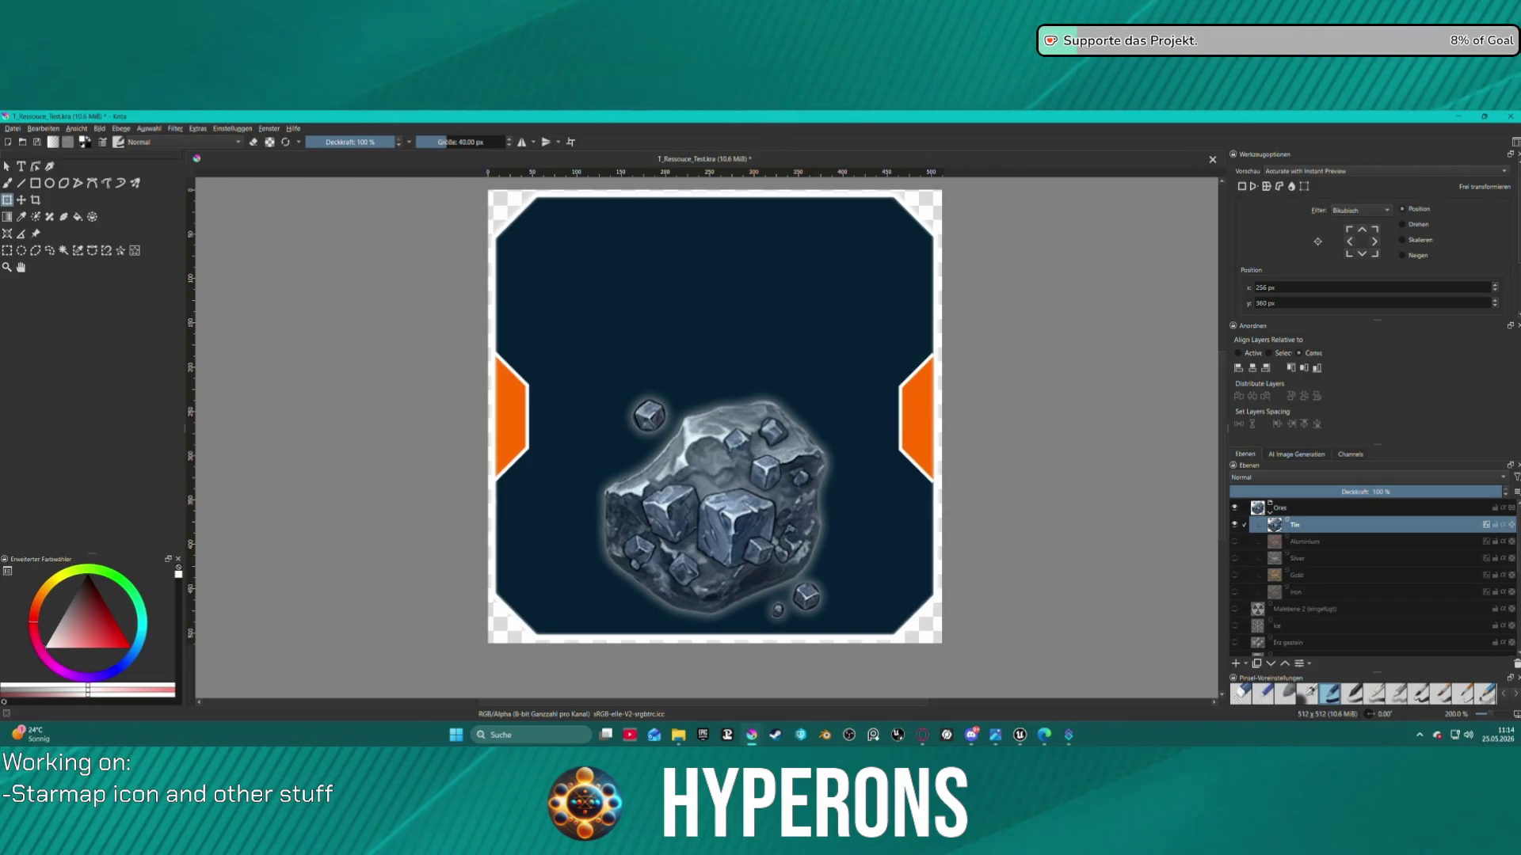
{"action": "left_click", "coordinate": [134, 251]}
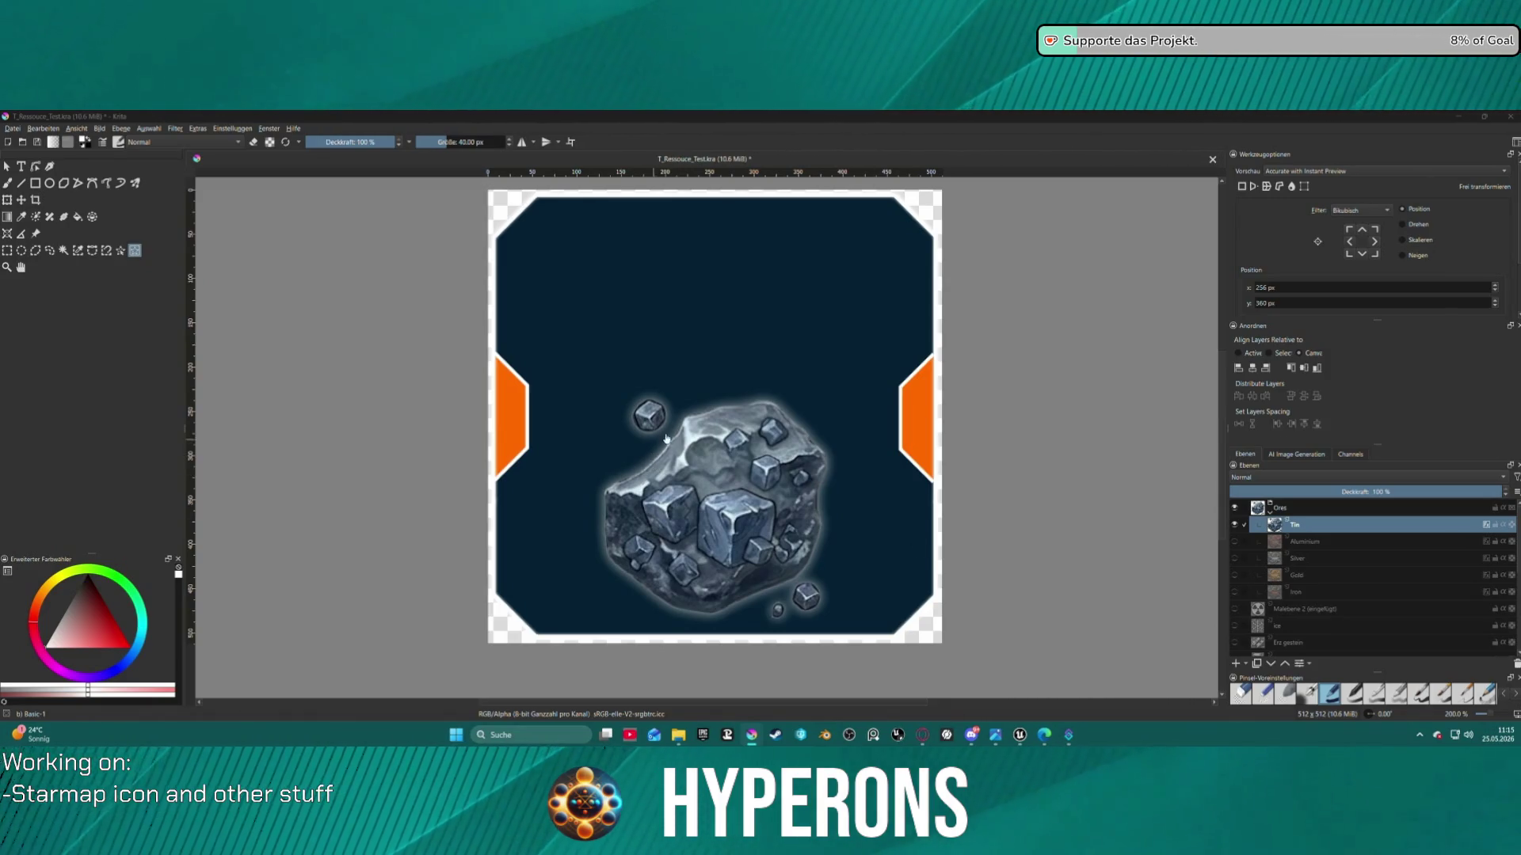
{"action": "left_click", "coordinate": [1235, 527]}
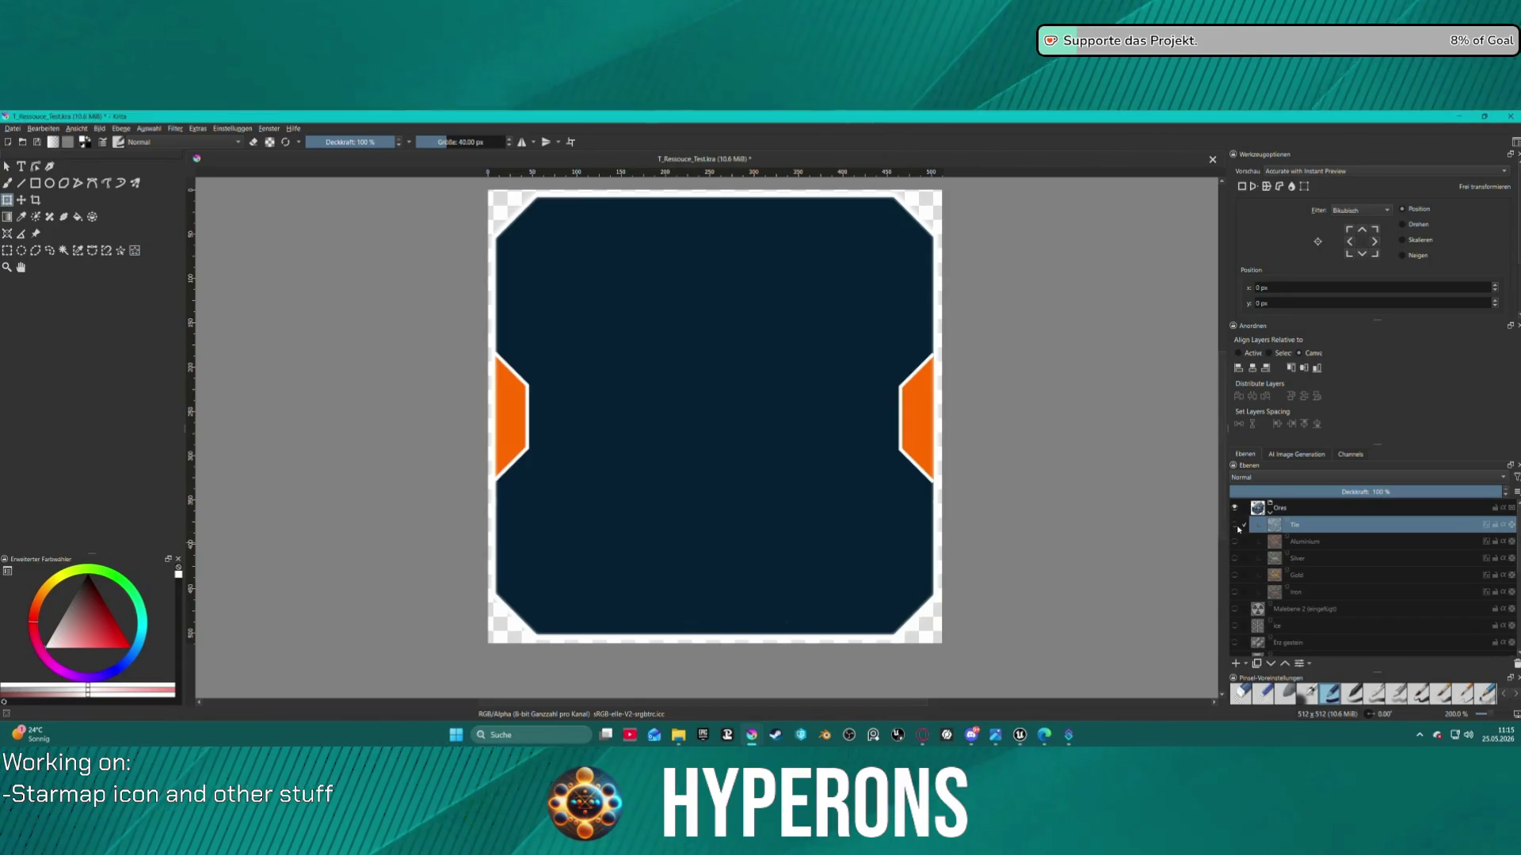
Show the Gold ore layer, hide Aluminium, and make Gold the active layer
{"action": "left_click", "coordinate": [1234, 542]}
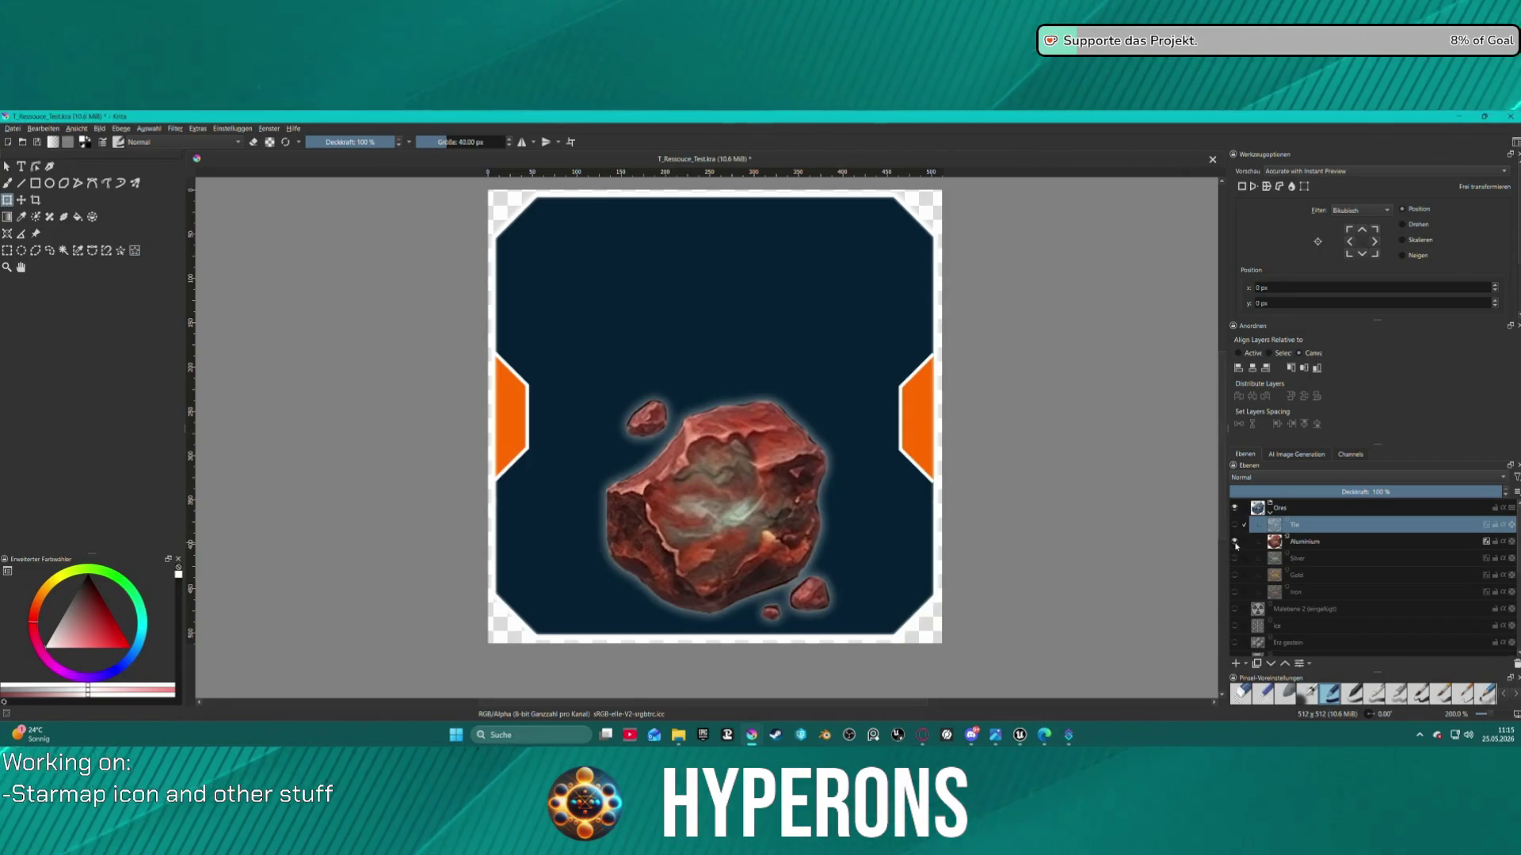
{"action": "mouse_move", "coordinate": [1236, 542]}
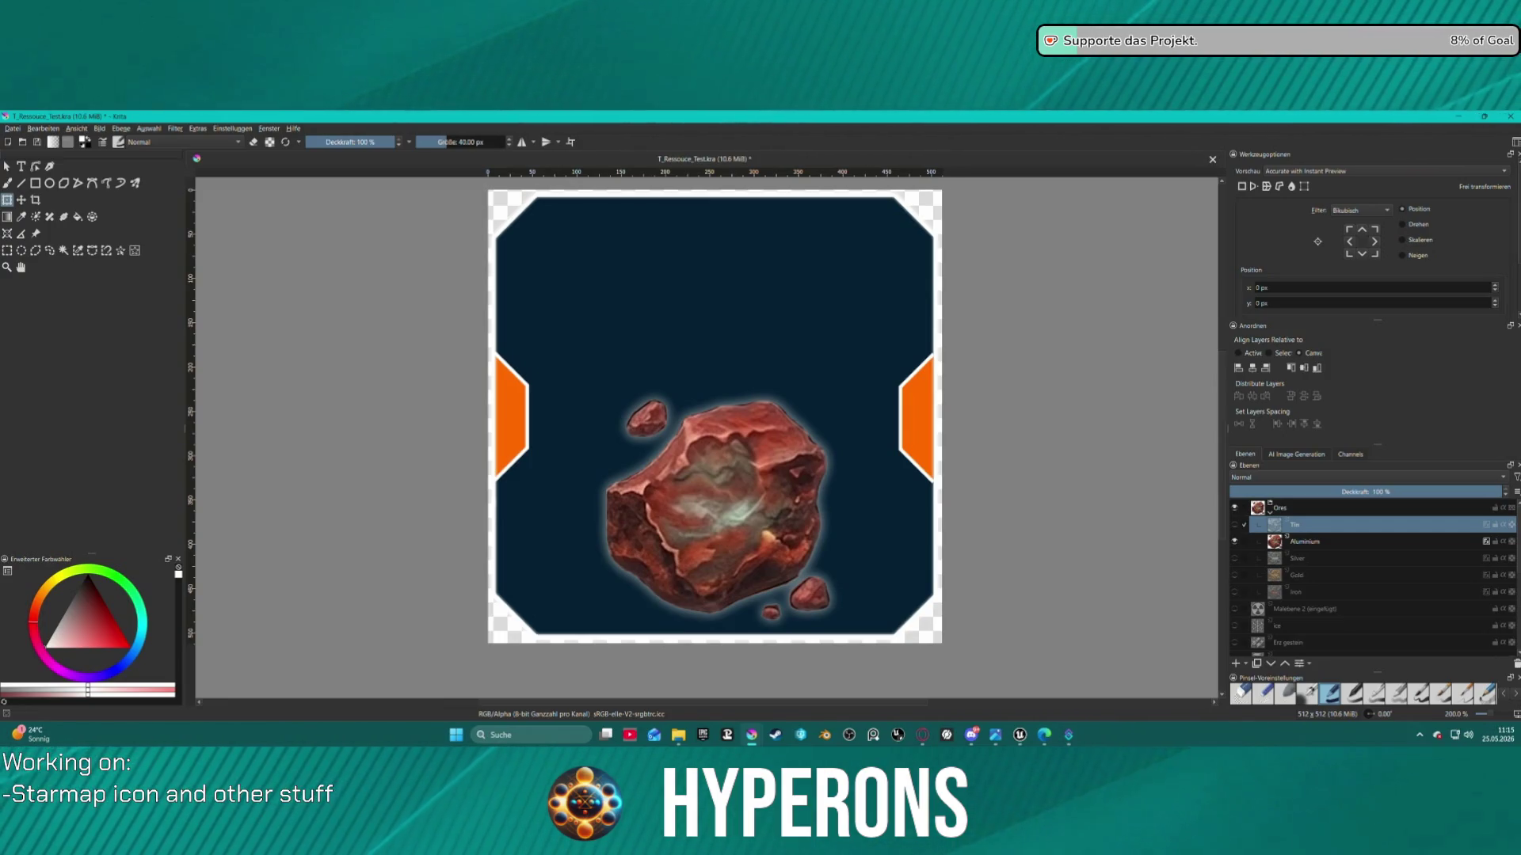
{"action": "left_click", "coordinate": [1235, 575]}
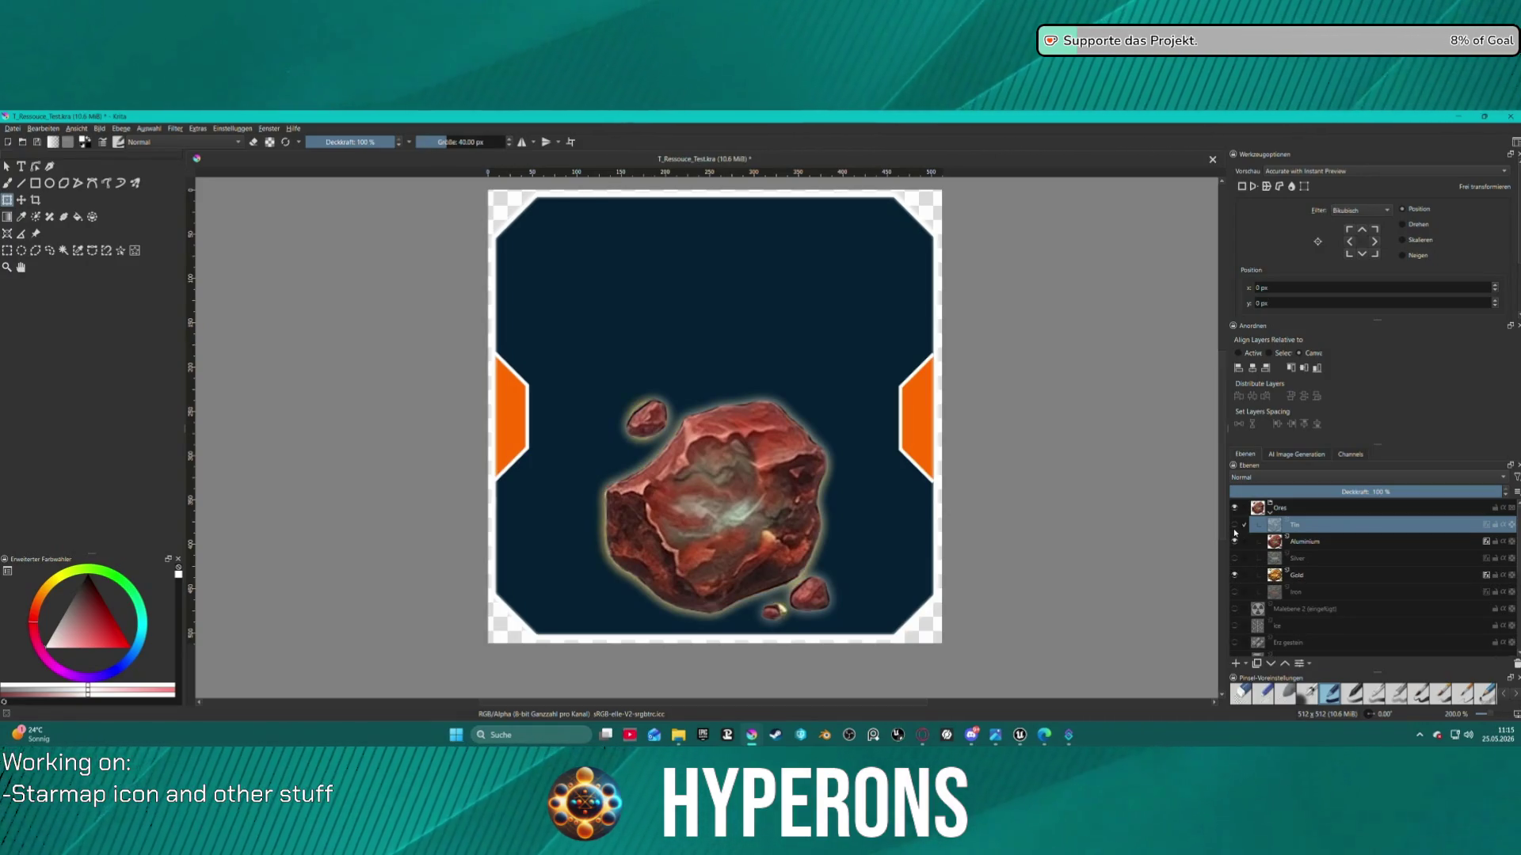
{"action": "left_click", "coordinate": [1234, 545]}
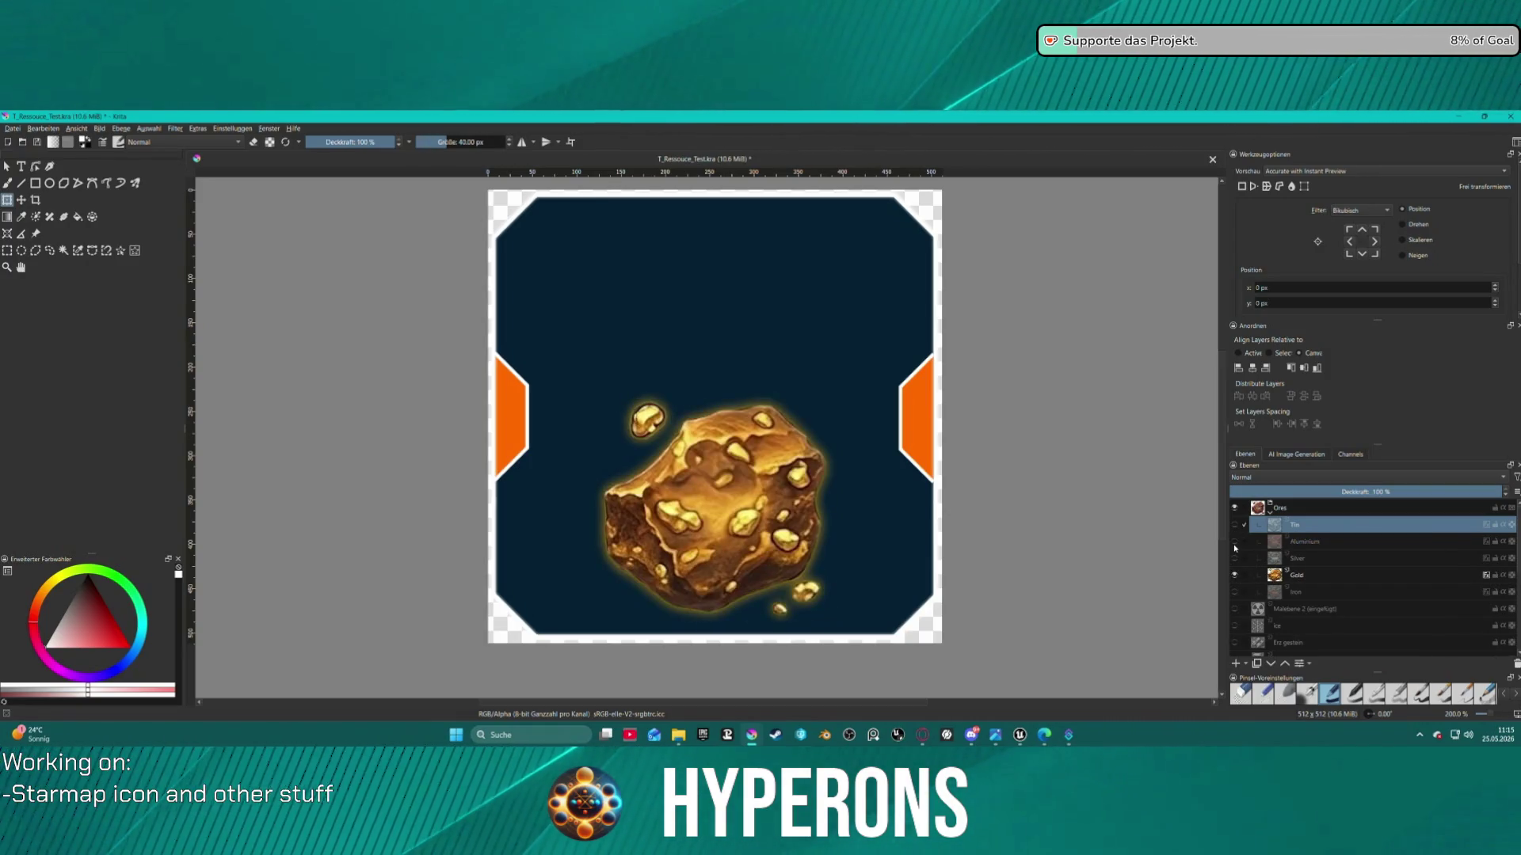
{"action": "left_click", "coordinate": [1313, 577]}
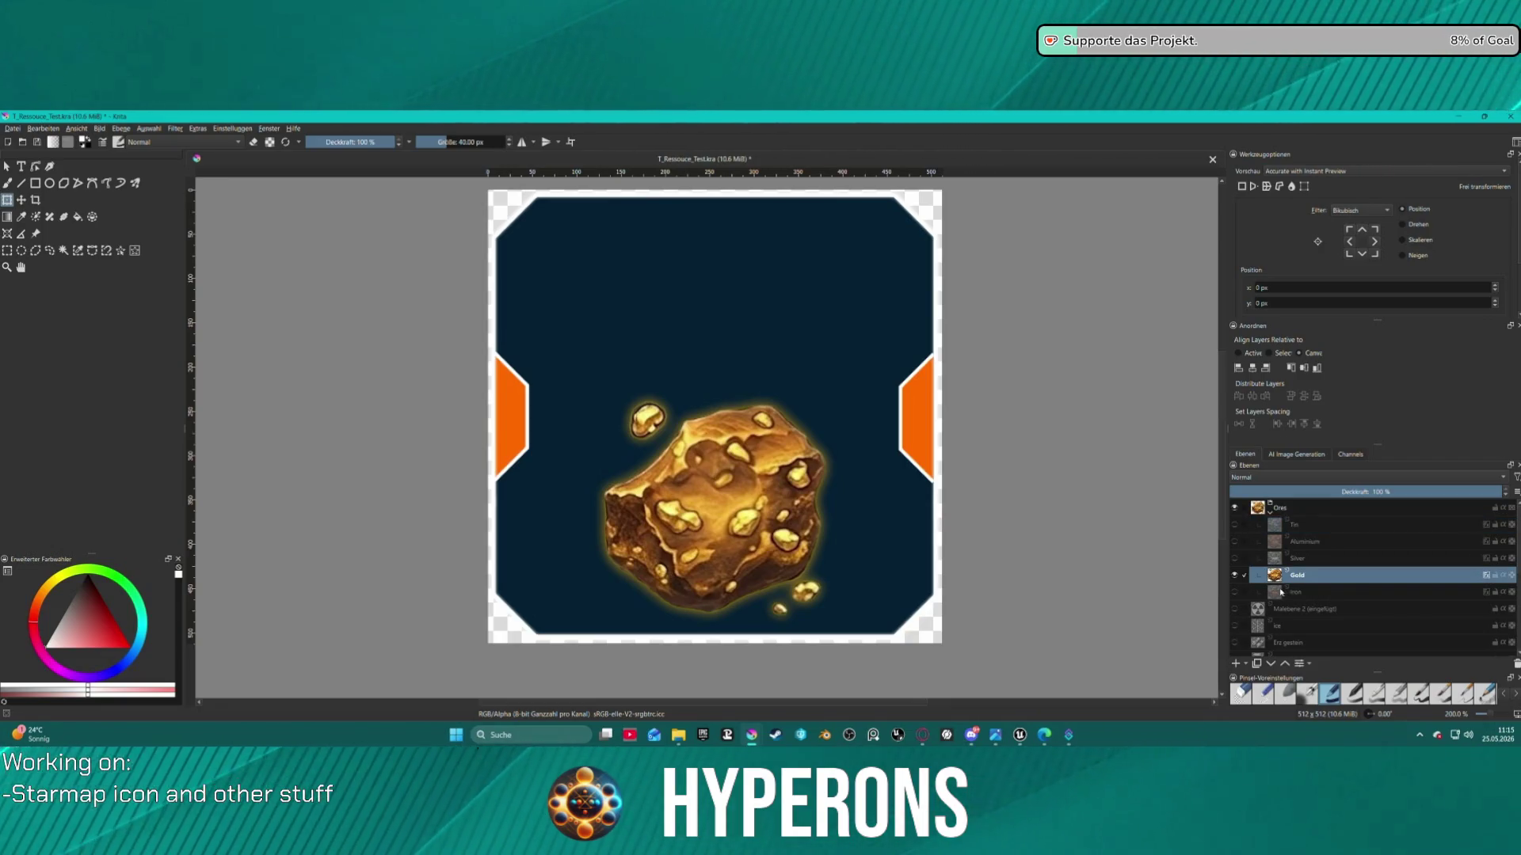
Duplicate the Gold layer and rename the copy as the Copper layer ('Kupf')
{"action": "key", "text": "ctrl+j"}
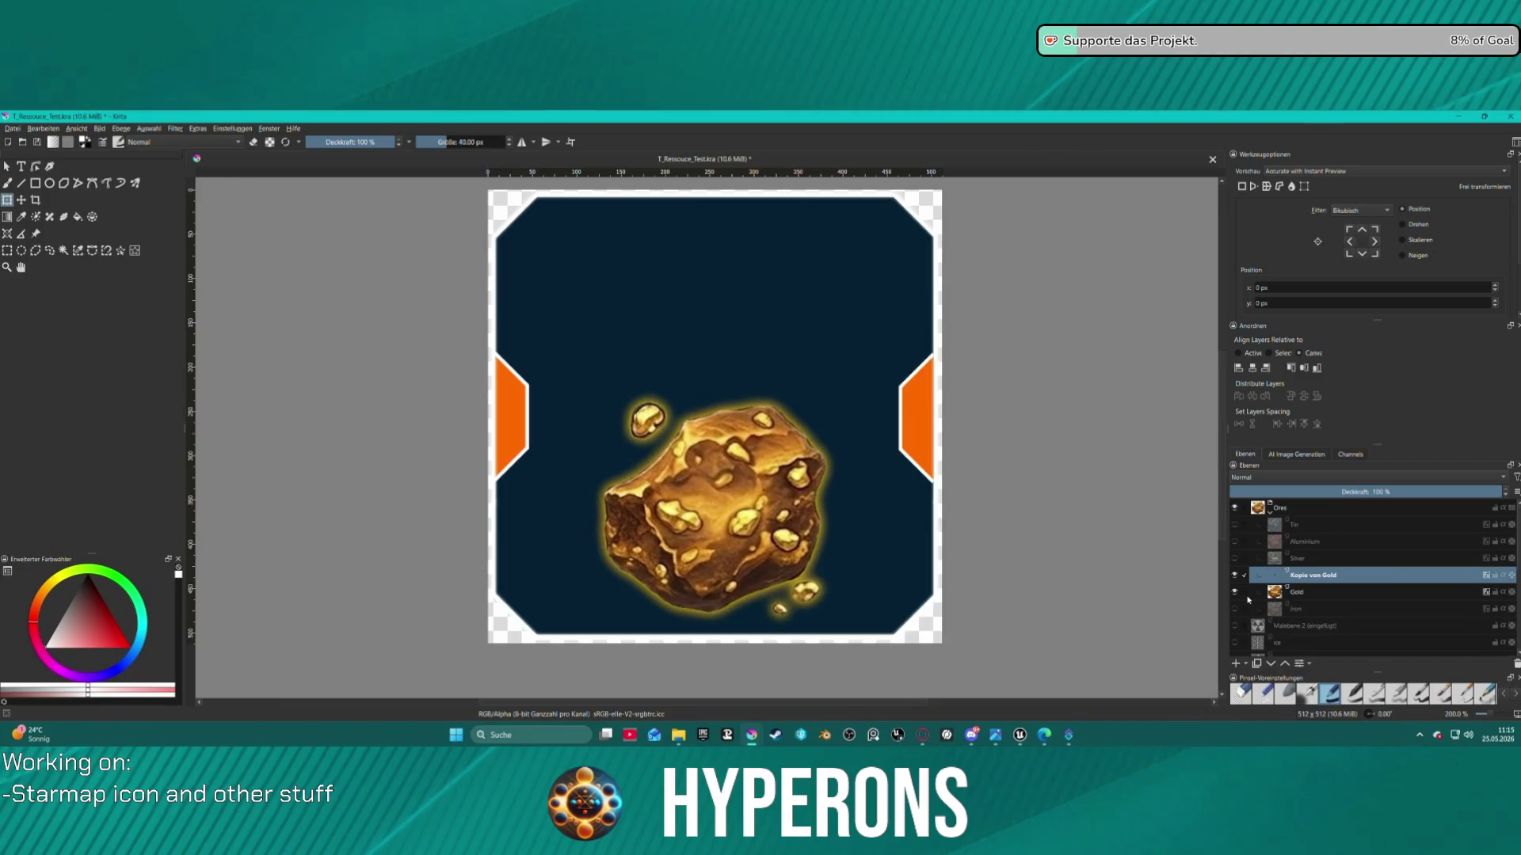
{"action": "double_click", "coordinate": [1312, 575]}
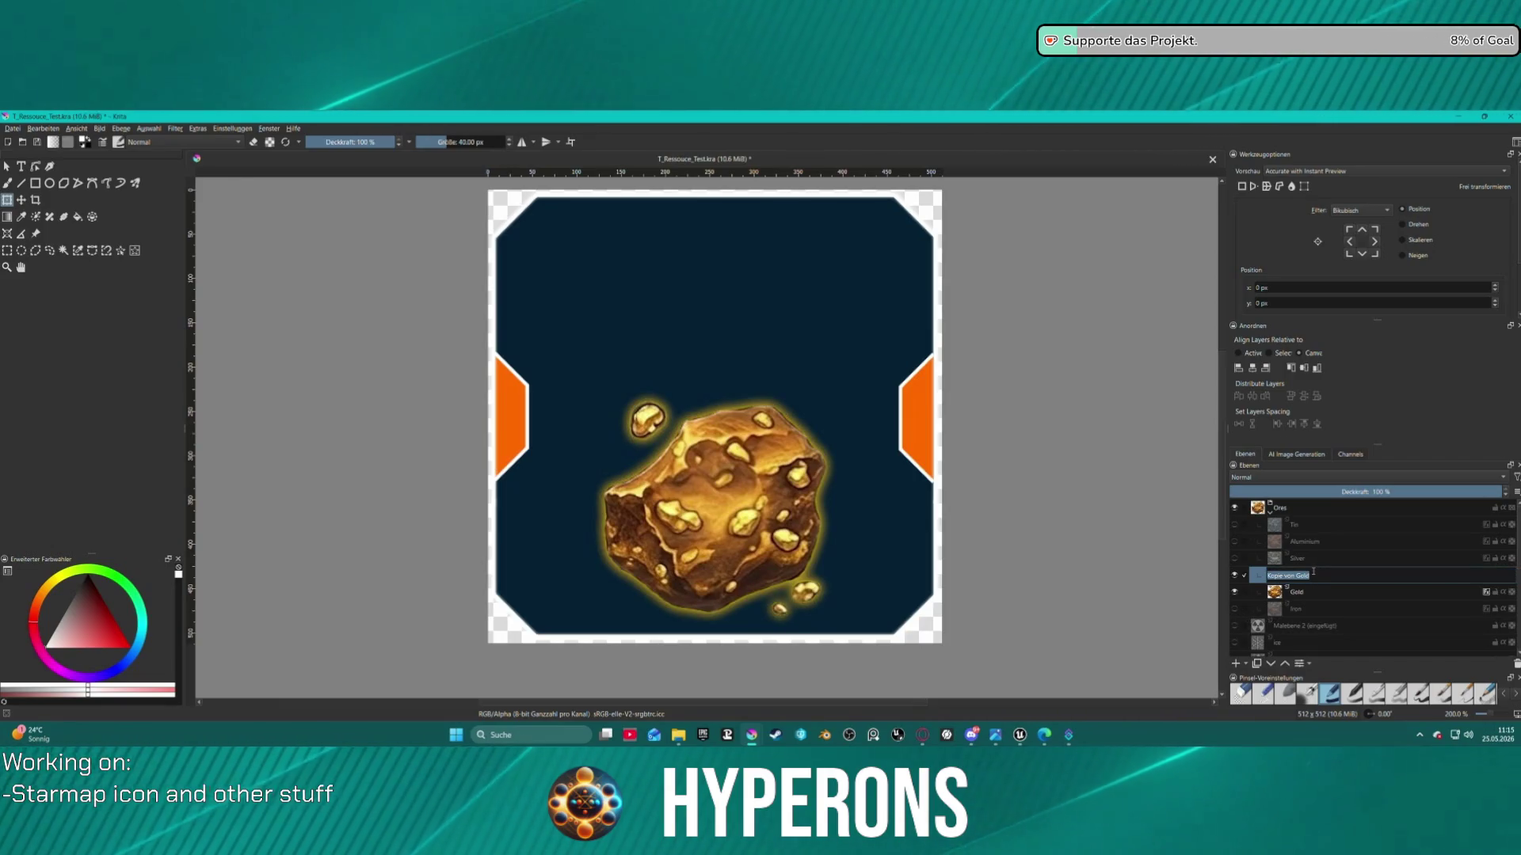
{"action": "type", "text": "Kupf"}
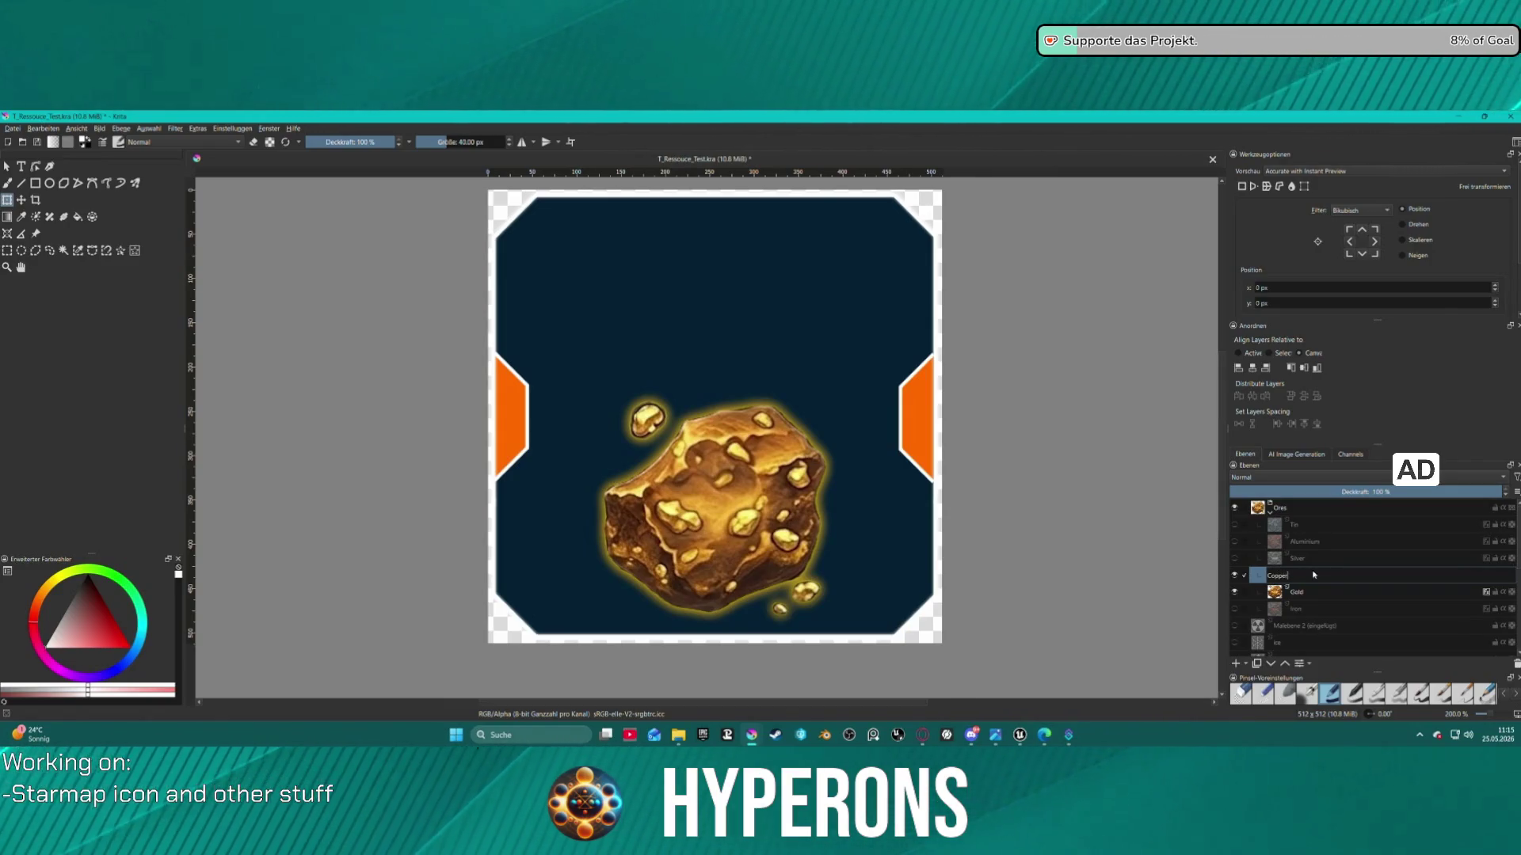
{"action": "key", "text": "Return"}
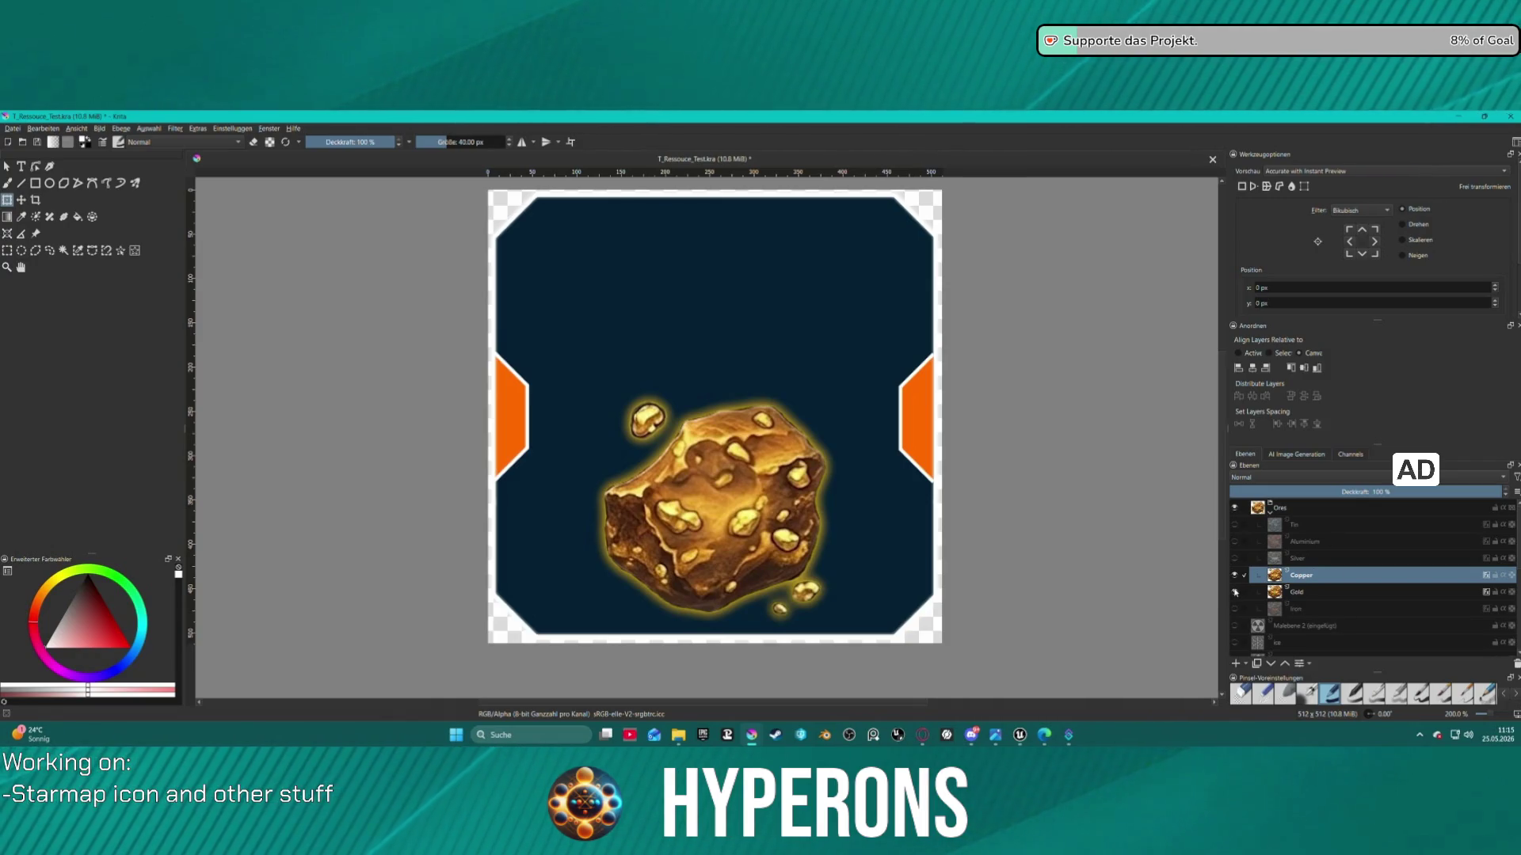
{"action": "right_click", "coordinate": [1301, 577]}
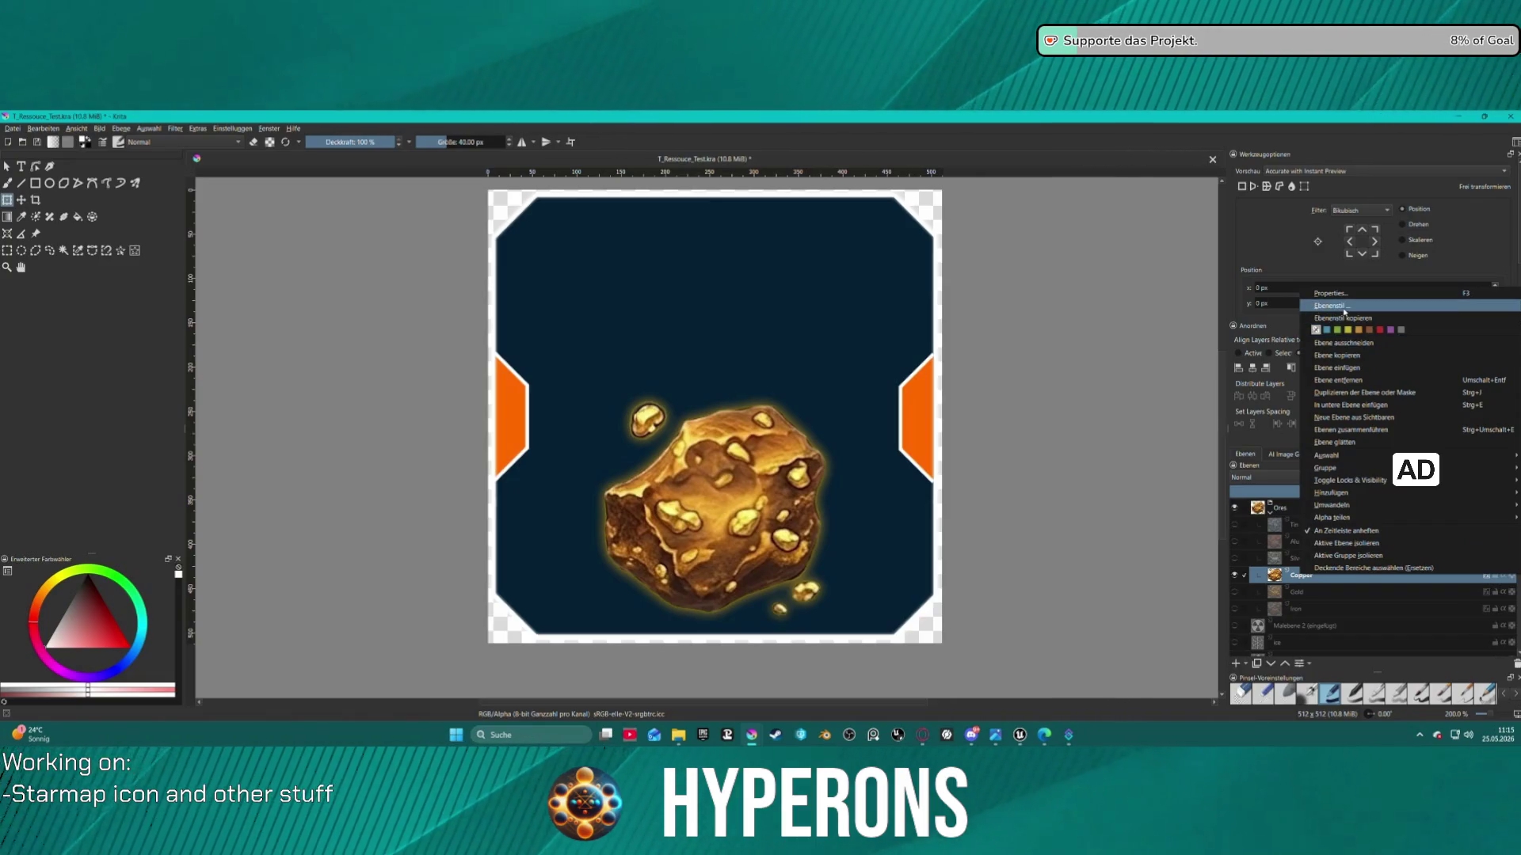
{"action": "left_click", "coordinate": [1335, 306]}
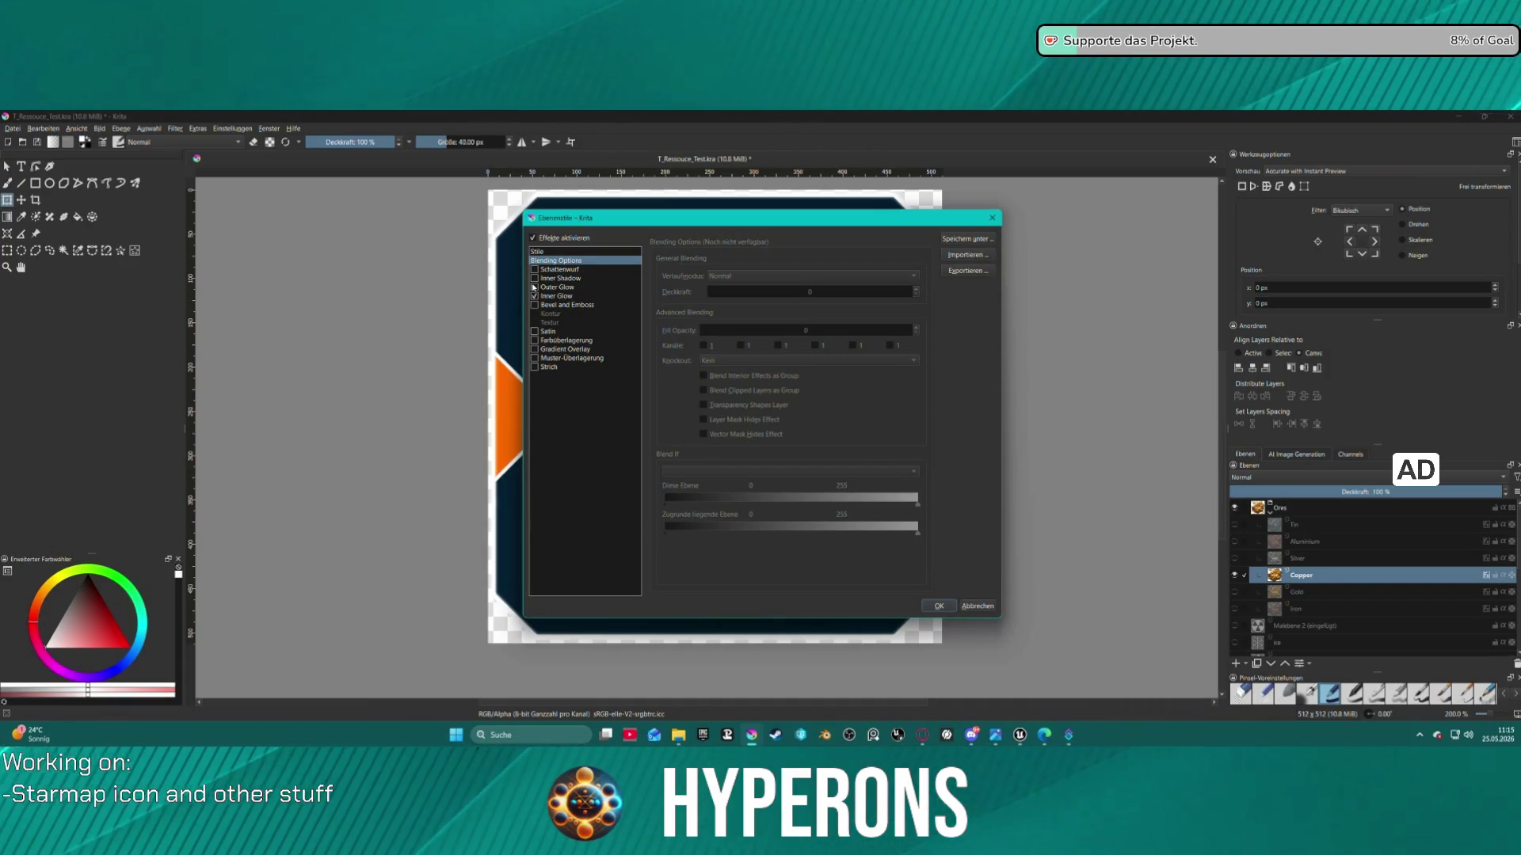
Set the Copper layer's outer glow colour to a darker orange
{"action": "left_click", "coordinate": [554, 288]}
{"action": "left_click", "coordinate": [684, 324]}
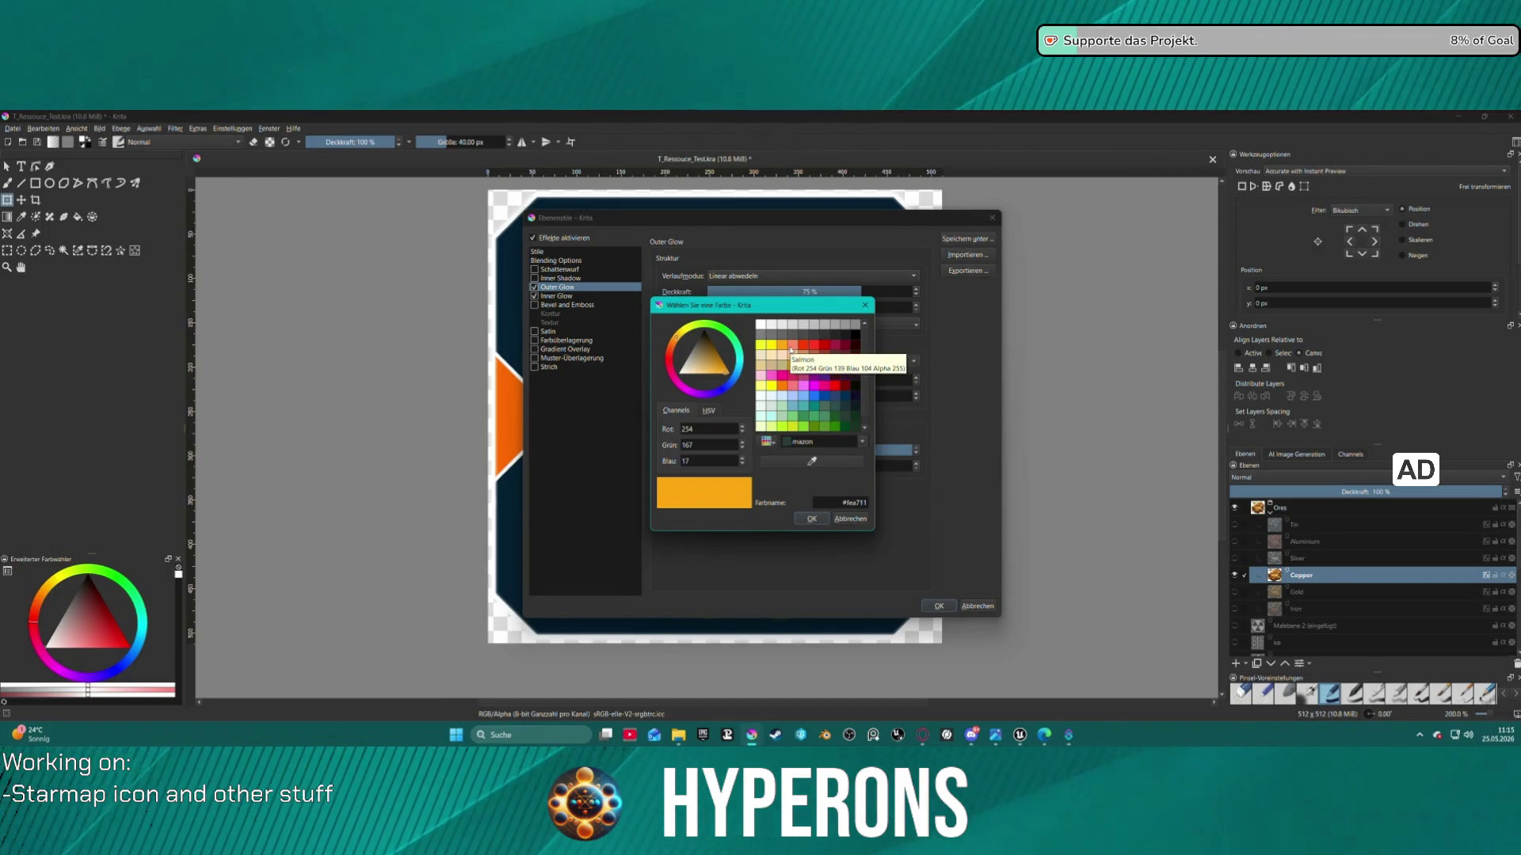
{"action": "left_click", "coordinate": [792, 354]}
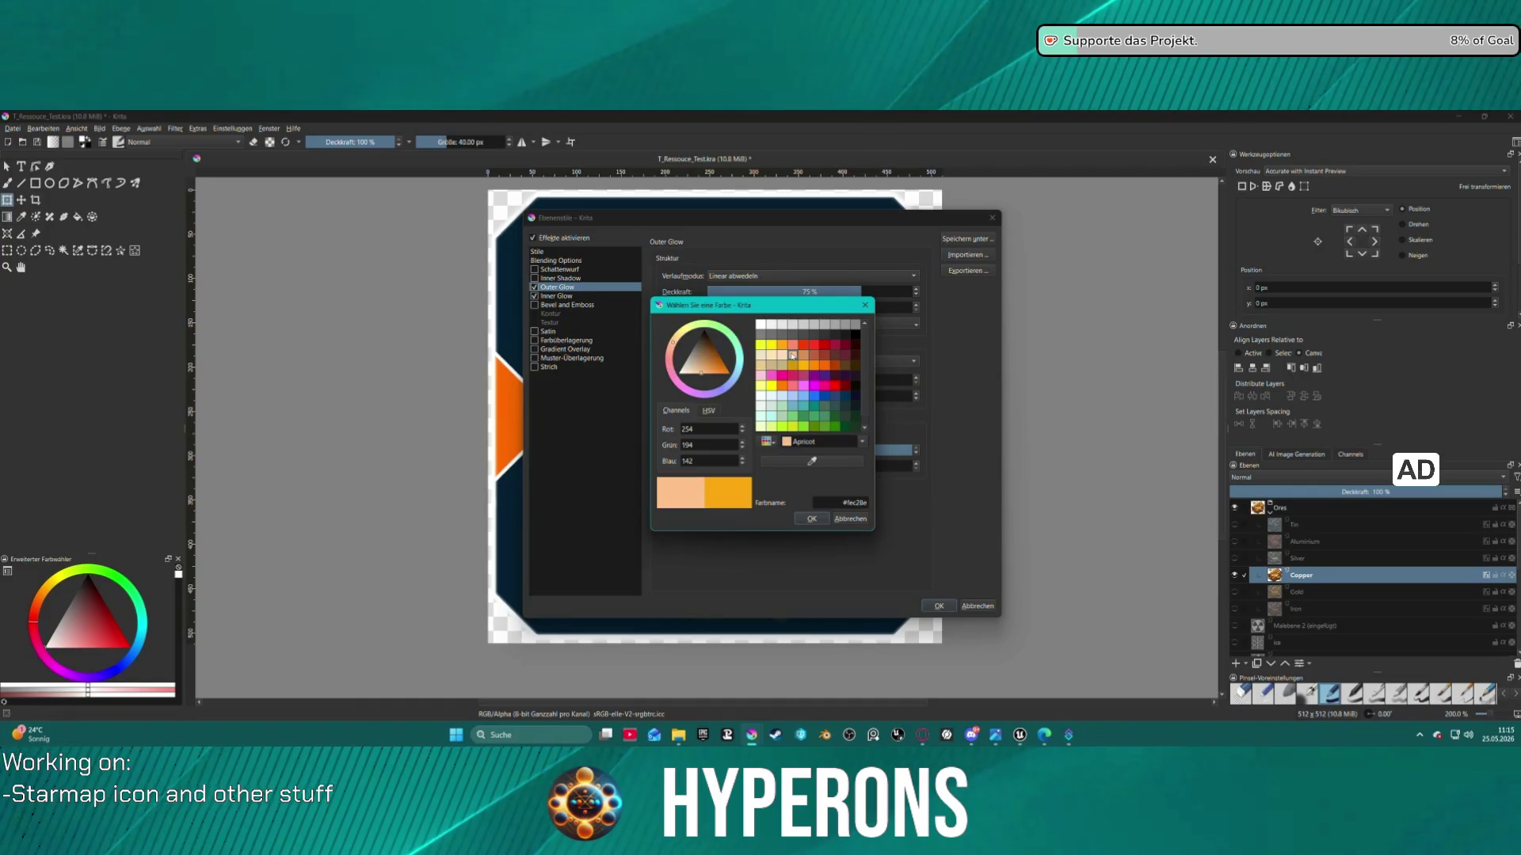
{"action": "left_click", "coordinate": [810, 519]}
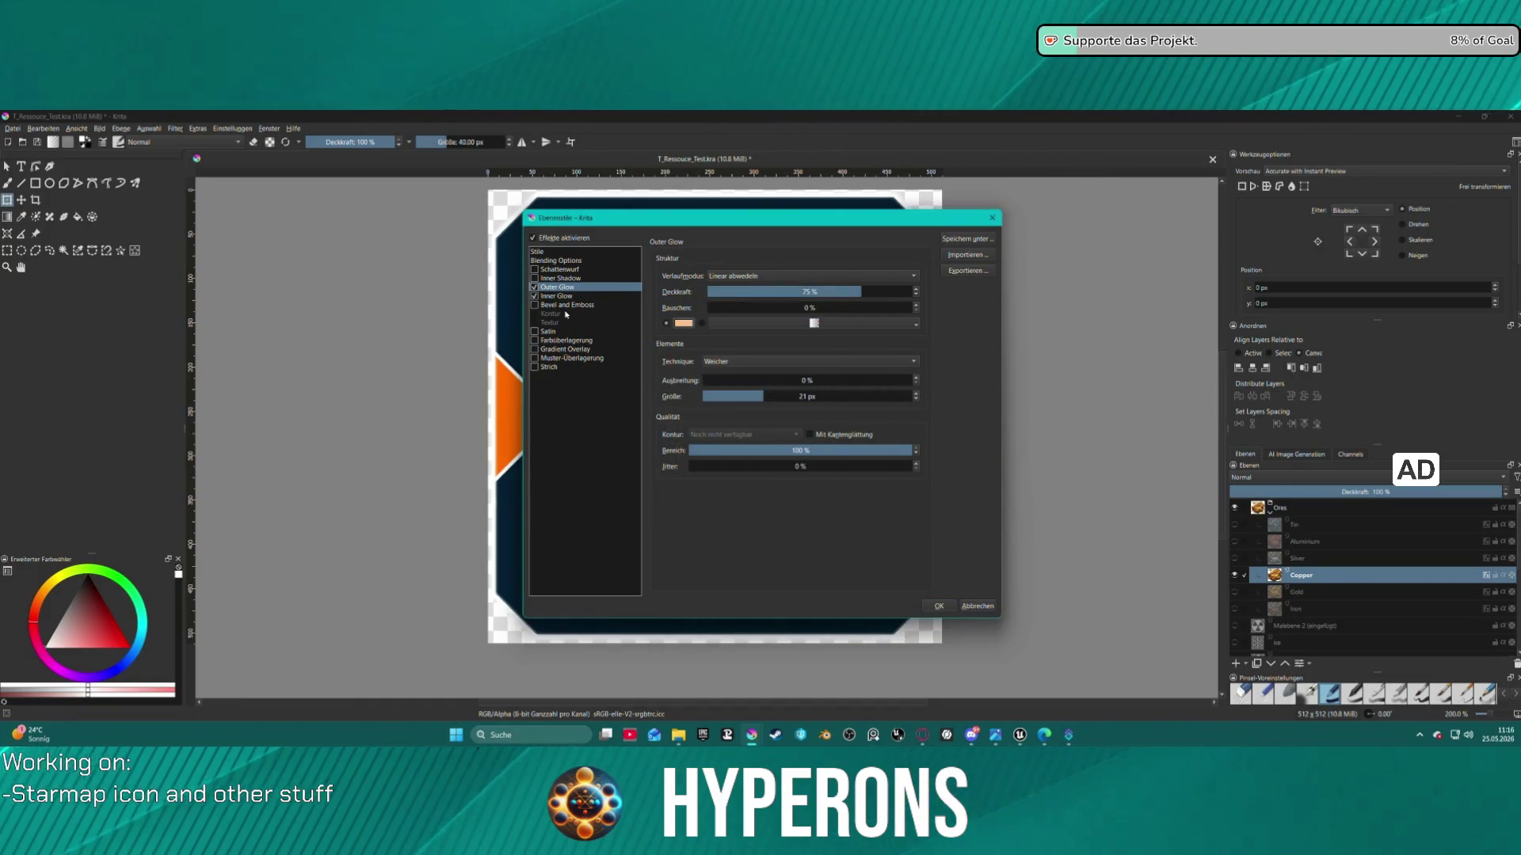
{"action": "left_click", "coordinate": [683, 324]}
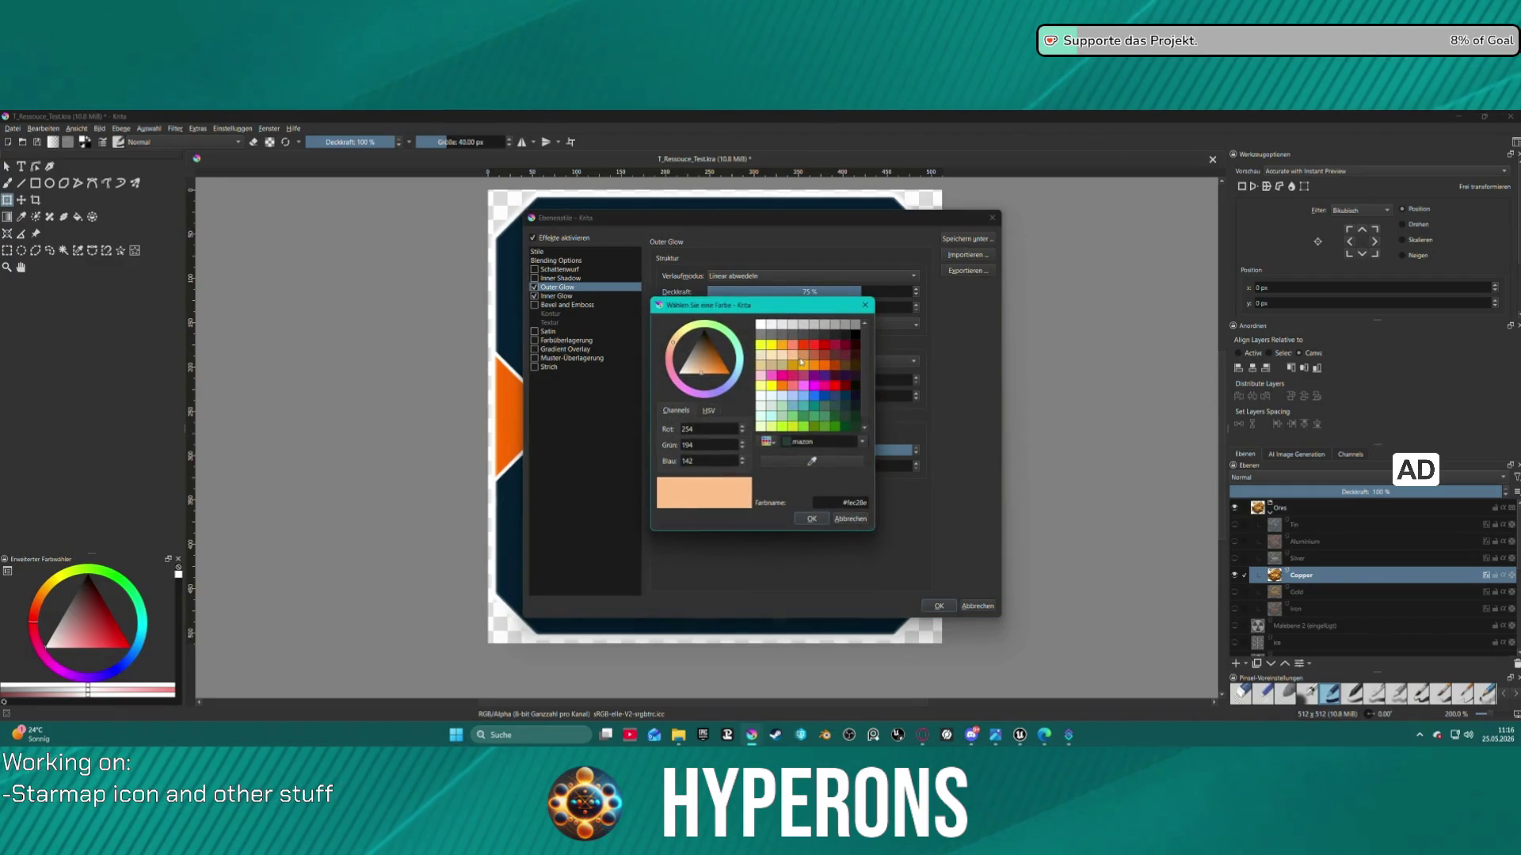
{"action": "left_click", "coordinate": [802, 361]}
{"action": "left_click", "coordinate": [812, 519]}
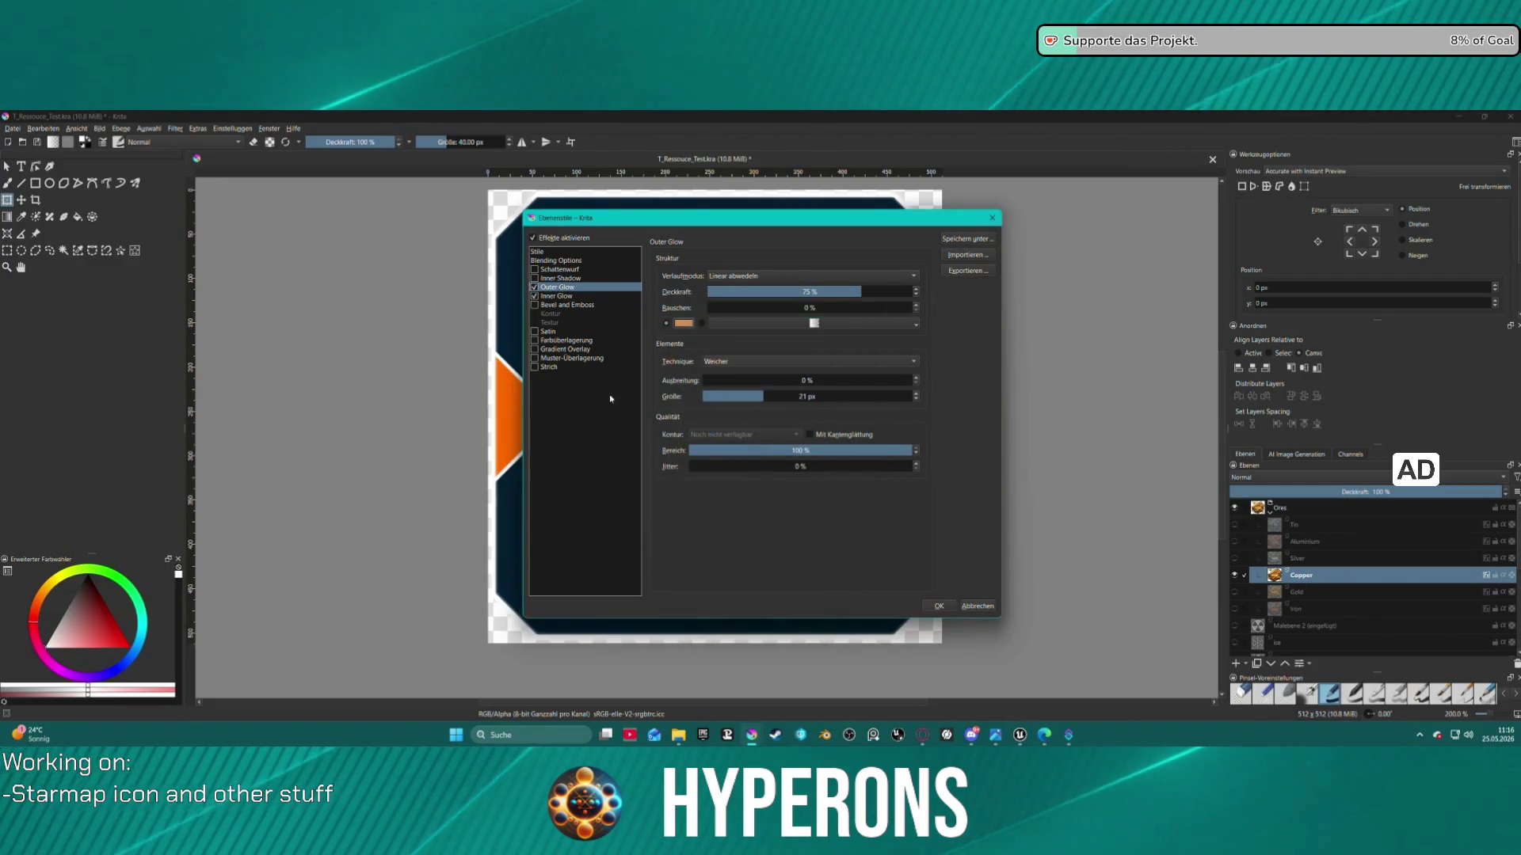
Give the inner glow a pale yellow colour and apply both glow styles
{"action": "left_click", "coordinate": [554, 296]}
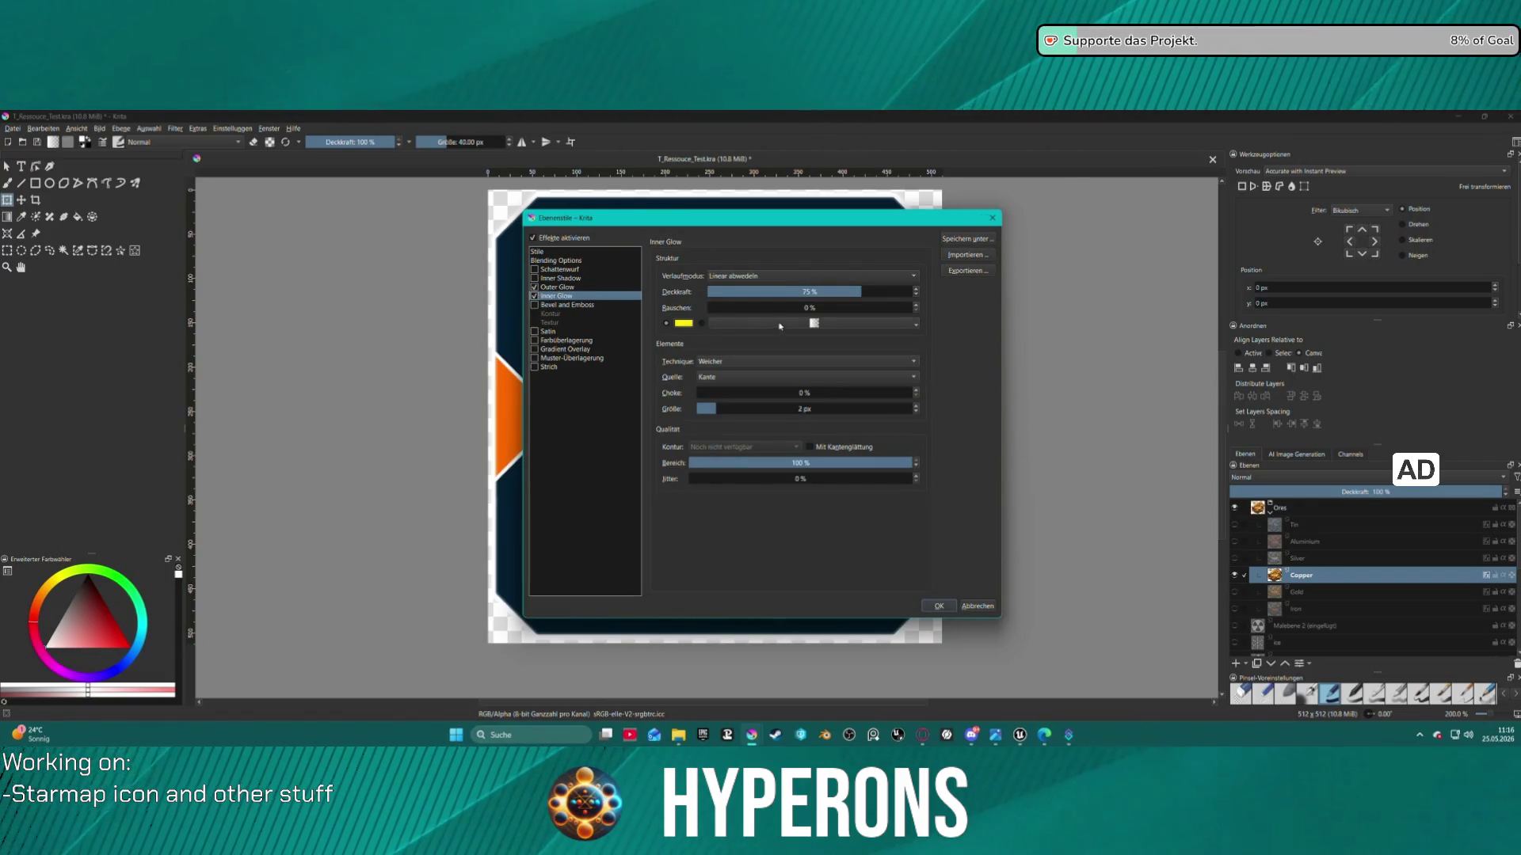
{"action": "left_click", "coordinate": [683, 323]}
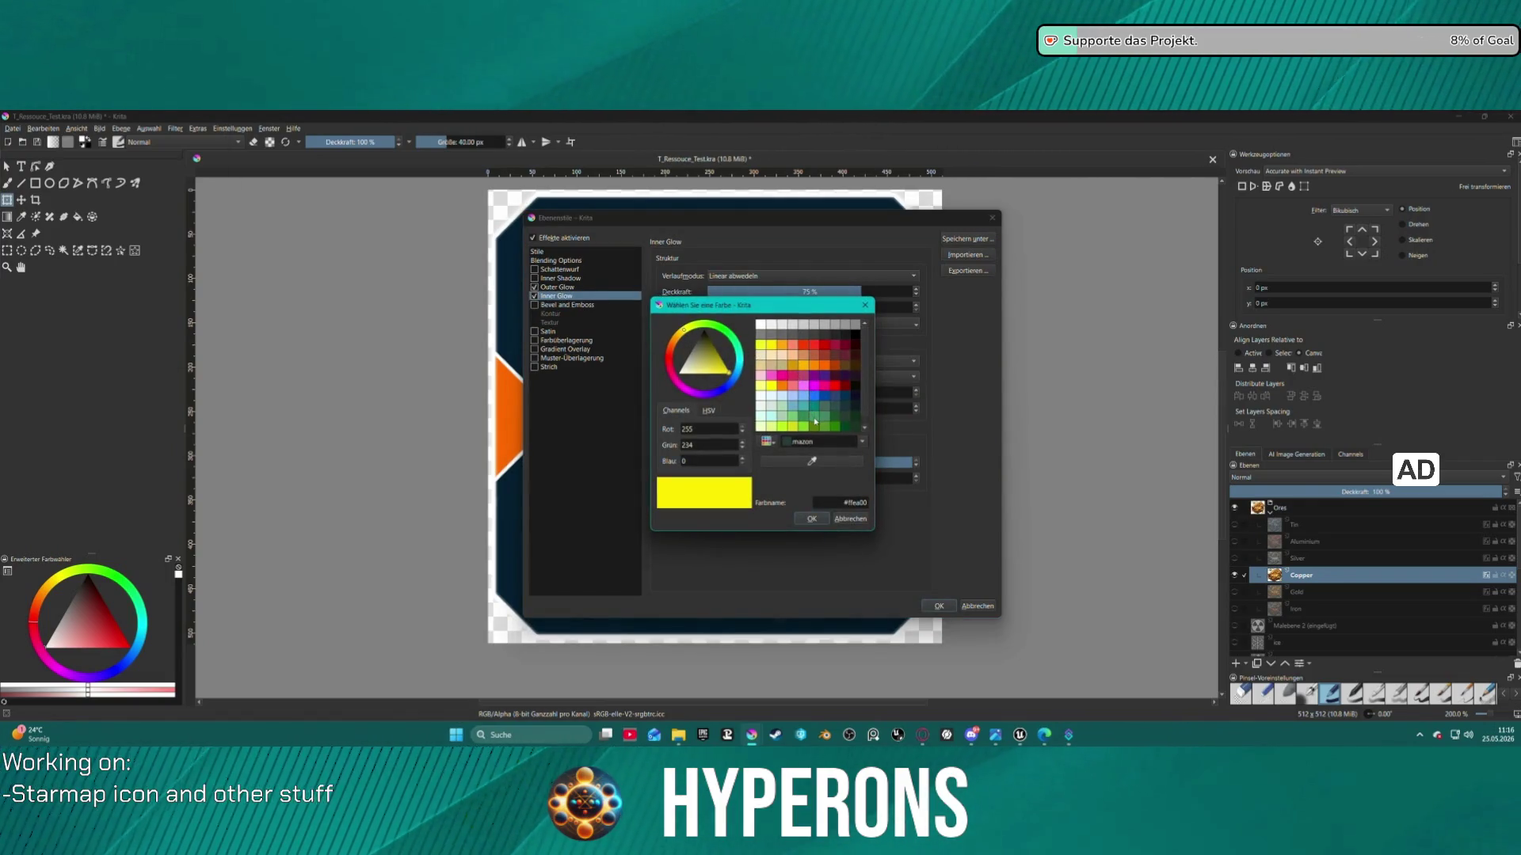
{"action": "left_click", "coordinate": [774, 429]}
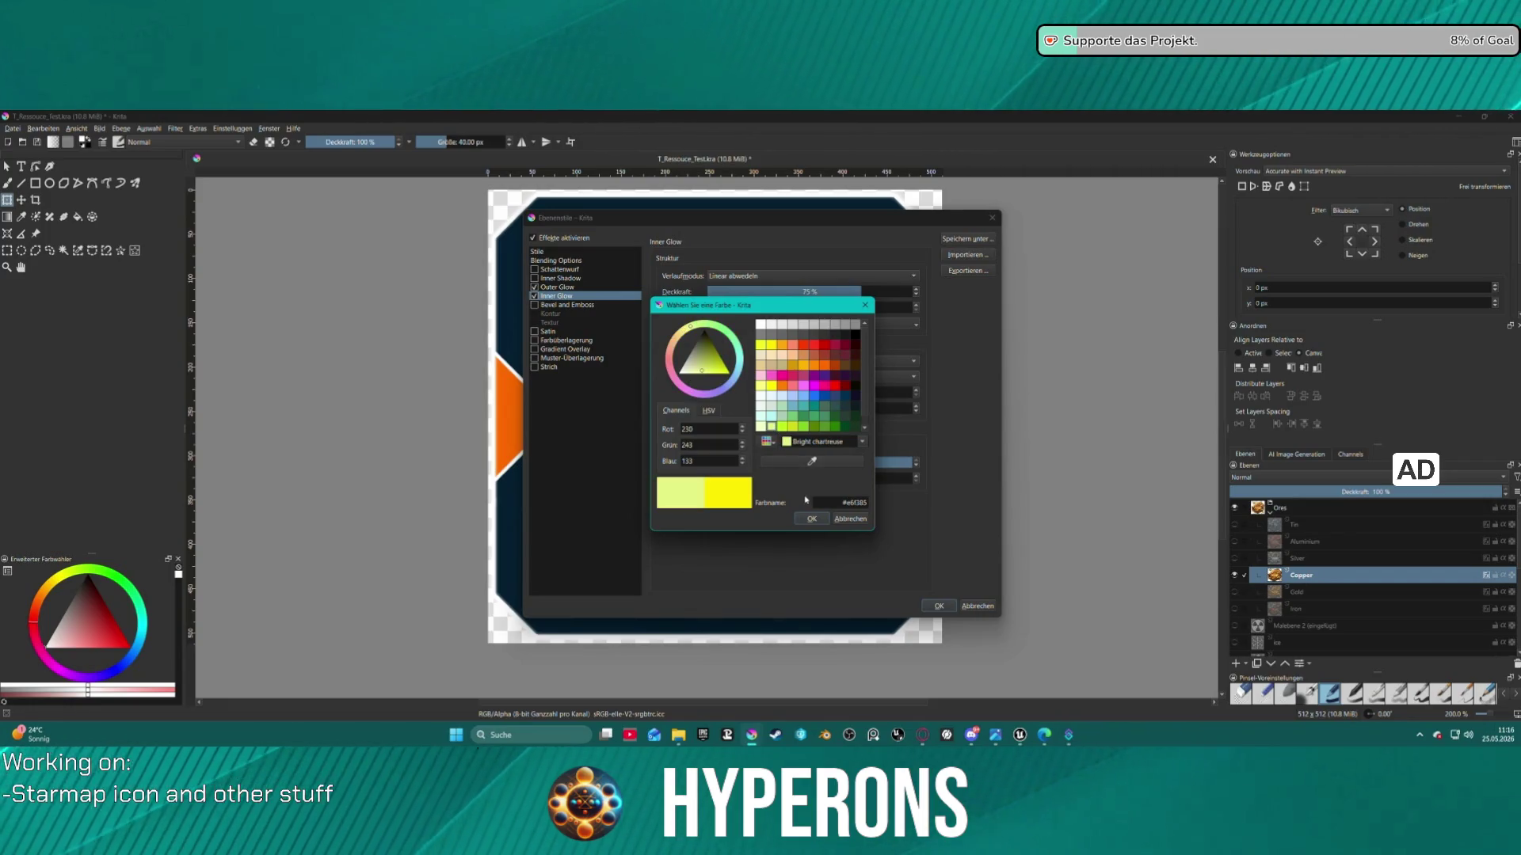
{"action": "left_click", "coordinate": [811, 519]}
{"action": "left_click", "coordinate": [938, 605]}
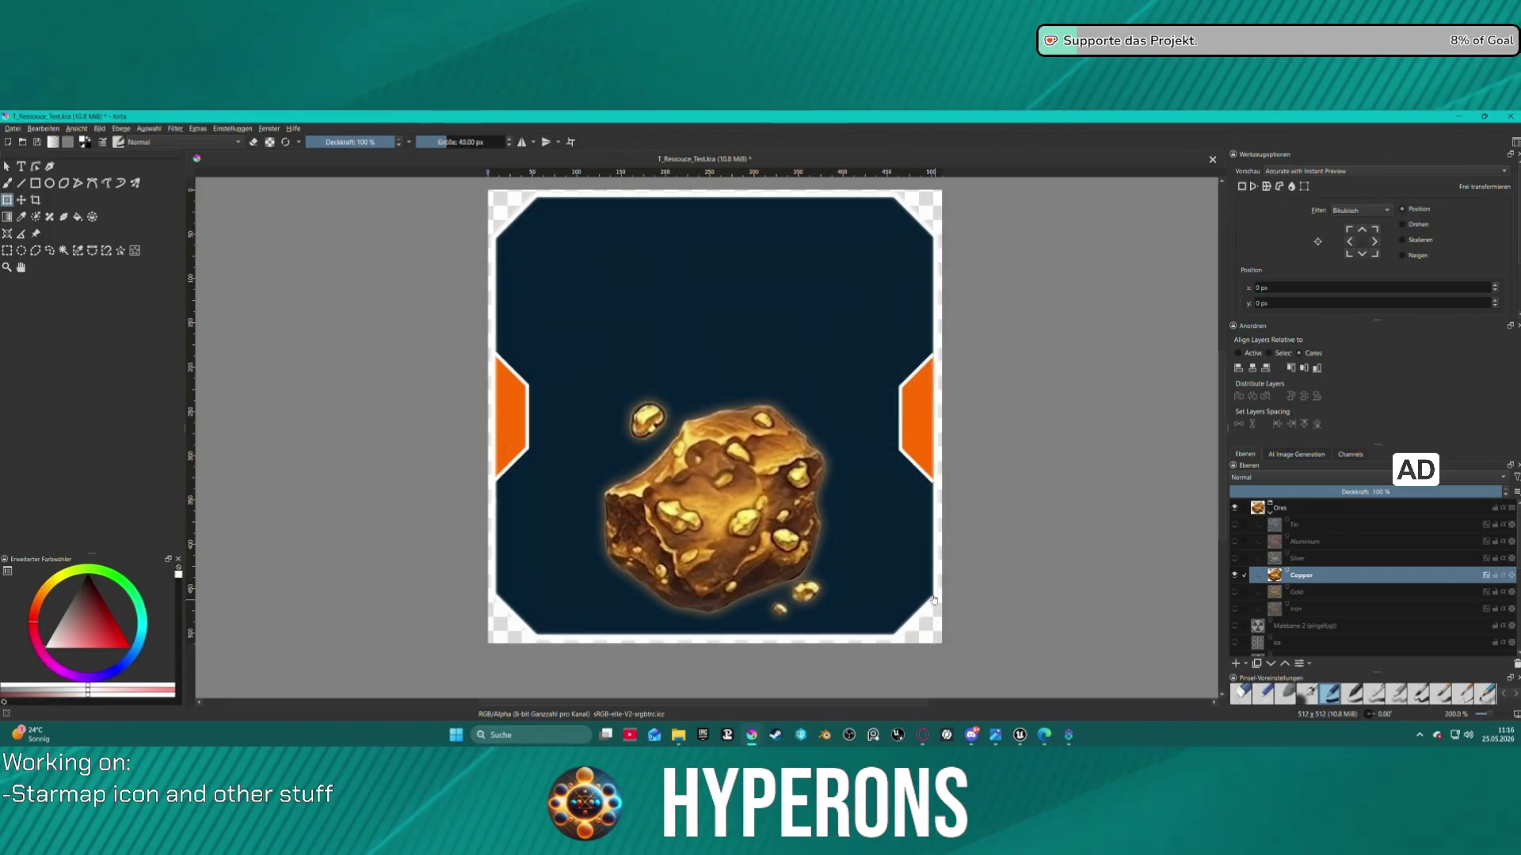
Scale down the copper ore chunk with the transform tool, tilting the view to check it
{"action": "scroll", "coordinate": [725, 431], "scroll_direction": "up", "scroll_amount": 1}
{"action": "scroll", "coordinate": [726, 431], "scroll_direction": "down", "scroll_amount": 1}
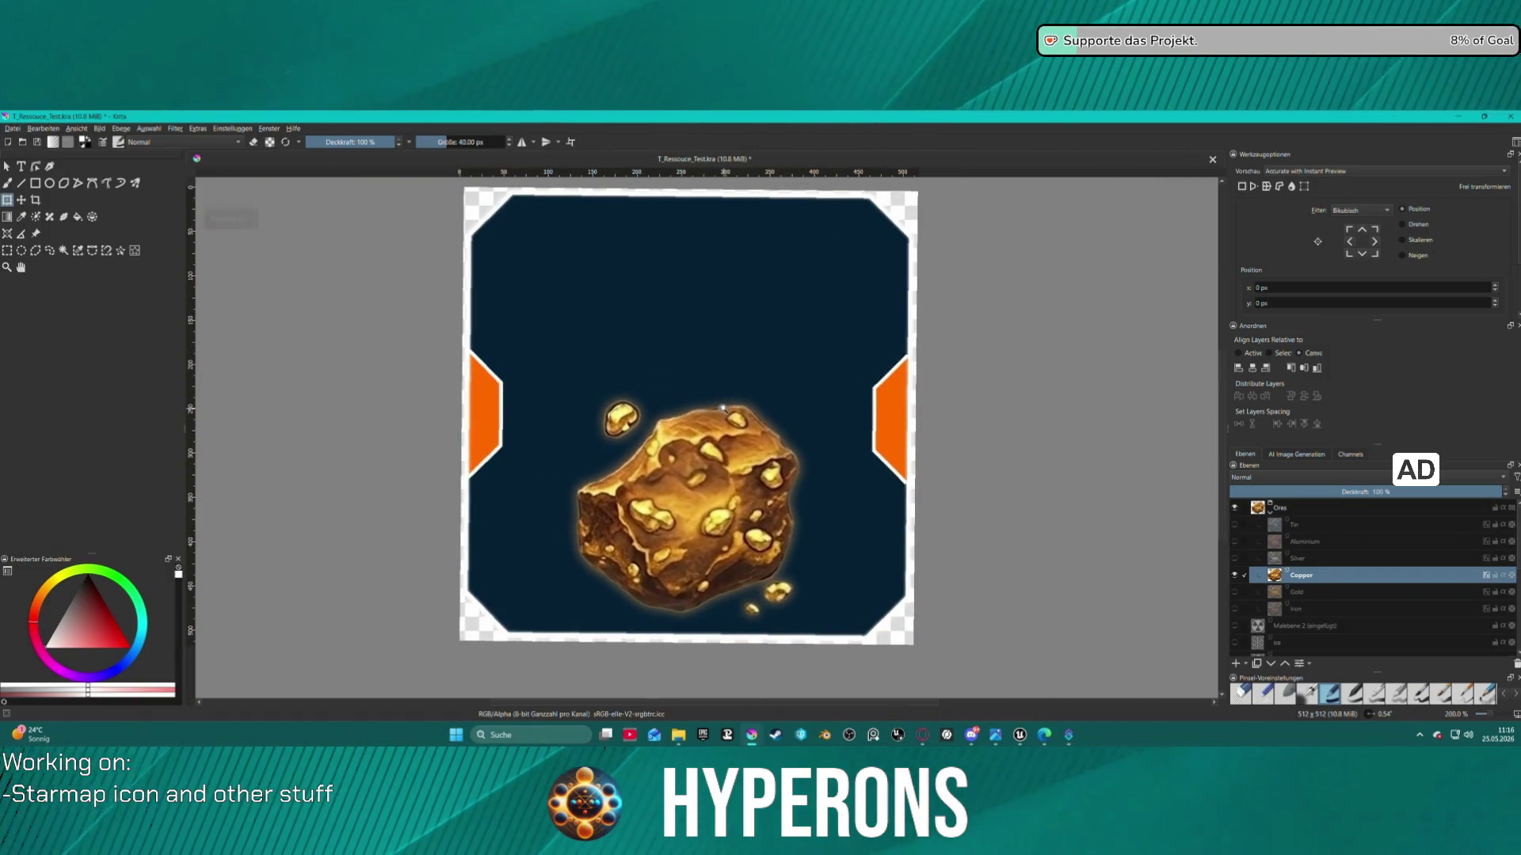
{"action": "scroll", "coordinate": [723, 400], "scroll_direction": "up", "scroll_amount": 1}
{"action": "left_click", "coordinate": [722, 385]}
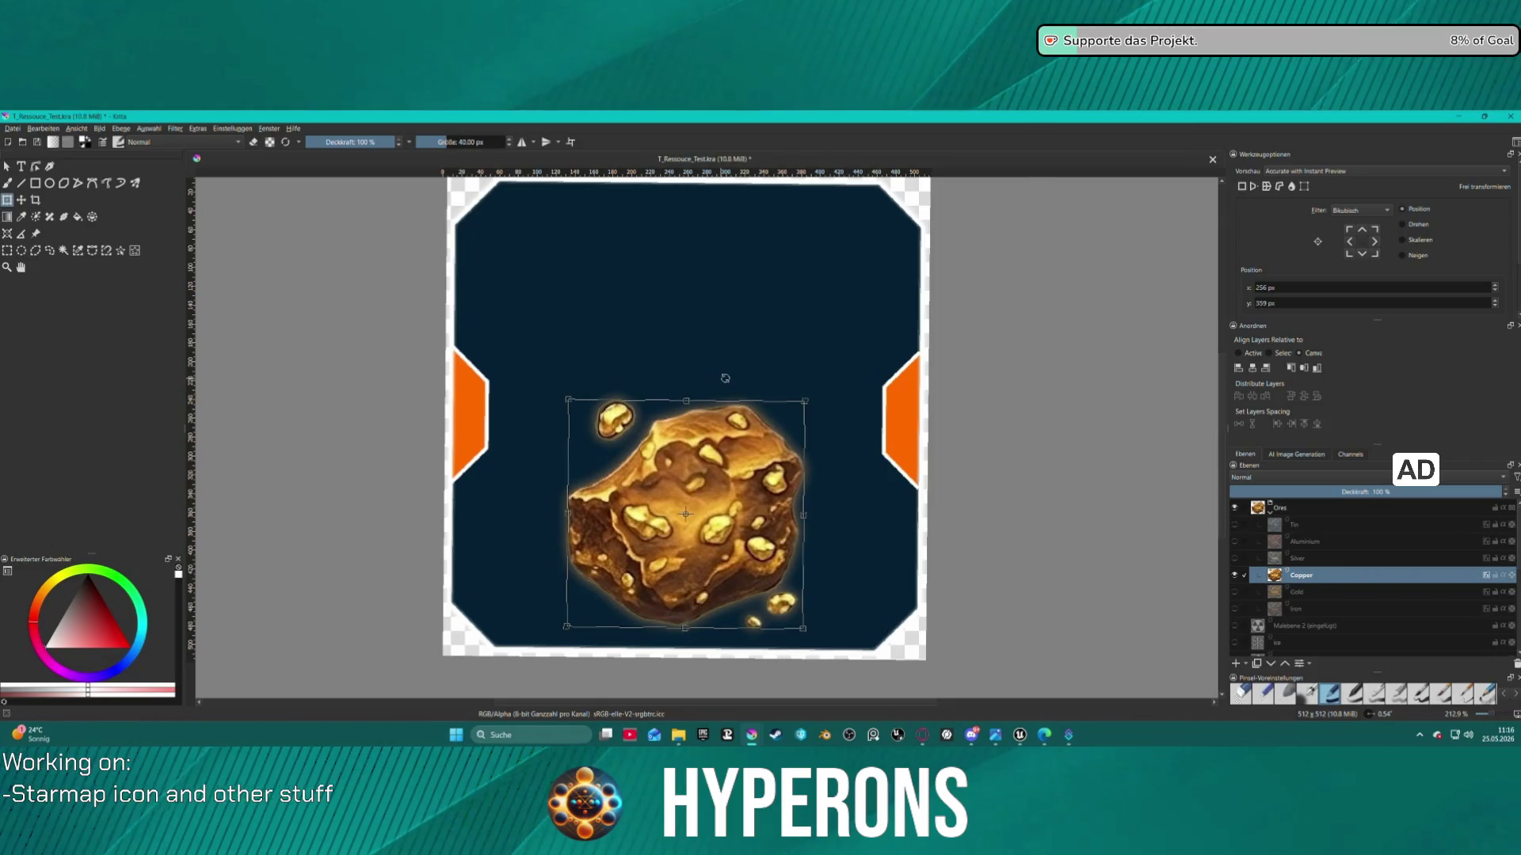
{"action": "scroll", "coordinate": [724, 378], "scroll_direction": "down", "scroll_amount": 1}
{"action": "scroll", "coordinate": [723, 378], "scroll_direction": "up", "scroll_amount": 1}
{"action": "scroll", "coordinate": [721, 379], "scroll_direction": "down", "scroll_amount": 1}
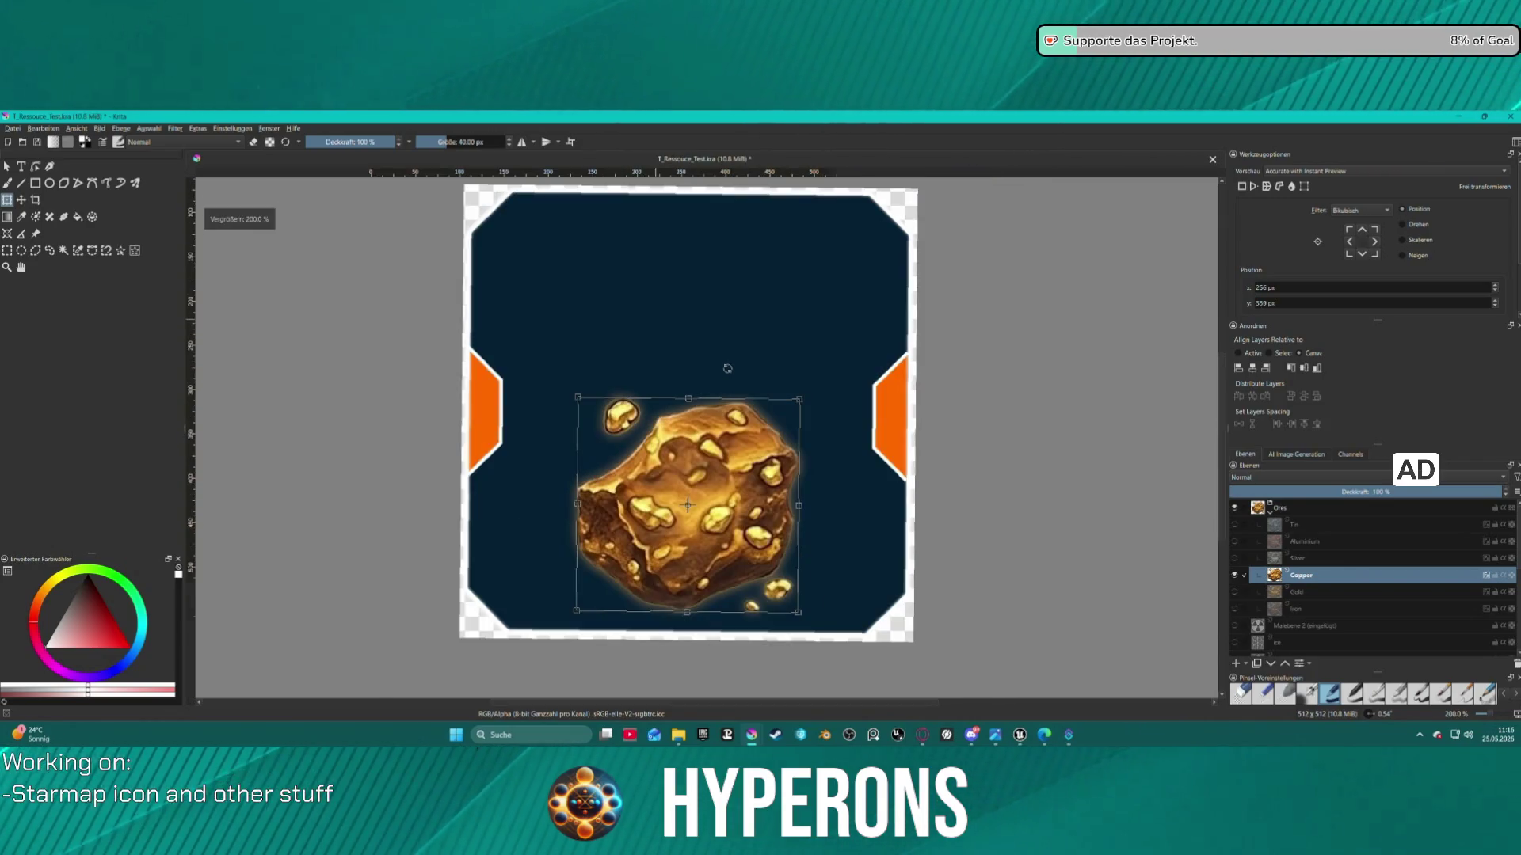
{"action": "left_click_drag", "start_coordinate": [723, 377], "coordinate": [730, 378]}
{"action": "scroll", "coordinate": [937, 415], "scroll_direction": "down", "scroll_amount": 5}
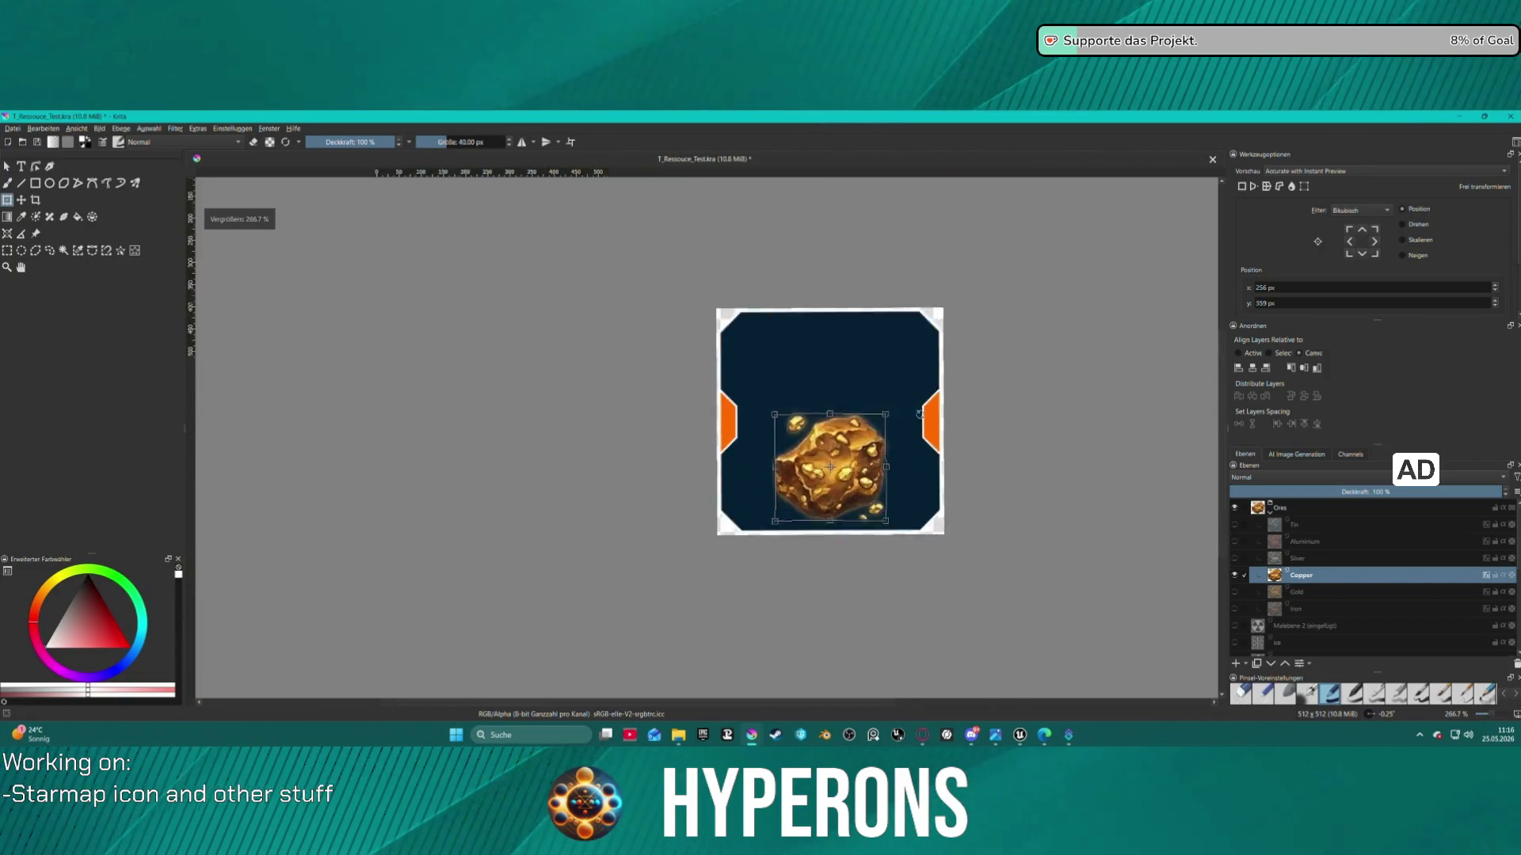
{"action": "scroll", "coordinate": [940, 450], "scroll_direction": "up", "scroll_amount": 3}
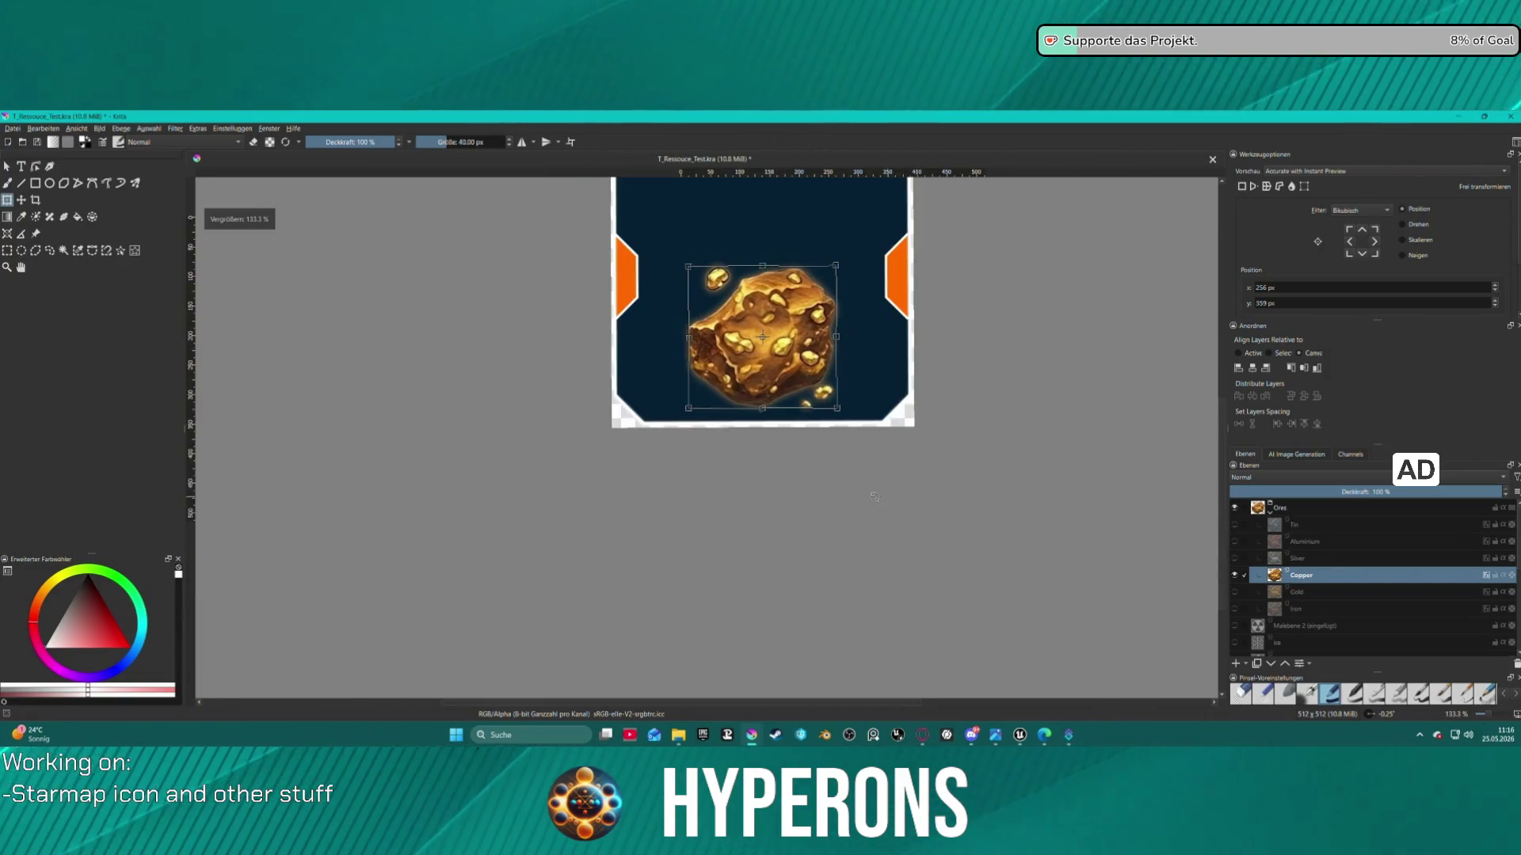
{"action": "left_click_drag", "start_coordinate": [872, 484], "coordinate": [862, 490]}
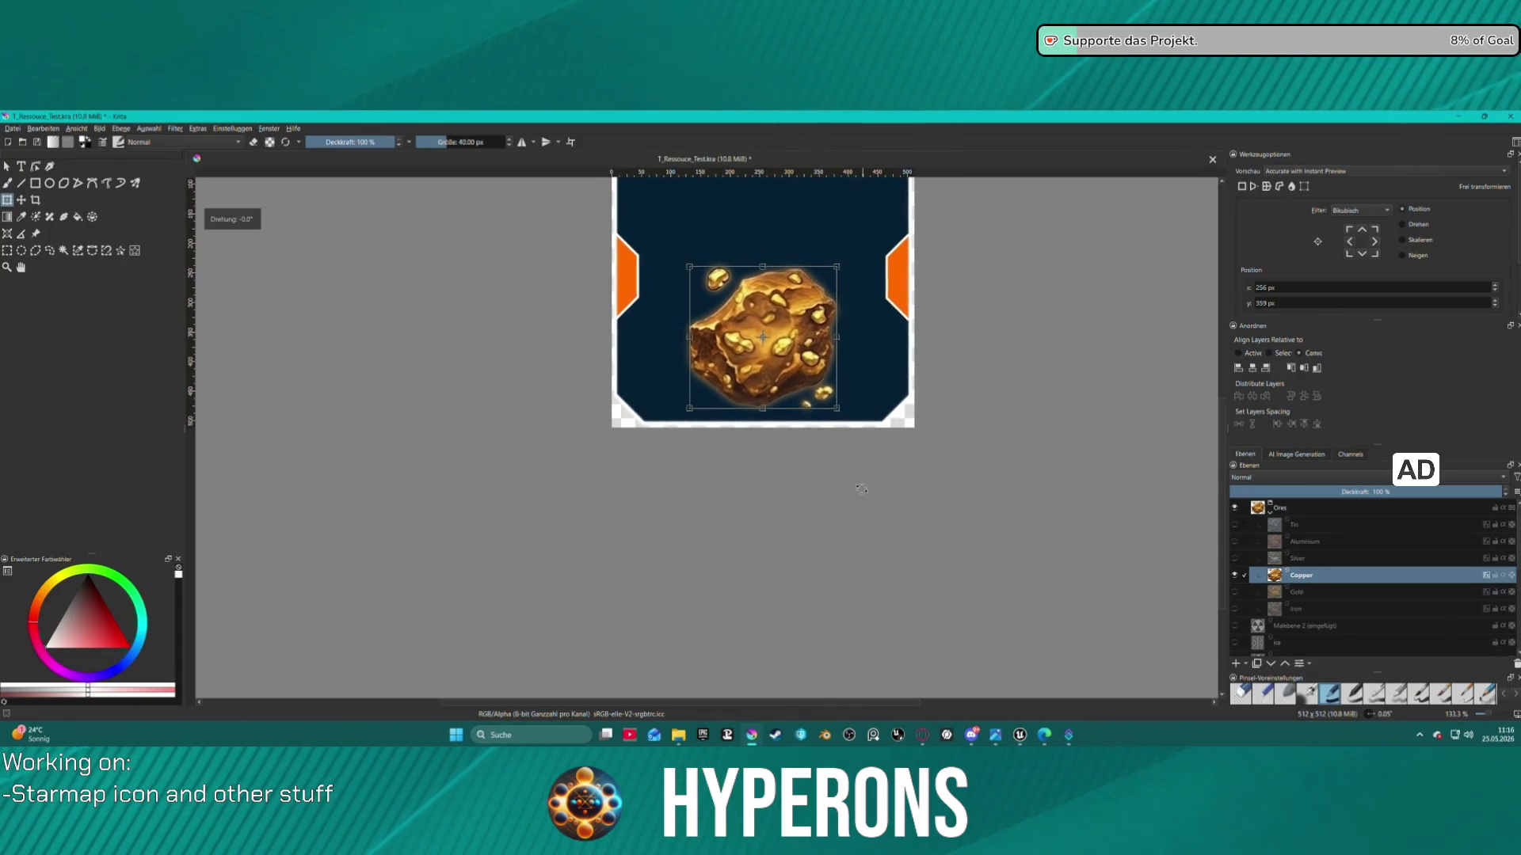
{"action": "scroll", "coordinate": [859, 343], "scroll_direction": "up", "scroll_amount": 2}
{"action": "scroll", "coordinate": [760, 293], "scroll_direction": "down", "scroll_amount": 4}
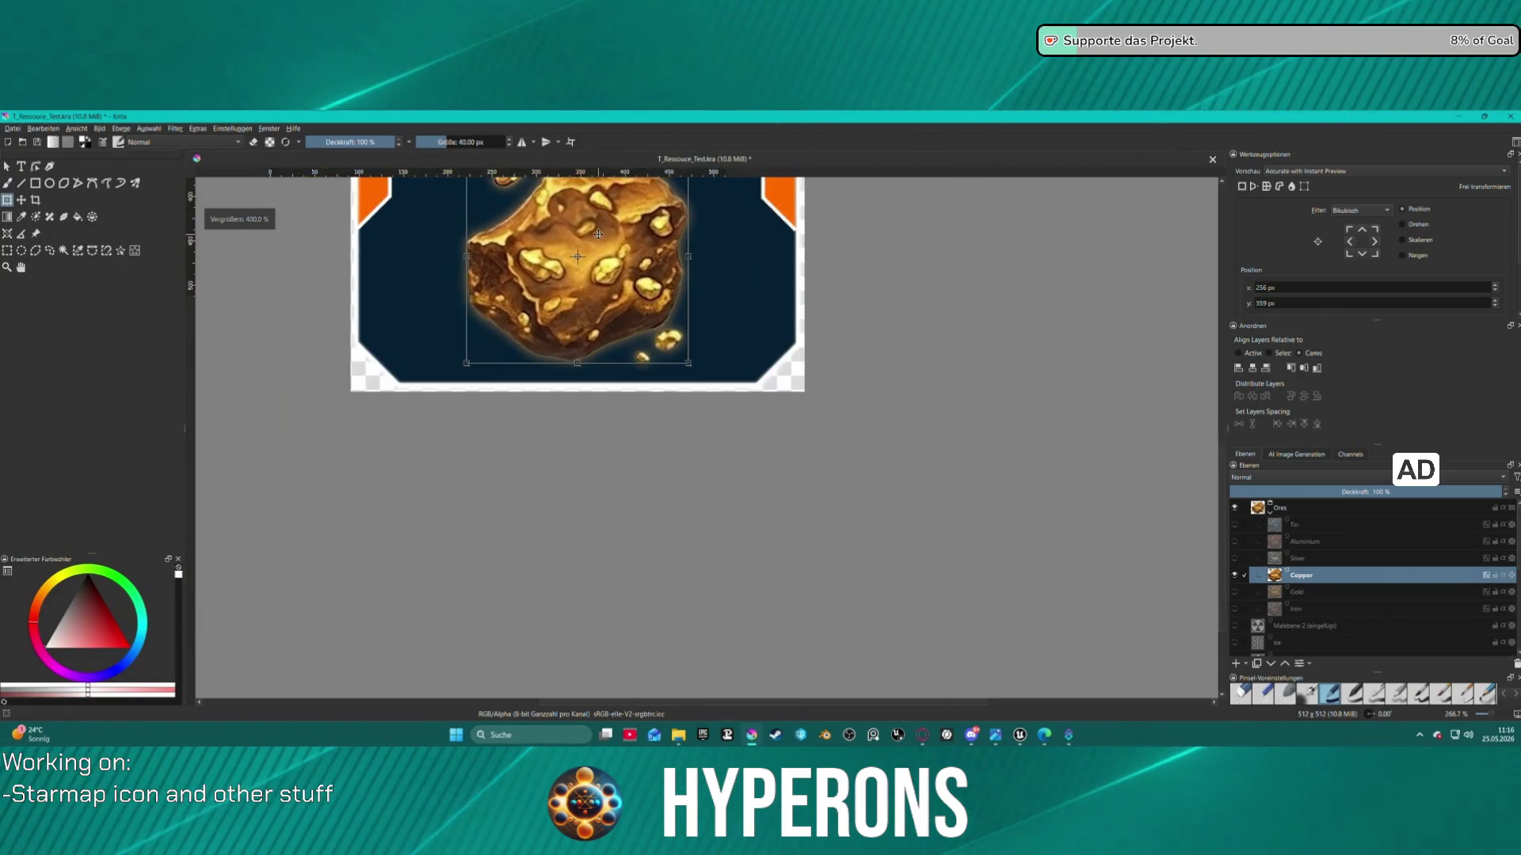
{"action": "scroll", "coordinate": [835, 411], "scroll_direction": "up", "scroll_amount": 4}
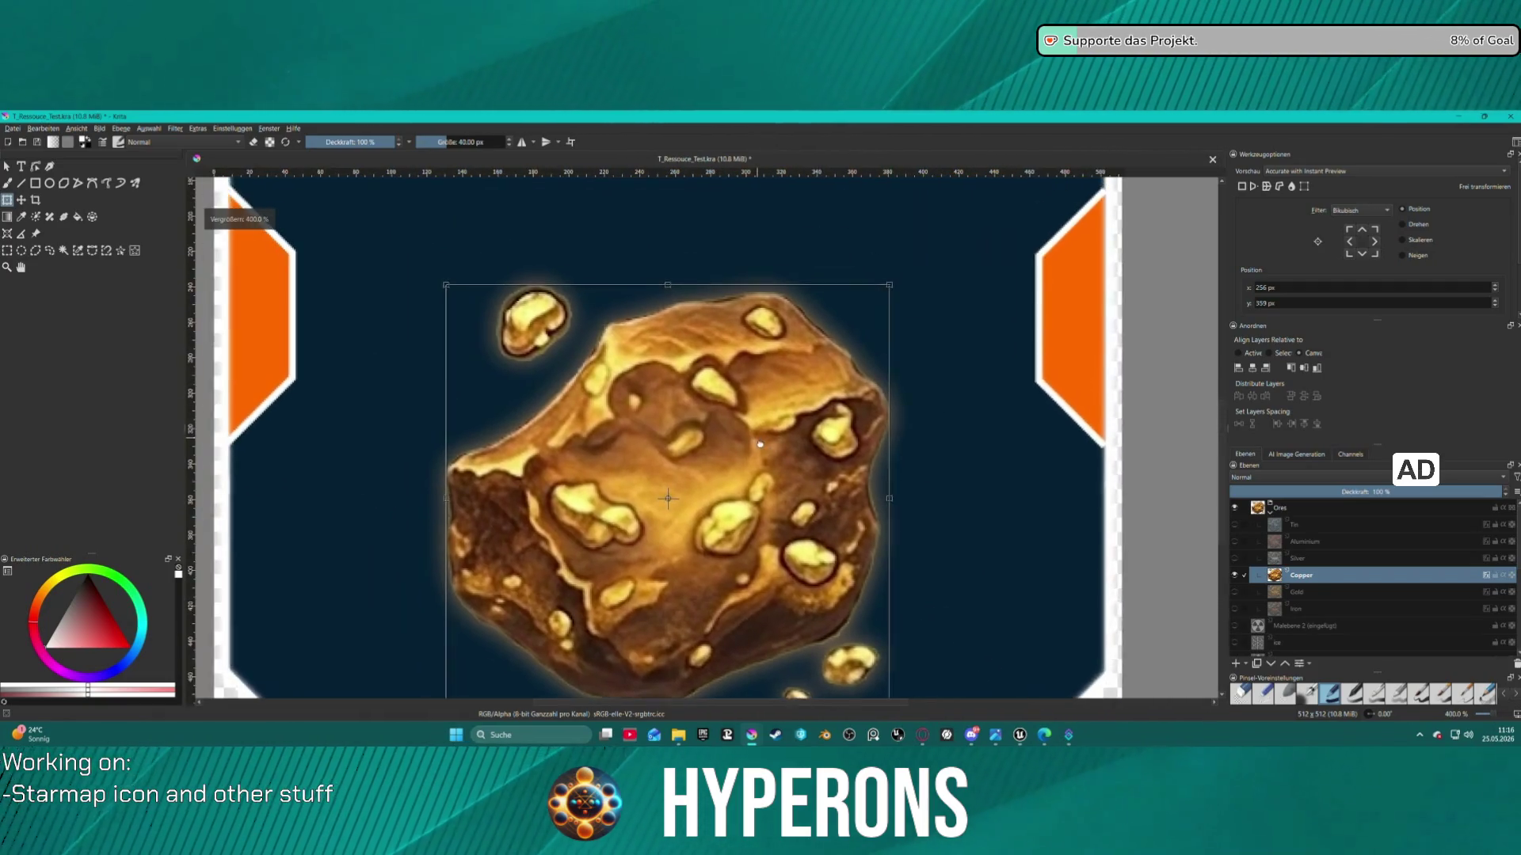
Desaturate the Copper layer from the Filter menu so the ore turns silvery grey
{"action": "scroll", "coordinate": [723, 440], "scroll_direction": "down", "scroll_amount": 2}
{"action": "scroll", "coordinate": [723, 441], "scroll_direction": "down", "scroll_amount": 3}
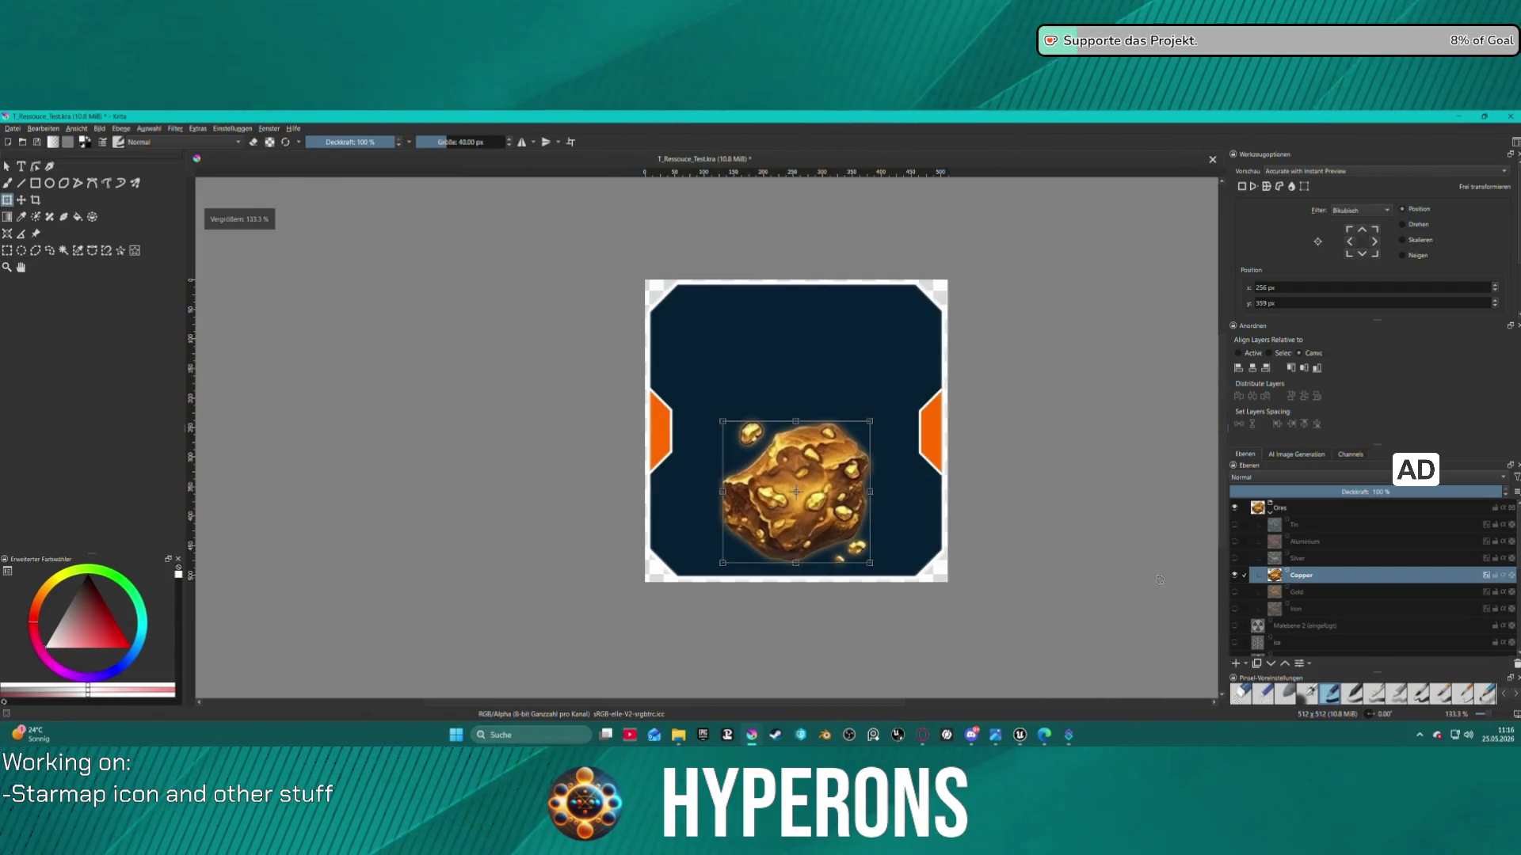
{"action": "left_click", "coordinate": [185, 130]}
{"action": "left_click", "coordinate": [269, 292]}
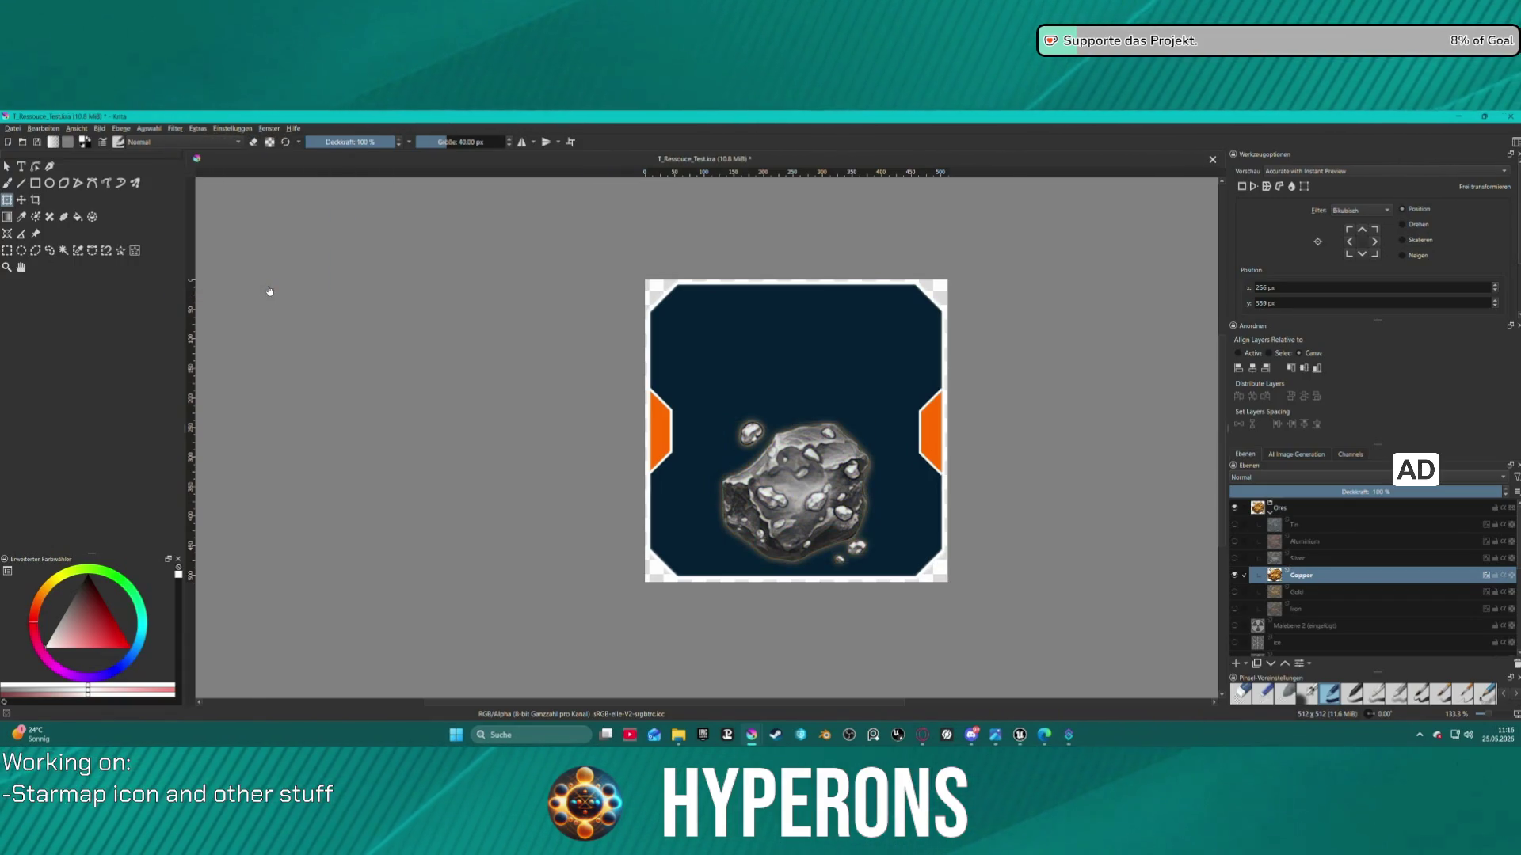
Add an Inner Glow layer style to the grey Copper layer
{"action": "scroll", "coordinate": [935, 492], "scroll_direction": "up", "scroll_amount": 2}
{"action": "scroll", "coordinate": [891, 495], "scroll_direction": "down", "scroll_amount": 1}
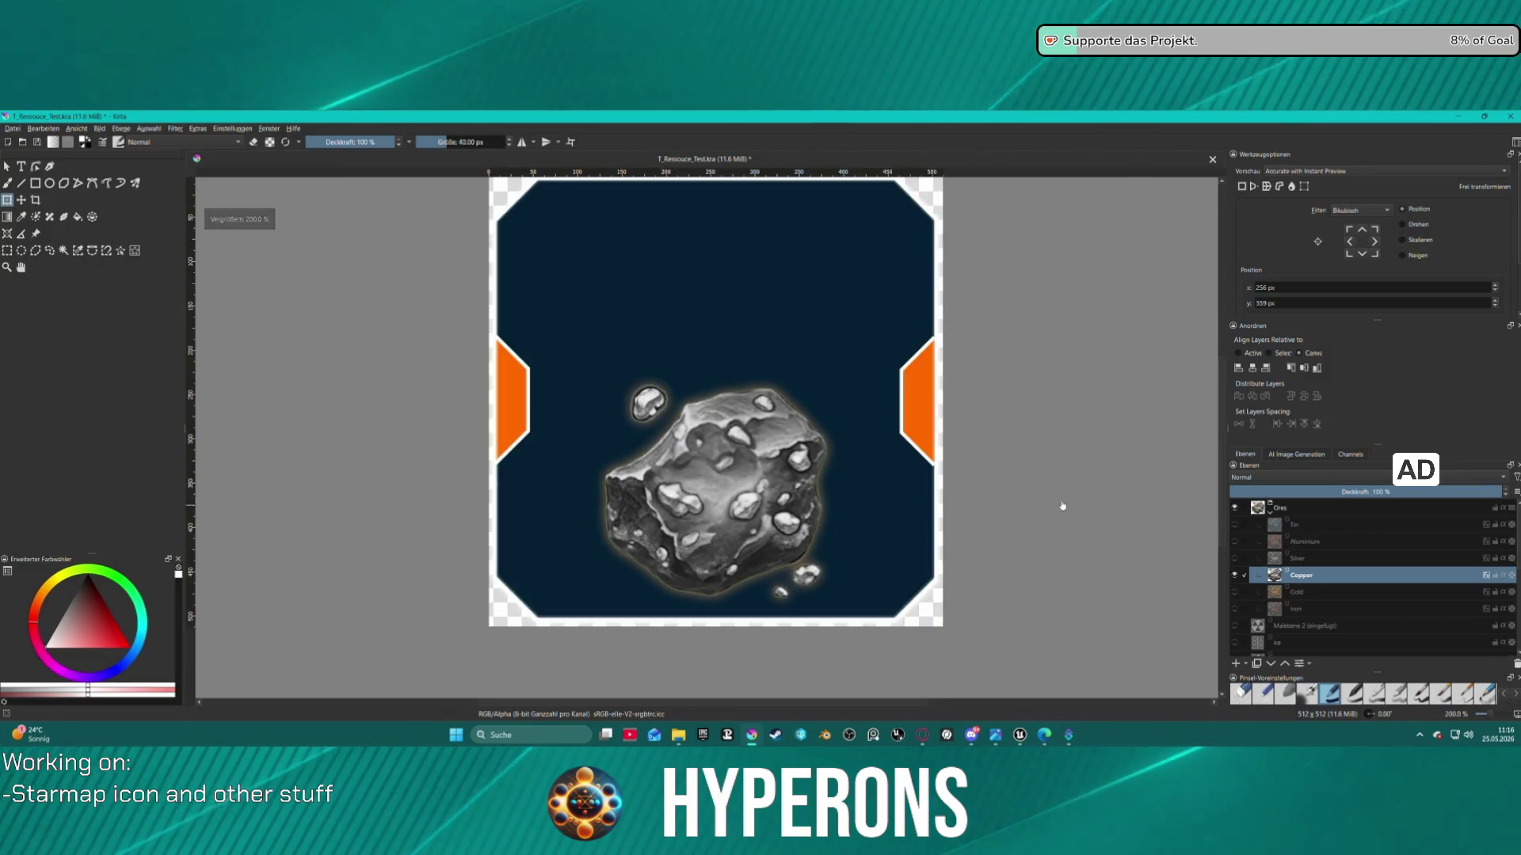
{"action": "scroll", "coordinate": [835, 510], "scroll_direction": "up", "scroll_amount": 1}
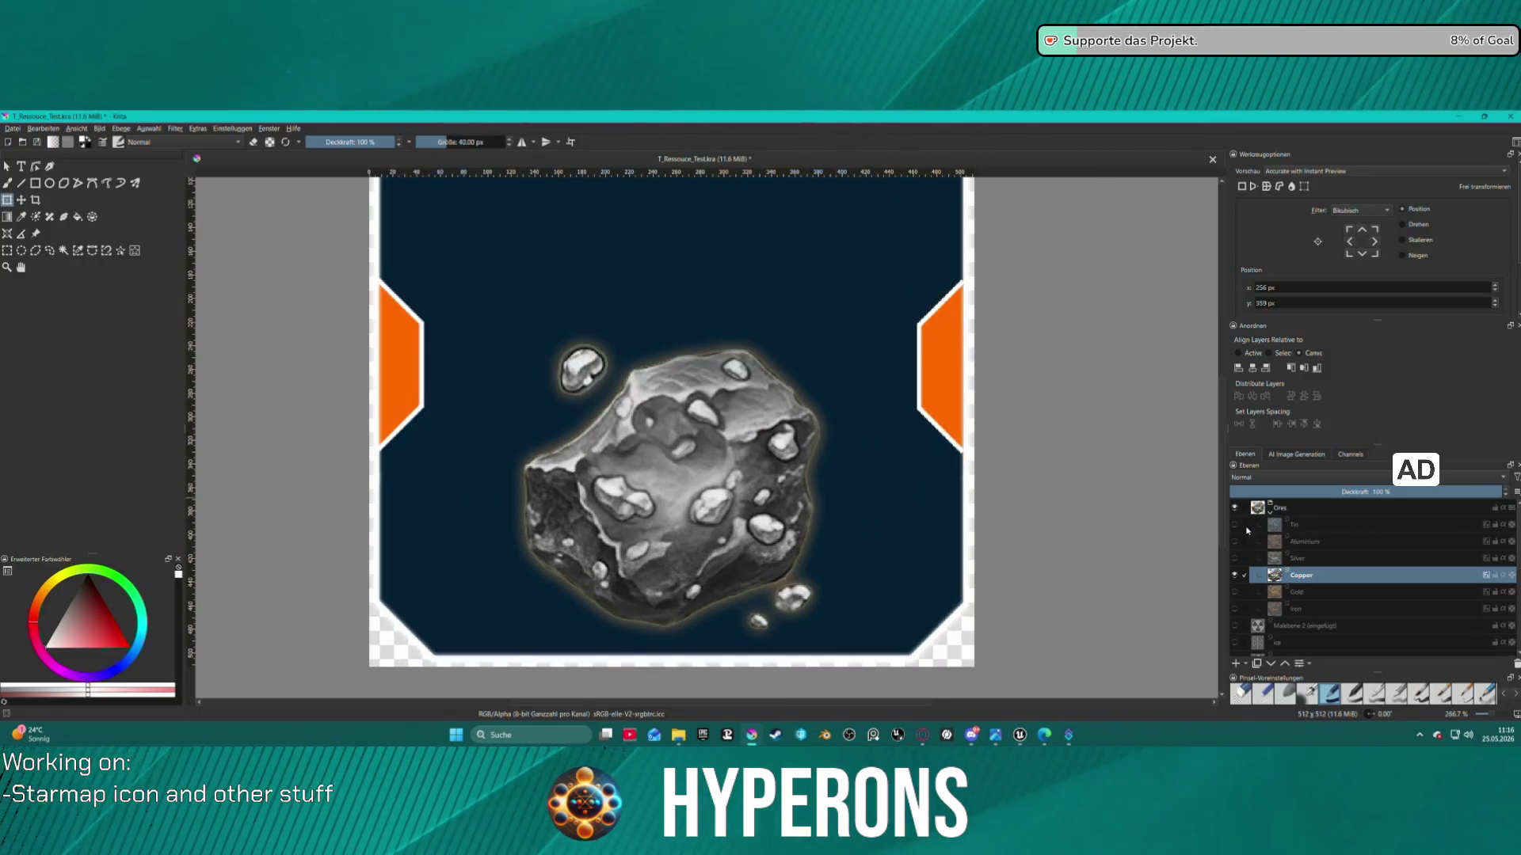
{"action": "right_click", "coordinate": [1303, 576]}
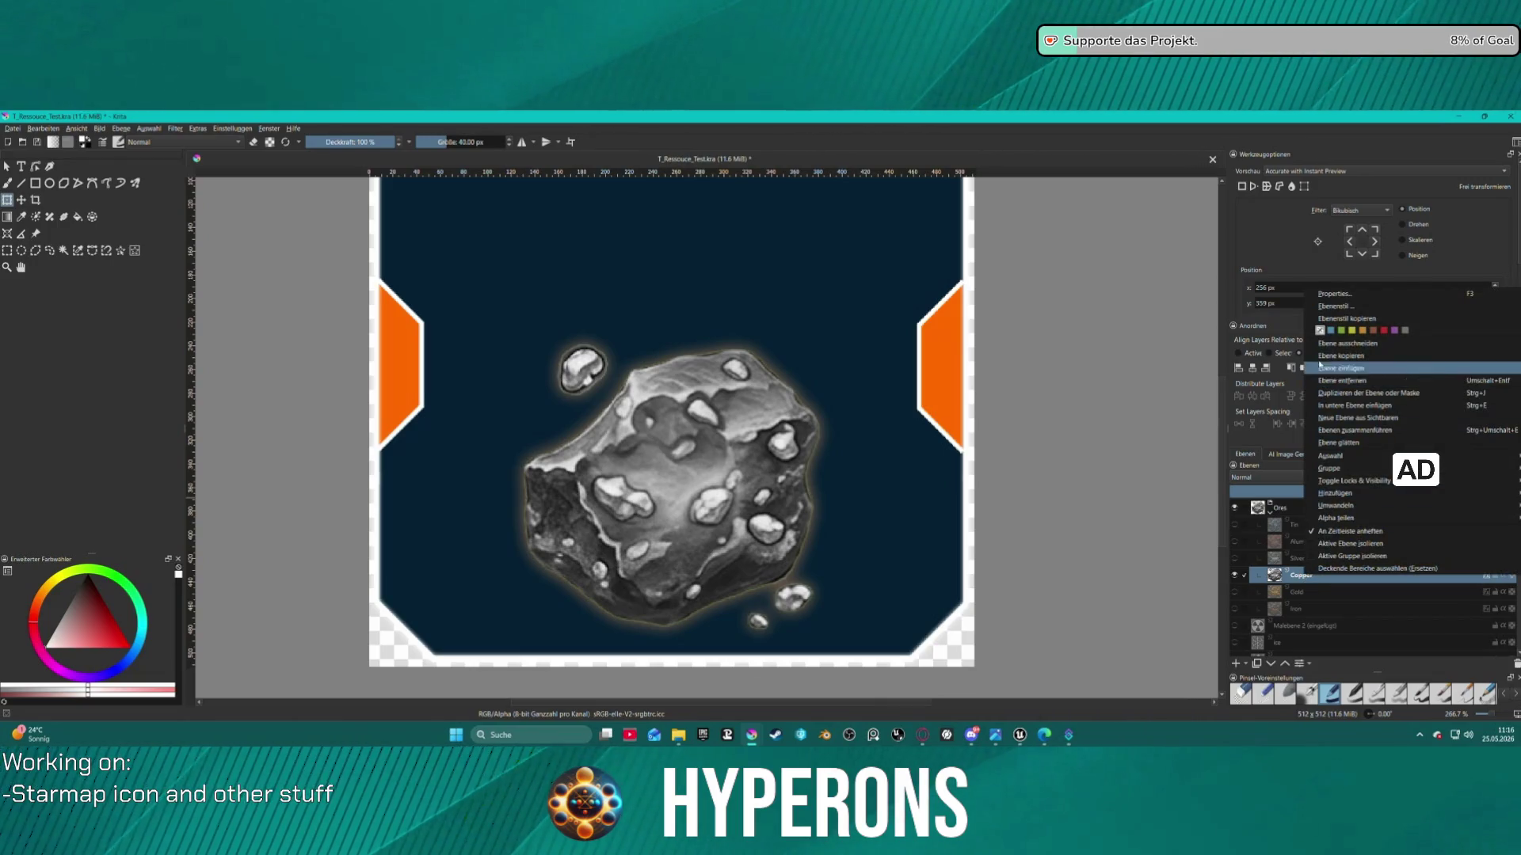
{"action": "left_click", "coordinate": [1326, 309]}
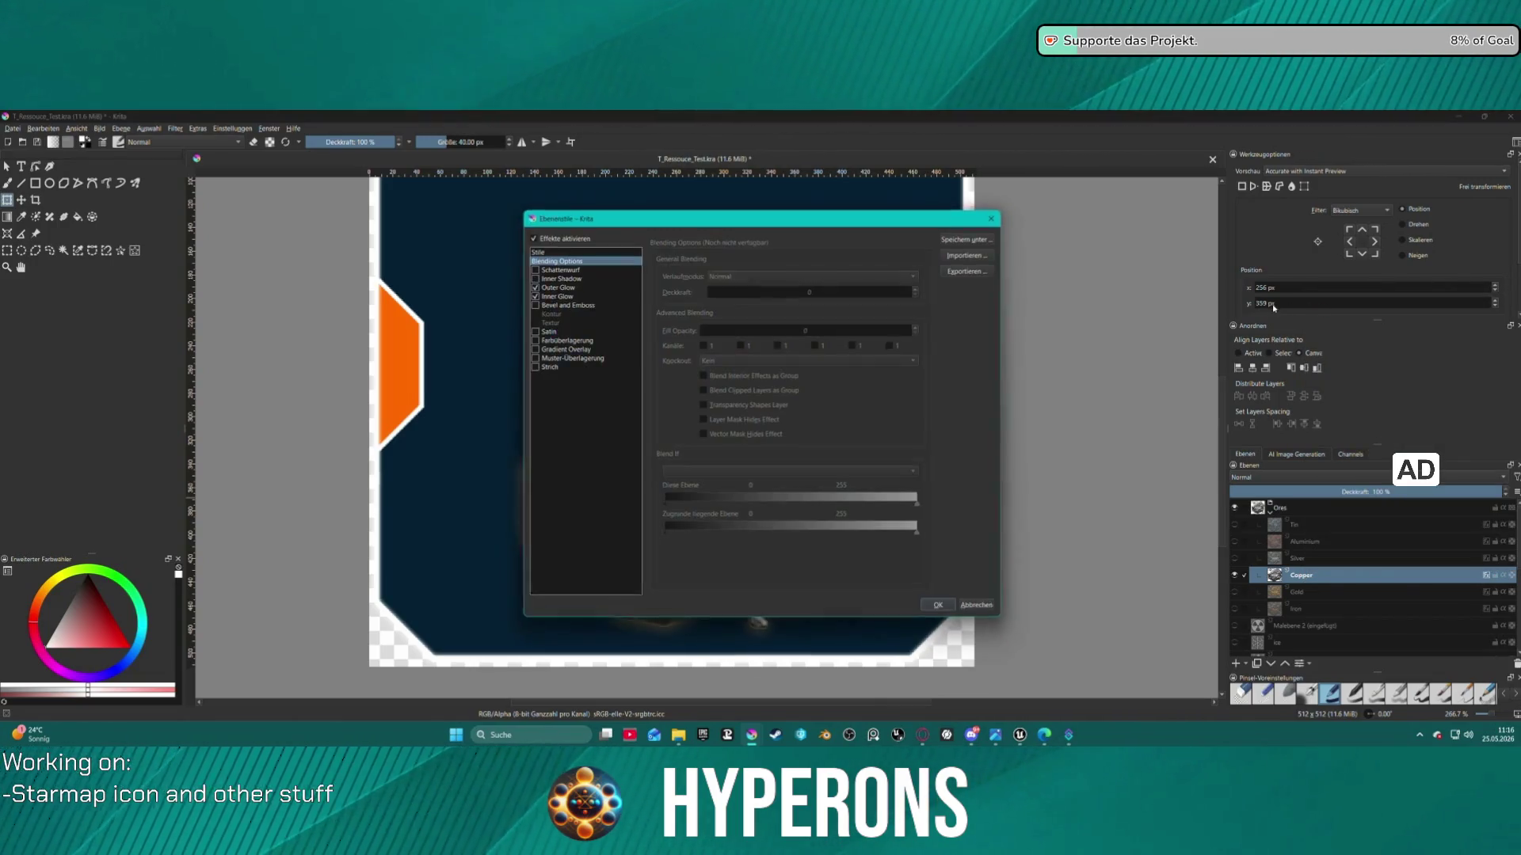
{"action": "left_click", "coordinate": [535, 296]}
{"action": "left_click", "coordinate": [939, 607]}
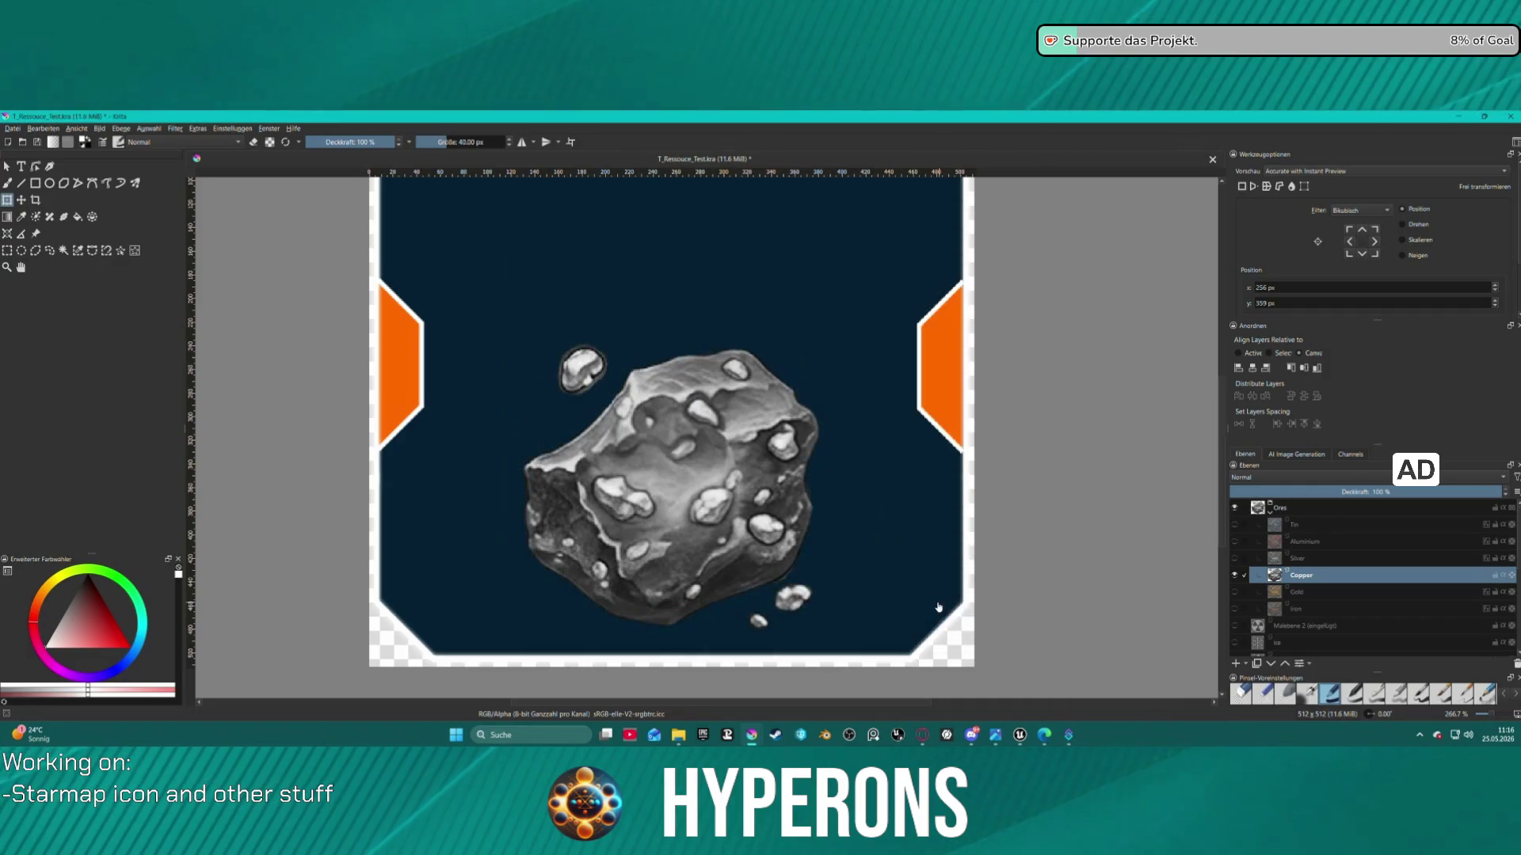
Duplicate the Copper layer with Ctrl+J, creating Kopie von Copper
{"action": "scroll", "coordinate": [623, 450], "scroll_direction": "down", "scroll_amount": 2}
{"action": "scroll", "coordinate": [608, 466], "scroll_direction": "down", "scroll_amount": 2}
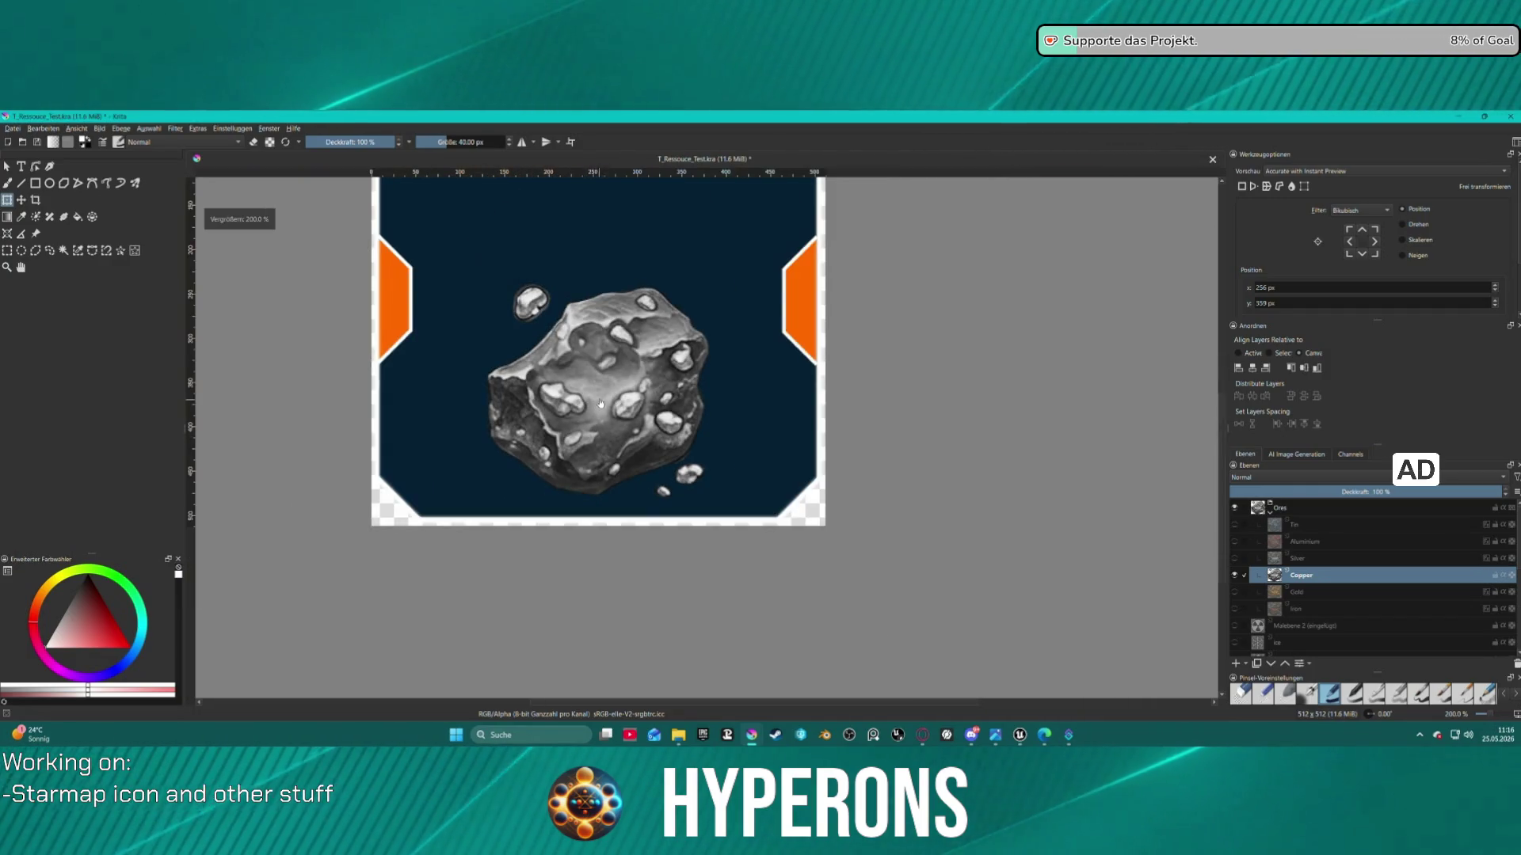
{"action": "scroll", "coordinate": [614, 361], "scroll_direction": "down", "scroll_amount": 1}
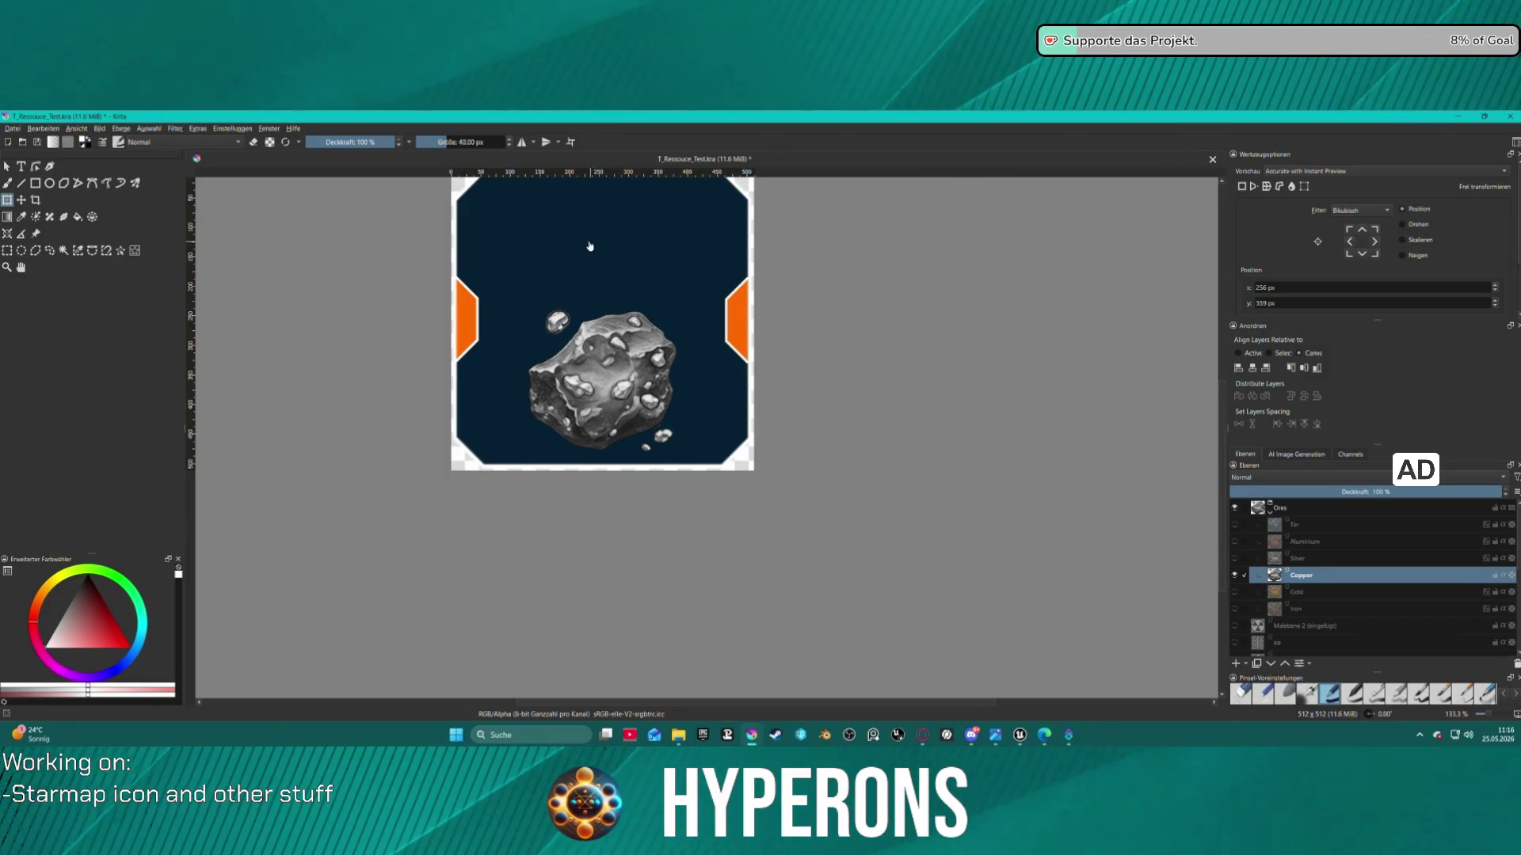
{"action": "scroll", "coordinate": [587, 244], "scroll_direction": "up", "scroll_amount": 1}
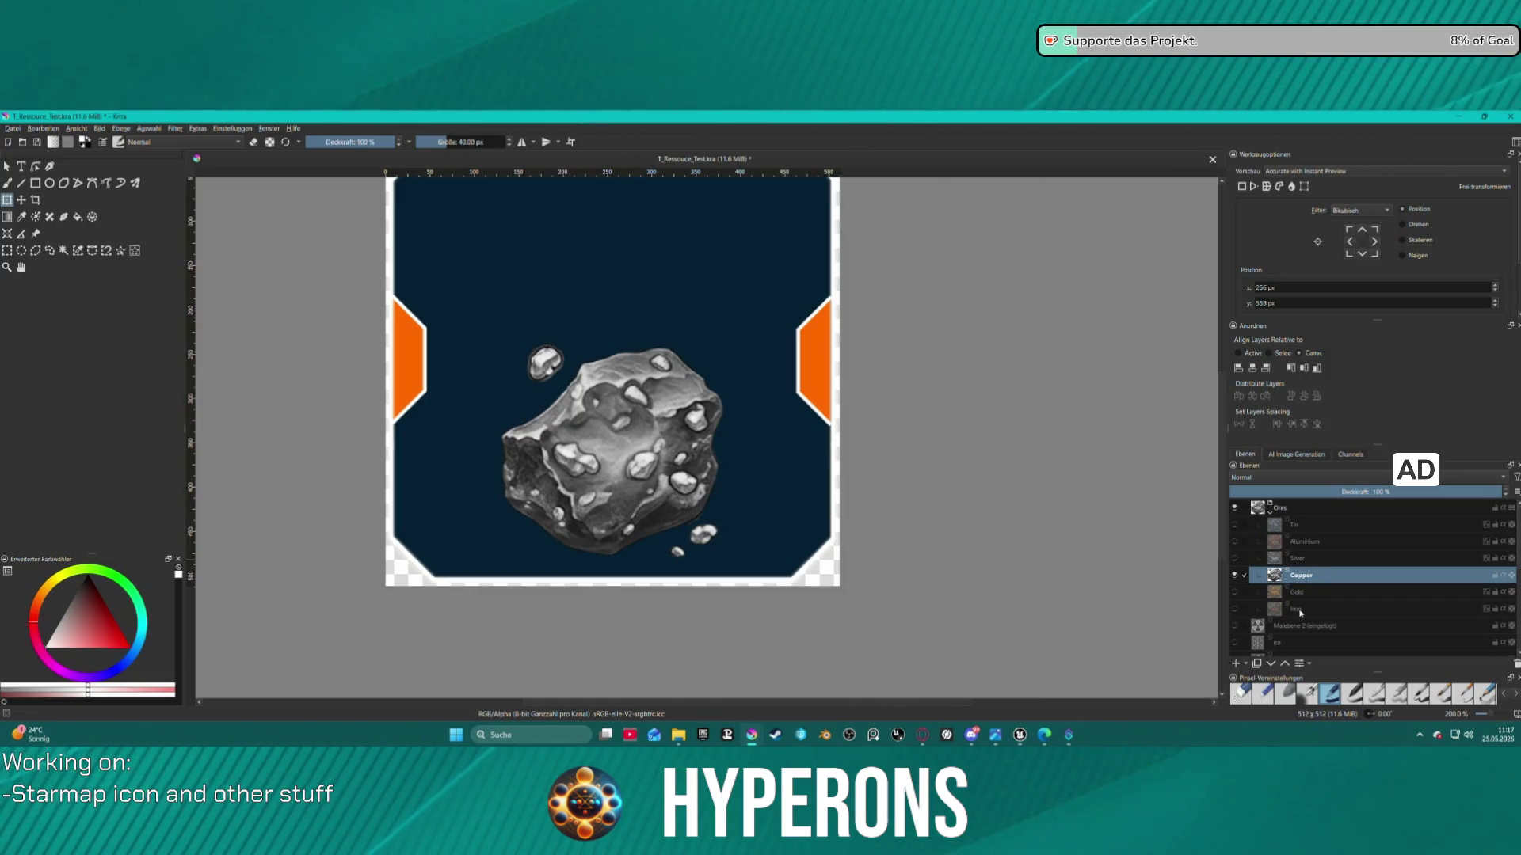
{"action": "mouse_move", "coordinate": [1300, 613]}
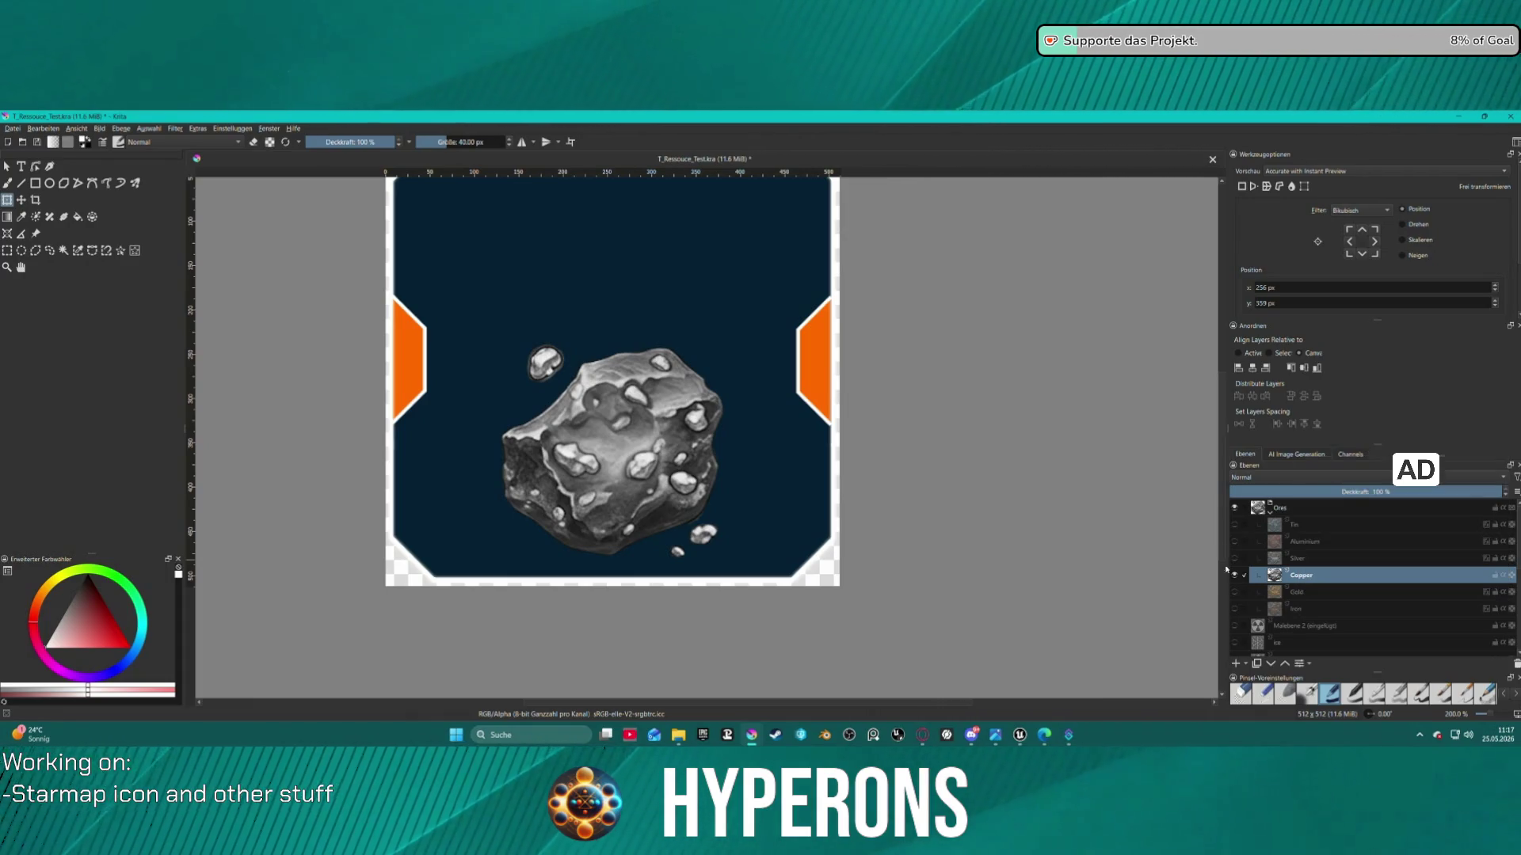
{"action": "key", "text": "ctrl+j"}
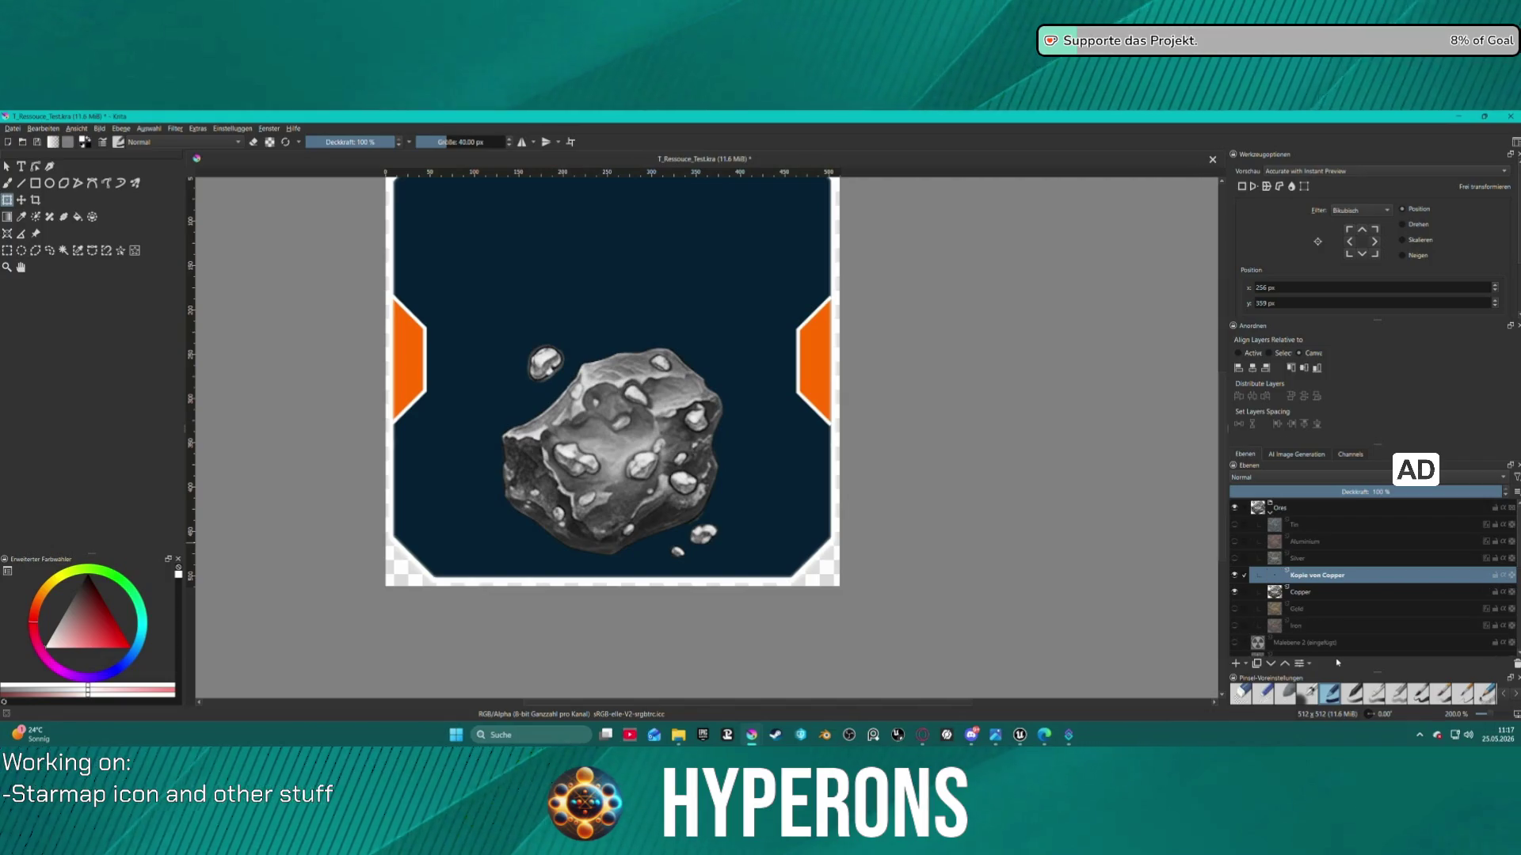
Move the Copper layer up and delete the Kopie von Copper layer
{"action": "left_click", "coordinate": [1313, 595]}
{"action": "mouse_move", "coordinate": [1311, 598]}
{"action": "left_mouse_down"}
{"action": "mouse_move", "coordinate": [1309, 570]}
{"action": "mouse_move", "coordinate": [1322, 579]}
{"action": "left_mouse_up"}
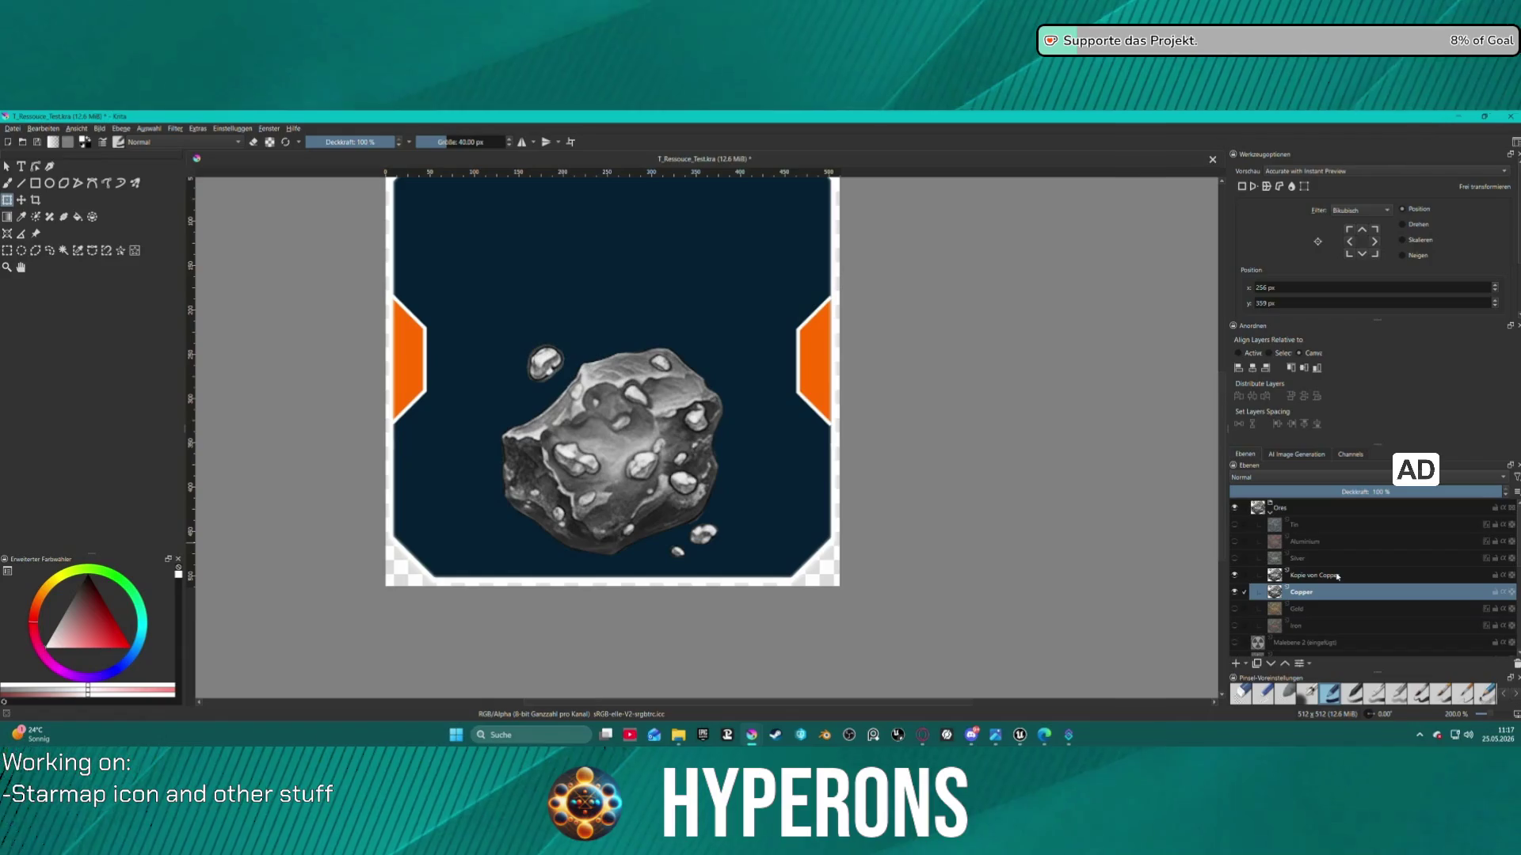
{"action": "left_click", "coordinate": [1329, 577]}
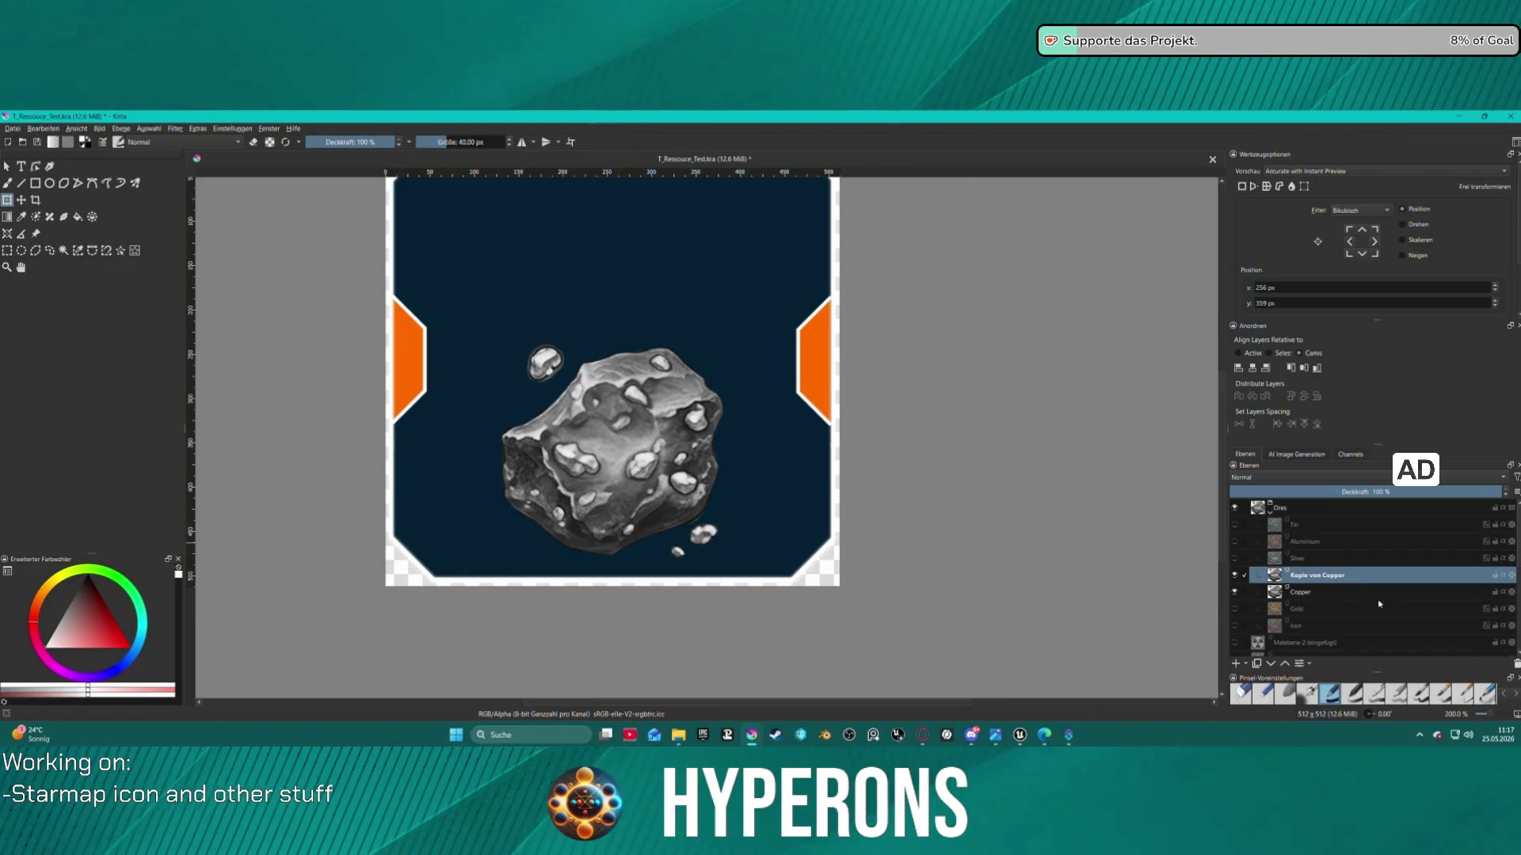
{"action": "left_click", "coordinate": [1516, 666]}
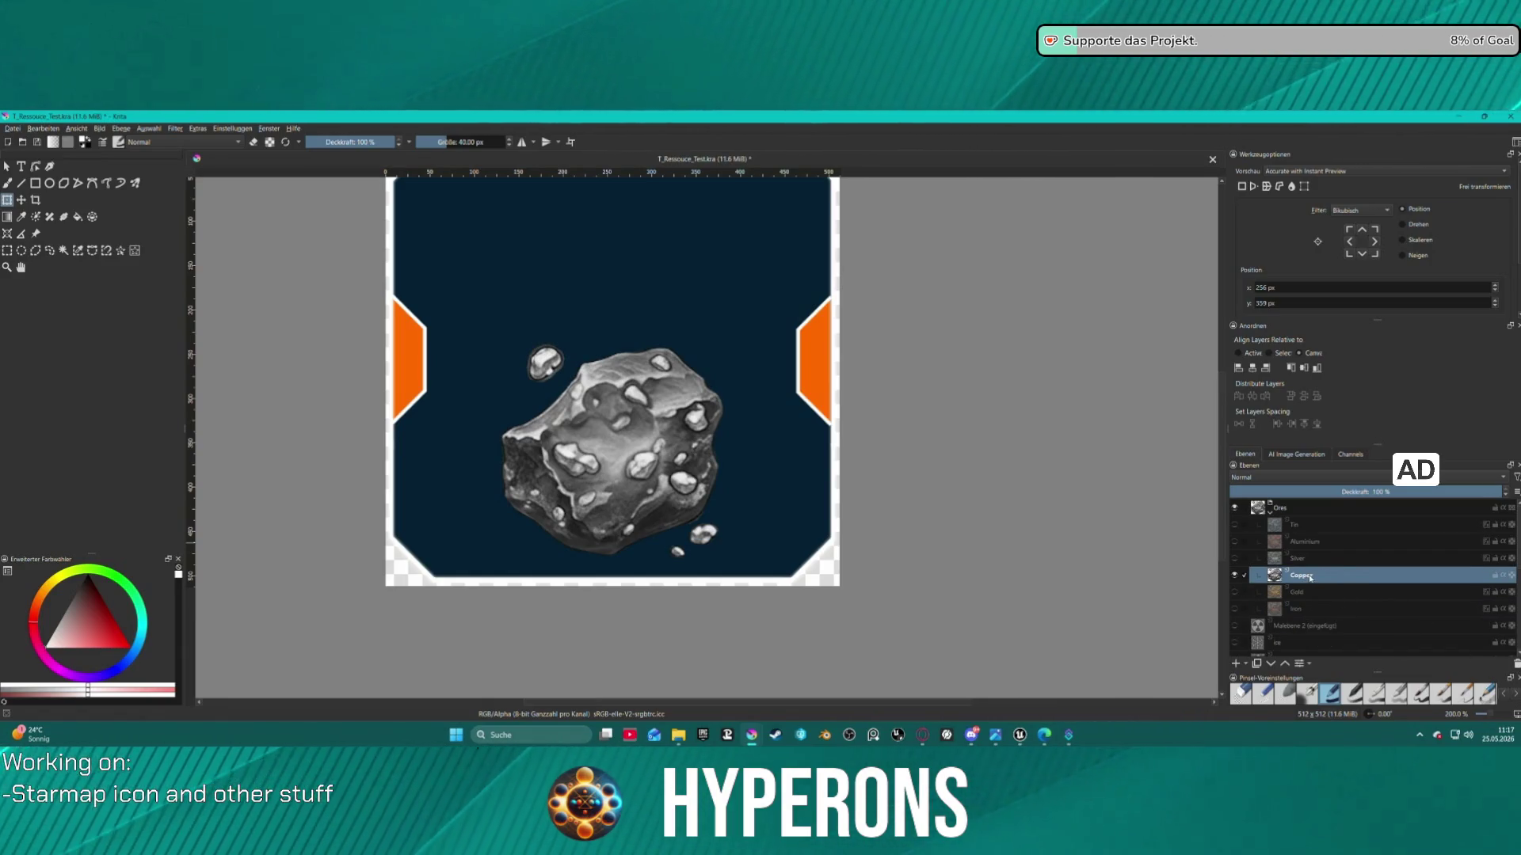
Put Copper into a group, duplicate it, and box-select the small upper-left ore fragment
{"action": "key", "text": "ctrl+g"}
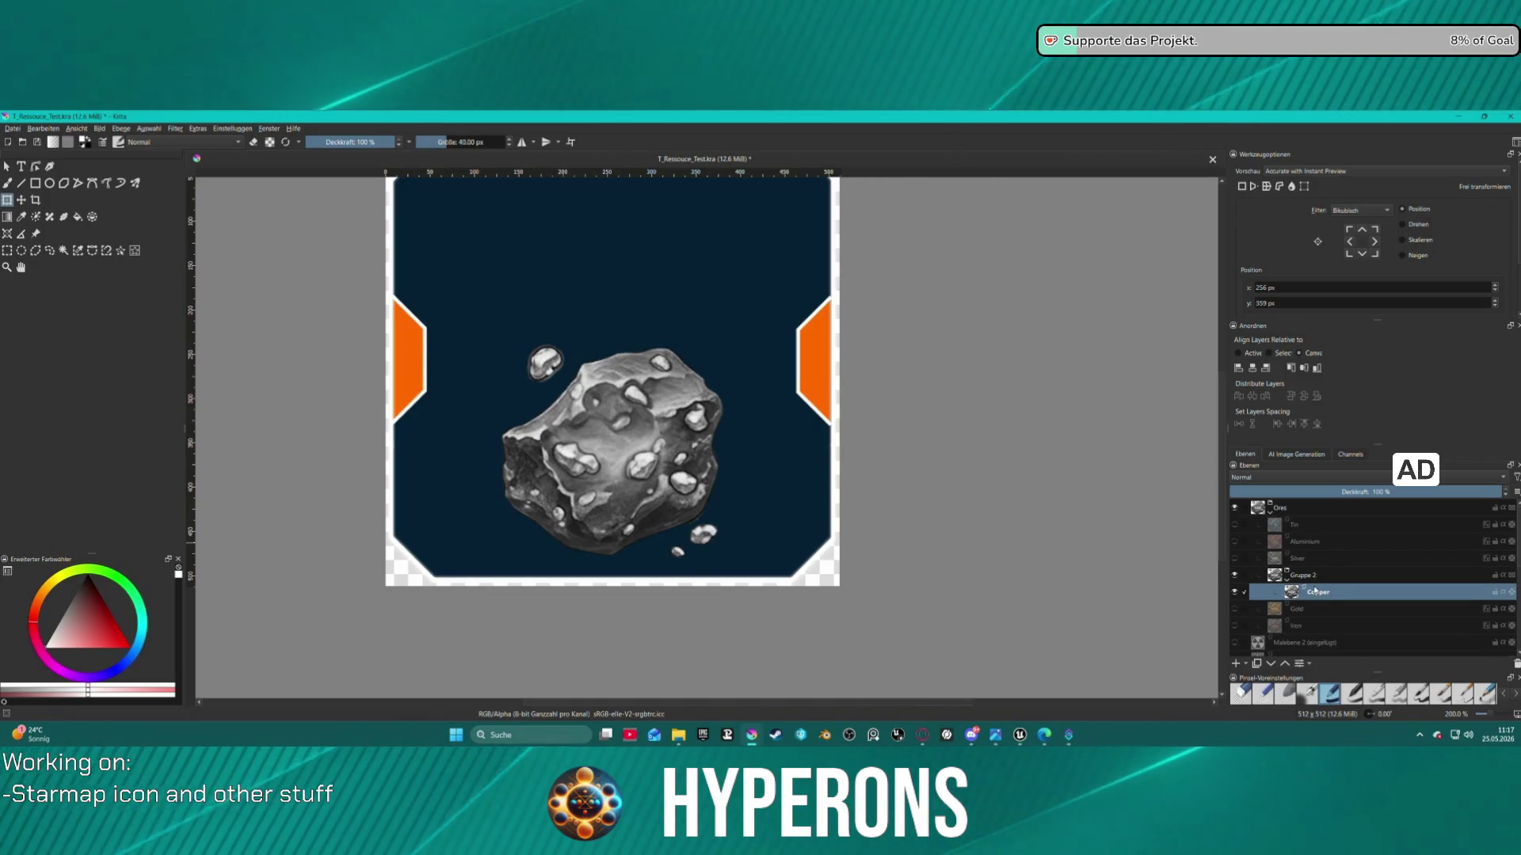
{"action": "key", "text": "ctrl+g"}
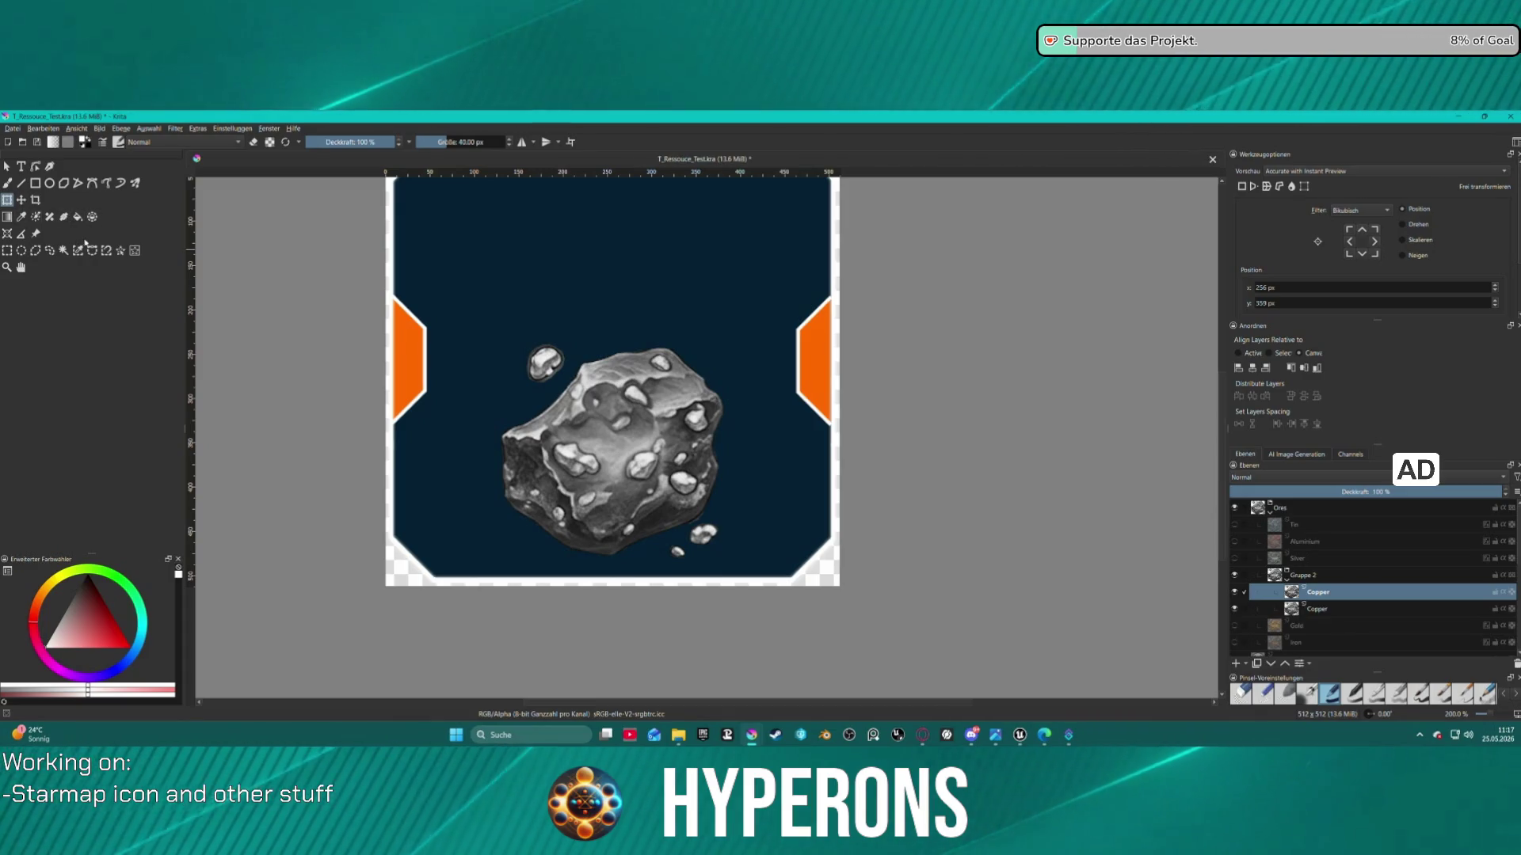
{"action": "left_click", "coordinate": [135, 251]}
{"action": "left_click_drag", "start_coordinate": [518, 349], "coordinate": [569, 385]}
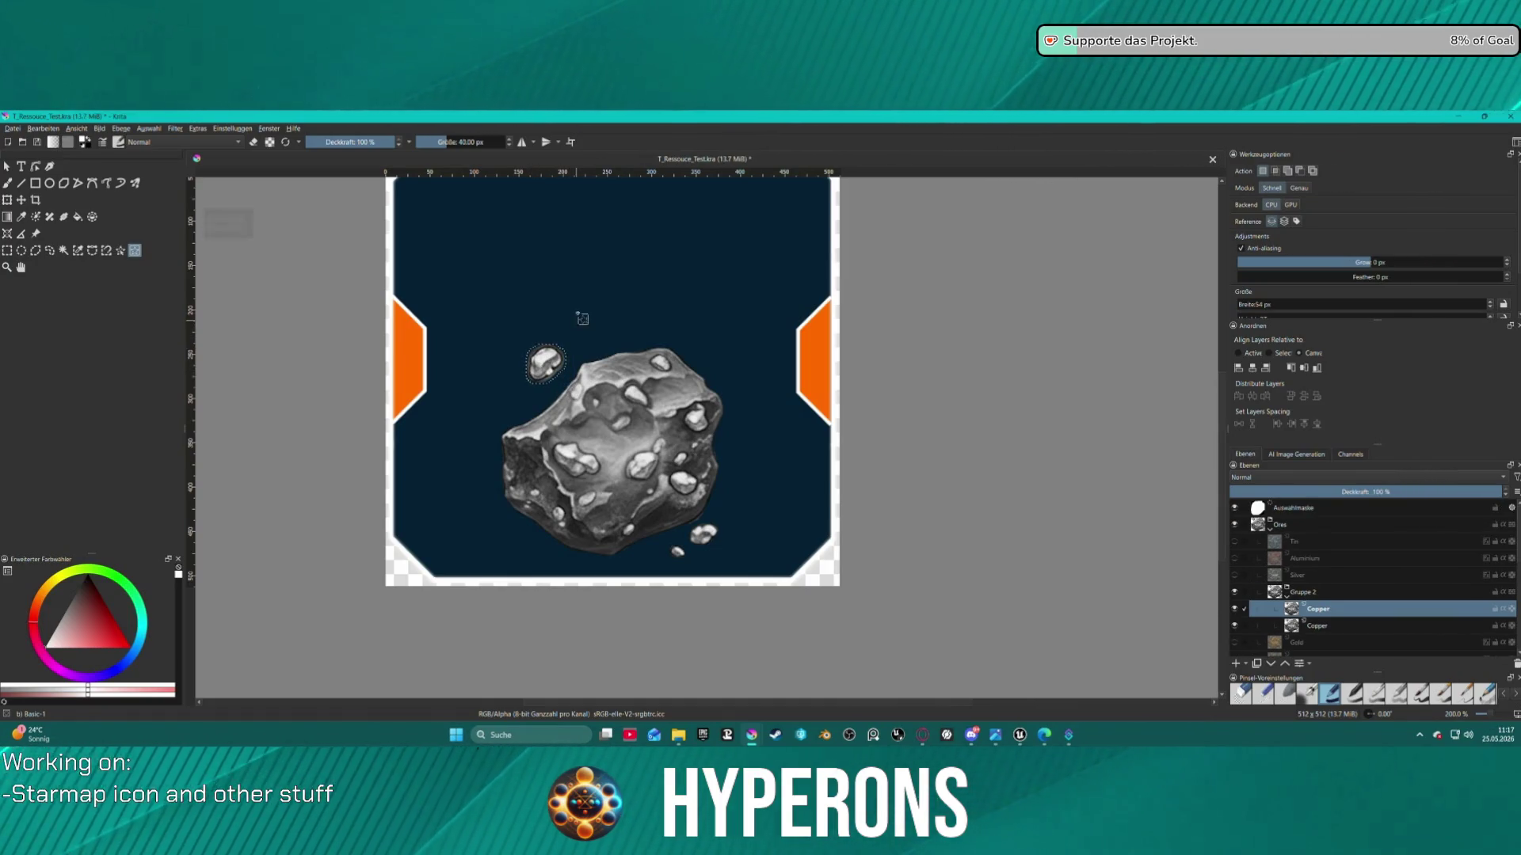
Redraw and enlarge the rectangular selection around the small rock
{"action": "left_click", "coordinate": [149, 128]}
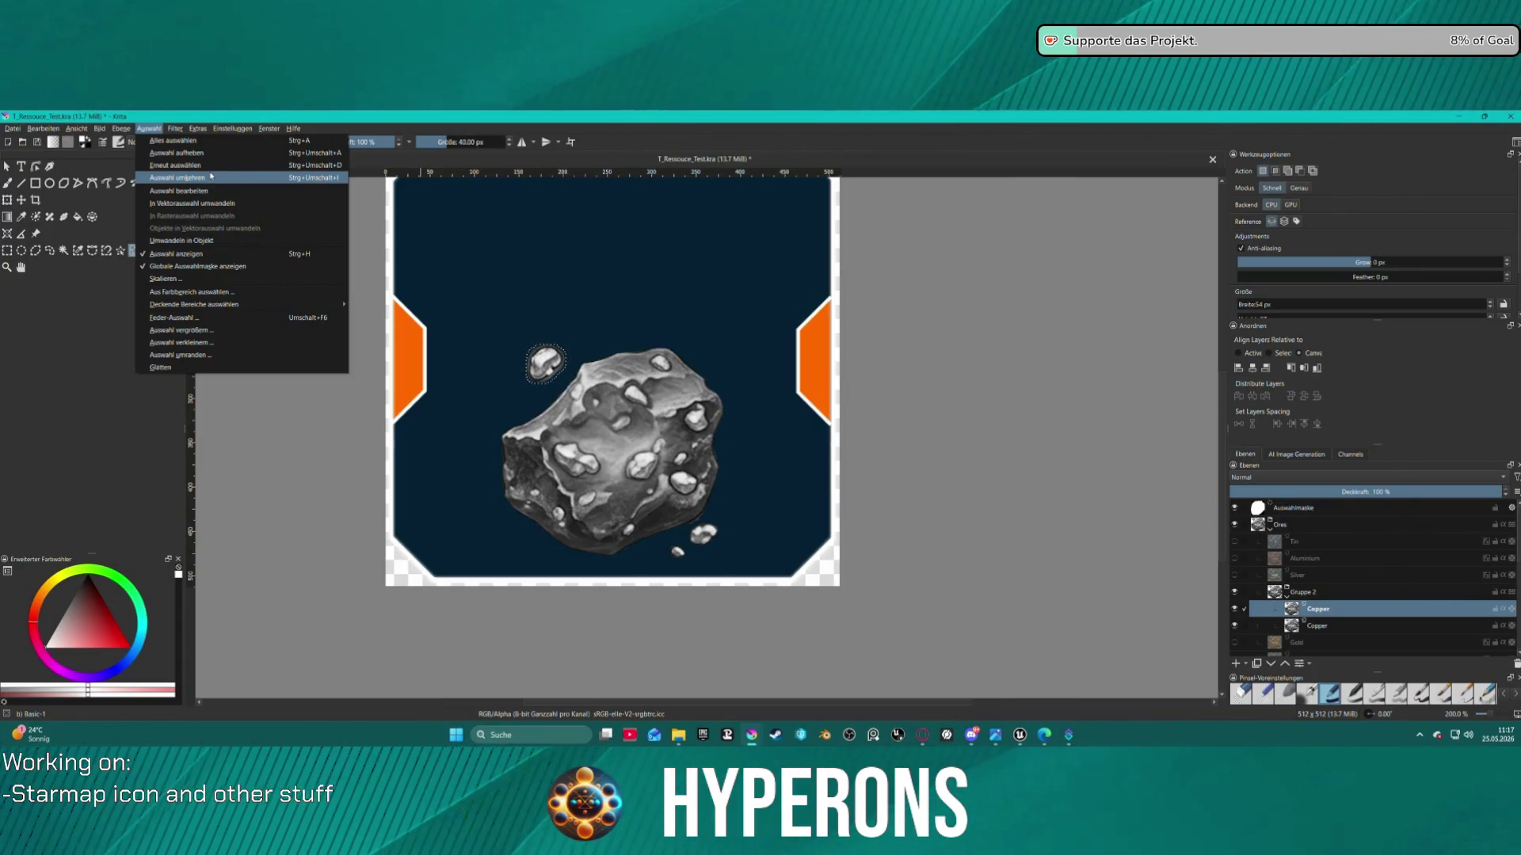
{"action": "left_click", "coordinate": [534, 352]}
{"action": "mouse_move", "coordinate": [537, 361]}
{"action": "left_mouse_down"}
{"action": "mouse_move", "coordinate": [582, 393]}
{"action": "mouse_move", "coordinate": [561, 388]}
{"action": "left_mouse_up"}
{"action": "mouse_move", "coordinate": [511, 341]}
{"action": "left_mouse_down"}
{"action": "mouse_move", "coordinate": [579, 396]}
{"action": "mouse_move", "coordinate": [547, 361]}
{"action": "left_mouse_up"}
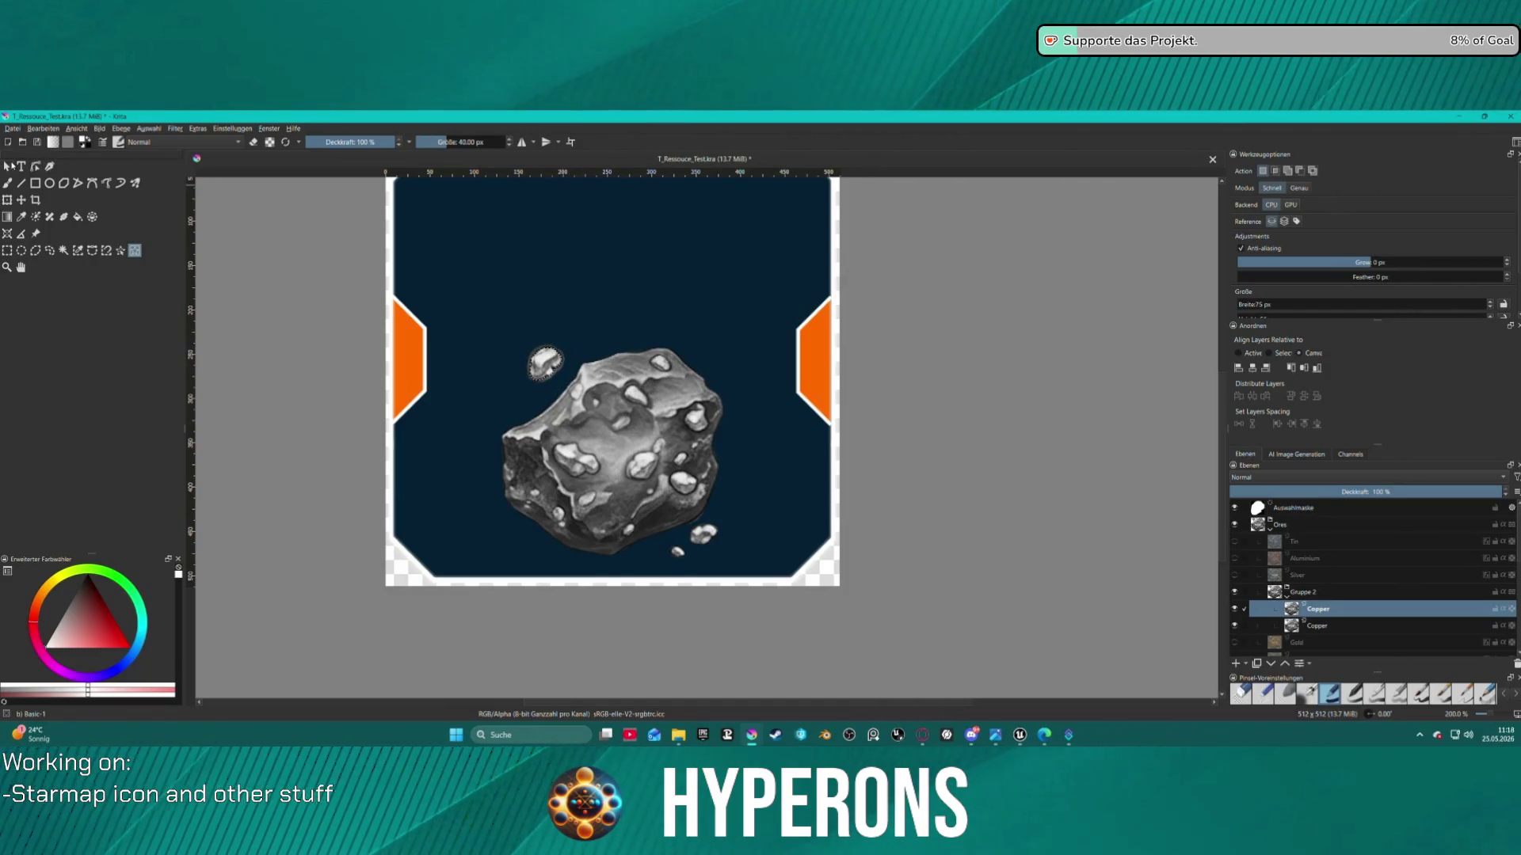
Select the whole canvas and return to the freehand brush tool
{"action": "left_click", "coordinate": [8, 167]}
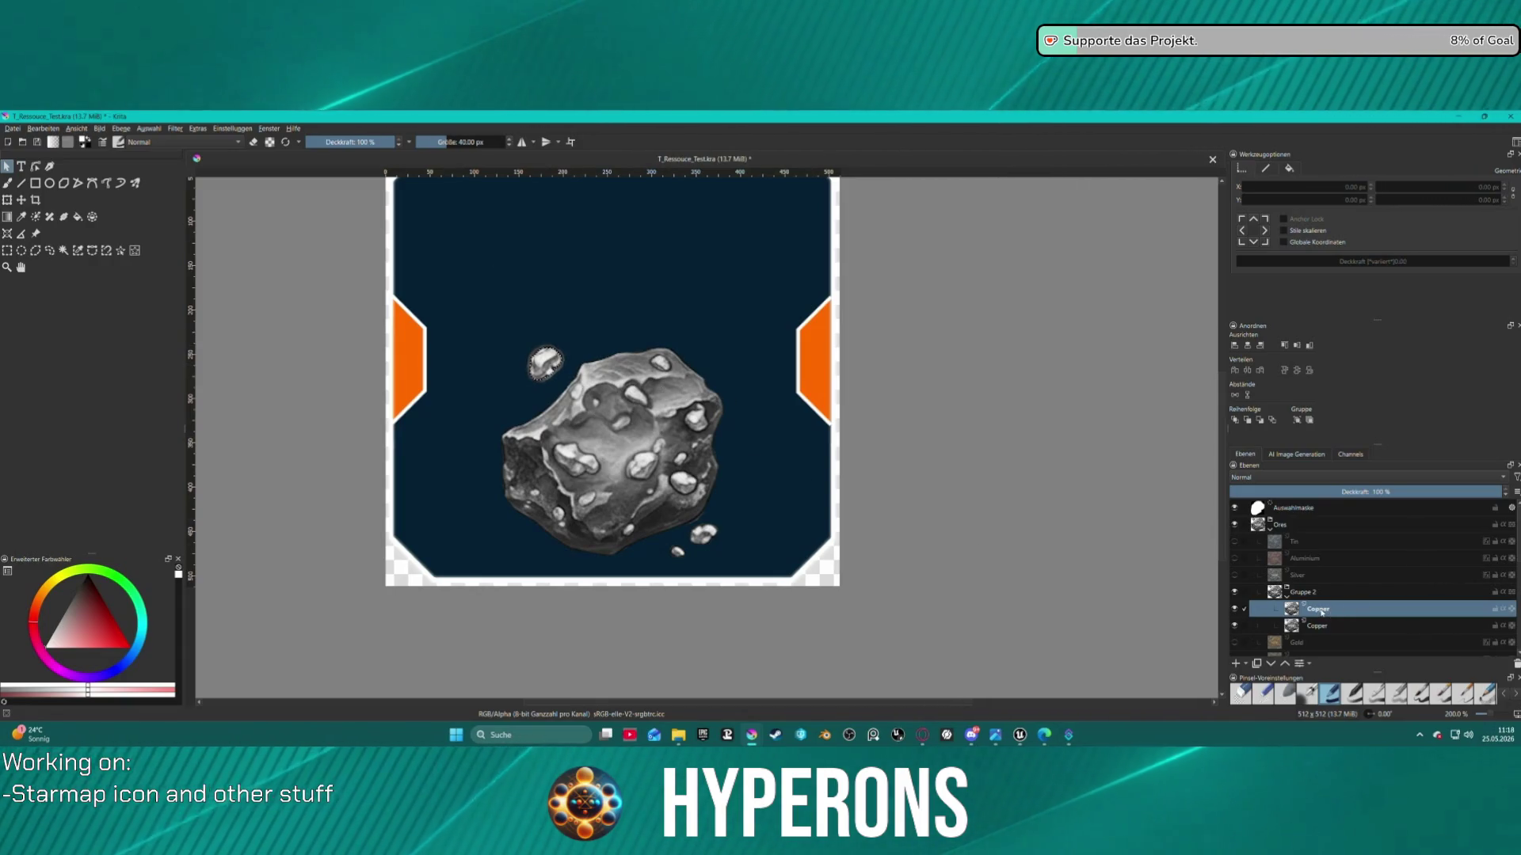
{"action": "mouse_move", "coordinate": [1321, 612]}
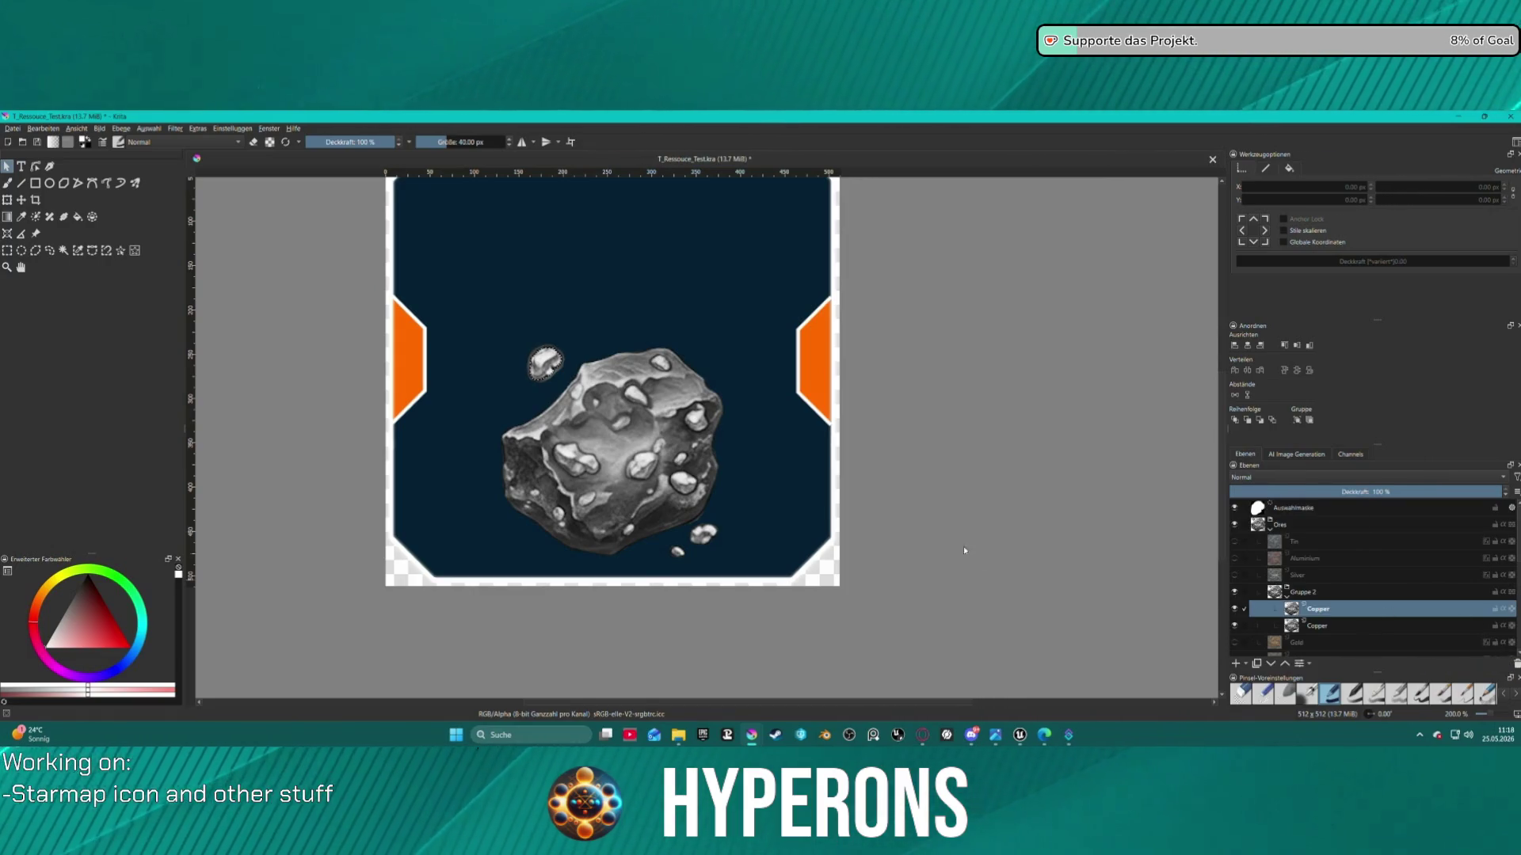
{"action": "key", "text": "ctrl+a"}
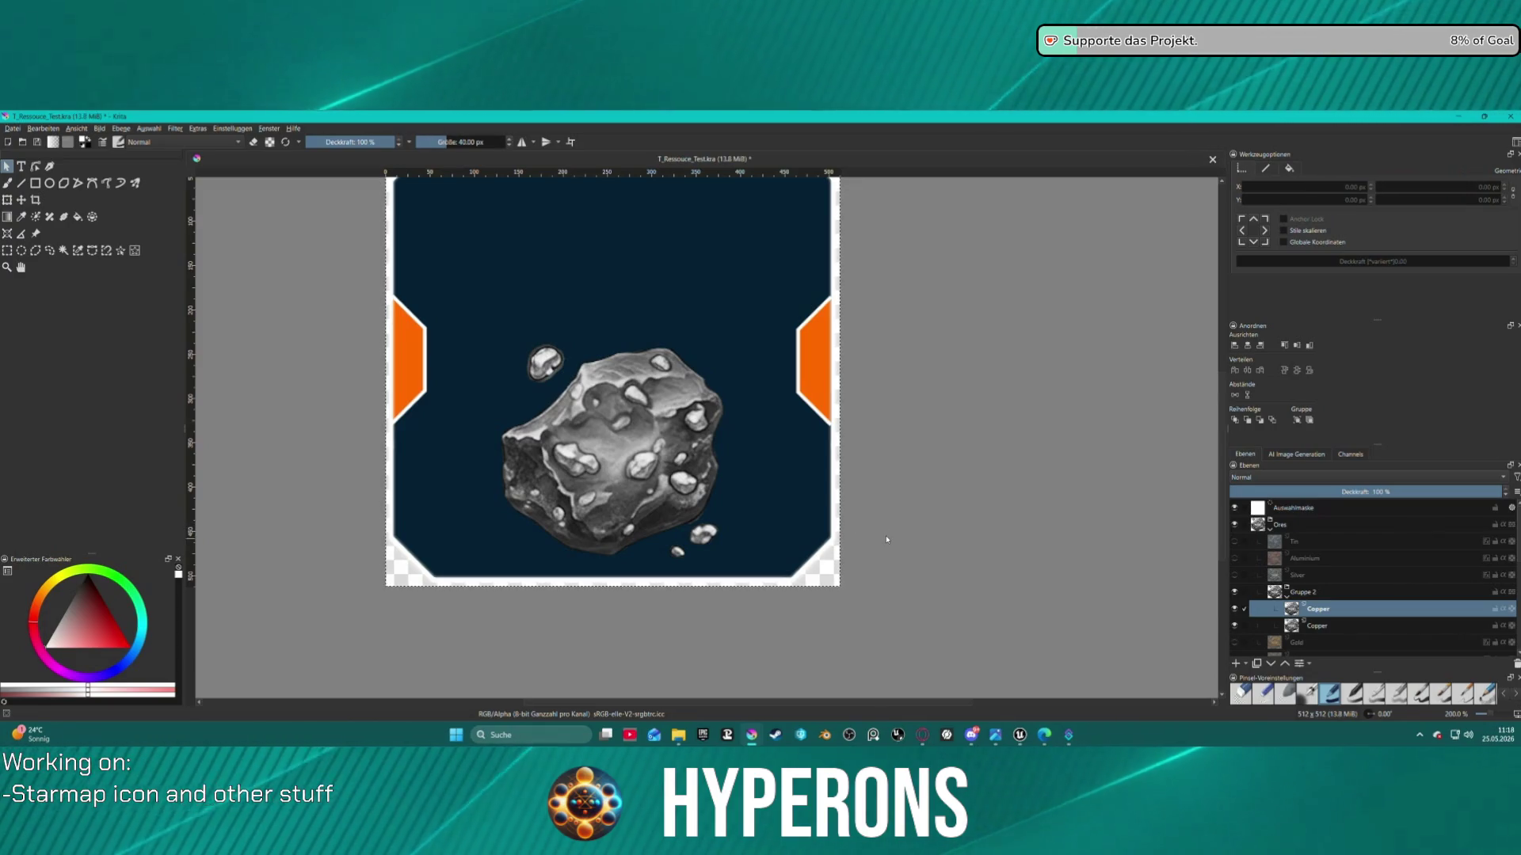
{"action": "scroll", "coordinate": [690, 511], "scroll_direction": "down", "scroll_amount": 1}
{"action": "scroll", "coordinate": [496, 288], "scroll_direction": "up", "scroll_amount": 3}
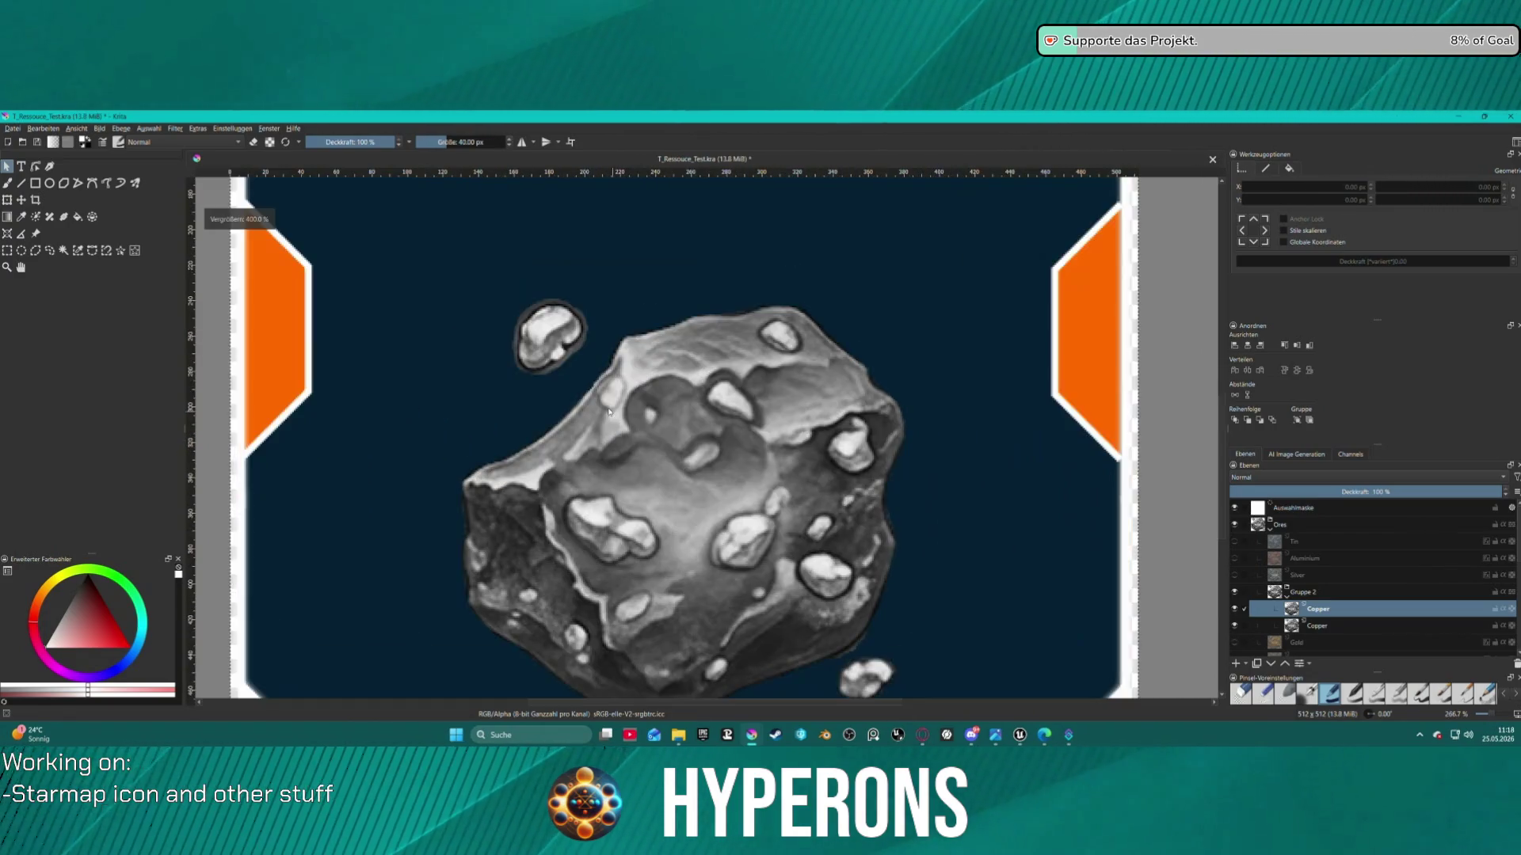
{"action": "scroll", "coordinate": [496, 287], "scroll_direction": "down", "scroll_amount": 3}
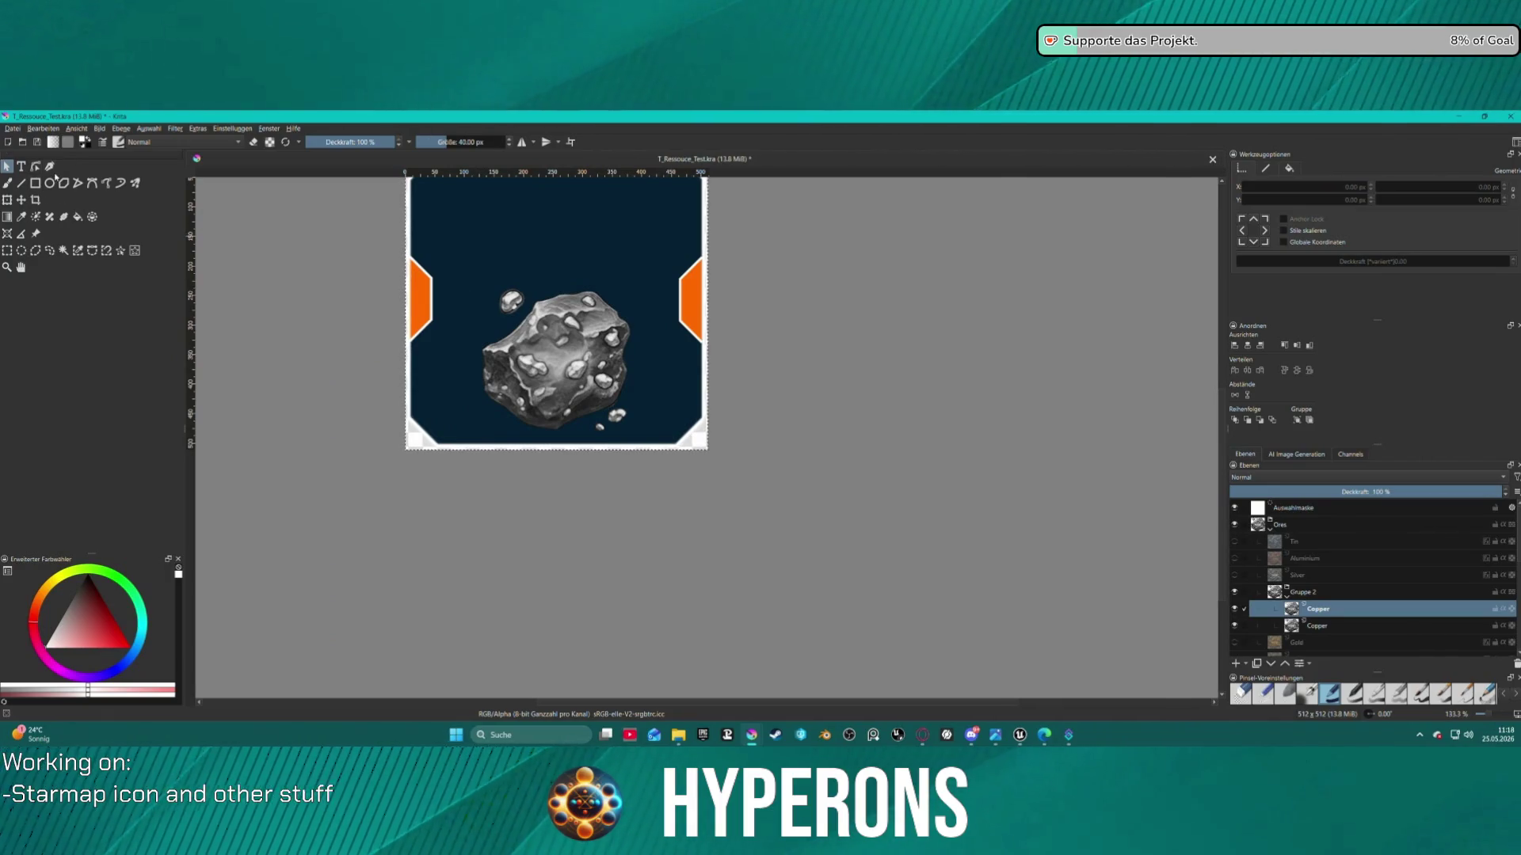
{"action": "left_click", "coordinate": [7, 183]}
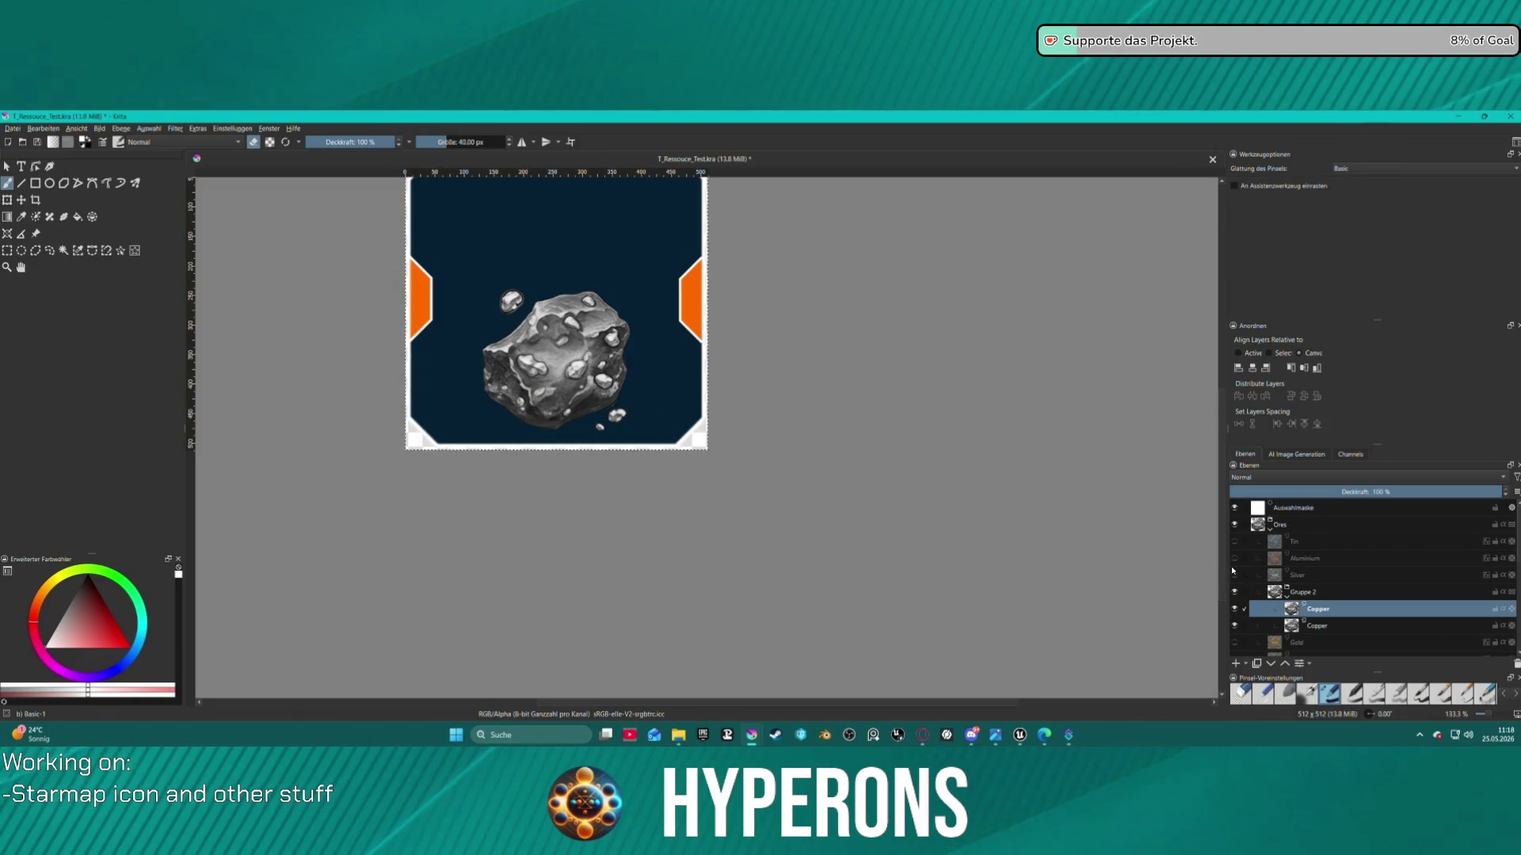
Hide the lower Copper layer and make a copy of Copper with Ctrl+Shift+J
{"action": "left_click", "coordinate": [1234, 626]}
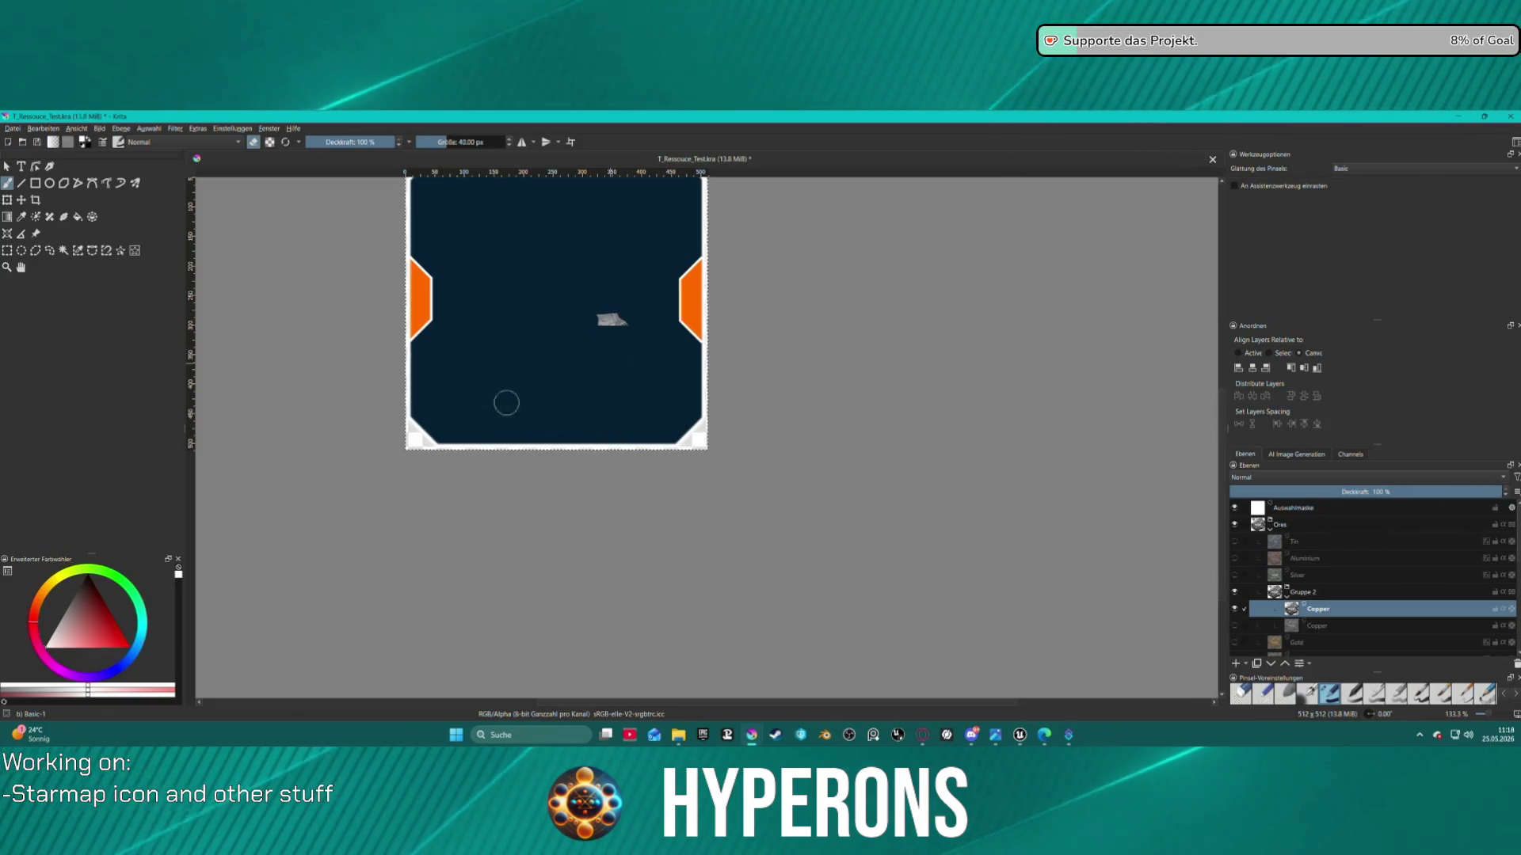
{"action": "key", "text": "ctrl+shift+j"}
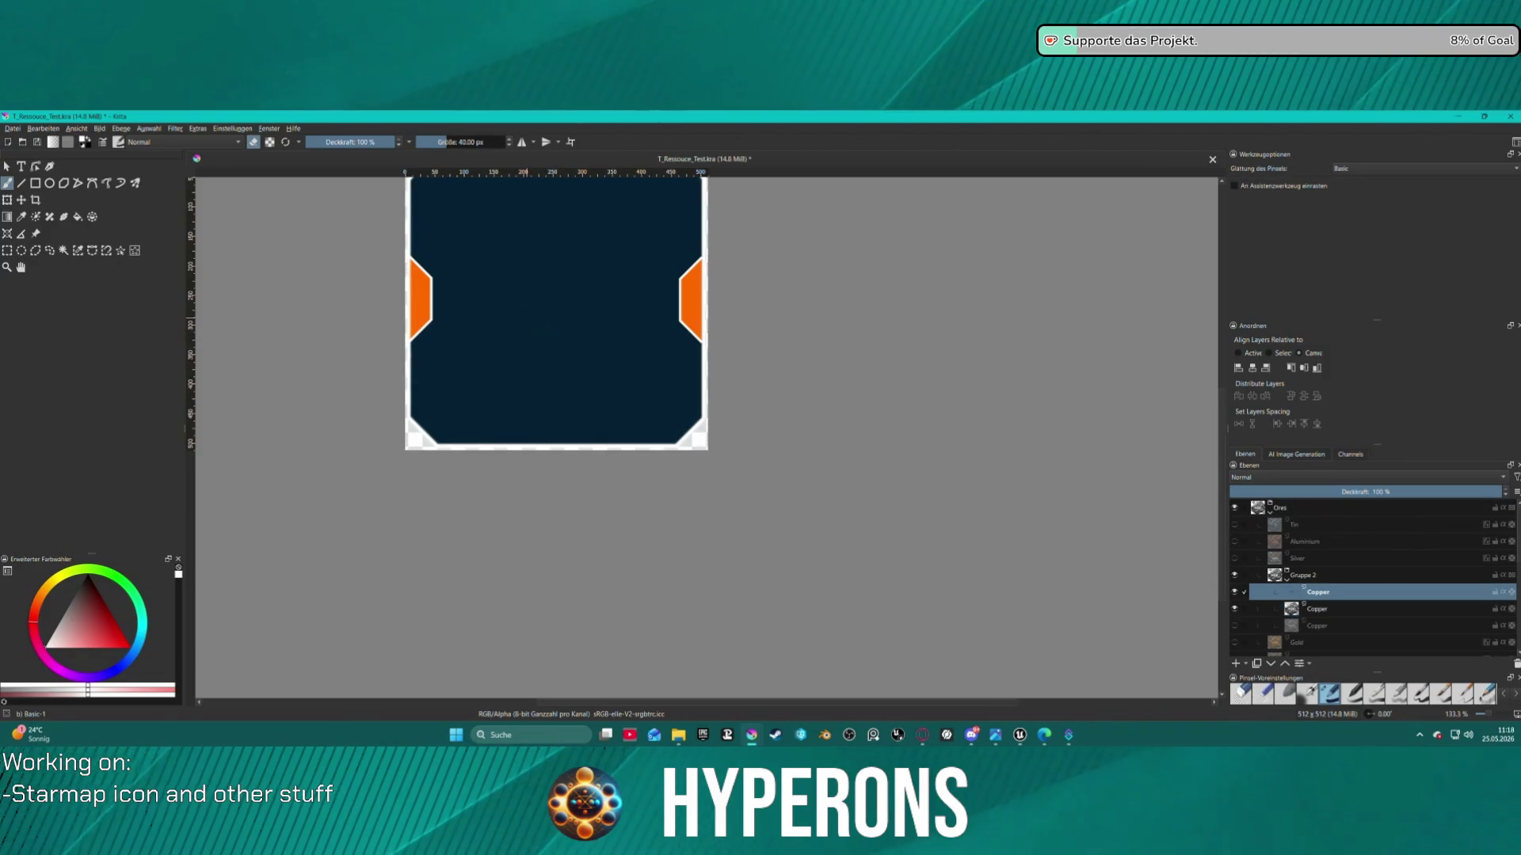
{"action": "scroll", "coordinate": [523, 320], "scroll_direction": "down", "scroll_amount": 2}
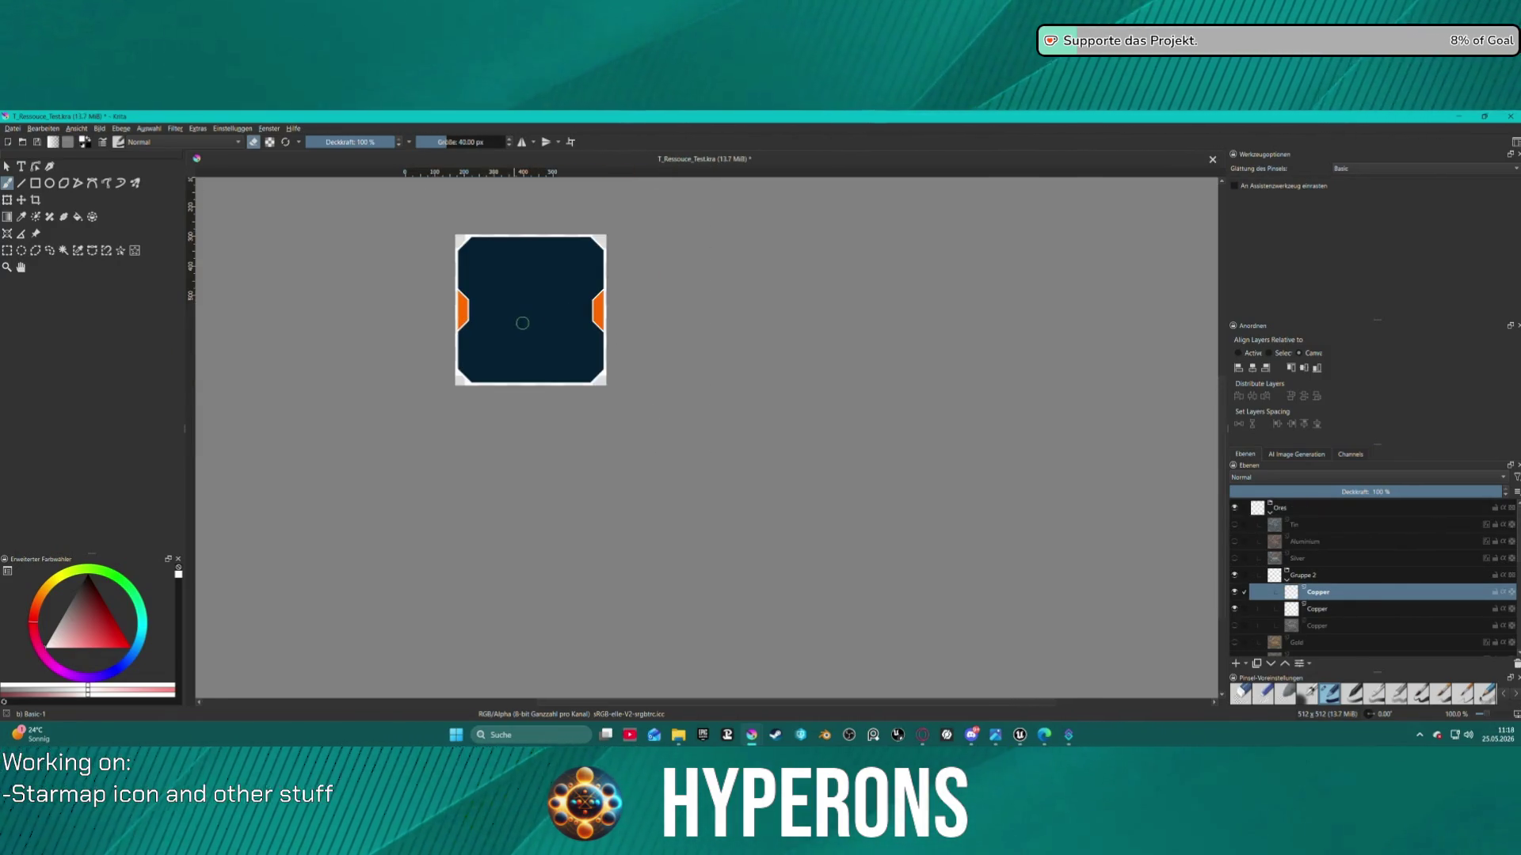
{"action": "scroll", "coordinate": [522, 318], "scroll_direction": "up", "scroll_amount": 1}
{"action": "scroll", "coordinate": [522, 318], "scroll_direction": "up", "scroll_amount": 1}
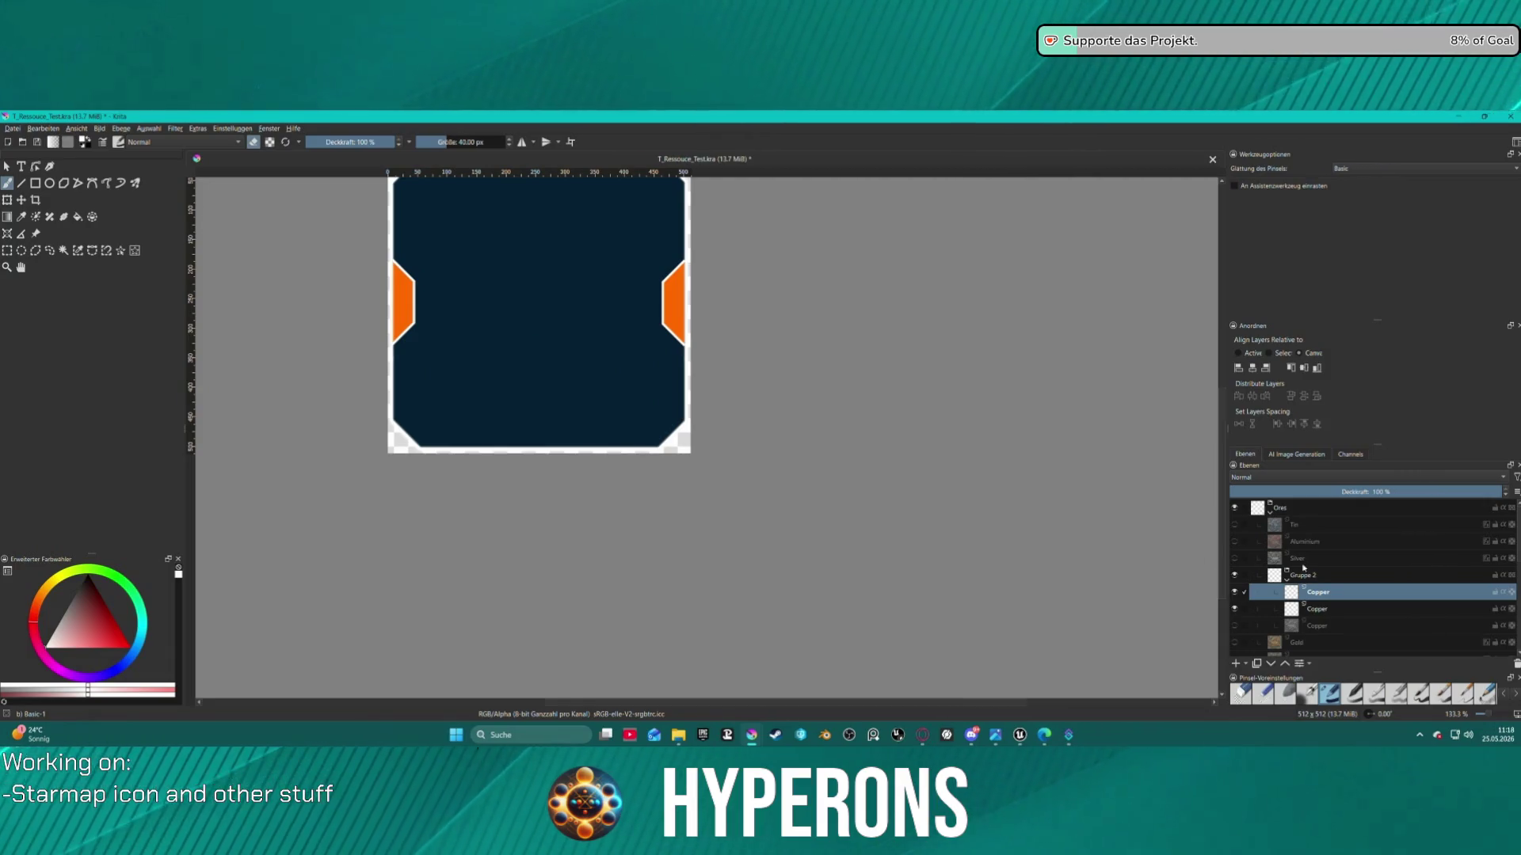
Check the lower Copper layer's visibility, then delete that redundant layer
{"action": "left_click", "coordinate": [1314, 612]}
{"action": "left_click_drag", "start_coordinate": [781, 468], "coordinate": [689, 447]}
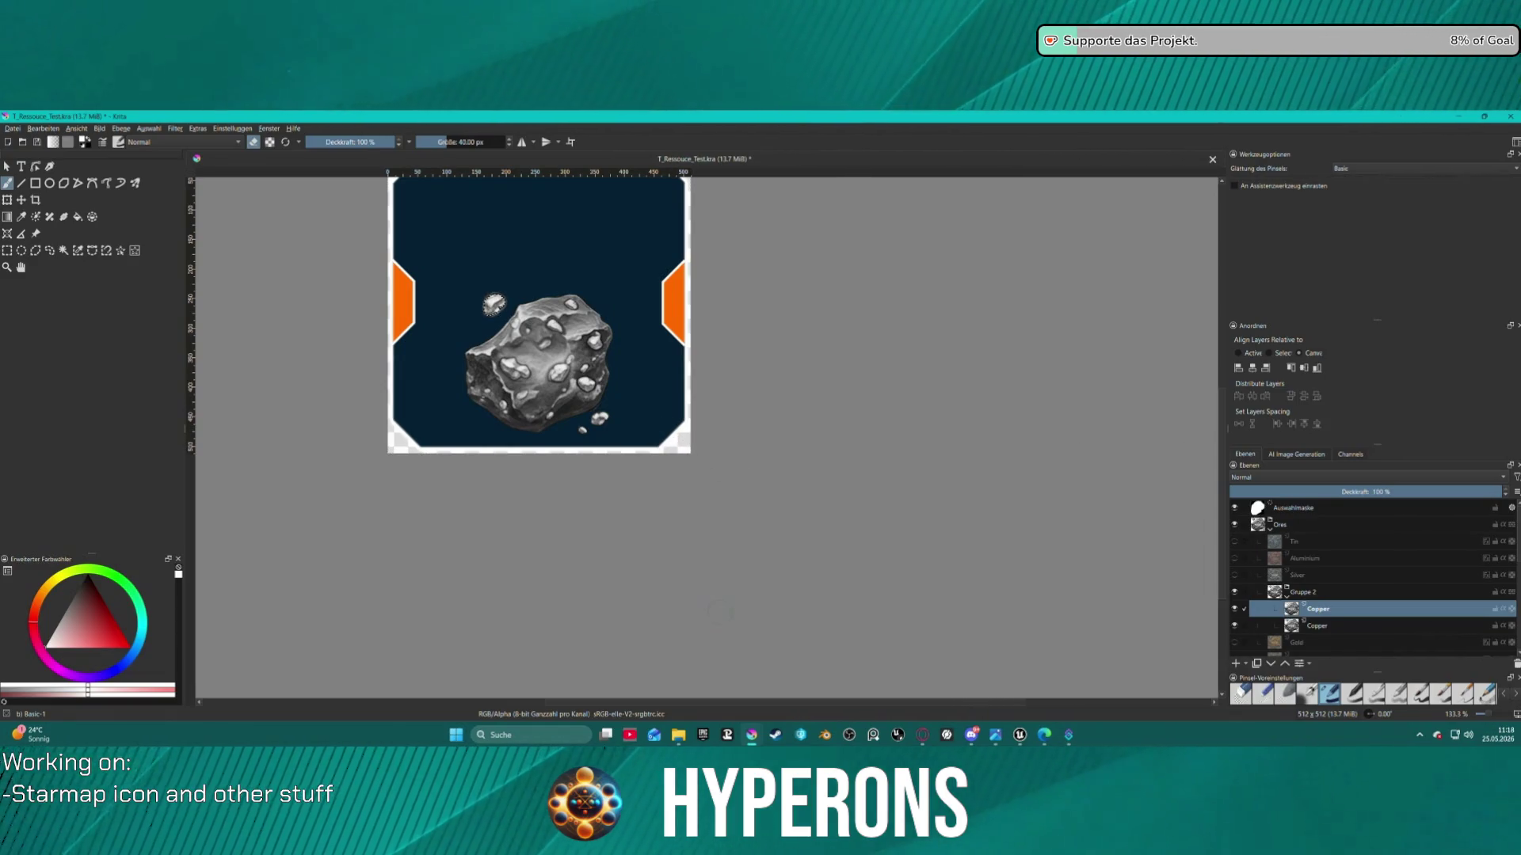
{"action": "left_click", "coordinate": [1234, 626]}
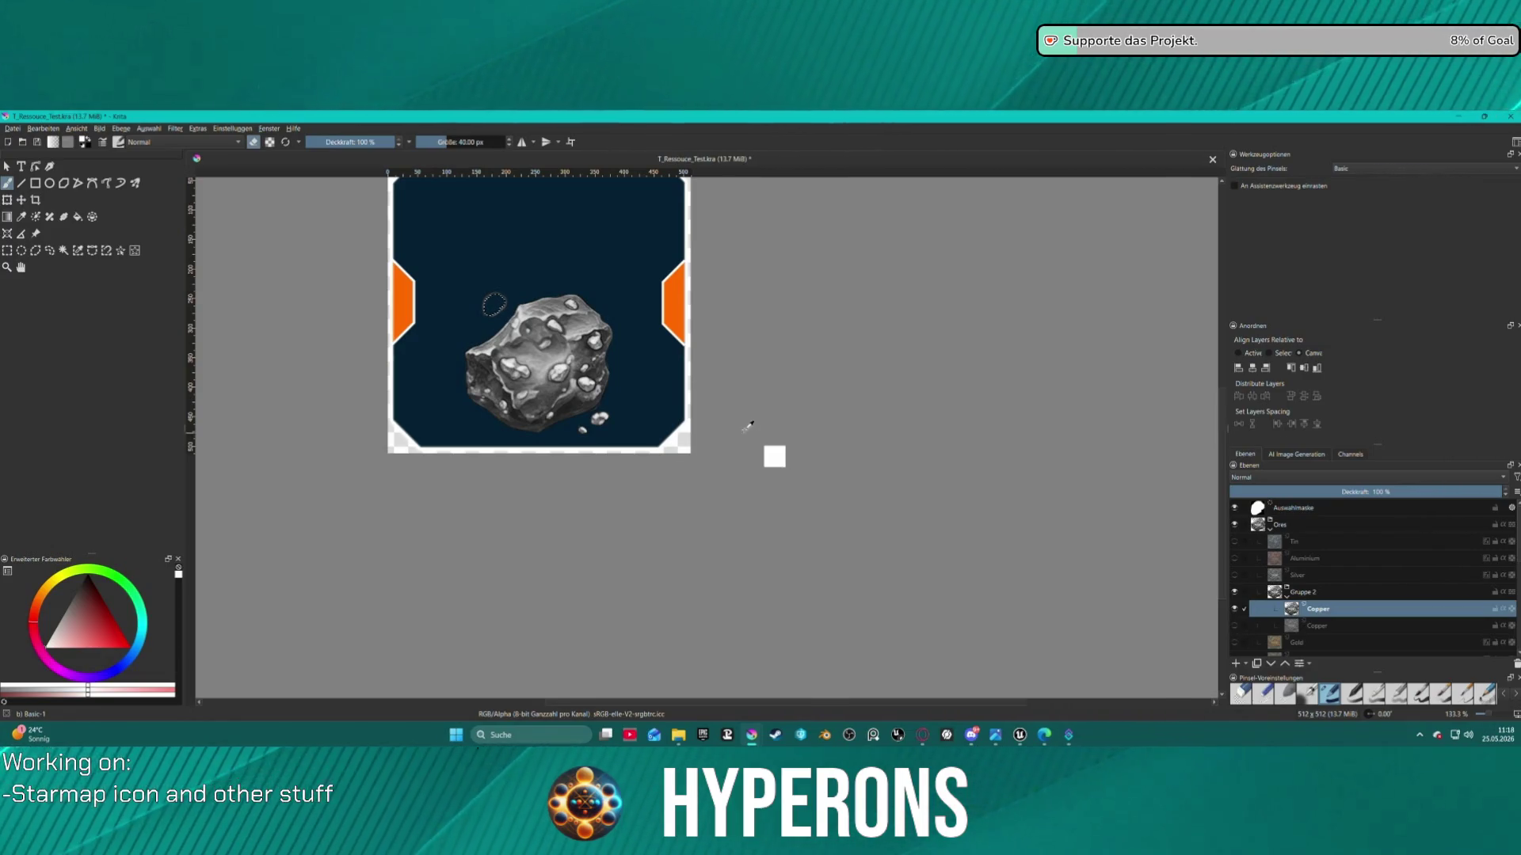
{"action": "key", "text": "ctrl+z"}
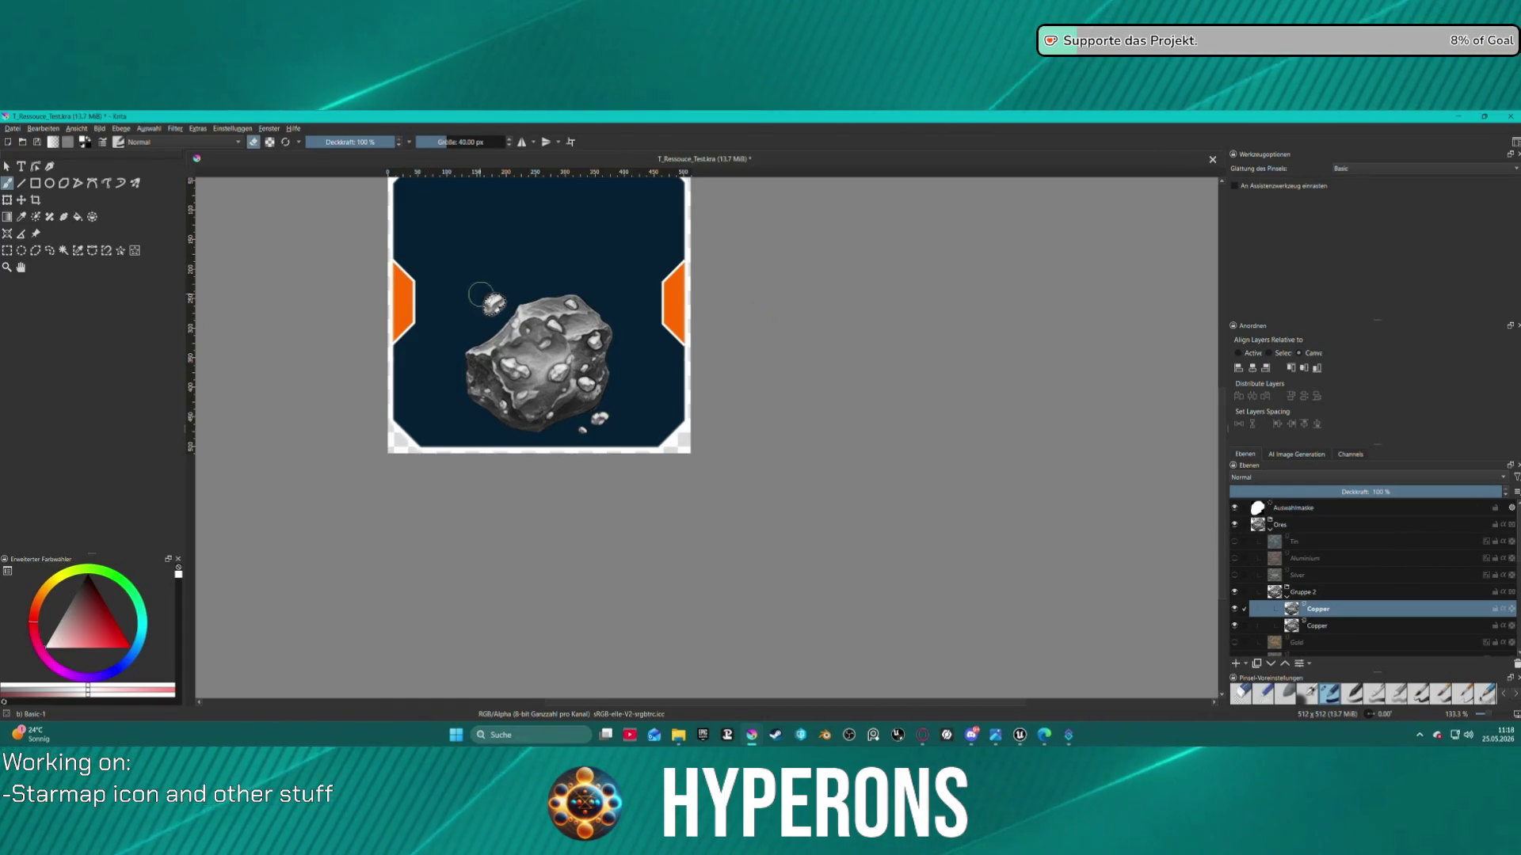
{"action": "left_click", "coordinate": [1233, 625]}
{"action": "left_click", "coordinate": [1233, 625]}
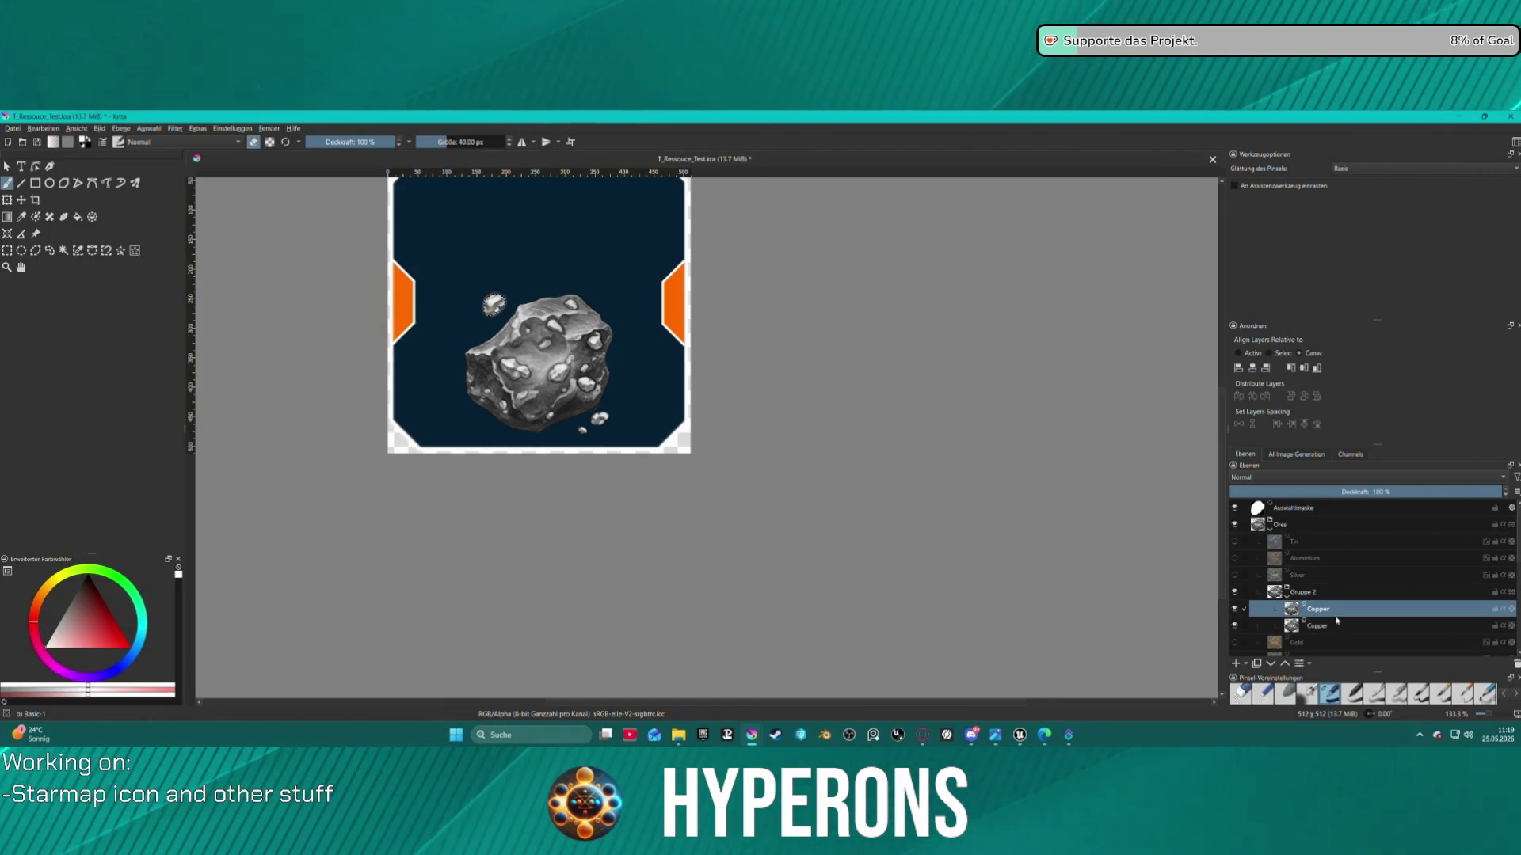
{"action": "left_click", "coordinate": [1516, 664]}
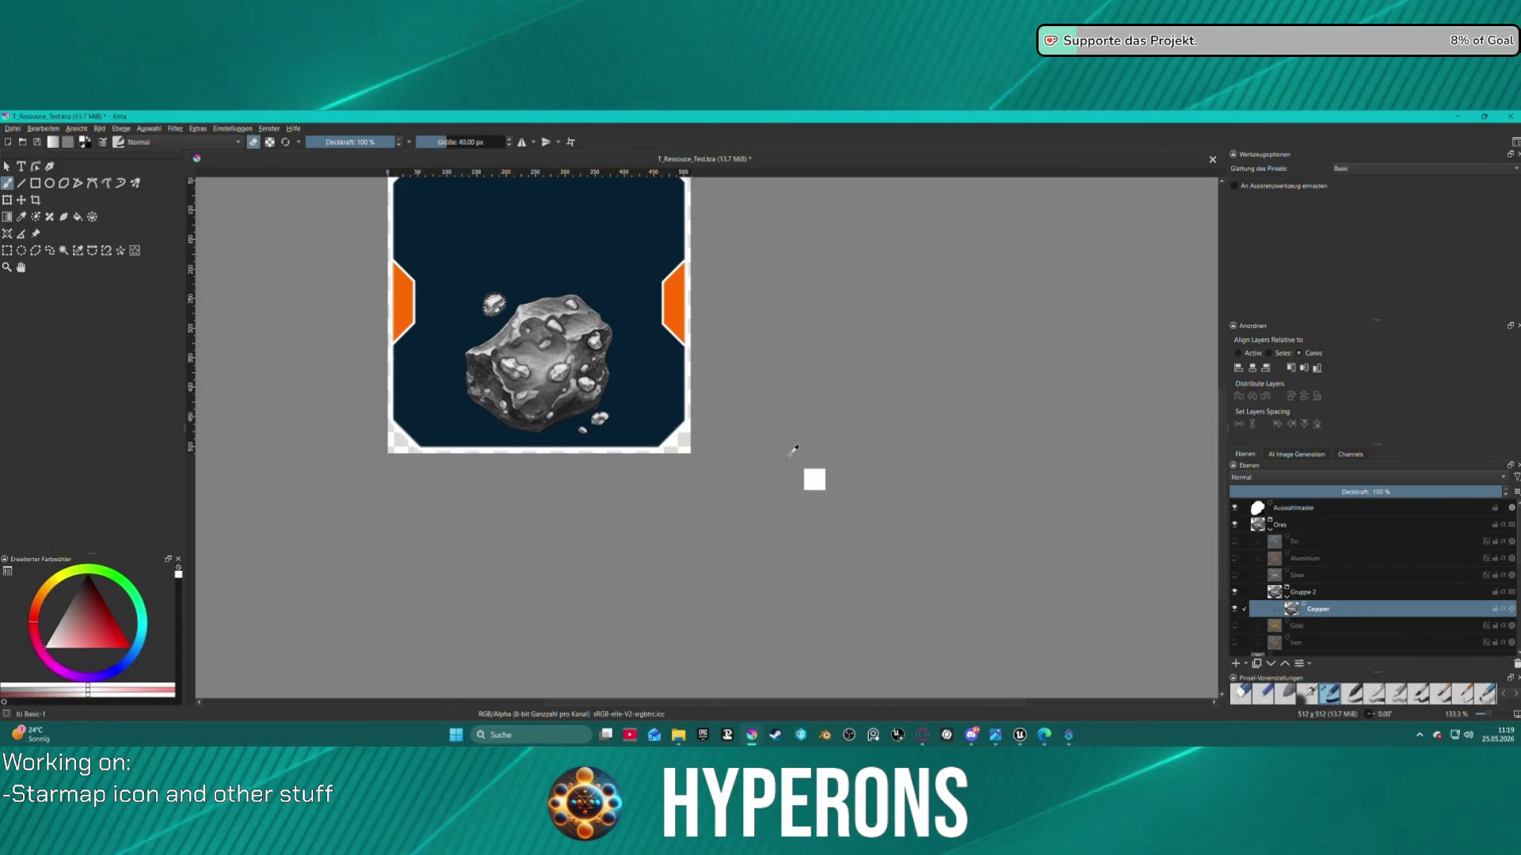
Duplicate Copper, delete the extra hidden copy, make Copper visible again and zoom in
{"action": "key", "text": "ctrl+j"}
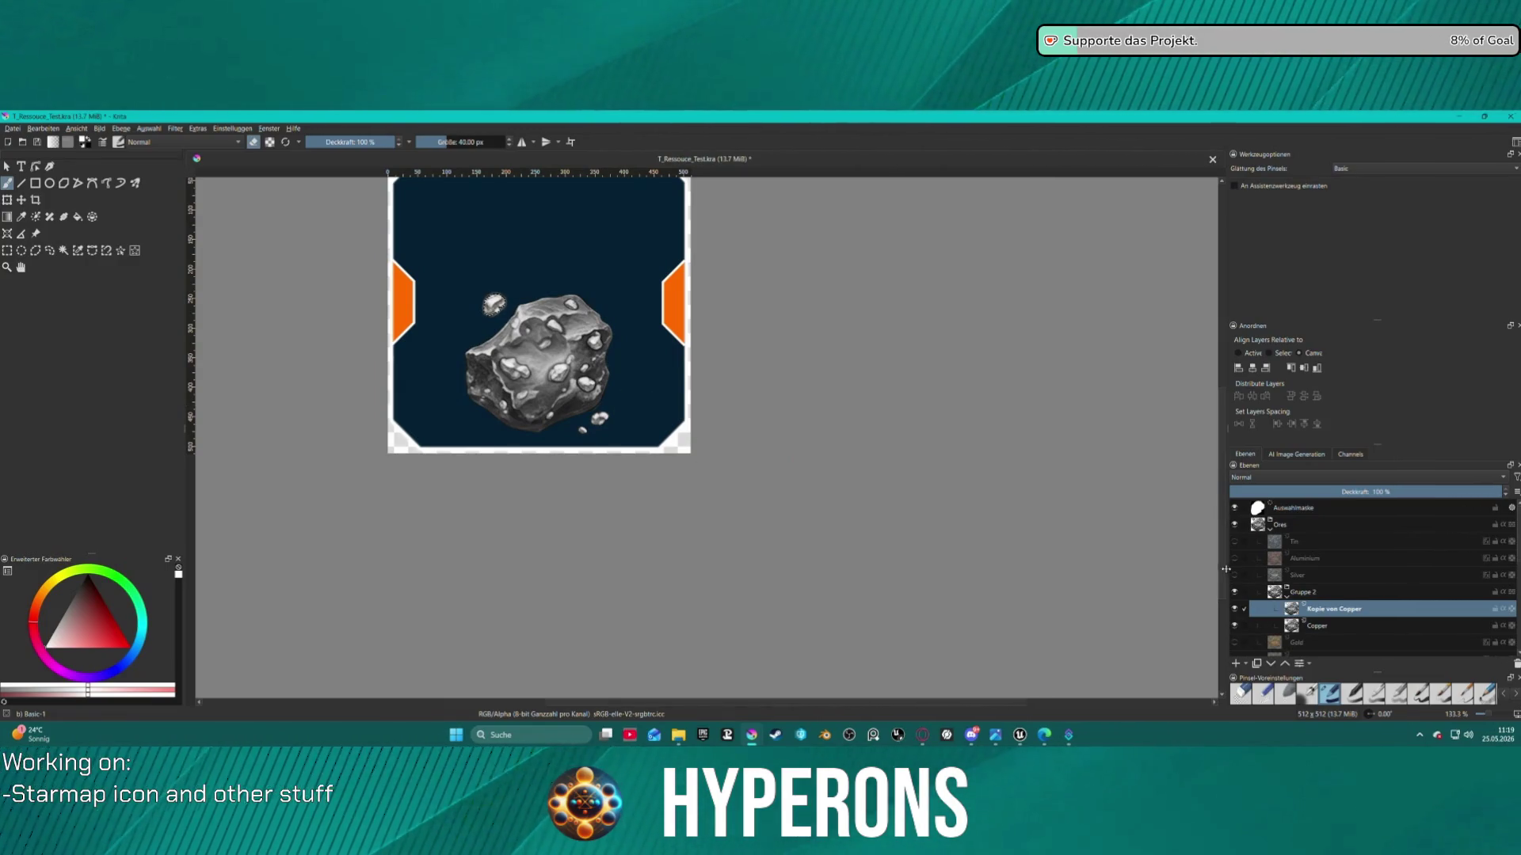
{"action": "left_click", "coordinate": [1235, 626]}
{"action": "left_click", "coordinate": [1235, 626]}
{"action": "left_click", "coordinate": [1234, 626]}
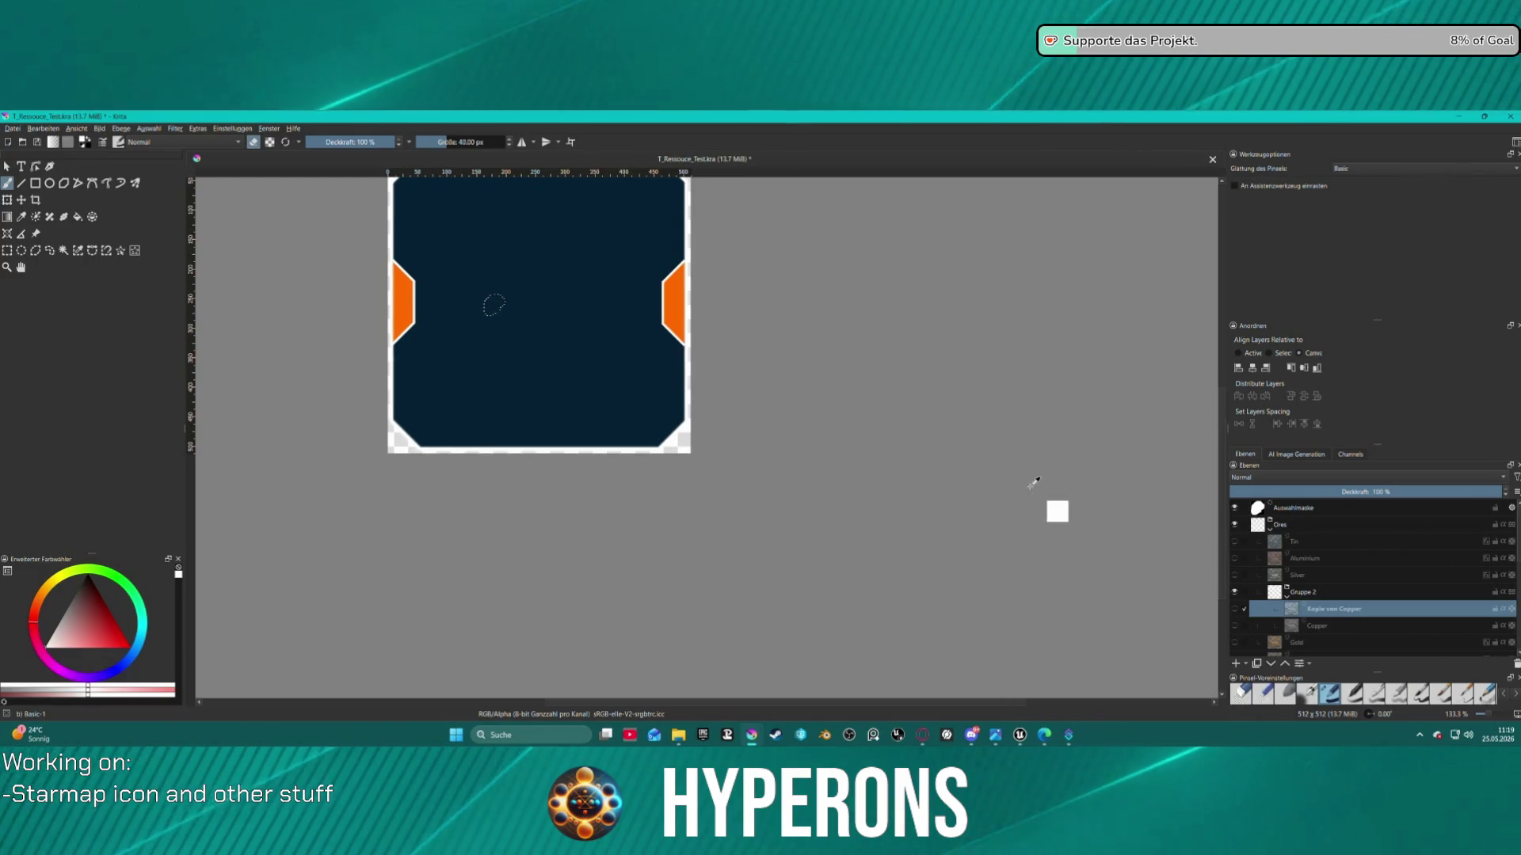
{"action": "key", "text": "ctrl+alt+j"}
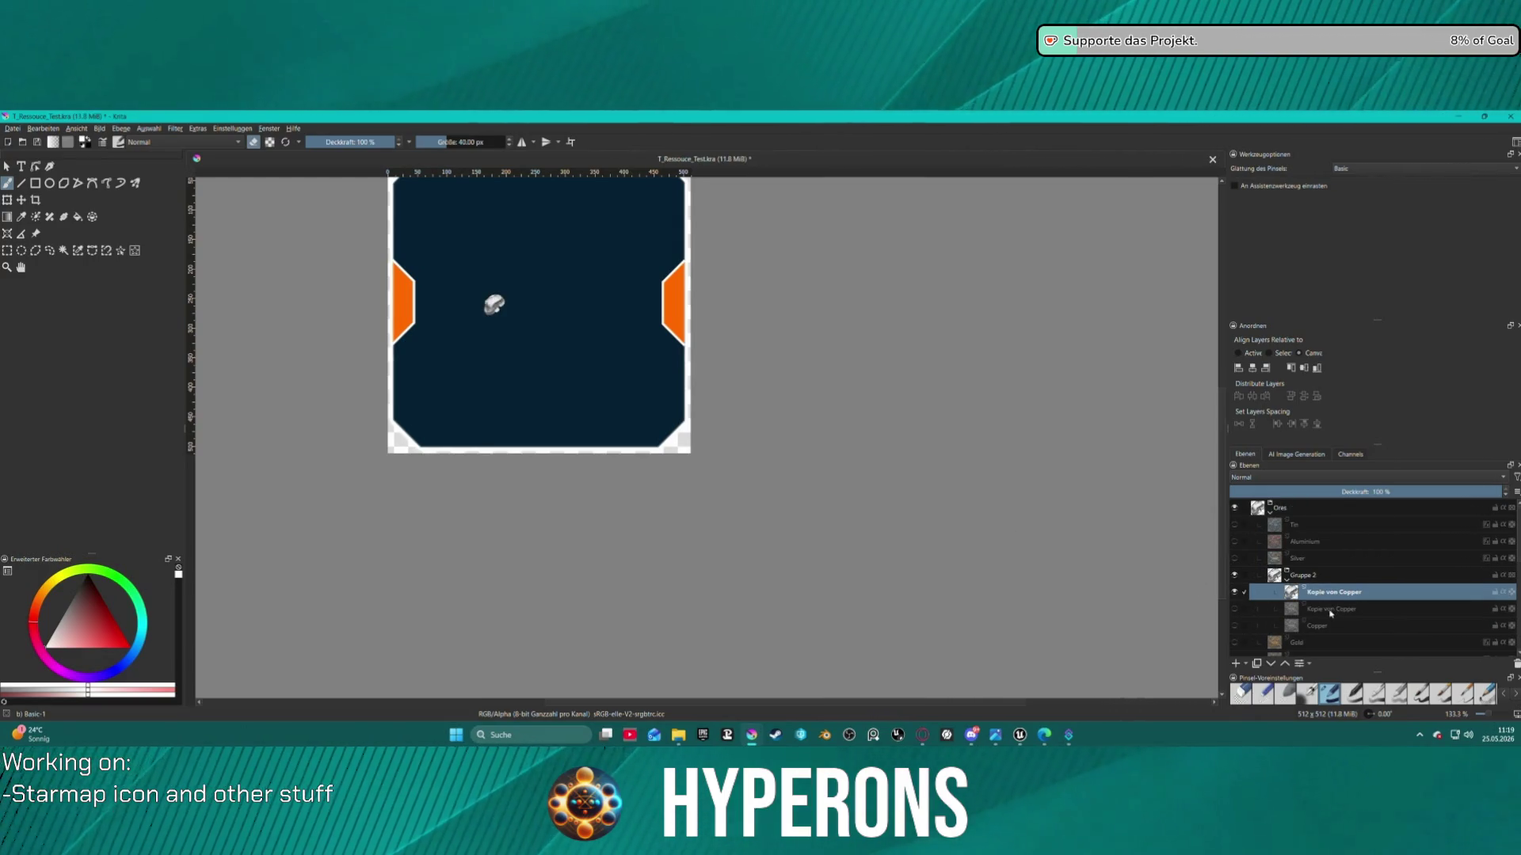
{"action": "left_click", "coordinate": [1258, 609]}
{"action": "key", "text": "shift+Delete"}
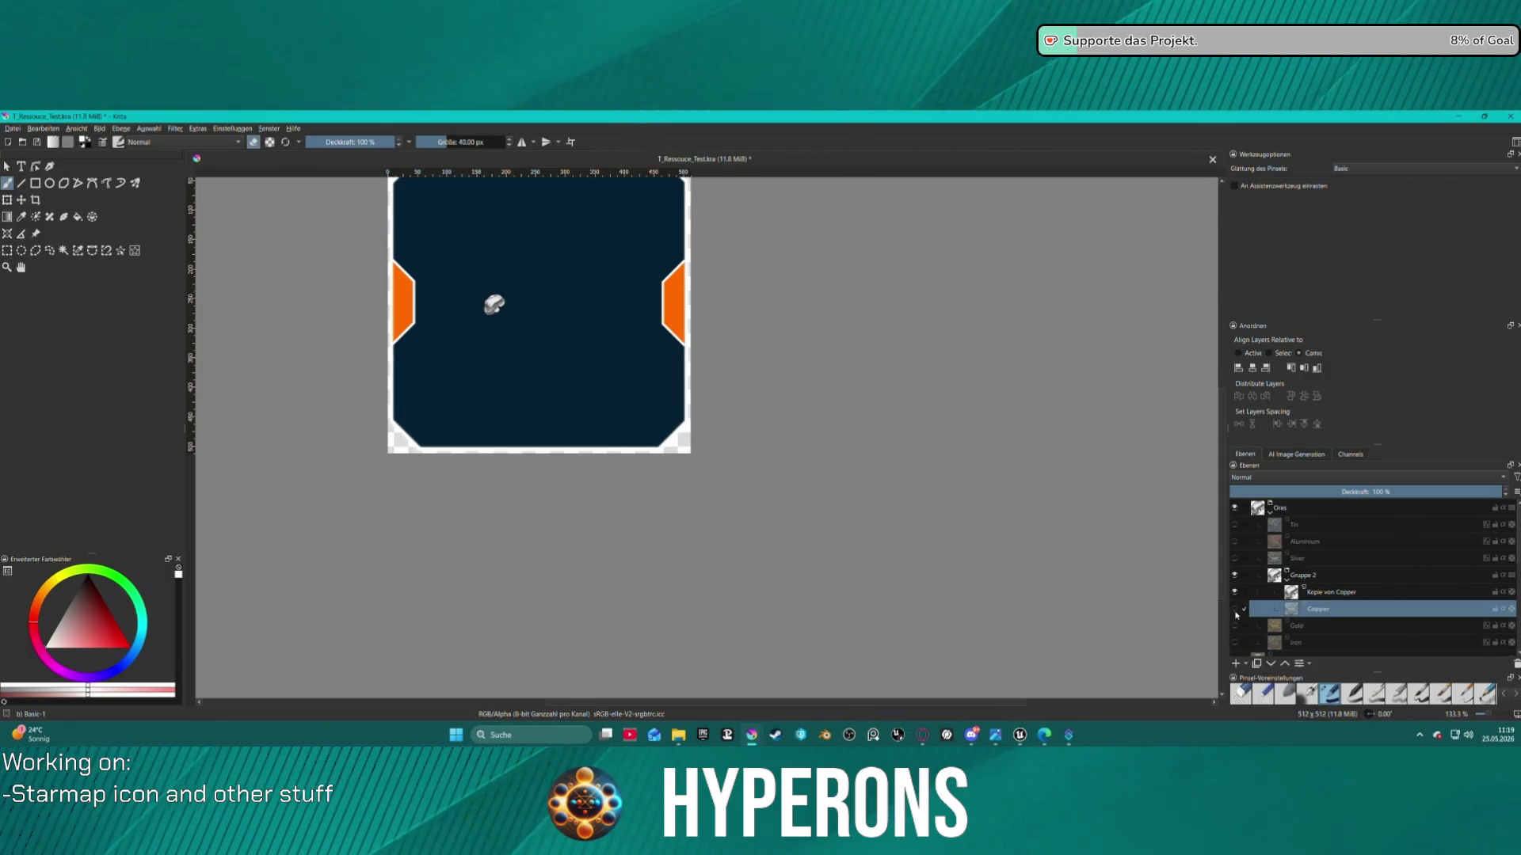
{"action": "left_click", "coordinate": [1235, 610]}
{"action": "key", "text": "plus"}
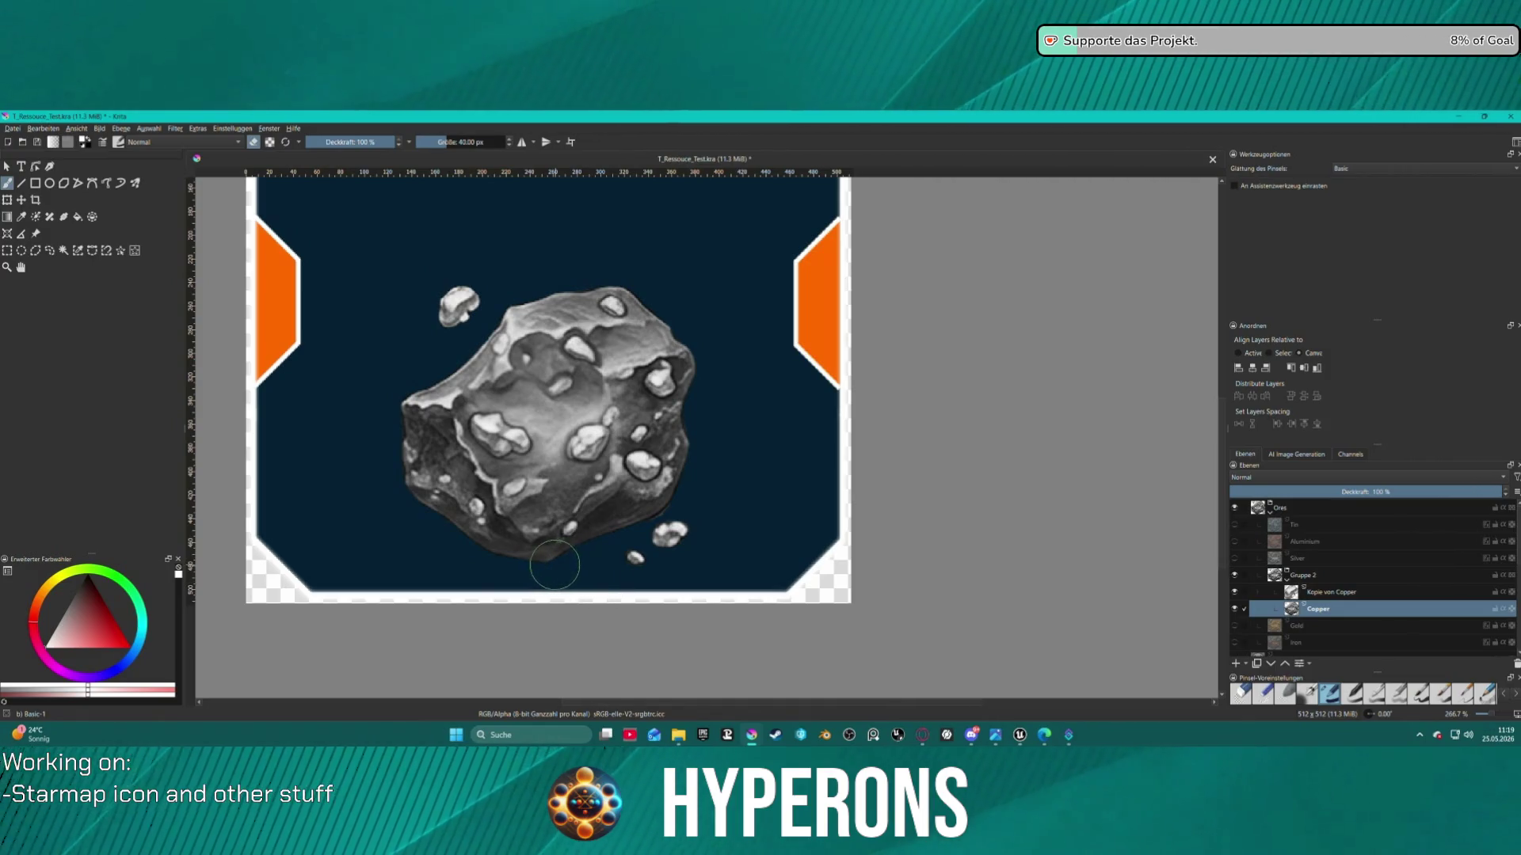
Select the bright ore spots and the small rock chunk with the similar-colour selection tool
{"action": "scroll", "coordinate": [605, 293], "scroll_direction": "down", "scroll_amount": 2}
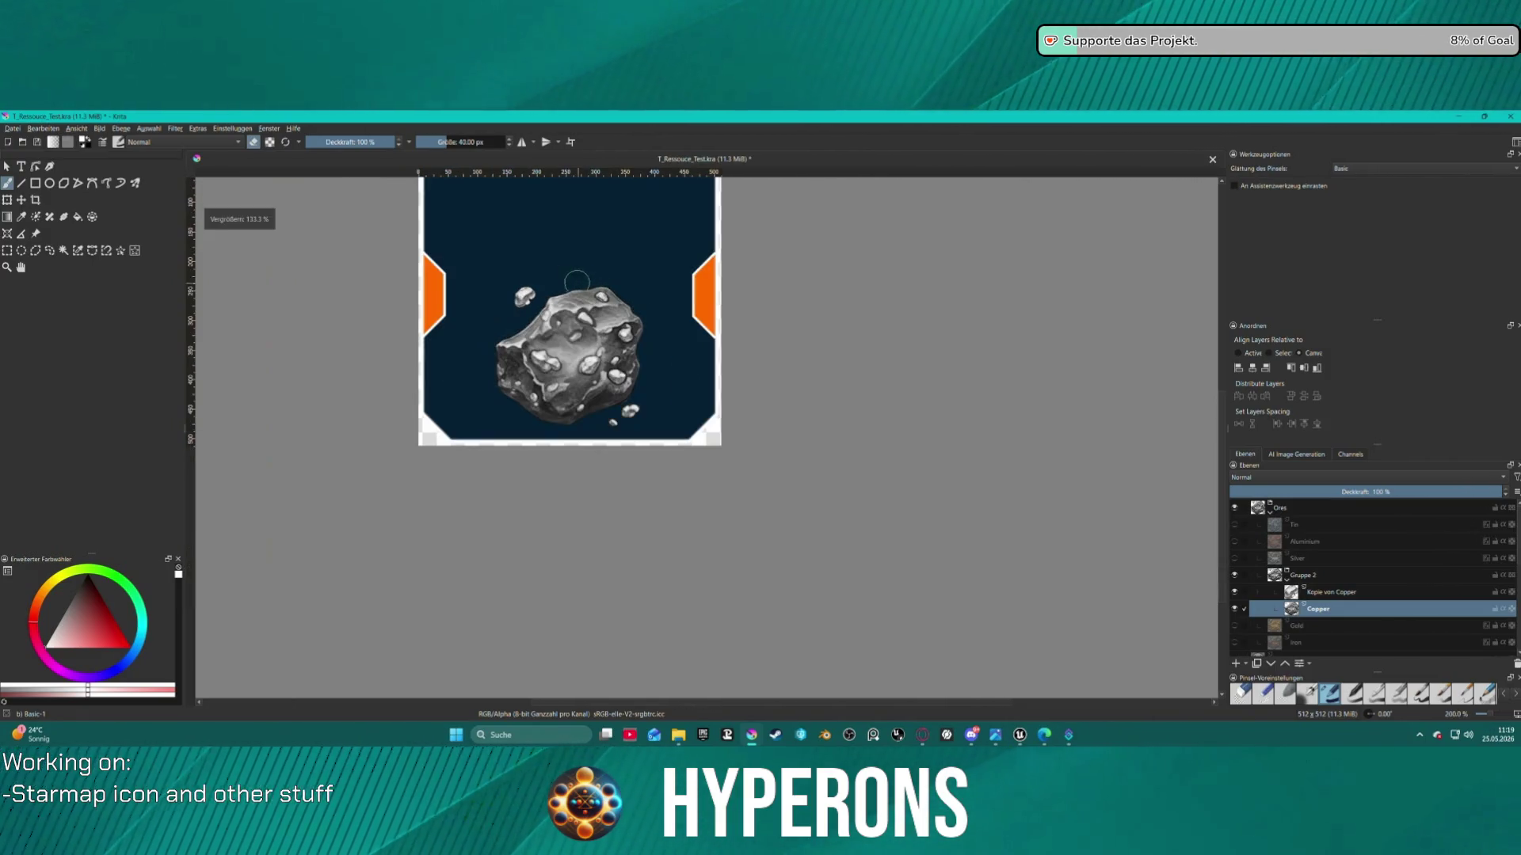
{"action": "scroll", "coordinate": [509, 244], "scroll_direction": "up", "scroll_amount": 1}
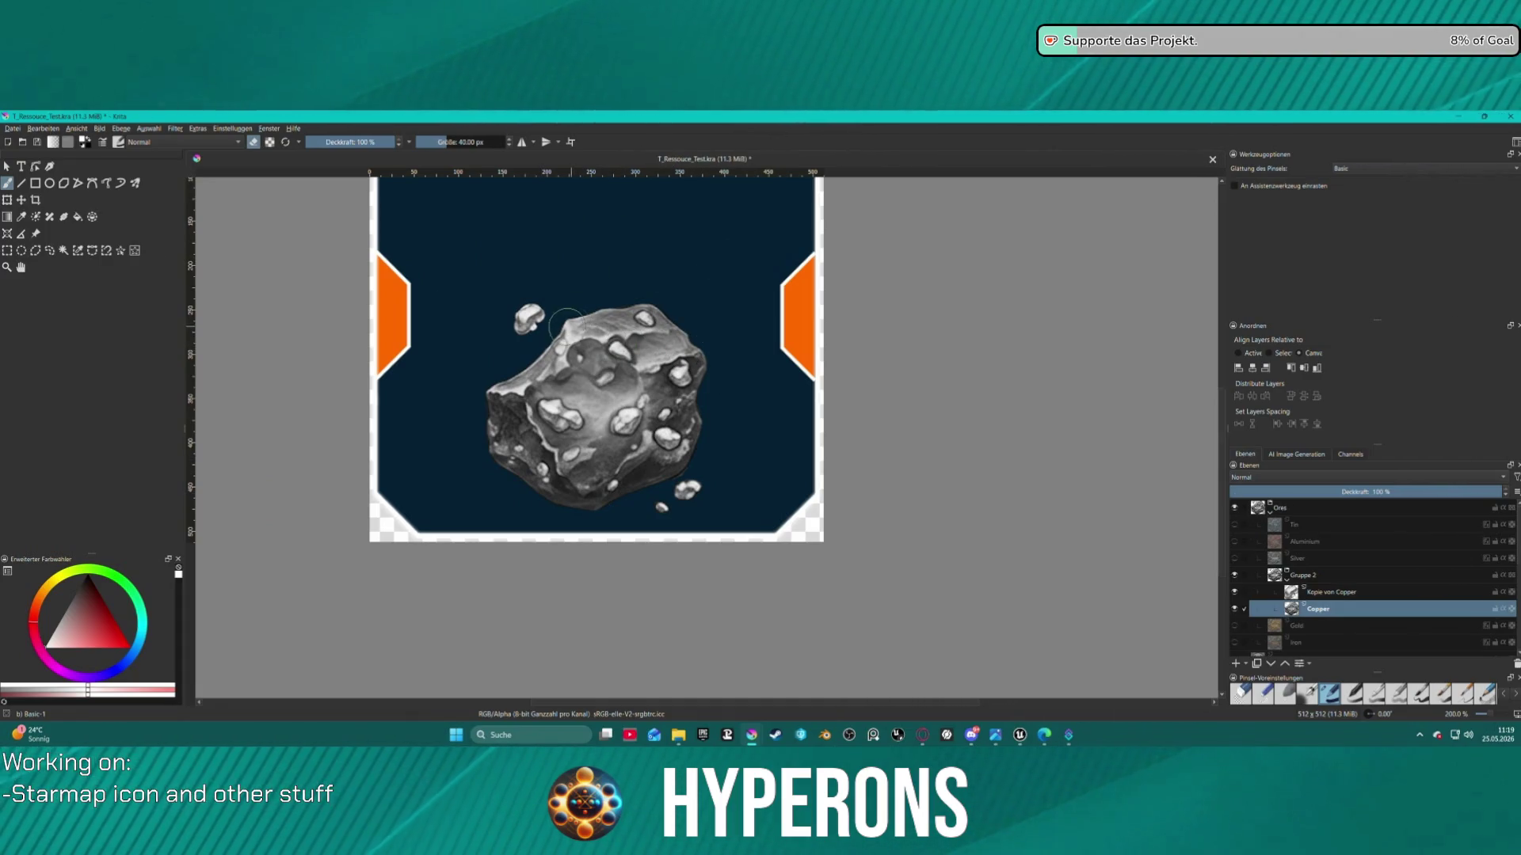
{"action": "left_click", "coordinate": [121, 251]}
{"action": "left_click", "coordinate": [626, 419]}
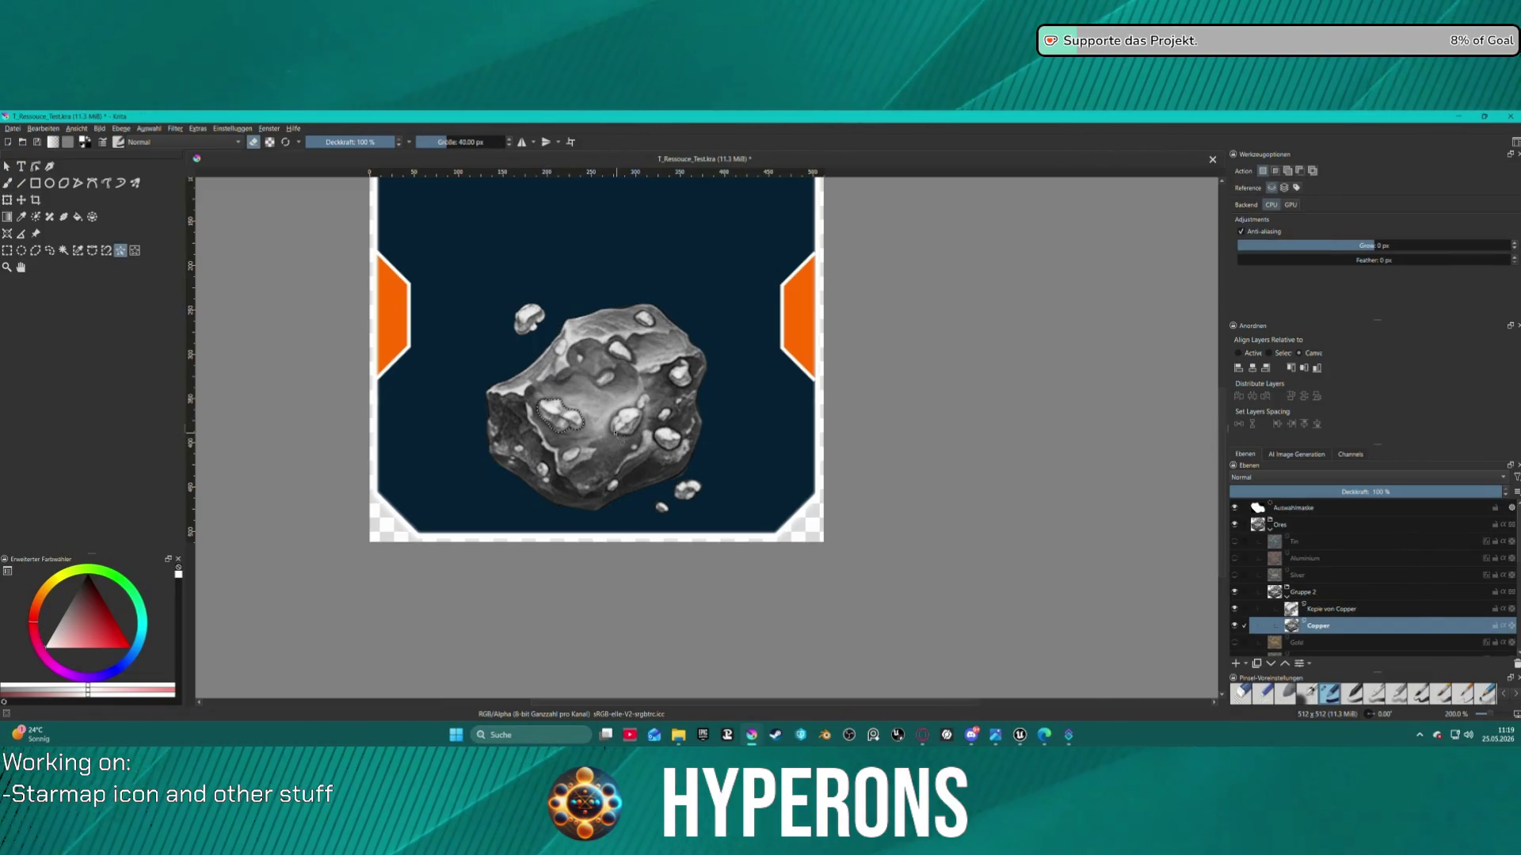
{"action": "left_click", "coordinate": [667, 437]}
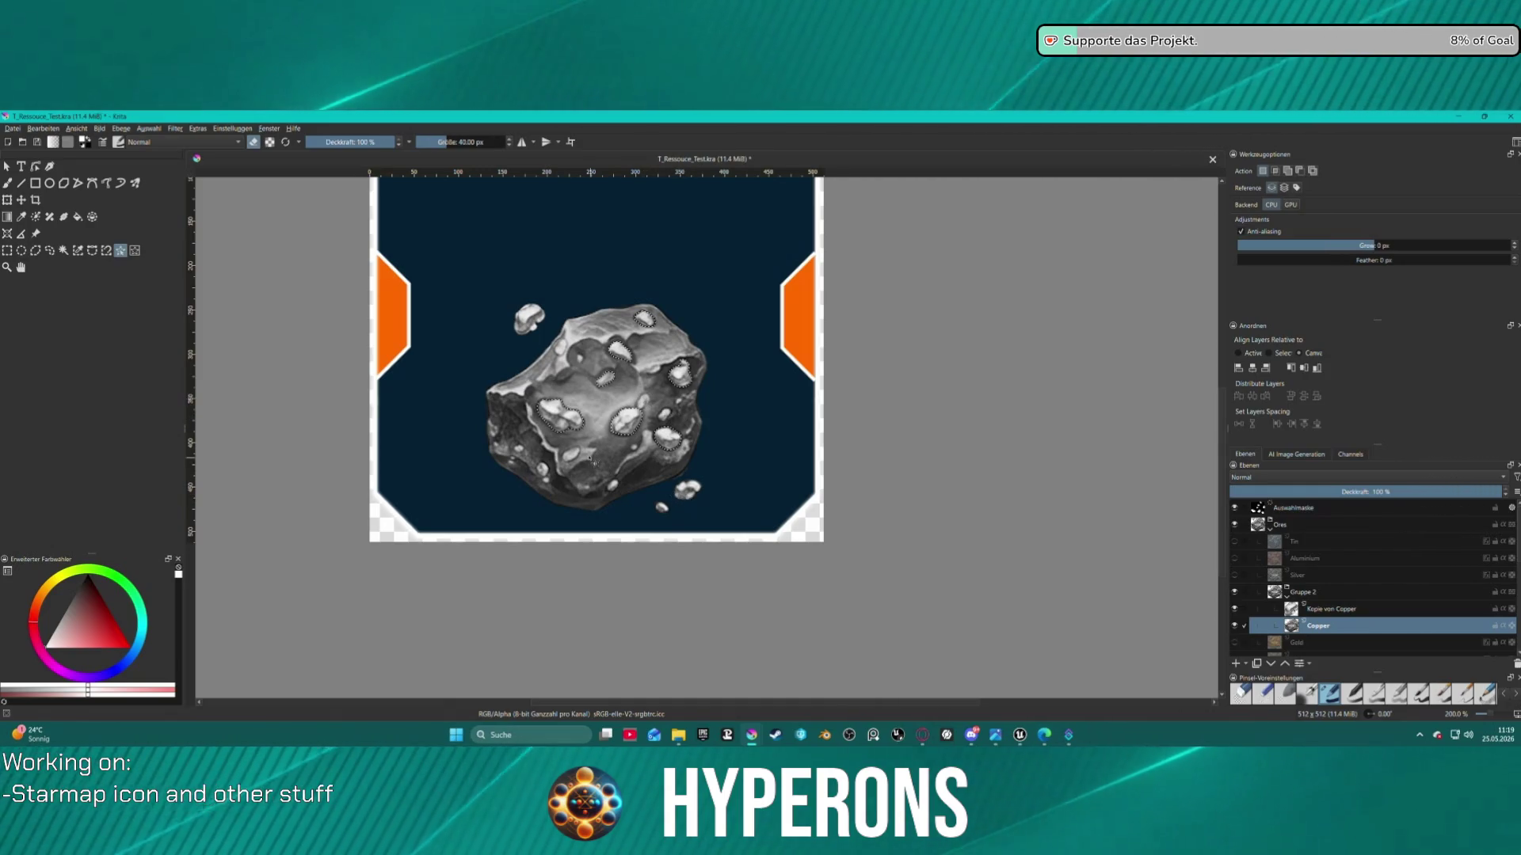
{"action": "left_click", "coordinate": [529, 319]}
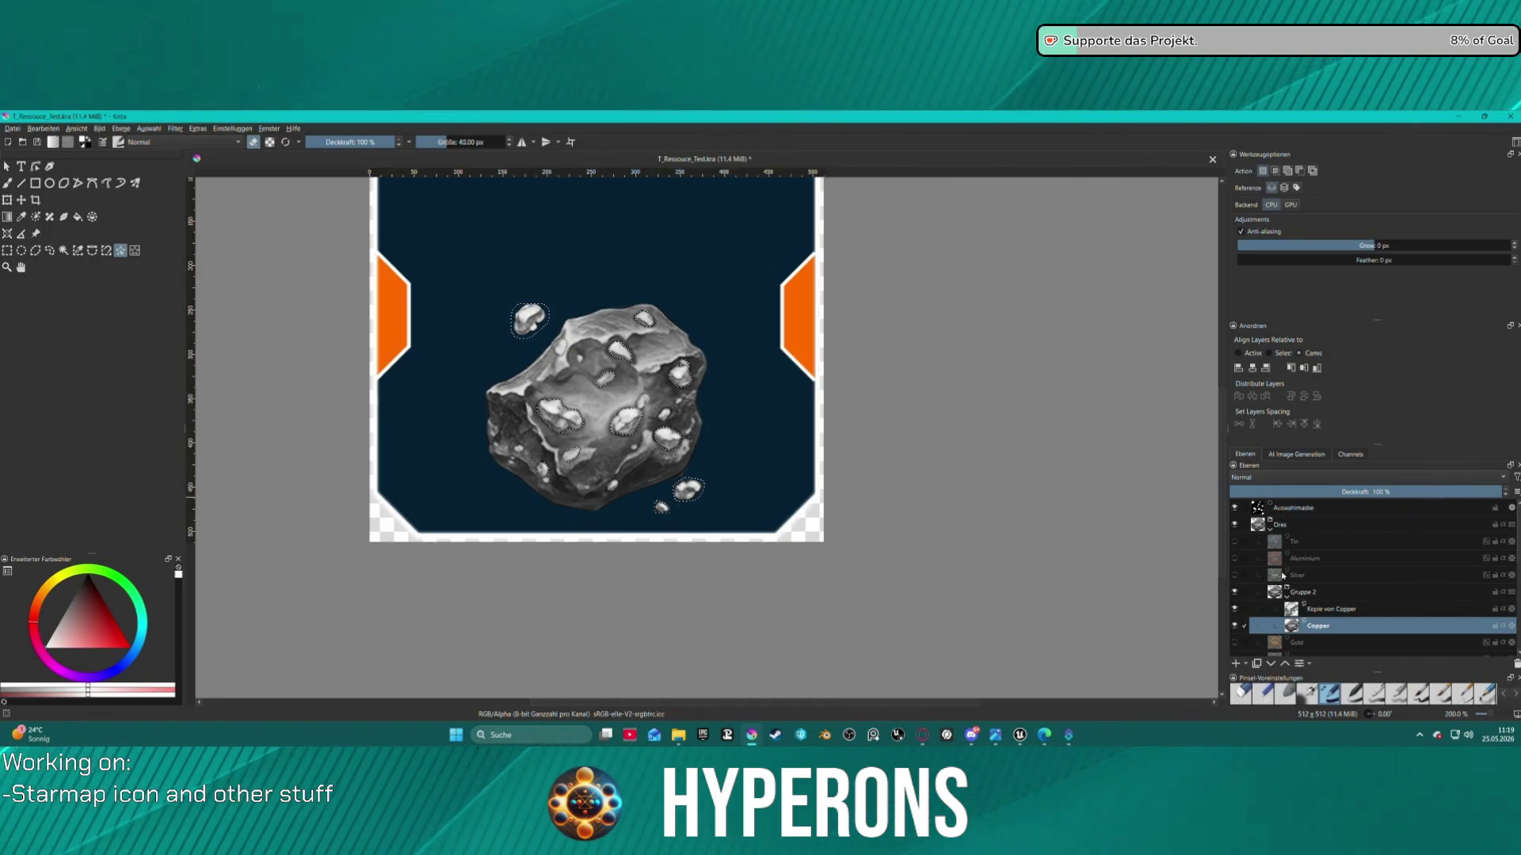
Merge Kopie von Copper and Copper into Copper Zusammengeführt, then reselect the bright ore spots
{"action": "right_click", "coordinate": [1318, 627]}
{"action": "mouse_move", "coordinate": [1347, 556]}
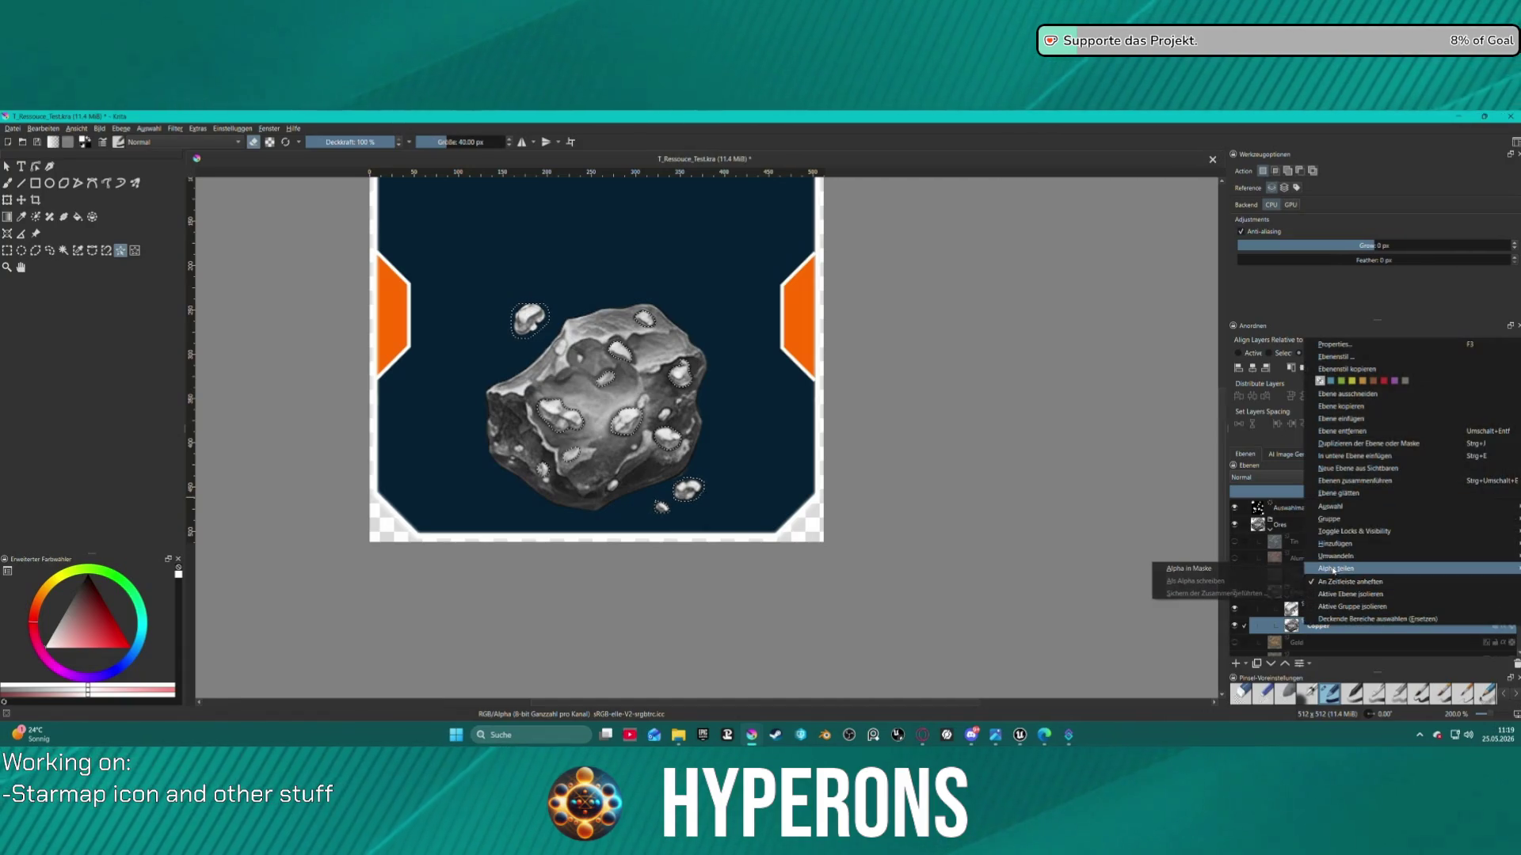
{"action": "left_click", "coordinate": [1145, 614]}
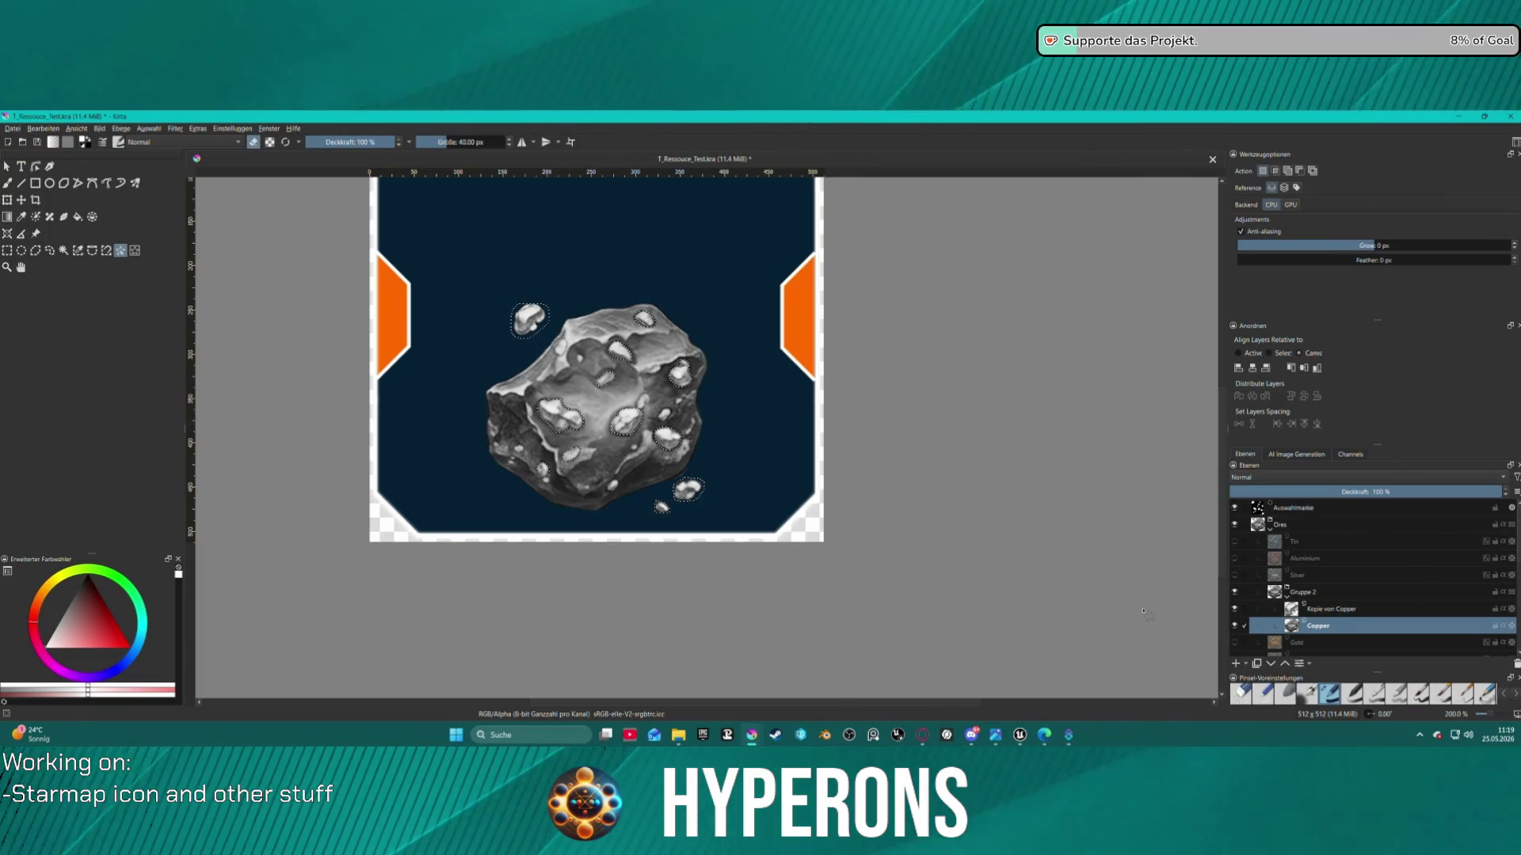
{"action": "left_click", "coordinate": [1321, 615]}
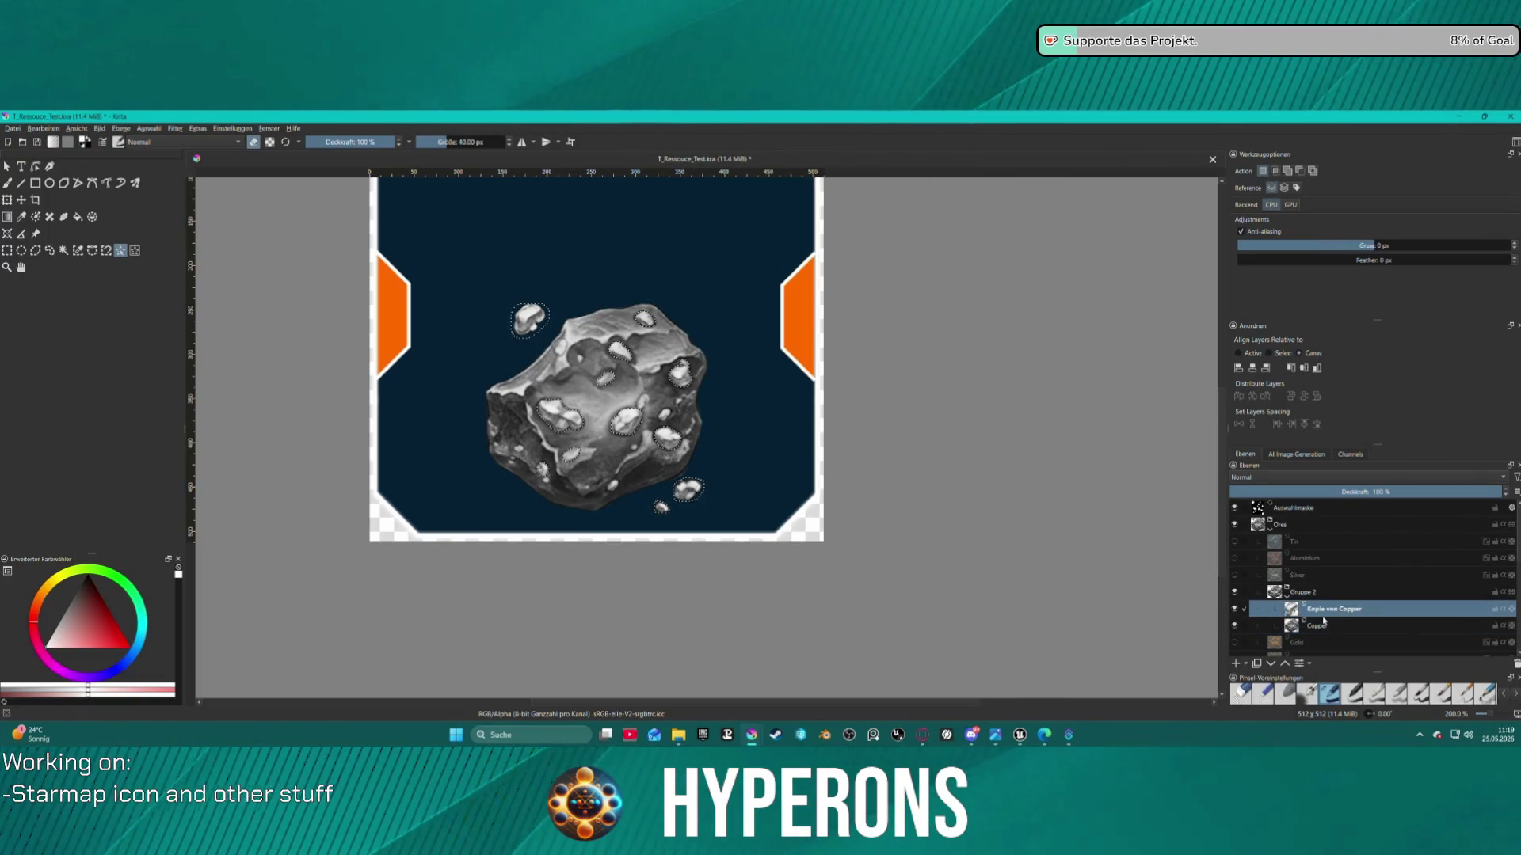
{"action": "left_click", "coordinate": [1338, 628], "text": "ctrl"}
{"action": "right_click", "coordinate": [1316, 618]}
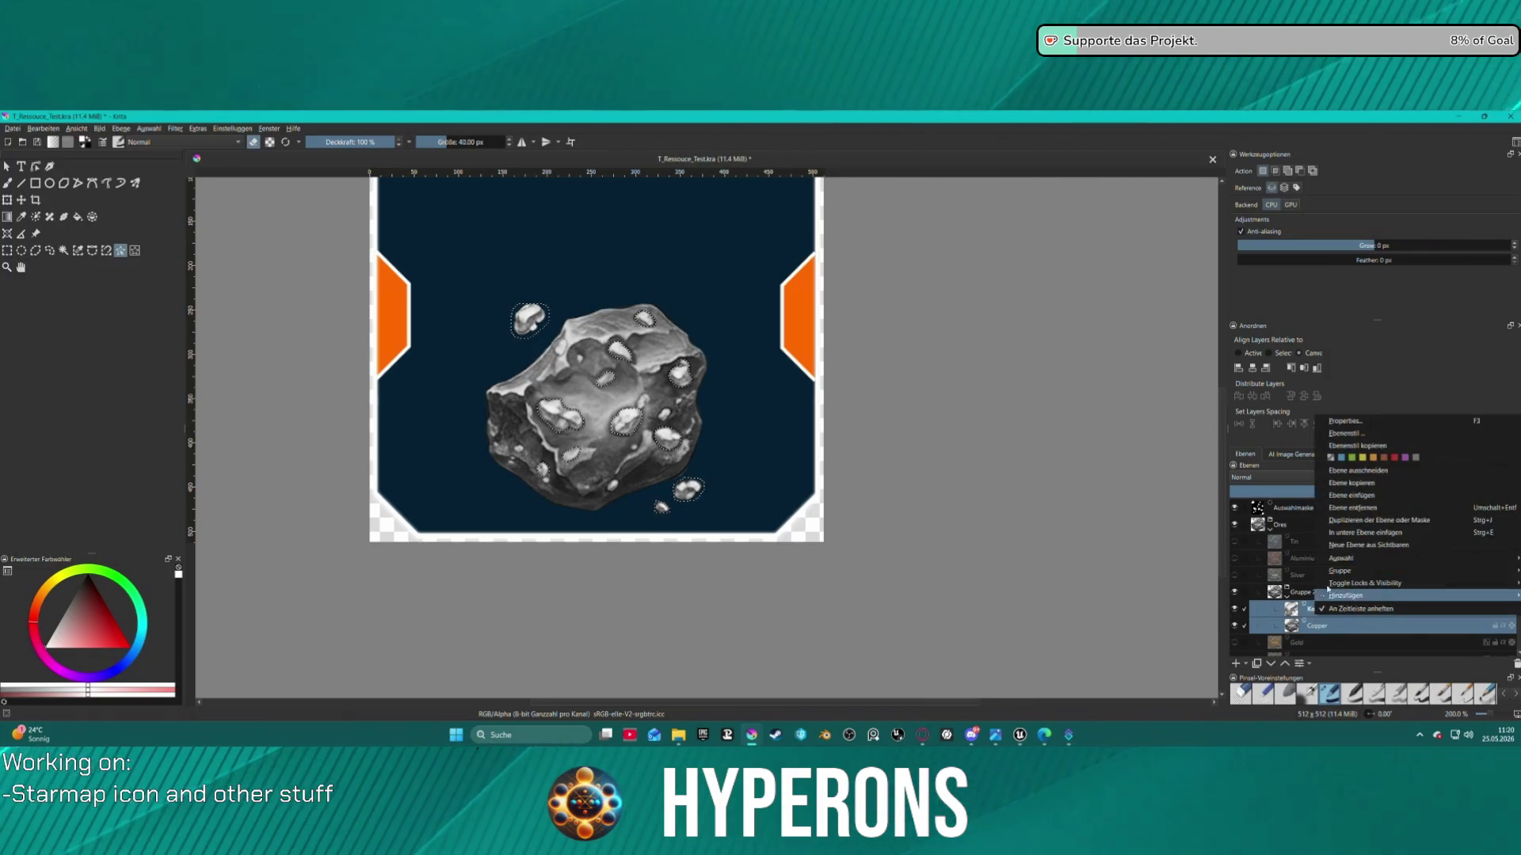
{"action": "left_click", "coordinate": [1372, 539]}
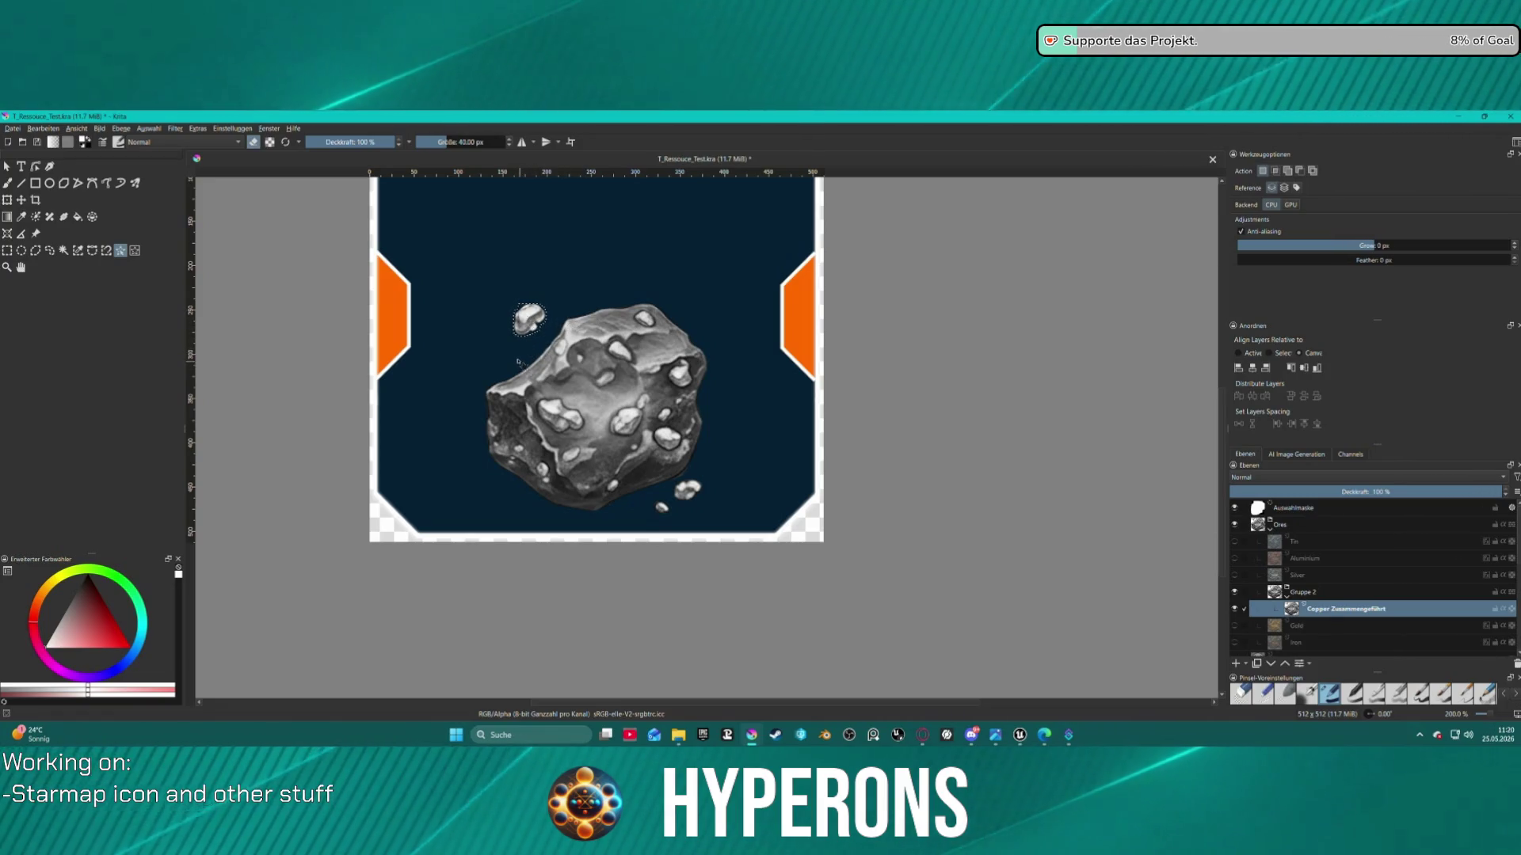
{"action": "left_click", "coordinate": [536, 337]}
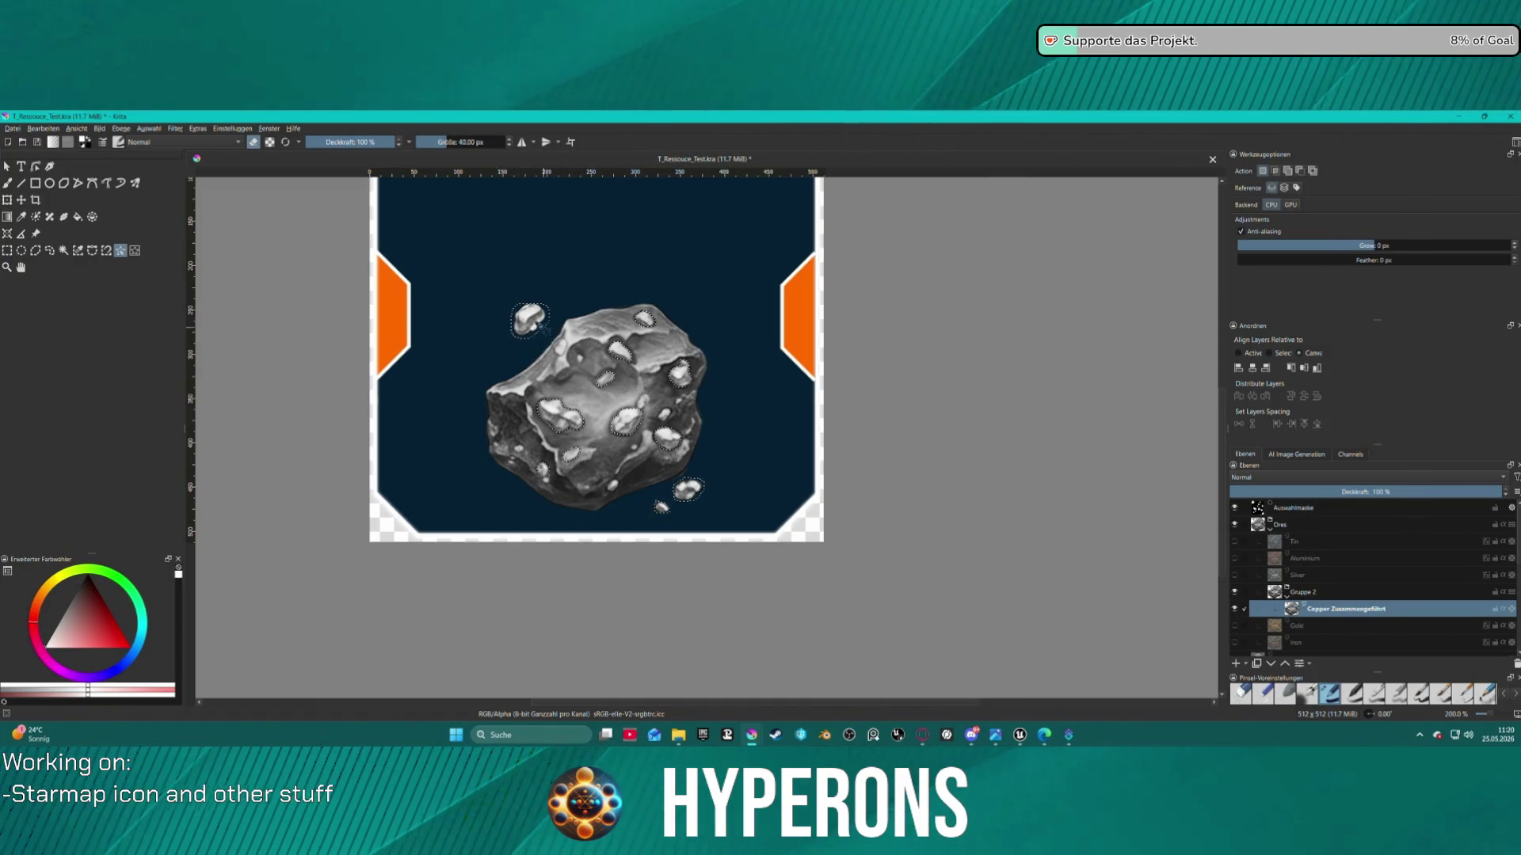
{"action": "left_click", "coordinate": [544, 326]}
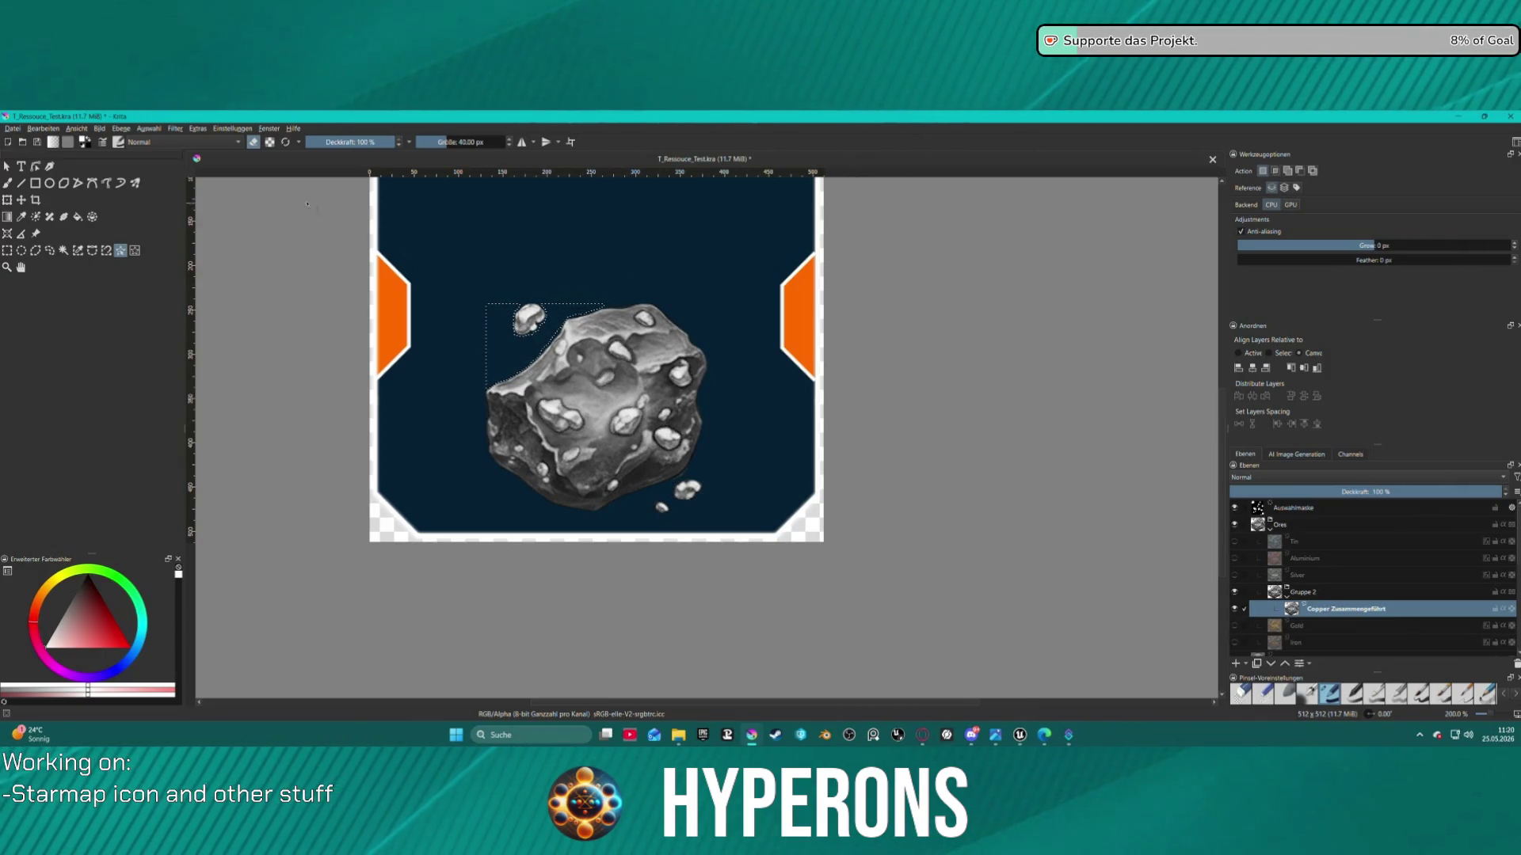
Deselect, then magic-wand the small floating chunk with threshold 36, including its highlight
{"action": "left_click", "coordinate": [532, 319]}
{"action": "scroll", "coordinate": [533, 318], "scroll_direction": "up", "scroll_amount": 4}
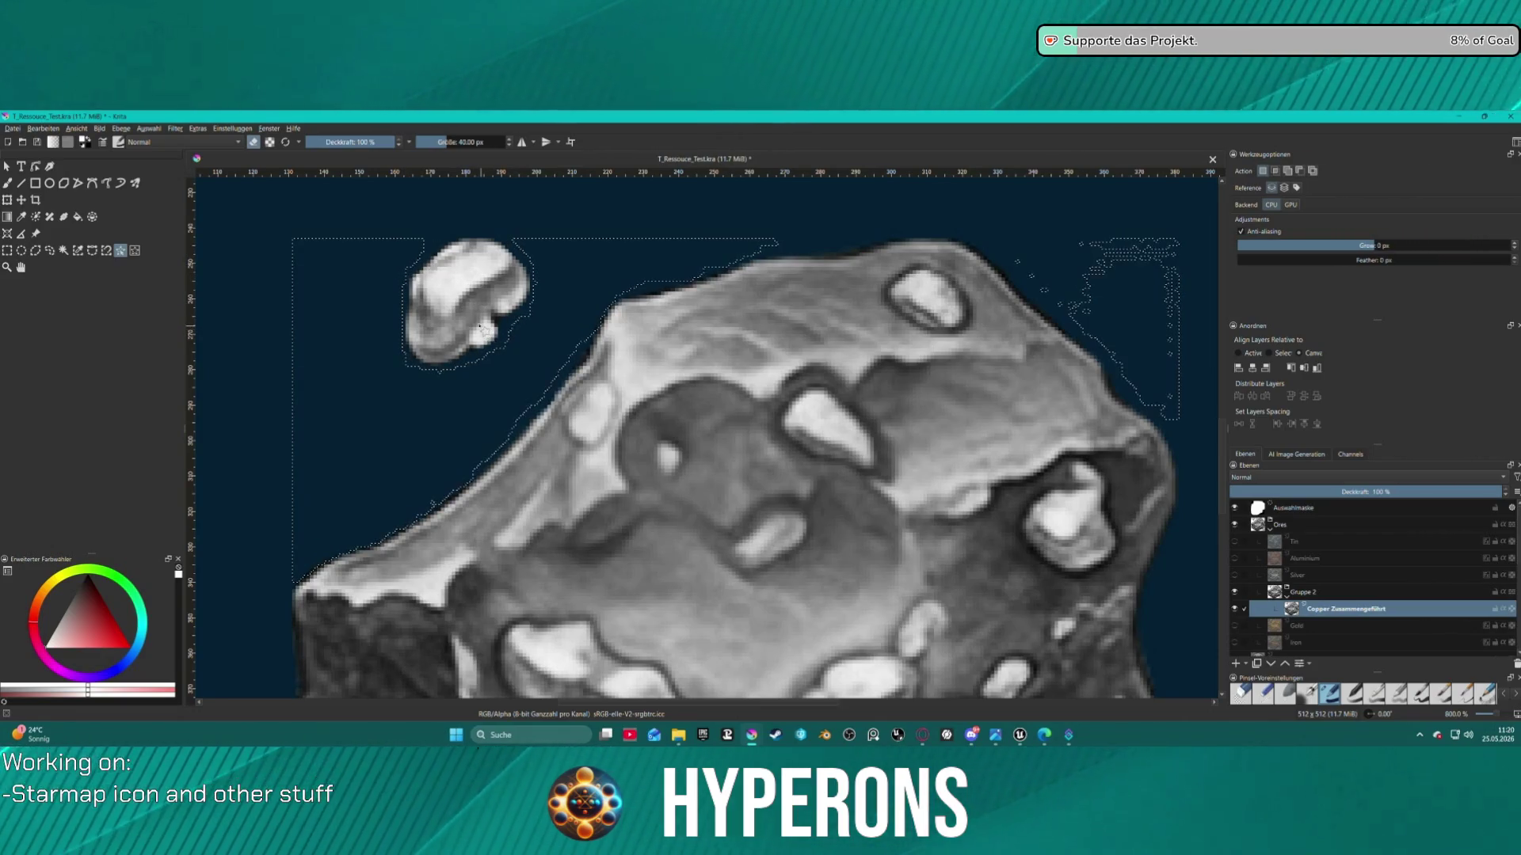
{"action": "left_click", "coordinate": [347, 291]}
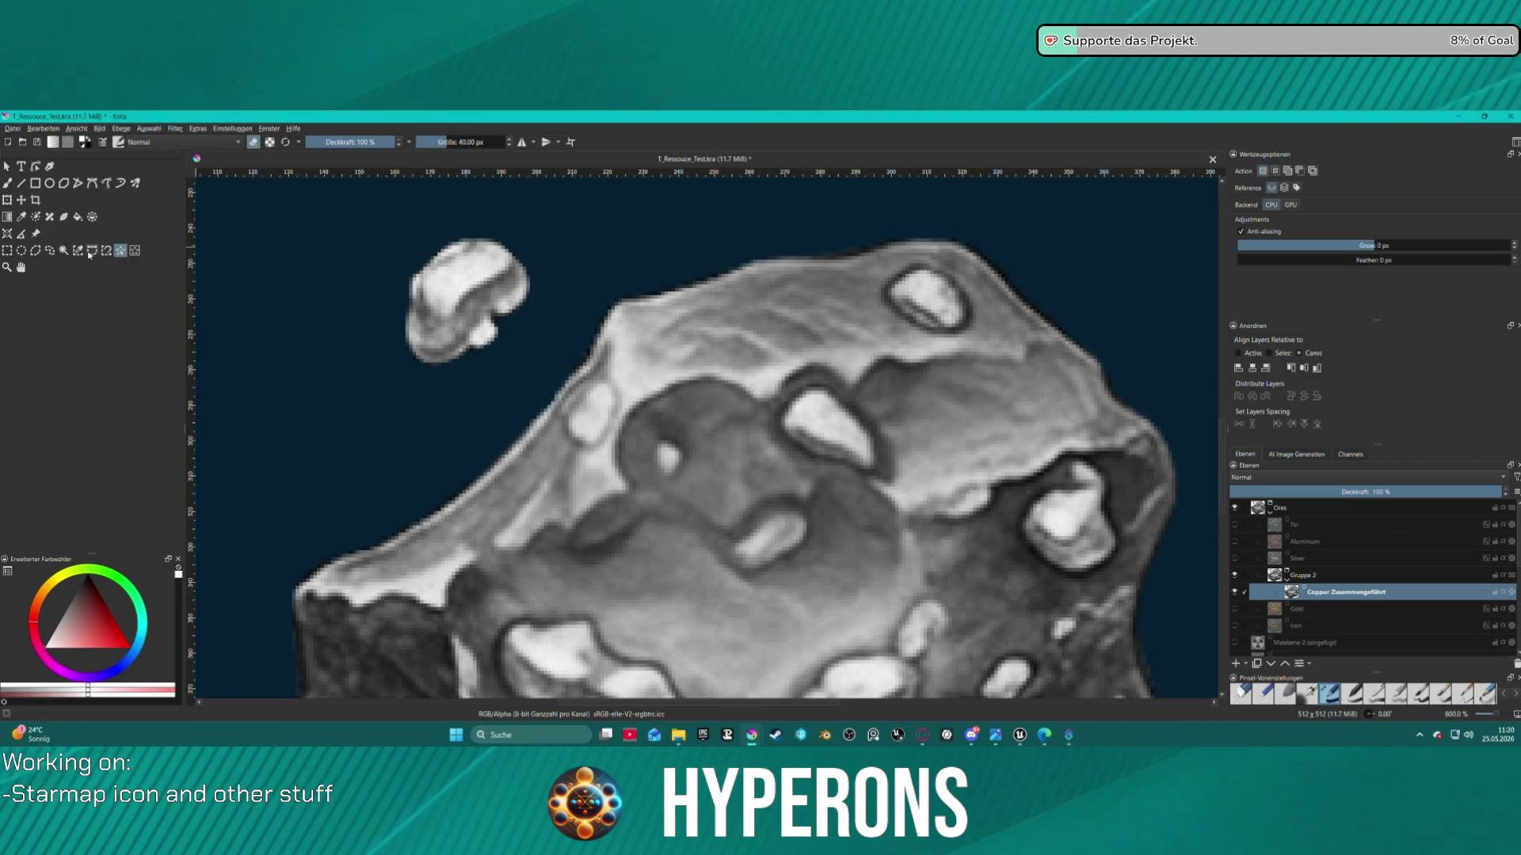
{"action": "left_click", "coordinate": [63, 250]}
{"action": "left_click", "coordinate": [464, 273]}
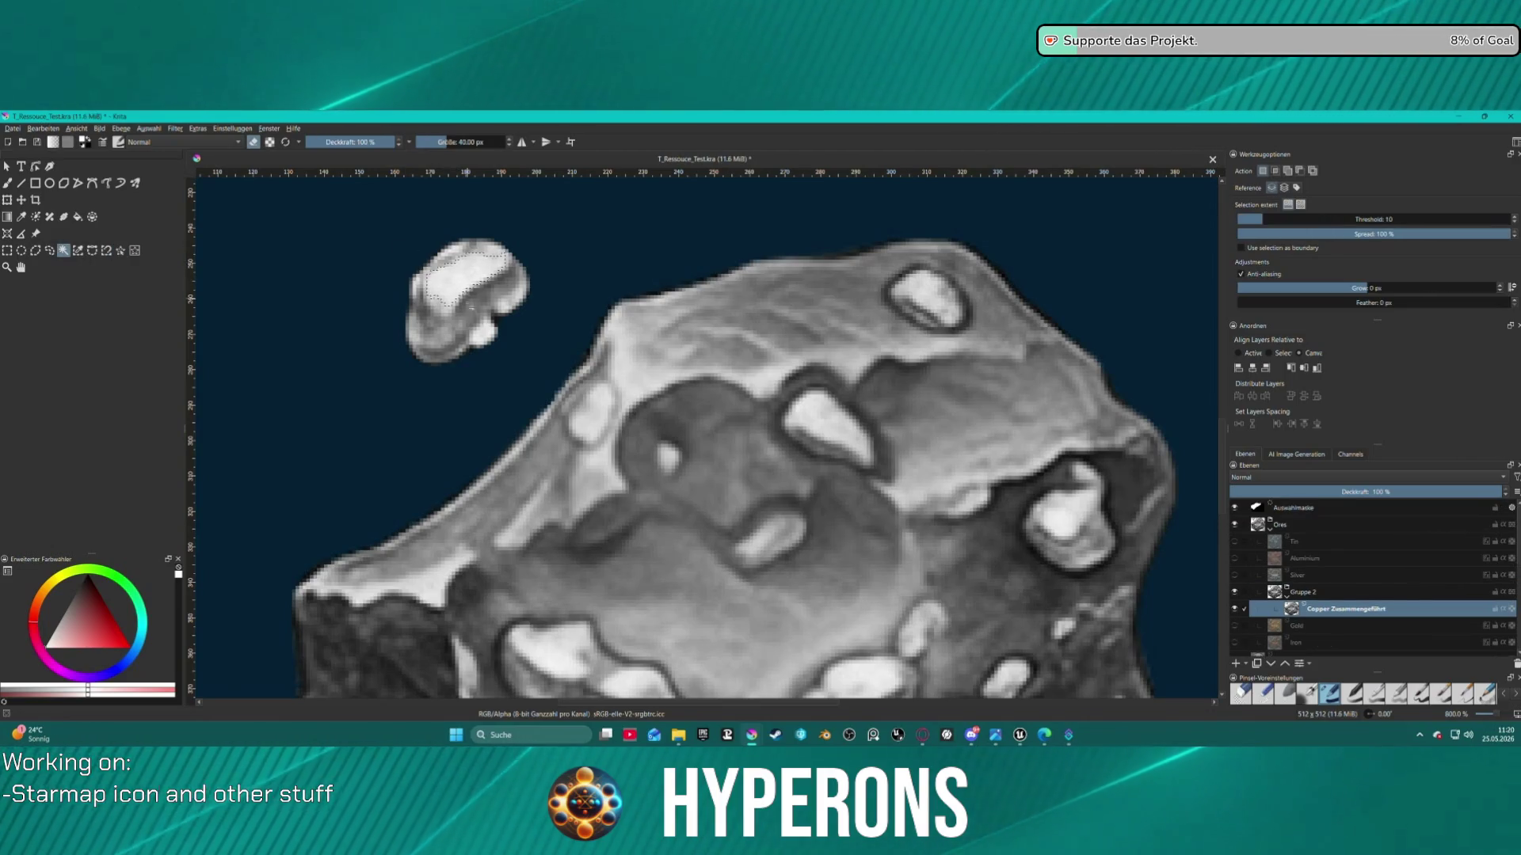
{"action": "left_click_drag", "start_coordinate": [1257, 214], "coordinate": [1334, 218]}
{"action": "left_click", "coordinate": [476, 286]}
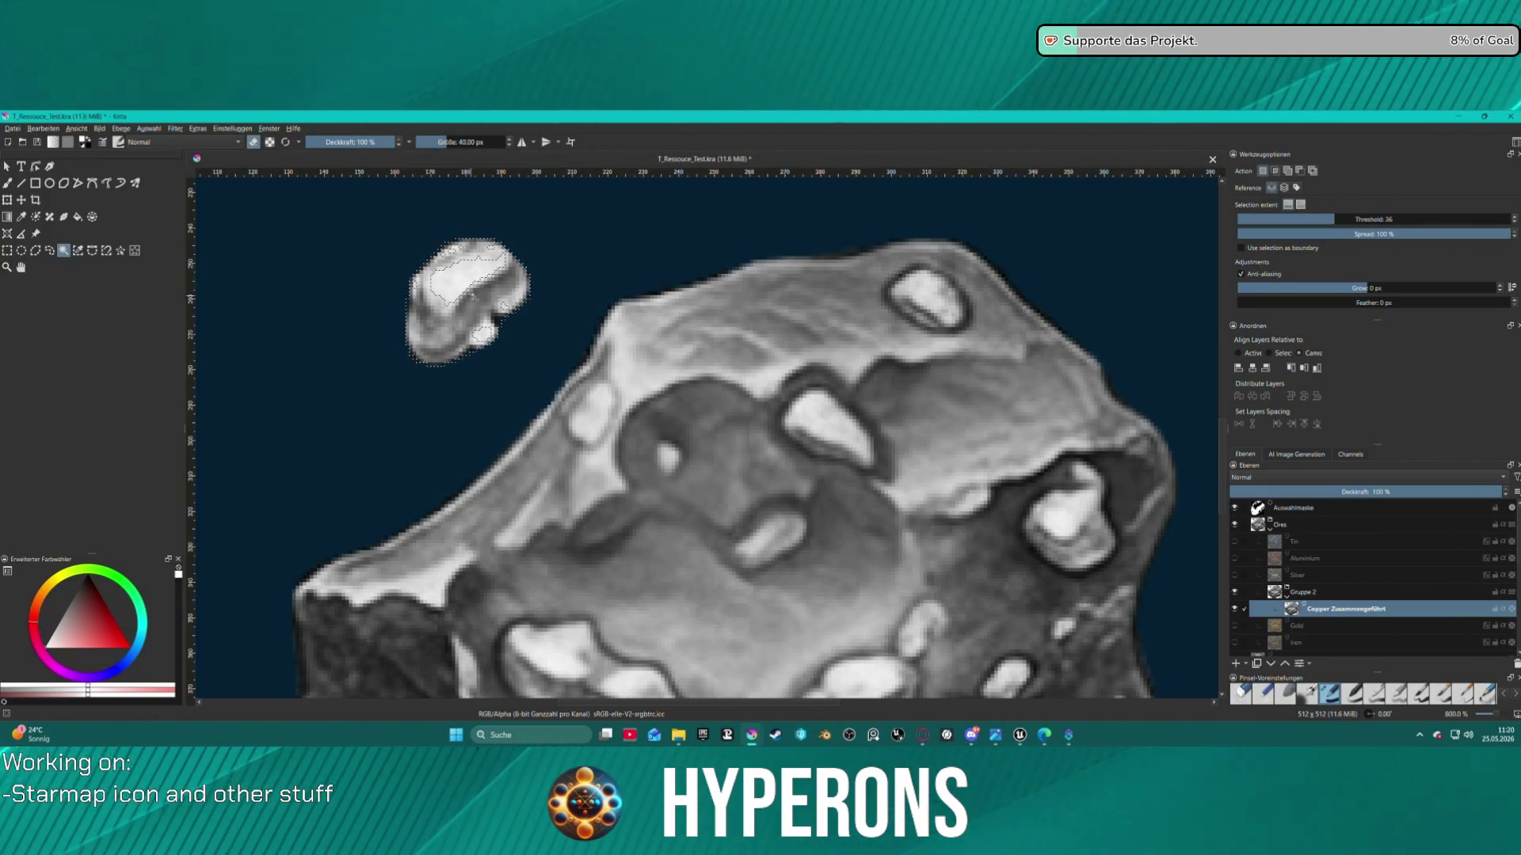
{"action": "left_click", "coordinate": [464, 281], "text": "shift"}
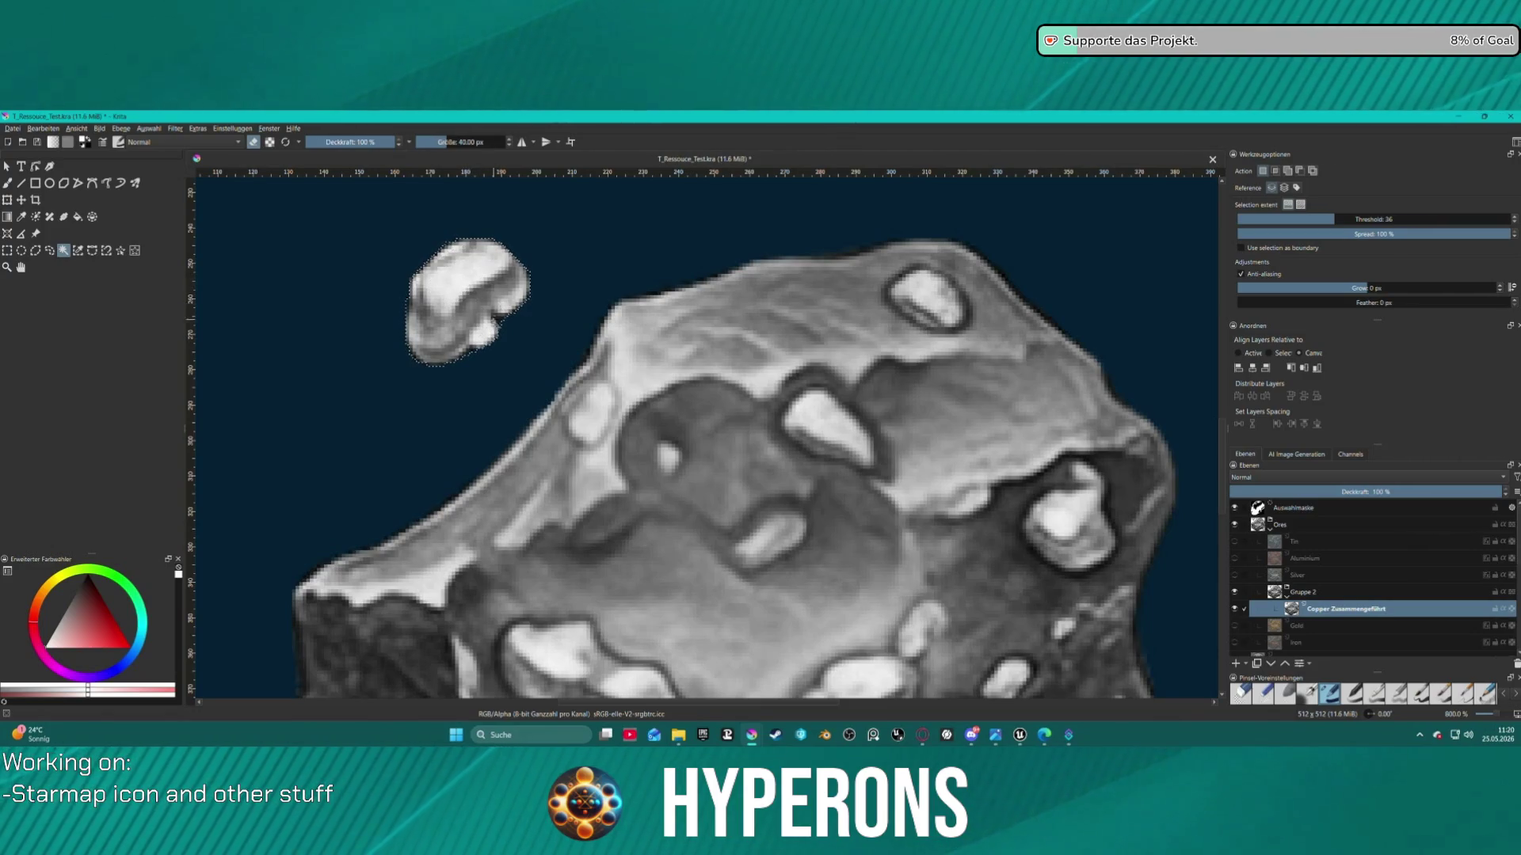
Add a small bright nugget and the small lower rock using similar-colour selection
{"action": "key", "text": "minus"}
{"action": "key", "text": "minus"}
{"action": "key", "text": "minus"}
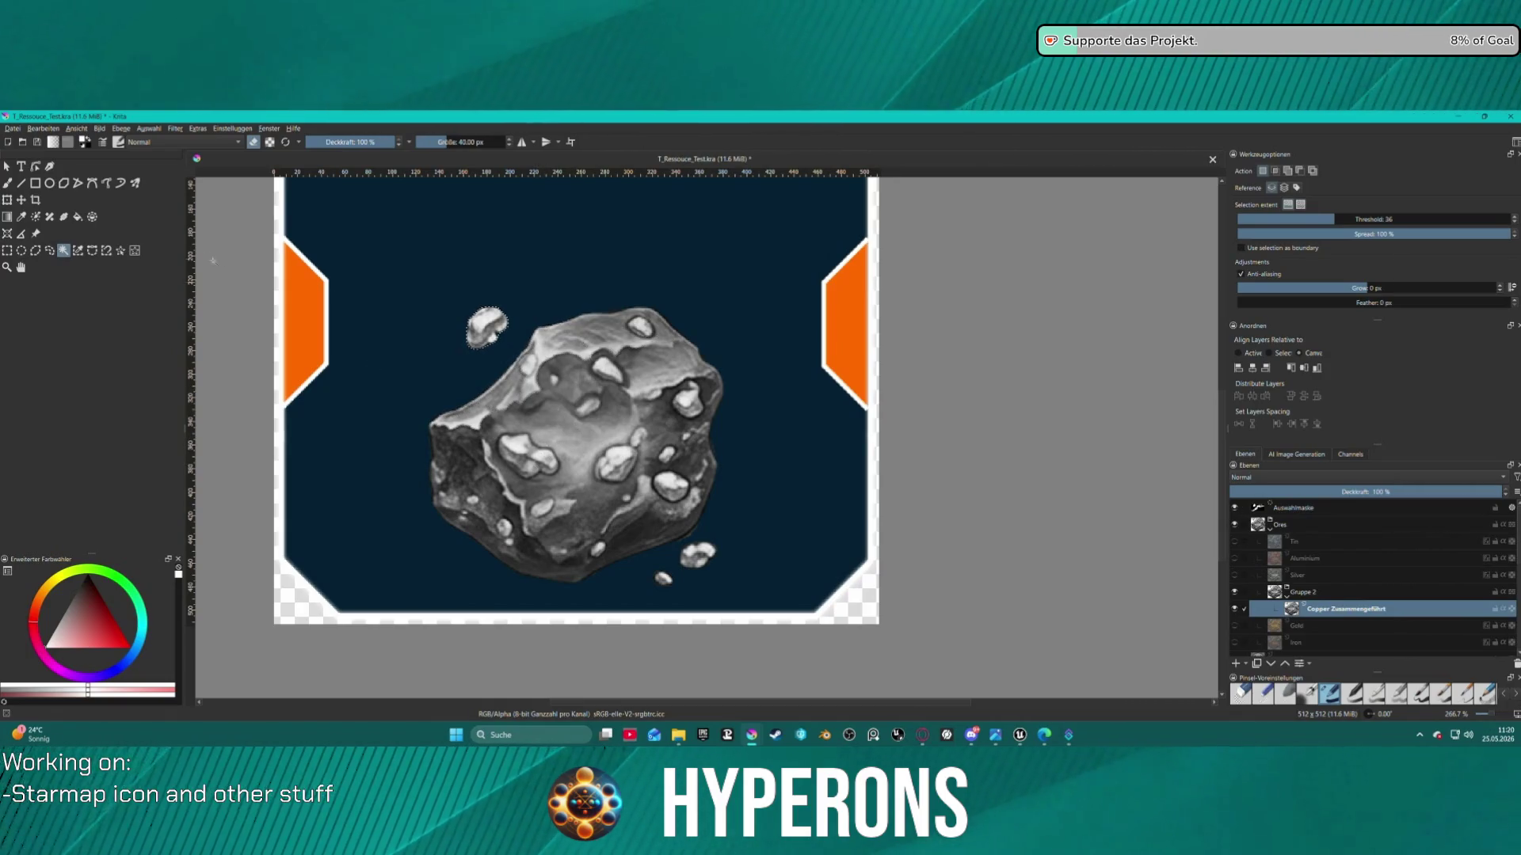
{"action": "left_click", "coordinate": [124, 251]}
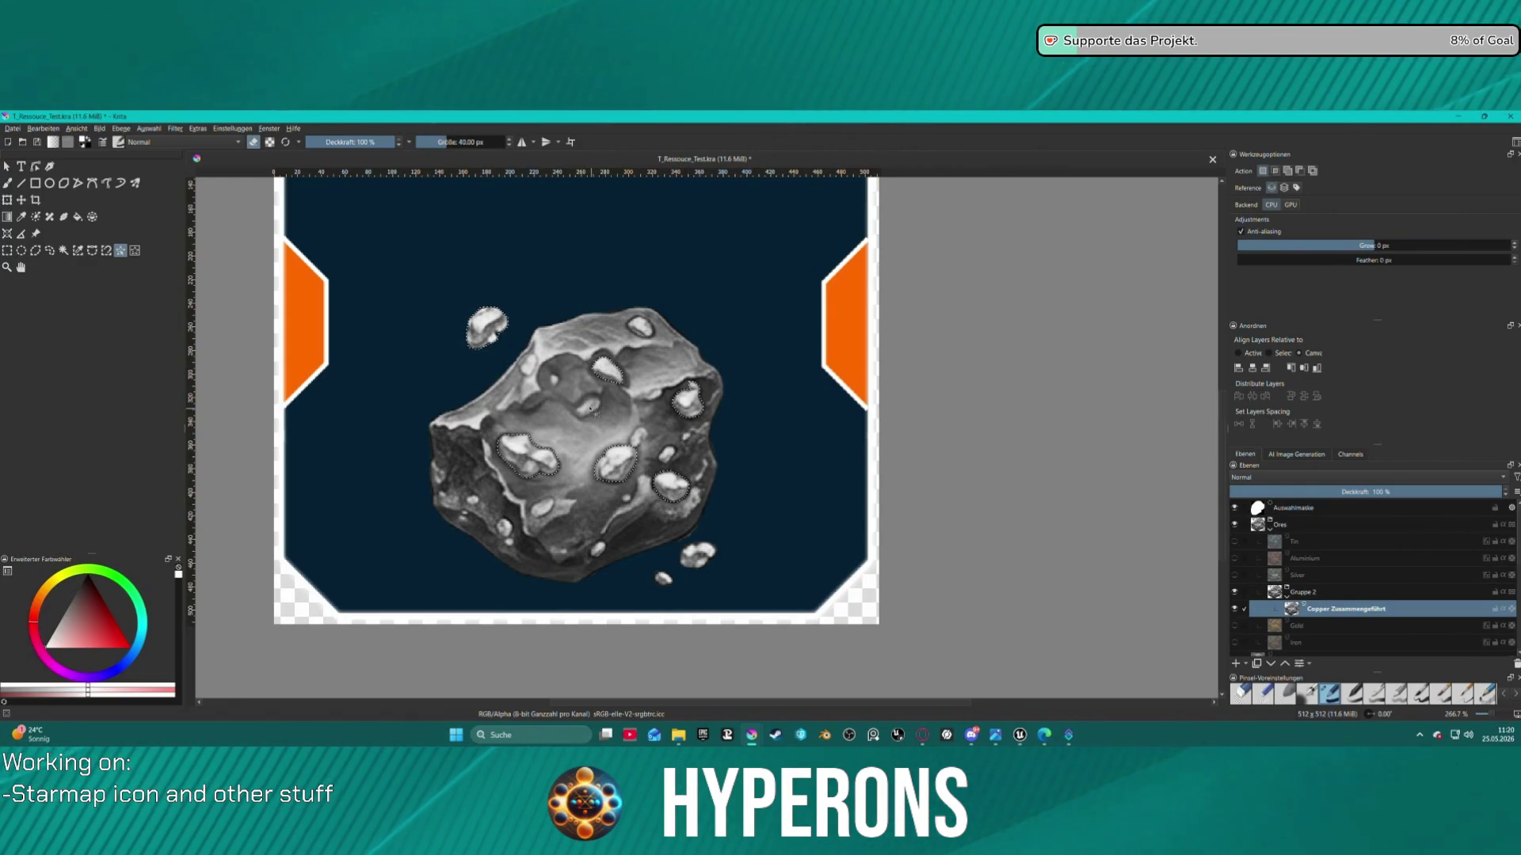
{"action": "left_click", "coordinate": [527, 366]}
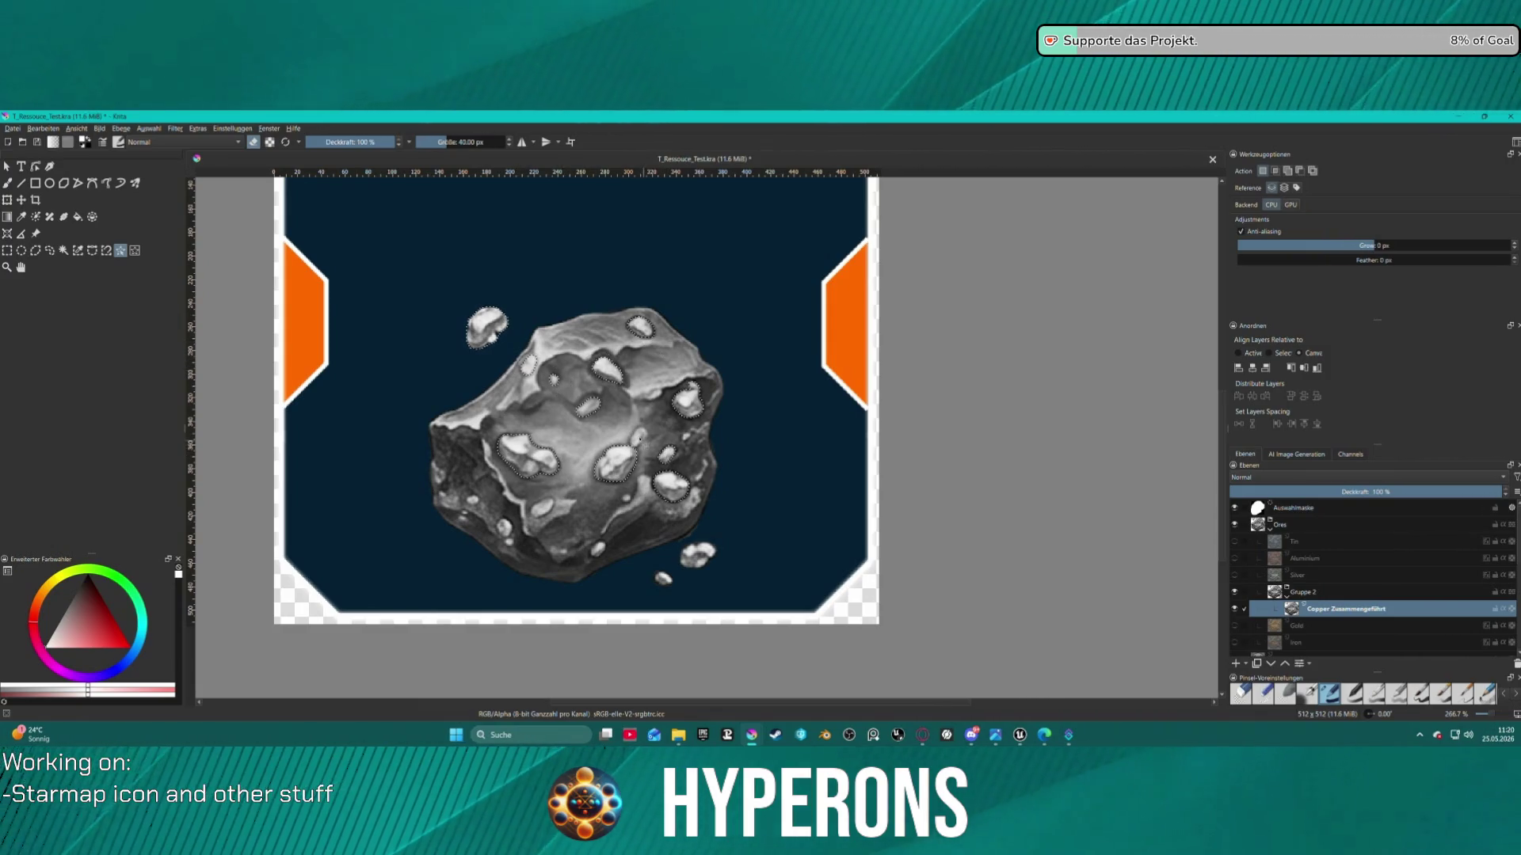
{"action": "left_click", "coordinate": [709, 564]}
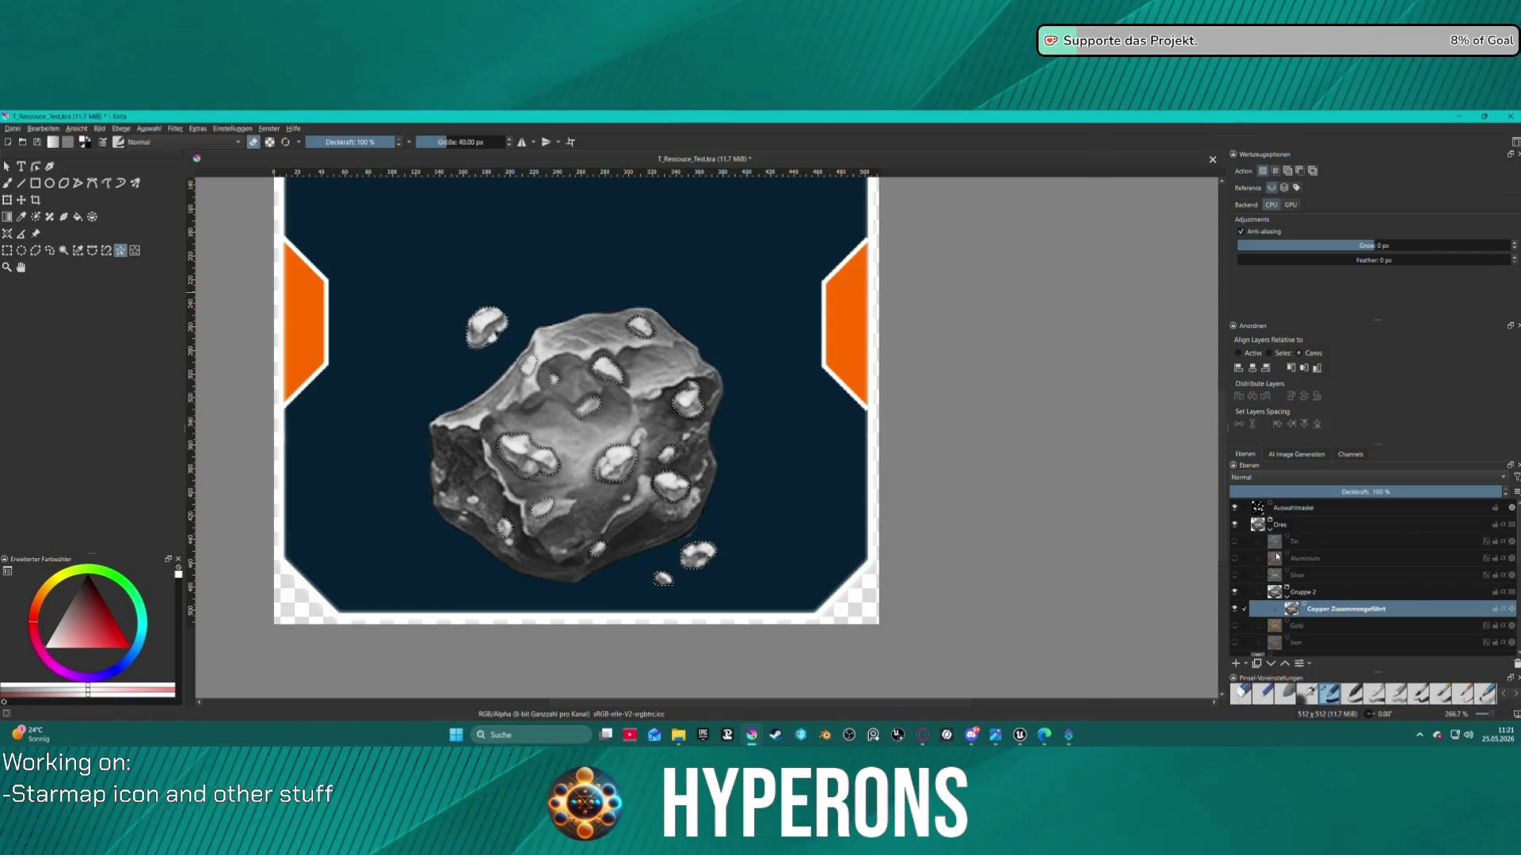
Cut the selected ore spots onto their own layer and enable a Color Overlay style
{"action": "key", "text": "Delete"}
{"action": "key", "text": "ctrl+j"}
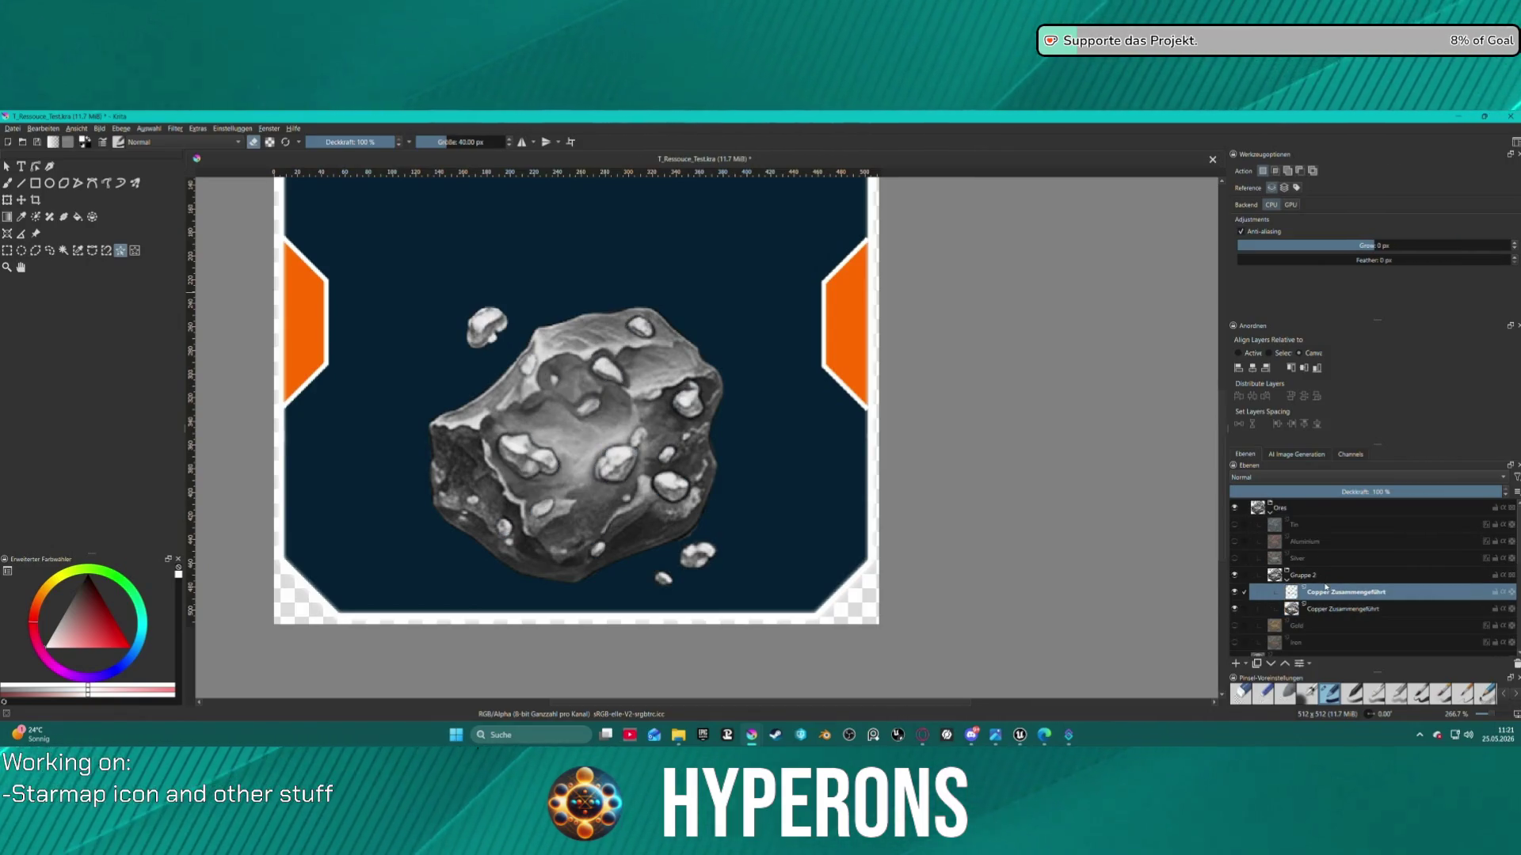
{"action": "right_click", "coordinate": [1349, 594]}
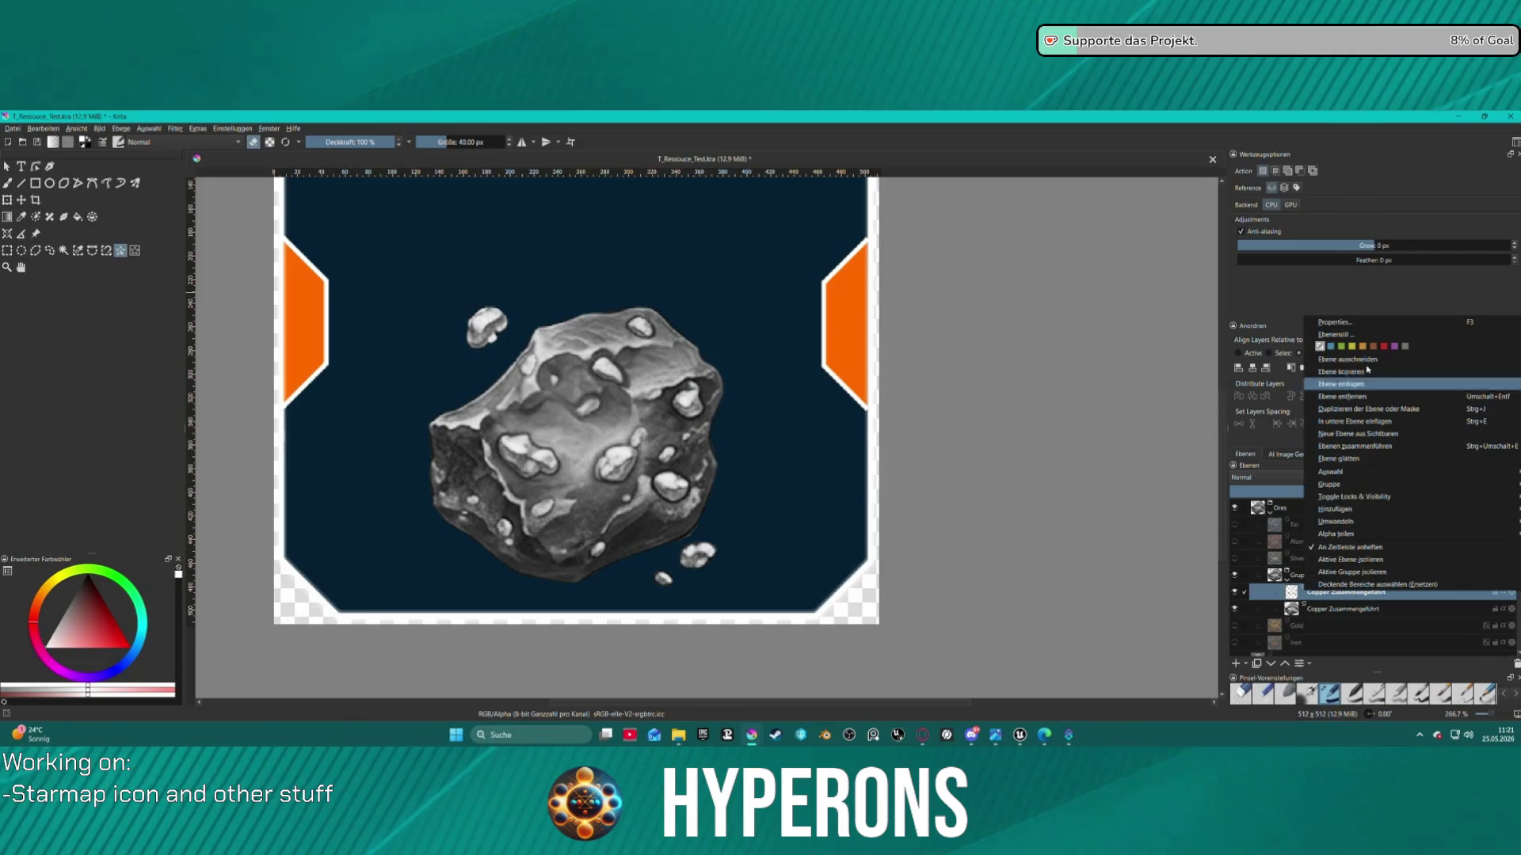
{"action": "left_click", "coordinate": [1347, 335]}
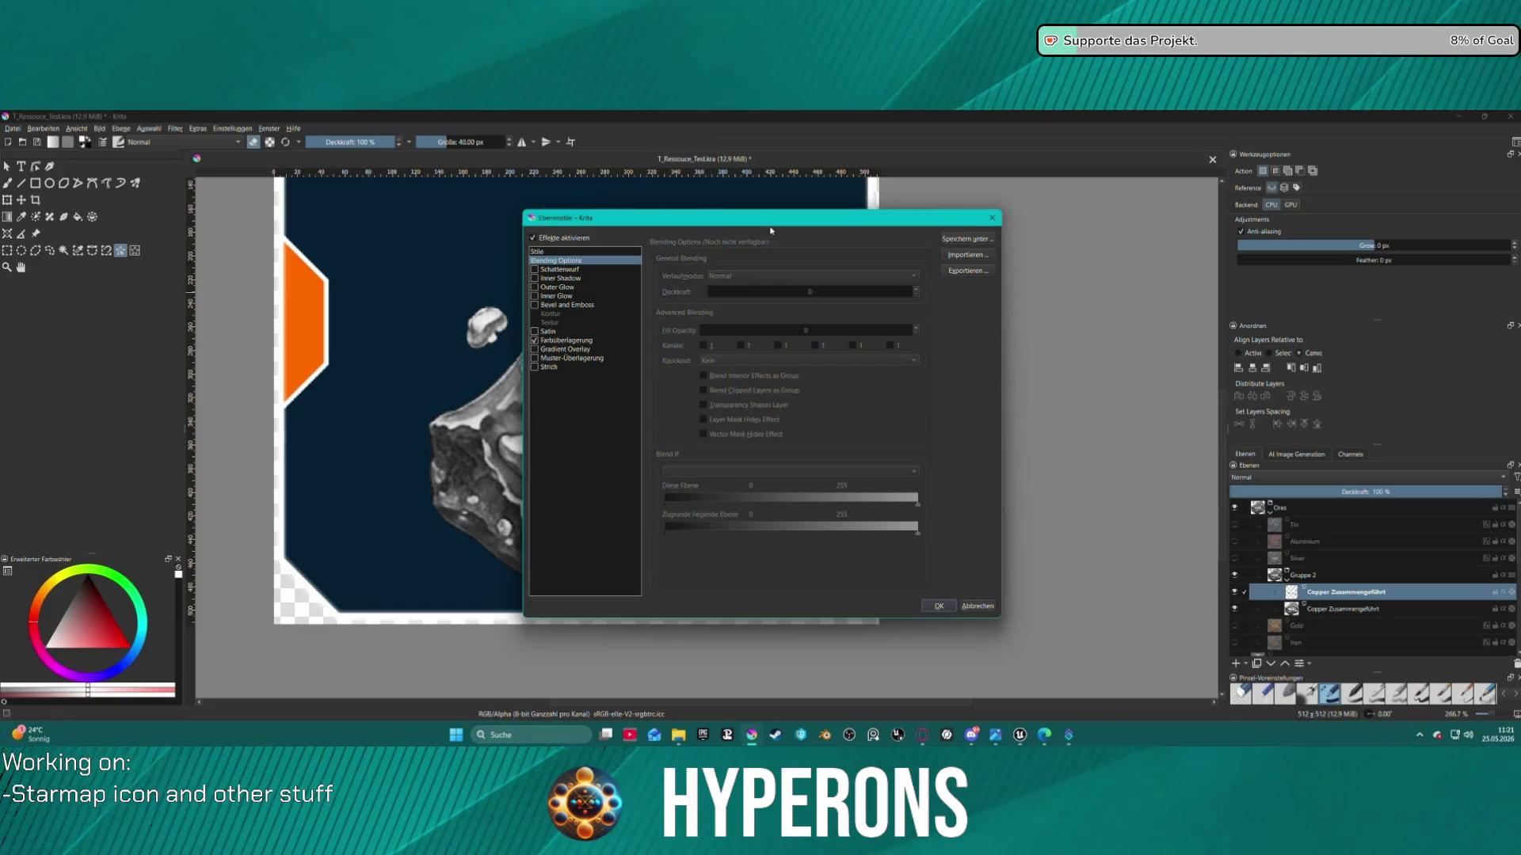
{"action": "left_click", "coordinate": [534, 341]}
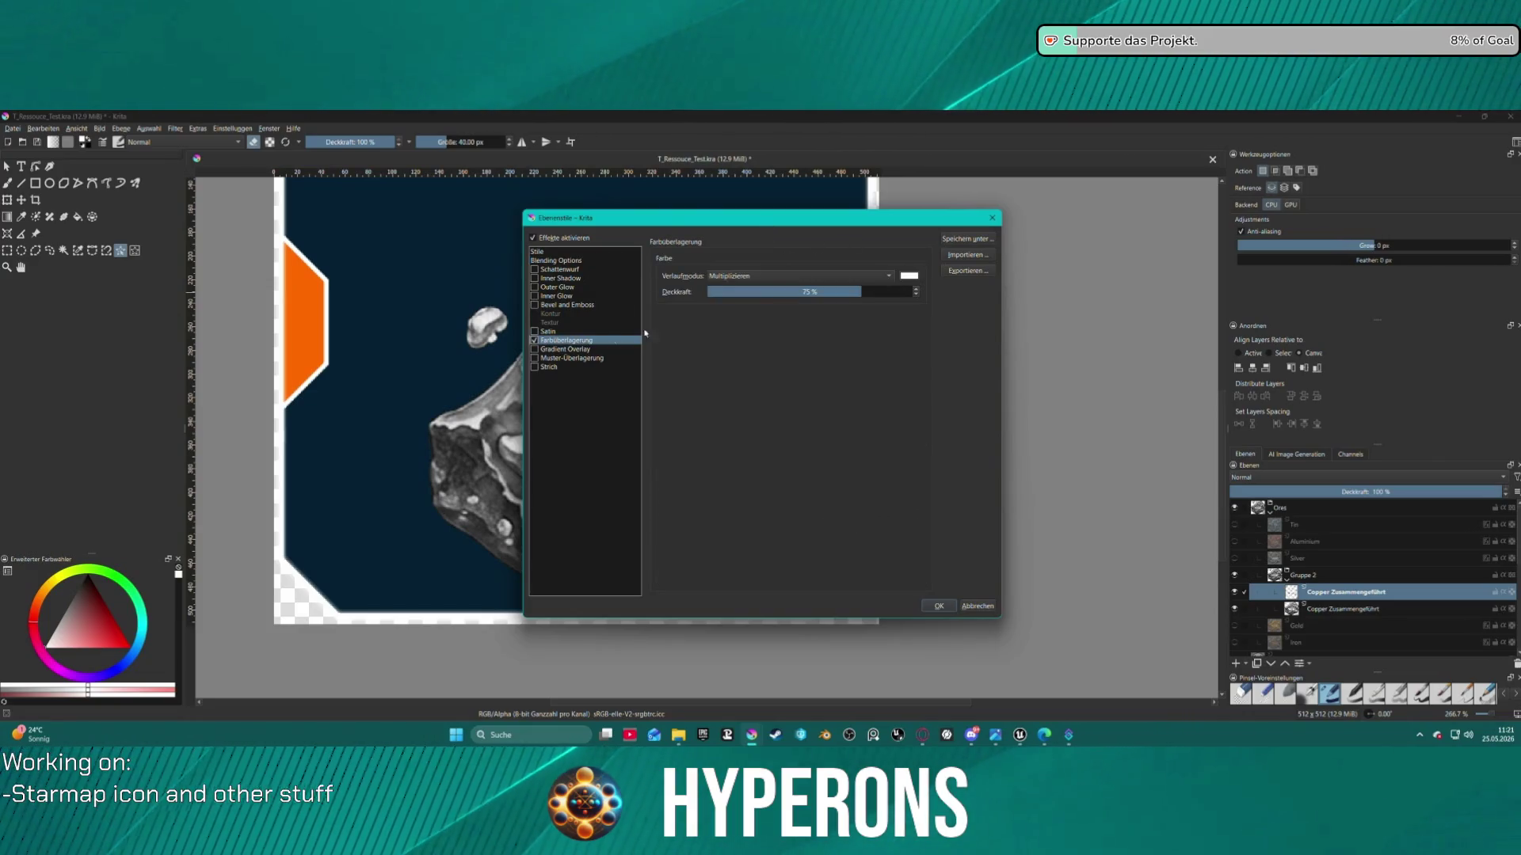
Set the ore overlay colour to gold #c5a465 sampled from screen and apply it
{"action": "left_click", "coordinate": [911, 276]}
{"action": "left_click", "coordinate": [812, 462]}
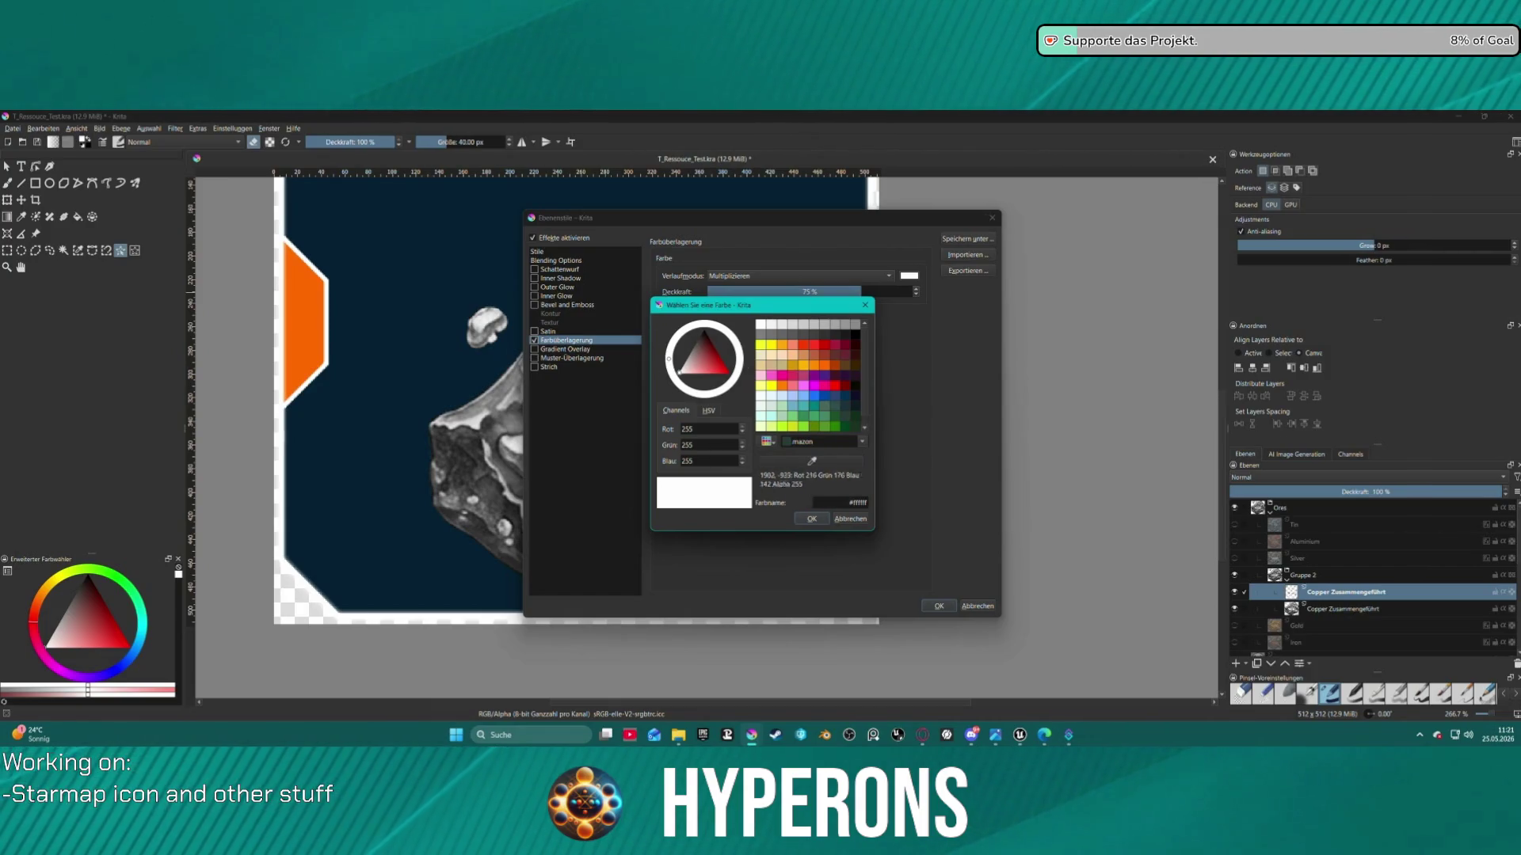
{"action": "left_click", "coordinate": [1497, 0]}
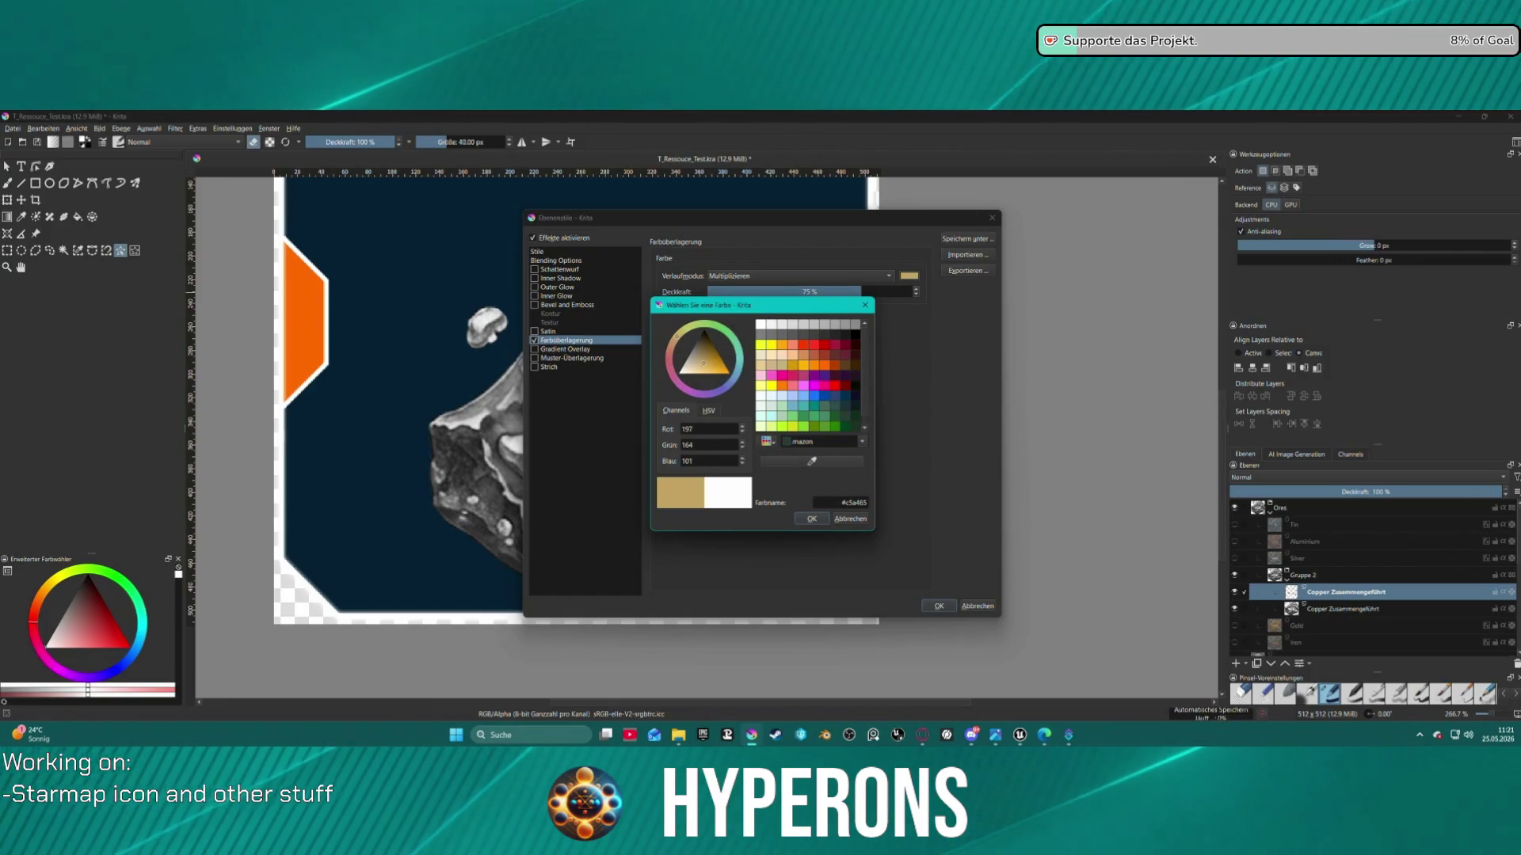
{"action": "left_click", "coordinate": [816, 519]}
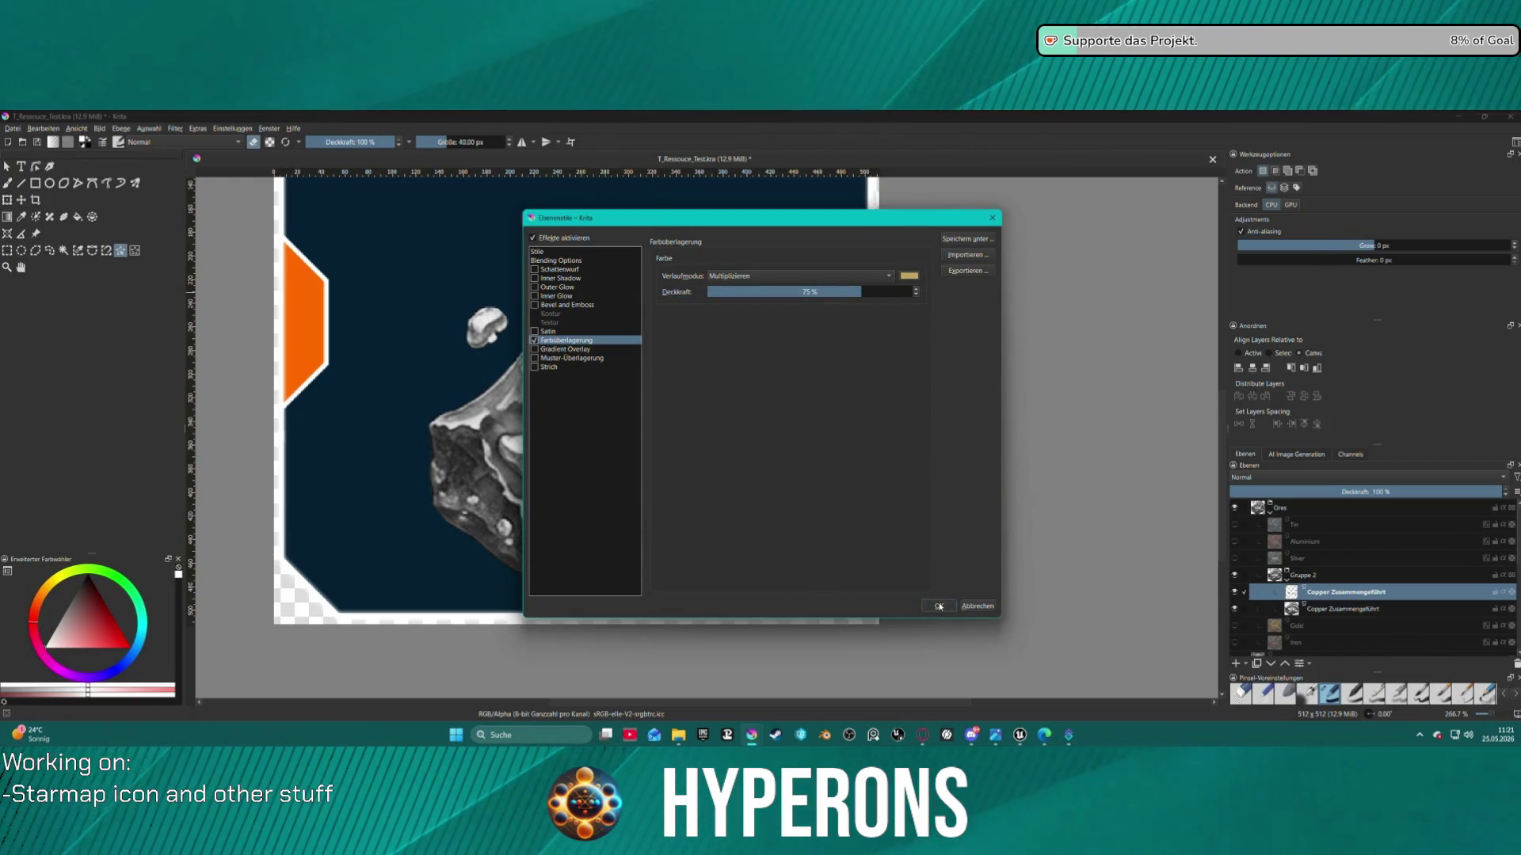
{"action": "key", "text": "Return"}
{"action": "scroll", "coordinate": [780, 557], "scroll_direction": "down", "scroll_amount": 4}
{"action": "scroll", "coordinate": [695, 392], "scroll_direction": "up", "scroll_amount": 4}
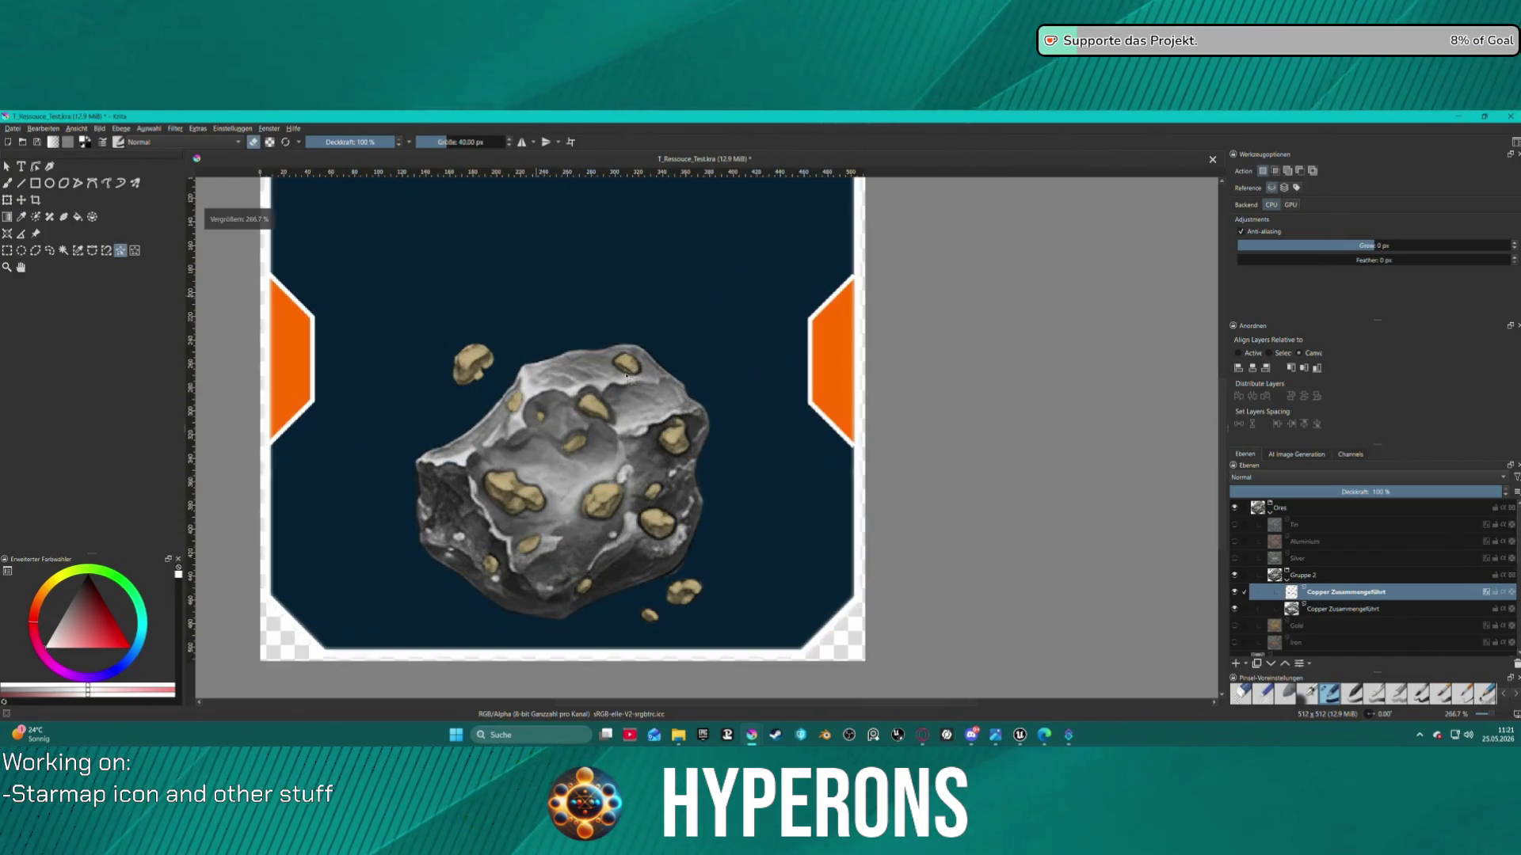
{"action": "scroll", "coordinate": [694, 392], "scroll_direction": "down", "scroll_amount": 1}
{"action": "scroll", "coordinate": [695, 392], "scroll_direction": "down", "scroll_amount": 1}
{"action": "scroll", "coordinate": [689, 444], "scroll_direction": "up", "scroll_amount": 1}
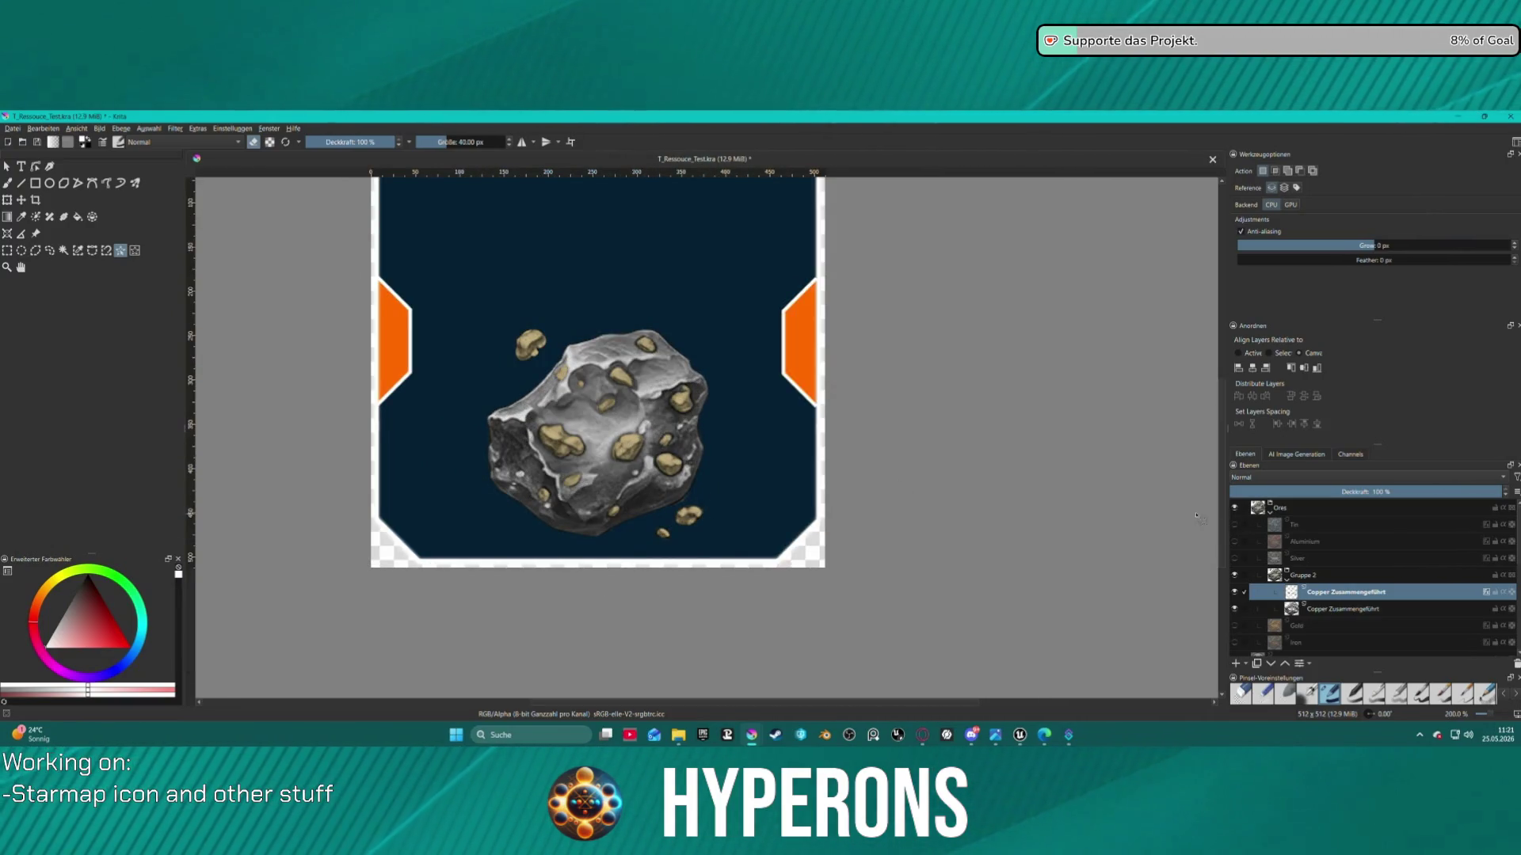
{"action": "left_click", "coordinate": [1331, 609]}
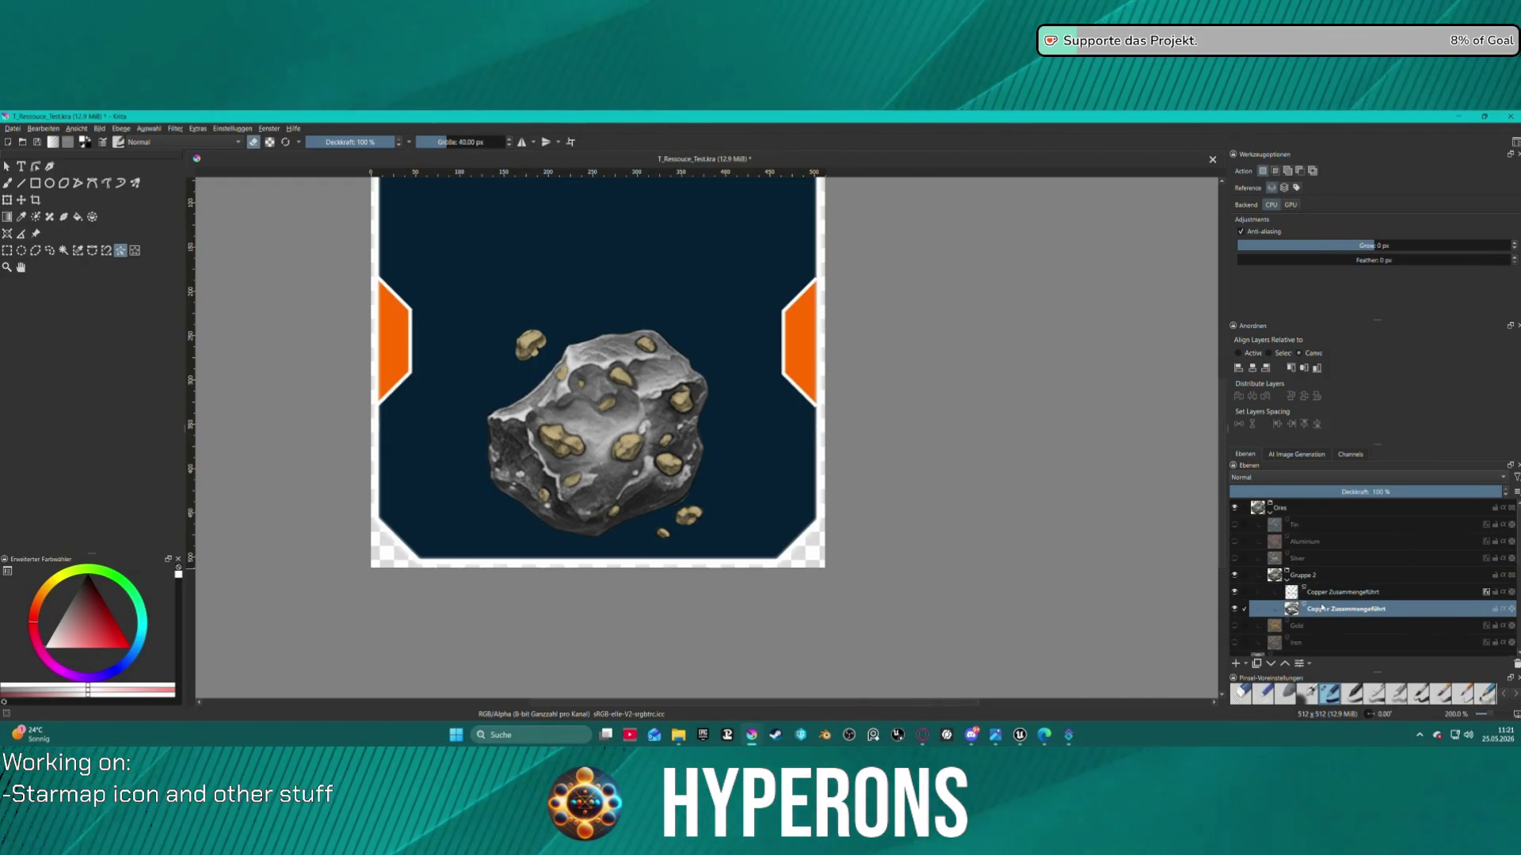
Give the rock layer a Color Overlay of dark teal-grey #313f3e sampled from the screen
{"action": "right_click", "coordinate": [1301, 608]}
{"action": "left_click", "coordinate": [1353, 356]}
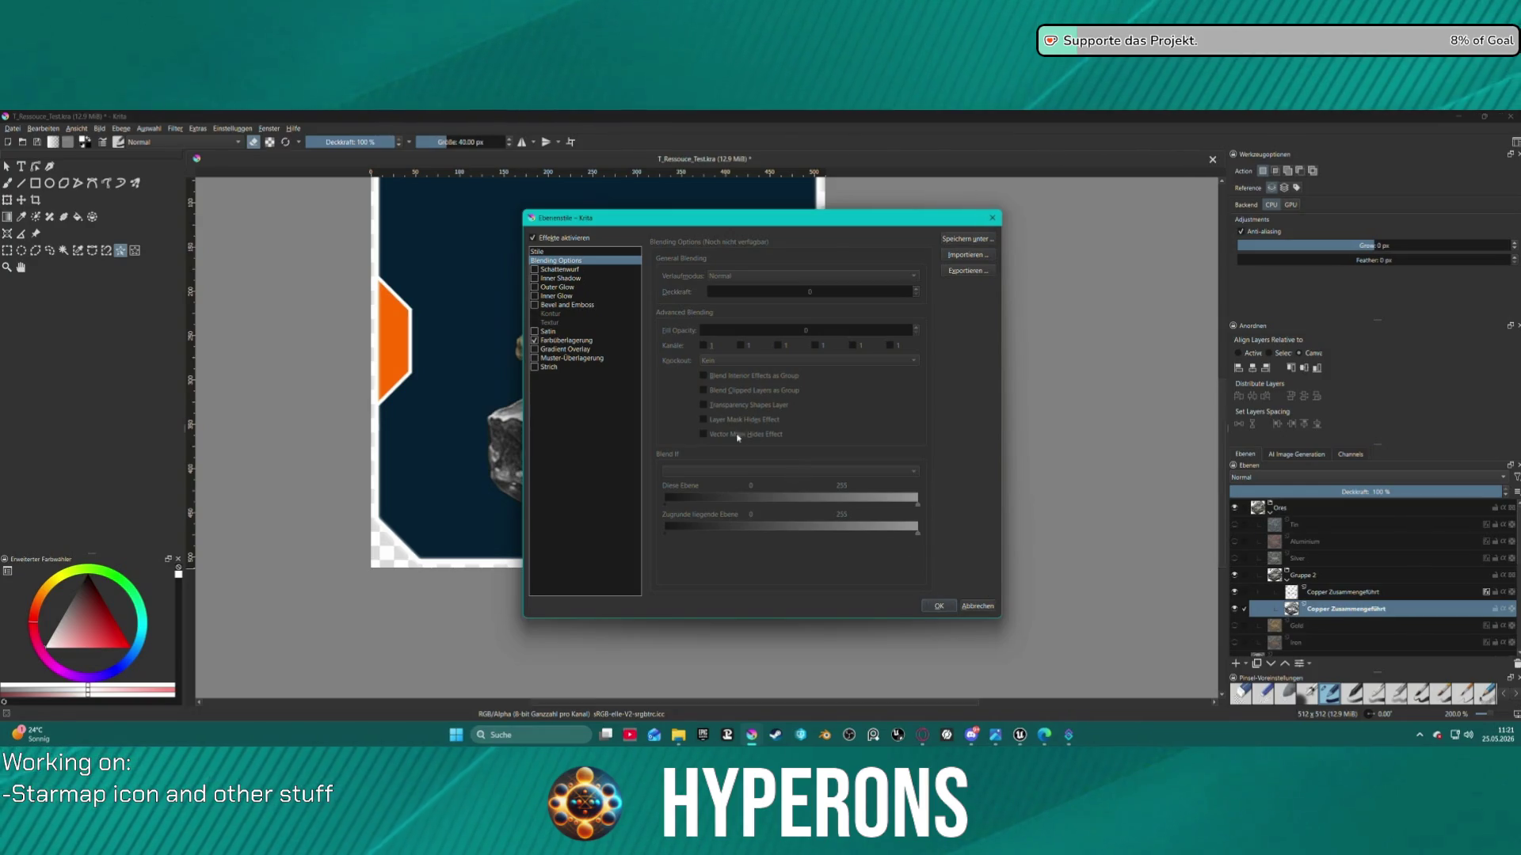
{"action": "left_click", "coordinate": [576, 342]}
{"action": "left_click", "coordinate": [909, 276]}
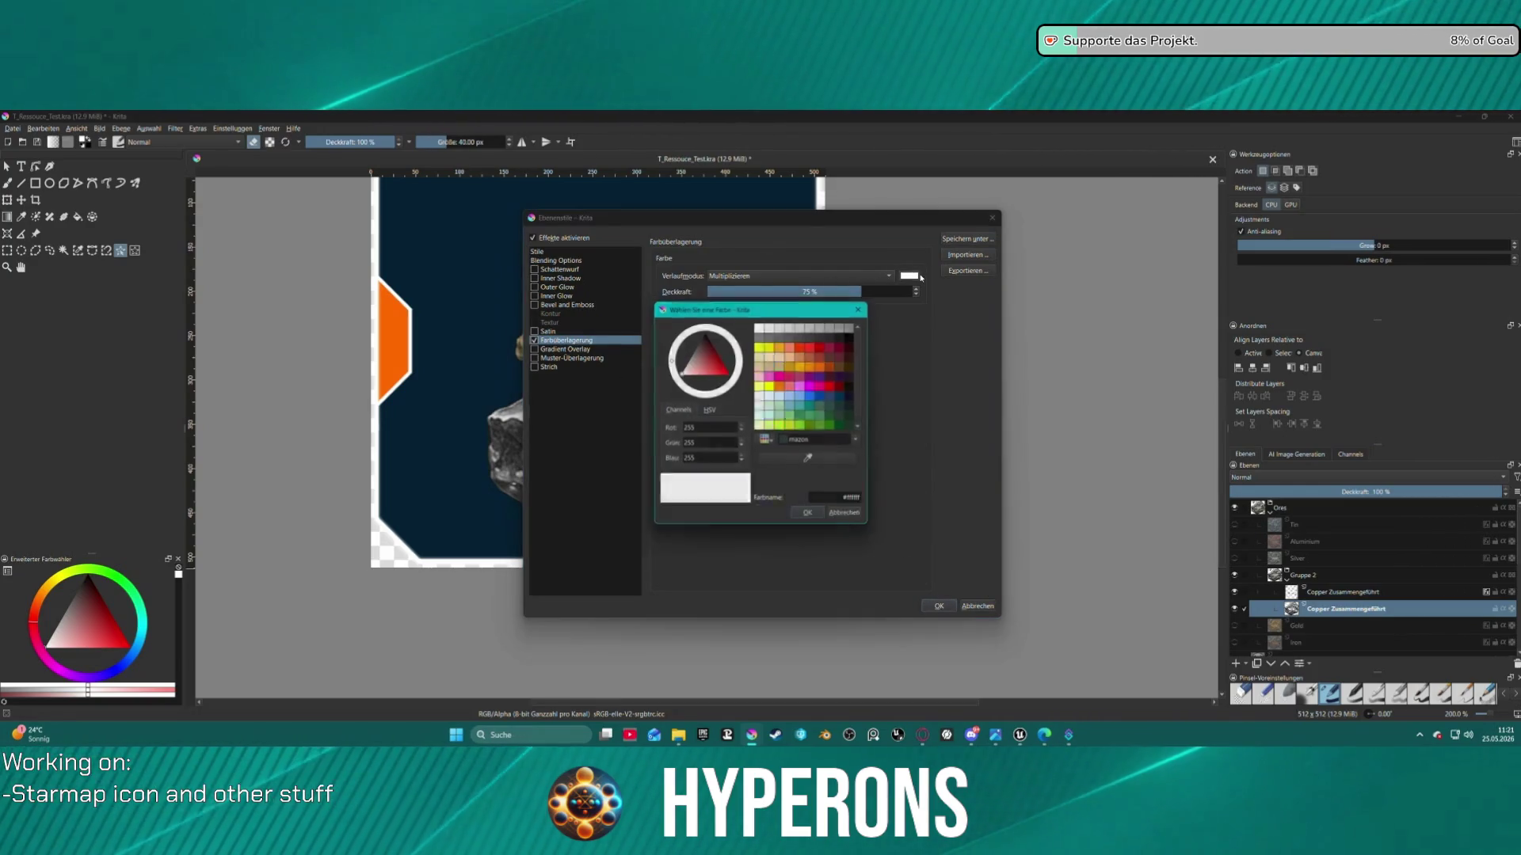
{"action": "left_click", "coordinate": [816, 462]}
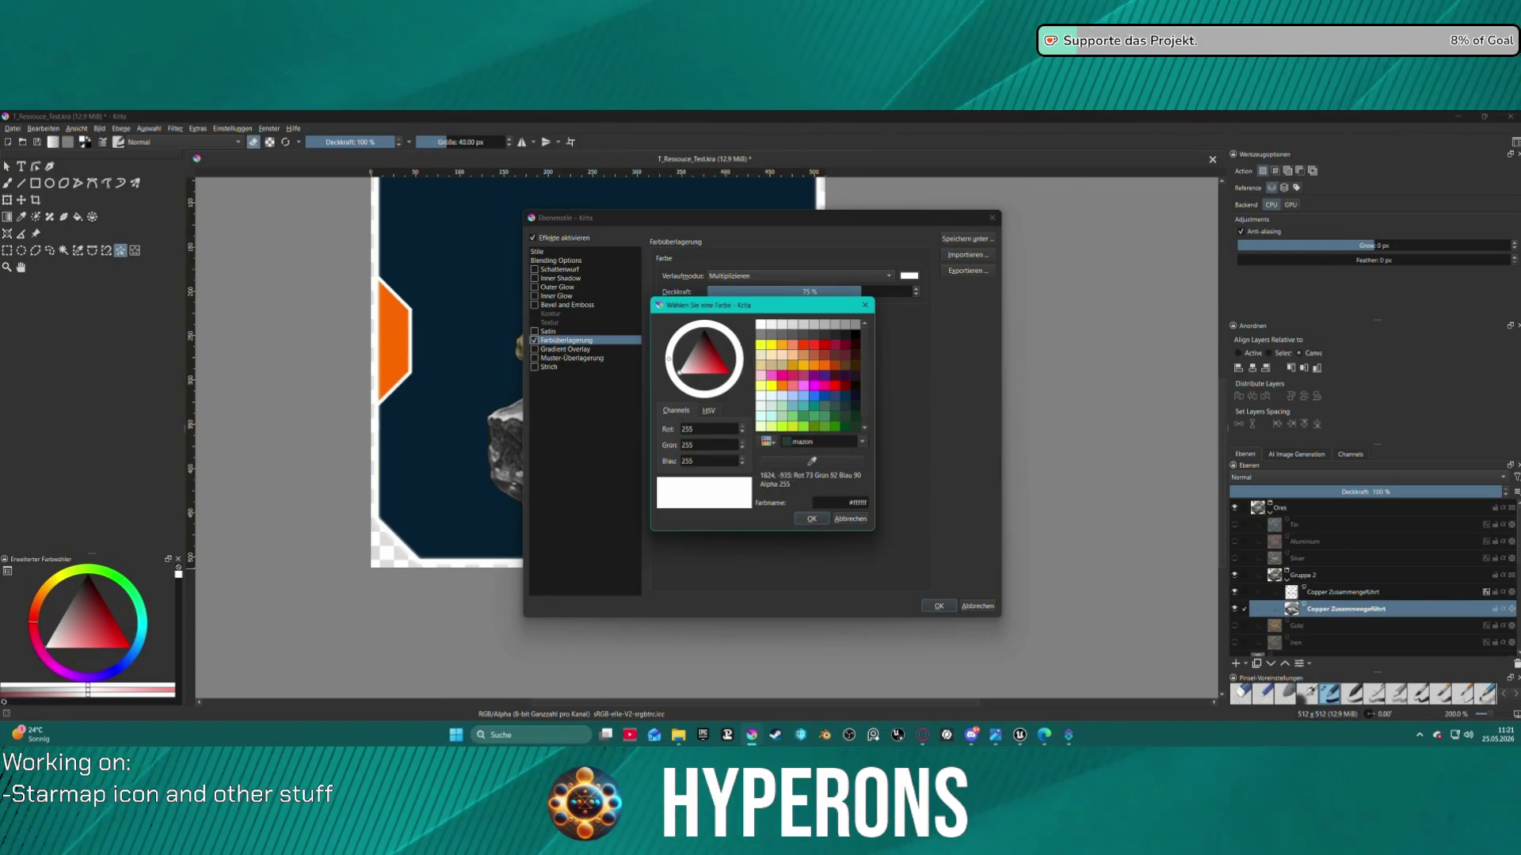
{"action": "left_click", "coordinate": [778, 466]}
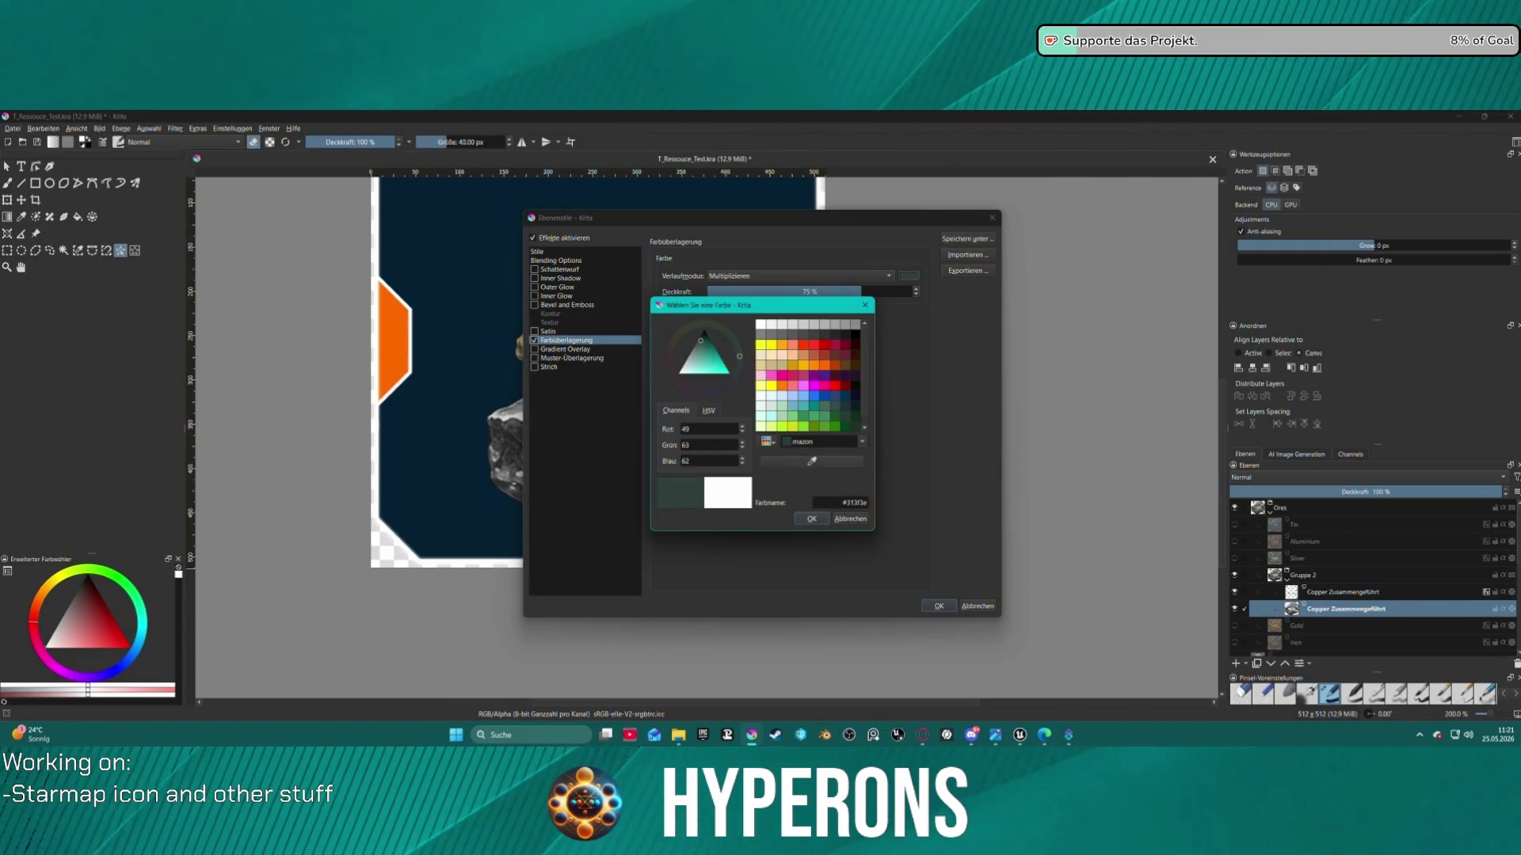
{"action": "left_click", "coordinate": [807, 519]}
{"action": "left_click", "coordinate": [954, 606]}
{"action": "scroll", "coordinate": [709, 405], "scroll_direction": "down", "scroll_amount": 3}
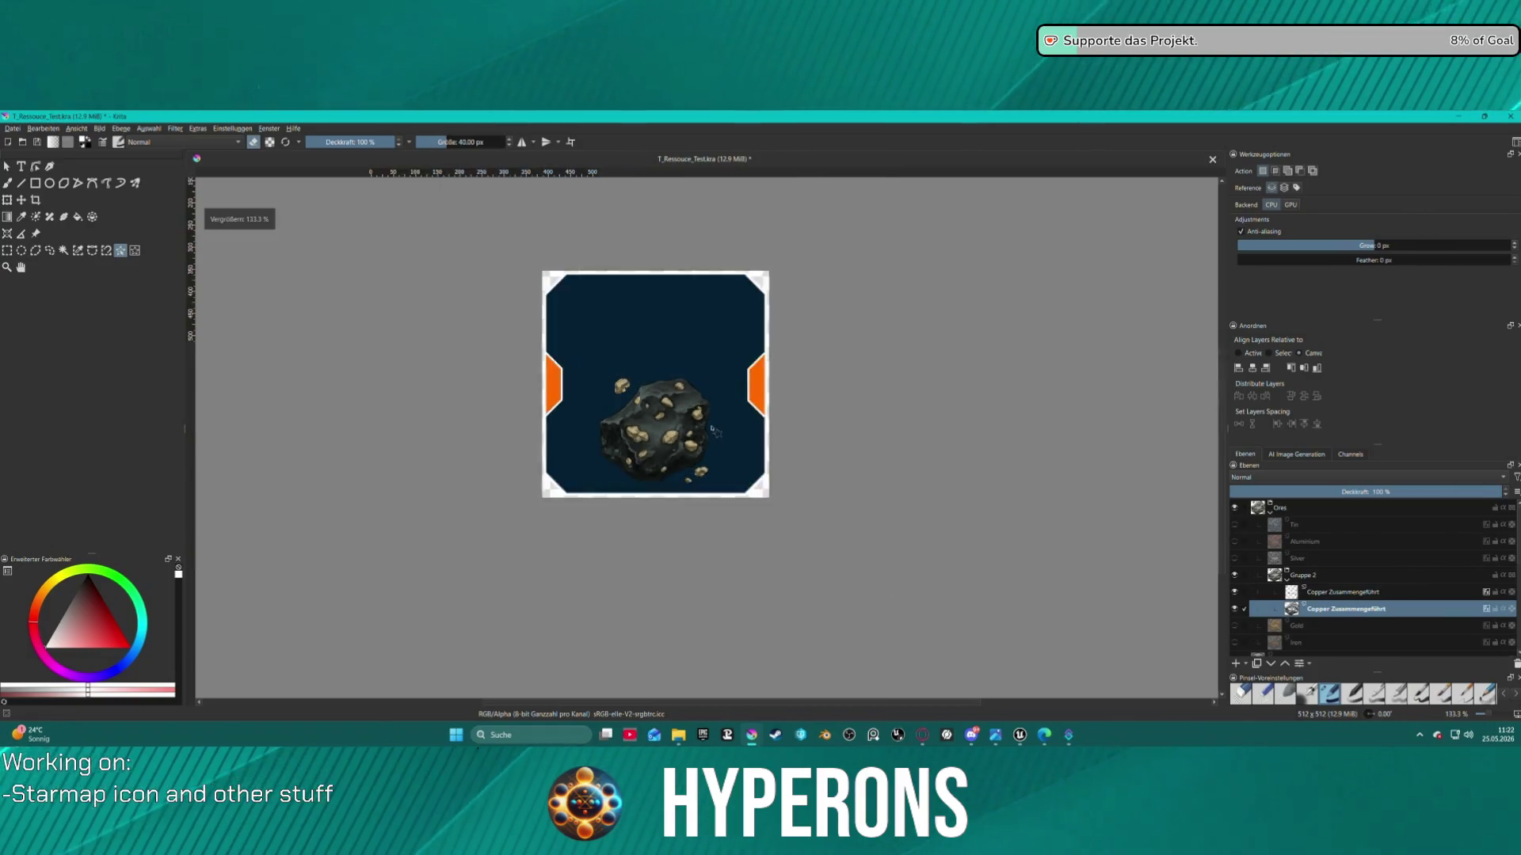
{"action": "scroll", "coordinate": [709, 406], "scroll_direction": "up", "scroll_amount": 3}
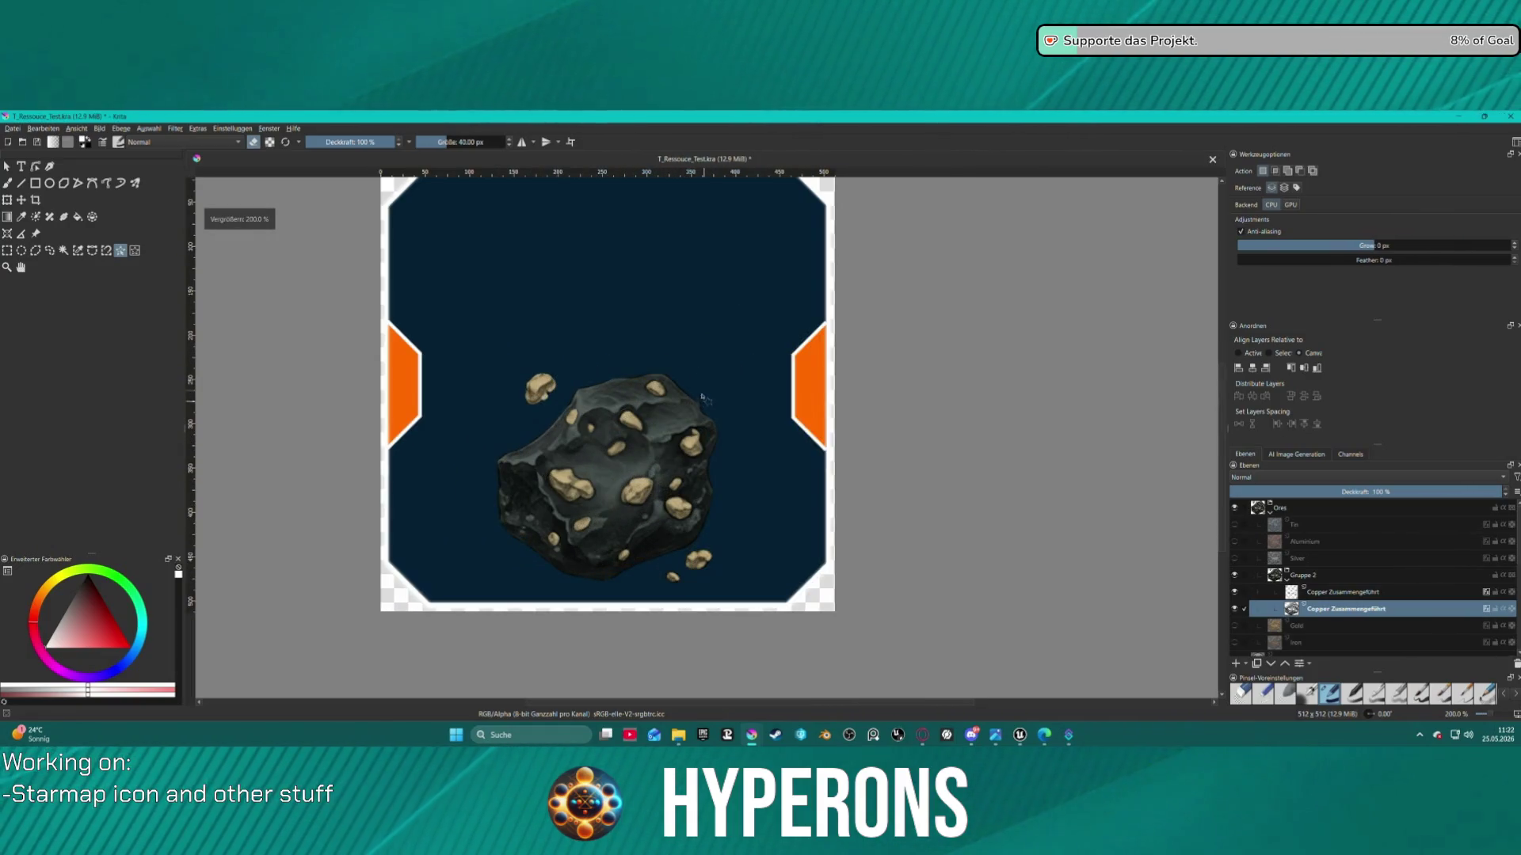
{"action": "scroll", "coordinate": [703, 398], "scroll_direction": "down", "scroll_amount": 1}
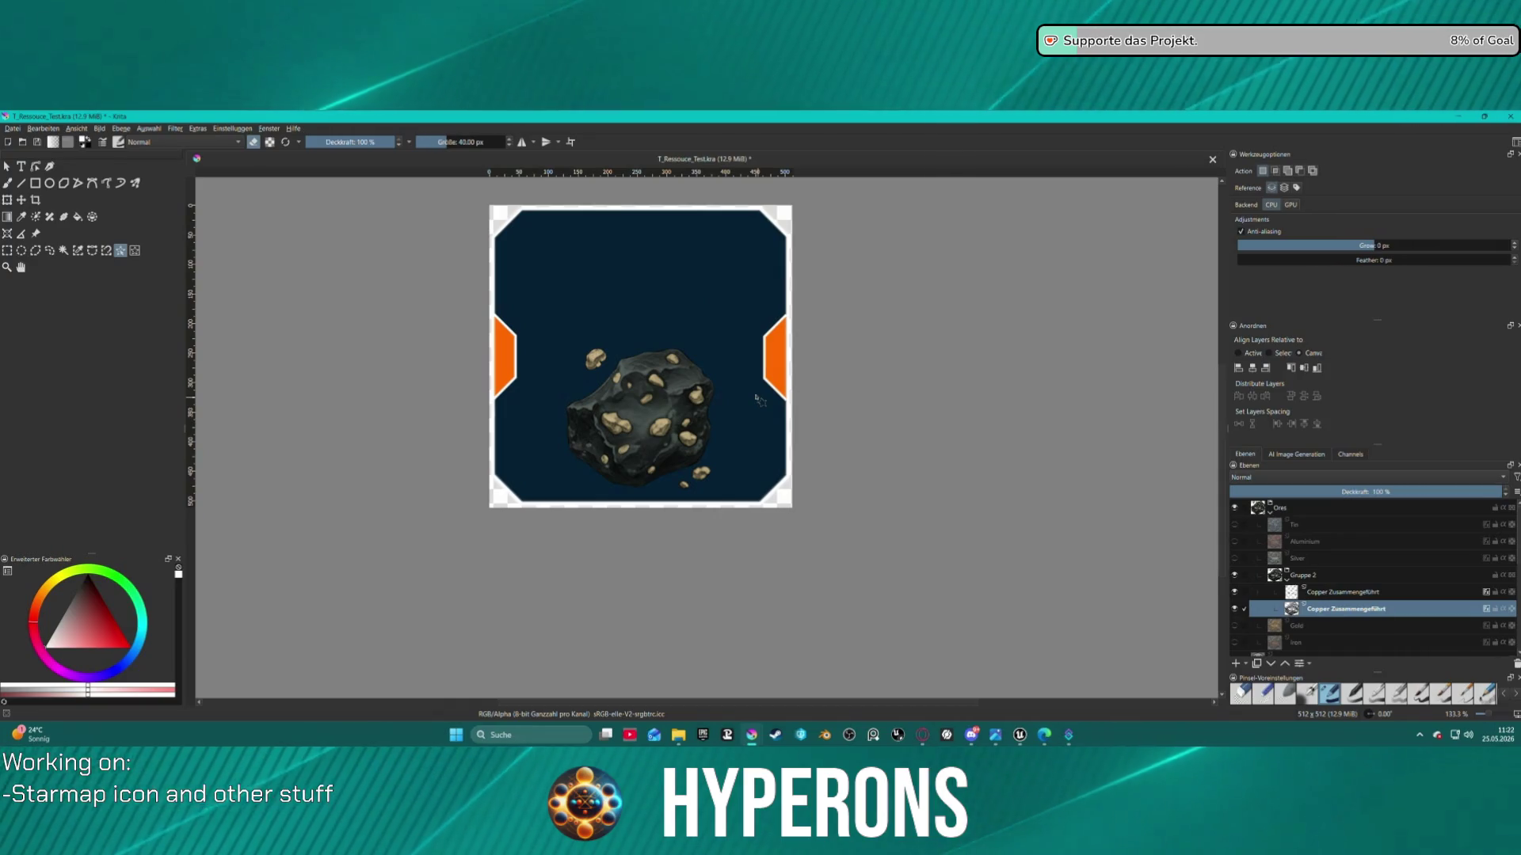
Shift the ore layer's Color Overlay hue from gold to reddish copper #c57c65
{"action": "left_click", "coordinate": [1347, 592]}
{"action": "right_click", "coordinate": [1346, 593]}
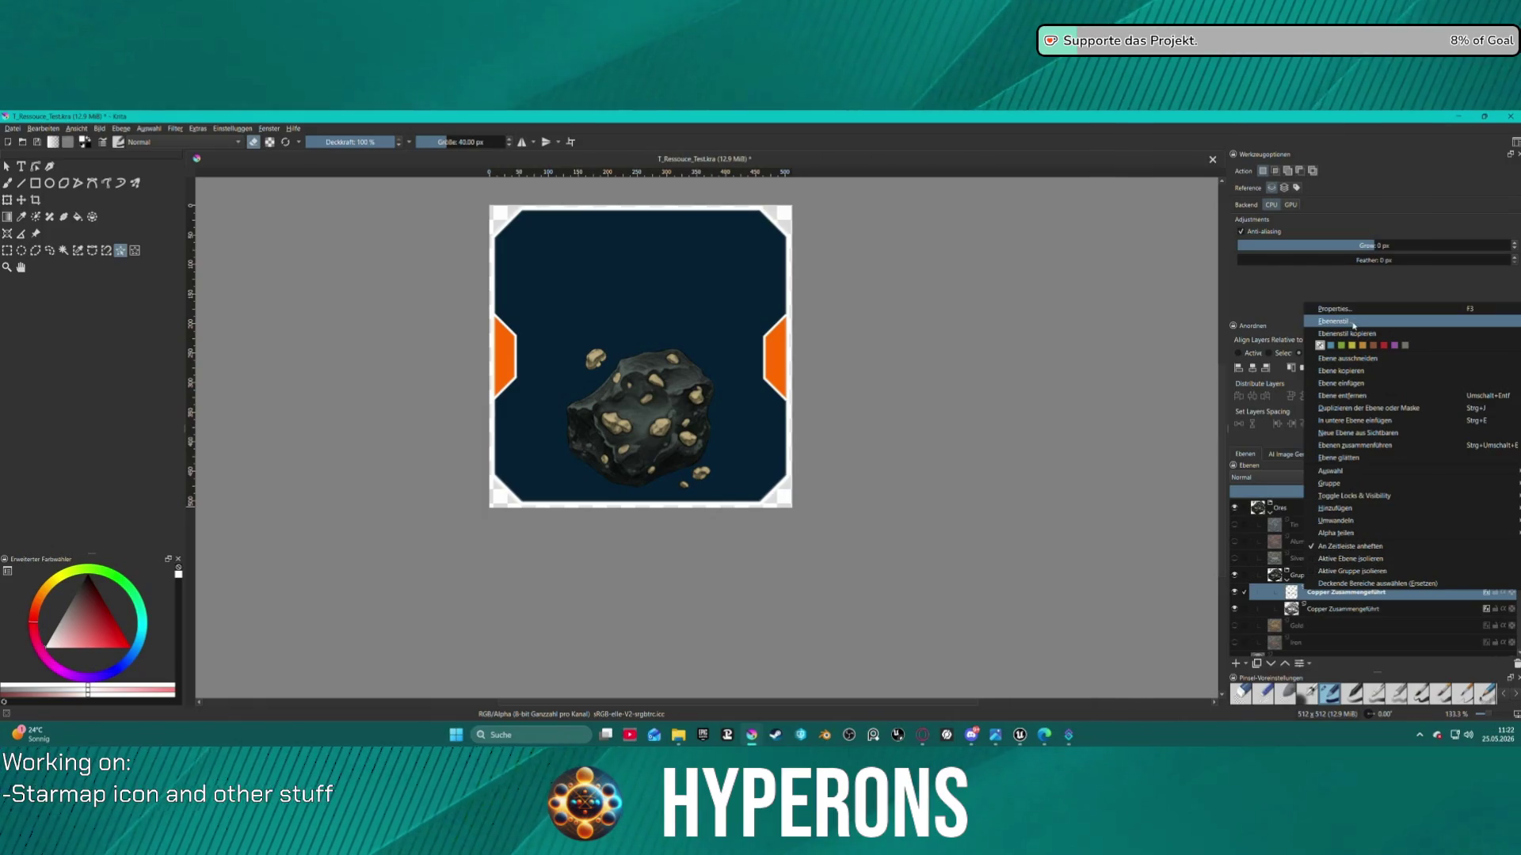
{"action": "left_click", "coordinate": [1336, 321]}
{"action": "left_click", "coordinate": [564, 340]}
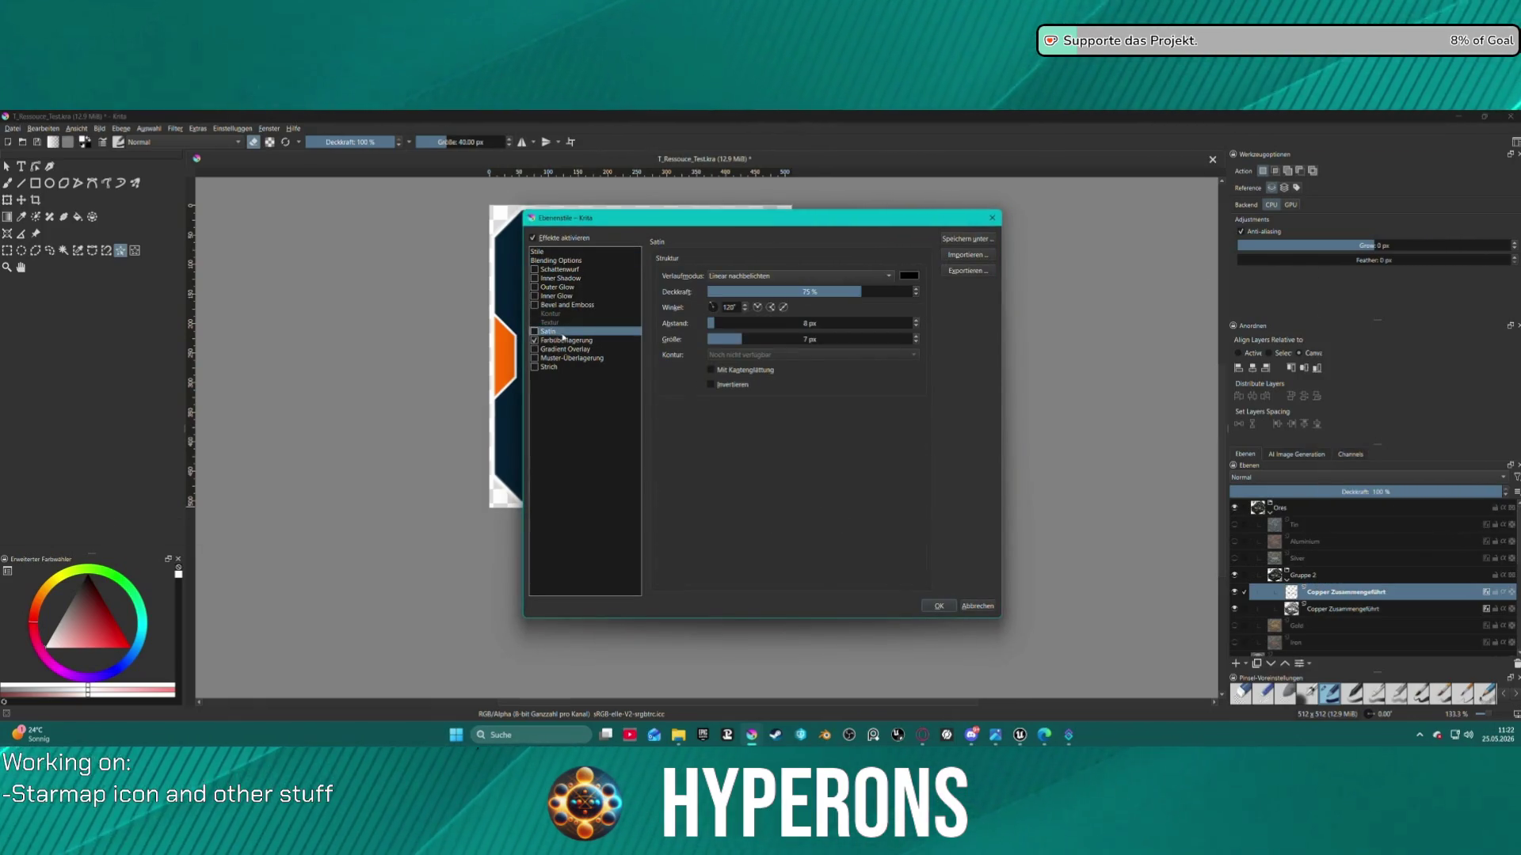
{"action": "left_click", "coordinate": [911, 276]}
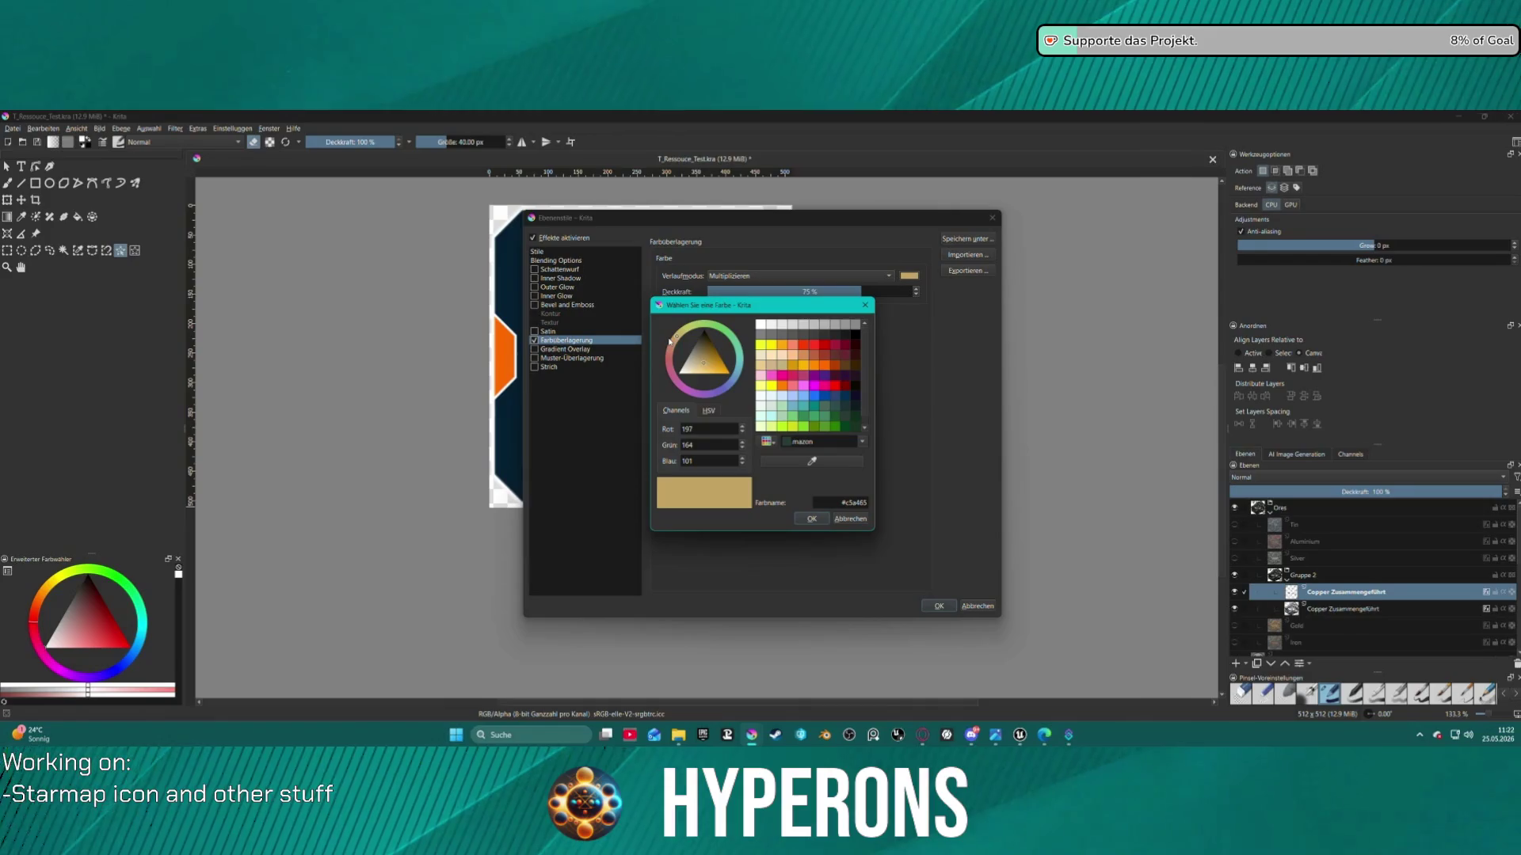
{"action": "left_click_drag", "start_coordinate": [672, 353], "coordinate": [667, 353]}
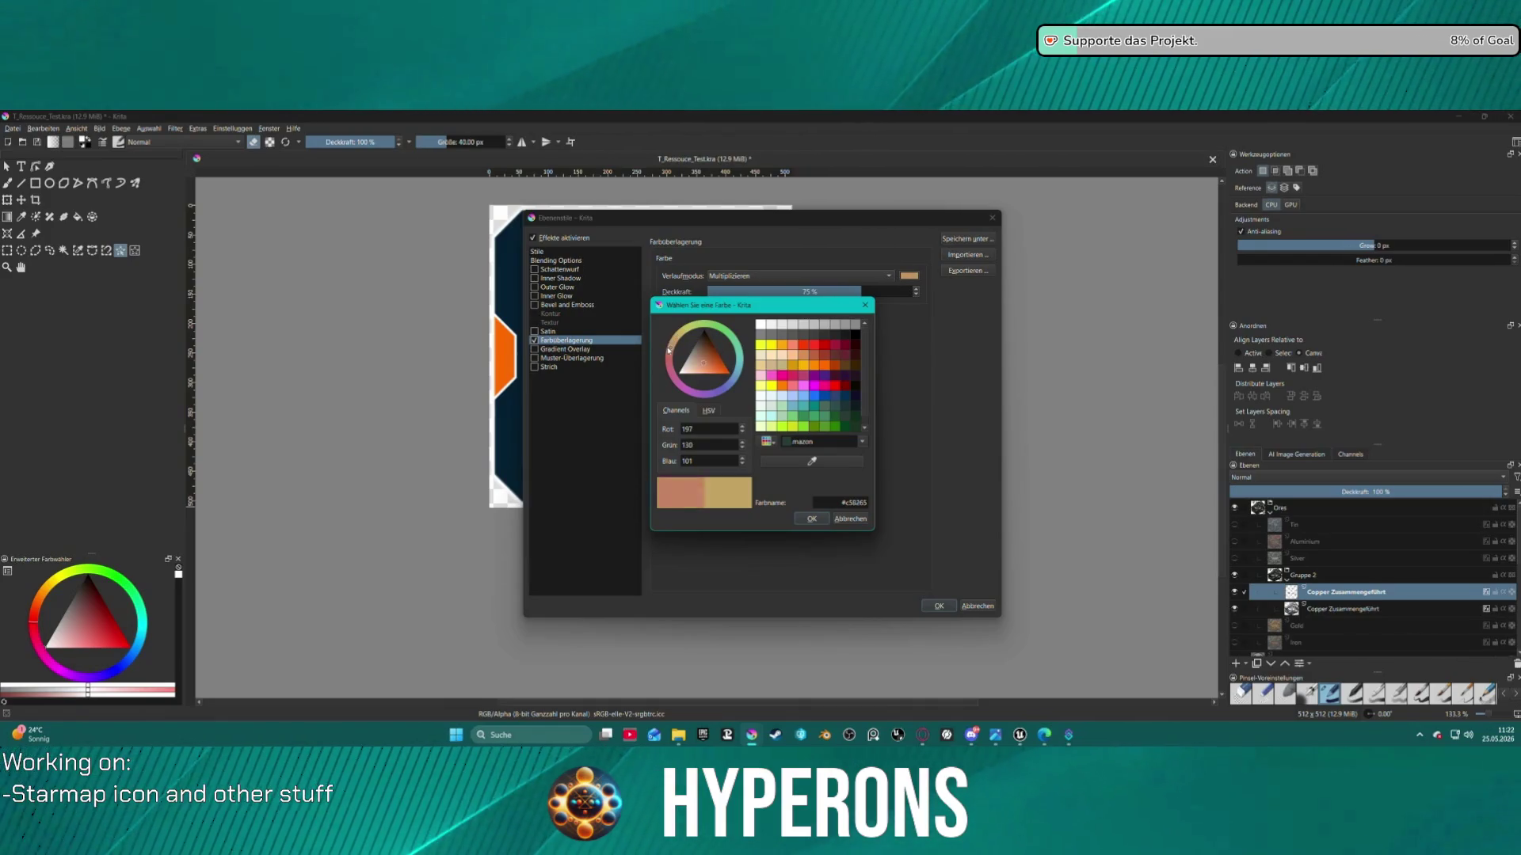
{"action": "left_click", "coordinate": [811, 518]}
{"action": "left_click", "coordinate": [938, 607]}
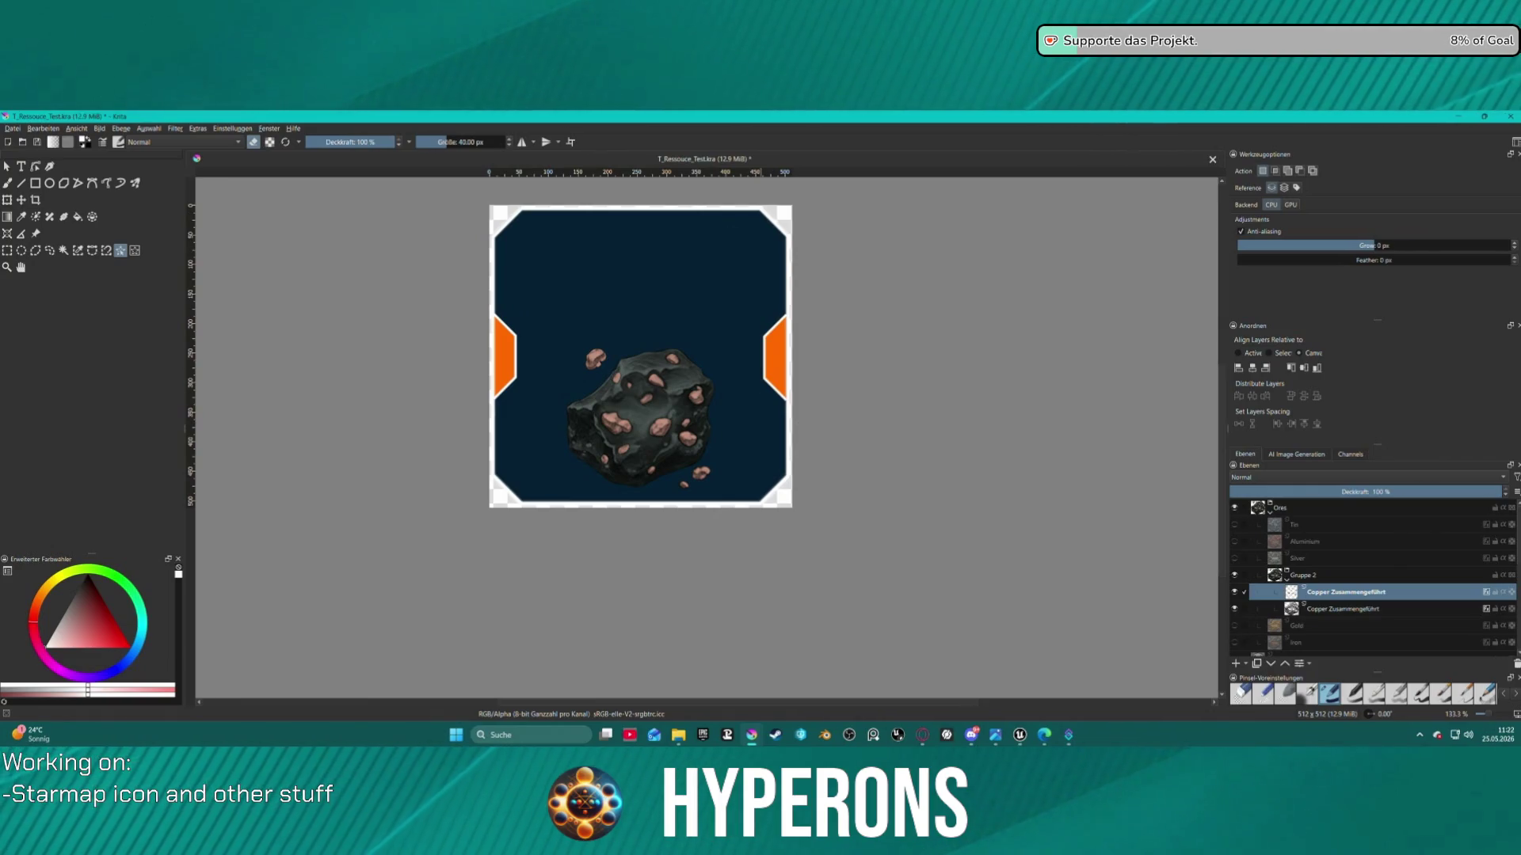
{"action": "scroll", "coordinate": [672, 361], "scroll_direction": "up", "scroll_amount": 3}
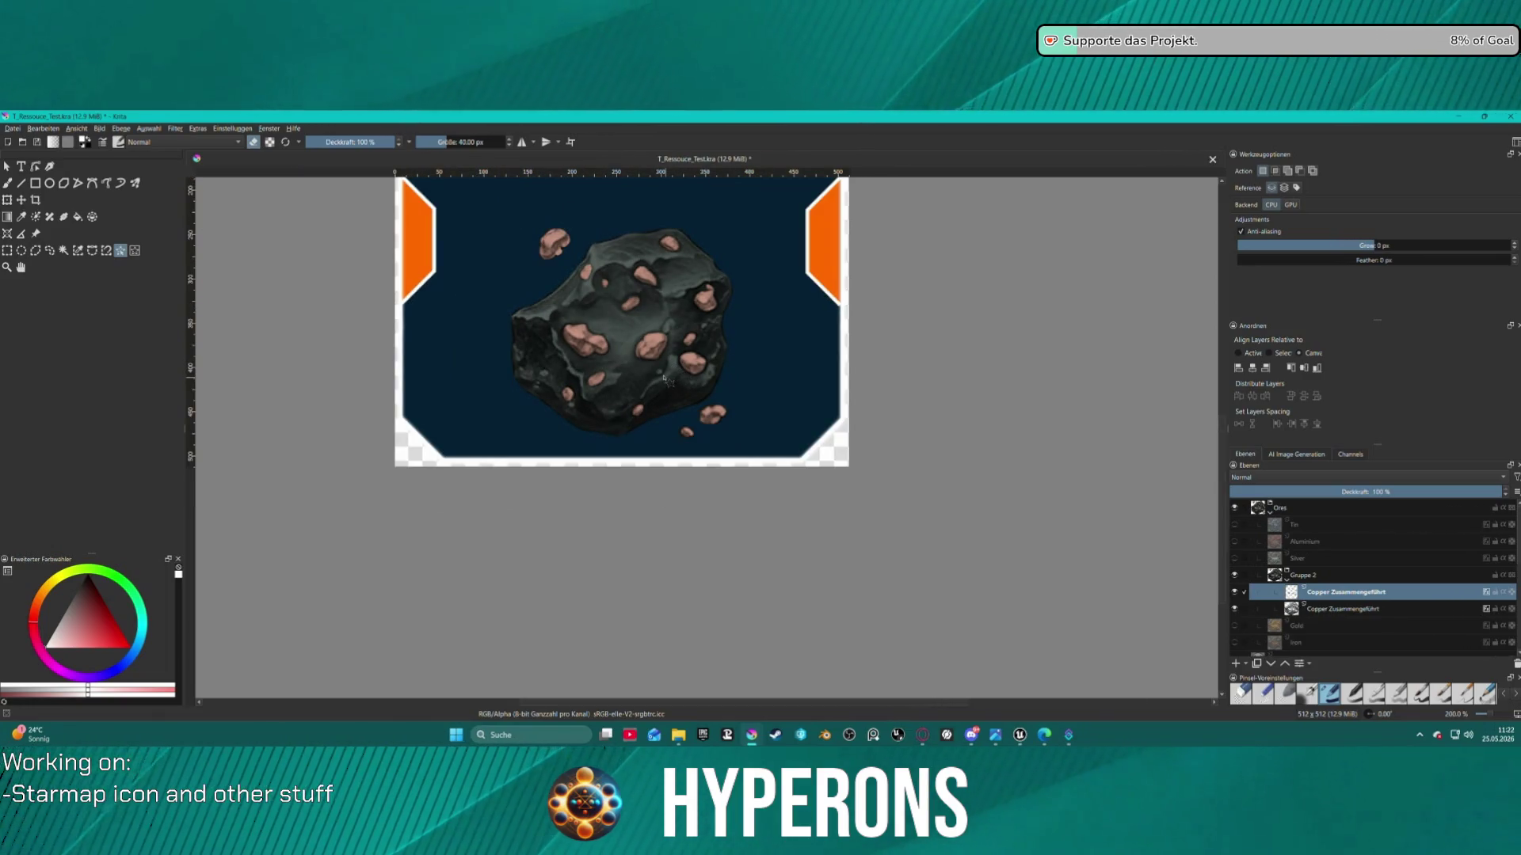
Select the rock's opaque shape from its layer
{"action": "left_click", "coordinate": [1315, 609]}
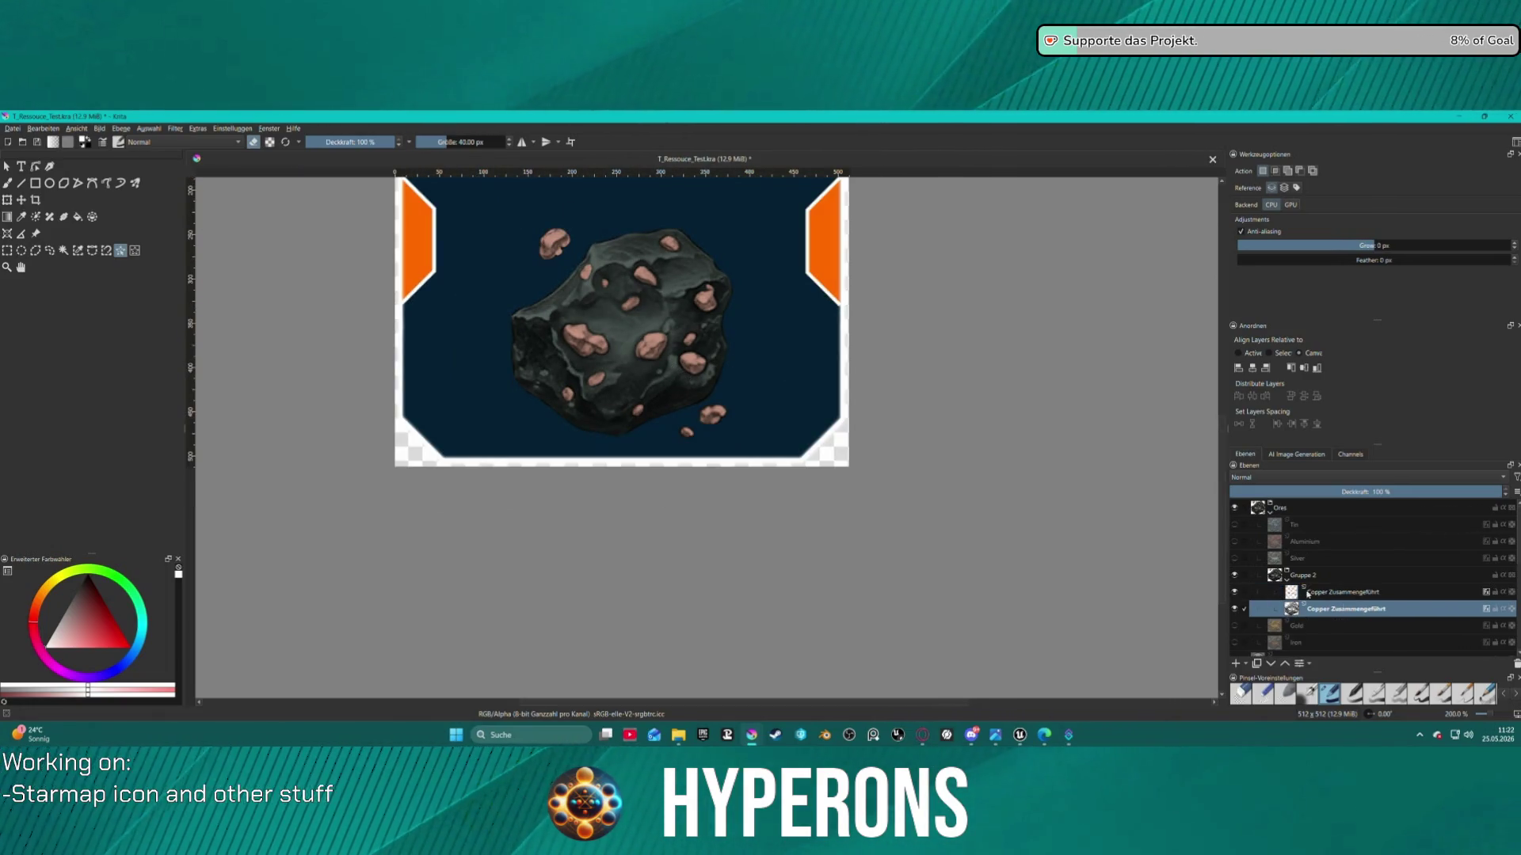
{"action": "left_click", "coordinate": [672, 376]}
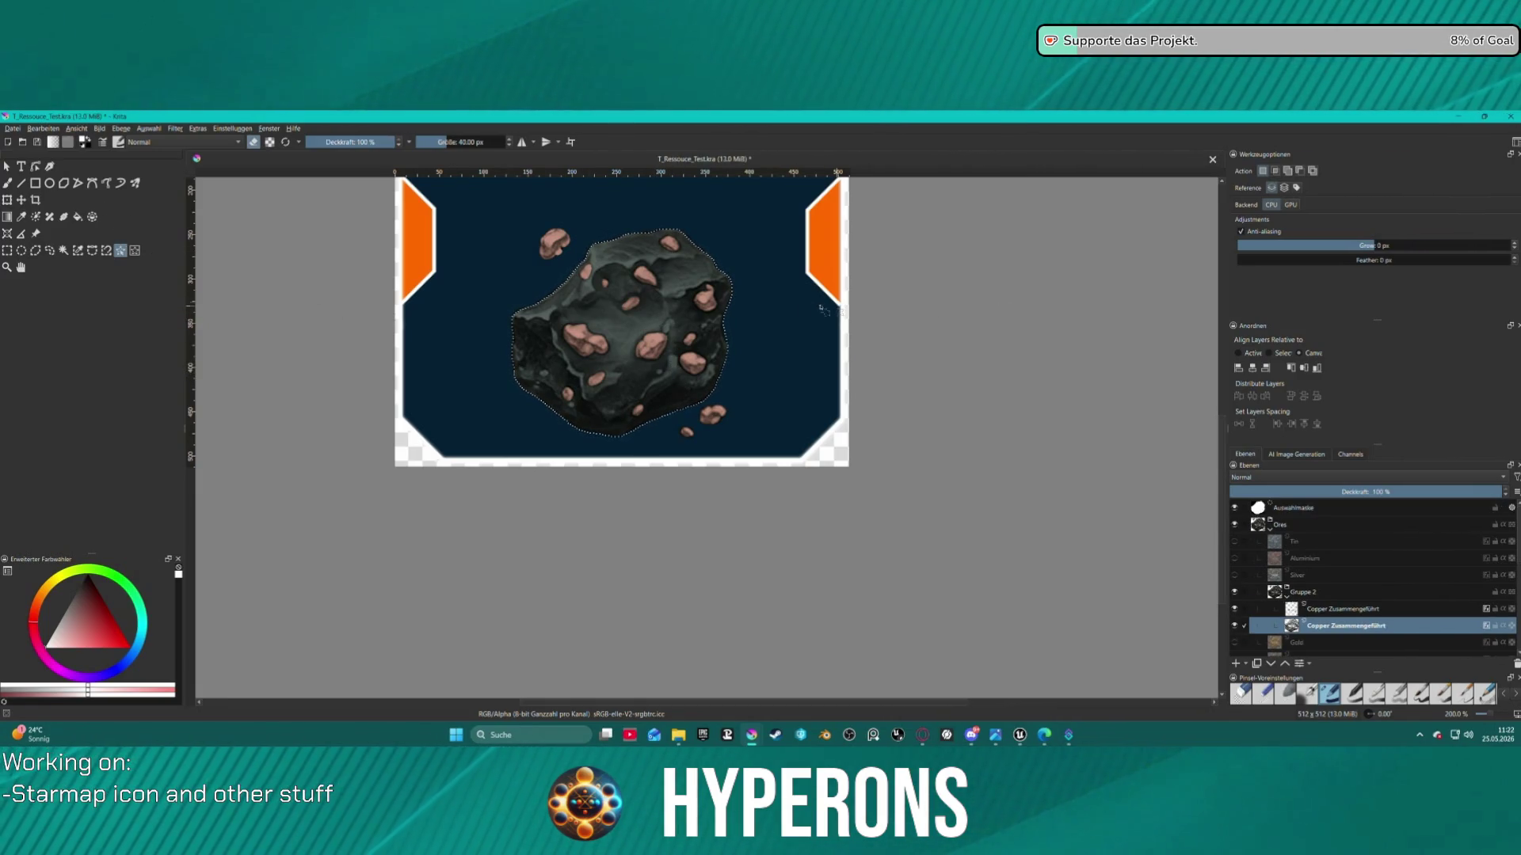
{"action": "scroll", "coordinate": [610, 337], "scroll_direction": "up", "scroll_amount": 1}
{"action": "scroll", "coordinate": [611, 336], "scroll_direction": "down", "scroll_amount": 1}
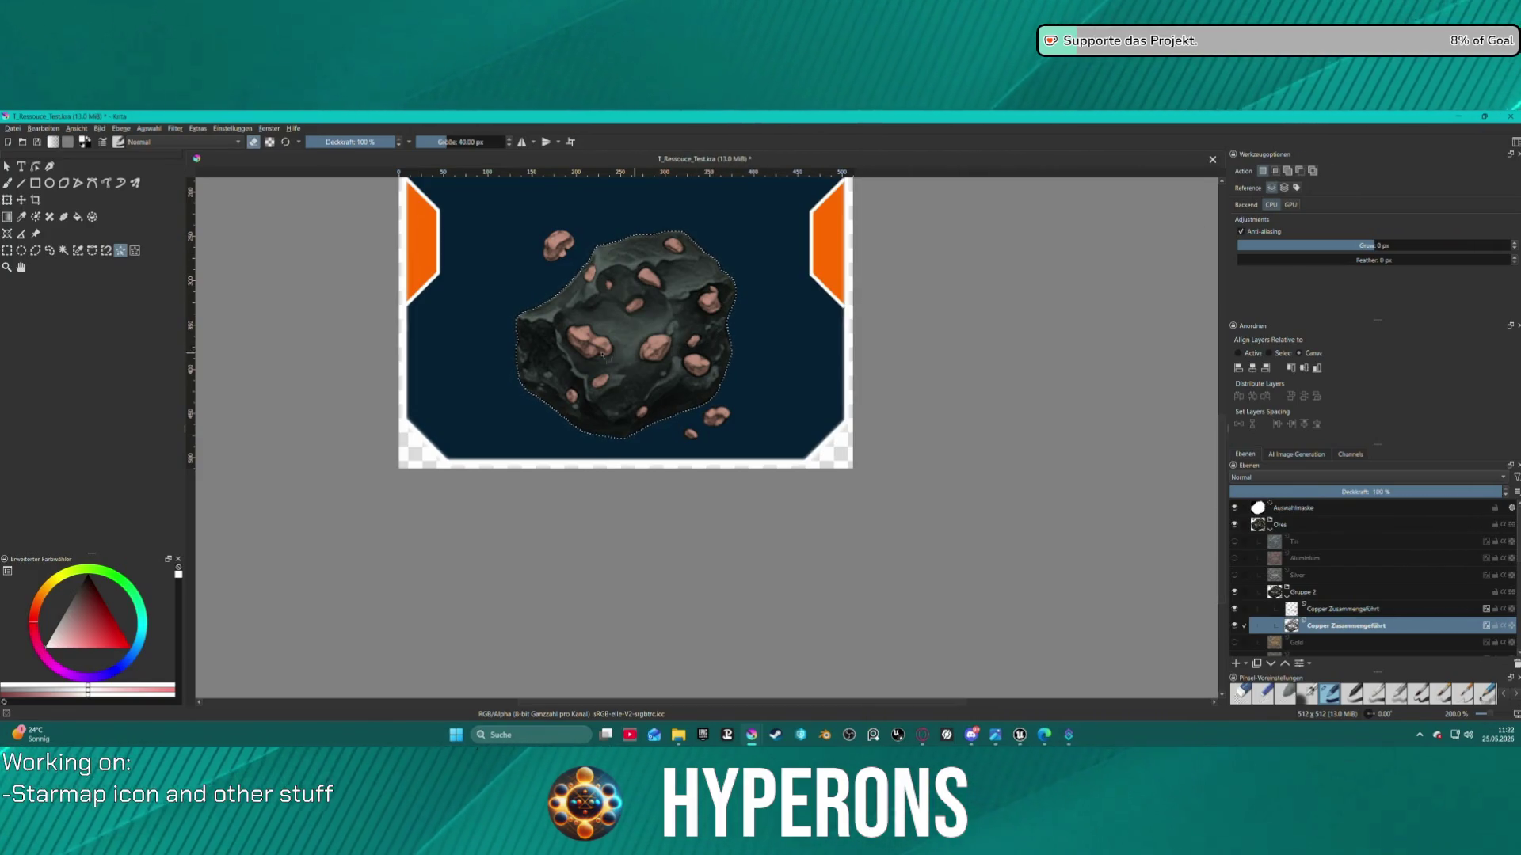
Set the brush to Multiply blending with Dark slate grey #2e4e4e as paint colour
{"action": "key", "text": "b"}
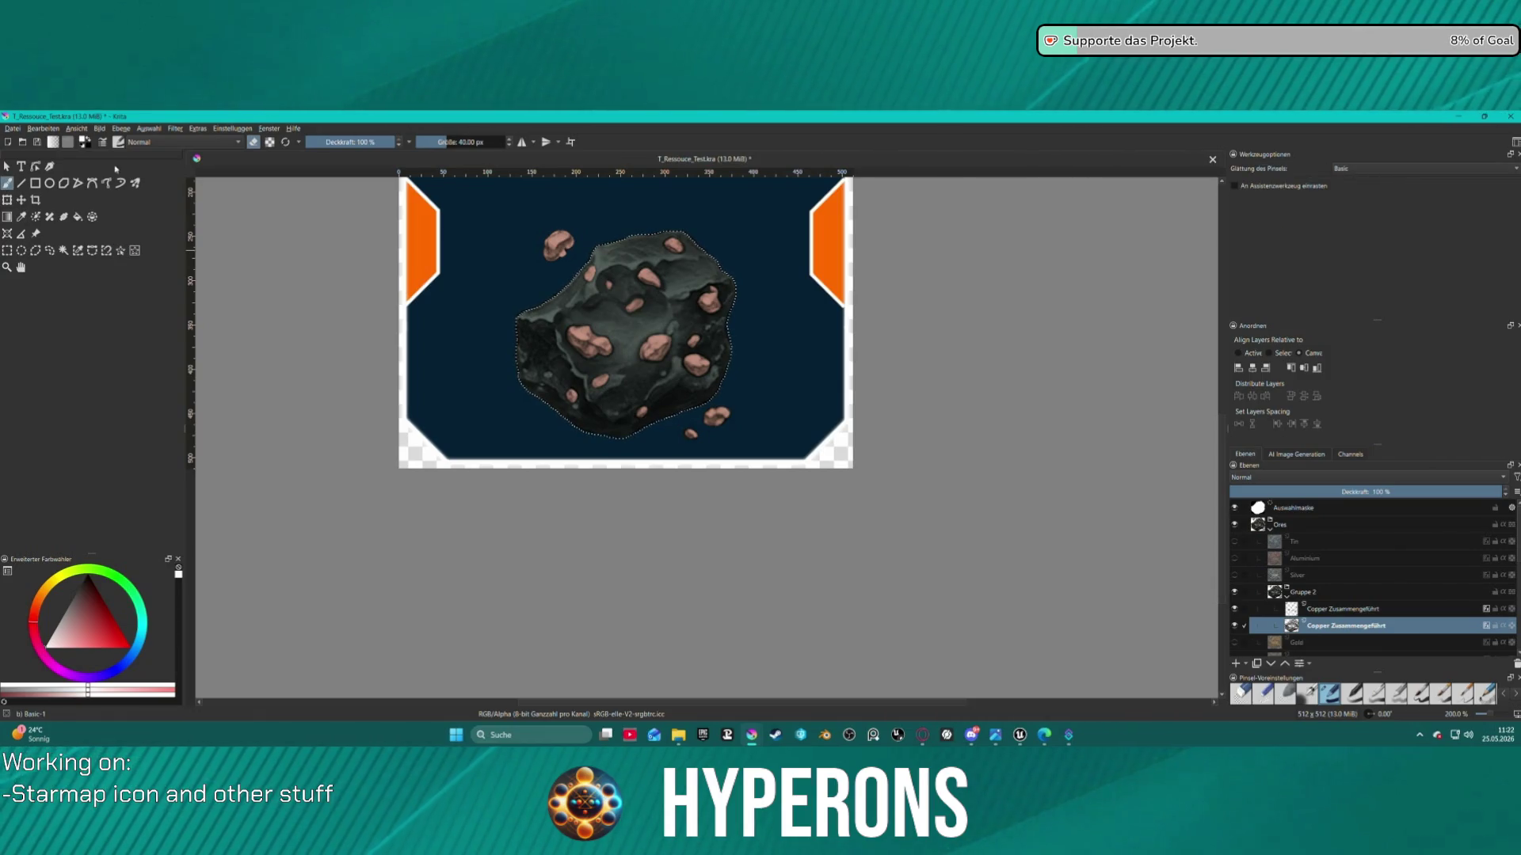
{"action": "left_click", "coordinate": [173, 143]}
{"action": "left_click", "coordinate": [158, 178]}
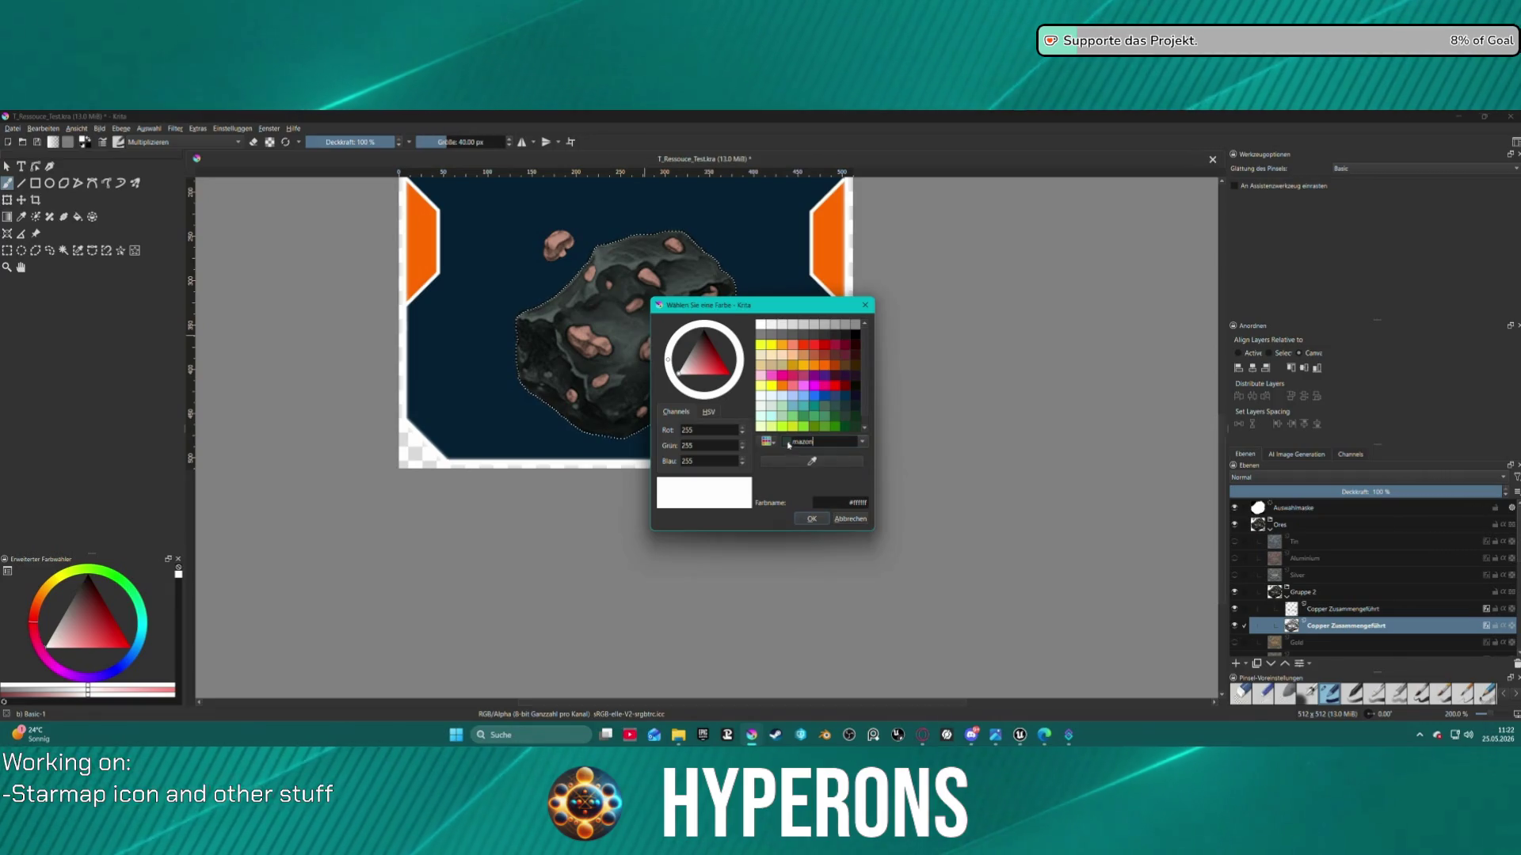
{"action": "left_click", "coordinate": [833, 417]}
{"action": "left_click", "coordinate": [835, 406]}
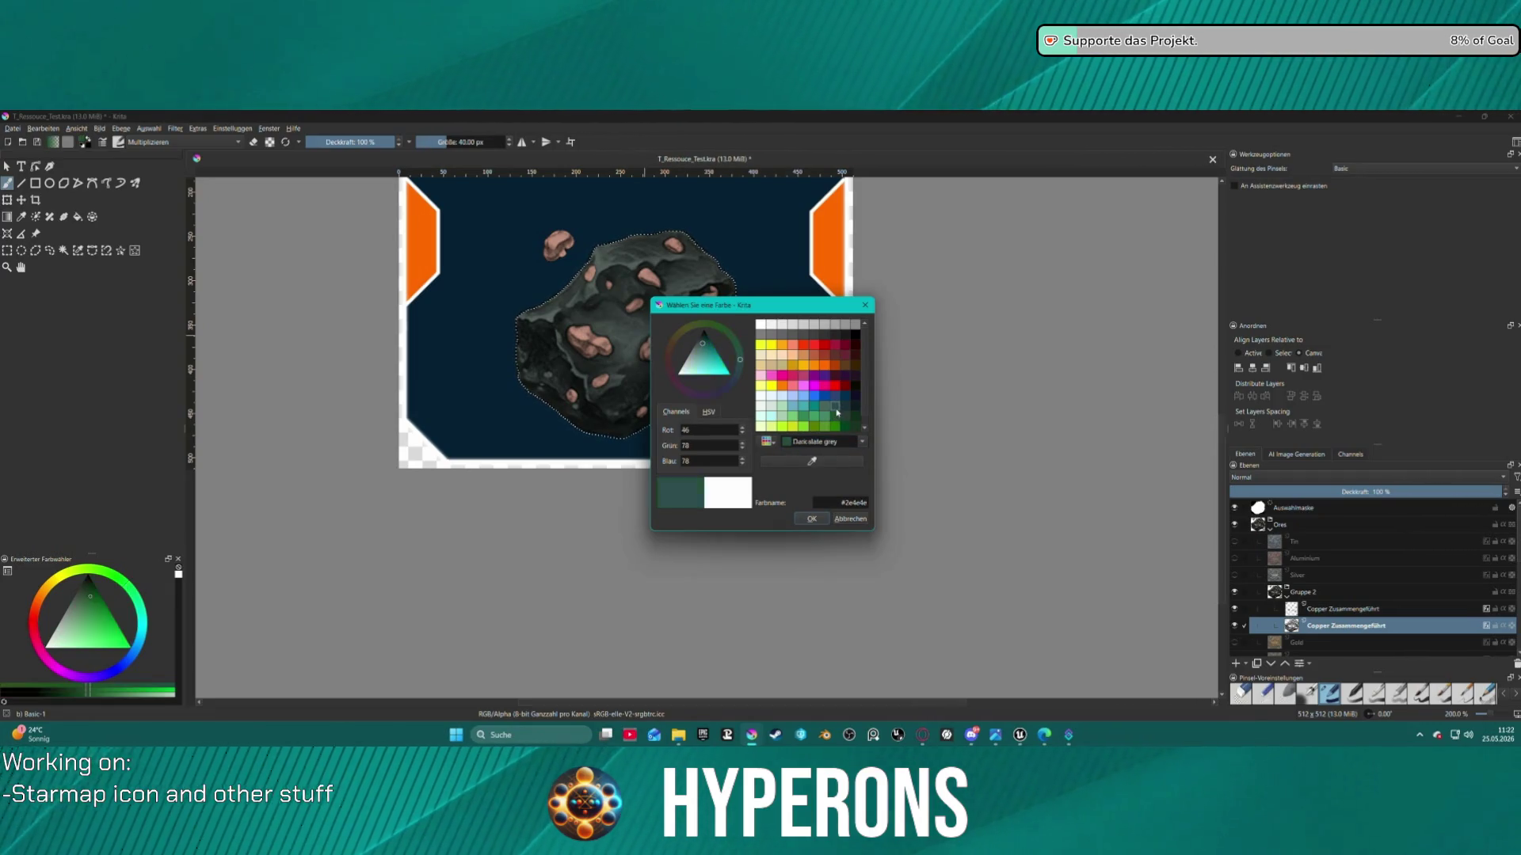
{"action": "left_click", "coordinate": [813, 519]}
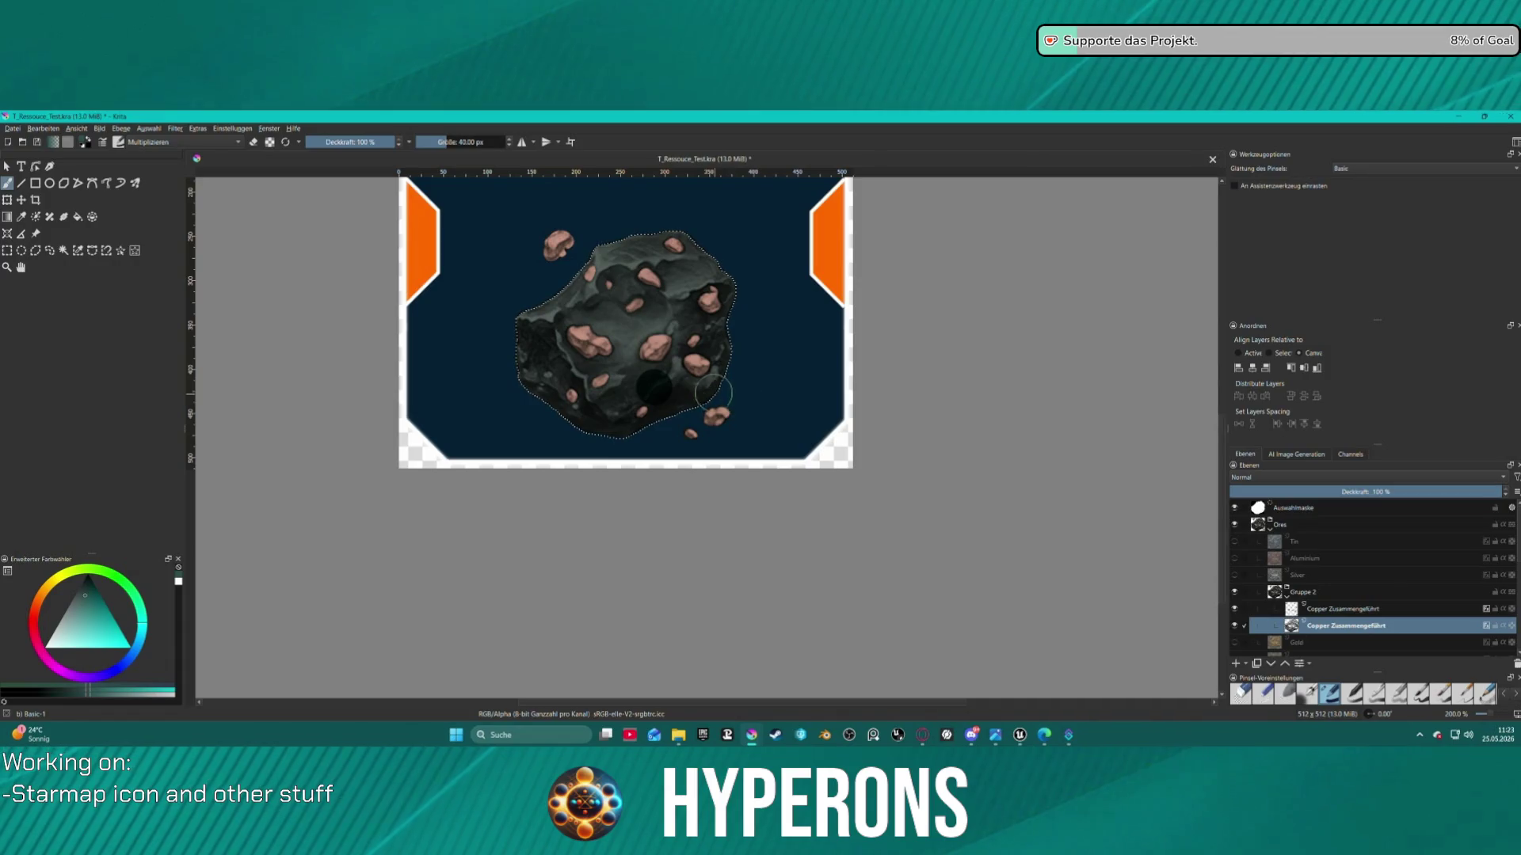
Clear the rock selection, briefly reselect it and clear it again while tilting the view
{"action": "key", "text": "minus"}
{"action": "key", "text": "minus"}
{"action": "key", "text": "plus"}
{"action": "key", "text": "plus"}
{"action": "key", "text": "plus"}
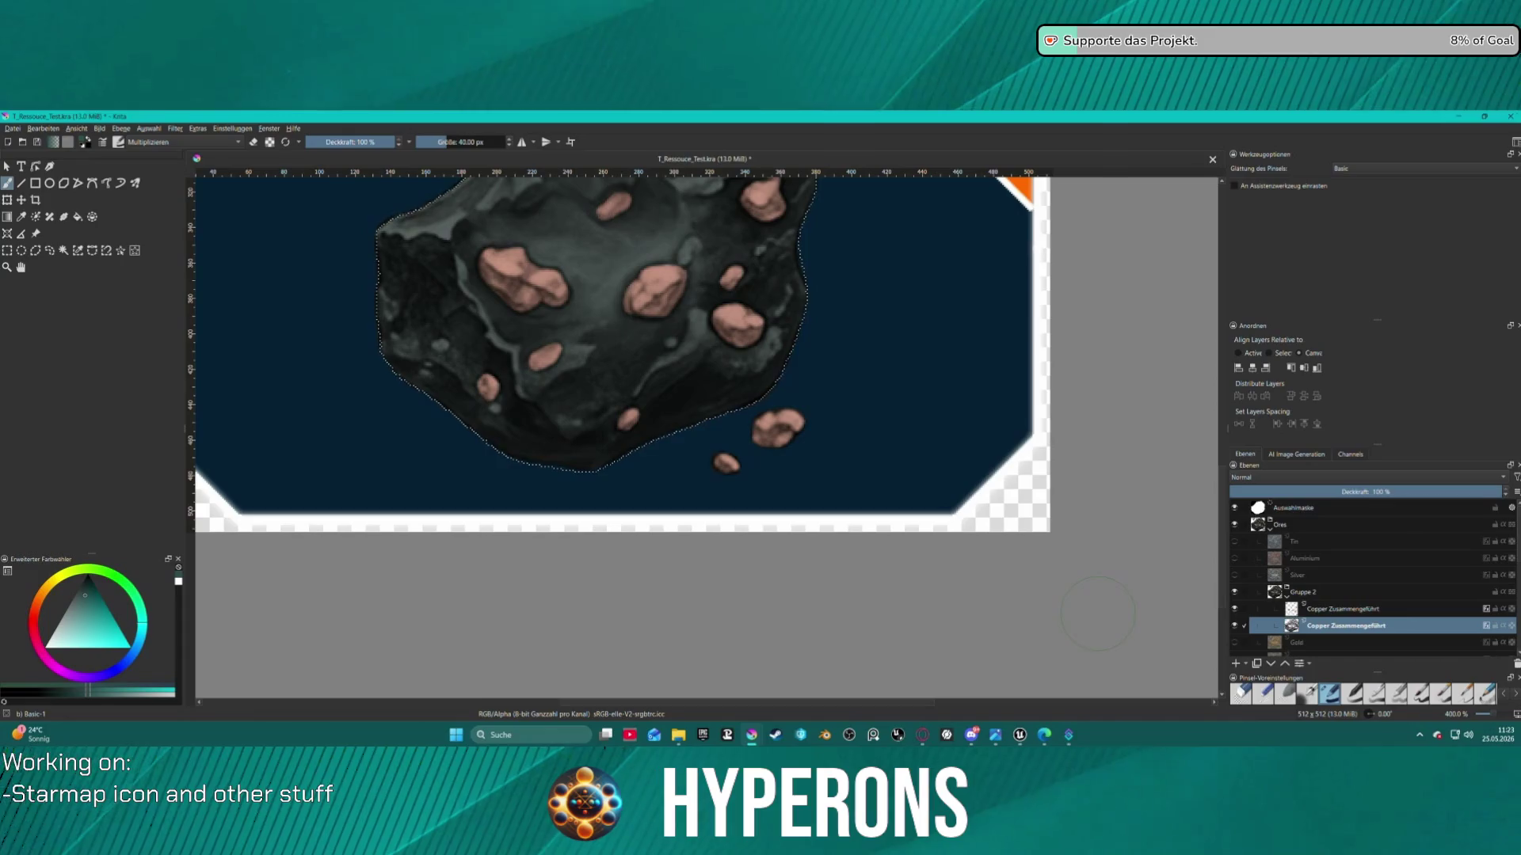
{"action": "key", "text": "ctrl+shift+a"}
{"action": "key", "text": "minus"}
{"action": "key", "text": "minus"}
{"action": "key", "text": "minus"}
{"action": "key", "text": "plus"}
{"action": "key", "text": "plus"}
{"action": "key", "text": "plus"}
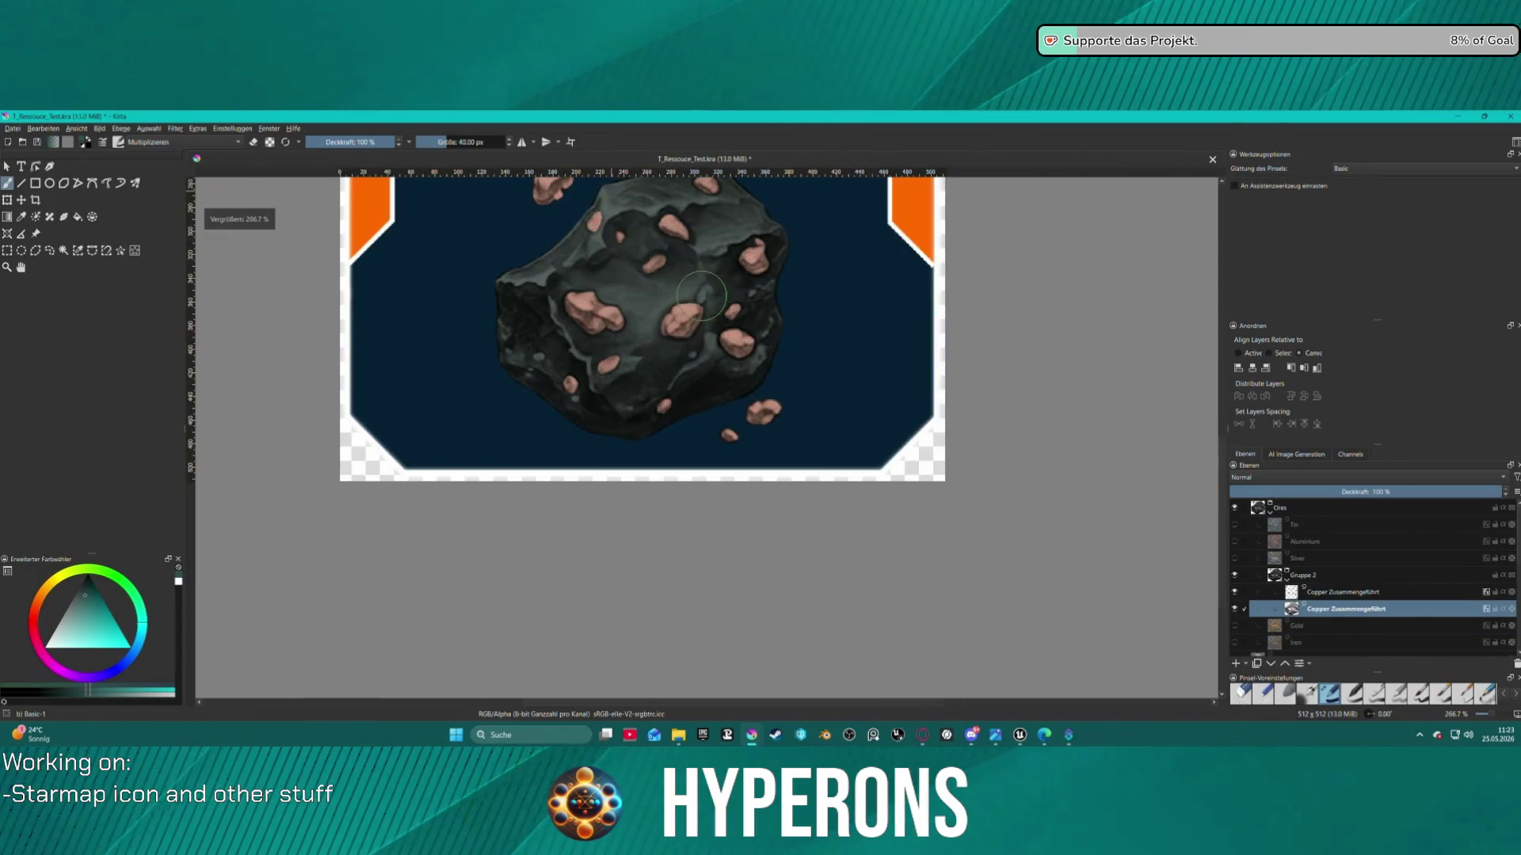
{"action": "left_click_drag", "start_coordinate": [727, 265], "coordinate": [737, 260]}
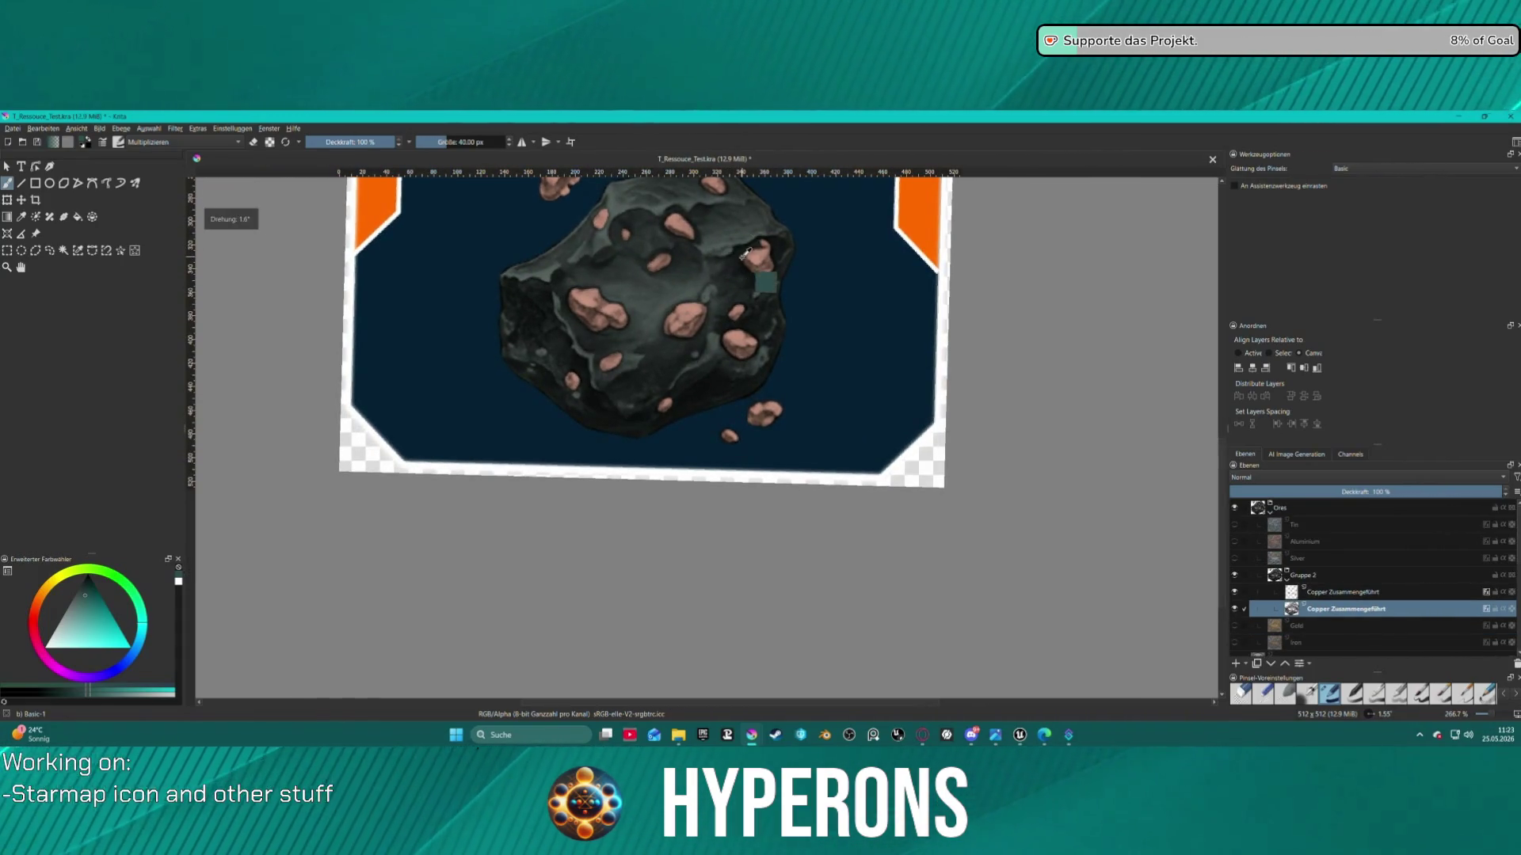
{"action": "key", "text": "ctrl+shift+d"}
{"action": "key", "text": "ctrl+shift+a"}
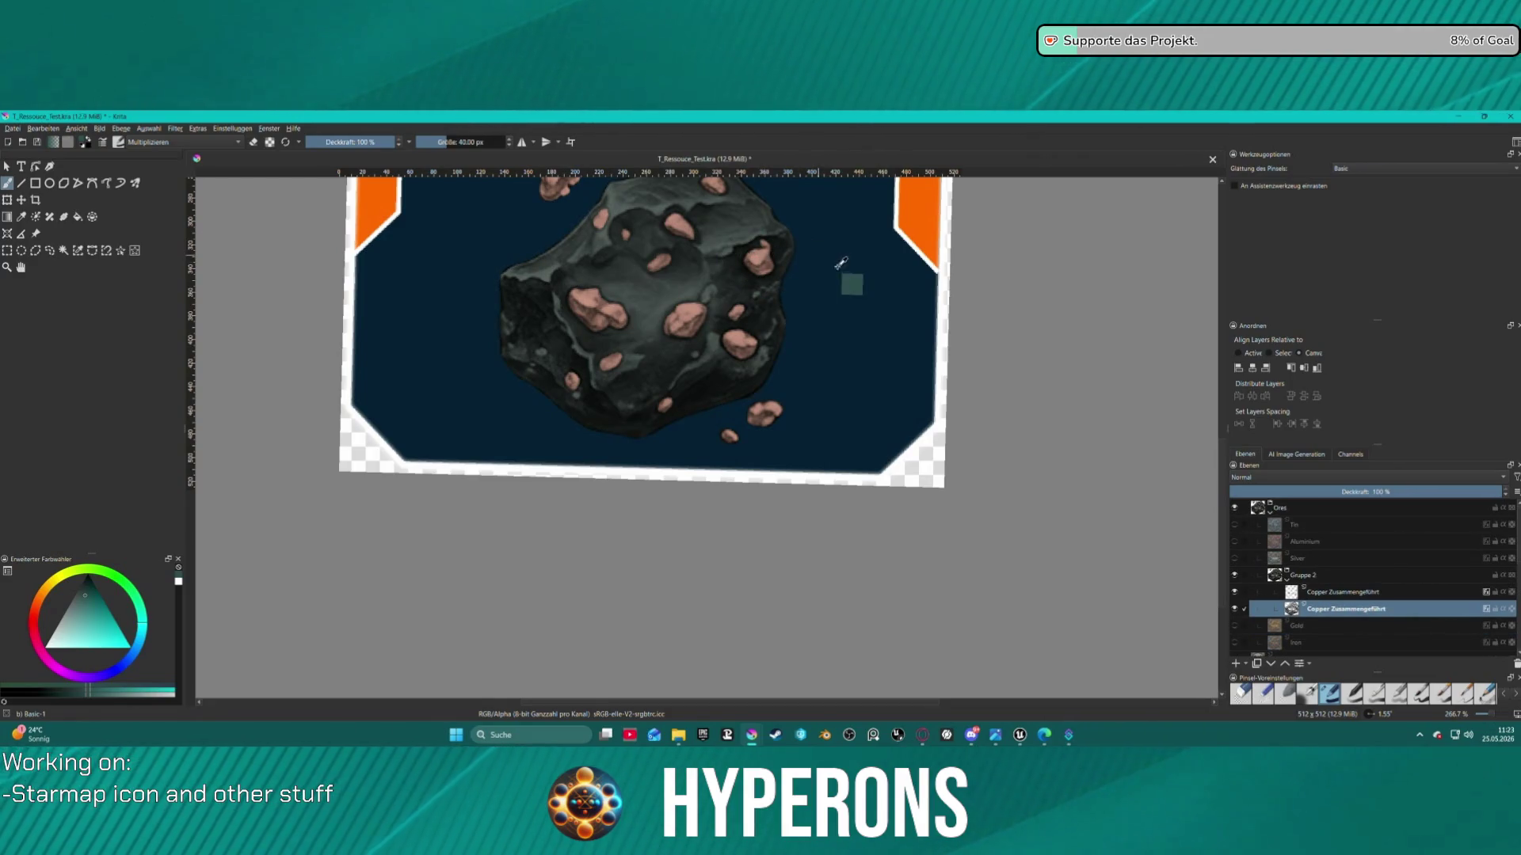
{"action": "scroll", "coordinate": [815, 271], "scroll_direction": "up", "scroll_amount": 2}
{"action": "scroll", "coordinate": [827, 287], "scroll_direction": "down", "scroll_amount": 3}
{"action": "left_click_drag", "start_coordinate": [827, 287], "coordinate": [814, 288]}
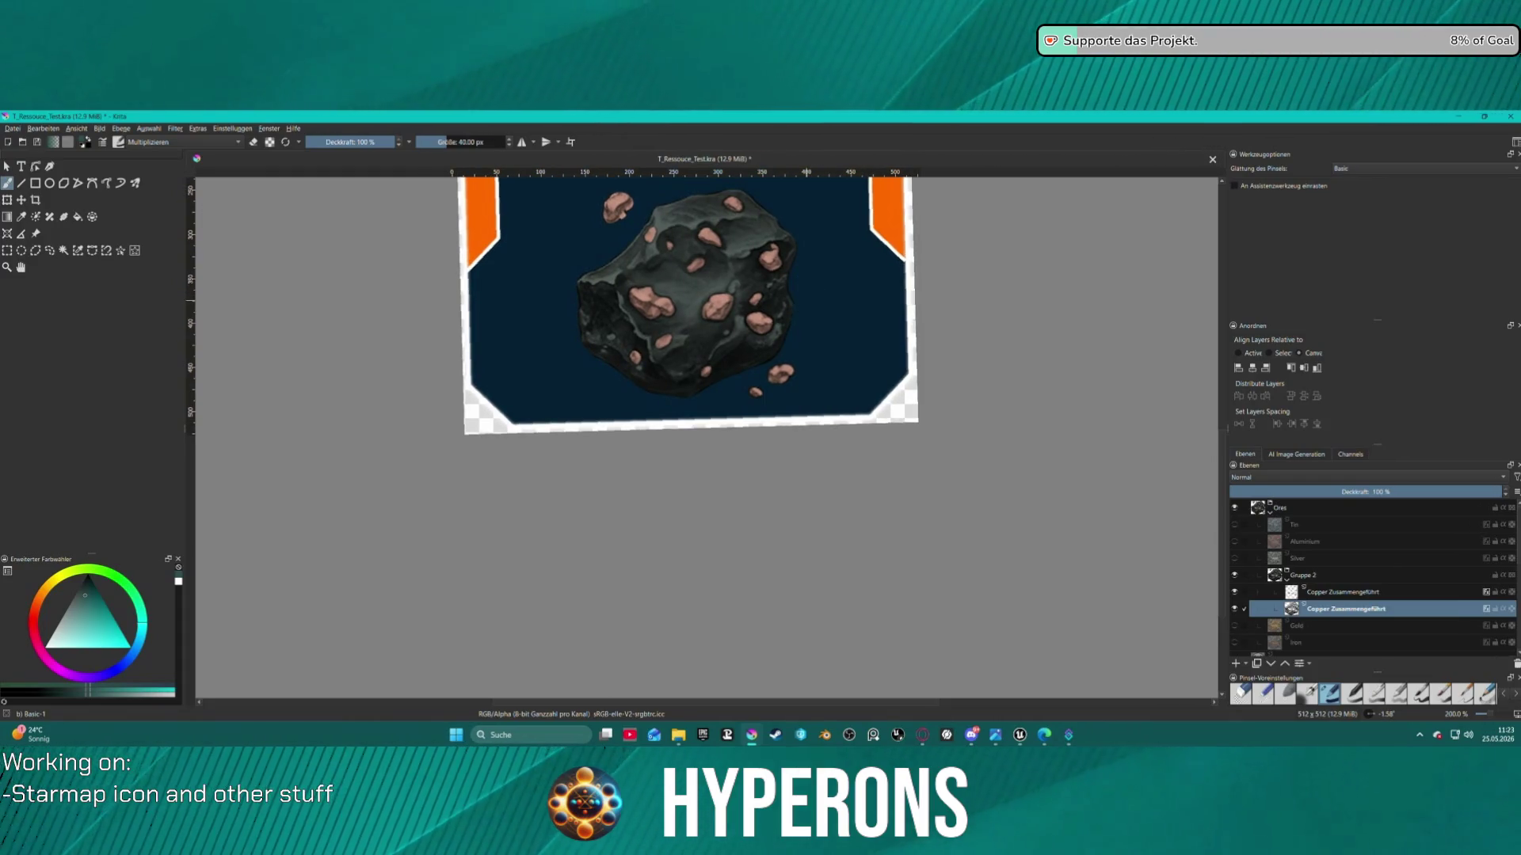
Turn on gamut warnings, reselect then deselect via Edit, and zoom out to the whole icon
{"action": "key", "text": "ctrl+shift+y"}
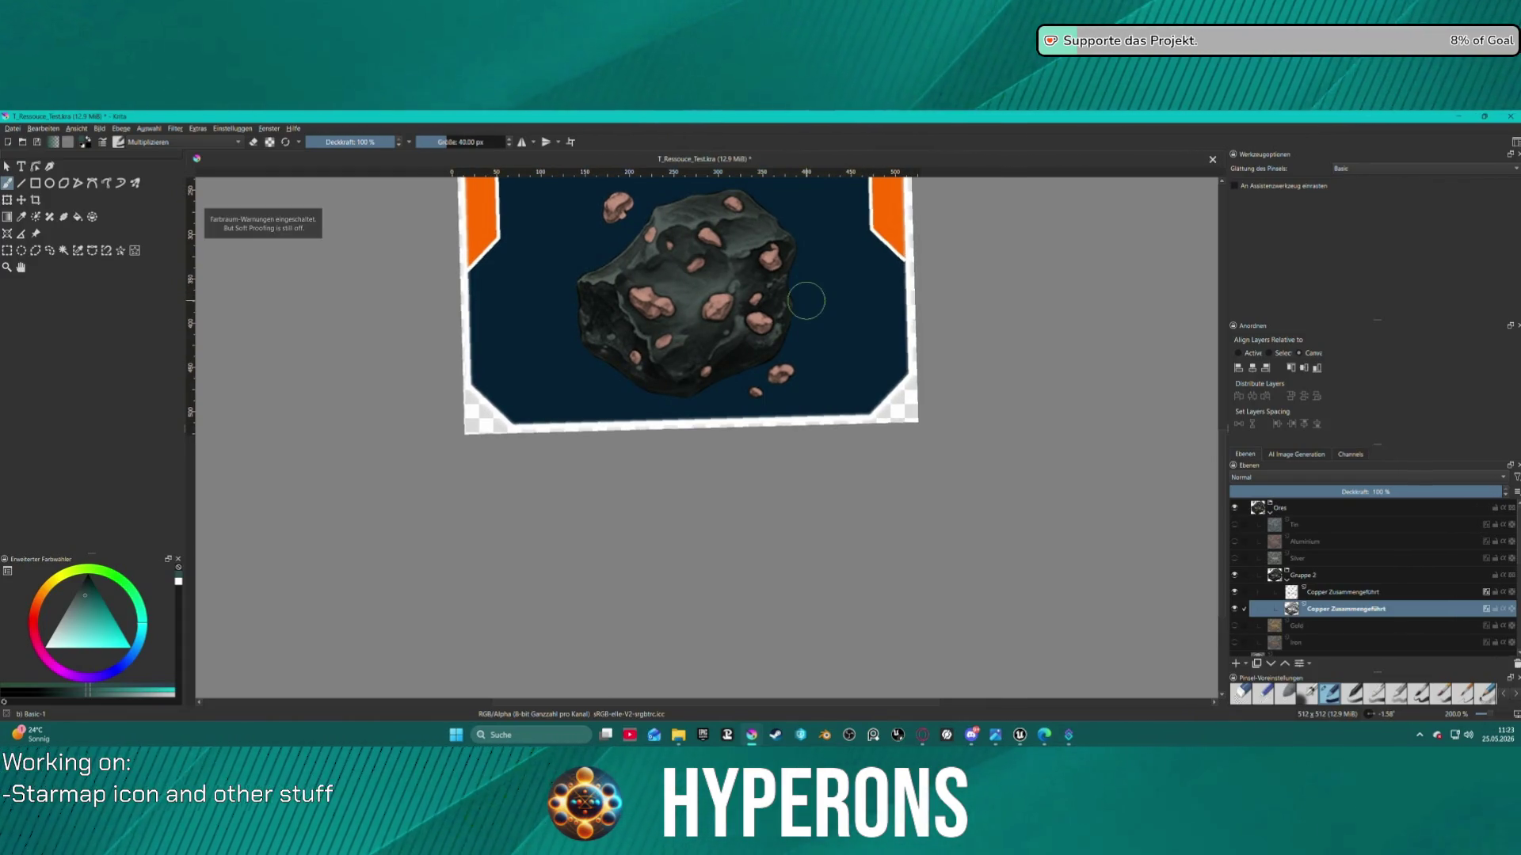
{"action": "left_click", "coordinate": [43, 128]}
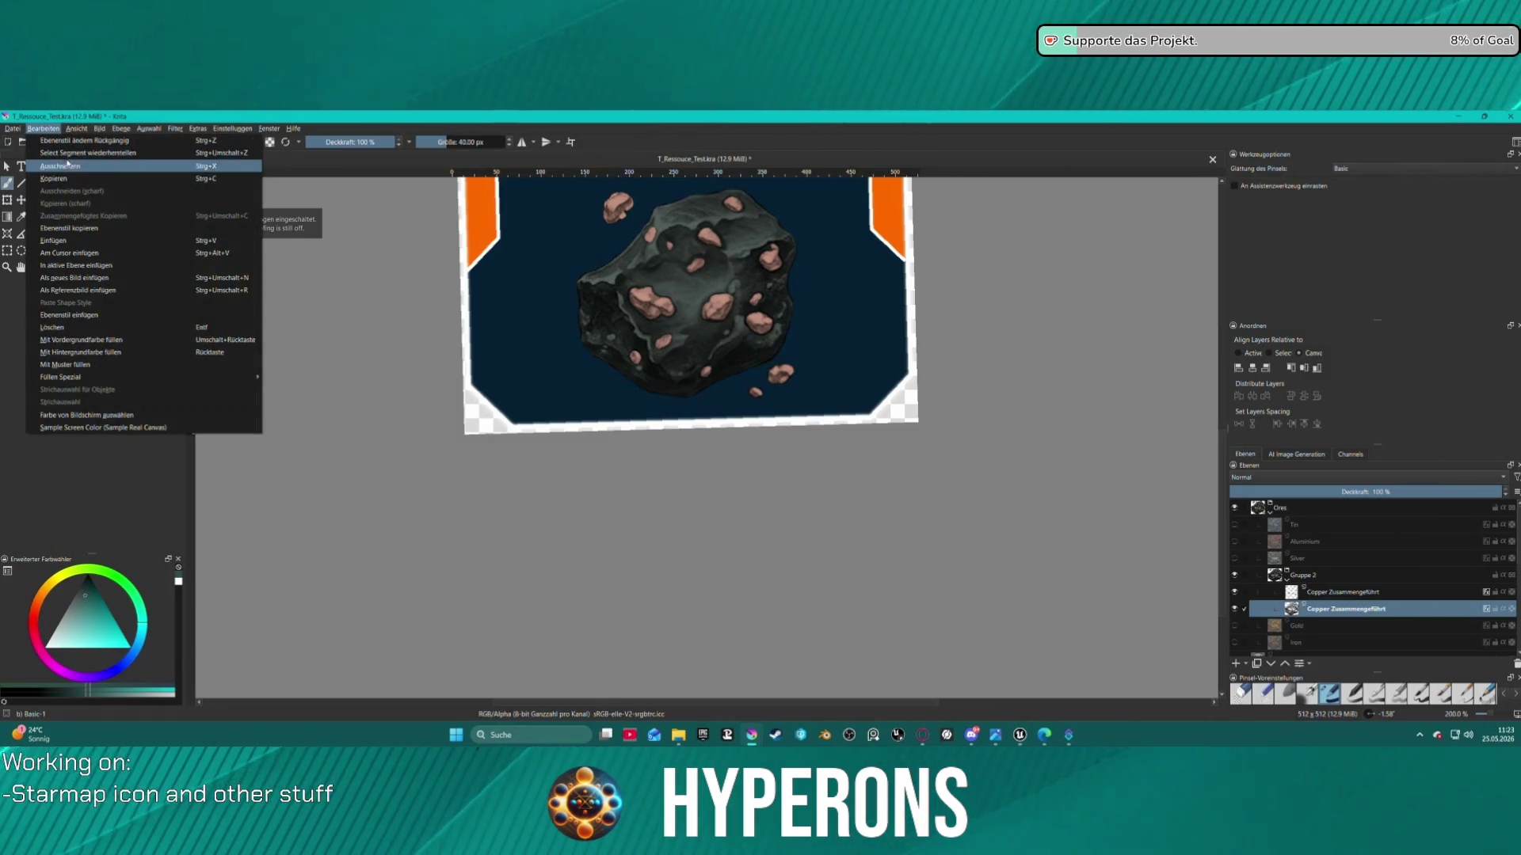
{"action": "left_click", "coordinate": [160, 153]}
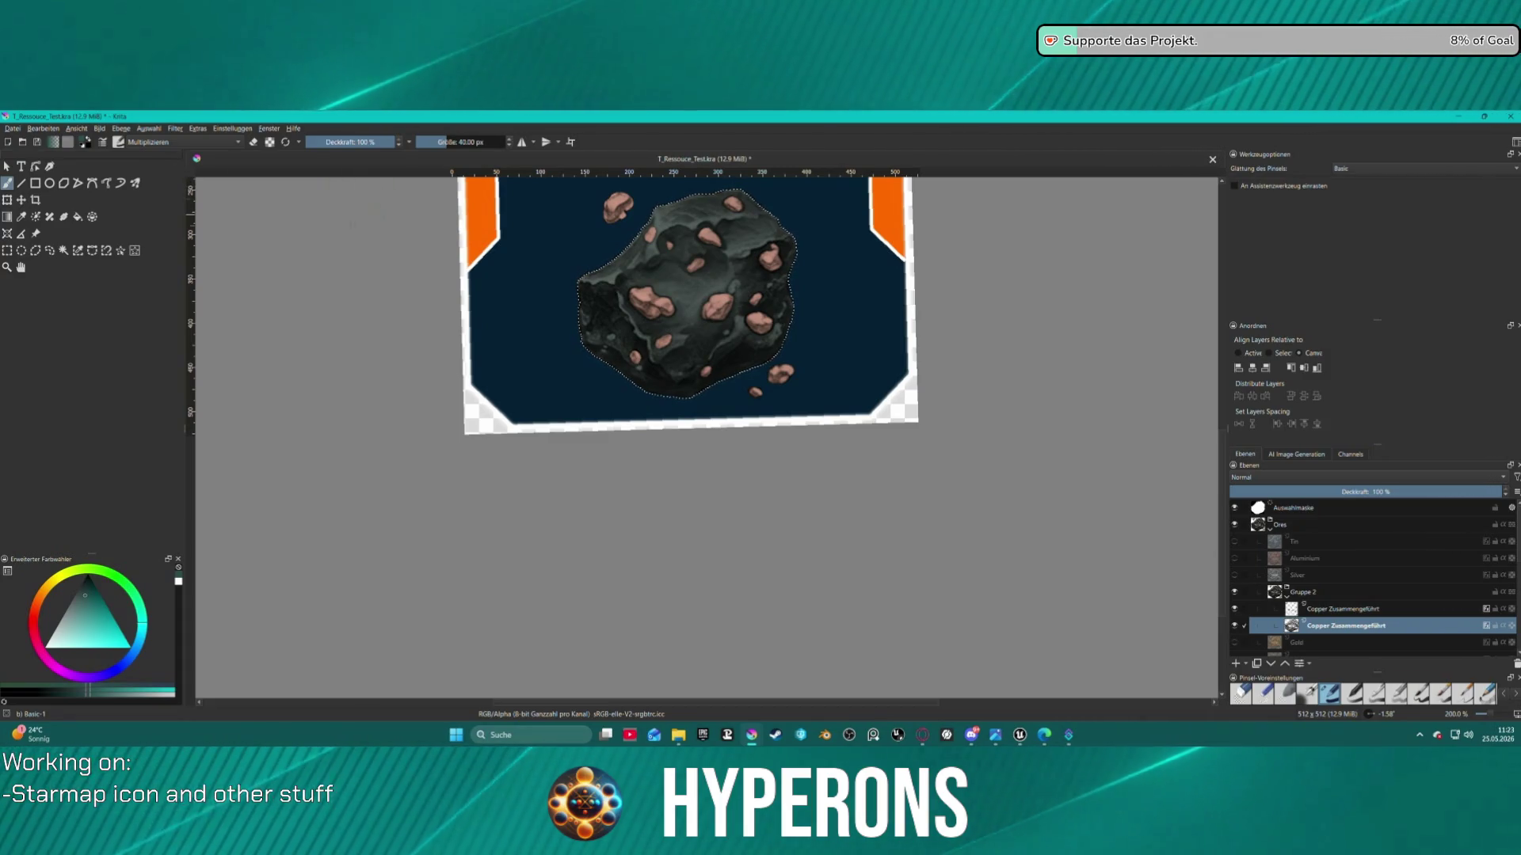
{"action": "key", "text": "ctrl+shift+a"}
{"action": "scroll", "coordinate": [384, 270], "scroll_direction": "down", "scroll_amount": 2}
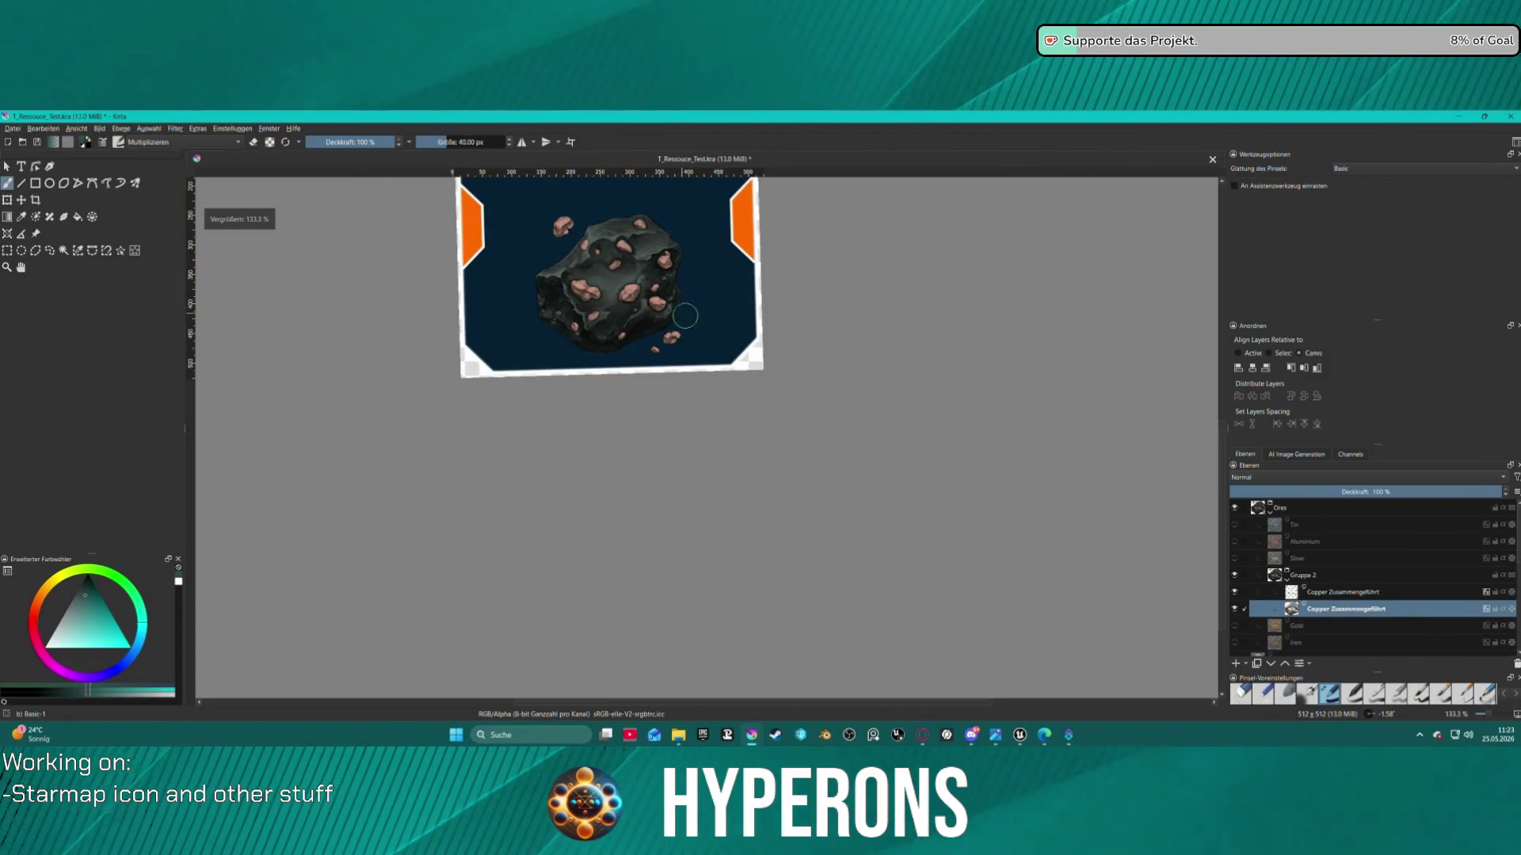
{"action": "mouse_move", "coordinate": [626, 356]}
{"action": "left_mouse_down"}
{"action": "mouse_move", "coordinate": [658, 361]}
{"action": "mouse_move", "coordinate": [638, 363]}
{"action": "mouse_move", "coordinate": [661, 391]}
{"action": "mouse_move", "coordinate": [655, 342]}
{"action": "left_mouse_up"}
{"action": "scroll", "coordinate": [638, 364], "scroll_direction": "up", "scroll_amount": 4}
{"action": "scroll", "coordinate": [643, 297], "scroll_direction": "down", "scroll_amount": 5}
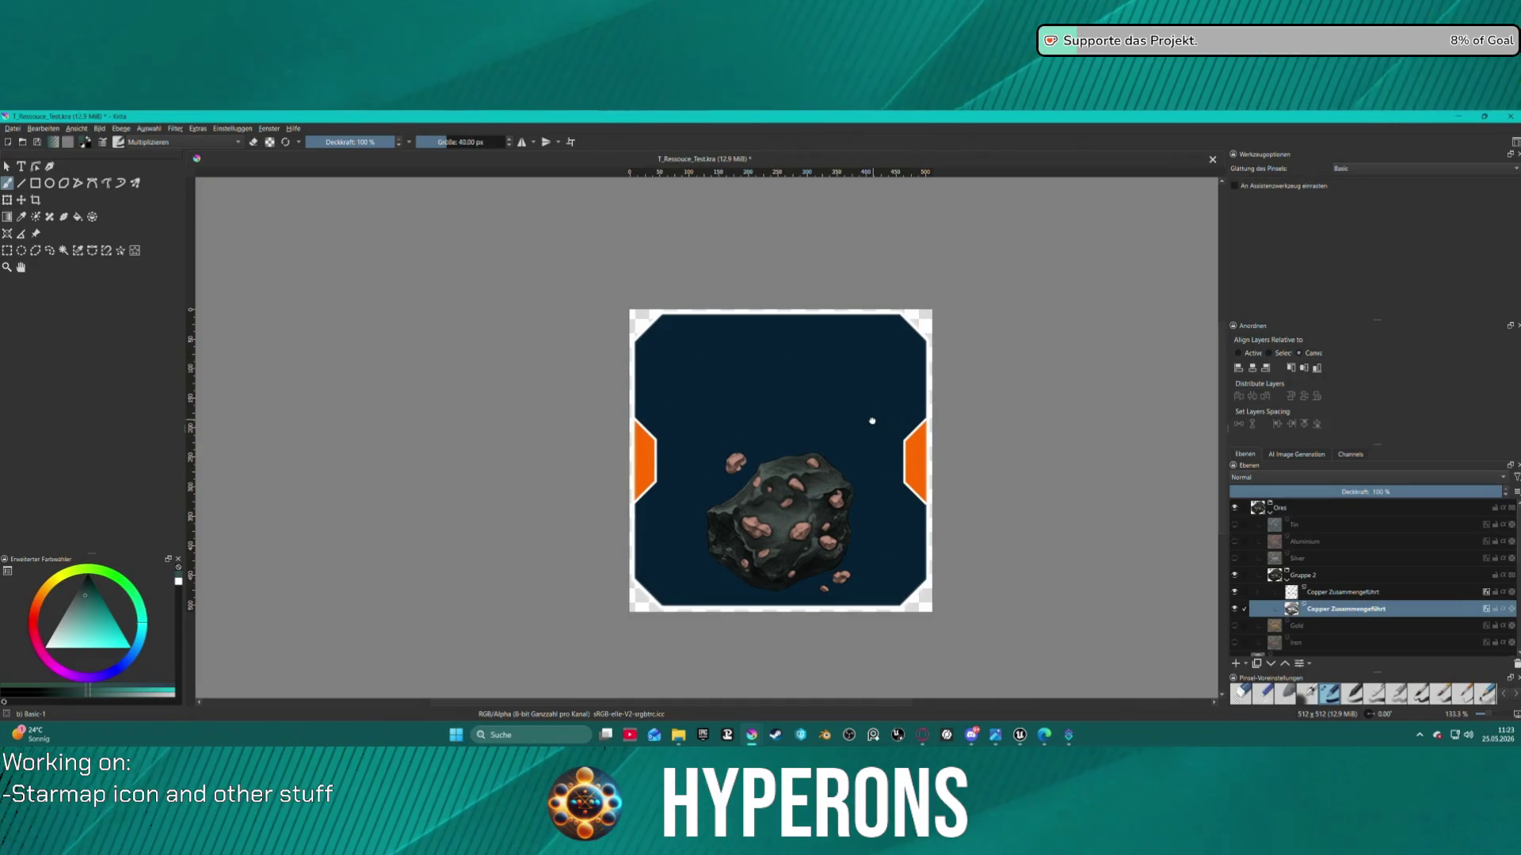
{"action": "scroll", "coordinate": [872, 421], "scroll_direction": "up", "scroll_amount": 5}
{"action": "scroll", "coordinate": [730, 465], "scroll_direction": "down", "scroll_amount": 3}
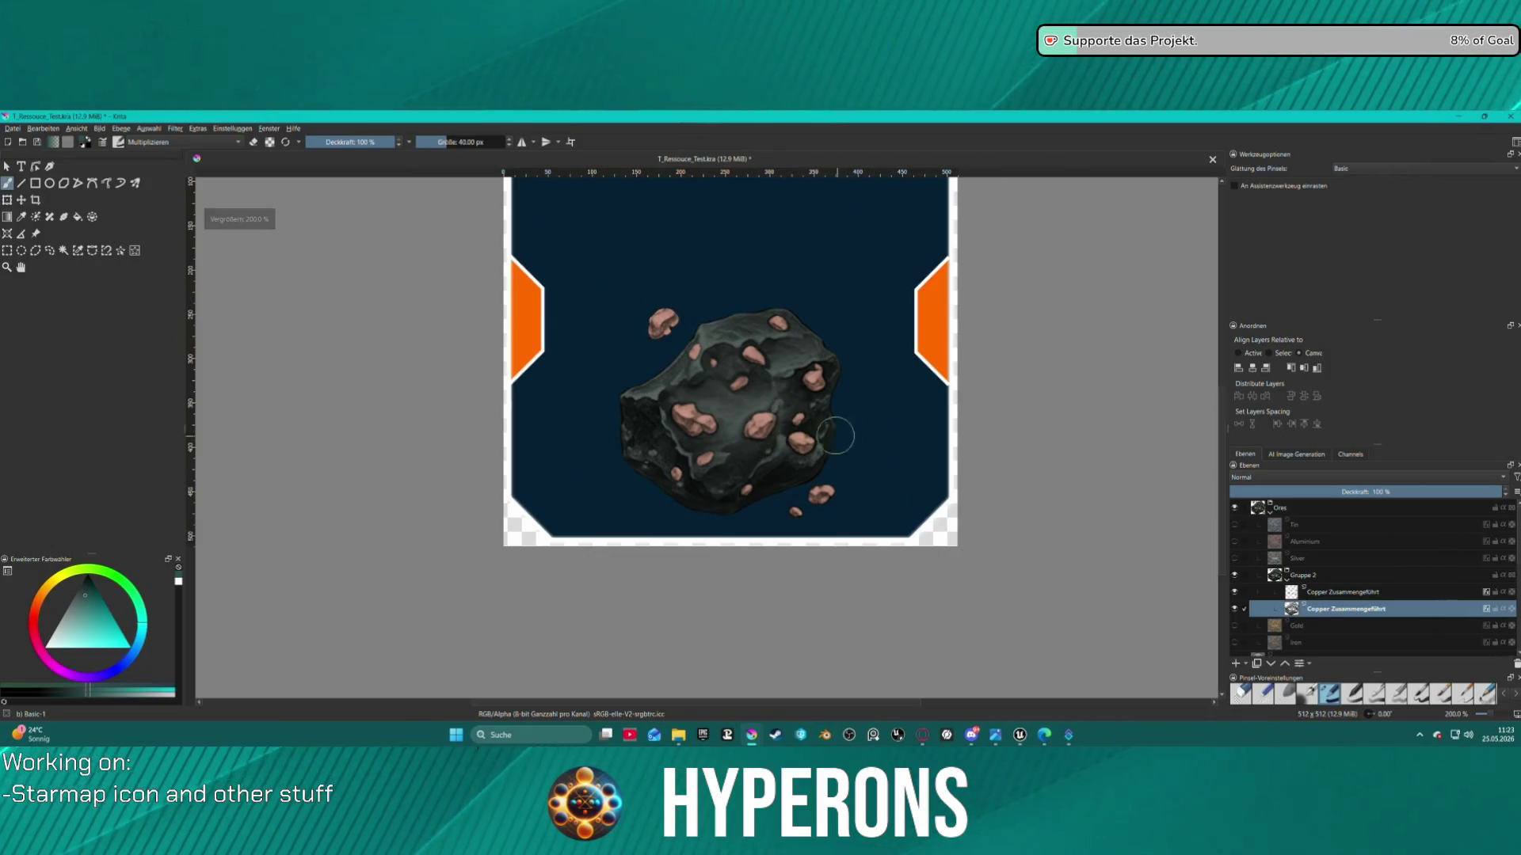
Choose the 'y) Texture Big' brush preset, about 415 px in Normal blending
{"action": "scroll", "coordinate": [816, 427], "scroll_direction": "up", "scroll_amount": 2}
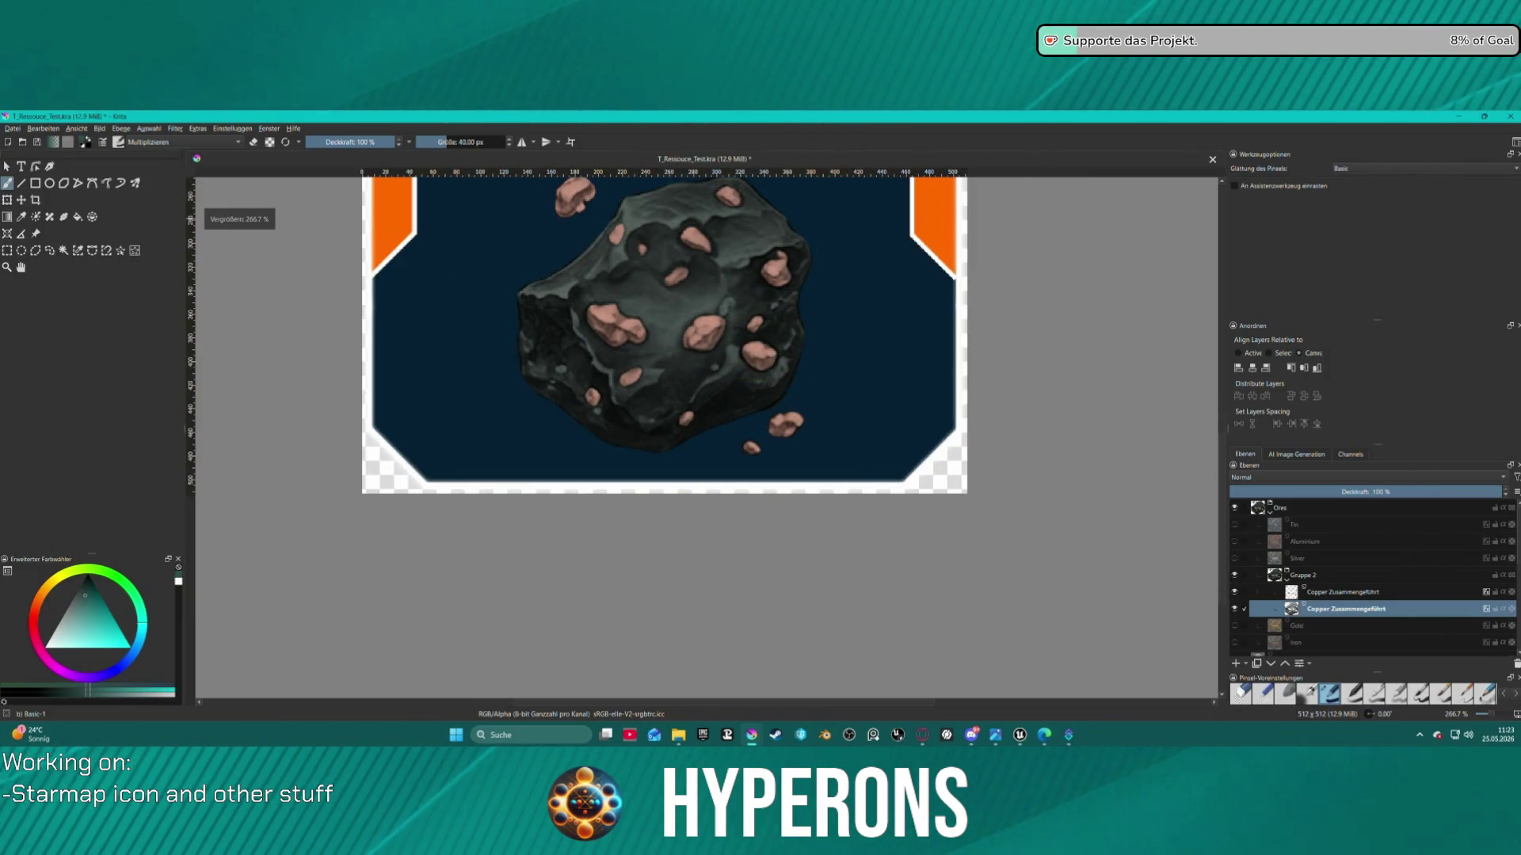
{"action": "left_click", "coordinate": [104, 142]}
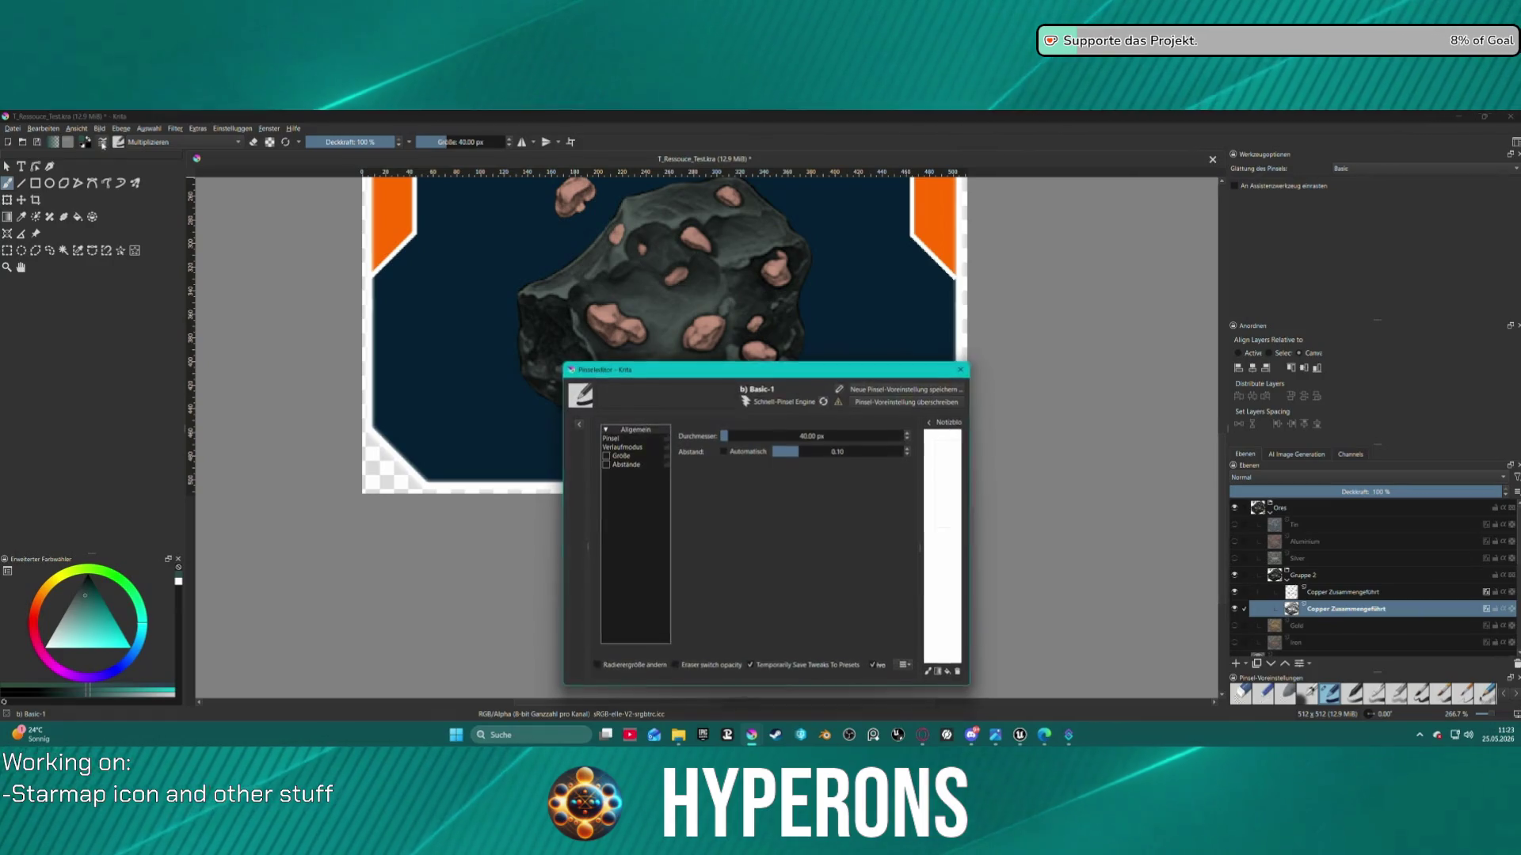
{"action": "left_click", "coordinate": [963, 369]}
{"action": "left_click", "coordinate": [116, 145]}
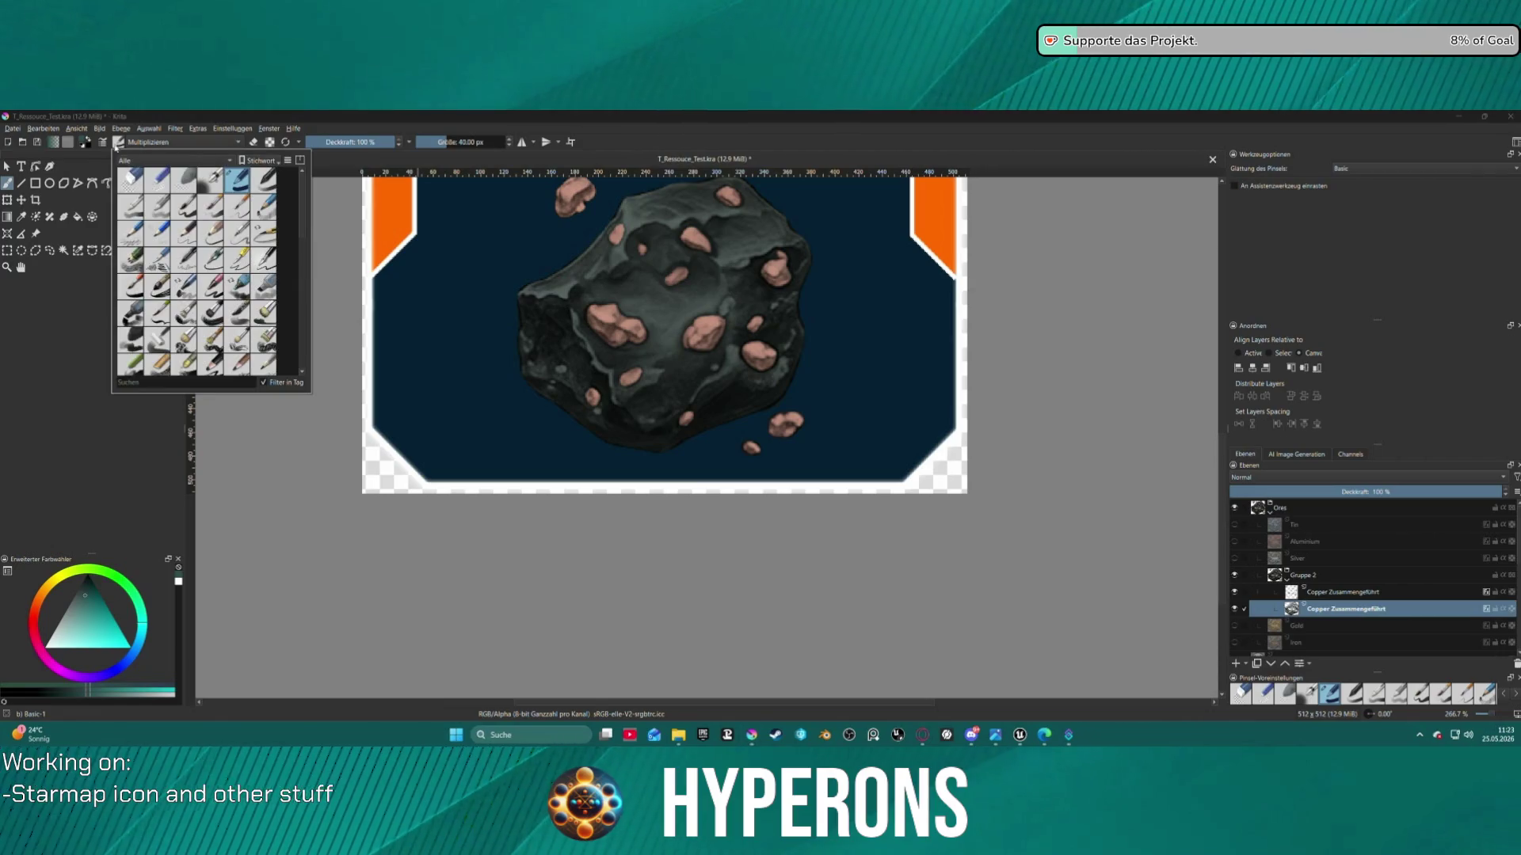
{"action": "scroll", "coordinate": [254, 315], "scroll_direction": "down", "scroll_amount": 2}
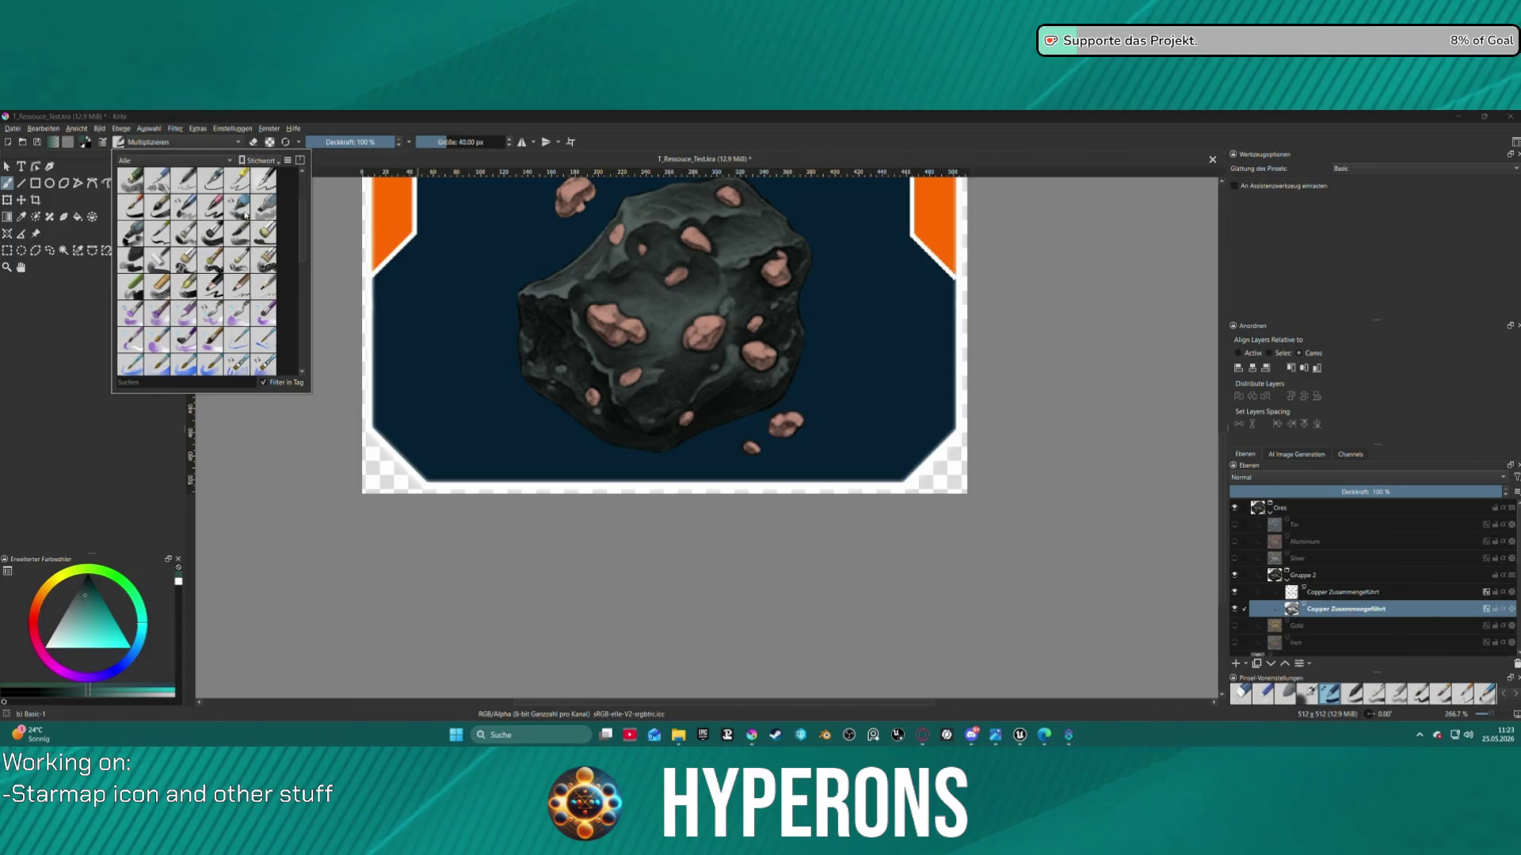
{"action": "scroll", "coordinate": [237, 277], "scroll_direction": "down", "scroll_amount": 5}
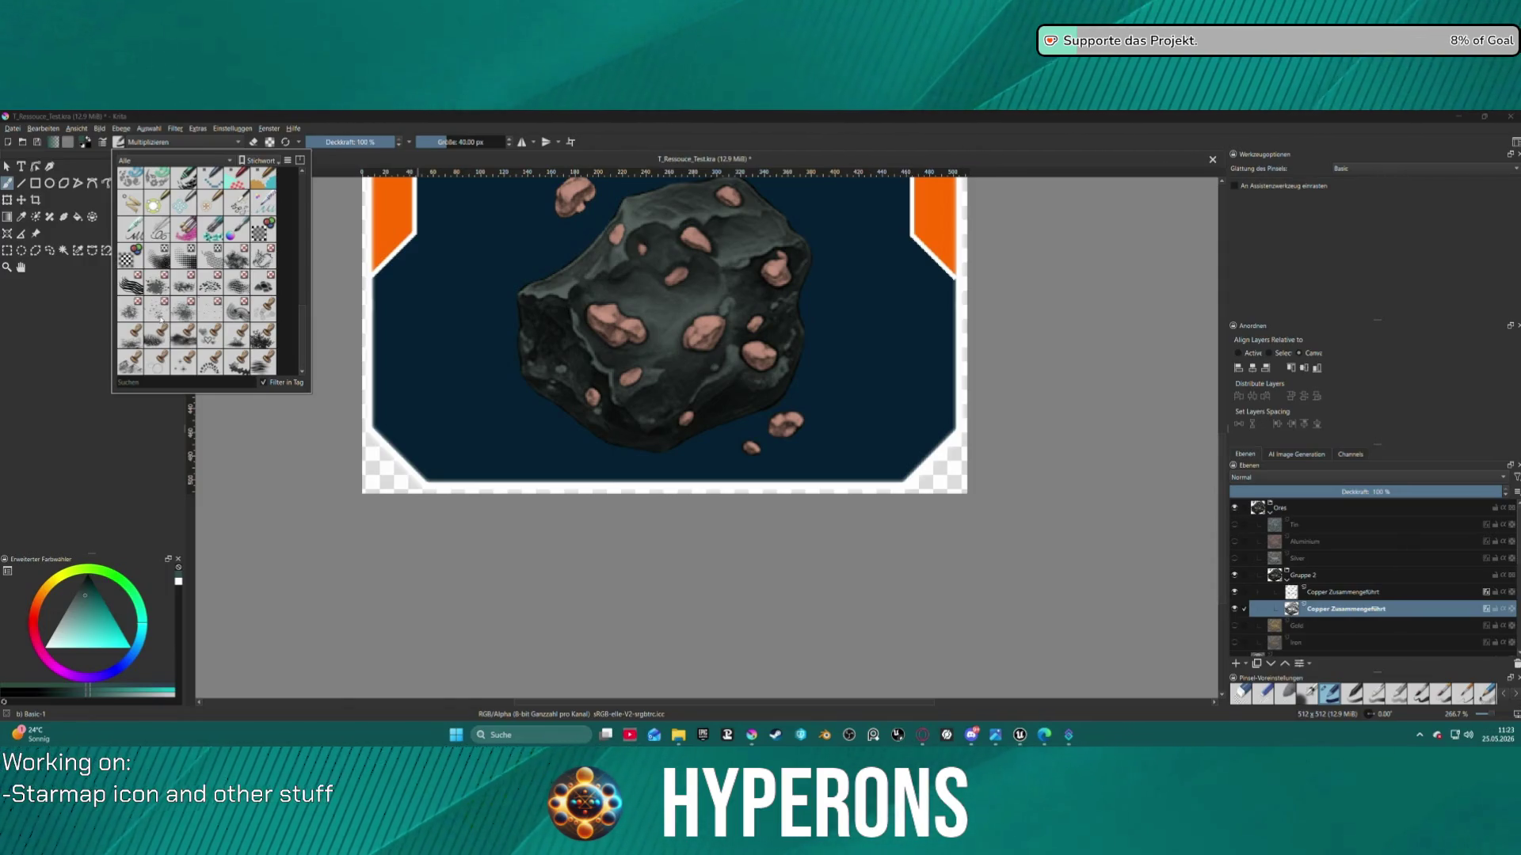
{"action": "mouse_move", "coordinate": [160, 318]}
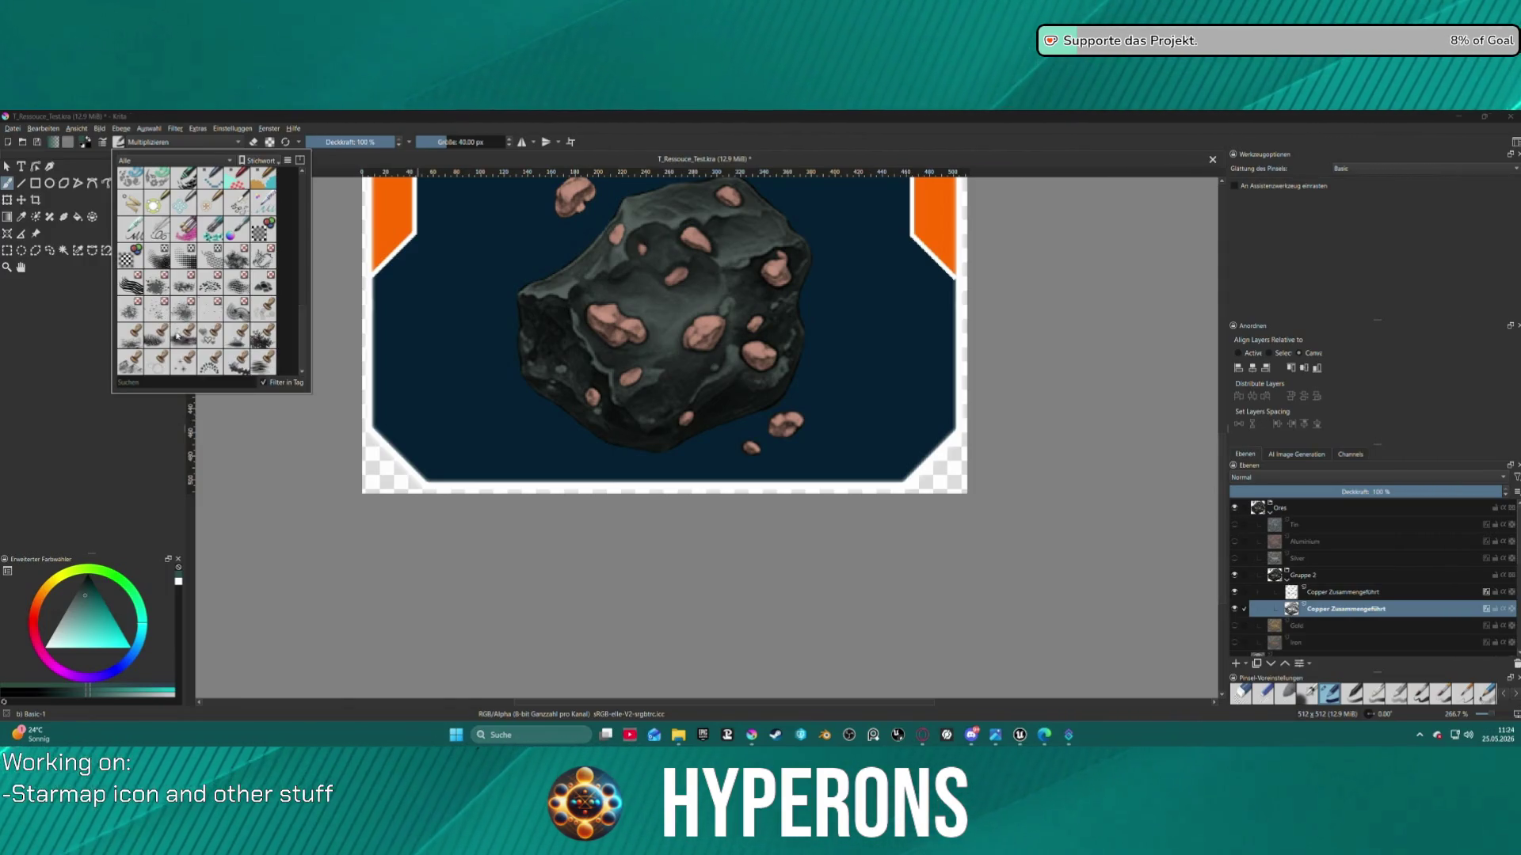
{"action": "mouse_move", "coordinate": [188, 341]}
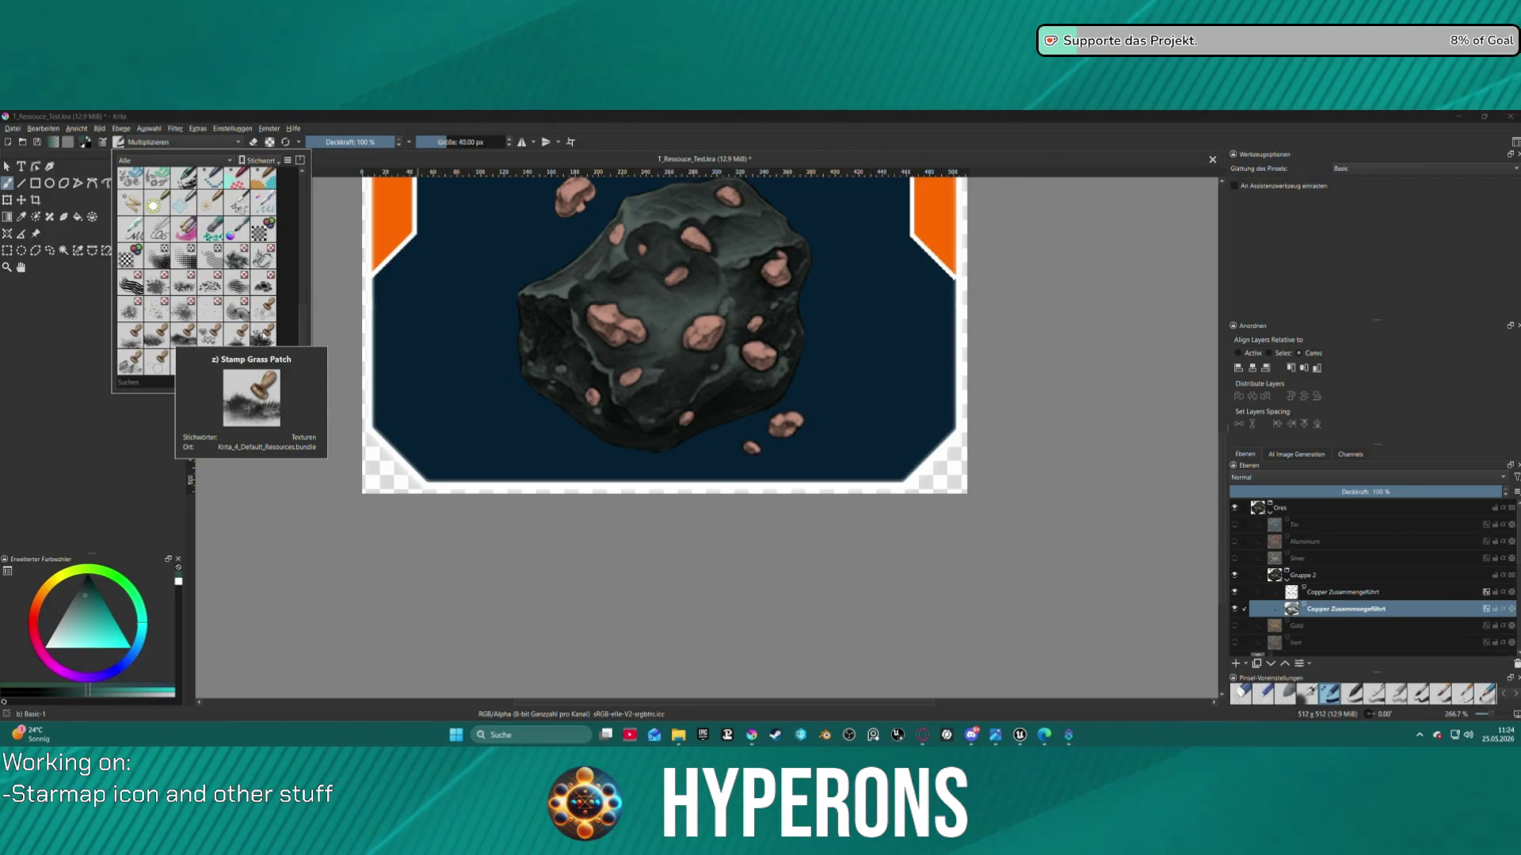
{"action": "mouse_move", "coordinate": [129, 365]}
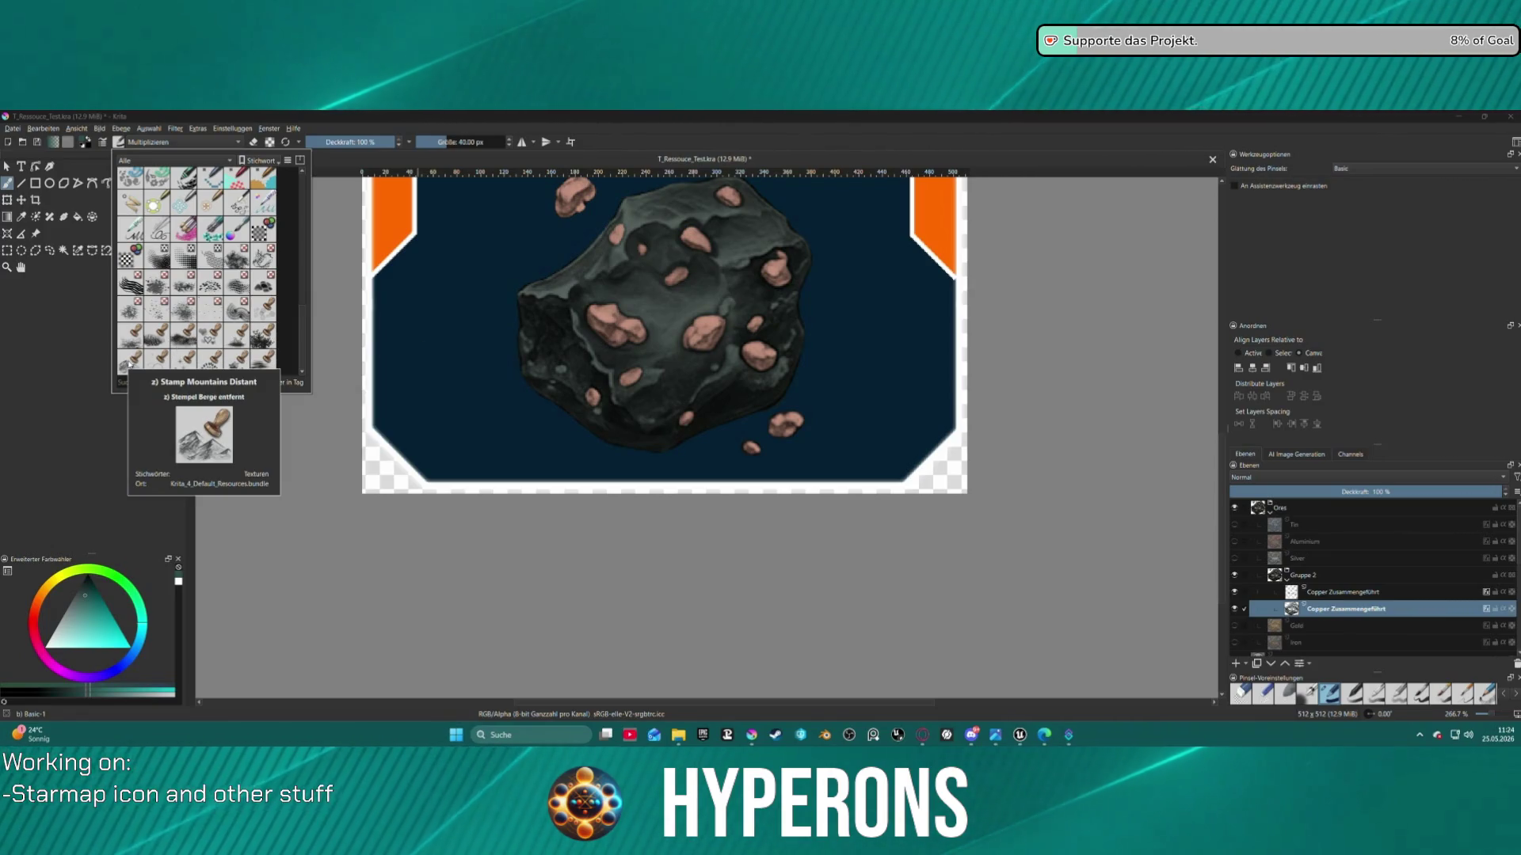
{"action": "mouse_move", "coordinate": [263, 286]}
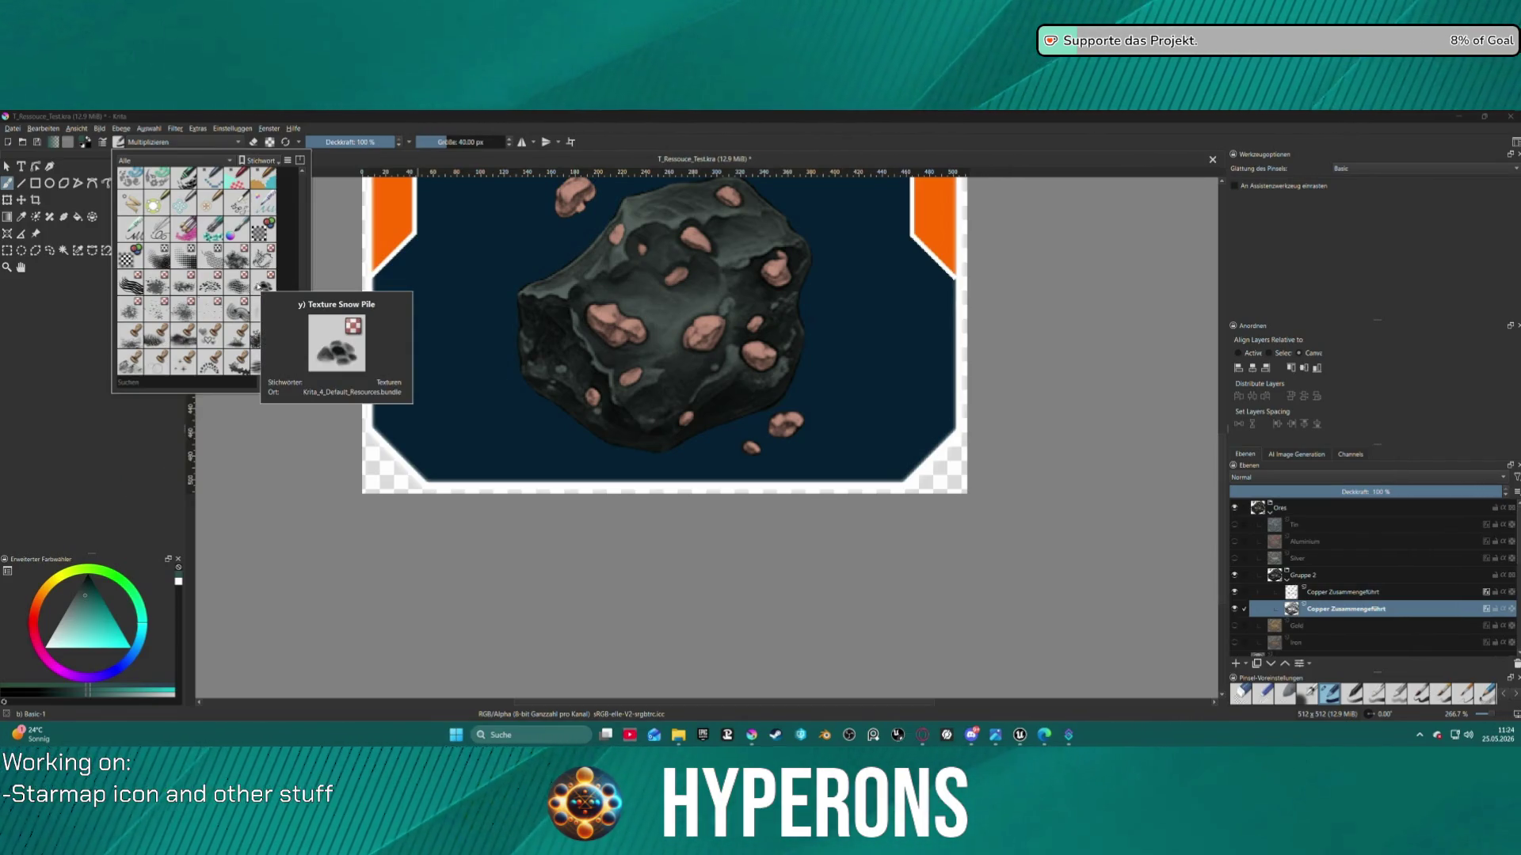
{"action": "left_click", "coordinate": [211, 287]}
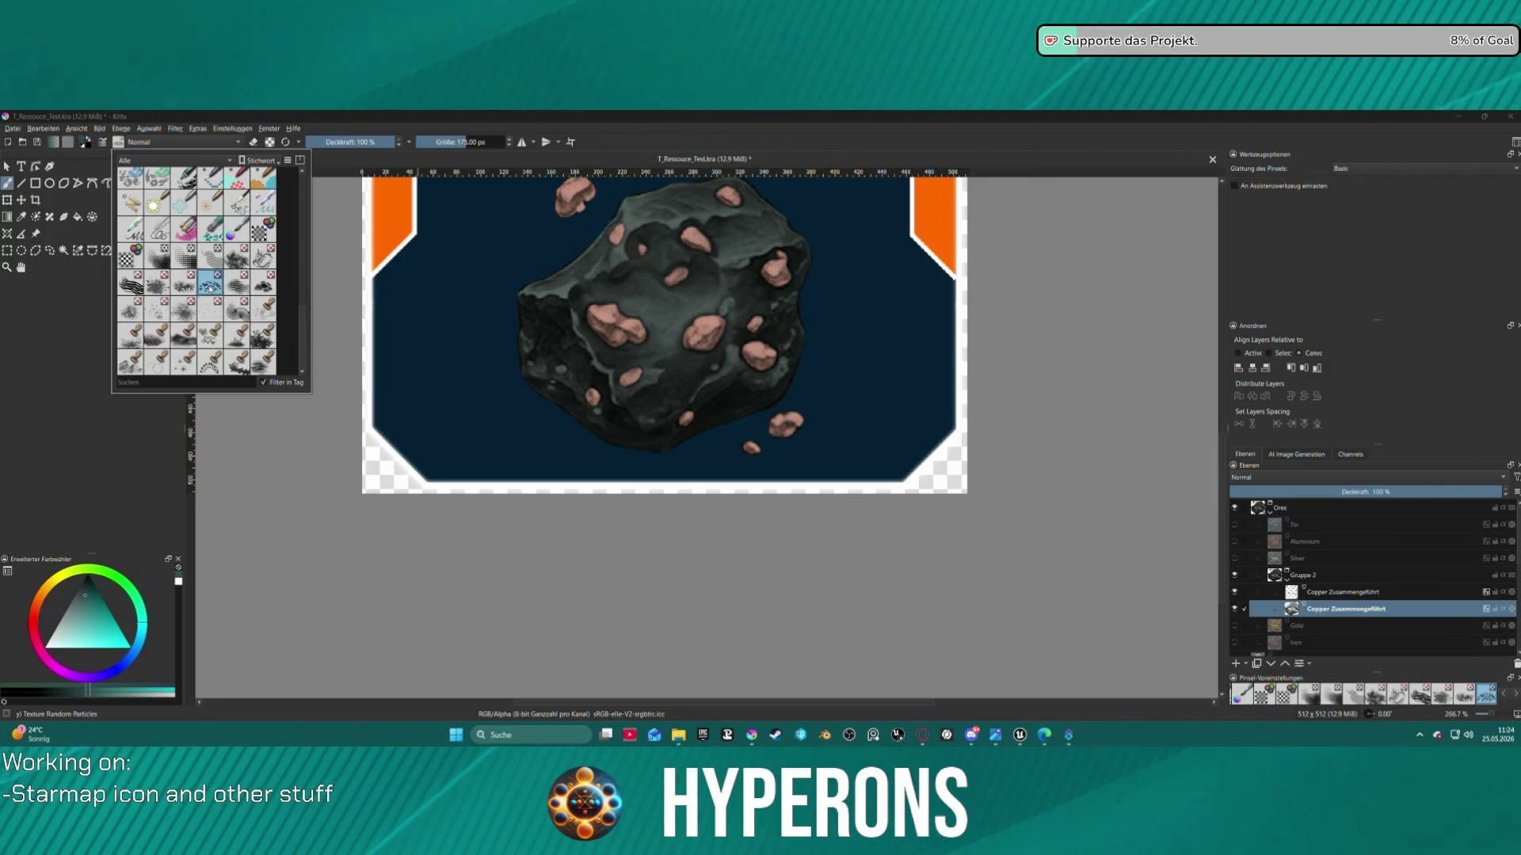
{"action": "mouse_move", "coordinate": [231, 264]}
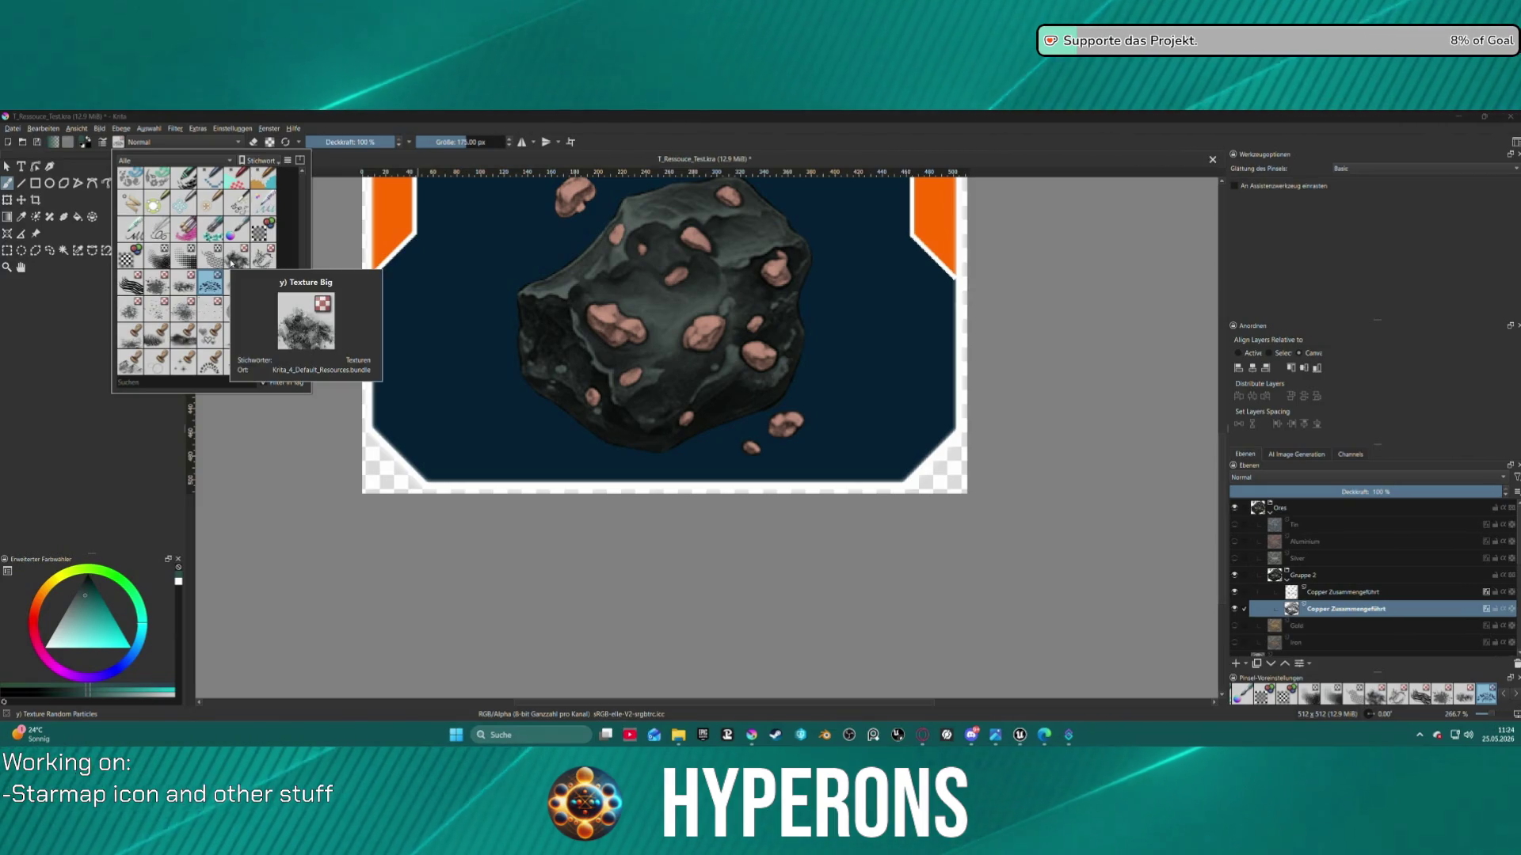
{"action": "left_click", "coordinate": [230, 263]}
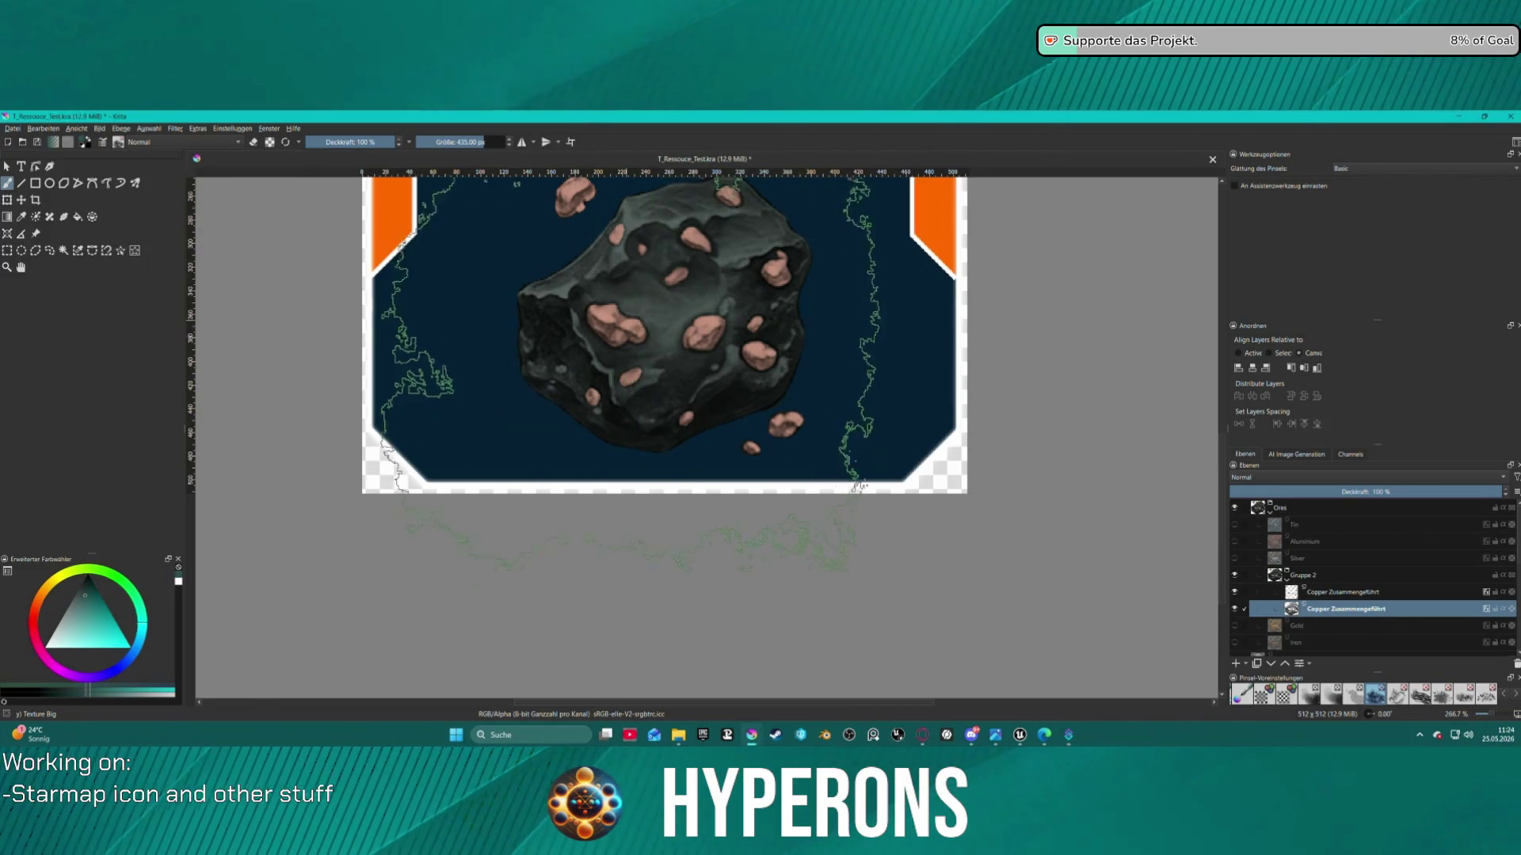
{"action": "scroll", "coordinate": [677, 333], "scroll_direction": "down", "scroll_amount": 2}
{"action": "scroll", "coordinate": [675, 331], "scroll_direction": "up", "scroll_amount": 2}
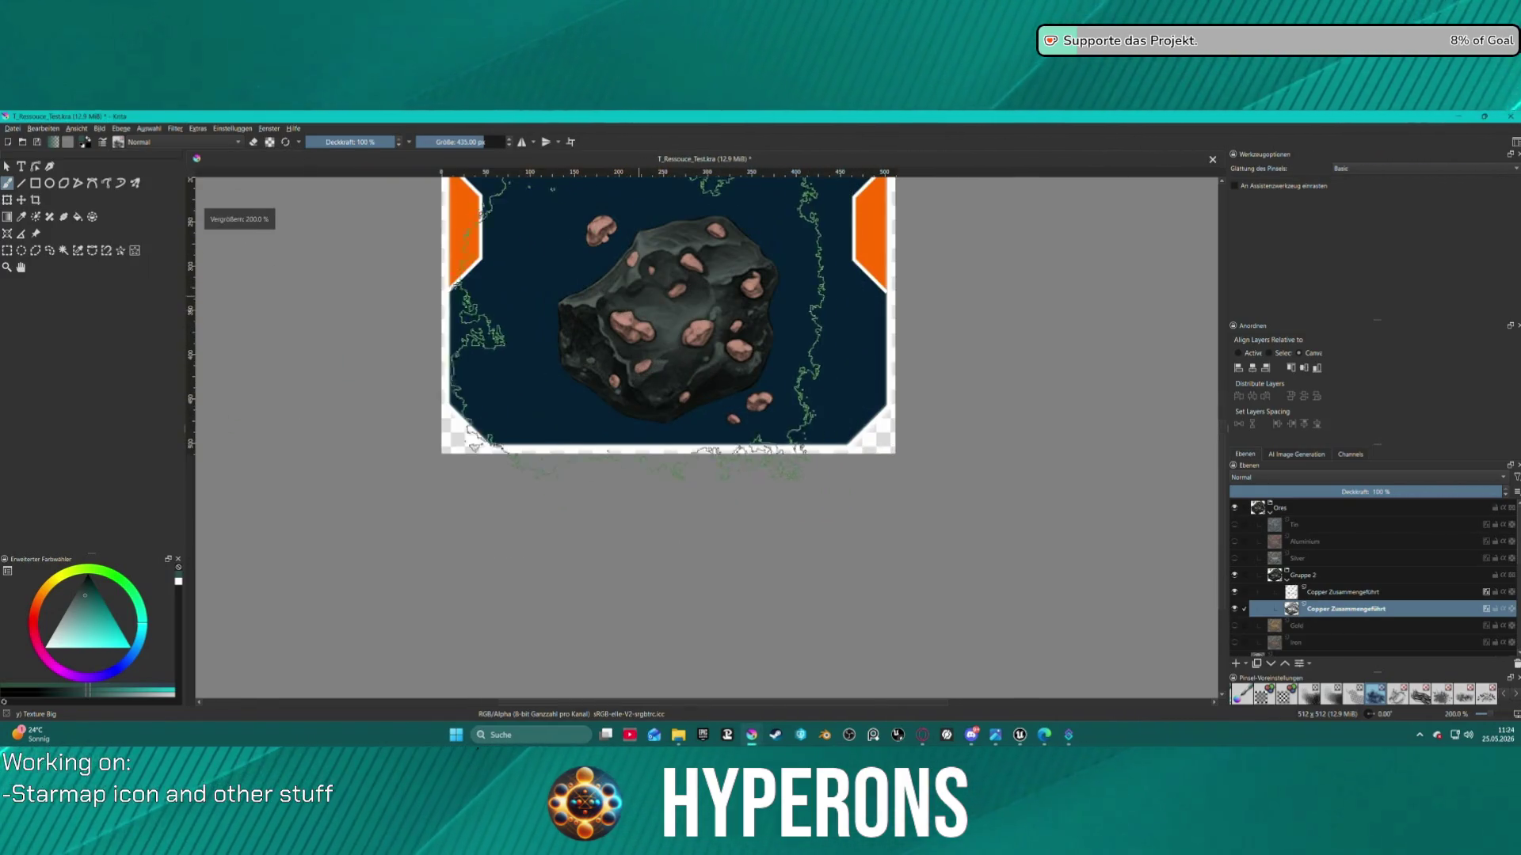
{"action": "left_click_drag", "start_coordinate": [742, 301], "coordinate": [717, 302], "text": "shift"}
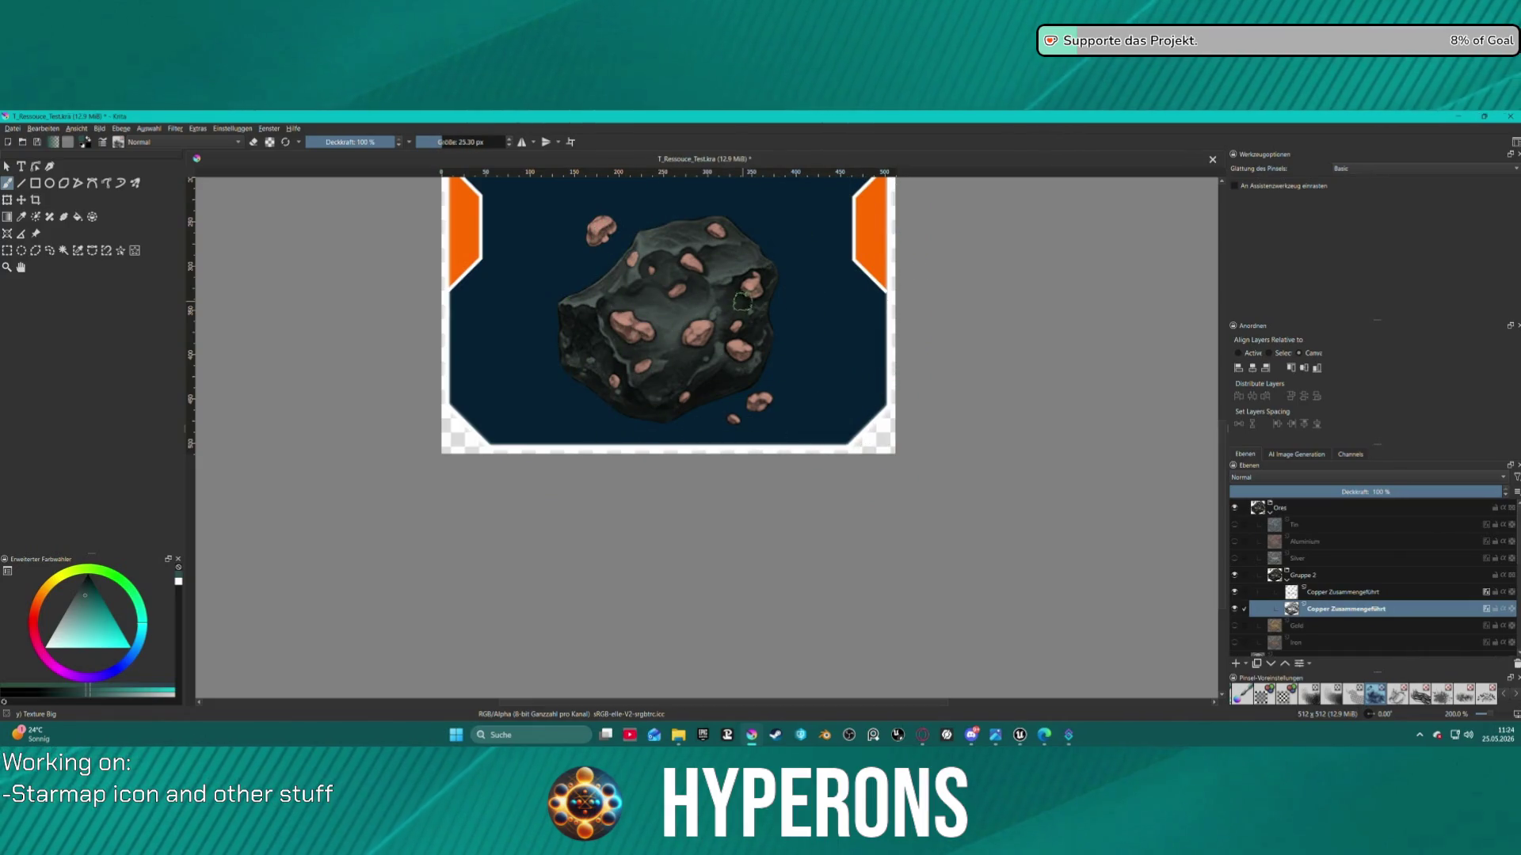
{"action": "scroll", "coordinate": [718, 362], "scroll_direction": "up", "scroll_amount": 3}
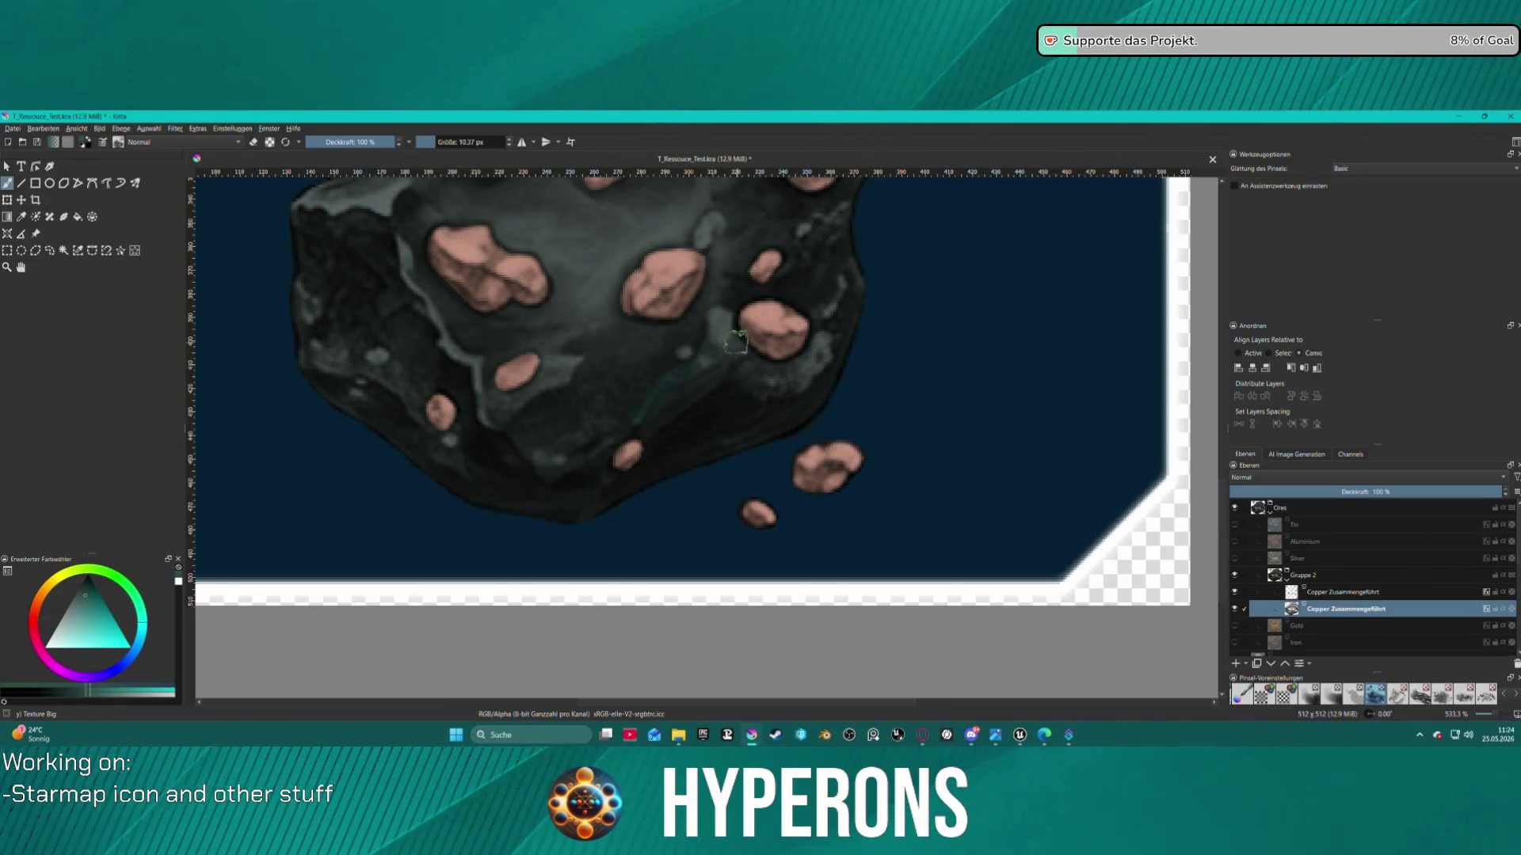
{"action": "scroll", "coordinate": [730, 339], "scroll_direction": "down", "scroll_amount": 4}
{"action": "scroll", "coordinate": [722, 339], "scroll_direction": "up", "scroll_amount": 4}
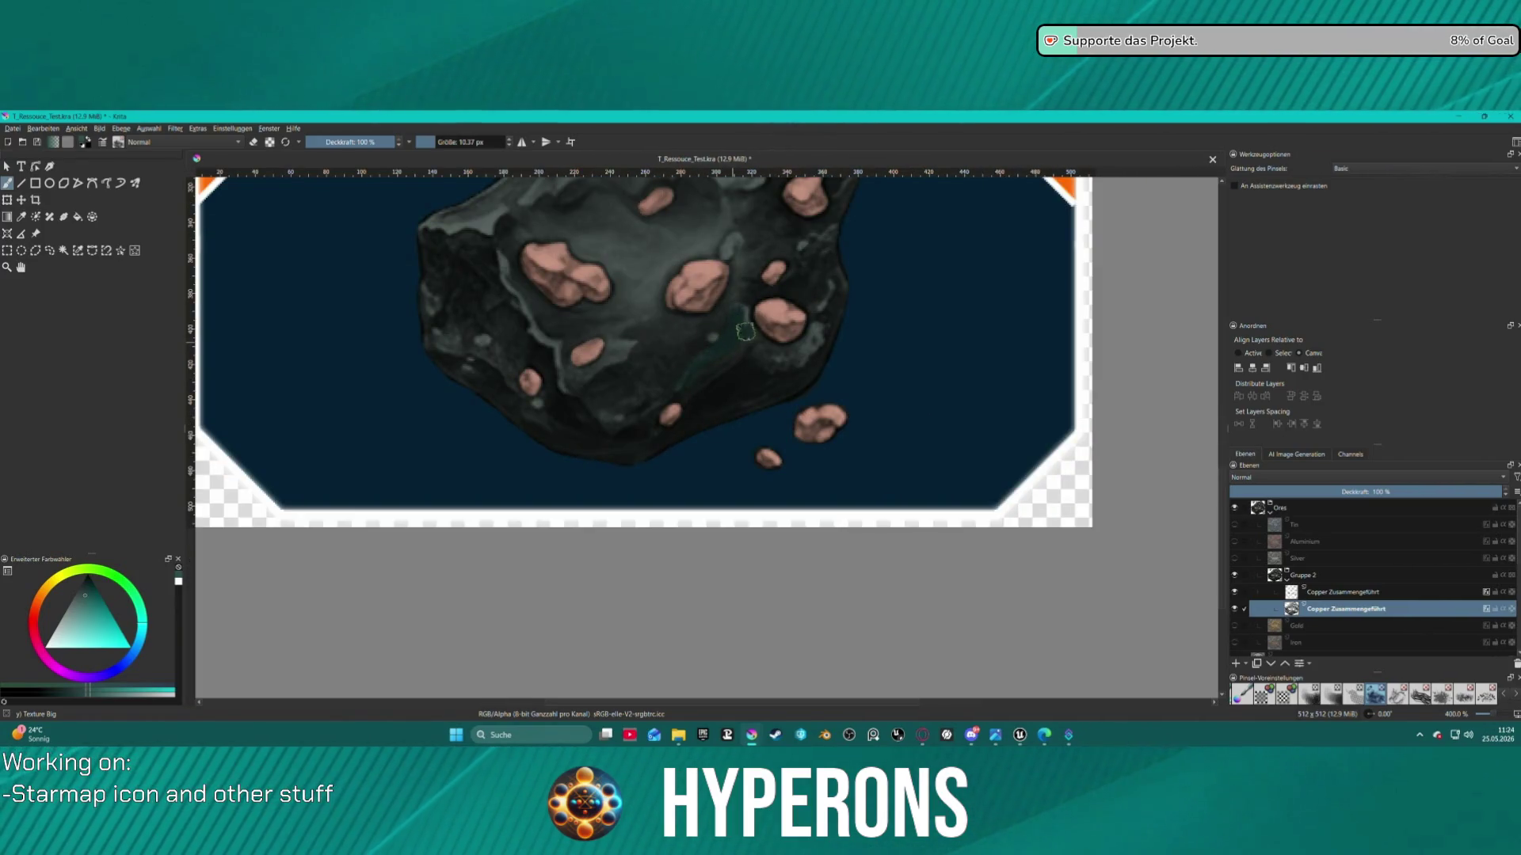
{"action": "scroll", "coordinate": [725, 347], "scroll_direction": "down", "scroll_amount": 5}
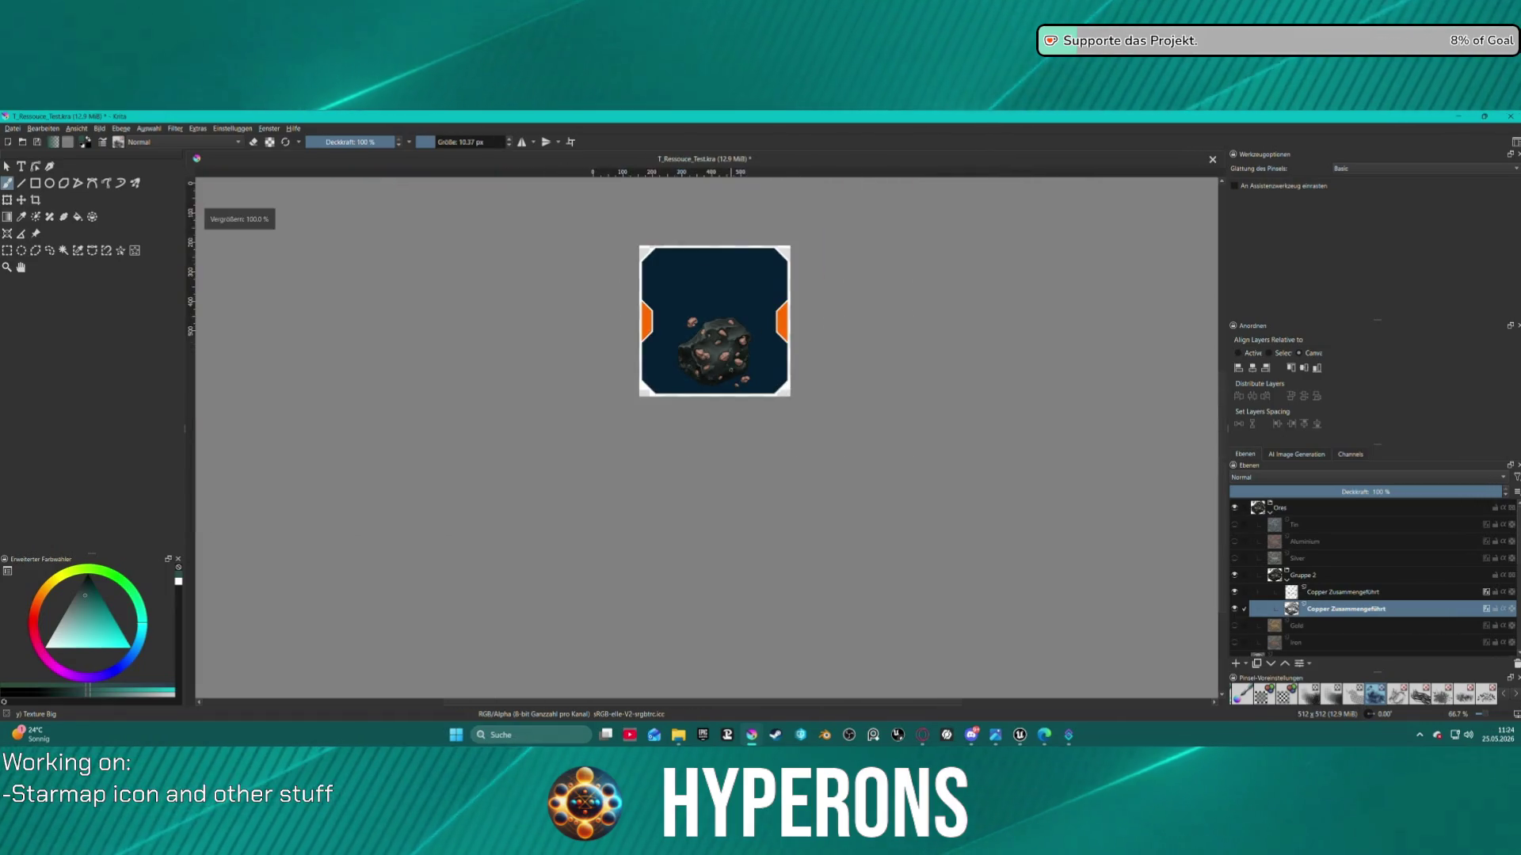
{"action": "scroll", "coordinate": [752, 342], "scroll_direction": "up", "scroll_amount": 5}
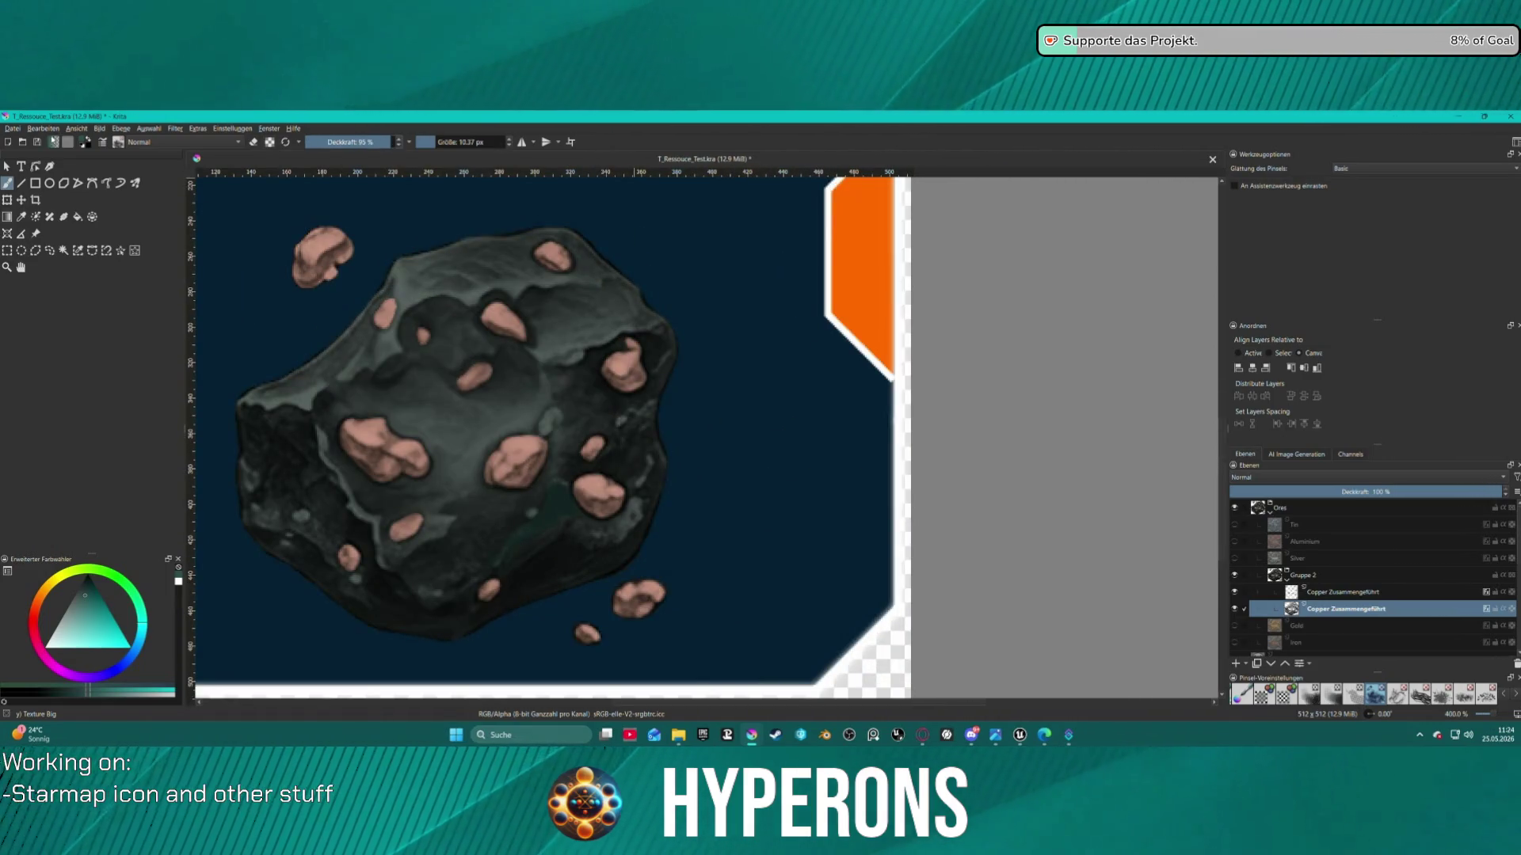
{"action": "left_click", "coordinate": [53, 142]}
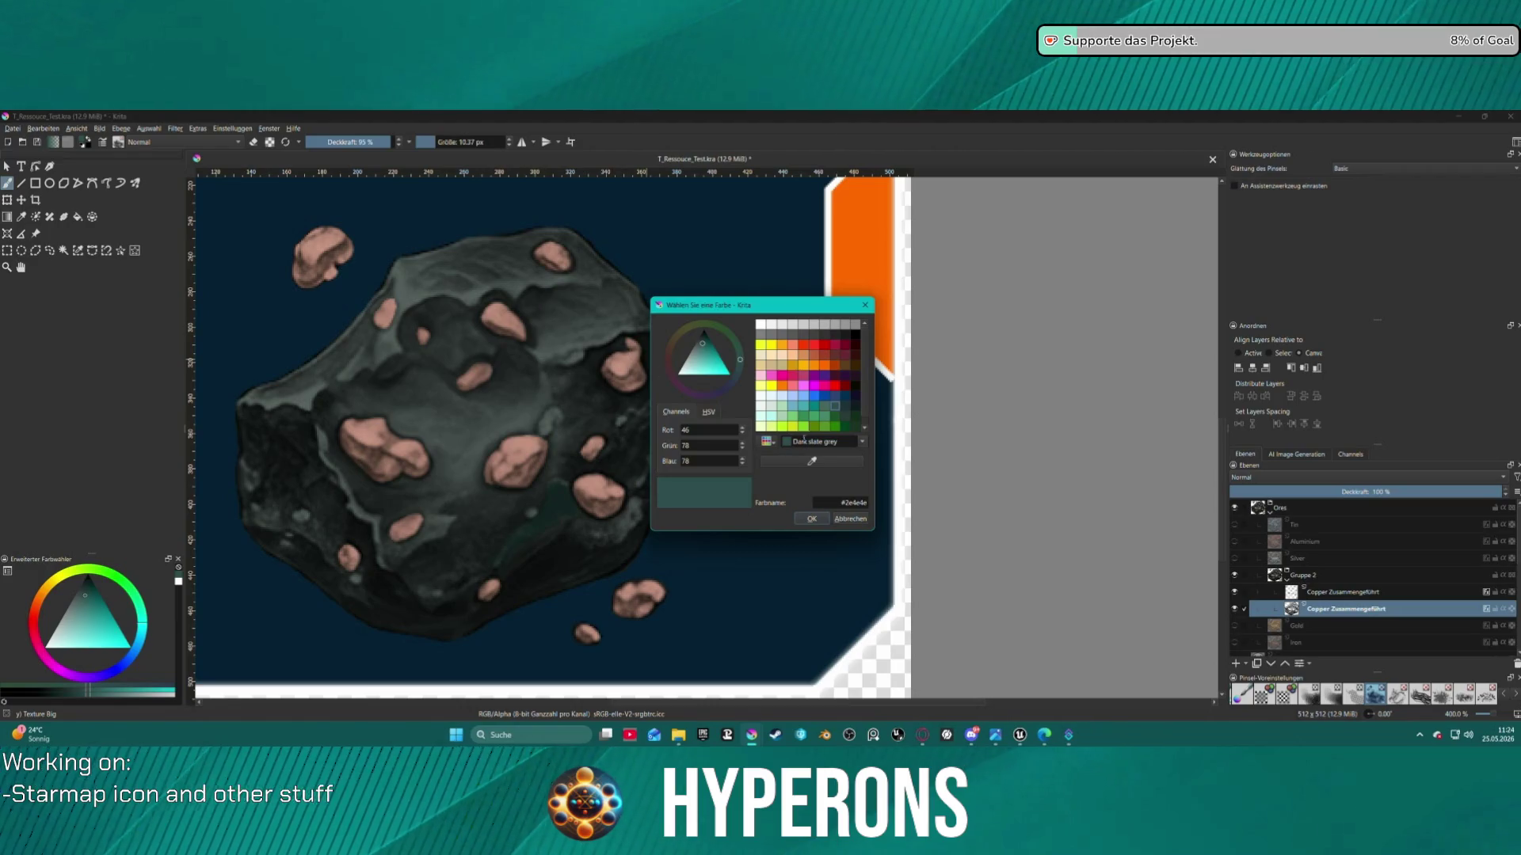
{"action": "left_click", "coordinate": [817, 414]}
{"action": "left_click", "coordinate": [814, 518]}
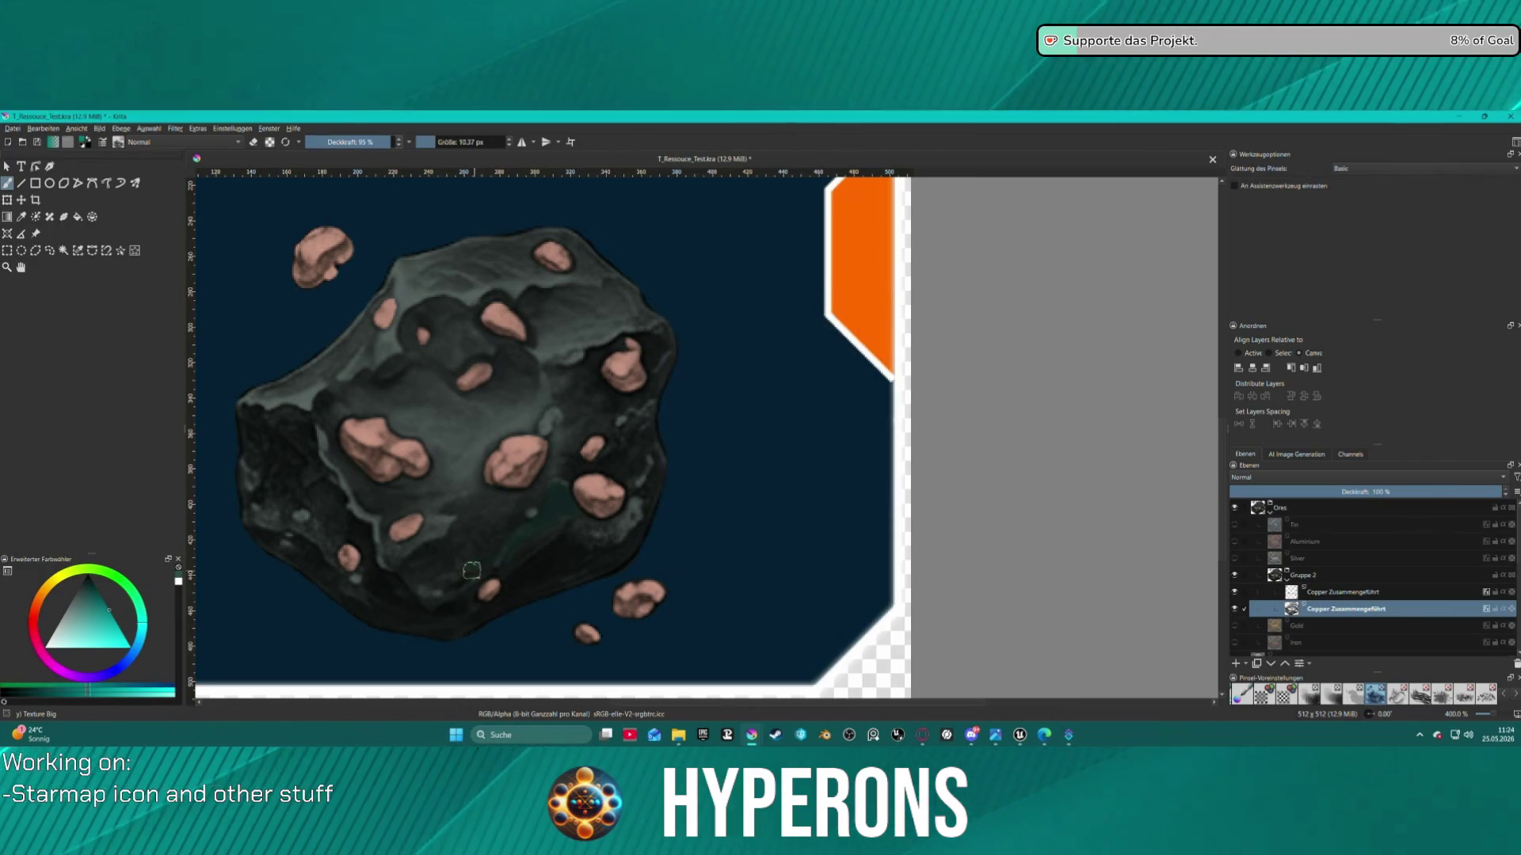
{"action": "key", "text": "1"}
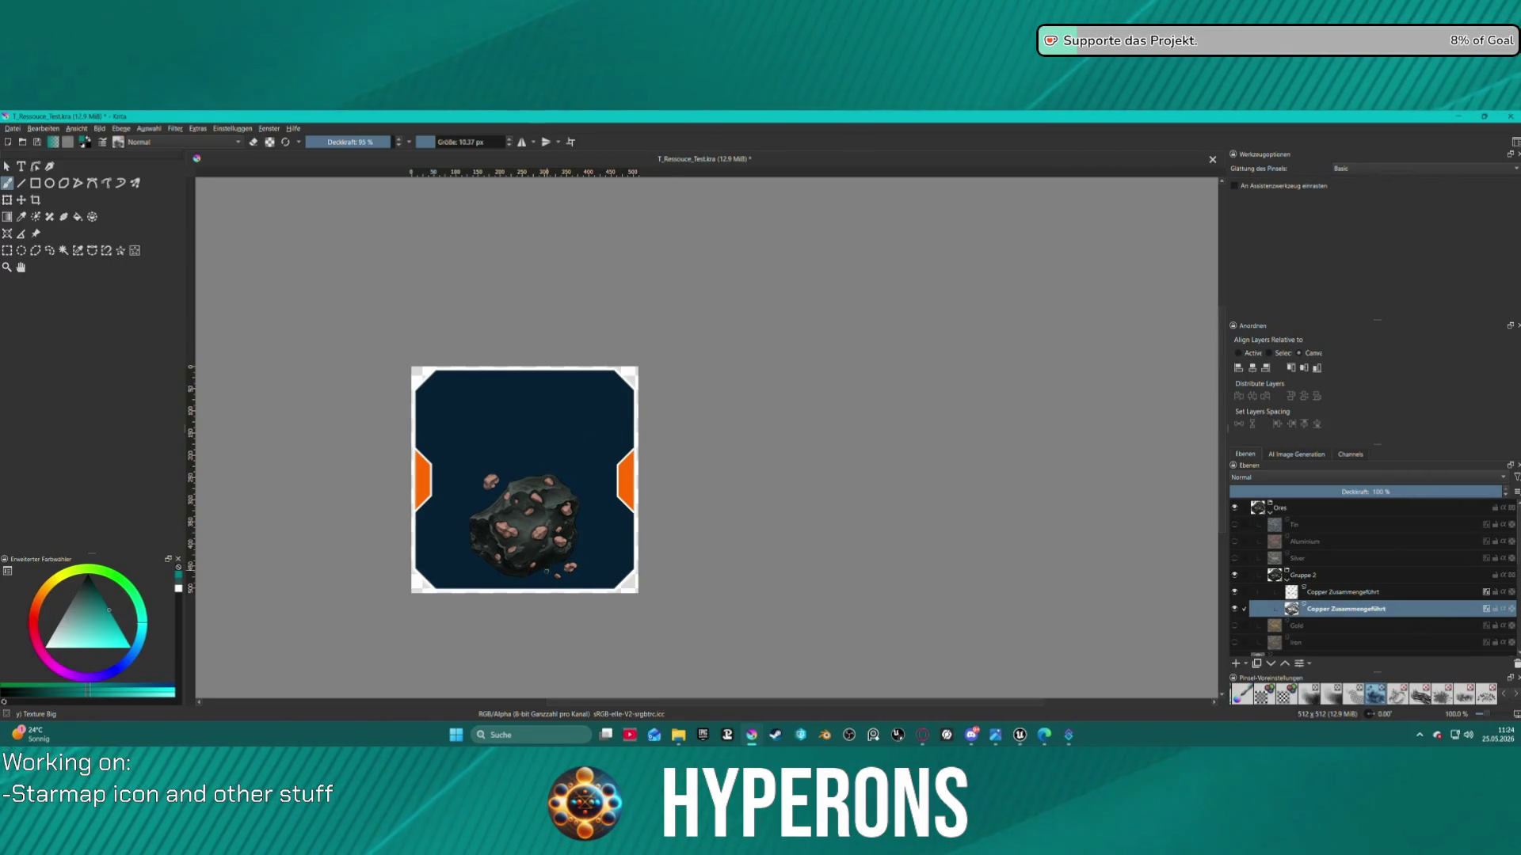
{"action": "scroll", "coordinate": [547, 569], "scroll_direction": "up", "scroll_amount": 5}
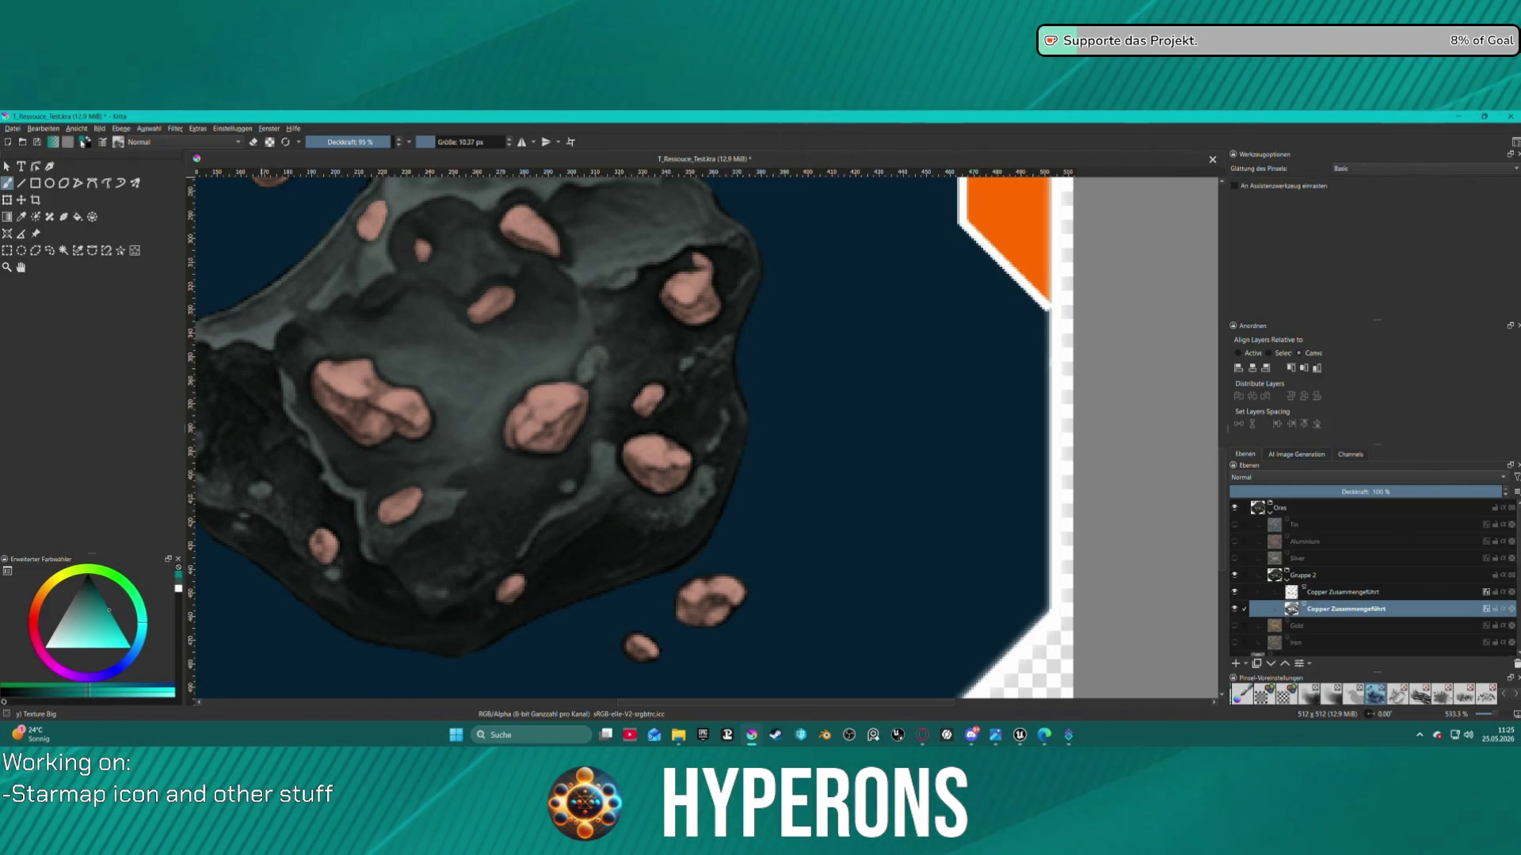
Set the paint colour to green #3b9268 and the brush blend mode to Multiply
{"action": "left_click", "coordinate": [84, 142]}
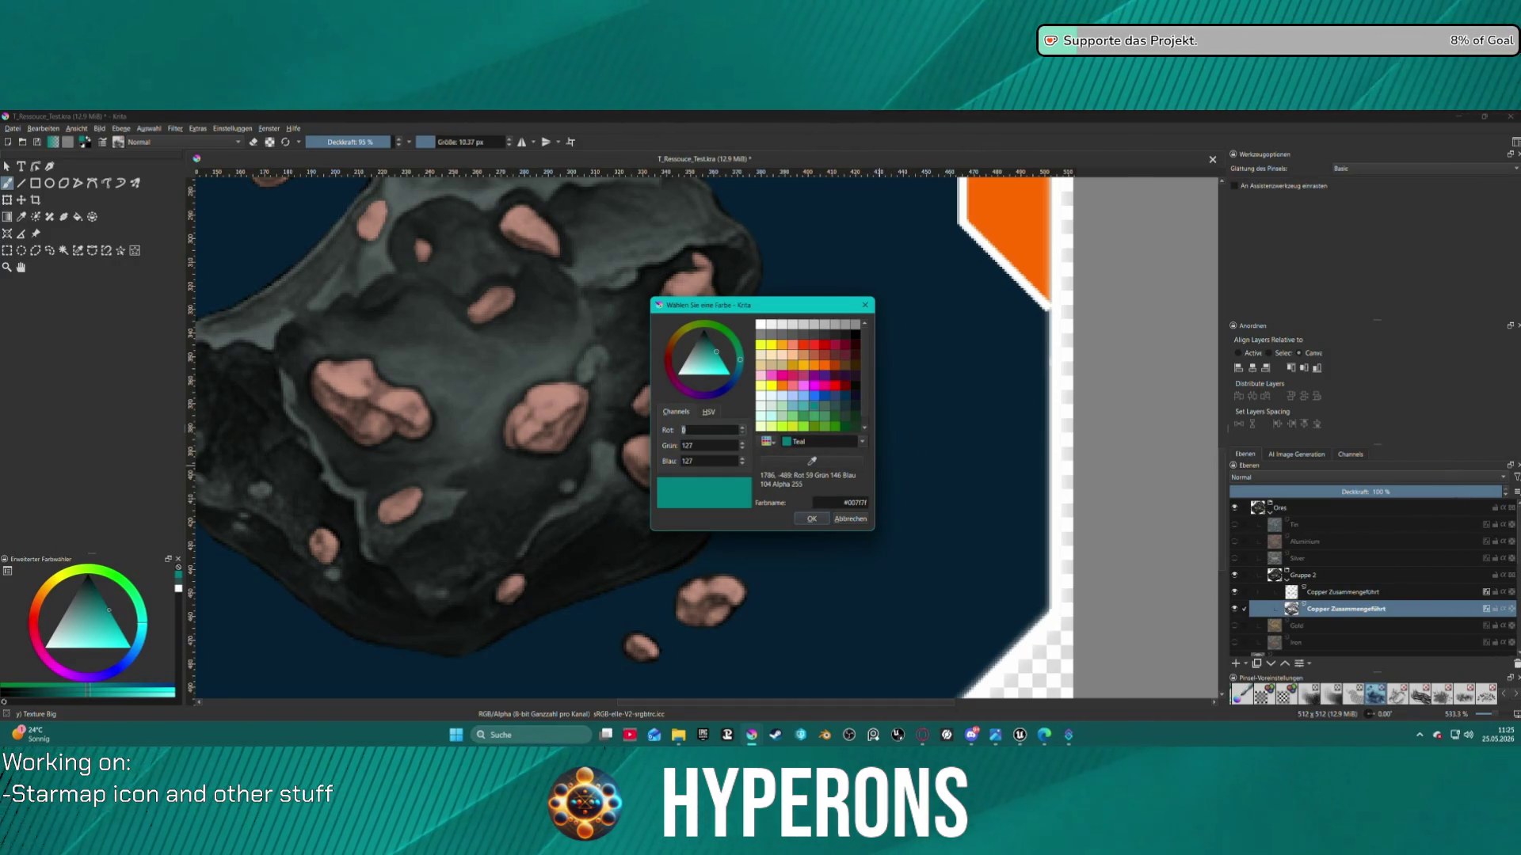
{"action": "key", "text": "Return"}
{"action": "left_click", "coordinate": [827, 519]}
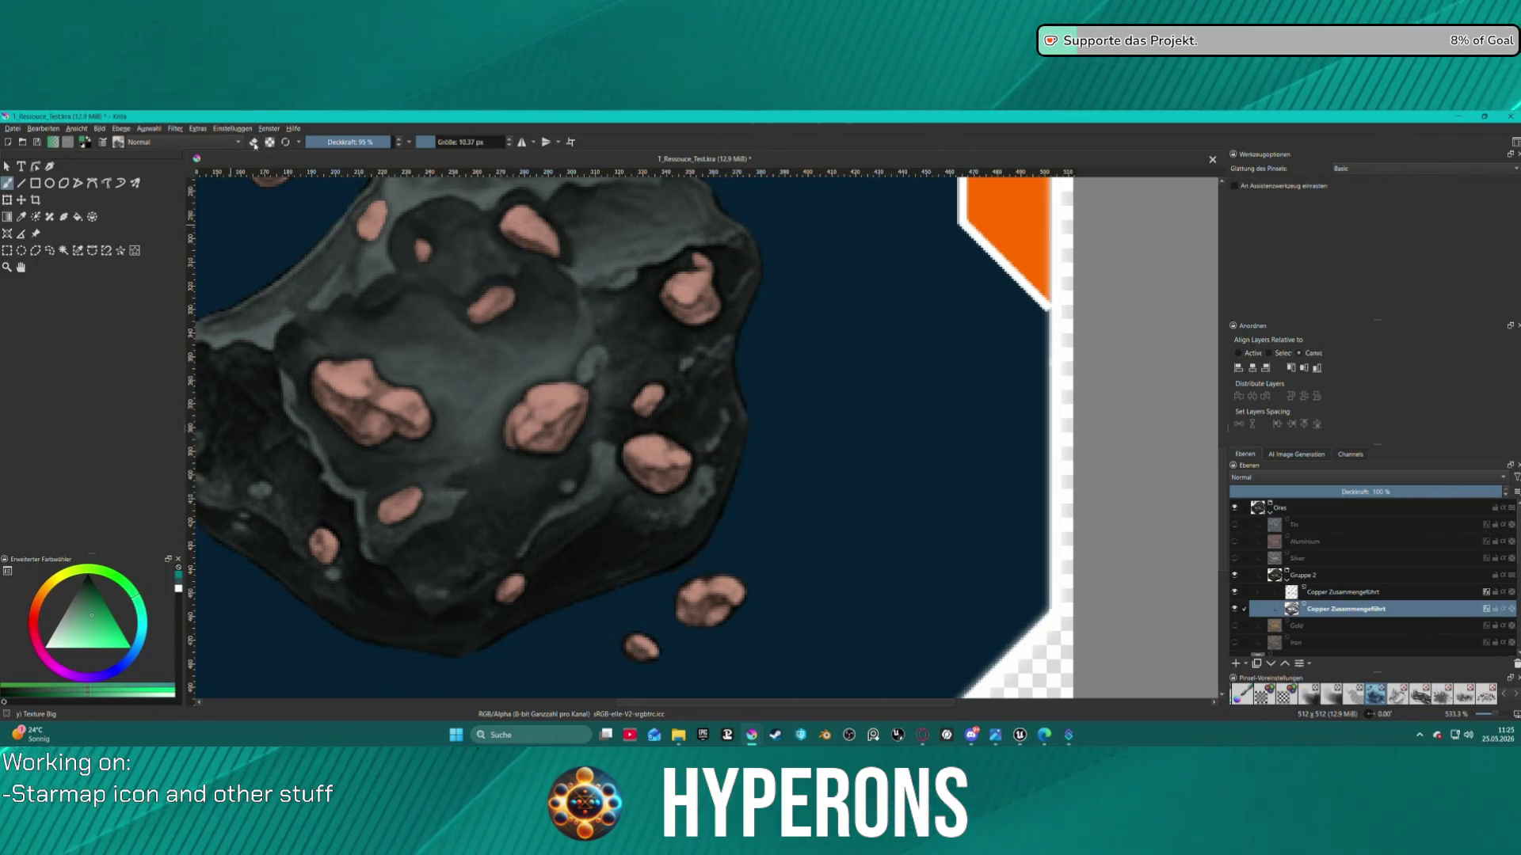
{"action": "left_click", "coordinate": [145, 144]}
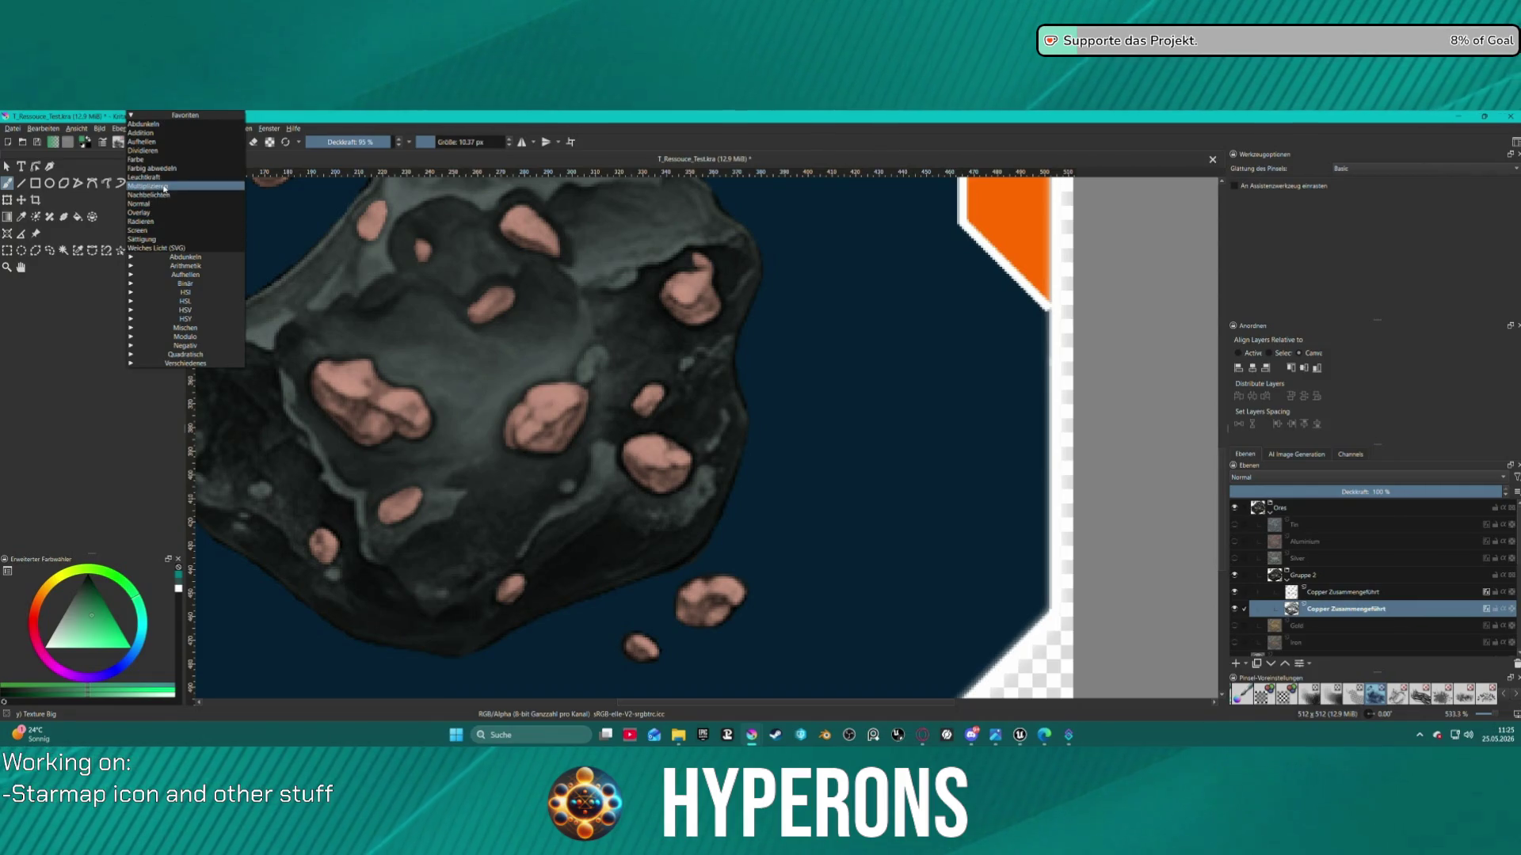
{"action": "left_click", "coordinate": [182, 192]}
Paint a faint green stroke on the lower rock and shrink the brush to about 5.68 px
{"action": "left_click_drag", "start_coordinate": [540, 521], "coordinate": [513, 554]}
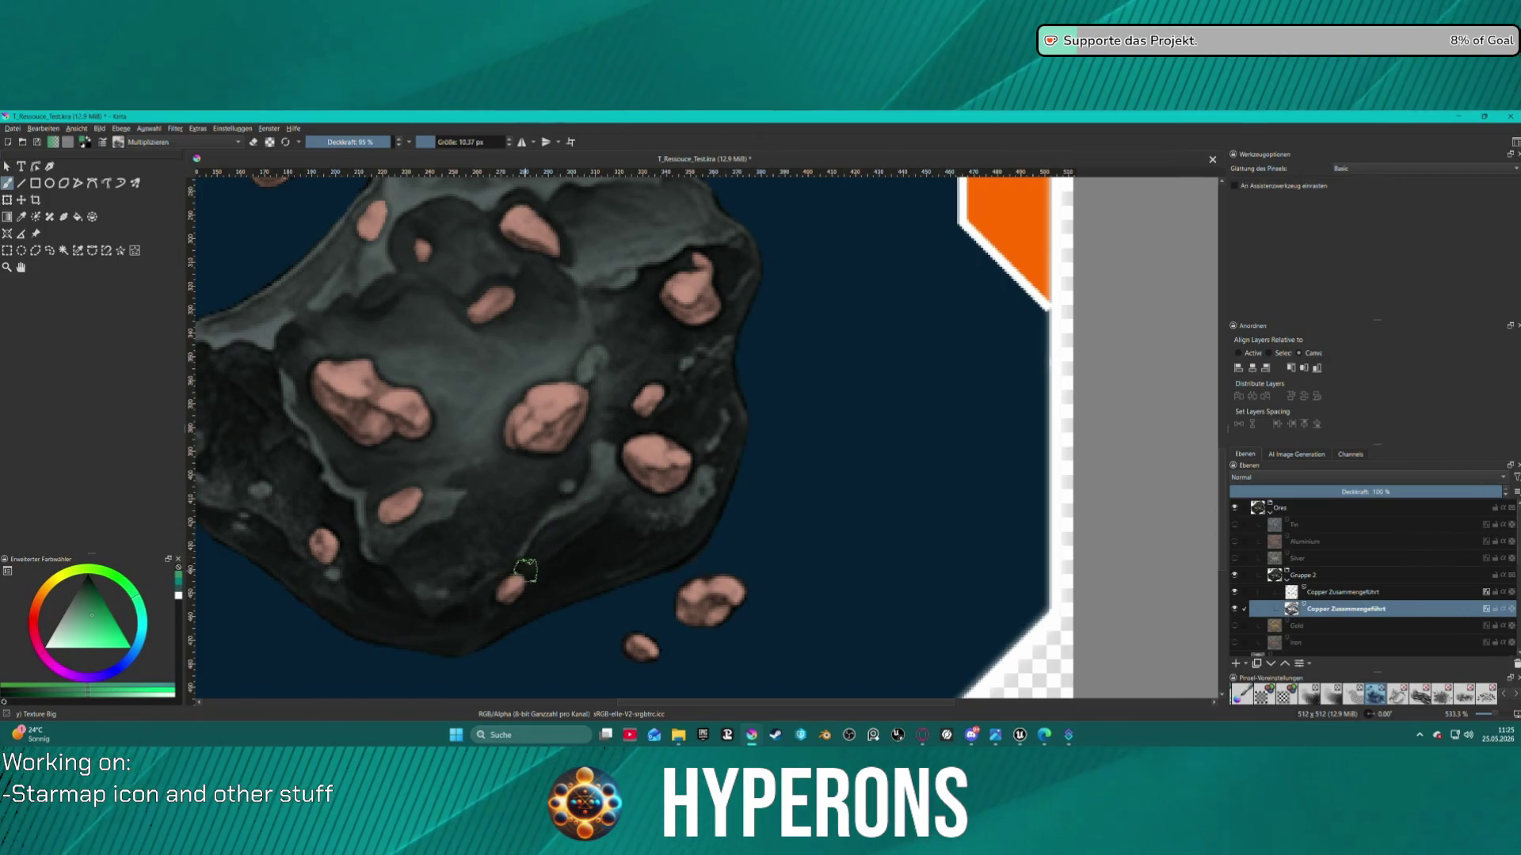
{"action": "key", "text": "bracketleft"}
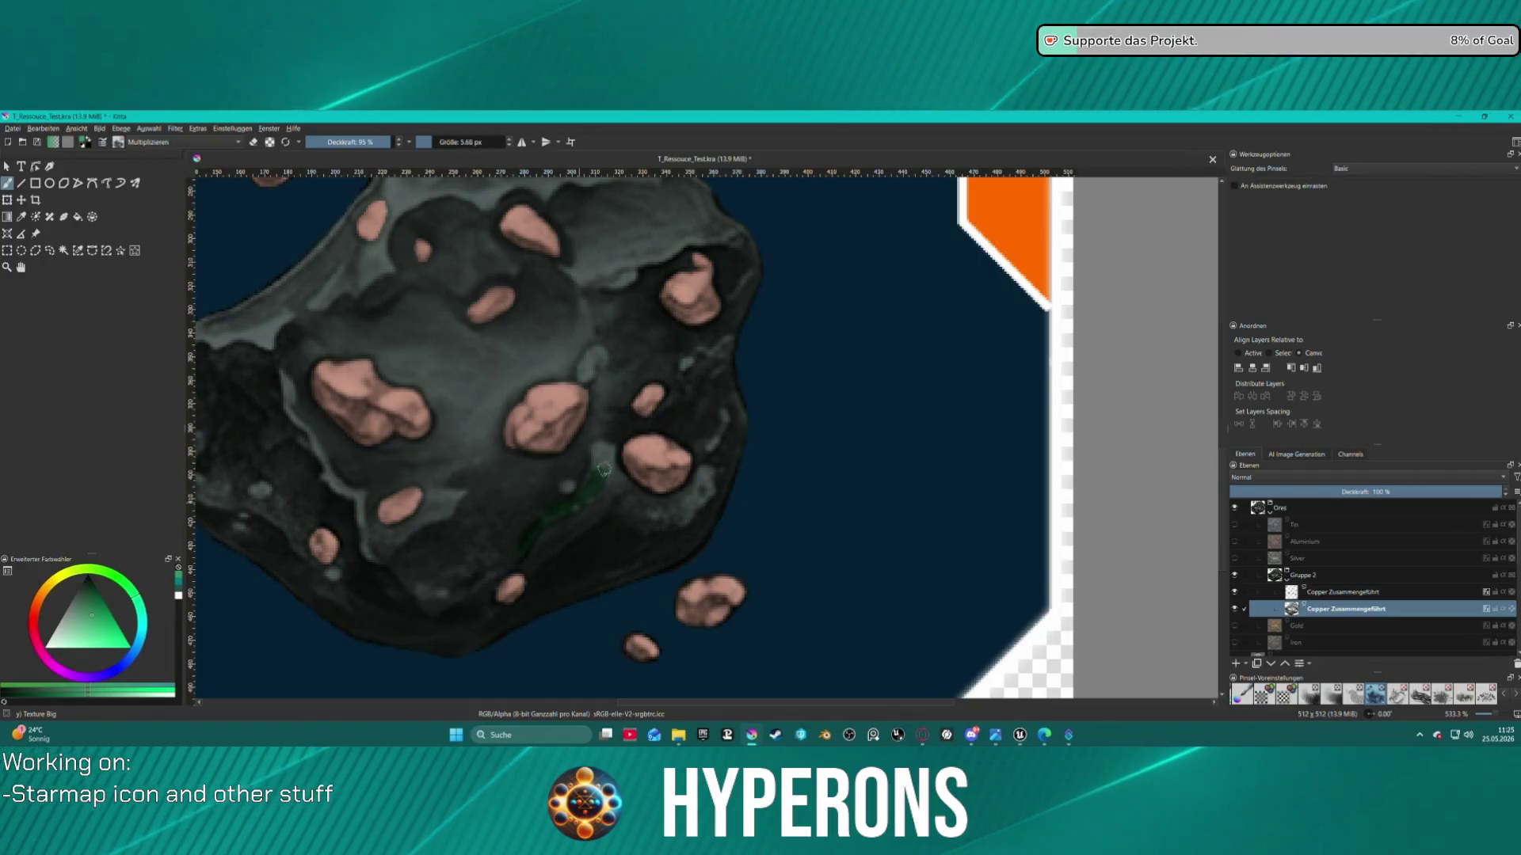
{"action": "key", "text": "1"}
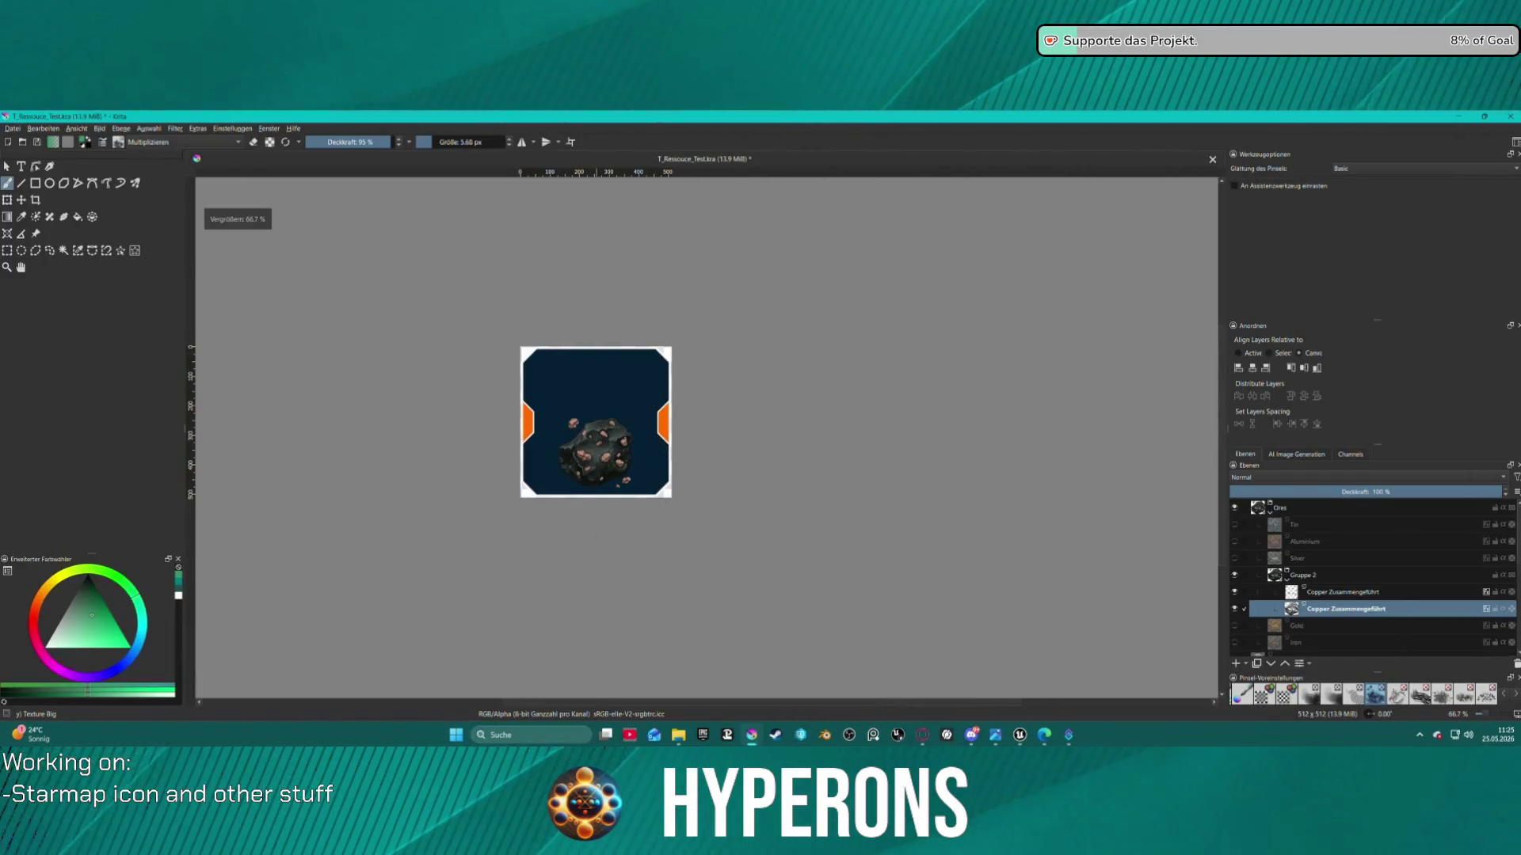
{"action": "scroll", "coordinate": [563, 602], "scroll_direction": "up", "scroll_amount": 1}
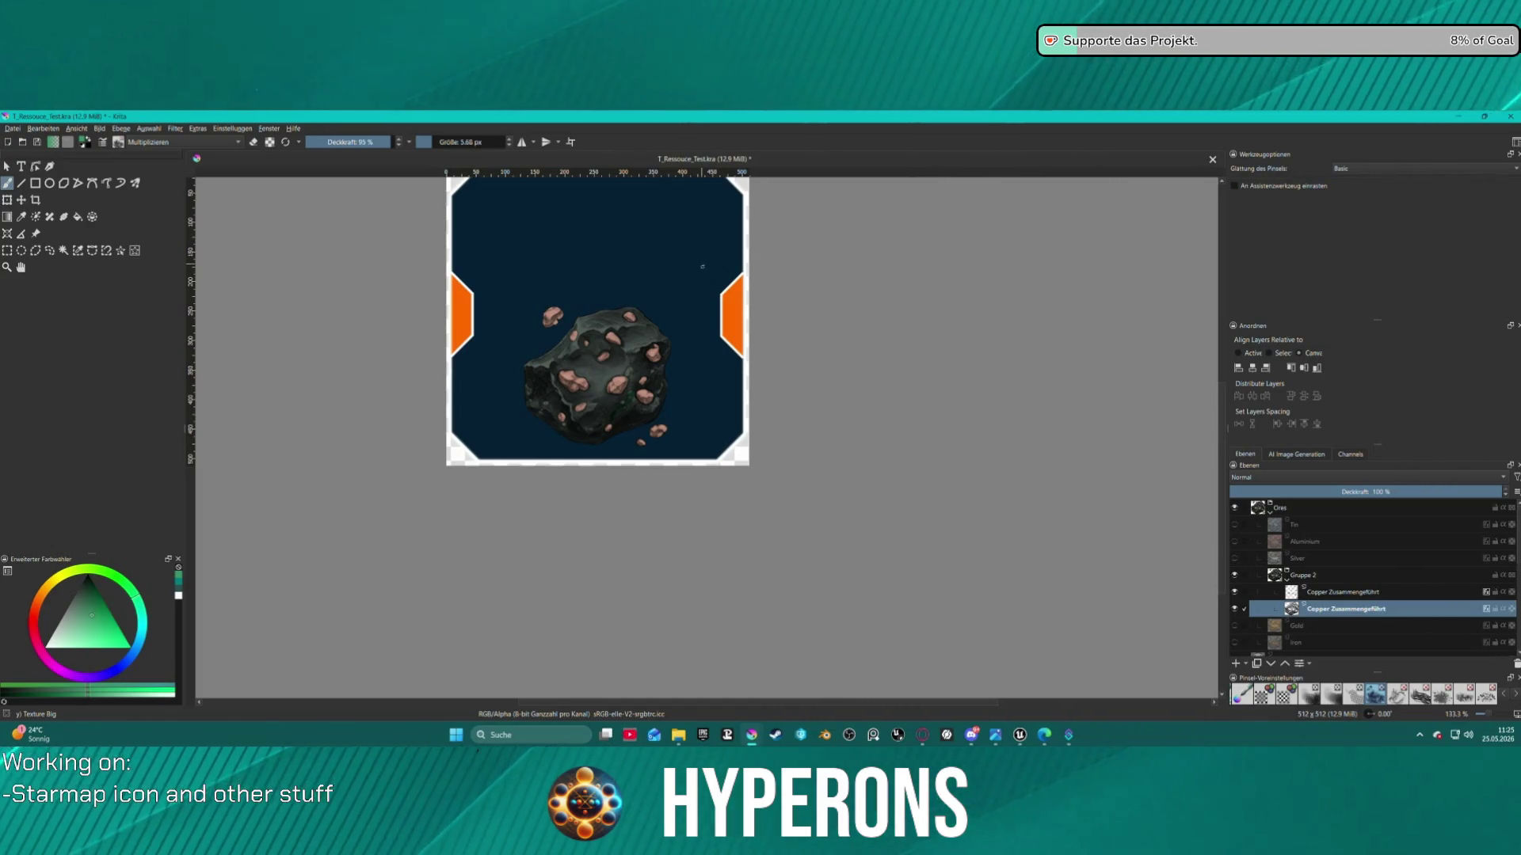
{"action": "scroll", "coordinate": [702, 267], "scroll_direction": "down", "scroll_amount": 4}
{"action": "scroll", "coordinate": [739, 484], "scroll_direction": "up", "scroll_amount": 4}
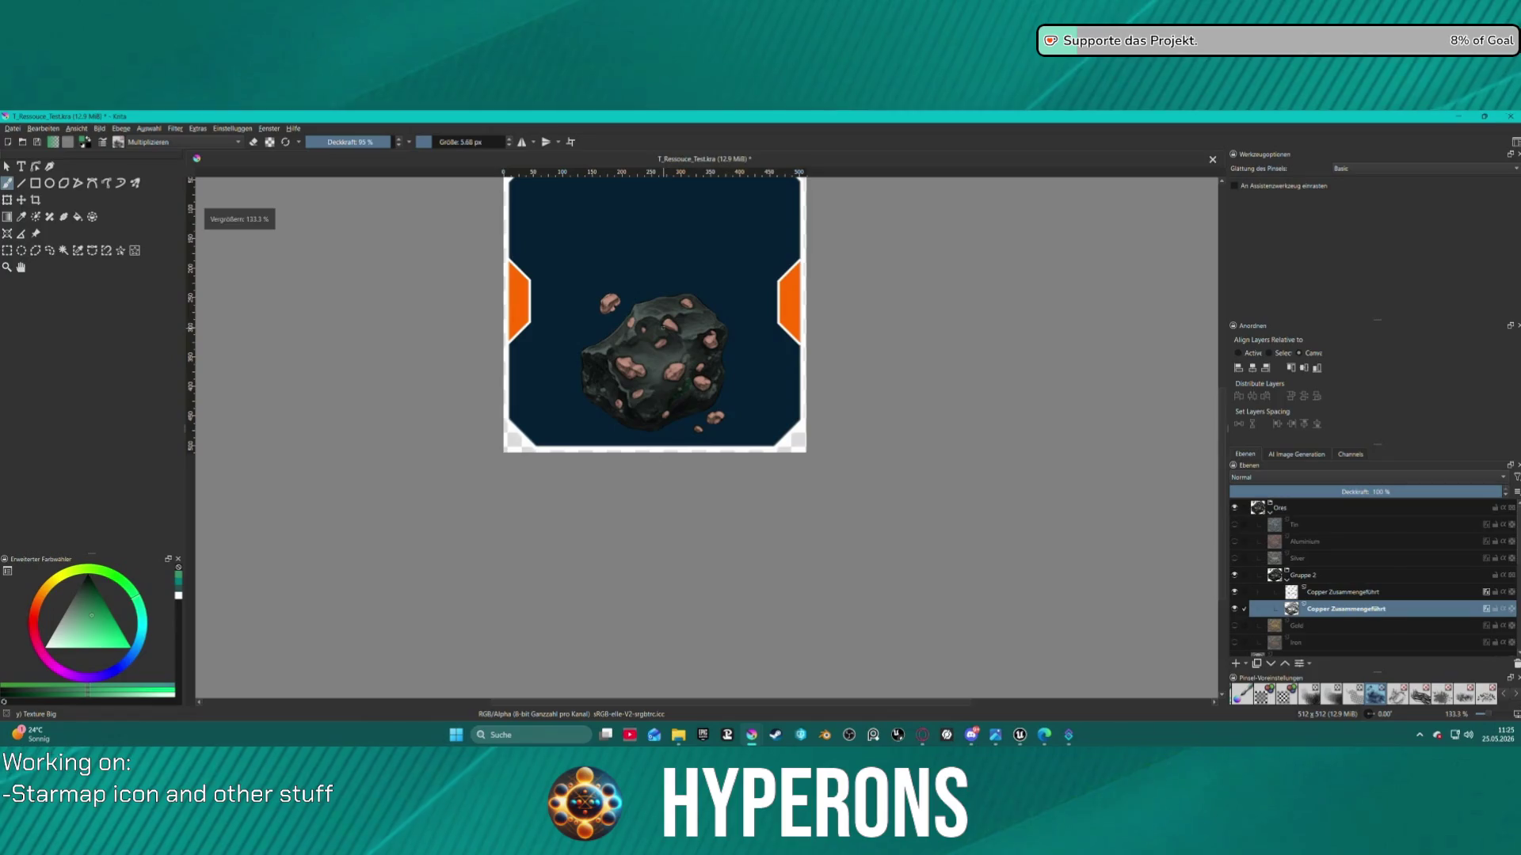
{"action": "scroll", "coordinate": [739, 483], "scroll_direction": "up", "scroll_amount": 2}
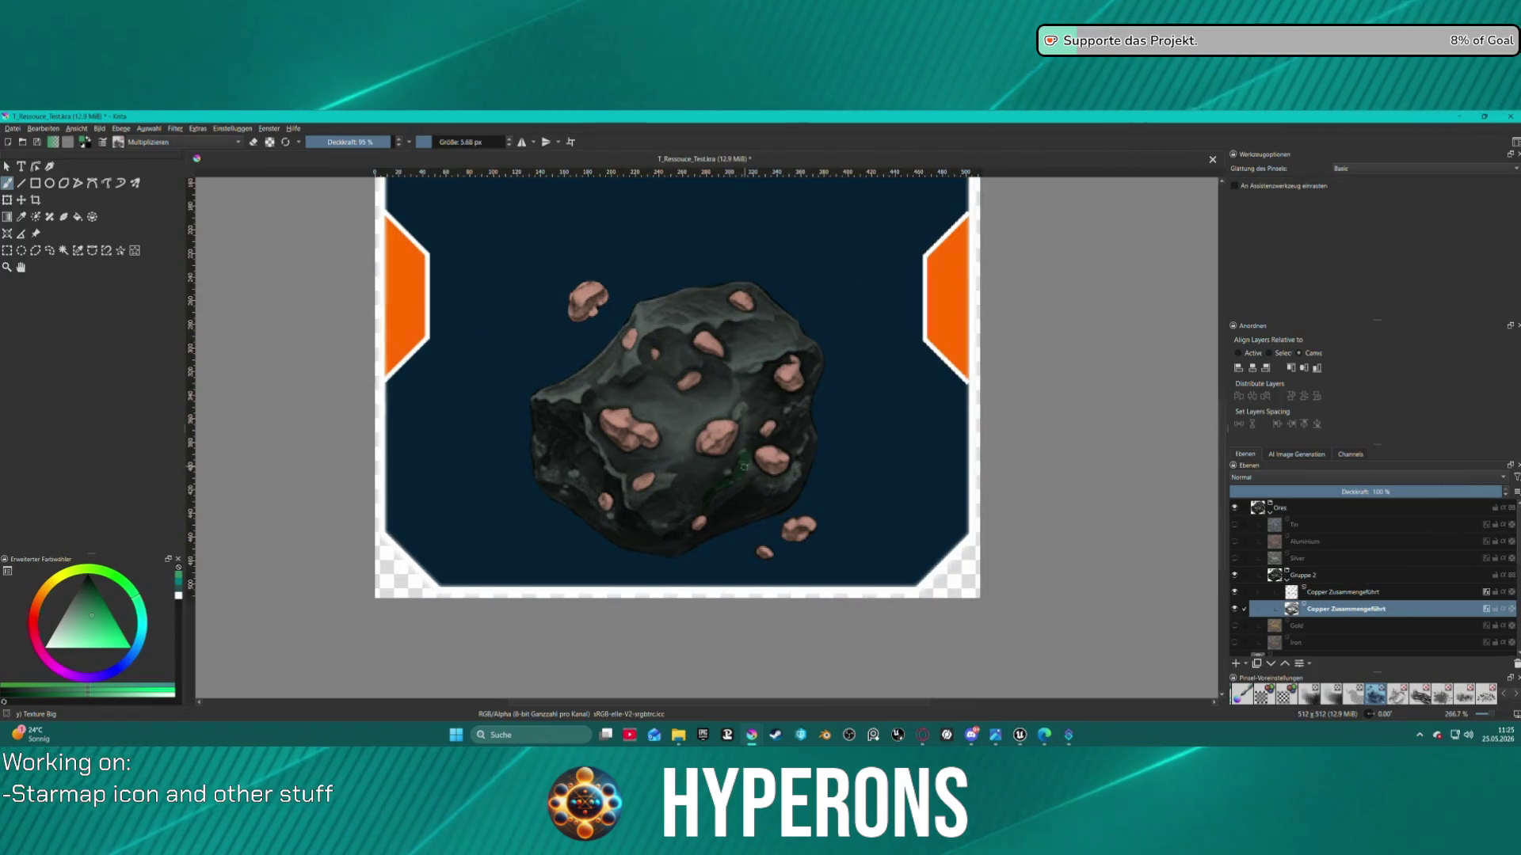
{"action": "key", "text": "ctrl"}
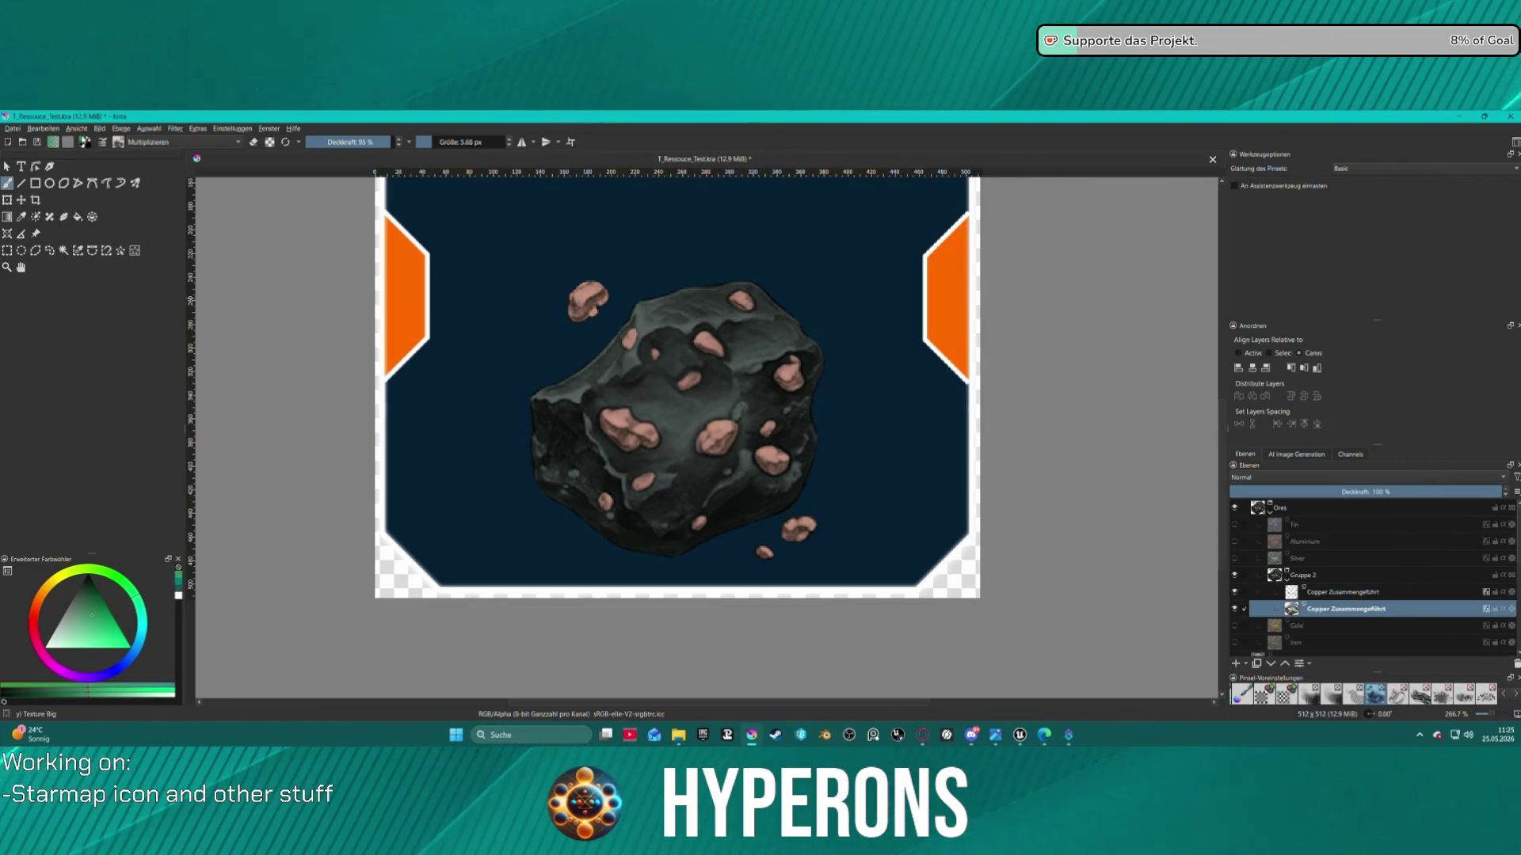
Pick bright green #00c566 as paint colour, test a stroke on the rock, and undo it
{"action": "left_click", "coordinate": [698, 462]}
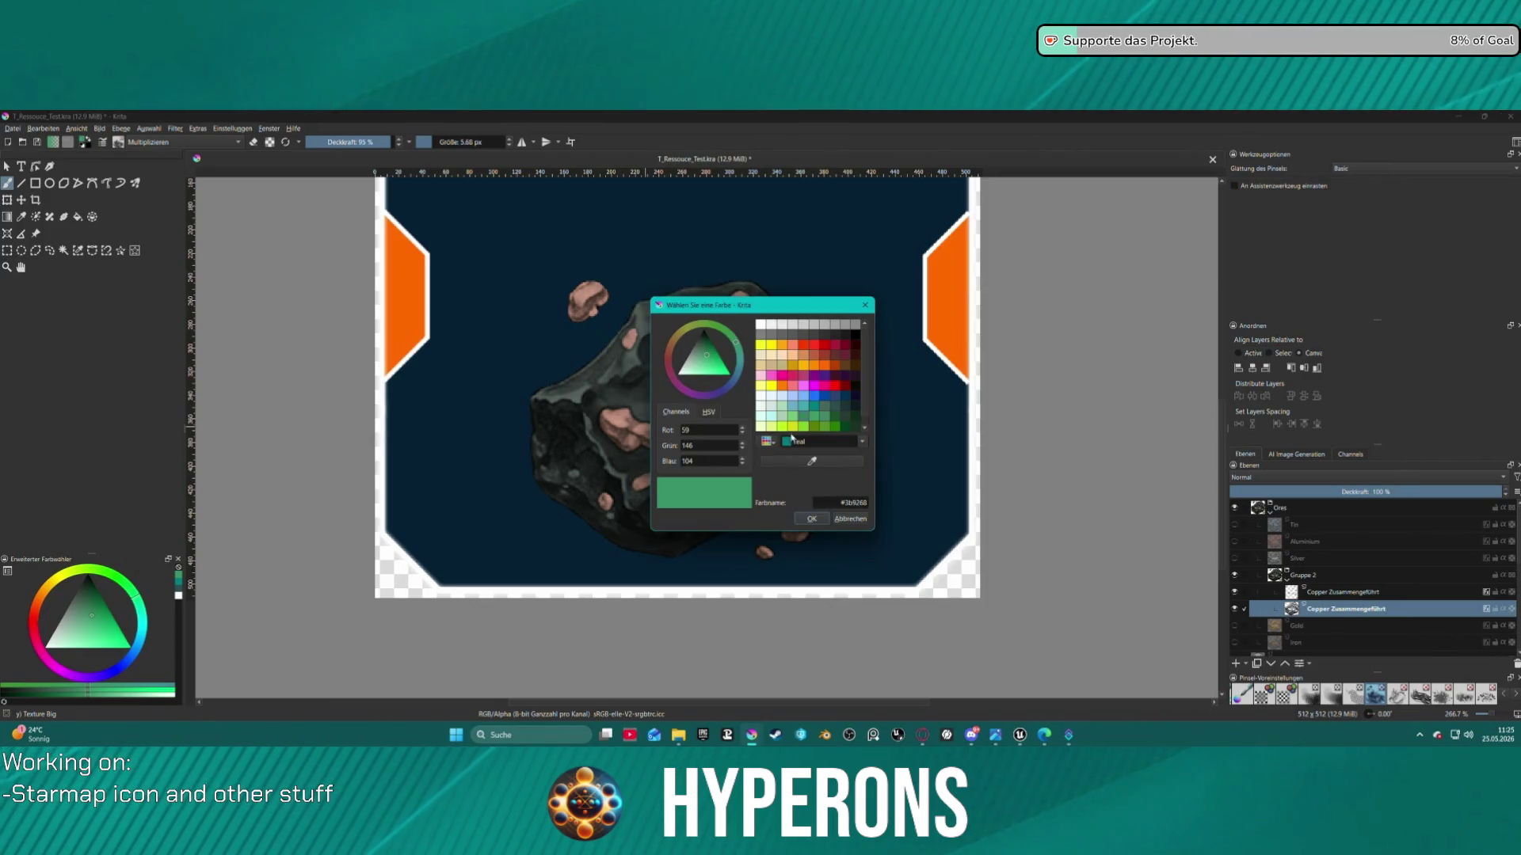
{"action": "left_click", "coordinate": [713, 359]}
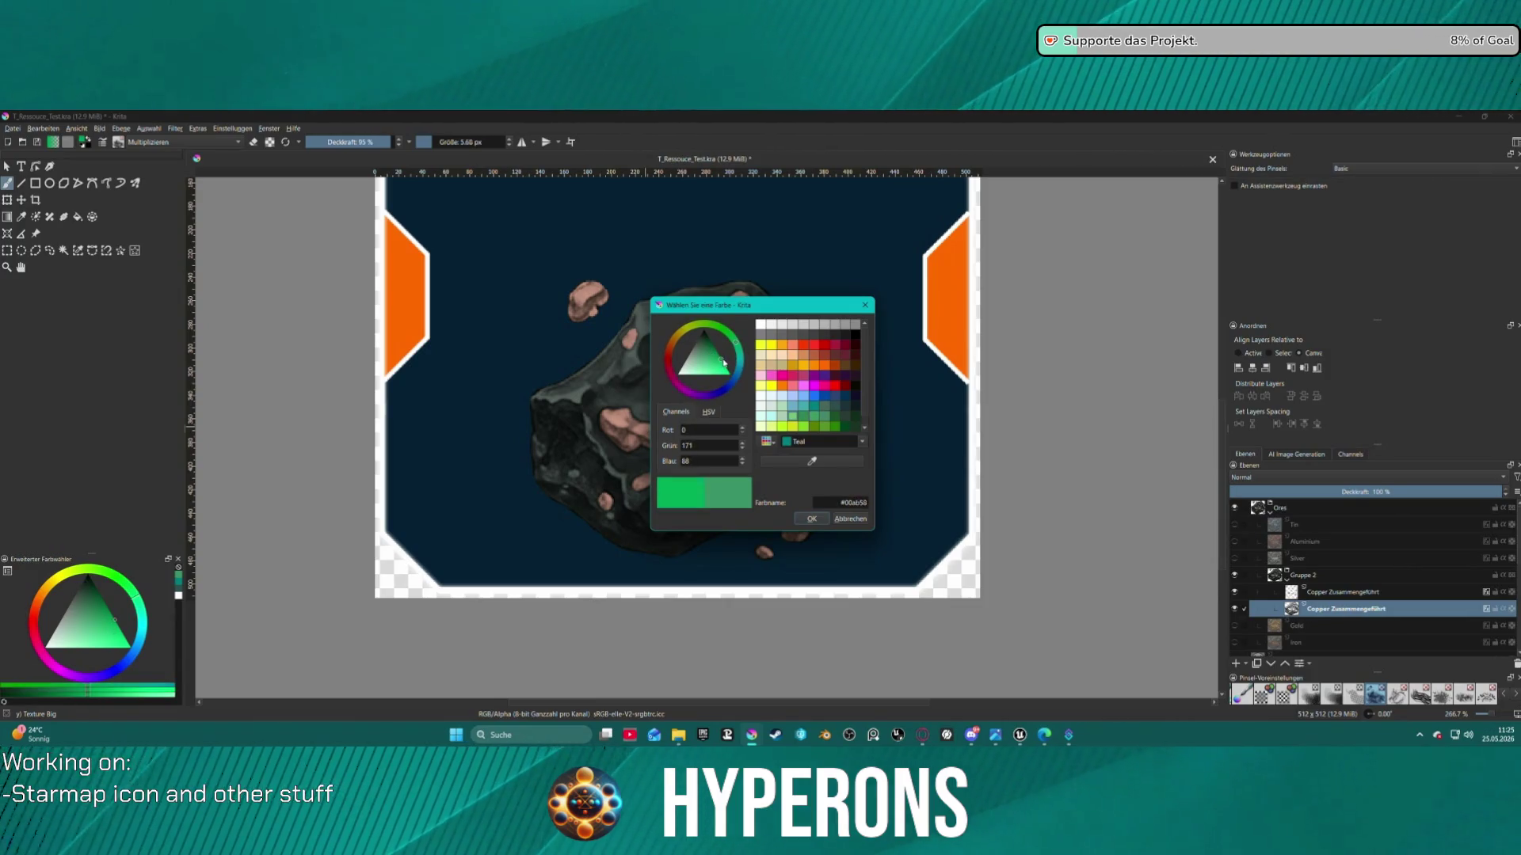
{"action": "left_click", "coordinate": [725, 365]}
{"action": "key", "text": "Return"}
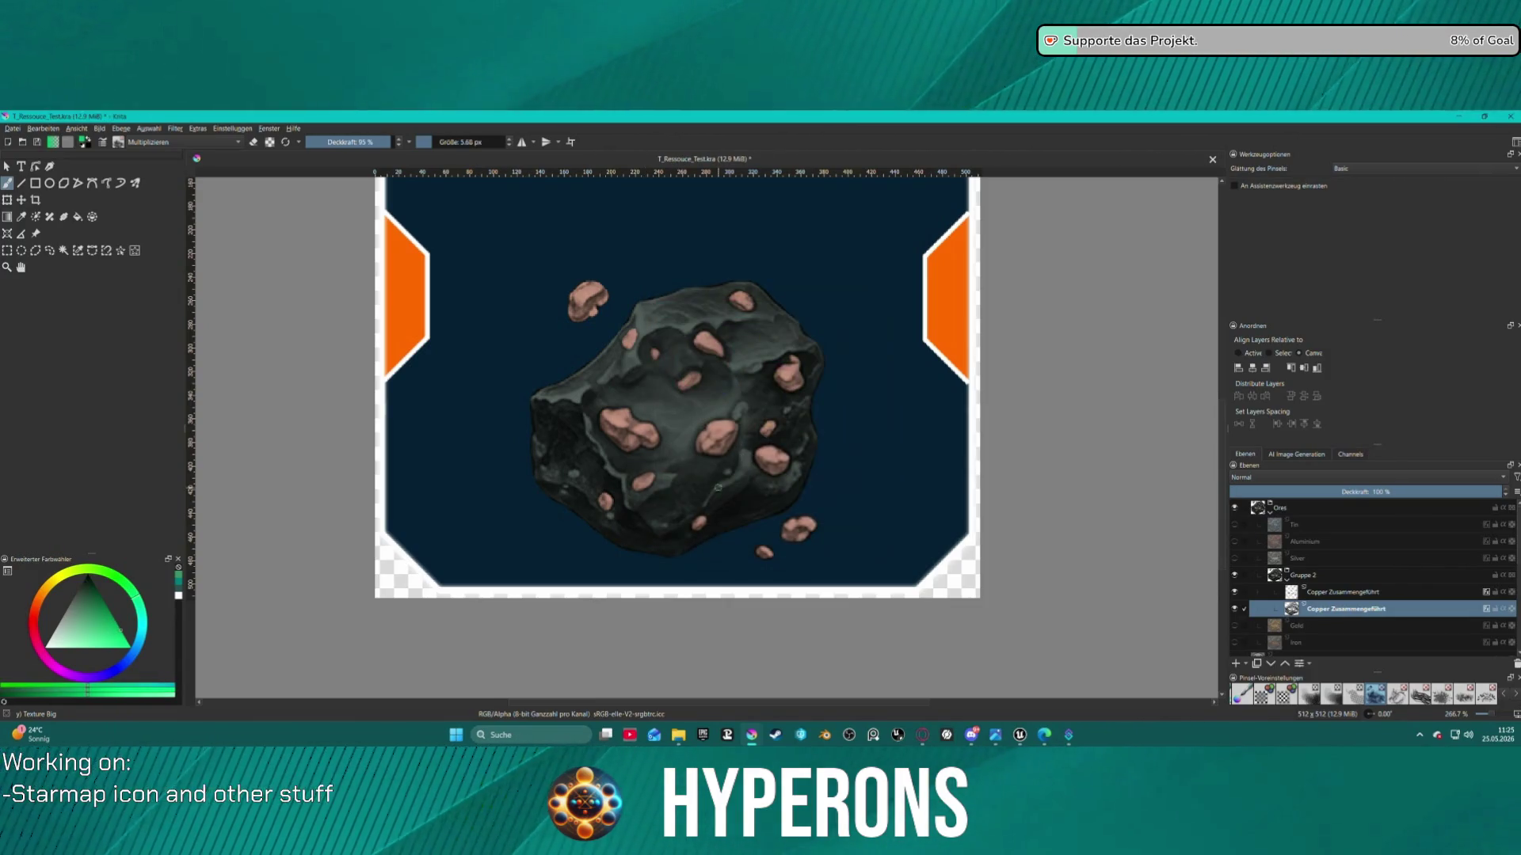
{"action": "left_click_drag", "start_coordinate": [718, 485], "coordinate": [736, 479]}
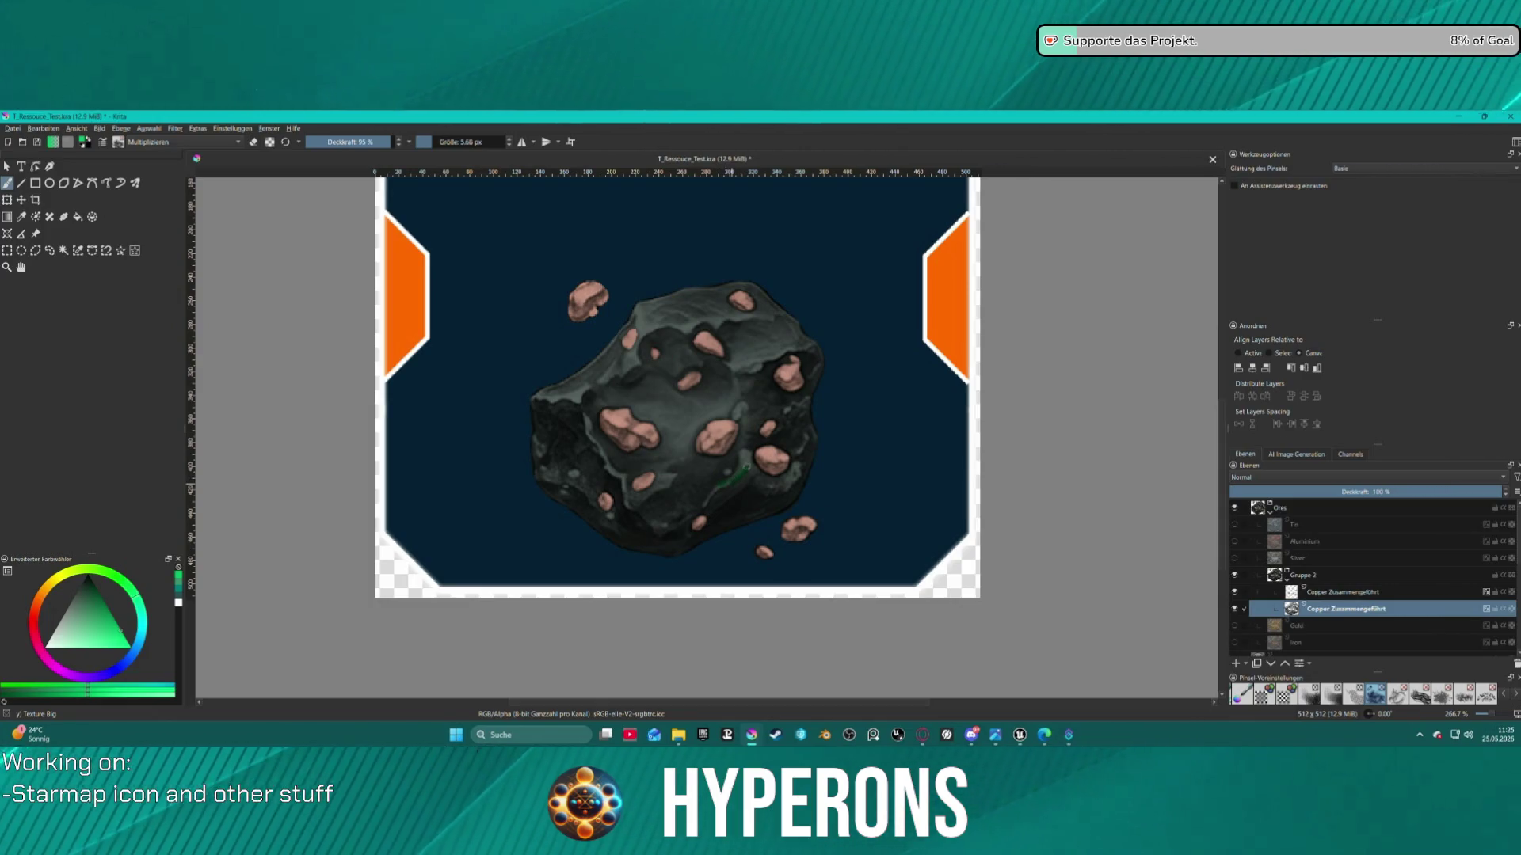
{"action": "key", "text": "ctrl+z"}
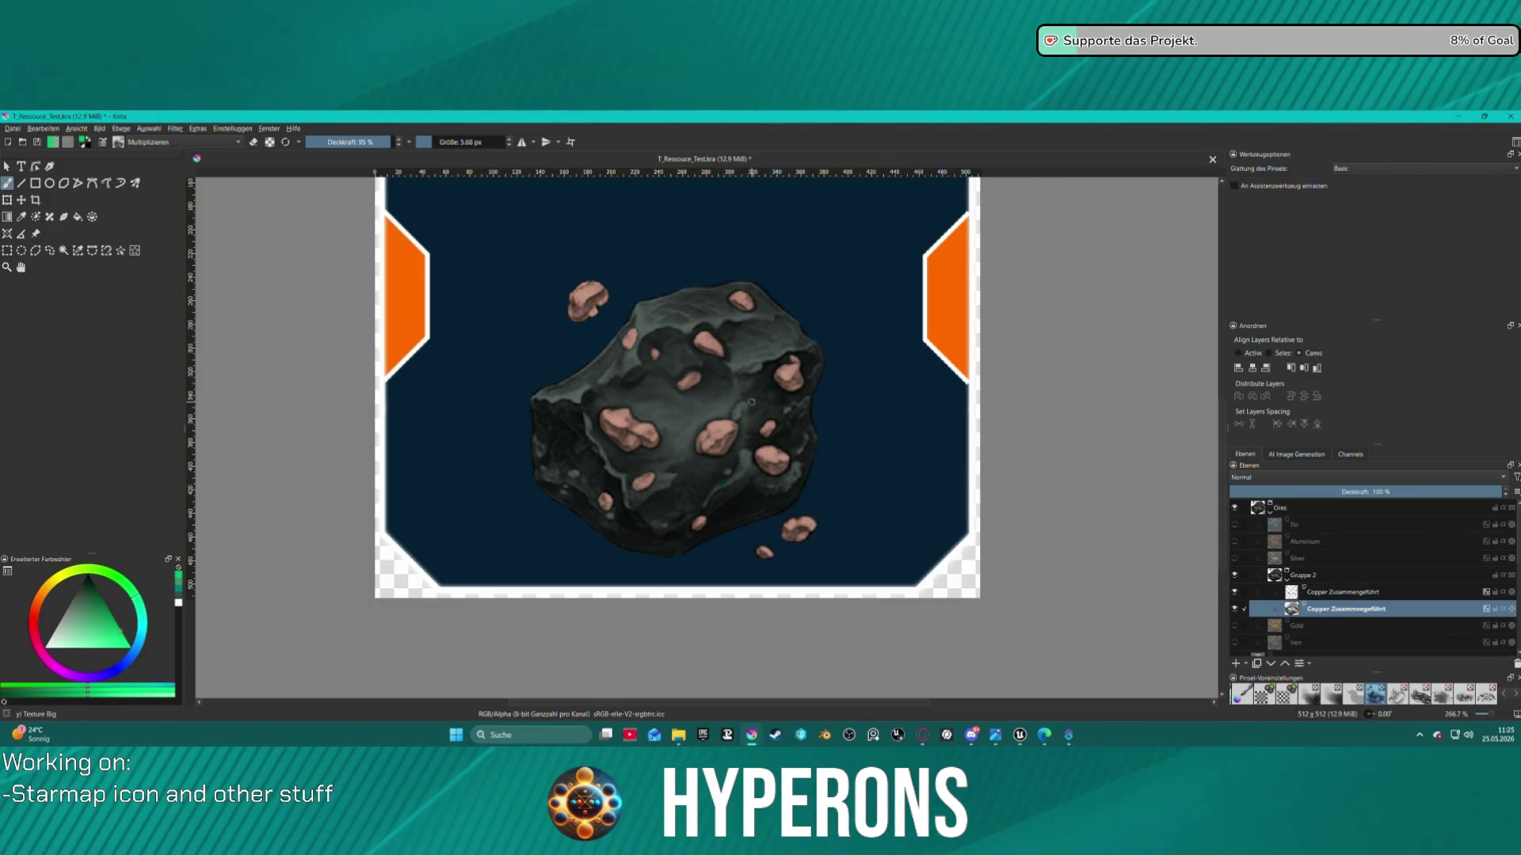
Paint glowing green veins on the rock in Screen blending, then undo the last two
{"action": "left_click", "coordinate": [162, 143]}
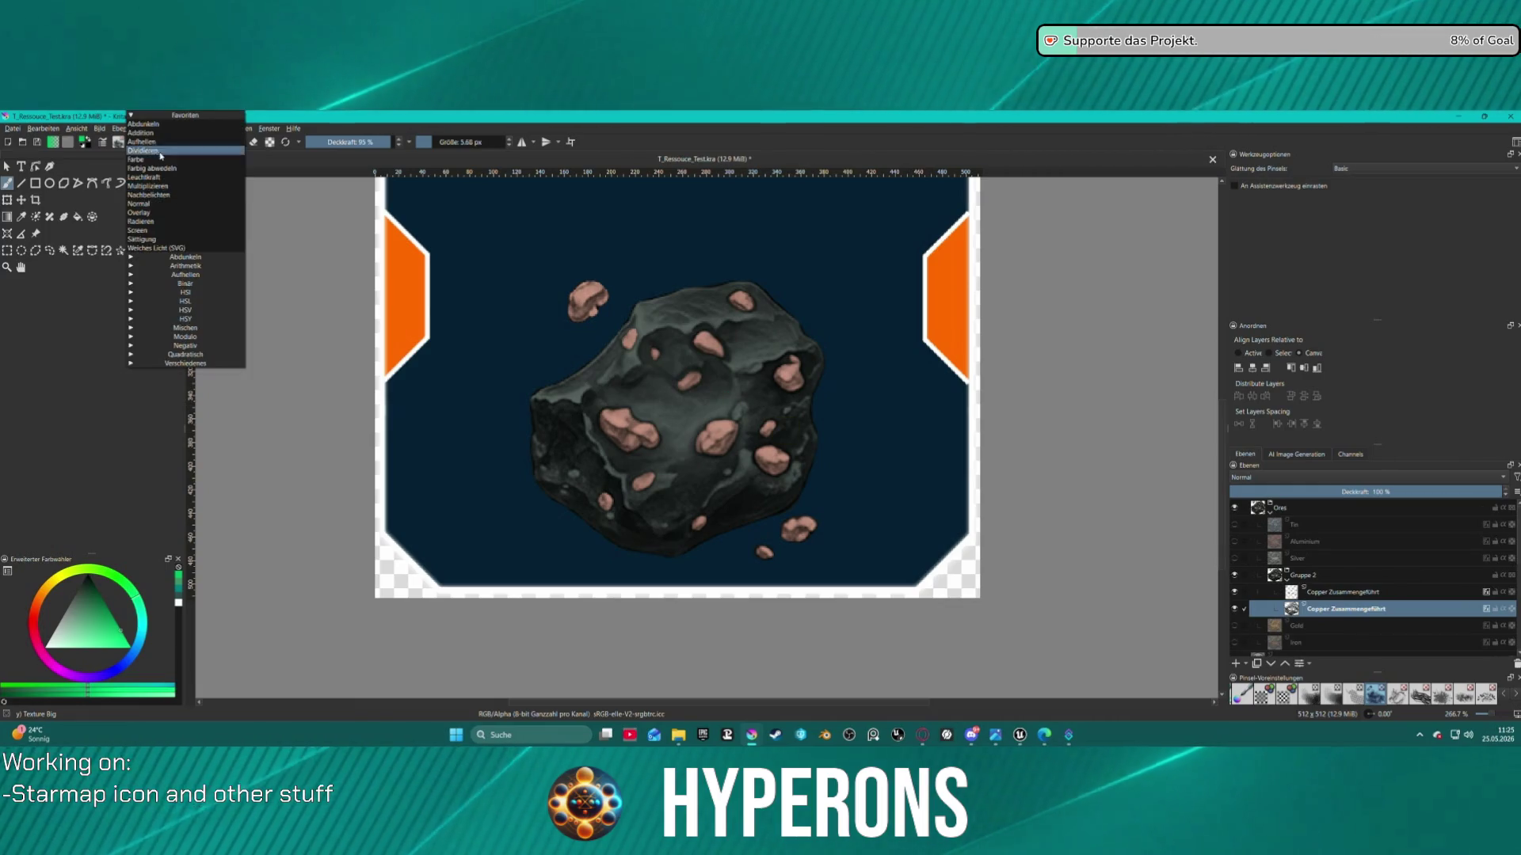
{"action": "left_click", "coordinate": [159, 230]}
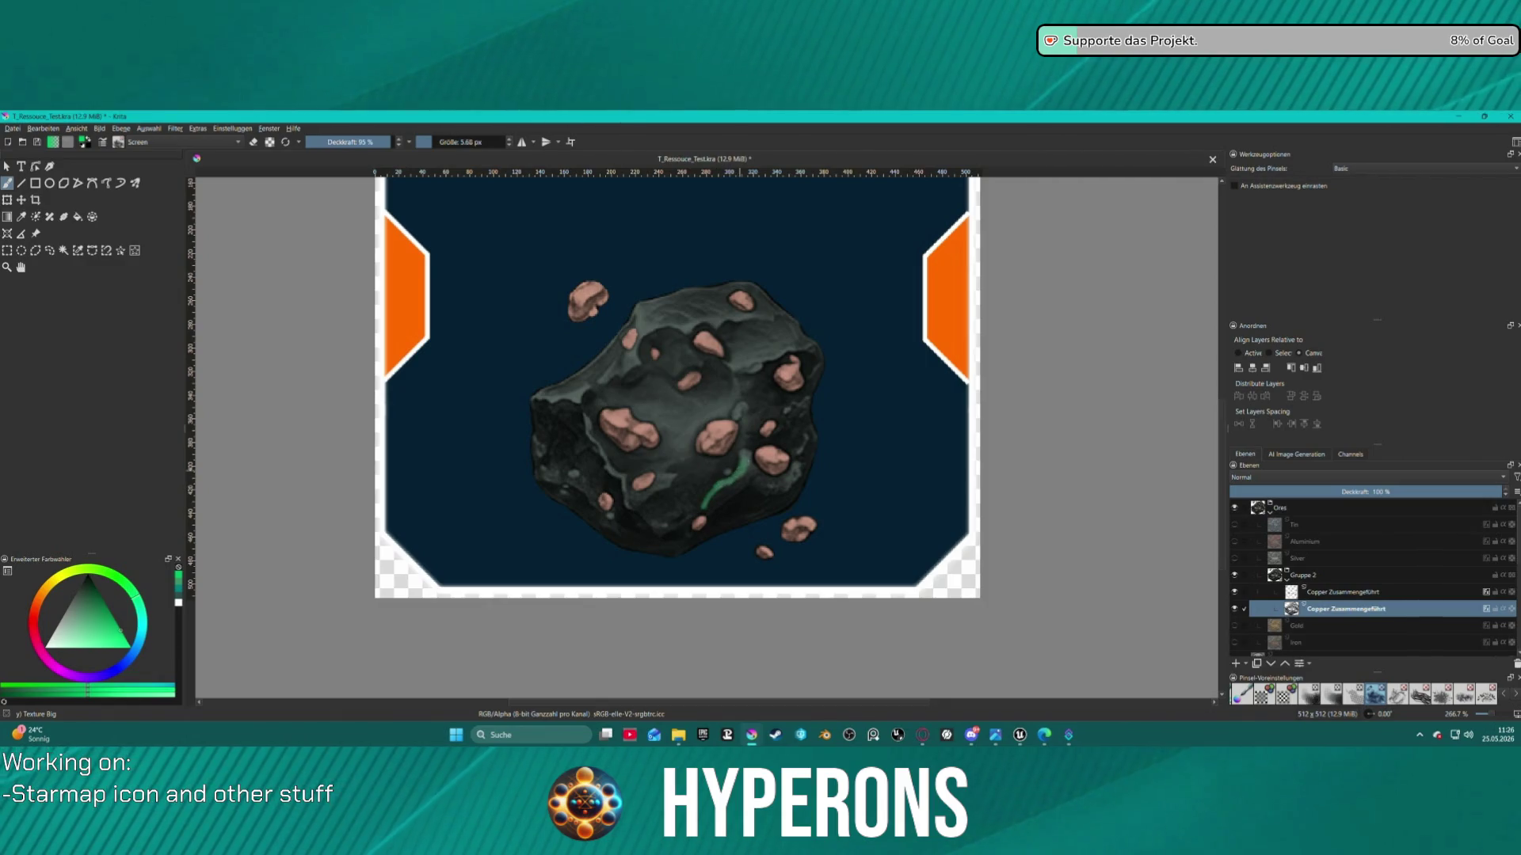
{"action": "left_click_drag", "start_coordinate": [750, 475], "coordinate": [757, 474]}
{"action": "scroll", "coordinate": [722, 405], "scroll_direction": "down", "scroll_amount": 5}
{"action": "scroll", "coordinate": [722, 405], "scroll_direction": "up", "scroll_amount": 2}
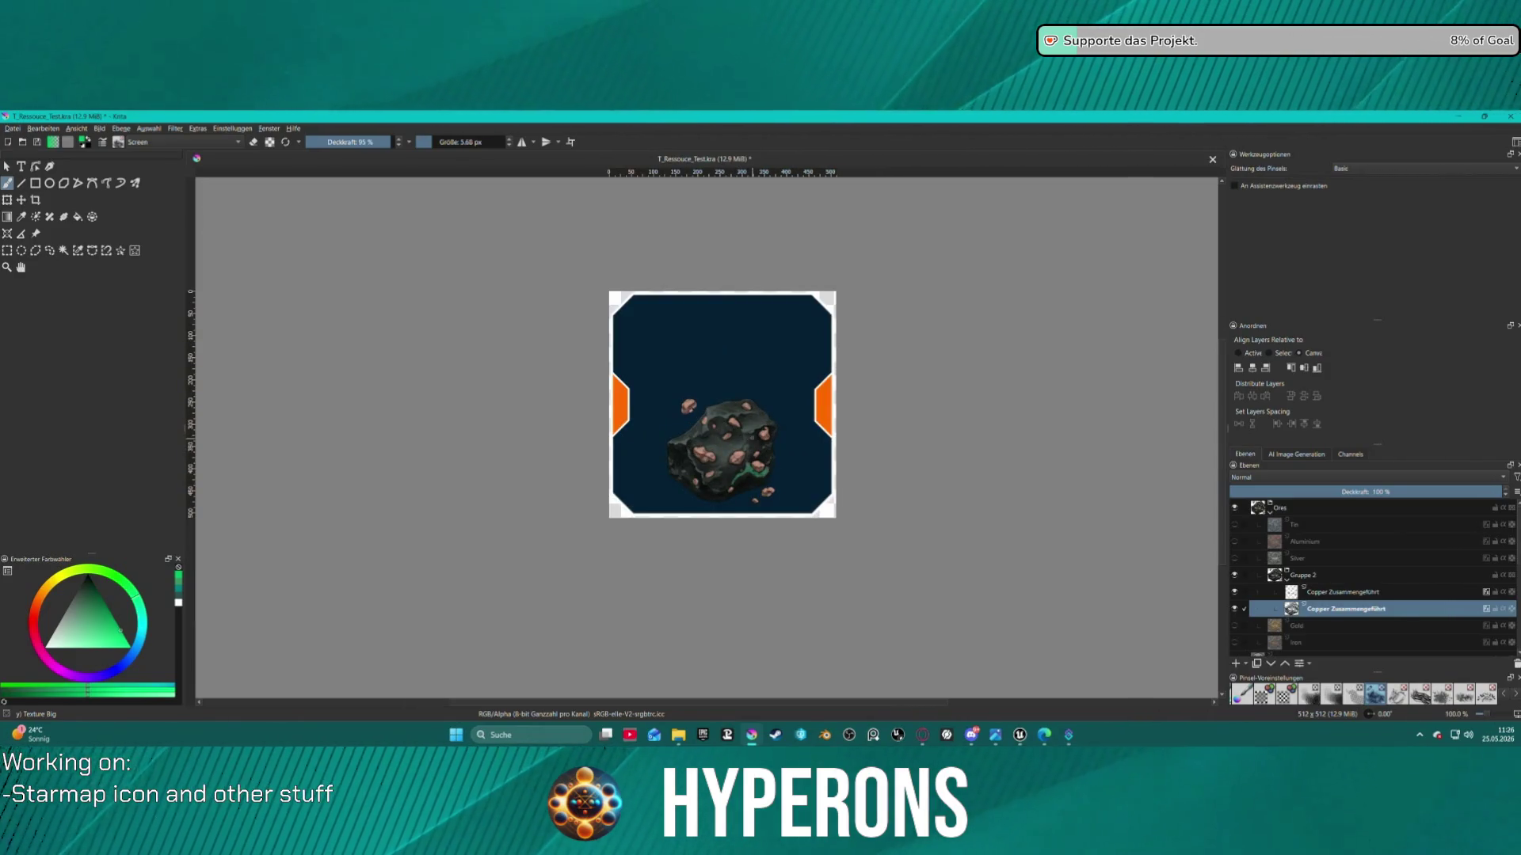
{"action": "scroll", "coordinate": [736, 430], "scroll_direction": "up", "scroll_amount": 6}
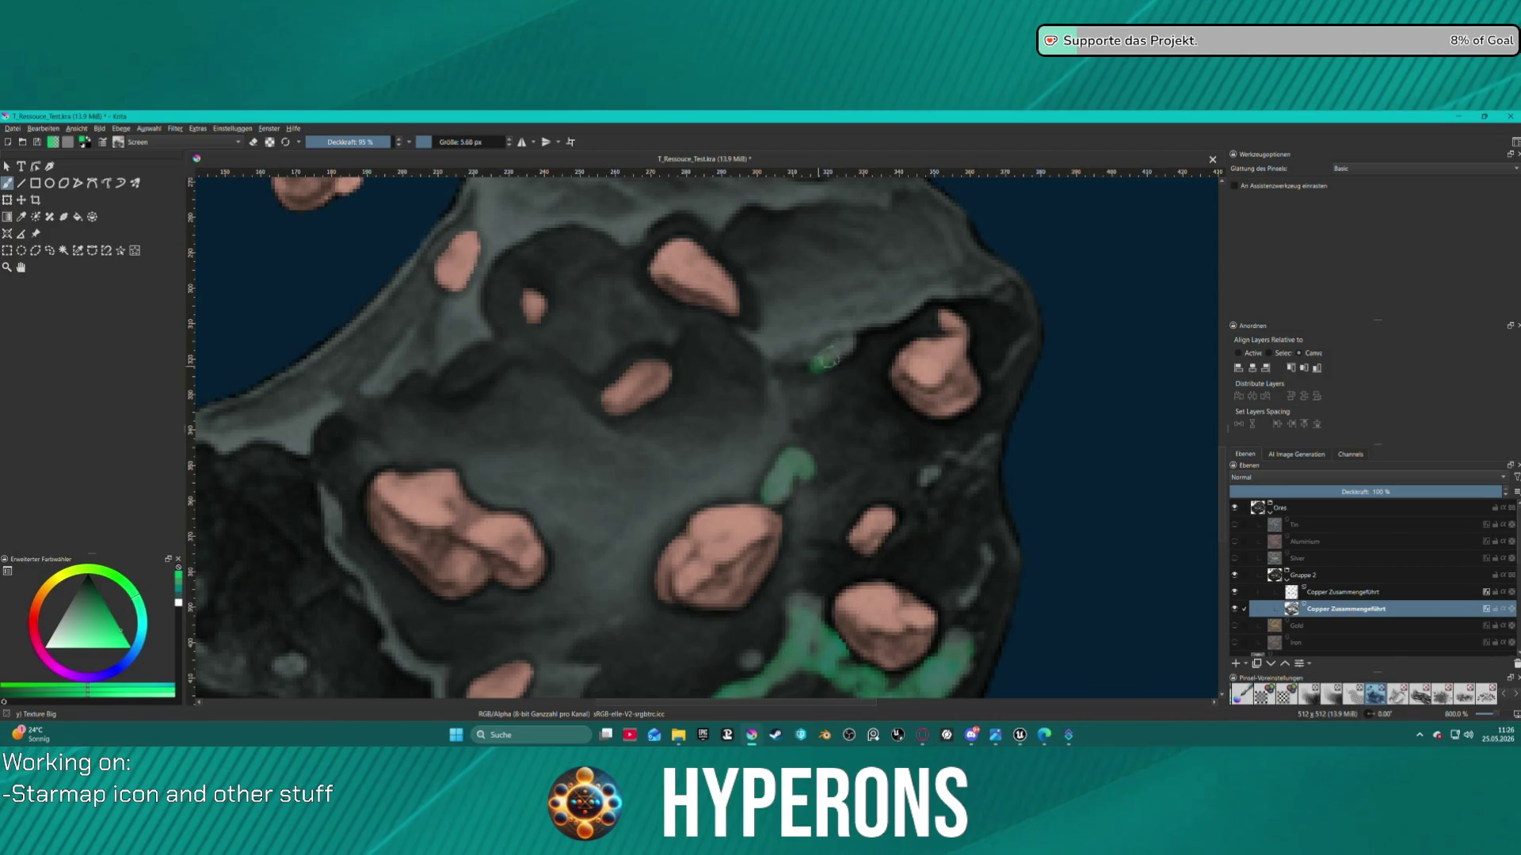
{"action": "mouse_move", "coordinate": [833, 339]}
{"action": "left_mouse_down"}
{"action": "mouse_move", "coordinate": [797, 358]}
{"action": "mouse_move", "coordinate": [810, 342]}
{"action": "left_mouse_up"}
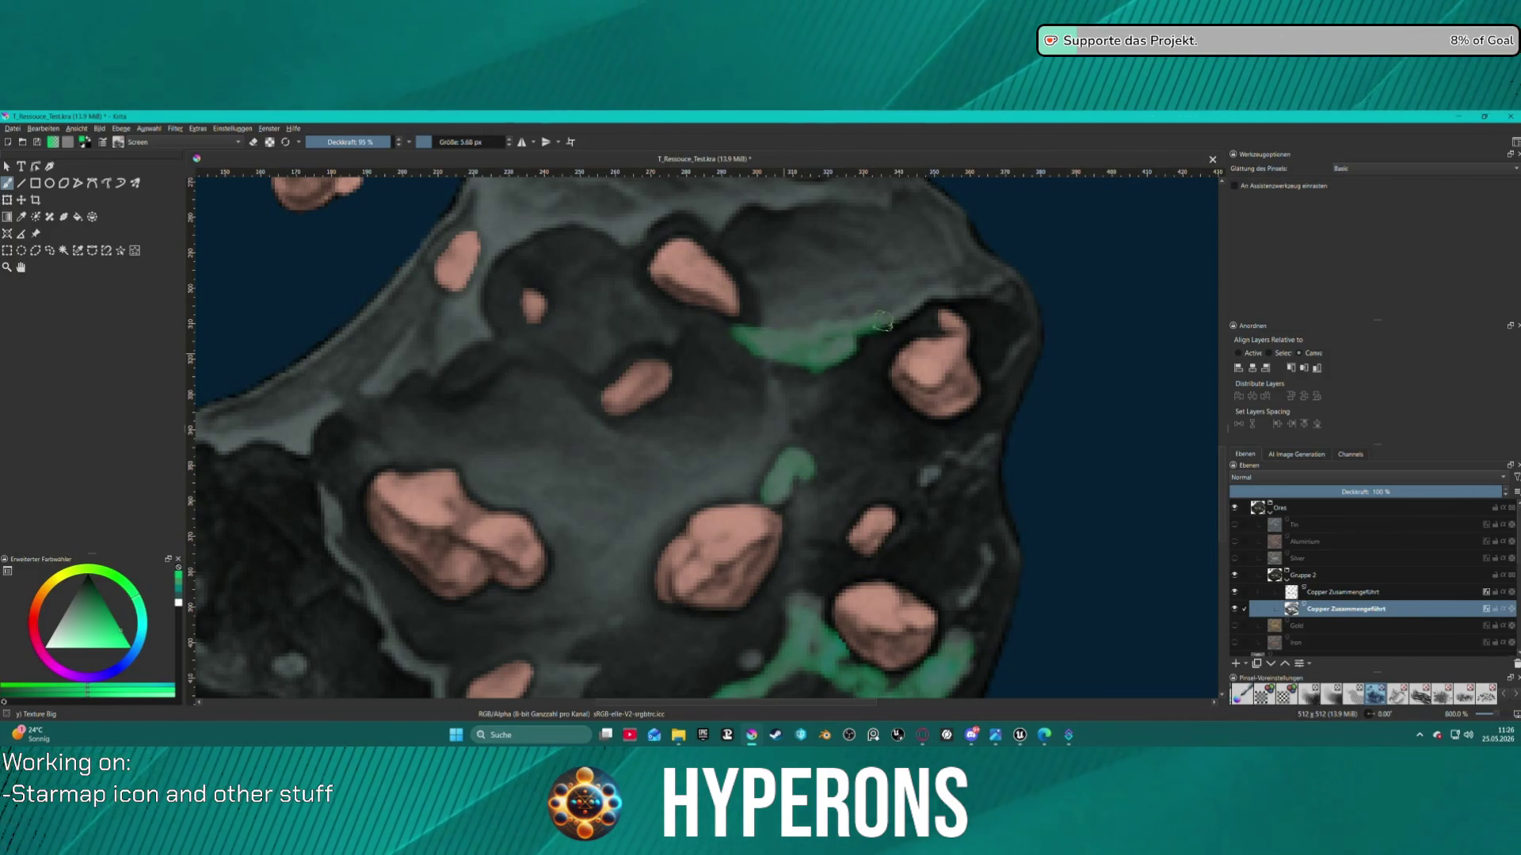
{"action": "scroll", "coordinate": [911, 317], "scroll_direction": "down", "scroll_amount": 8}
{"action": "scroll", "coordinate": [955, 238], "scroll_direction": "up", "scroll_amount": 5}
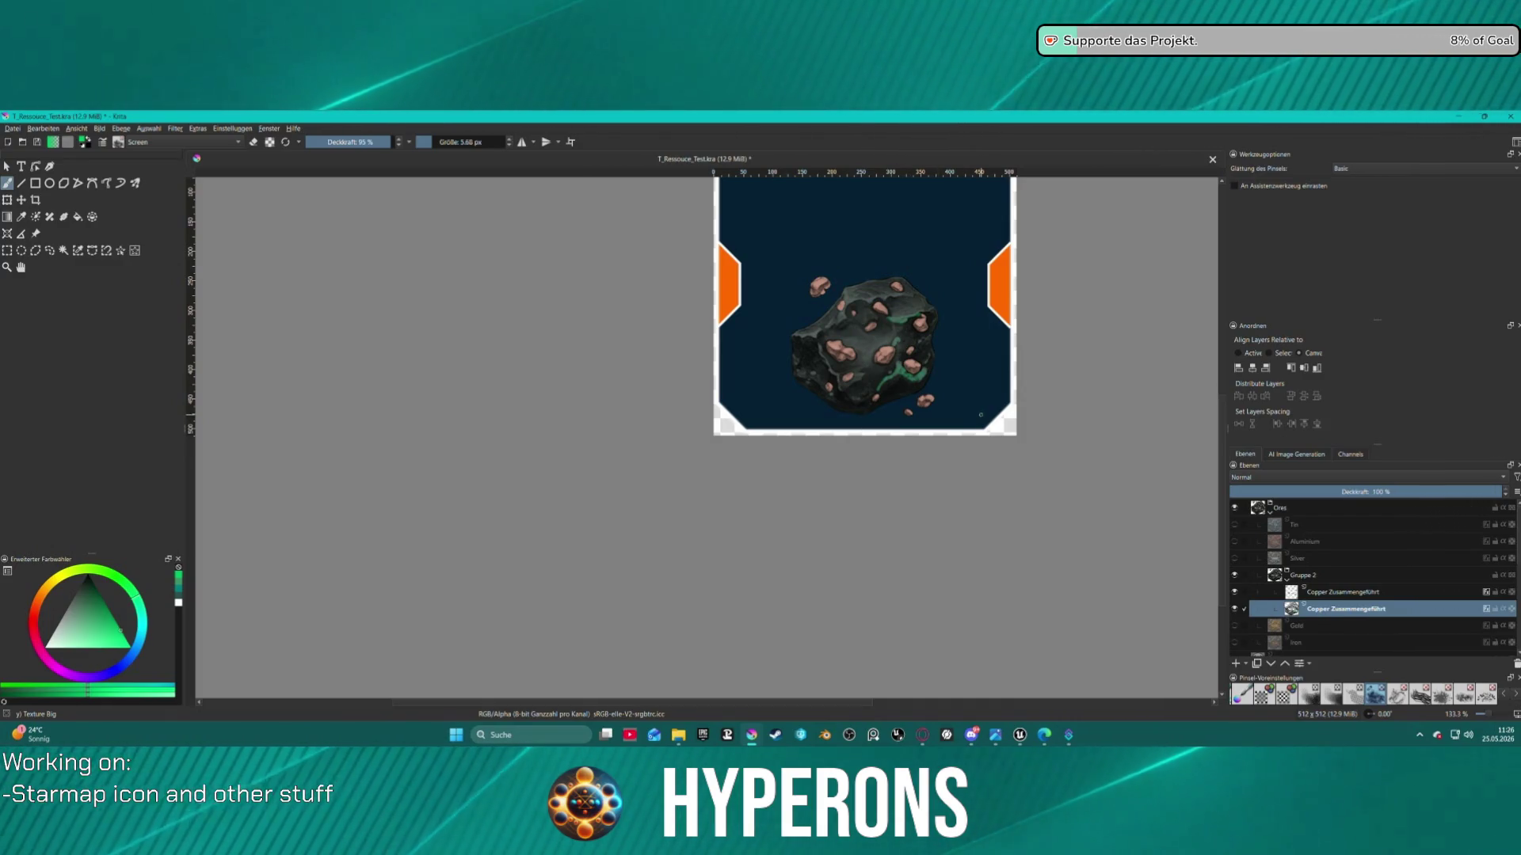
{"action": "key", "text": "ctrl+z"}
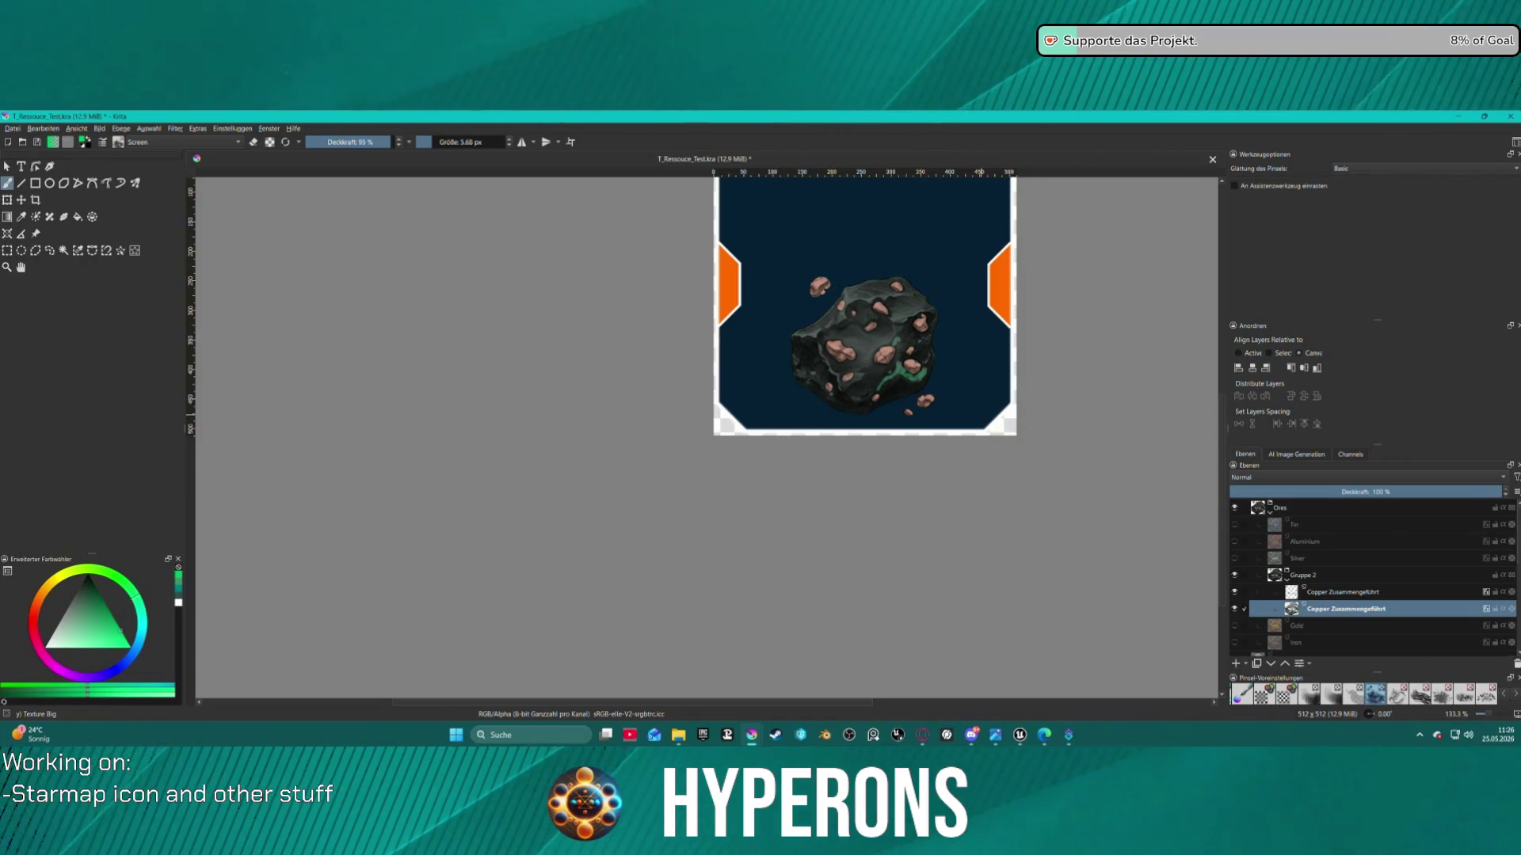
{"action": "key", "text": "ctrl+z"}
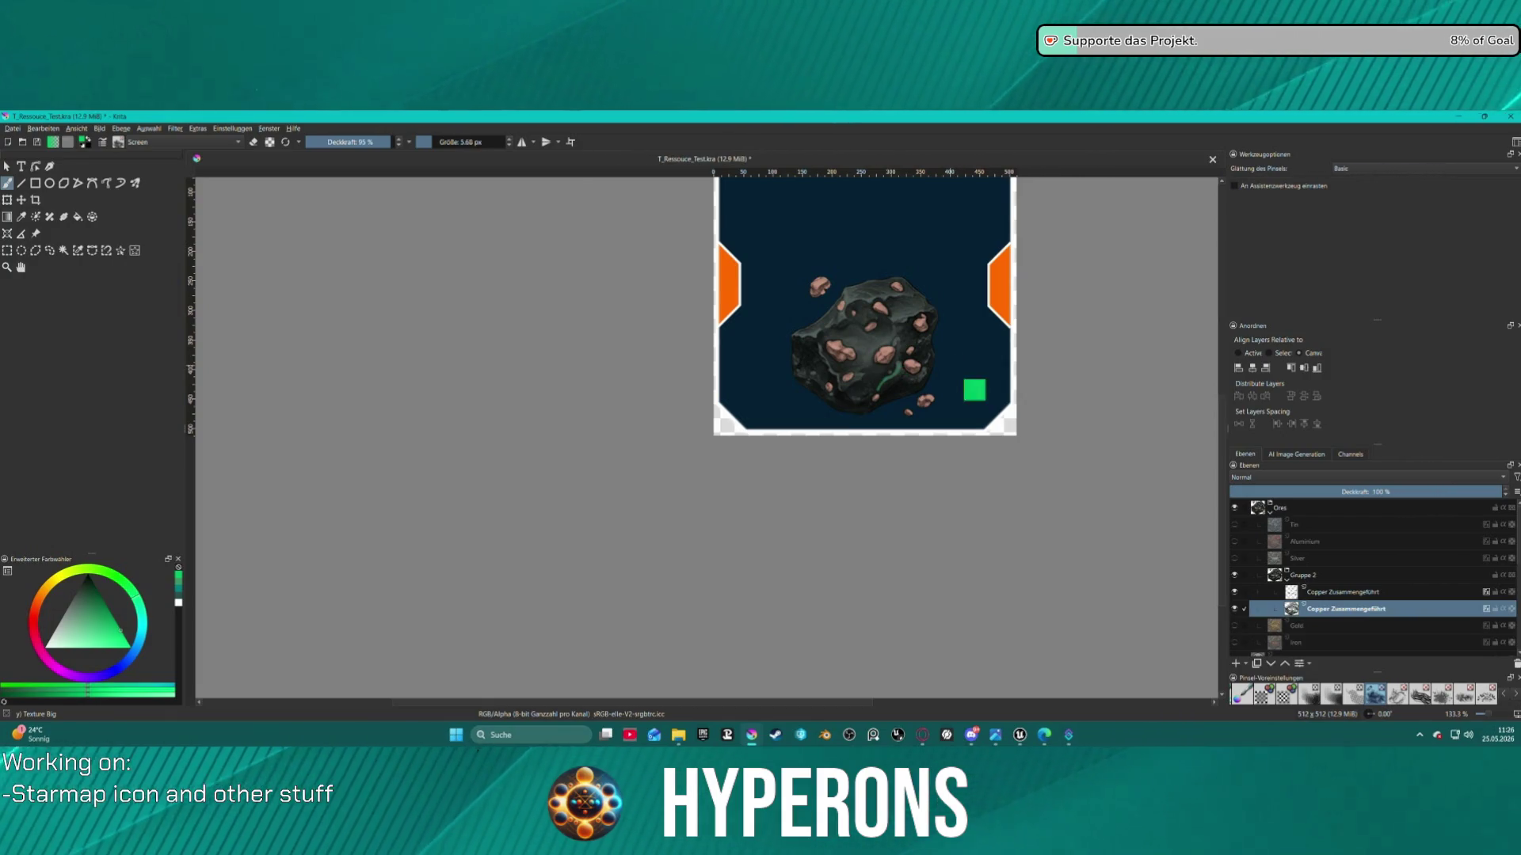
Paint green over the central ore on the upper Copper Zusammengeführt layer, then undo it
{"action": "left_click", "coordinate": [1335, 594]}
{"action": "scroll", "coordinate": [847, 352], "scroll_direction": "up", "scroll_amount": 4}
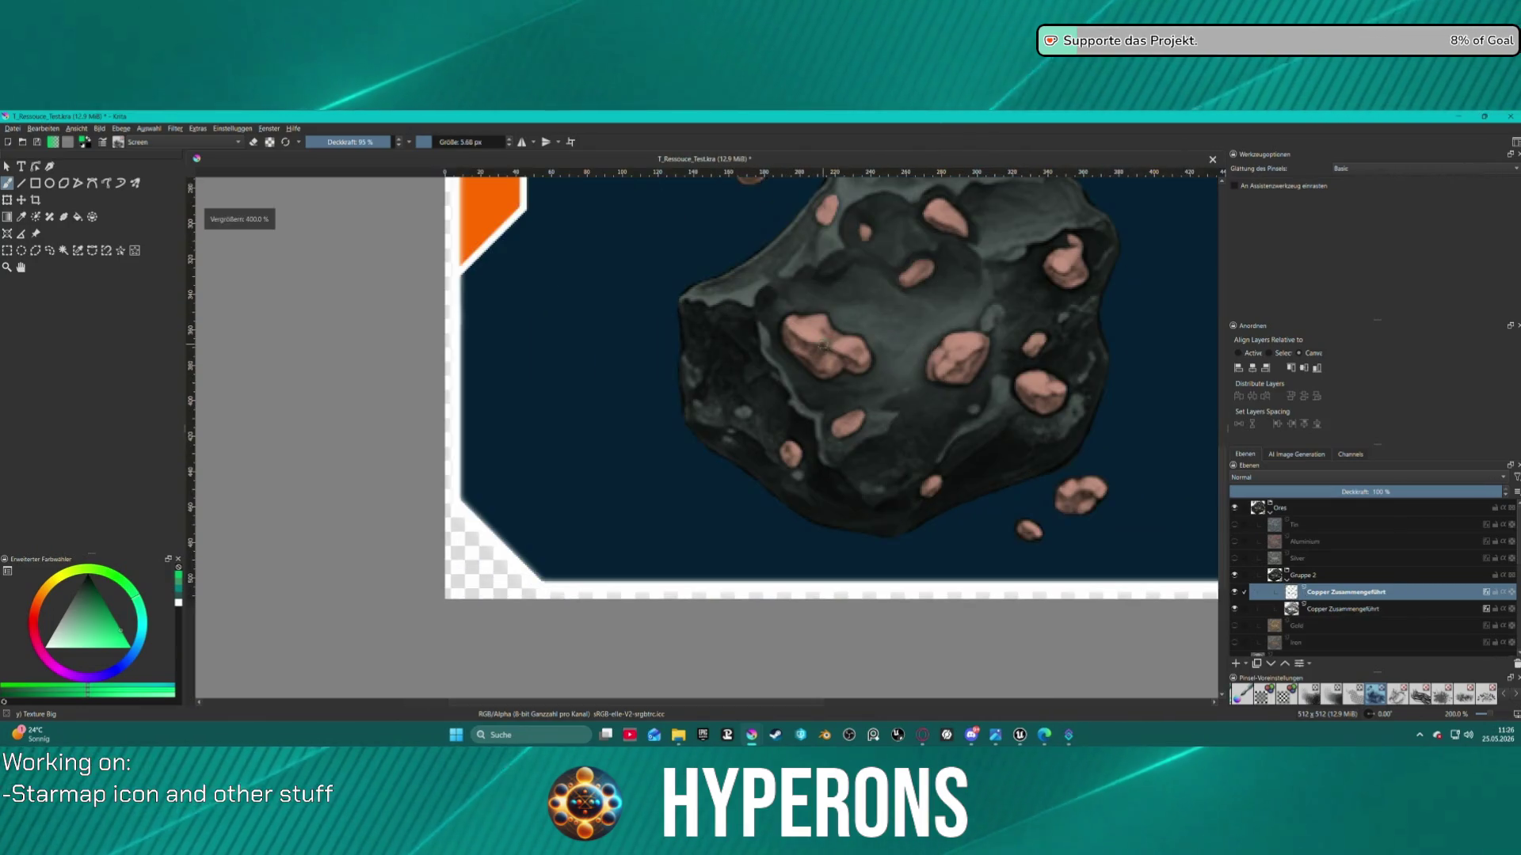
{"action": "left_click_drag", "start_coordinate": [950, 353], "coordinate": [931, 366]}
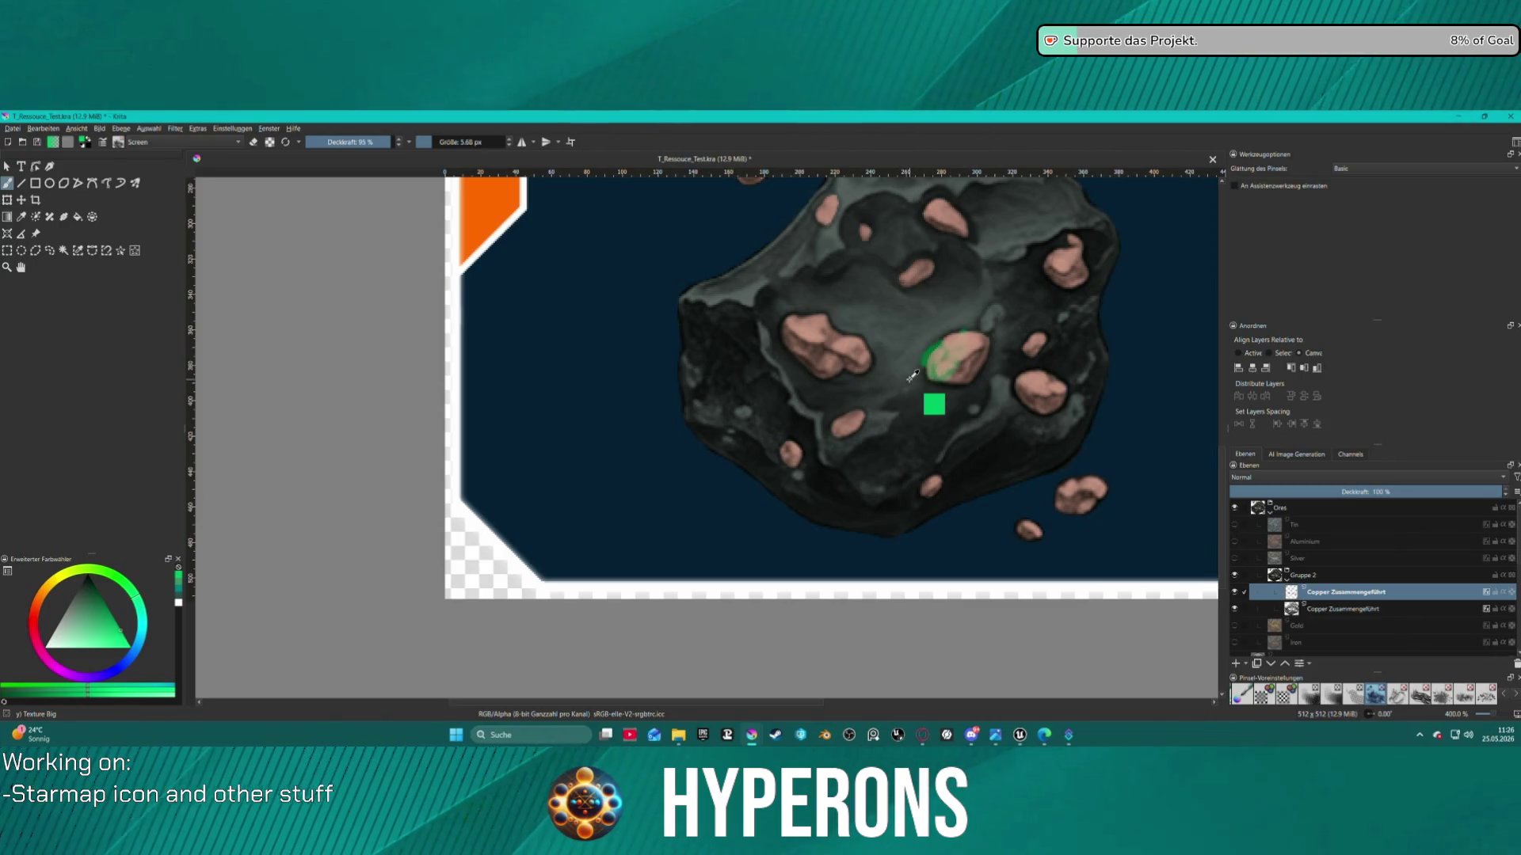
{"action": "key", "text": "ctrl+z"}
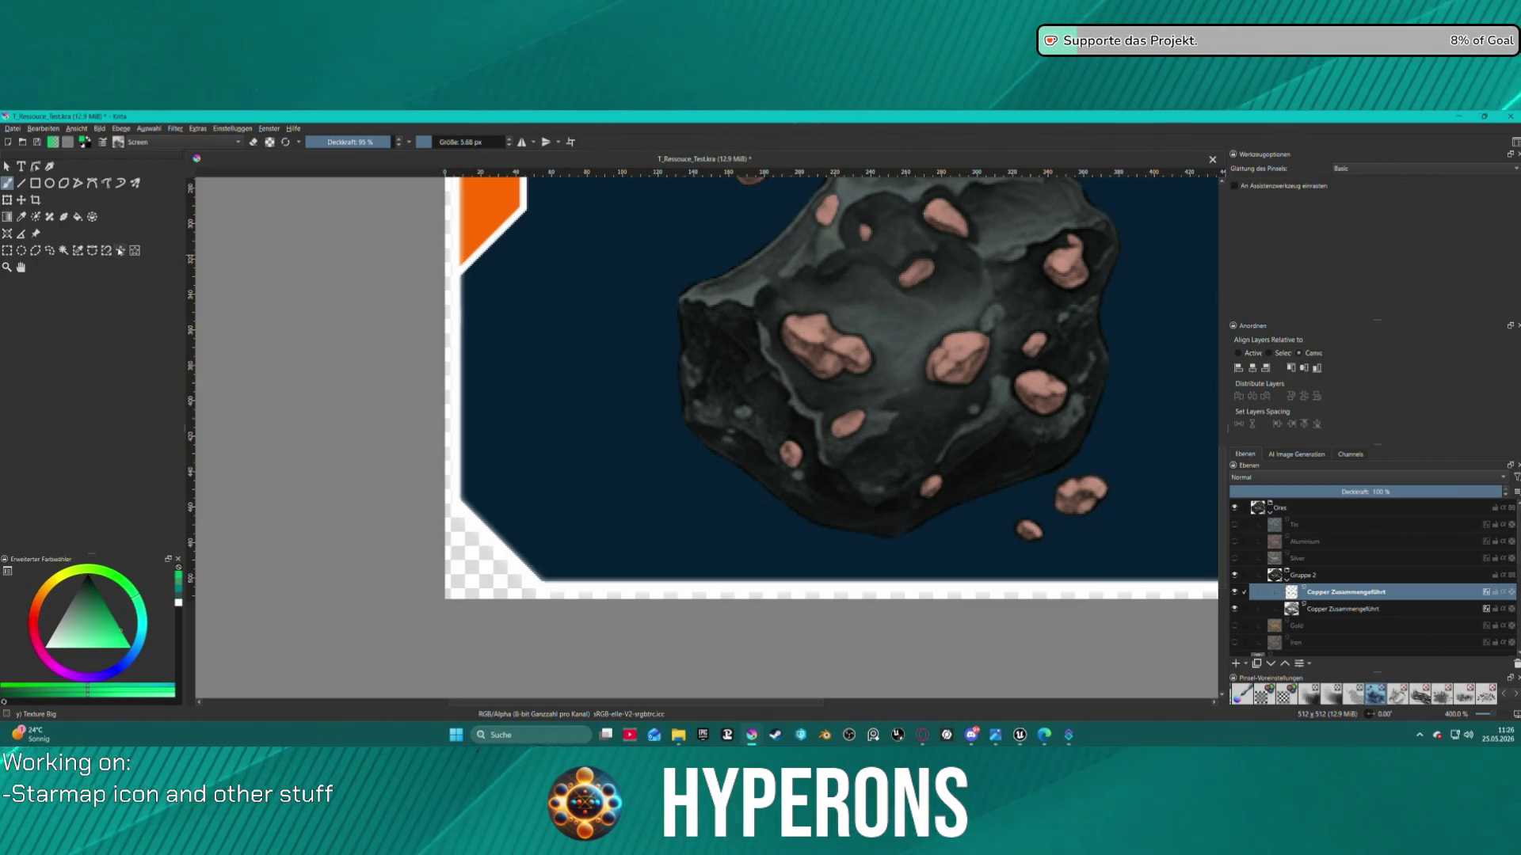
Outline the central copper ore blob as a selection
{"action": "key", "text": "s"}
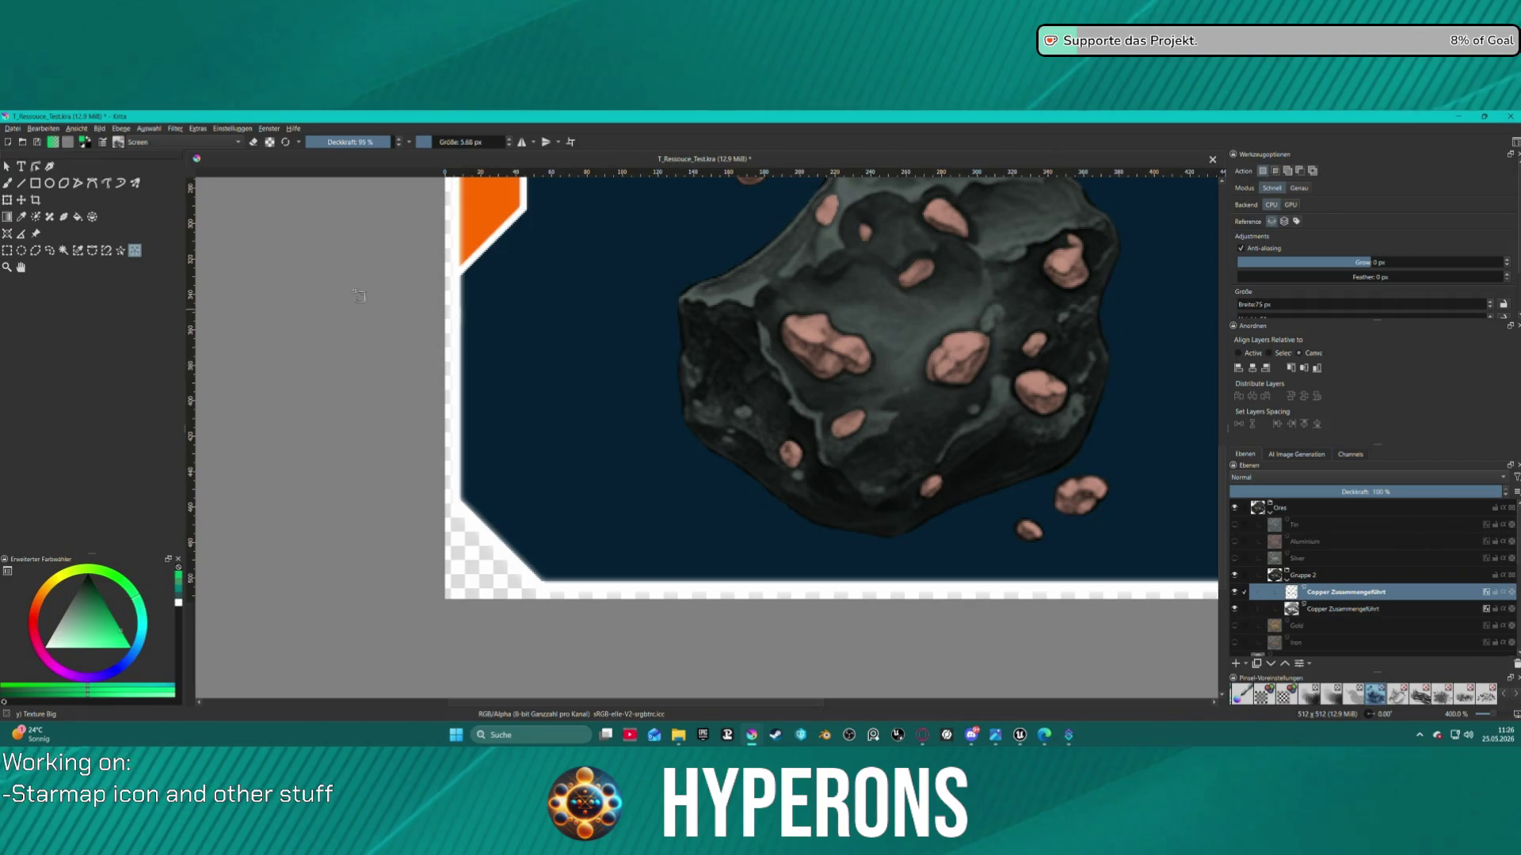
{"action": "key", "text": "s"}
{"action": "left_click", "coordinate": [970, 364]}
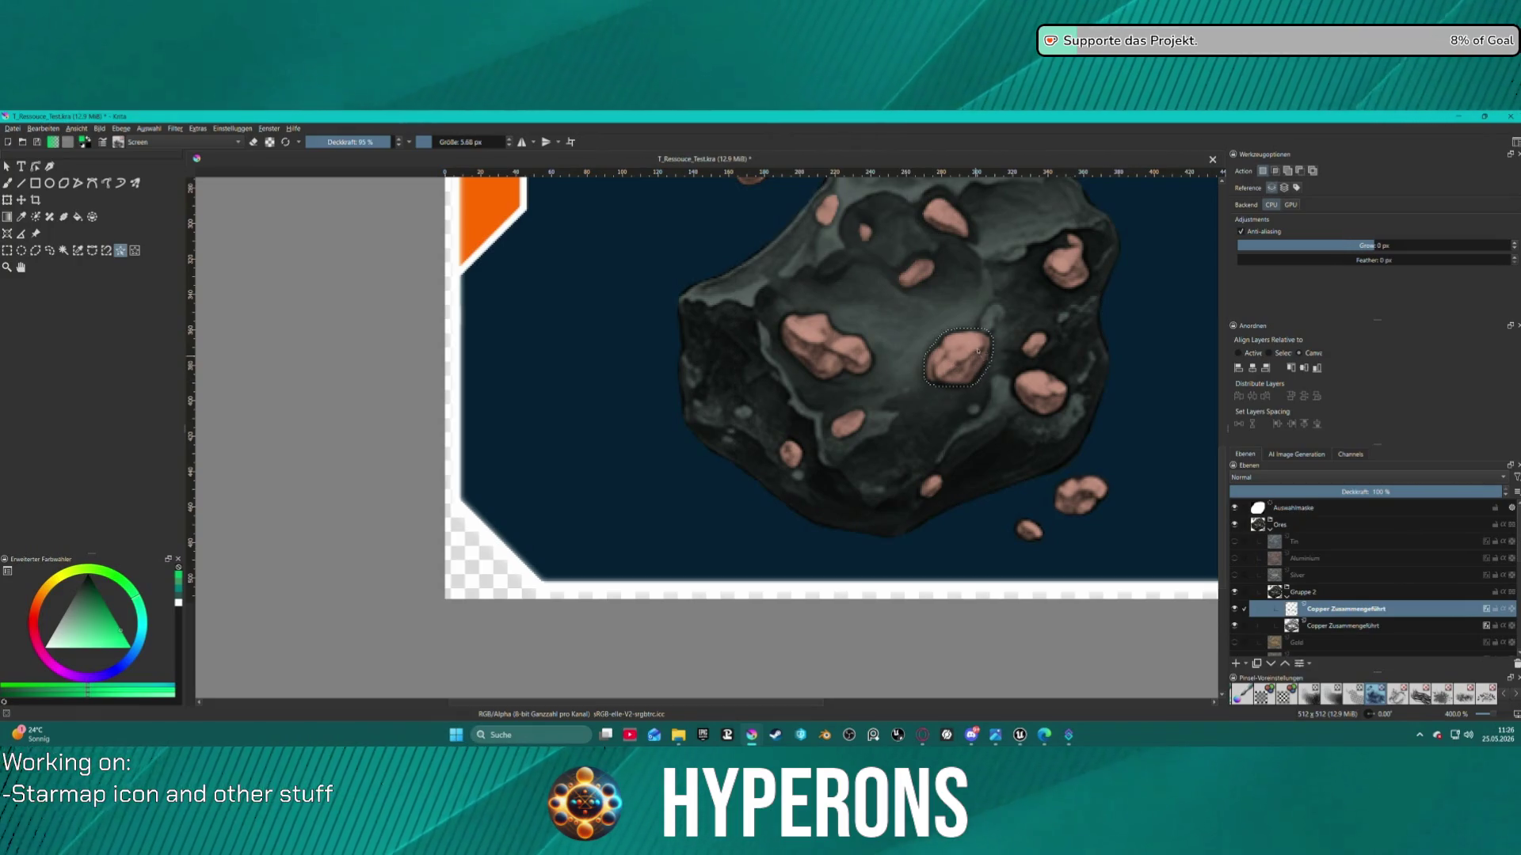
{"action": "left_click", "coordinate": [791, 349]}
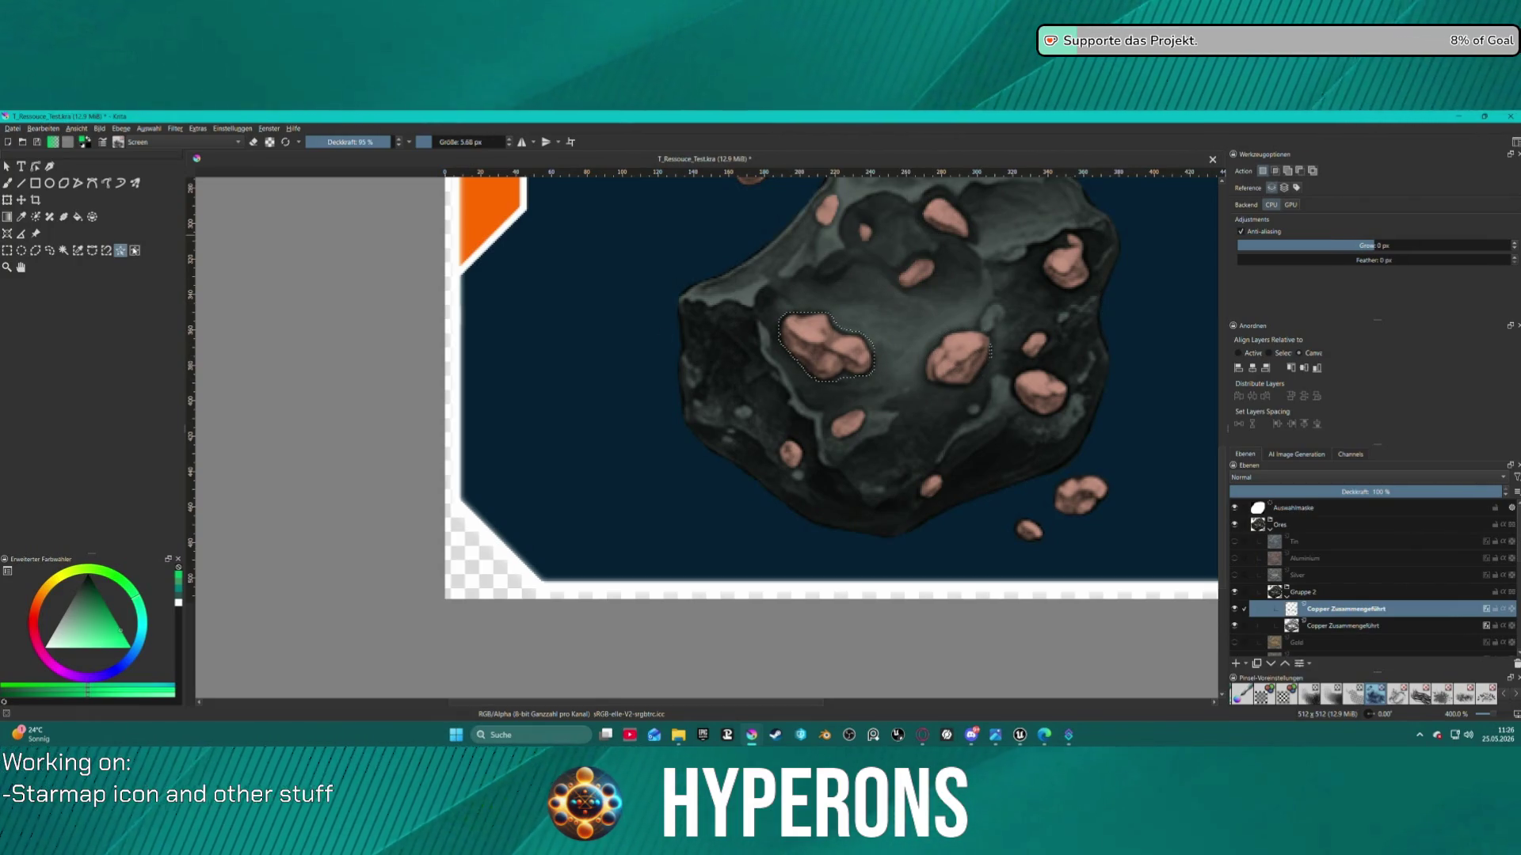
{"action": "left_click", "coordinate": [135, 250]}
{"action": "left_click_drag", "start_coordinate": [921, 327], "coordinate": [992, 388]}
{"action": "scroll", "coordinate": [978, 358], "scroll_direction": "down", "scroll_amount": 2}
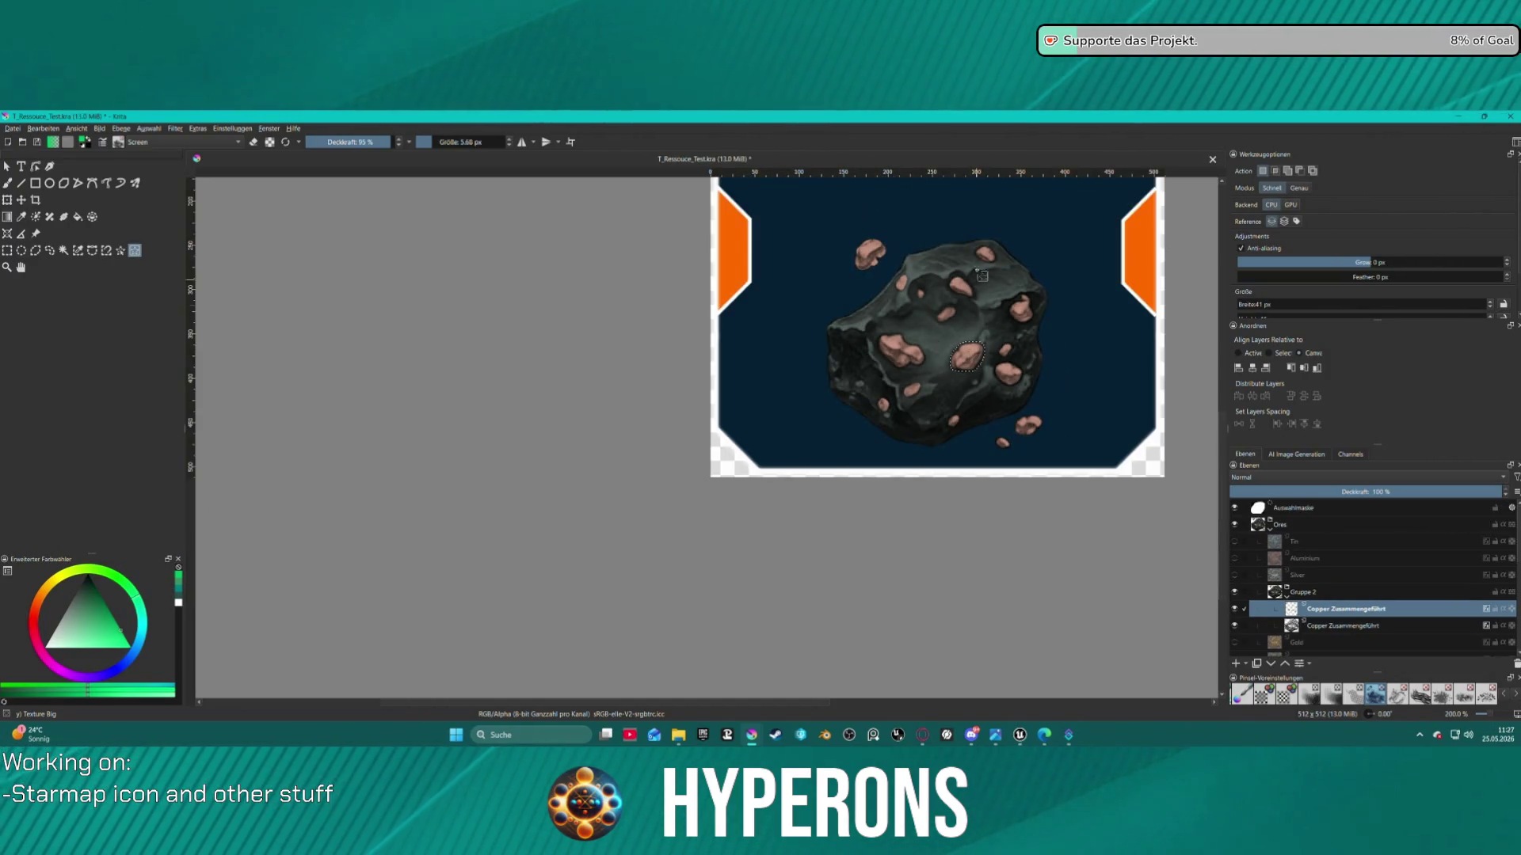
Shrink the ore blob selection with Auswahl verkleinern
{"action": "left_click", "coordinate": [149, 128]}
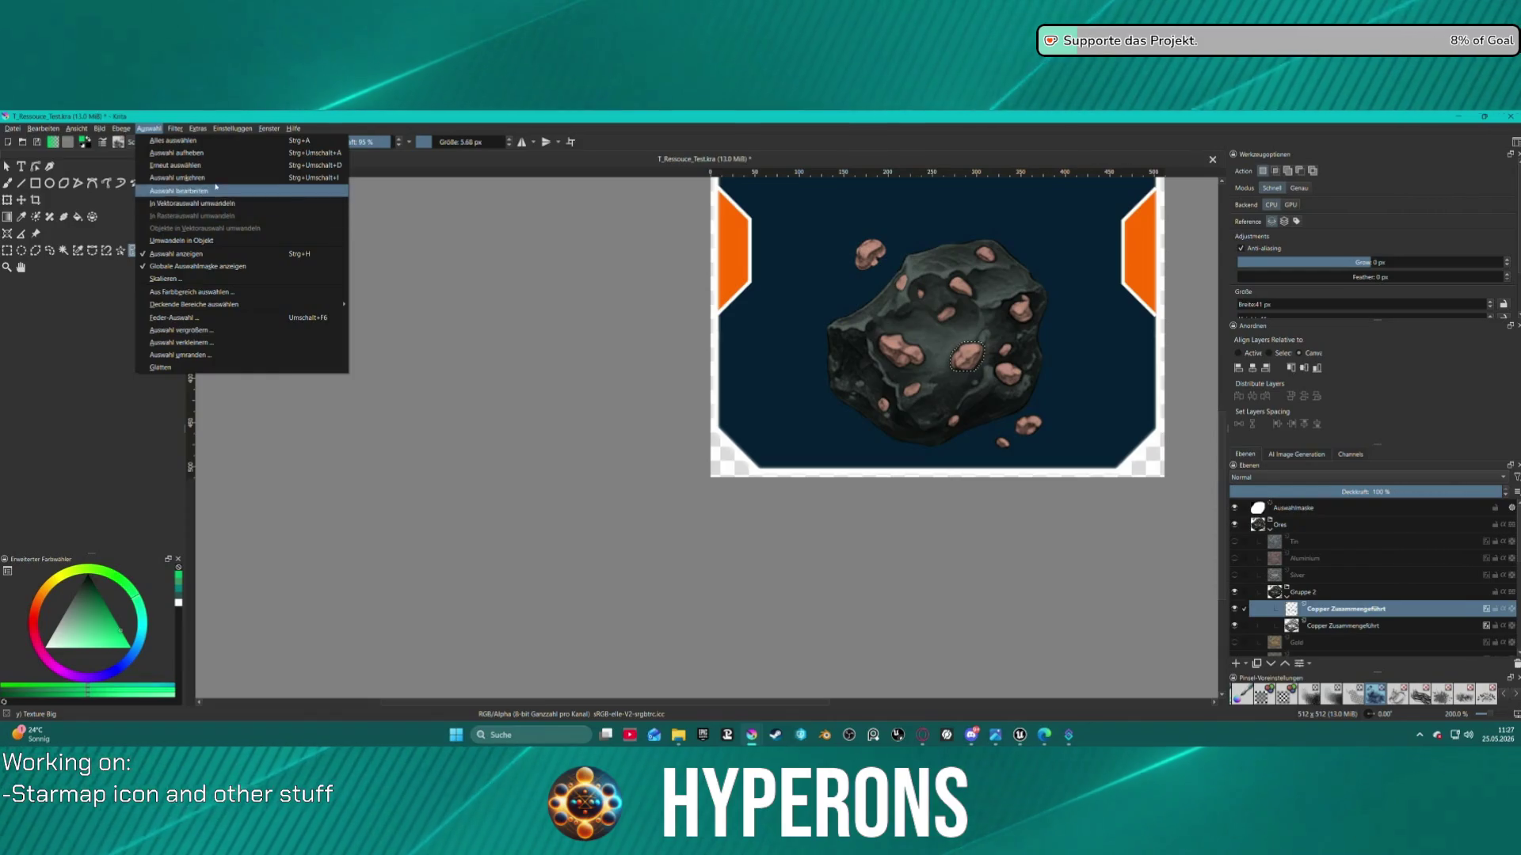
{"action": "left_click", "coordinate": [181, 343]}
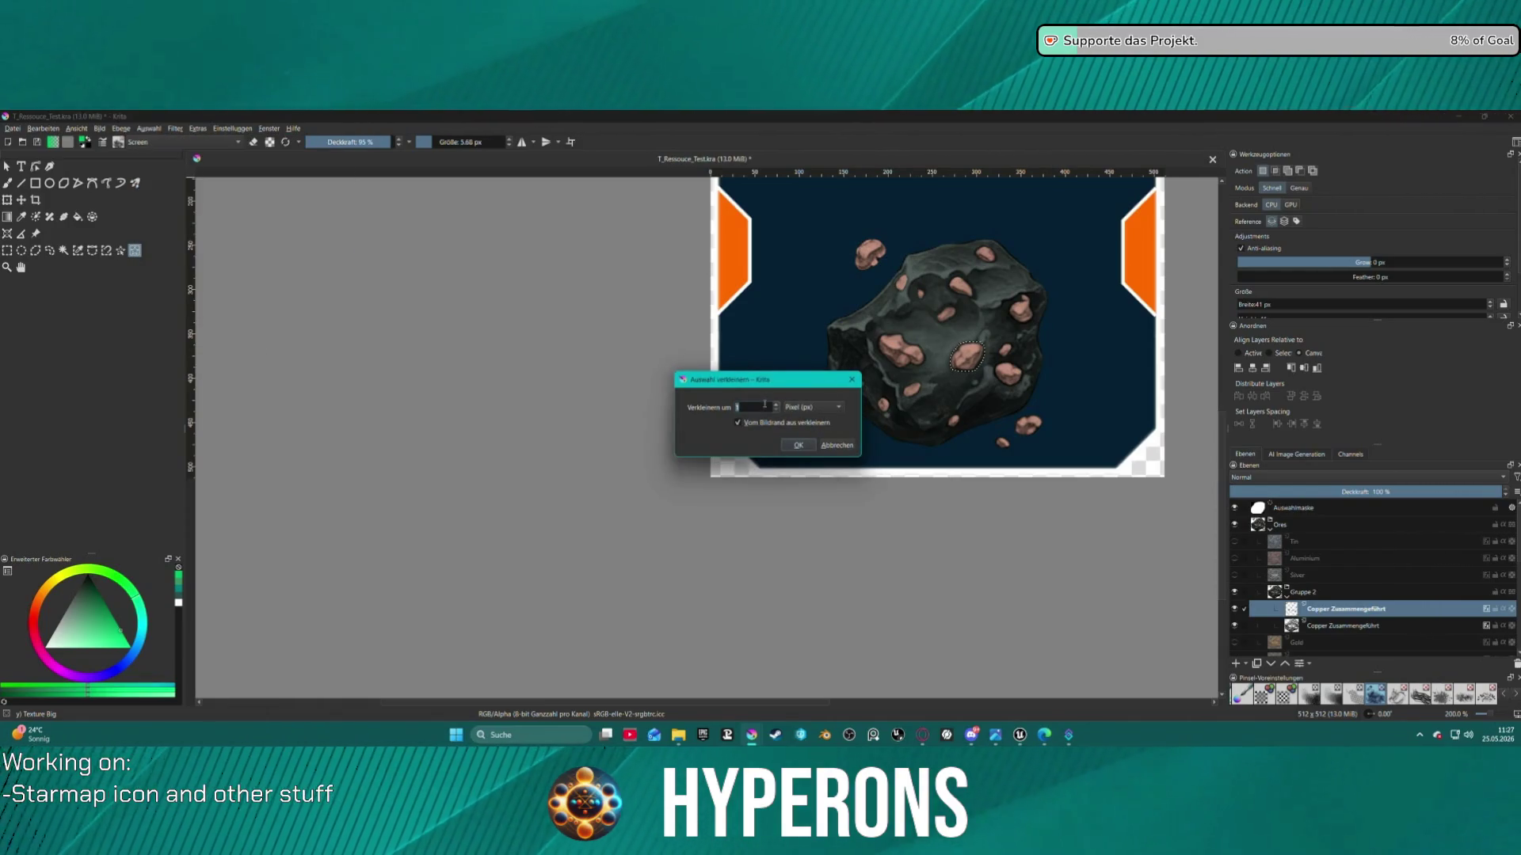
{"action": "left_click", "coordinate": [798, 445]}
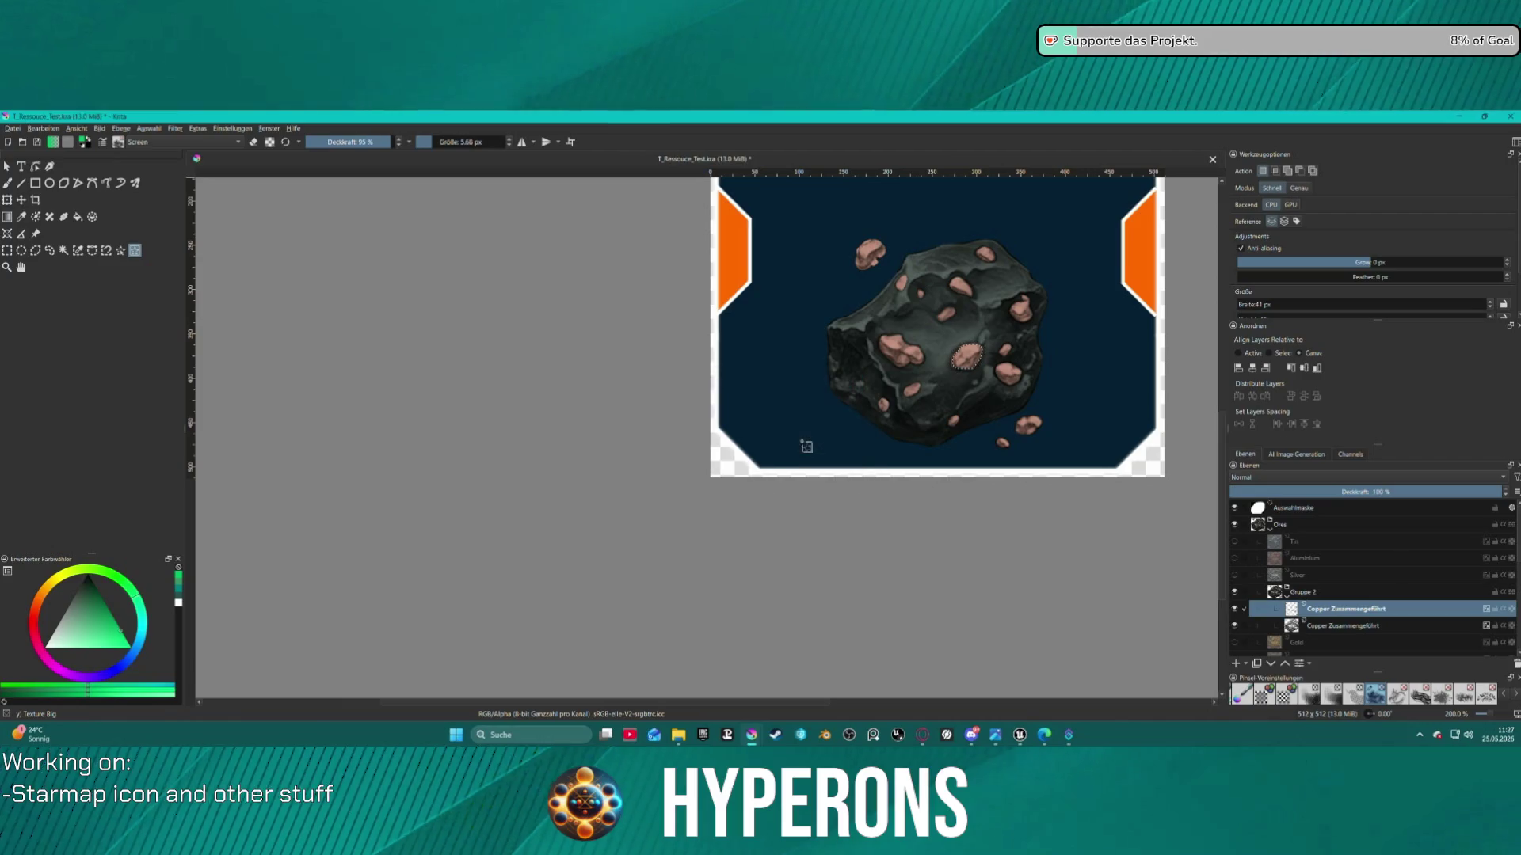
{"action": "scroll", "coordinate": [989, 369], "scroll_direction": "up", "scroll_amount": 1}
{"action": "scroll", "coordinate": [989, 369], "scroll_direction": "up", "scroll_amount": 3}
{"action": "scroll", "coordinate": [921, 354], "scroll_direction": "down", "scroll_amount": 1}
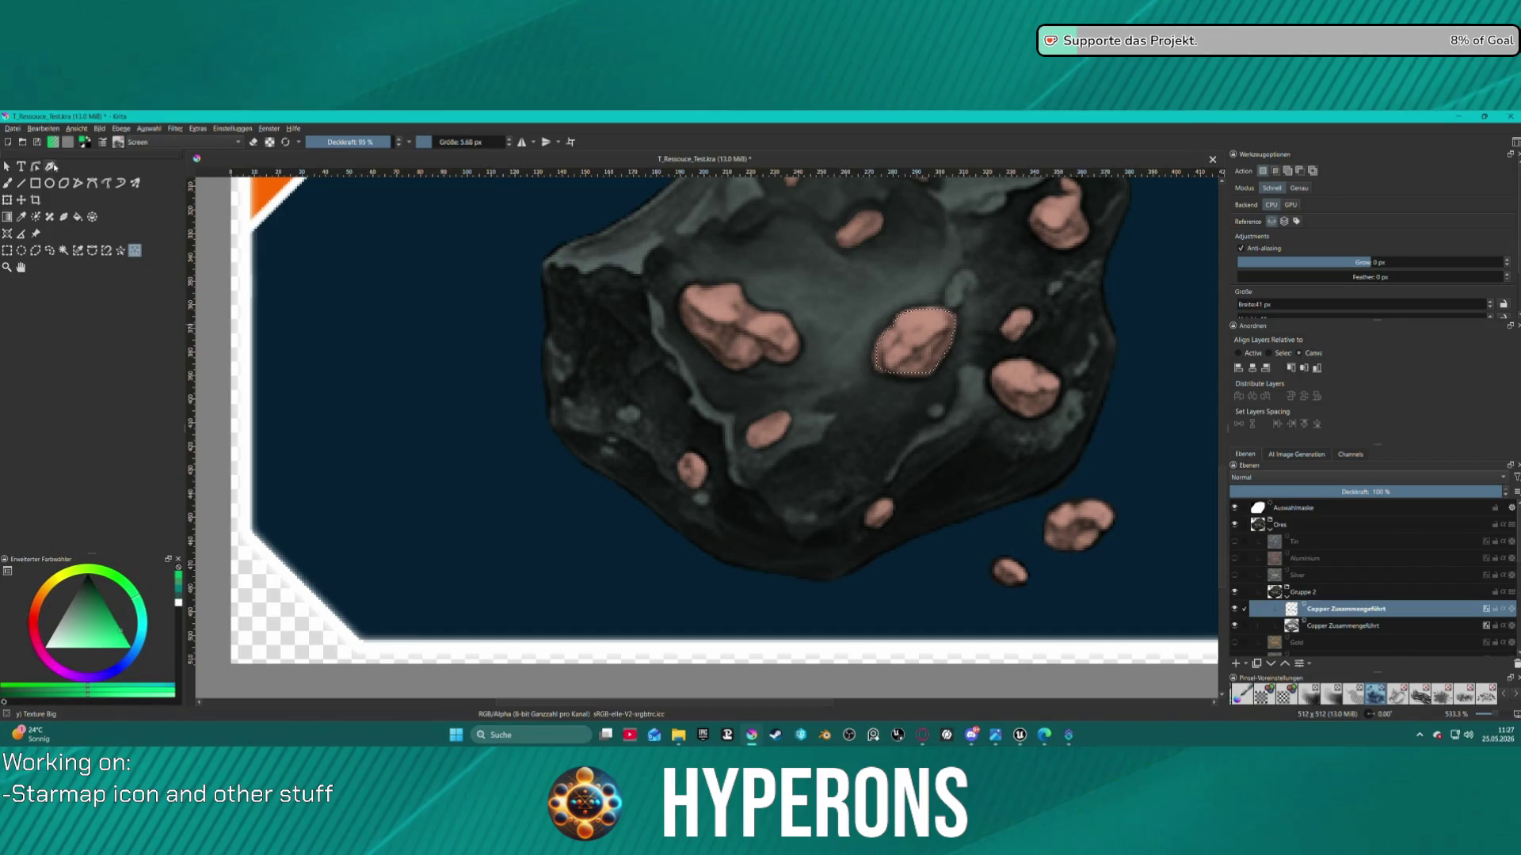
Set the brush to Multiply blending with a pale mint green paint colour
{"action": "key", "text": "b"}
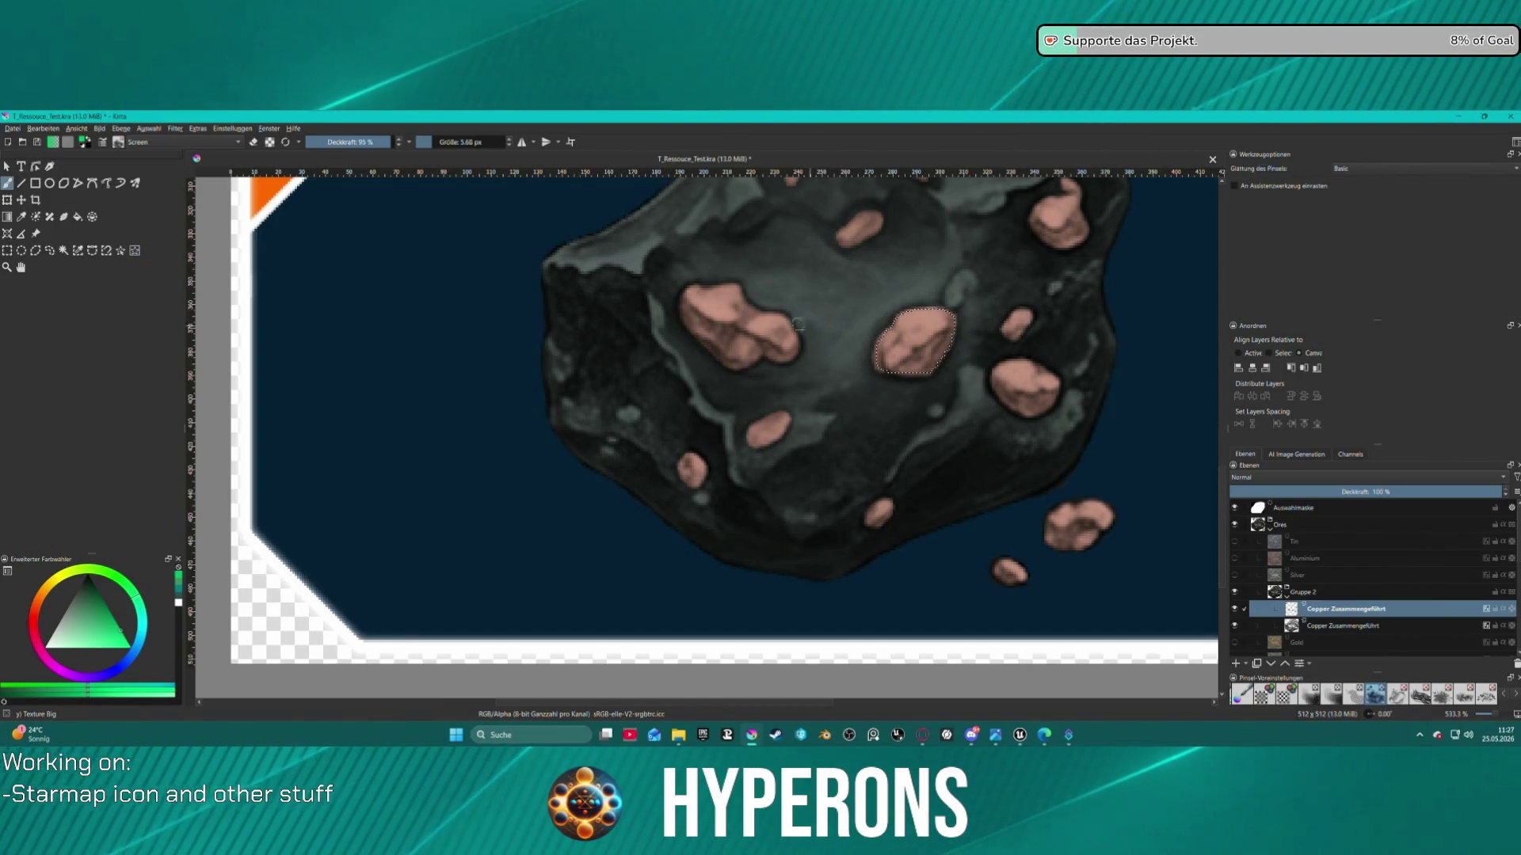
{"action": "left_click", "coordinate": [154, 140]}
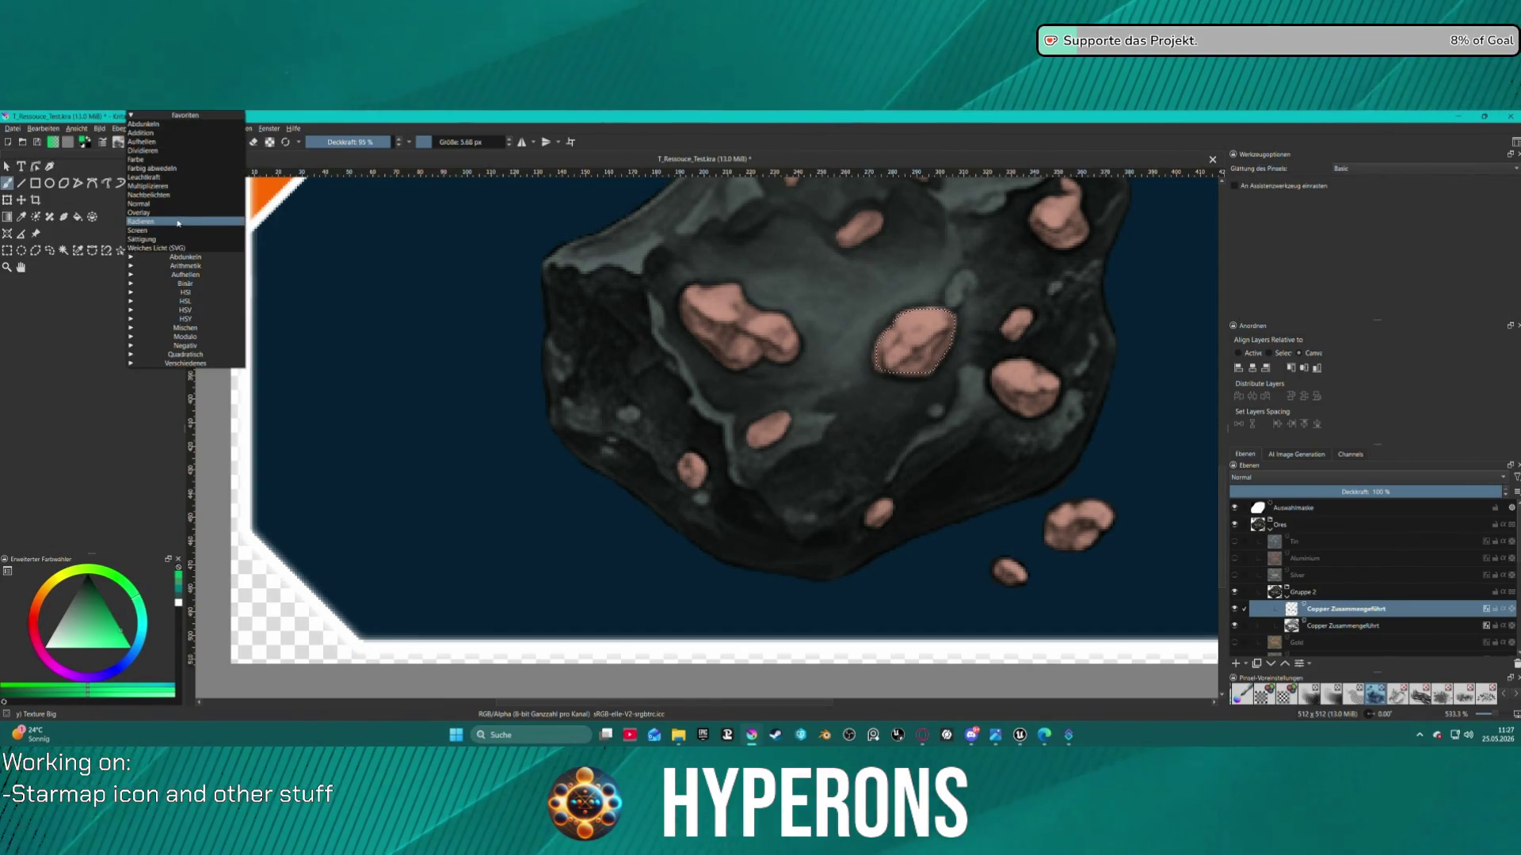
{"action": "left_click", "coordinate": [167, 185]}
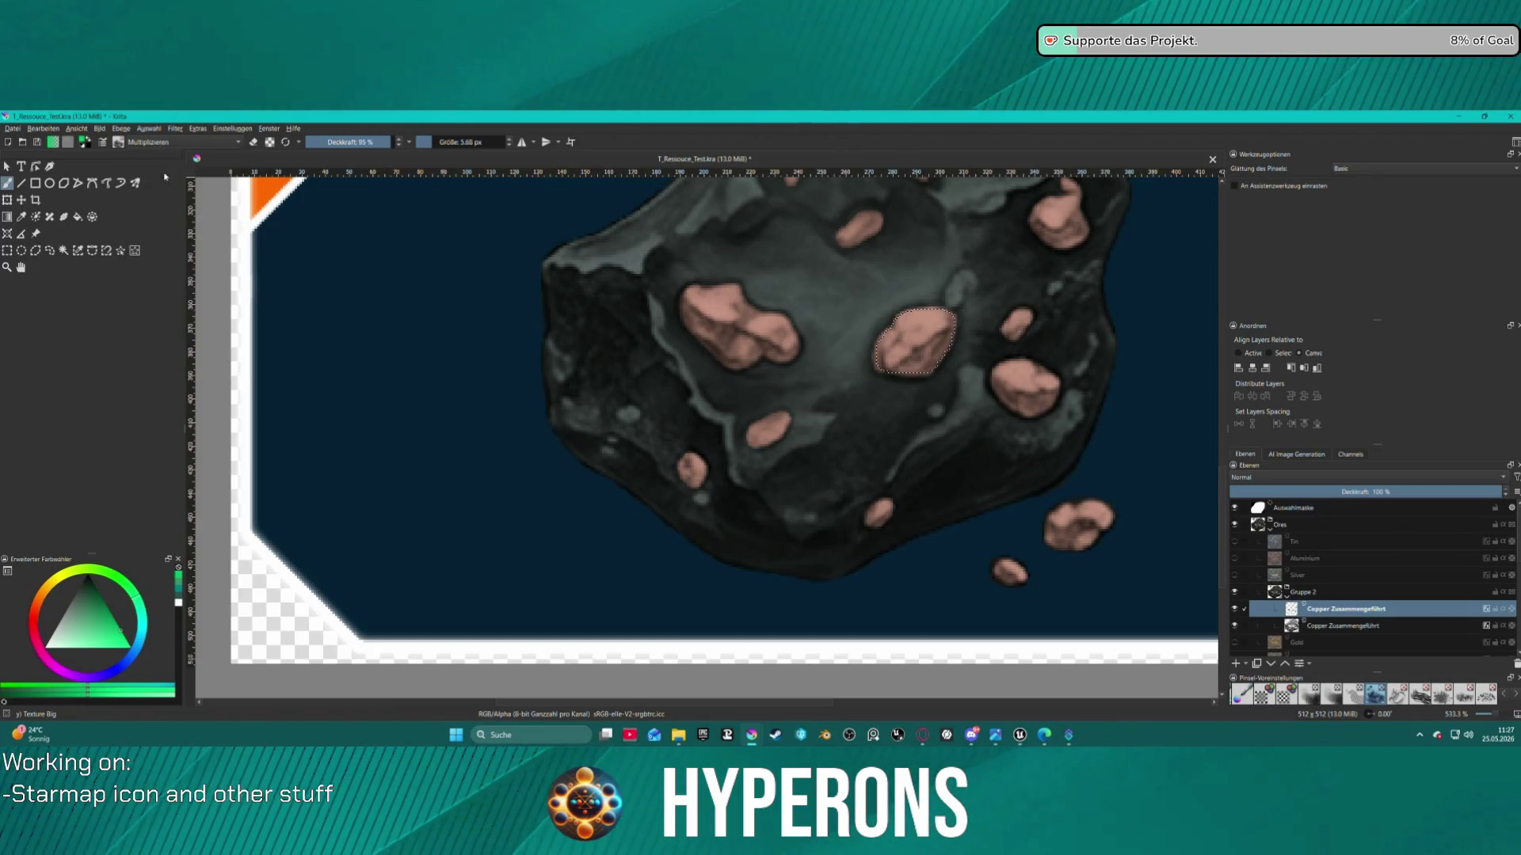
{"action": "left_click", "coordinate": [52, 141]}
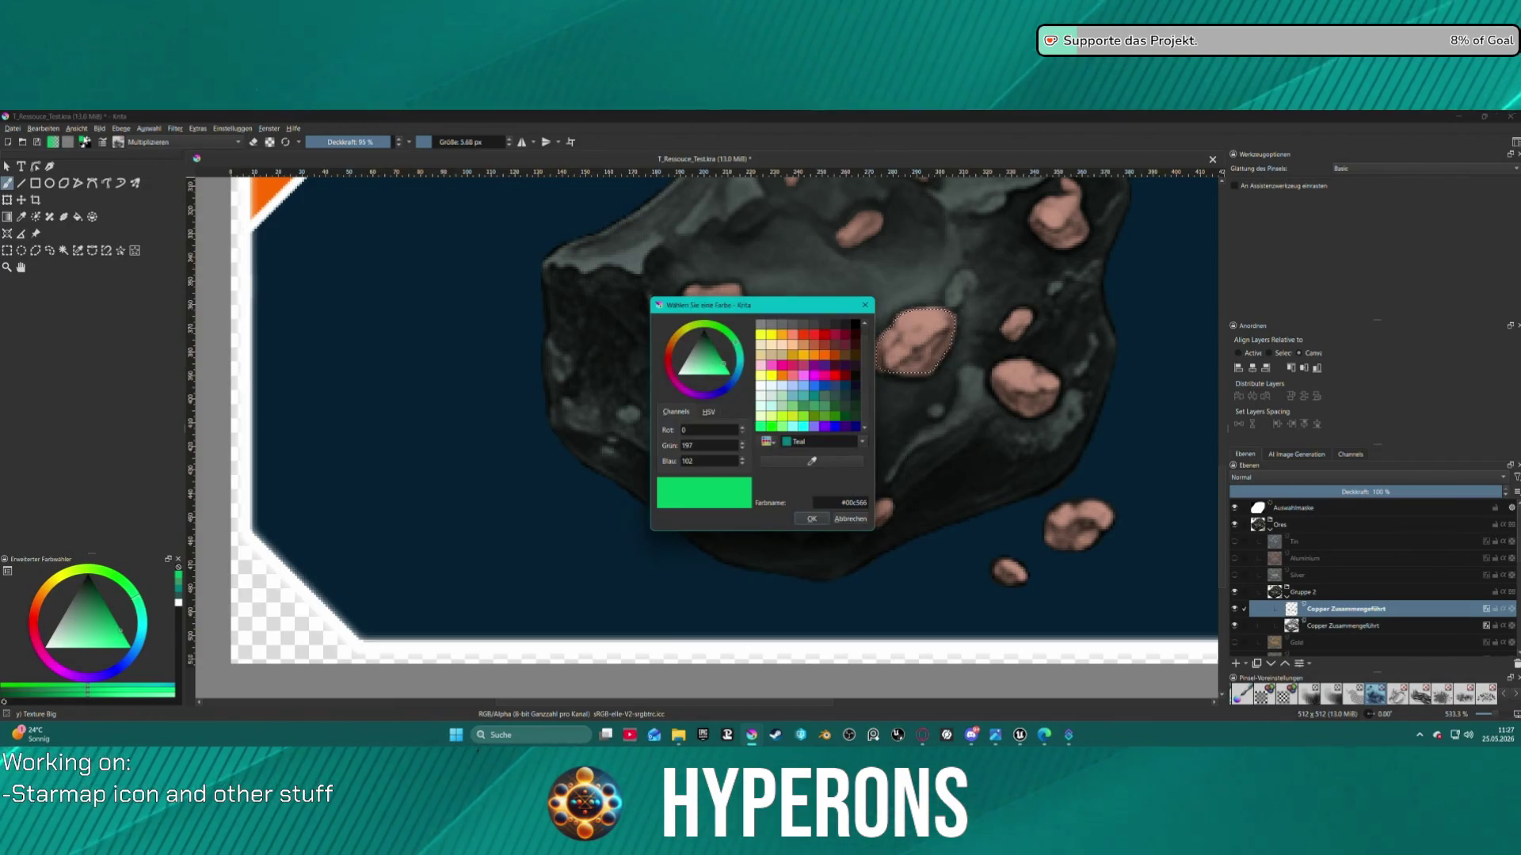
{"action": "left_click", "coordinate": [713, 374]}
{"action": "left_click_drag", "start_coordinate": [711, 376], "coordinate": [706, 374]}
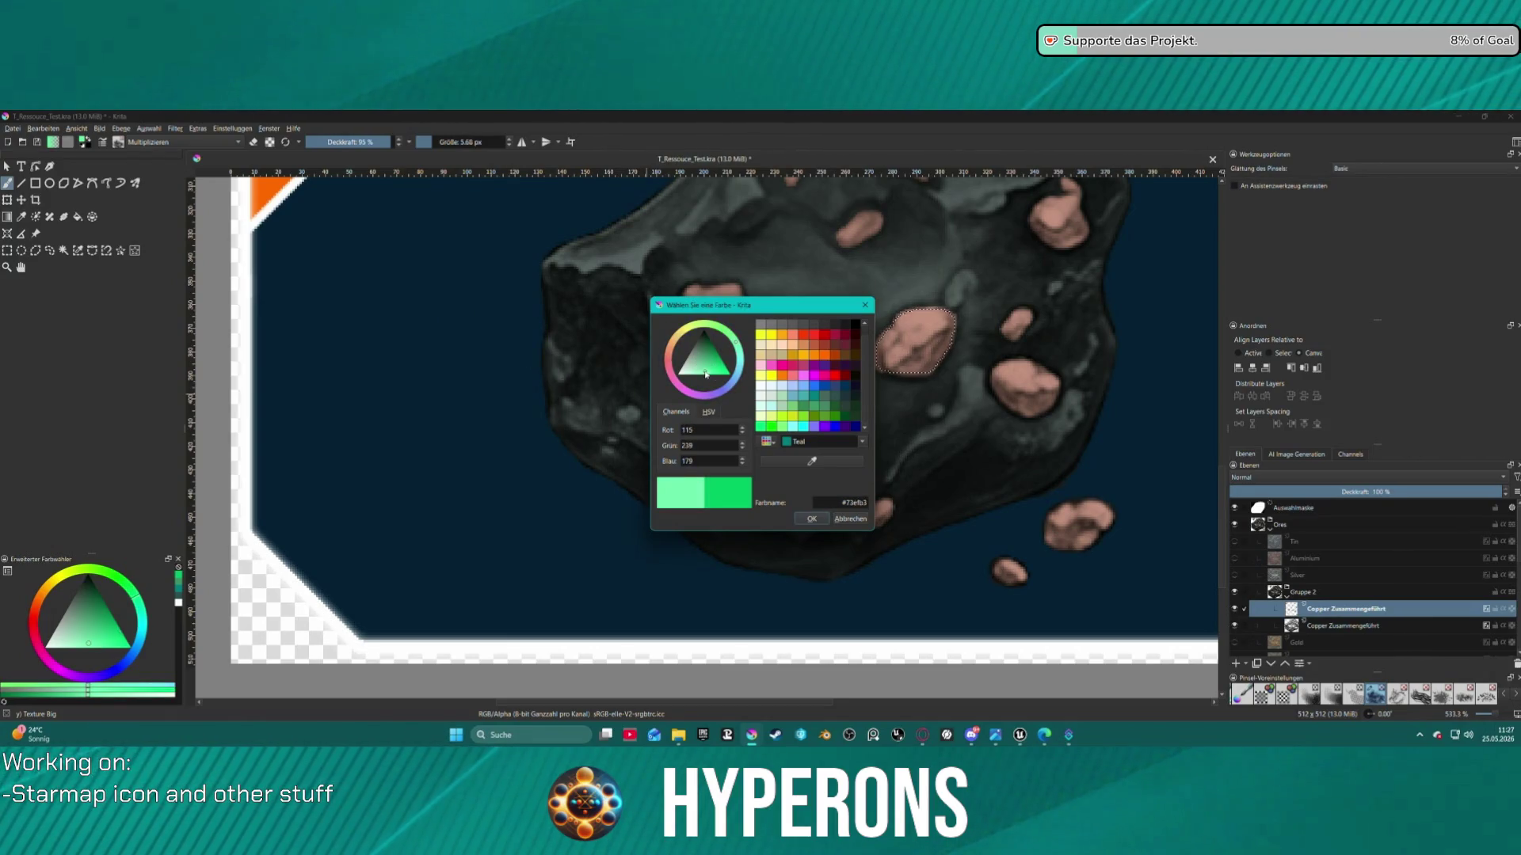
{"action": "left_click", "coordinate": [812, 519]}
Paint pale green inside the shrunken ore blob selection
{"action": "left_click_drag", "start_coordinate": [895, 357], "coordinate": [957, 339]}
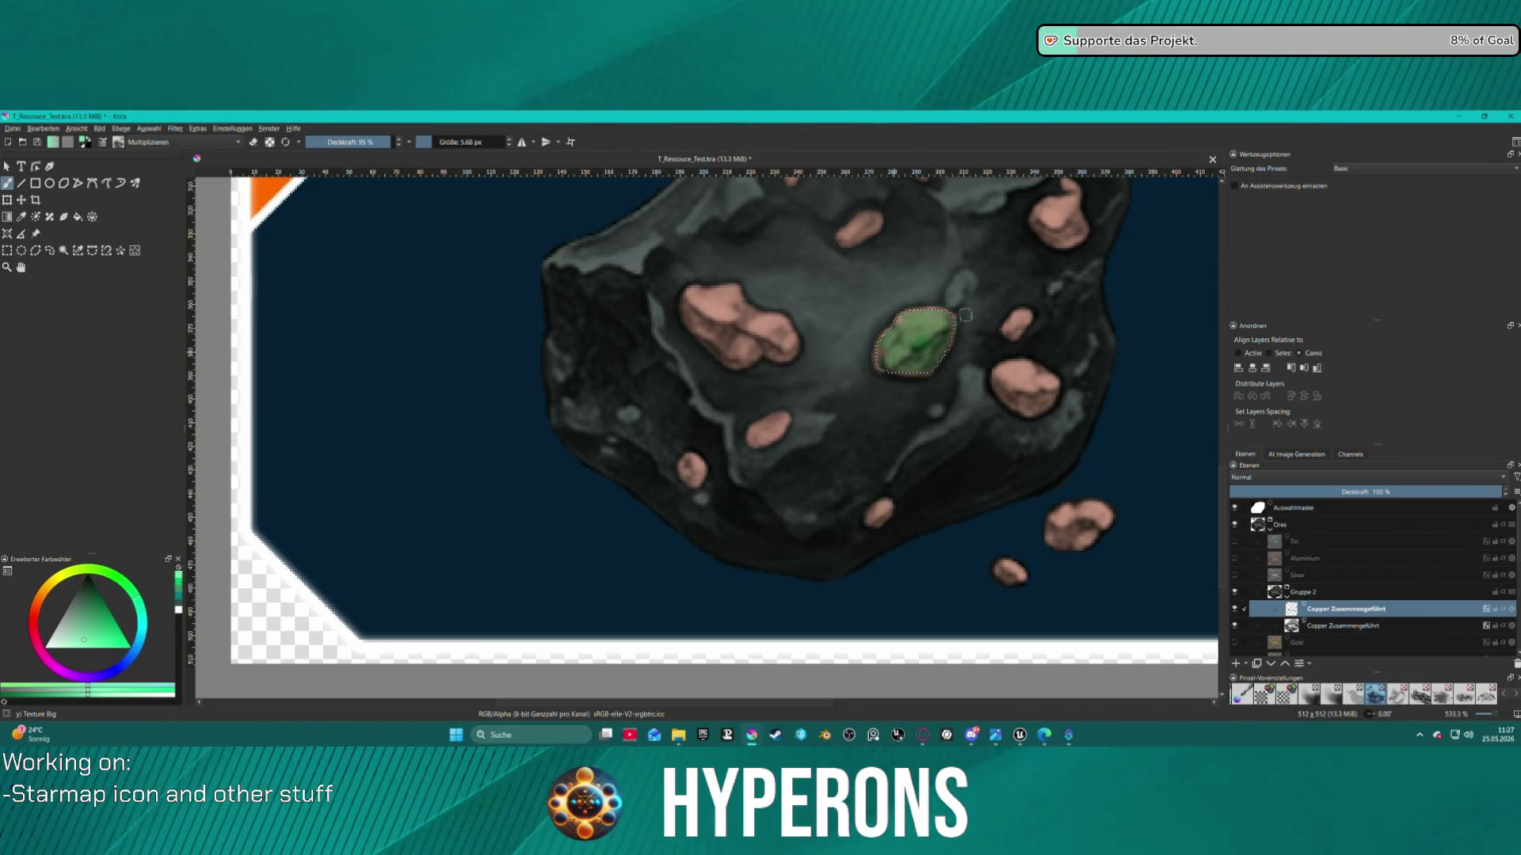
{"action": "scroll", "coordinate": [923, 324], "scroll_direction": "down", "scroll_amount": 4}
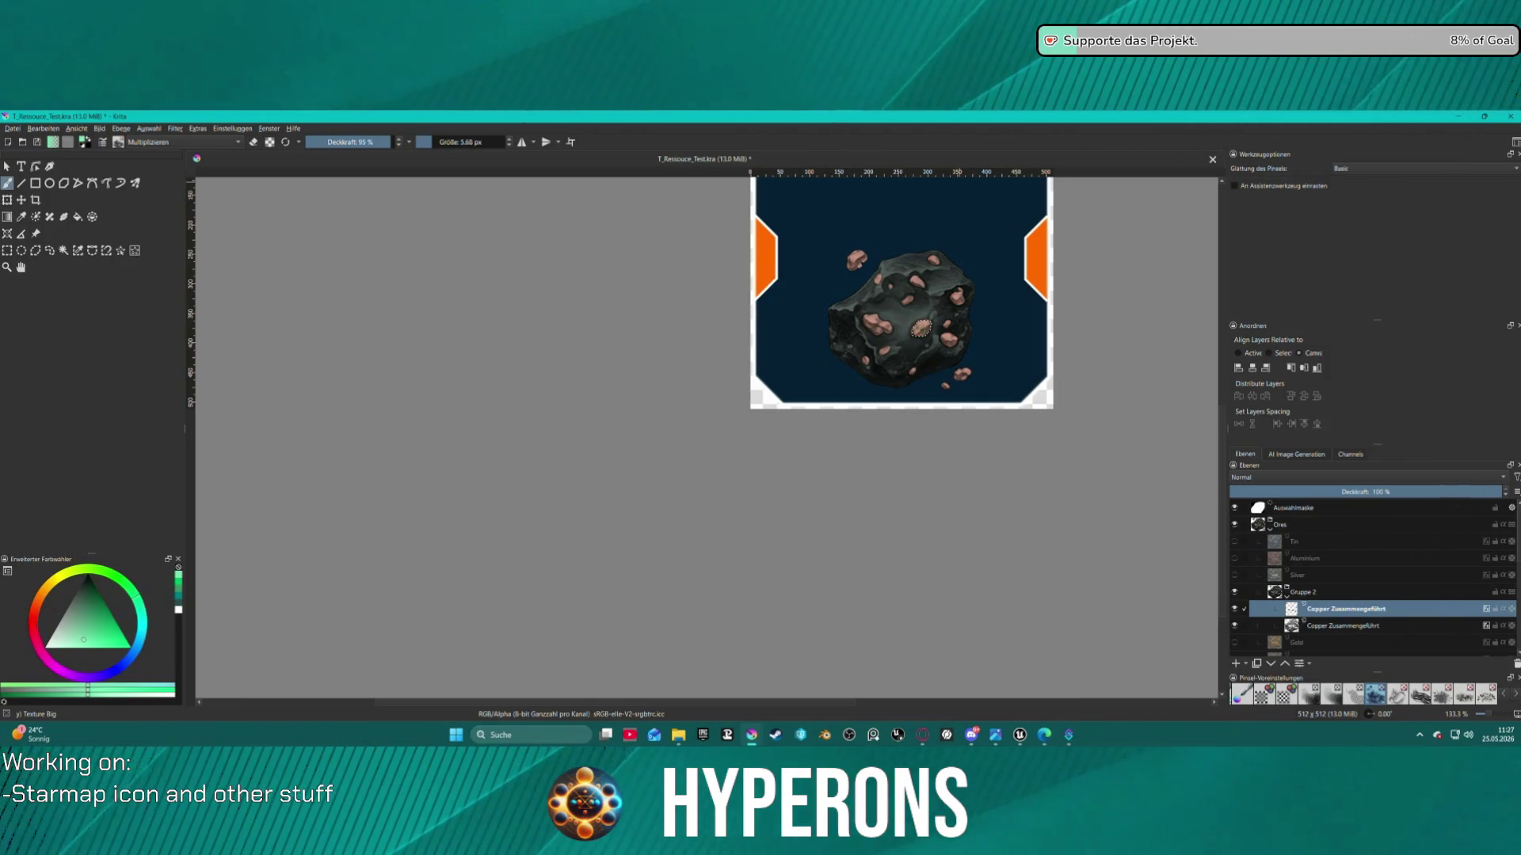
{"action": "scroll", "coordinate": [875, 278], "scroll_direction": "down", "scroll_amount": 3}
{"action": "scroll", "coordinate": [1040, 304], "scroll_direction": "up", "scroll_amount": 2}
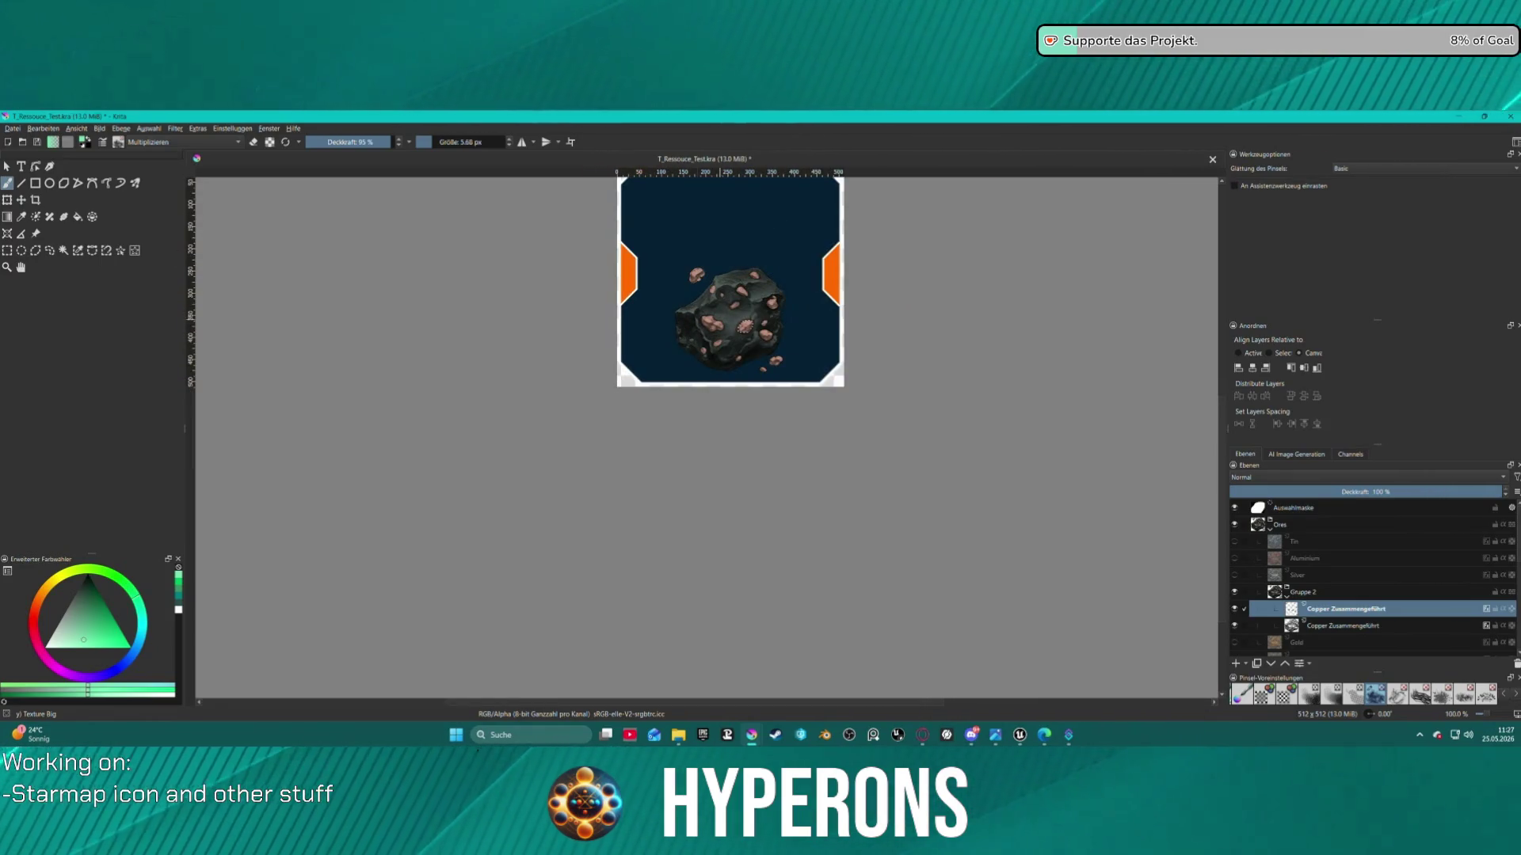
{"action": "left_click", "coordinate": [1337, 628]}
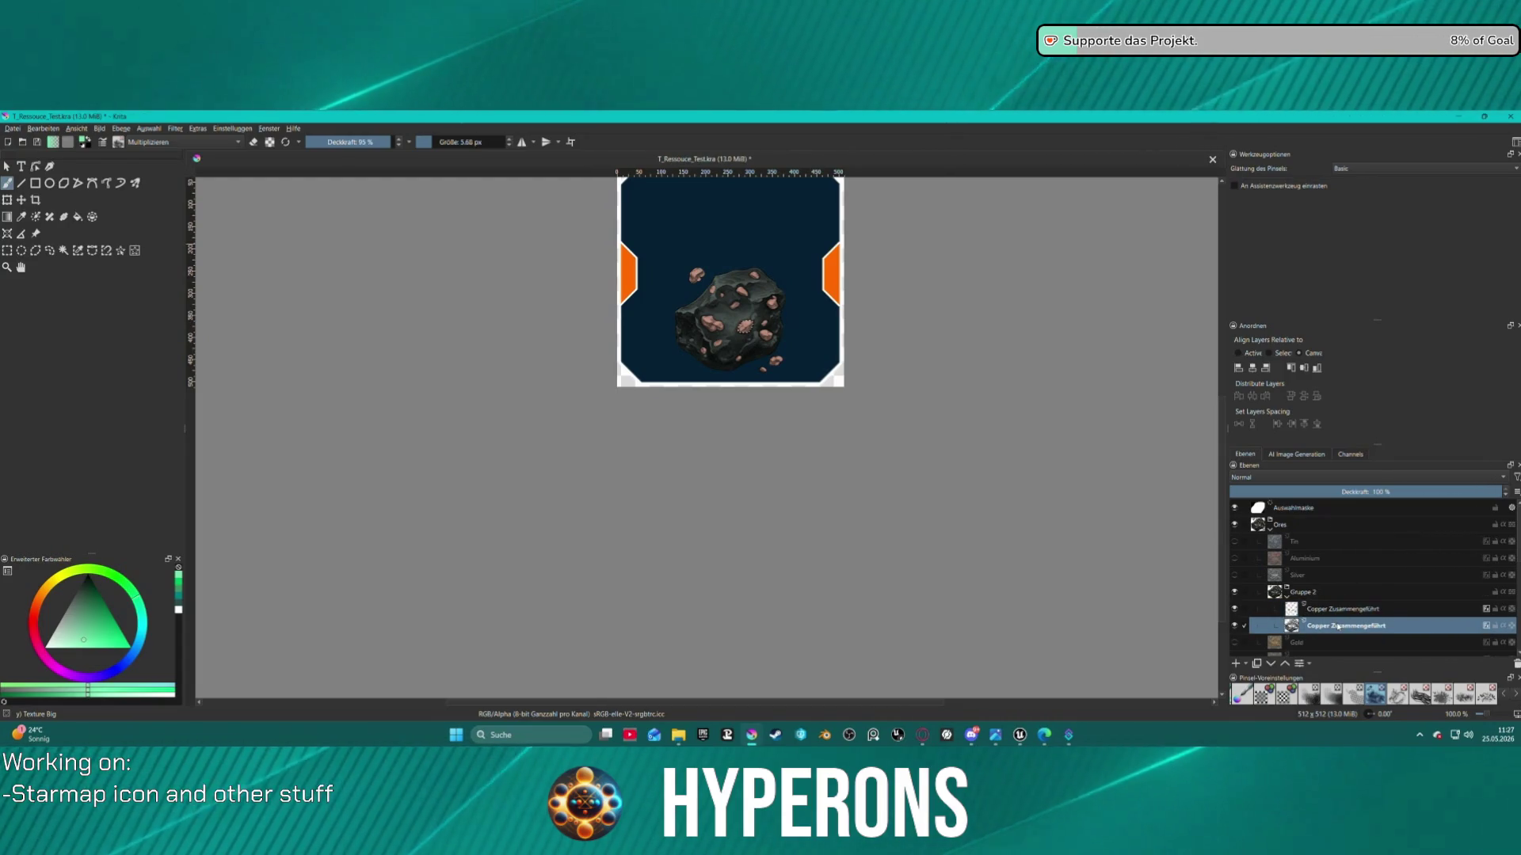
Enable a teal Farbüberlagerung colour overlay in the lower Copper layer's layer style
{"action": "double_click", "coordinate": [1339, 627]}
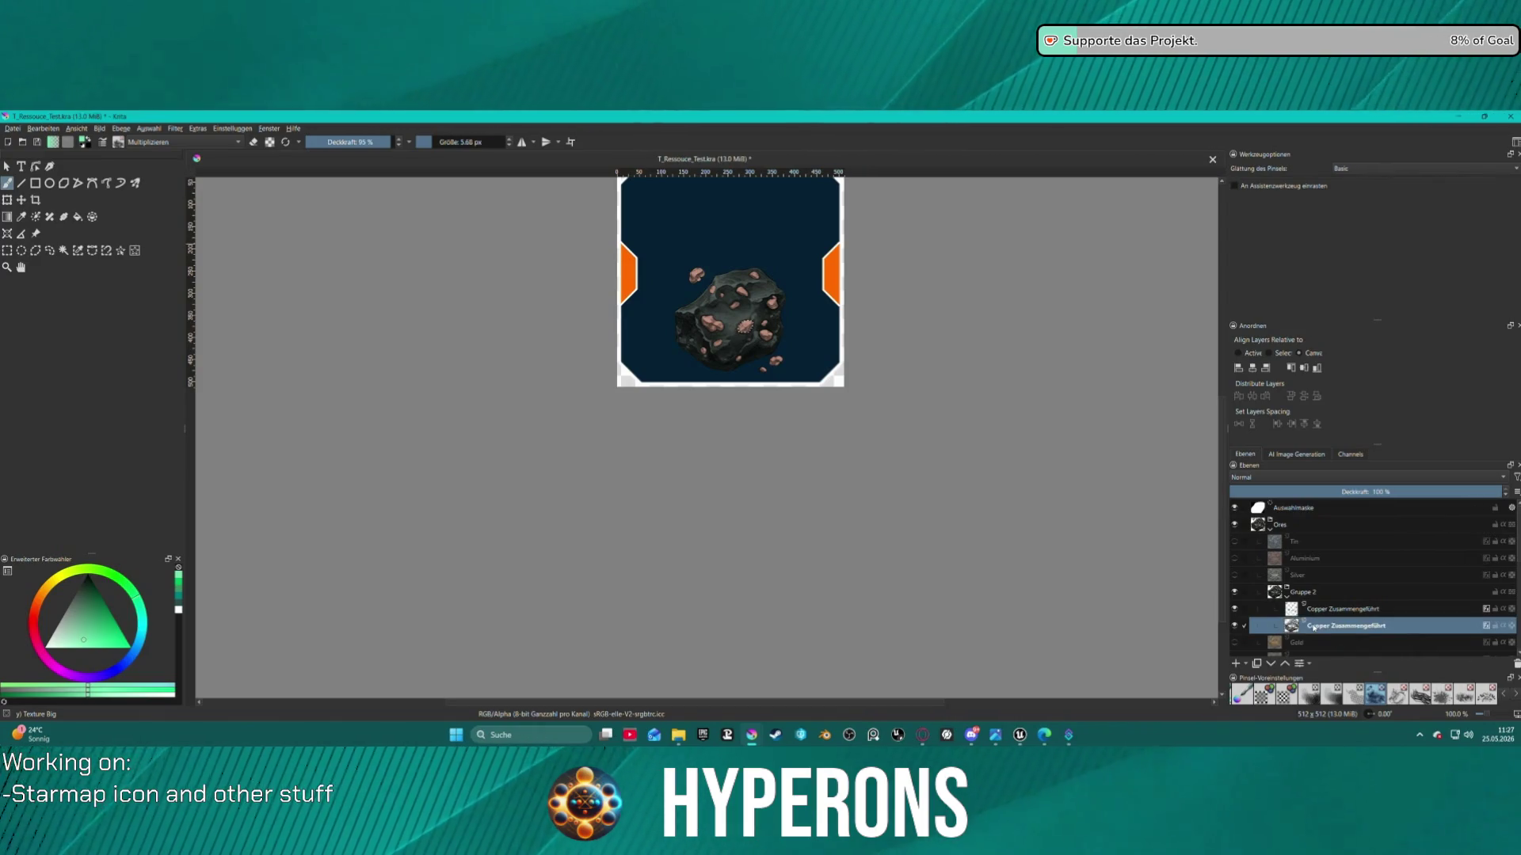
{"action": "right_click", "coordinate": [1306, 630]}
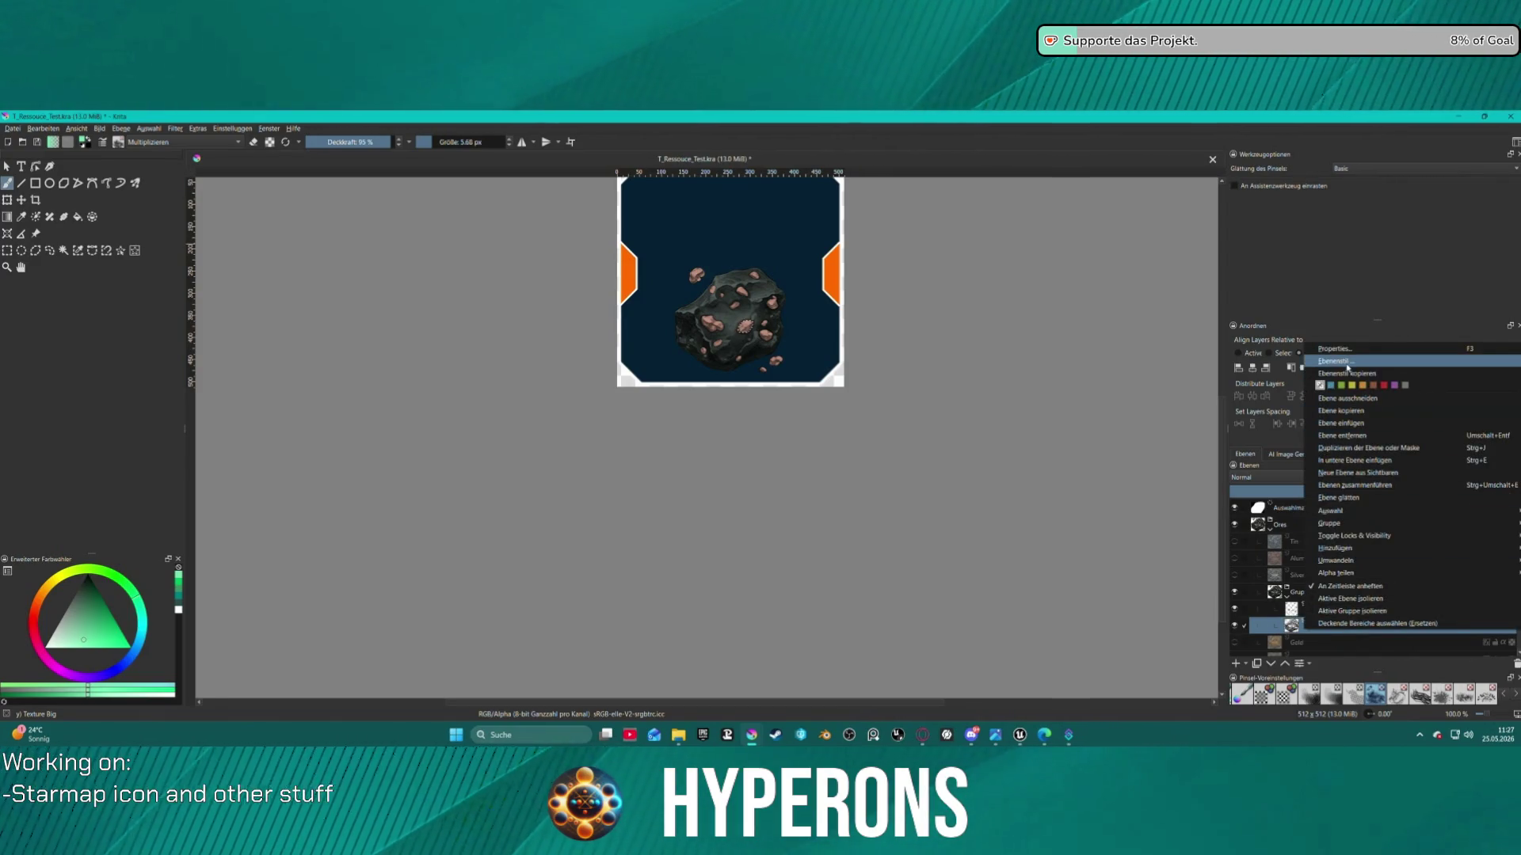
{"action": "left_click", "coordinate": [1339, 361]}
{"action": "left_click", "coordinate": [600, 341]}
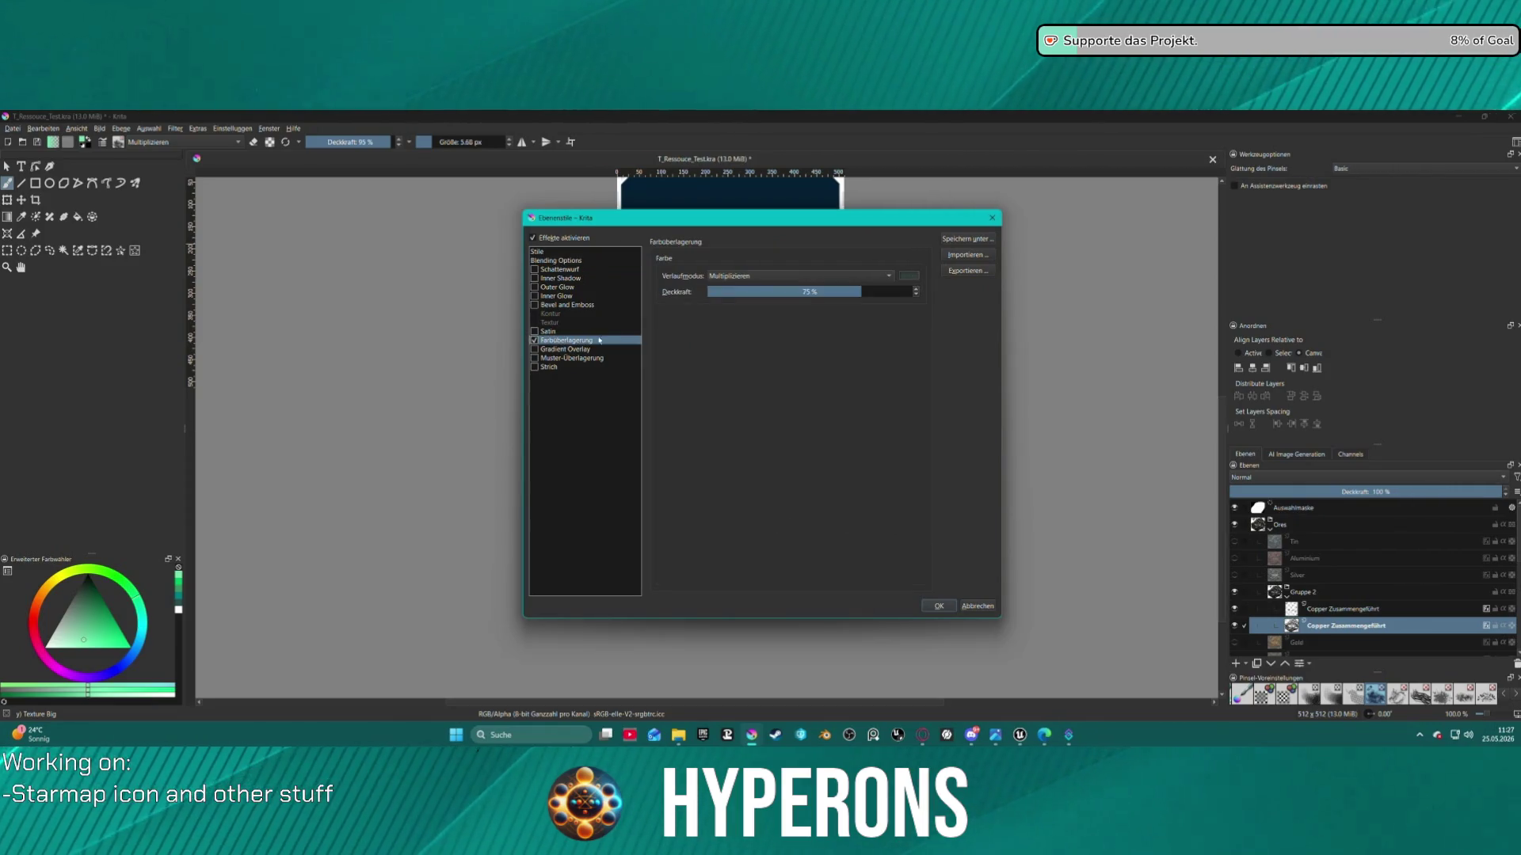
{"action": "left_click", "coordinate": [907, 277]}
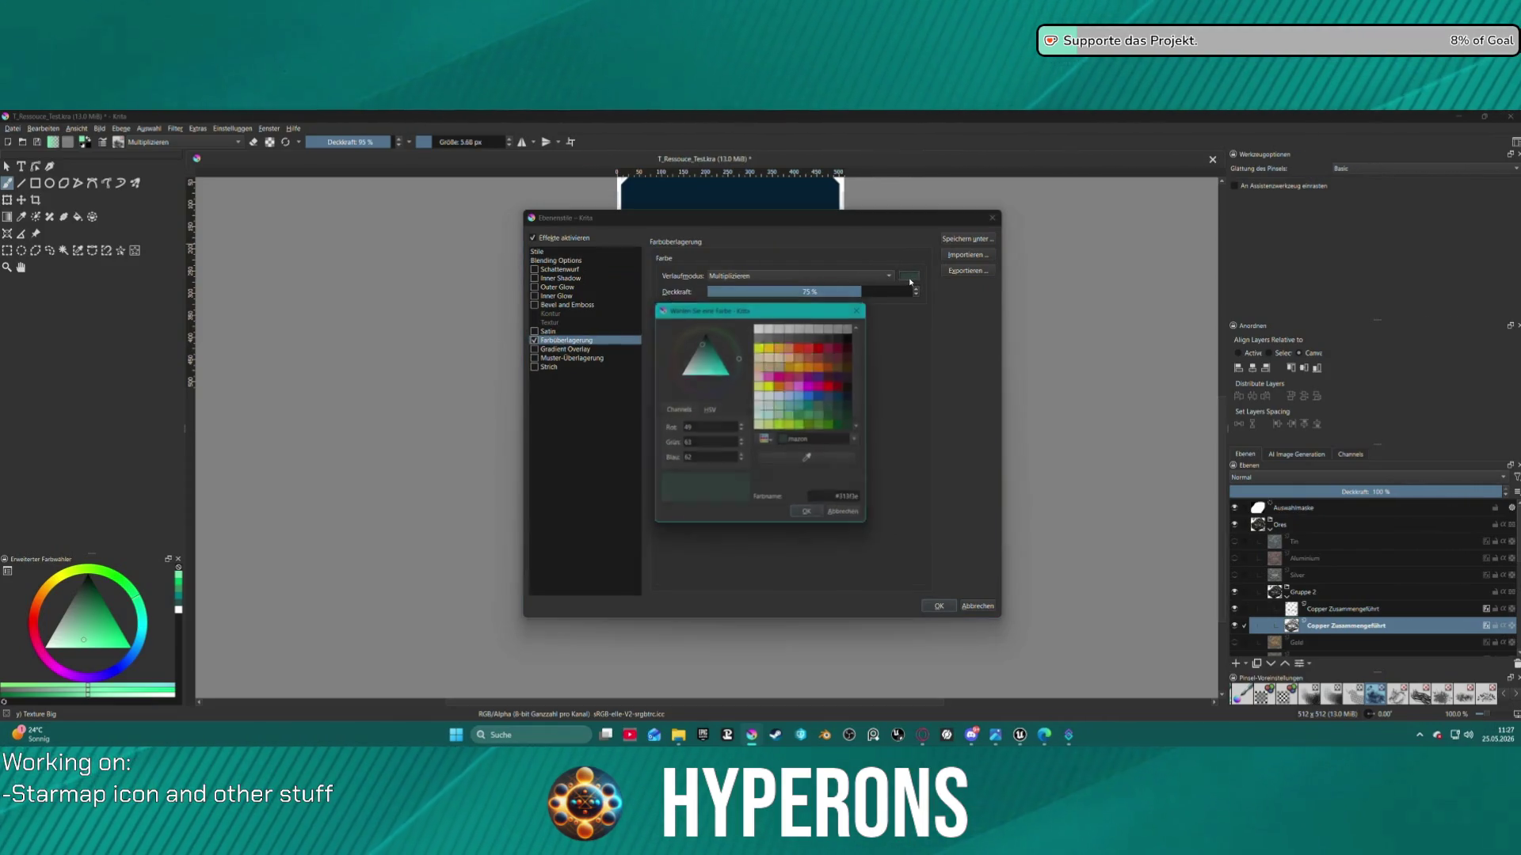
{"action": "left_click", "coordinate": [704, 346]}
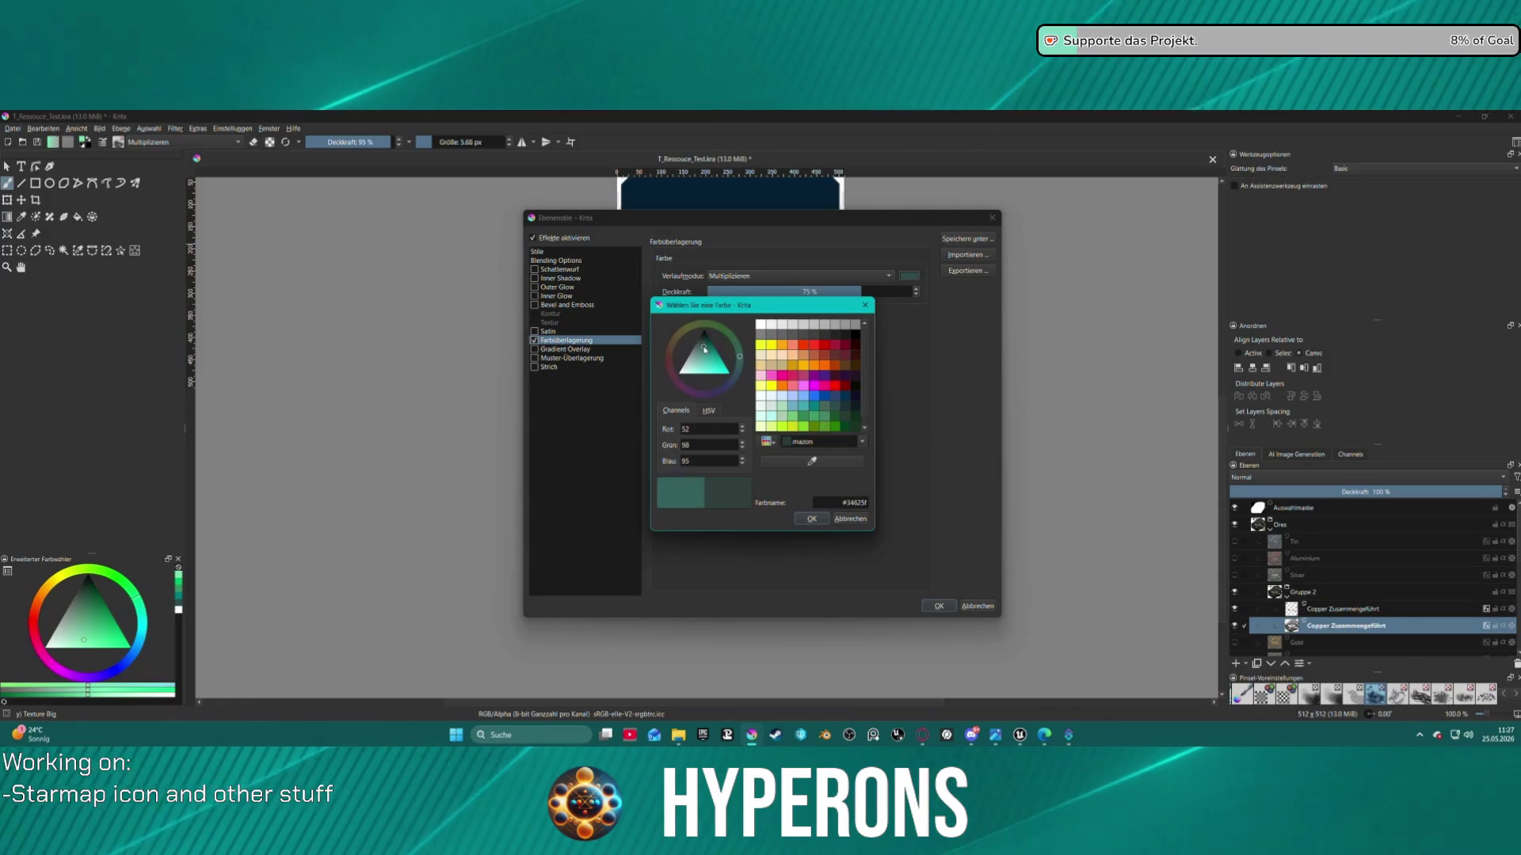
{"action": "left_click", "coordinate": [806, 519]}
Darken the overlay to #234d4a, apply the style, and select the Gruppe 2 group
{"action": "mouse_move", "coordinate": [842, 229]}
{"action": "left_mouse_down"}
{"action": "mouse_move", "coordinate": [382, 234]}
{"action": "mouse_move", "coordinate": [463, 193]}
{"action": "left_mouse_up"}
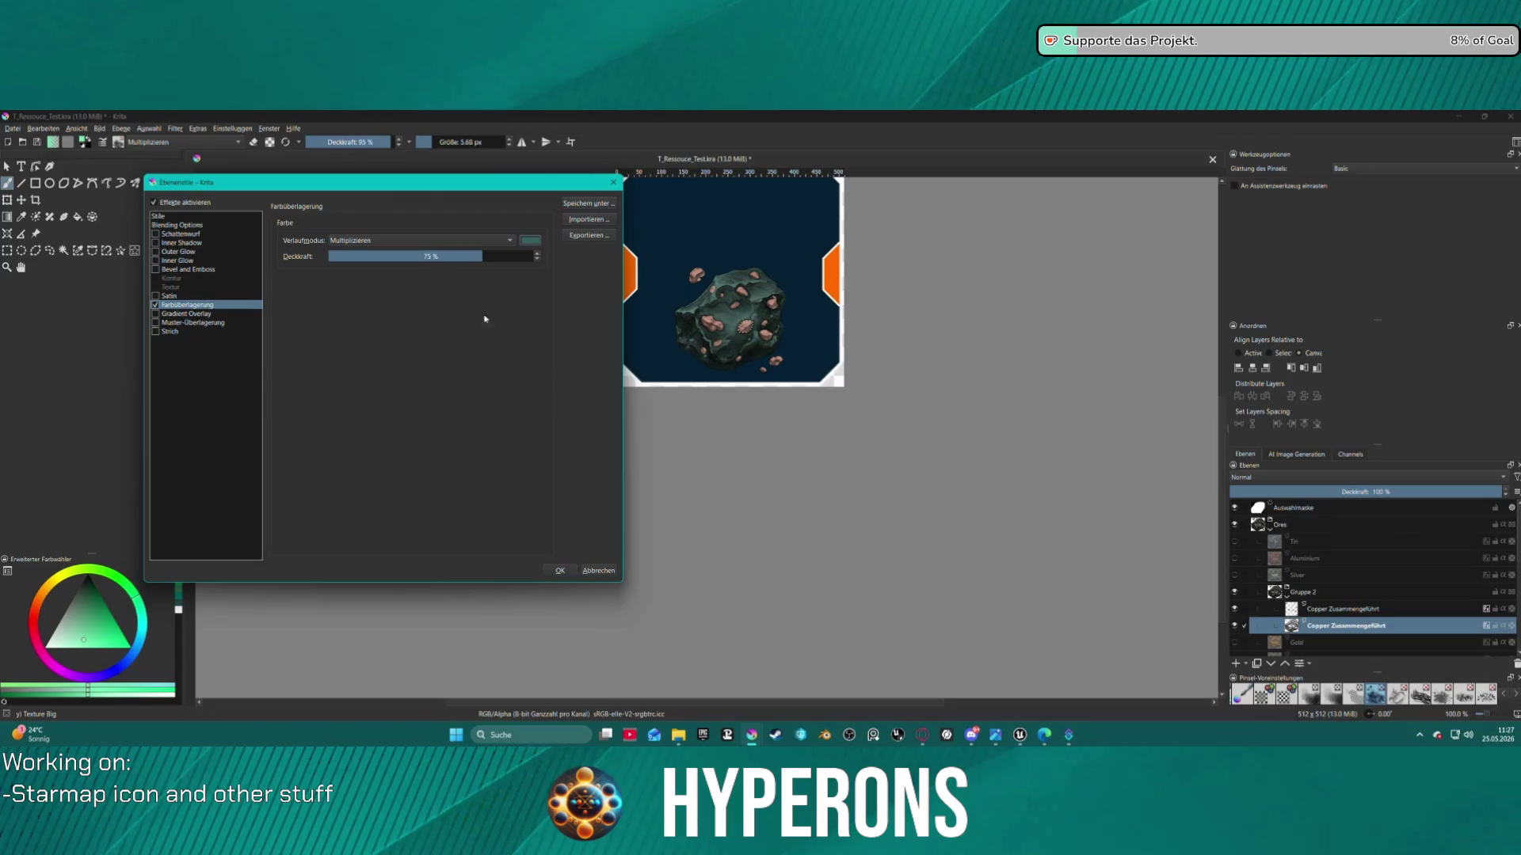
{"action": "left_click", "coordinate": [527, 242]}
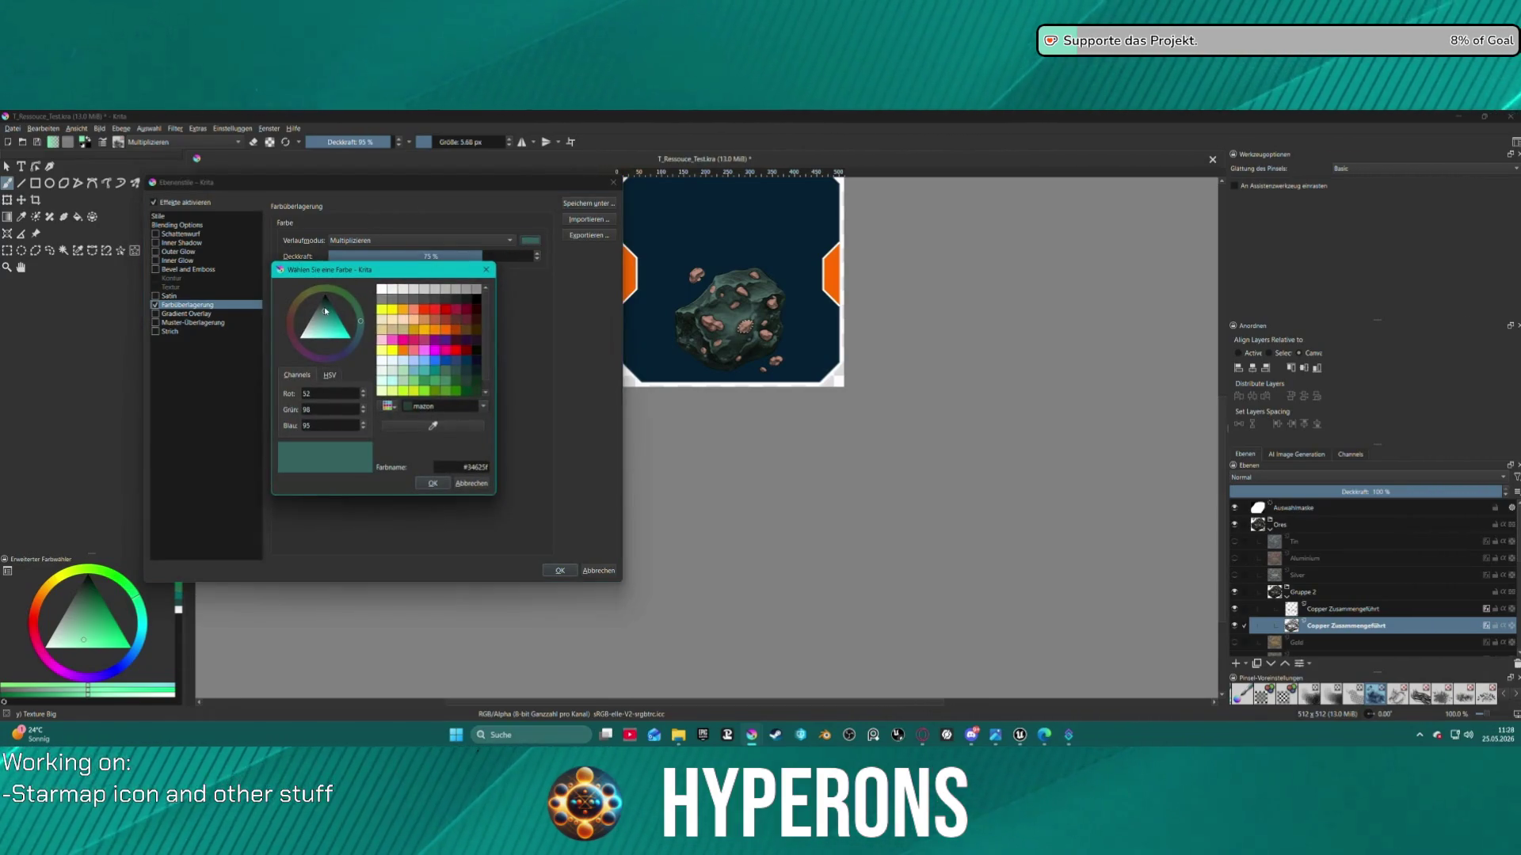
{"action": "left_click", "coordinate": [327, 312]}
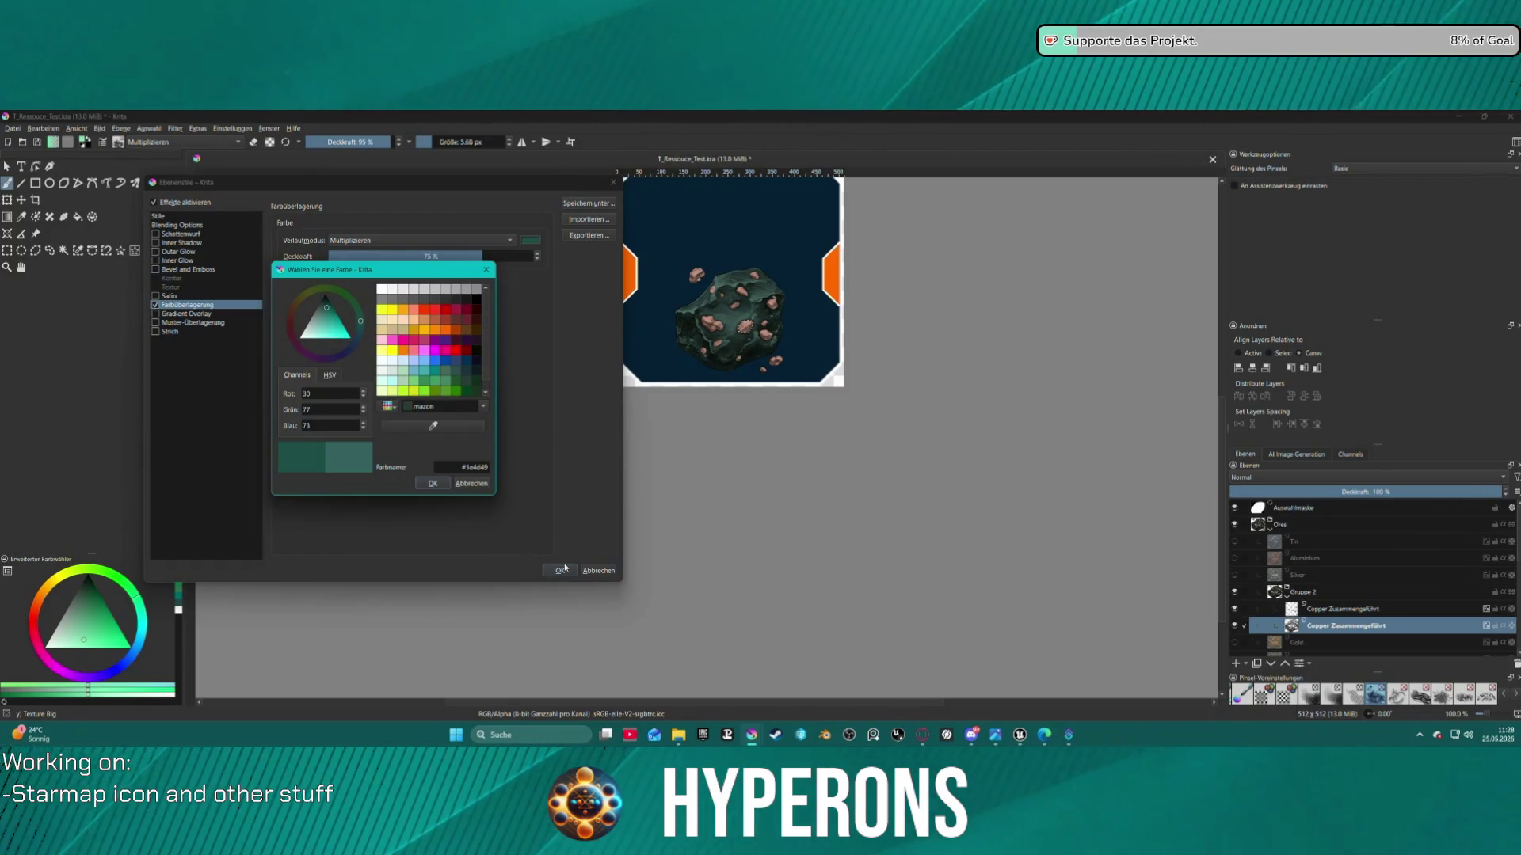
{"action": "left_click", "coordinate": [642, 570]}
{"action": "left_click", "coordinate": [425, 434]}
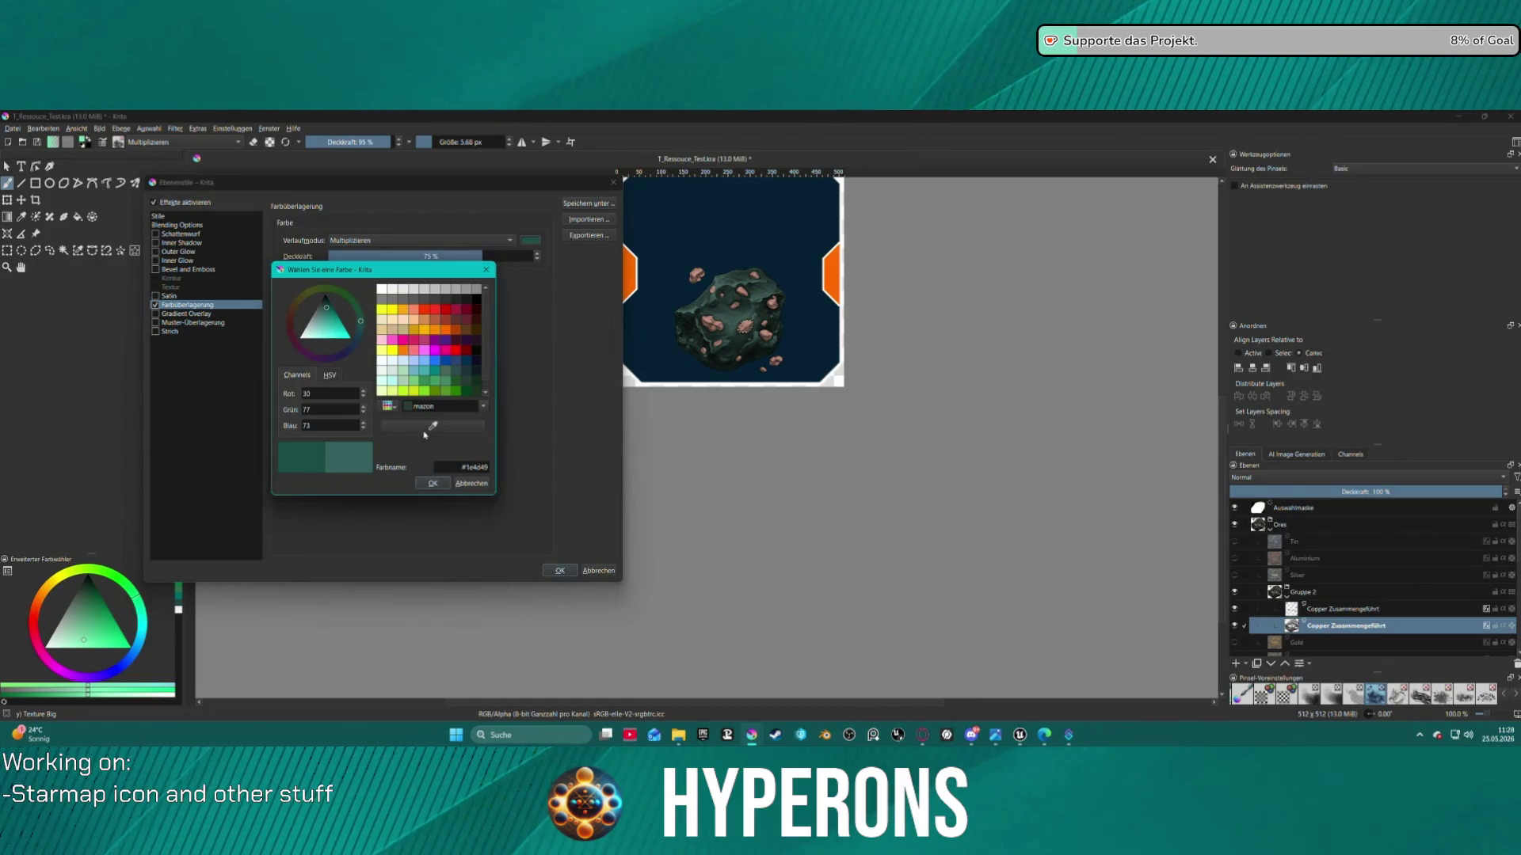
{"action": "left_click", "coordinate": [433, 484]}
{"action": "left_click", "coordinate": [570, 574]}
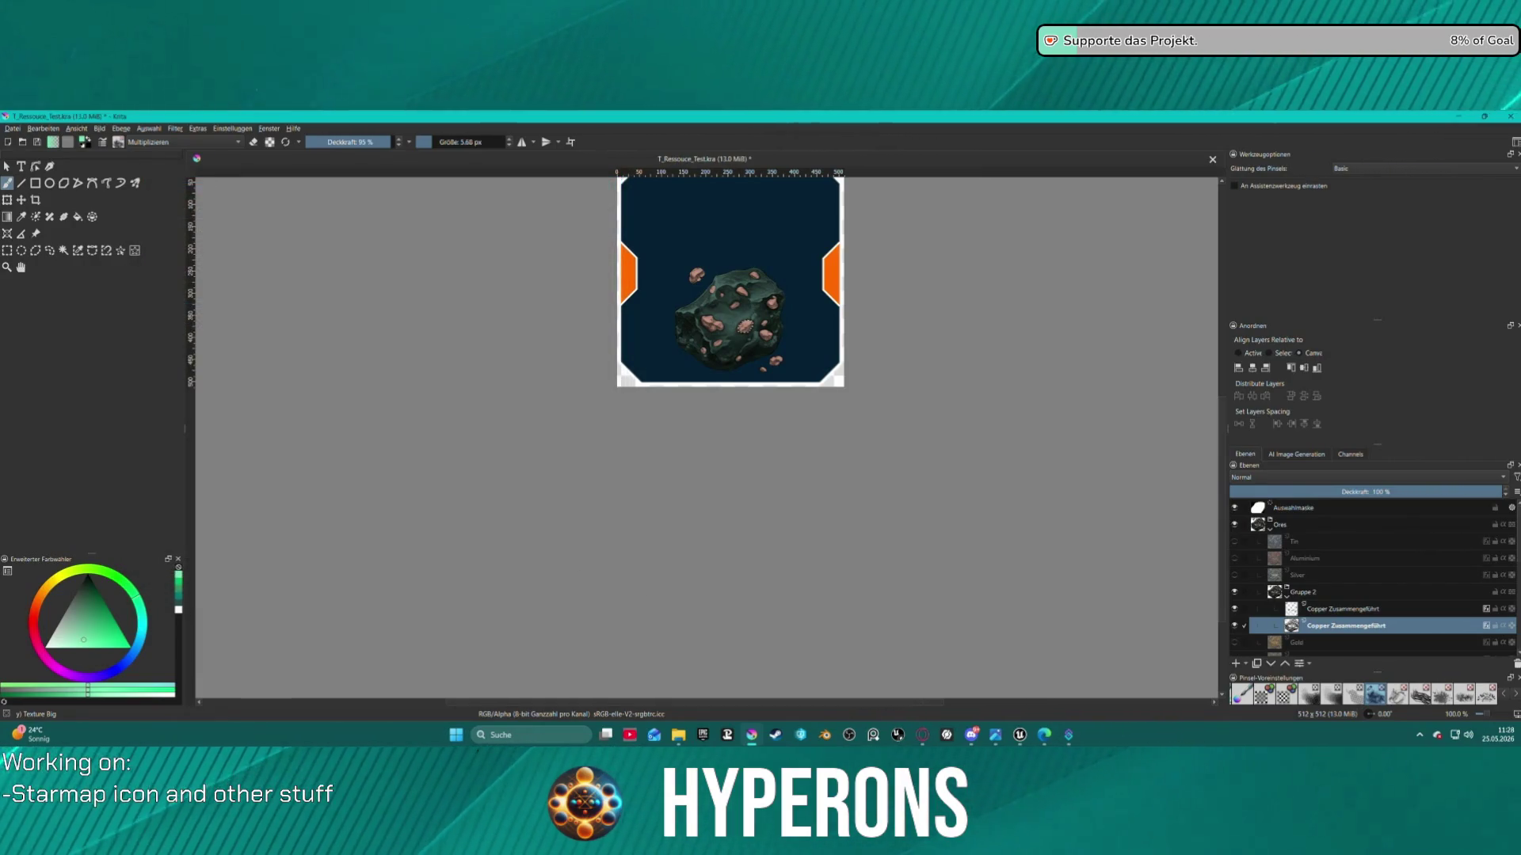
{"action": "left_click", "coordinate": [1341, 609]}
{"action": "left_click", "coordinate": [1340, 592]}
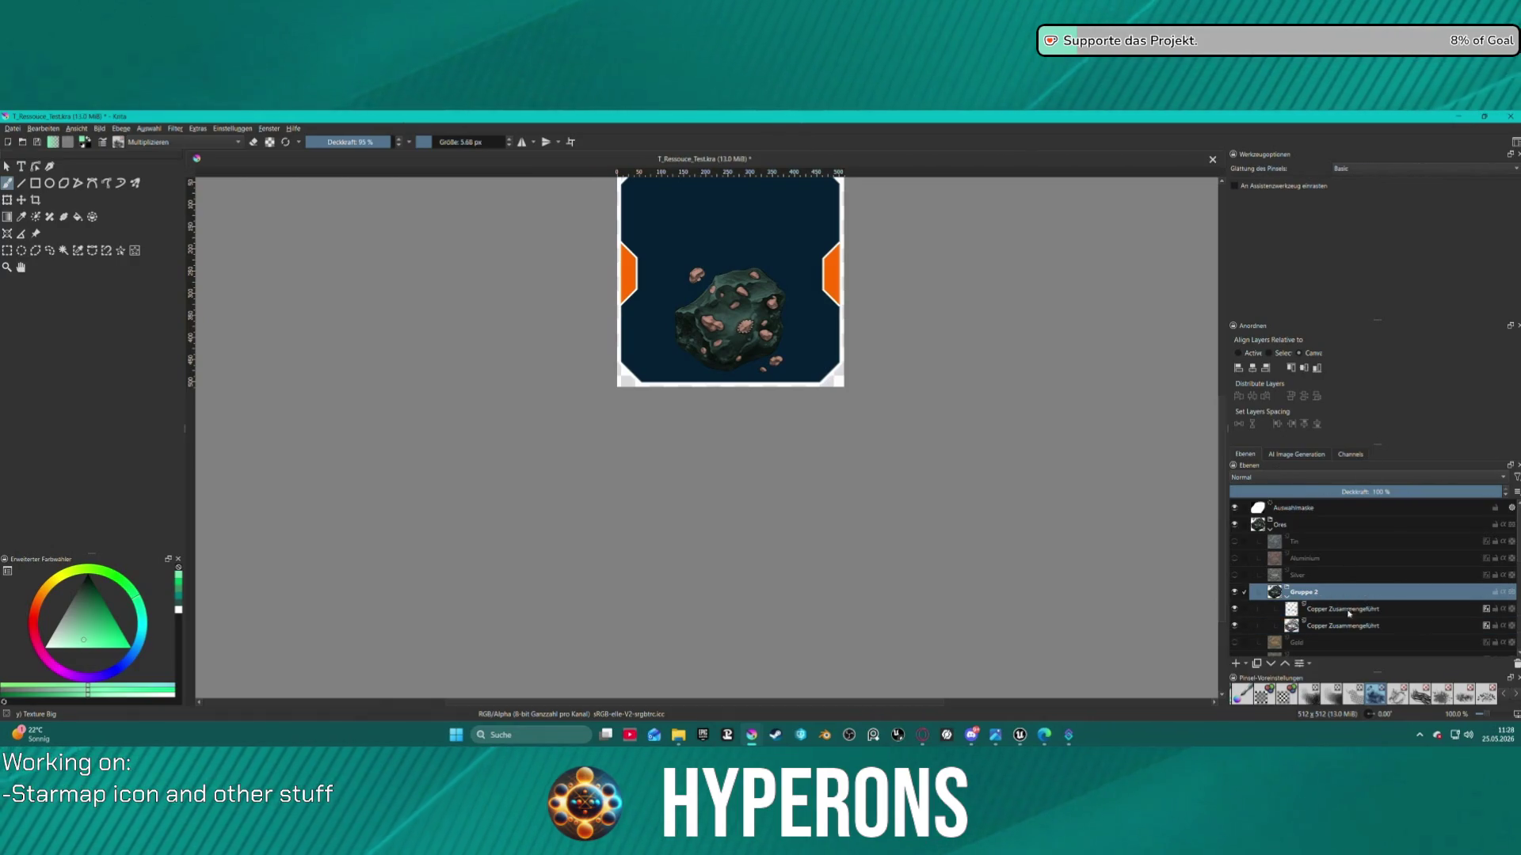
Rename the Gruppe 2 group holding both copper layers to 'Copper'
{"action": "left_click", "coordinate": [1347, 626], "text": "shift"}
{"action": "right_click", "coordinate": [1349, 628]}
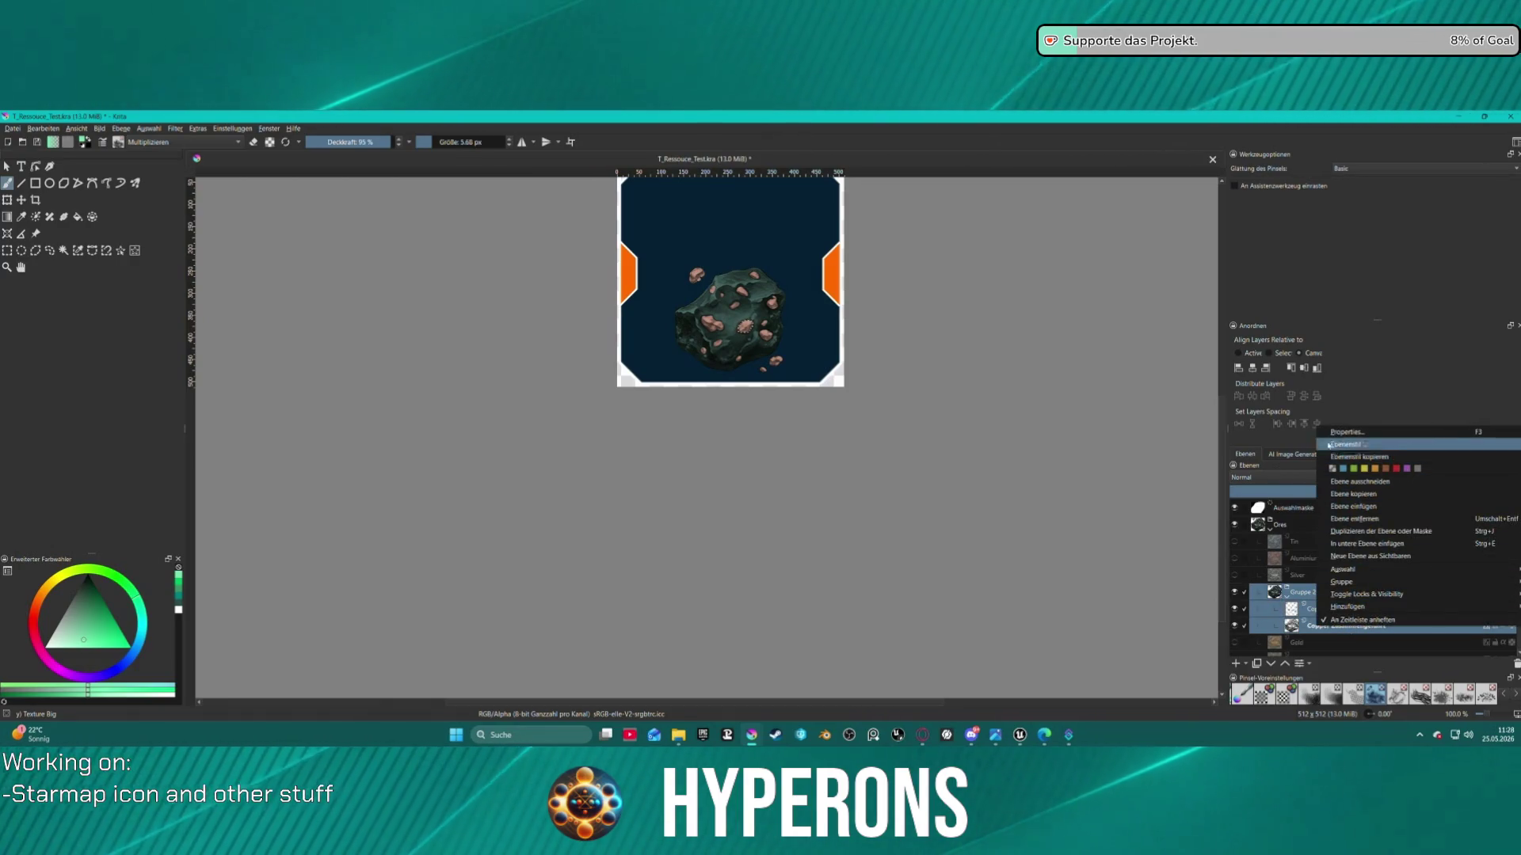
{"action": "left_click", "coordinate": [1301, 597]}
{"action": "double_click", "coordinate": [1300, 594]}
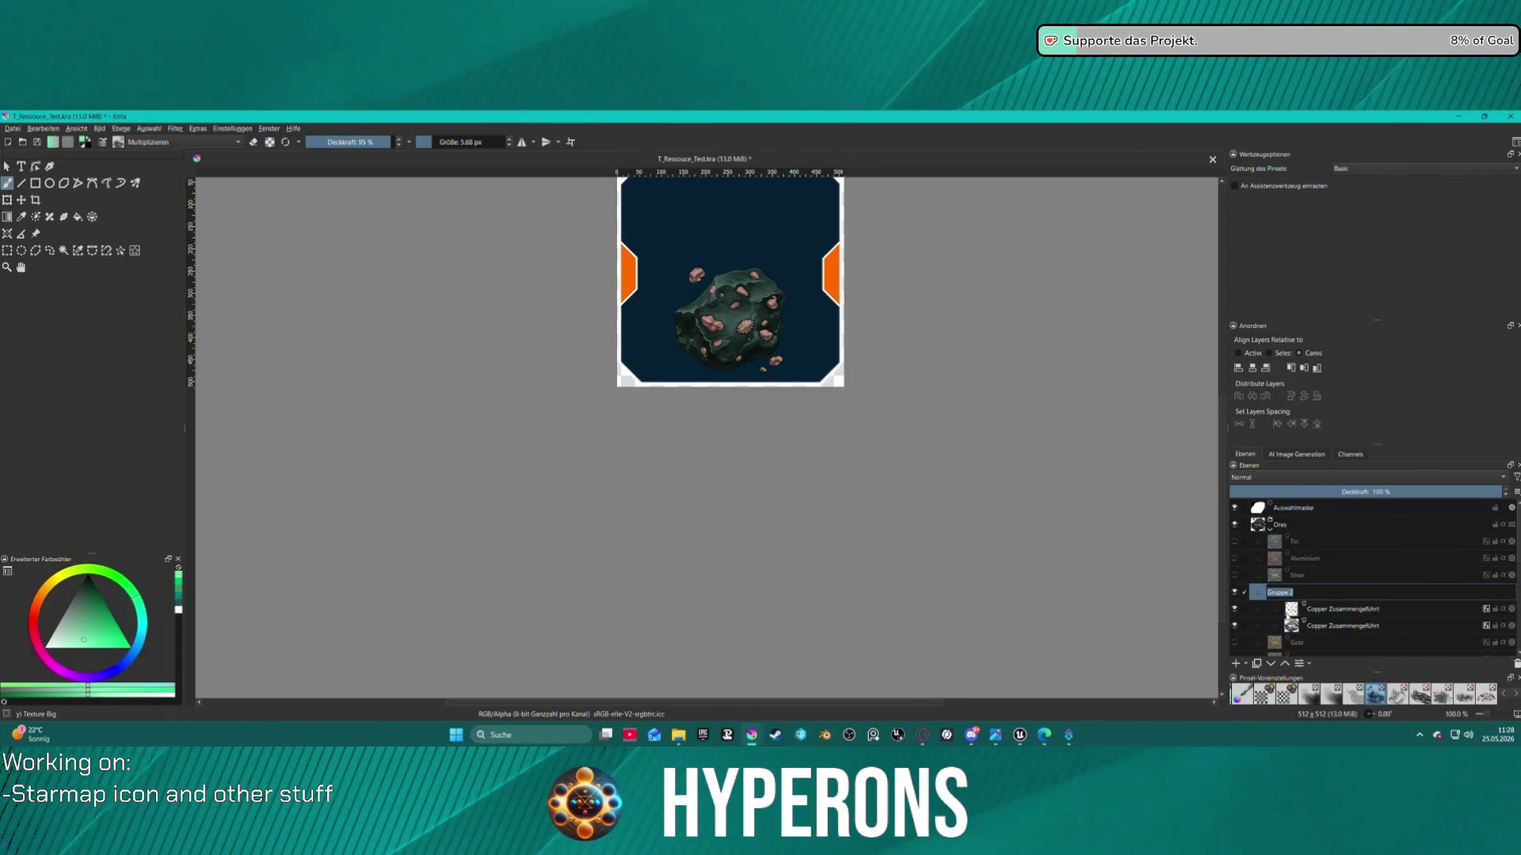
{"action": "type", "text": "Copper"}
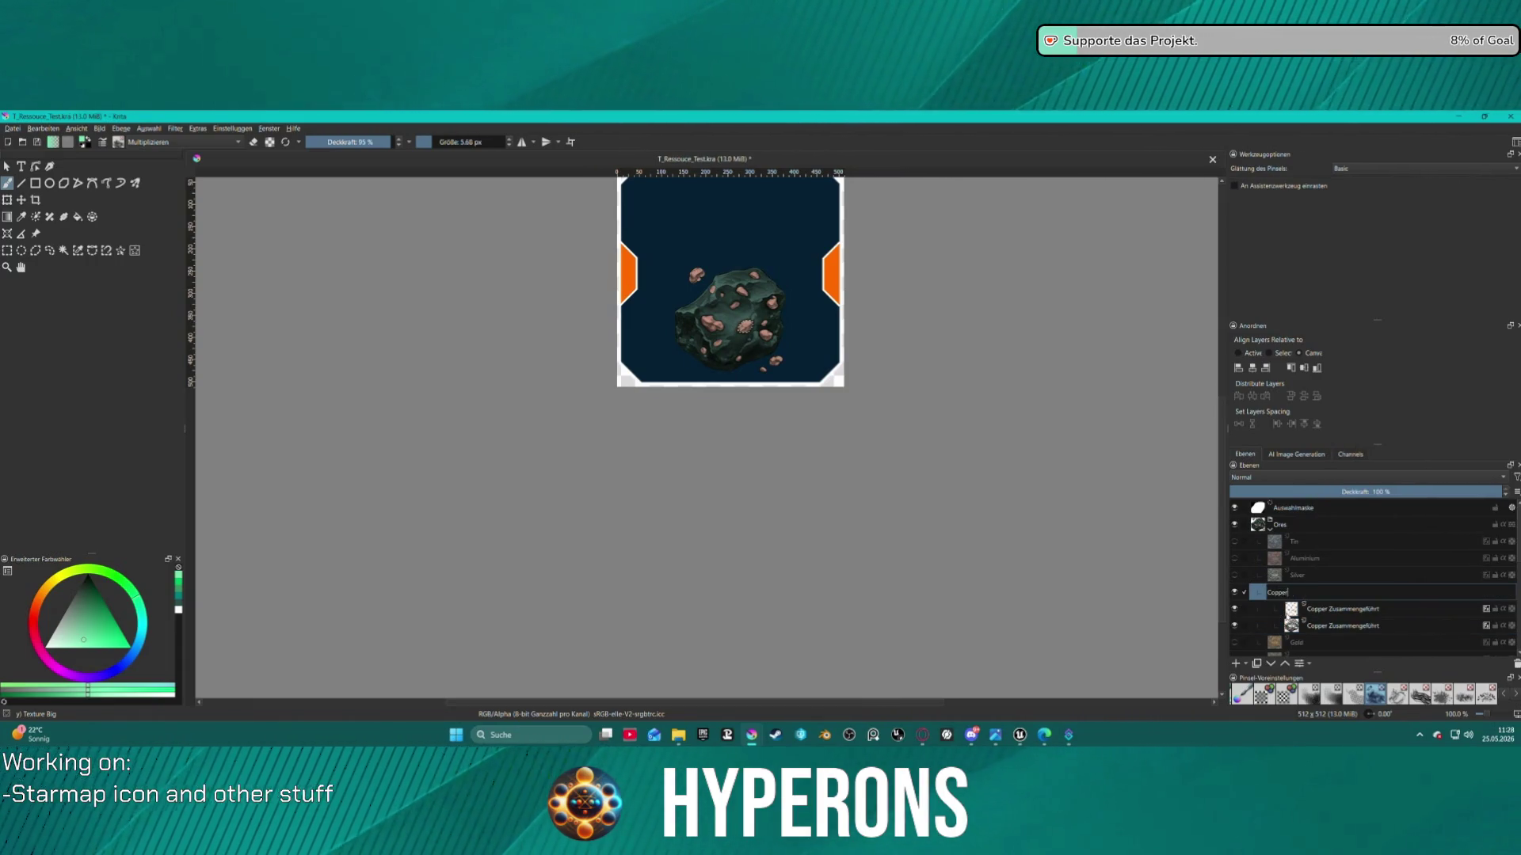
{"action": "key", "text": "Return"}
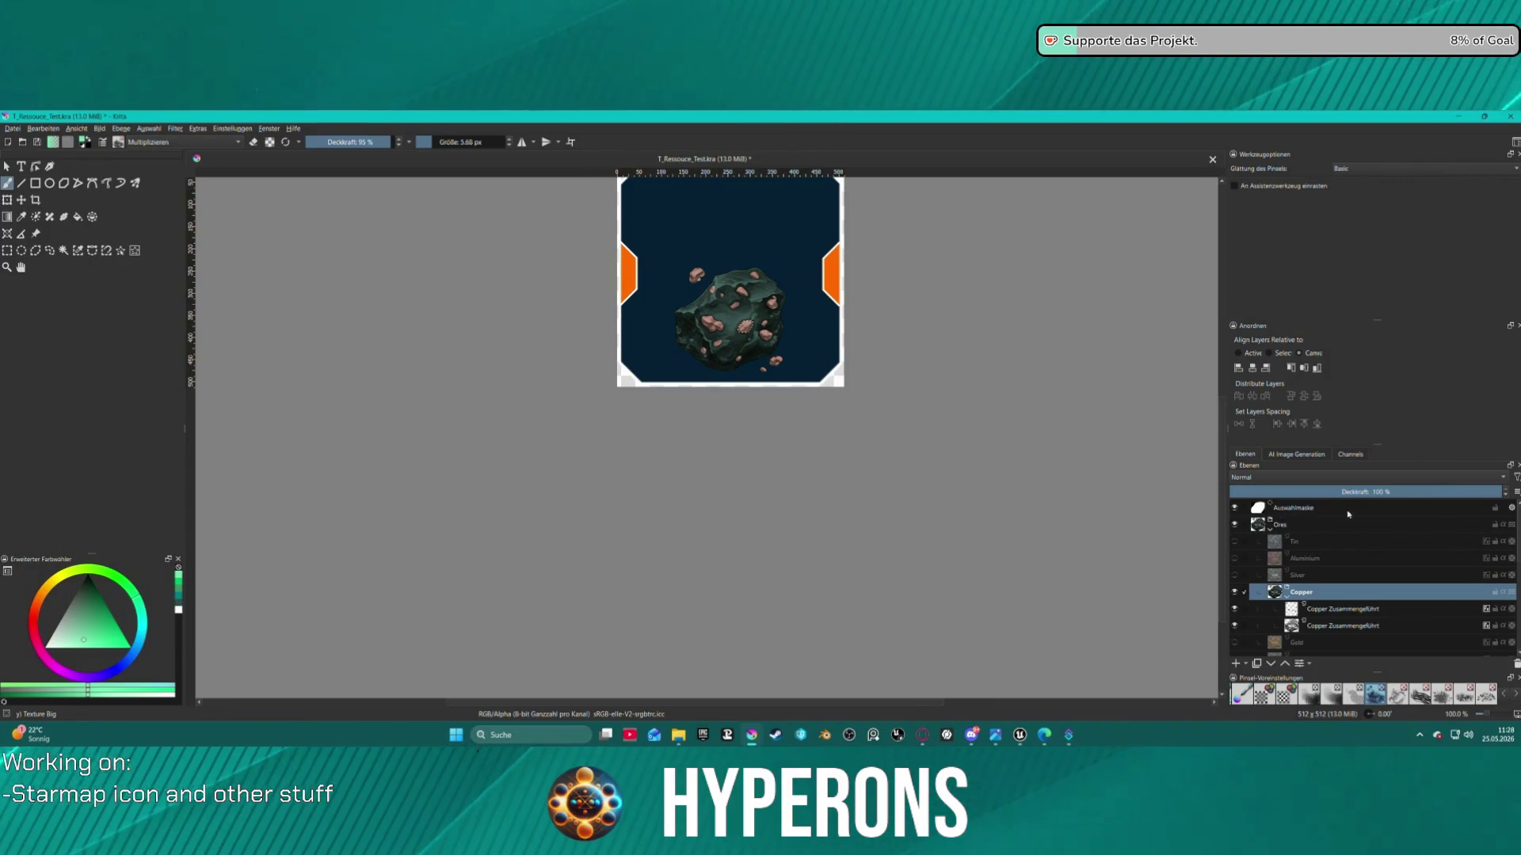
{"action": "scroll", "coordinate": [742, 281], "scroll_direction": "down", "scroll_amount": 4}
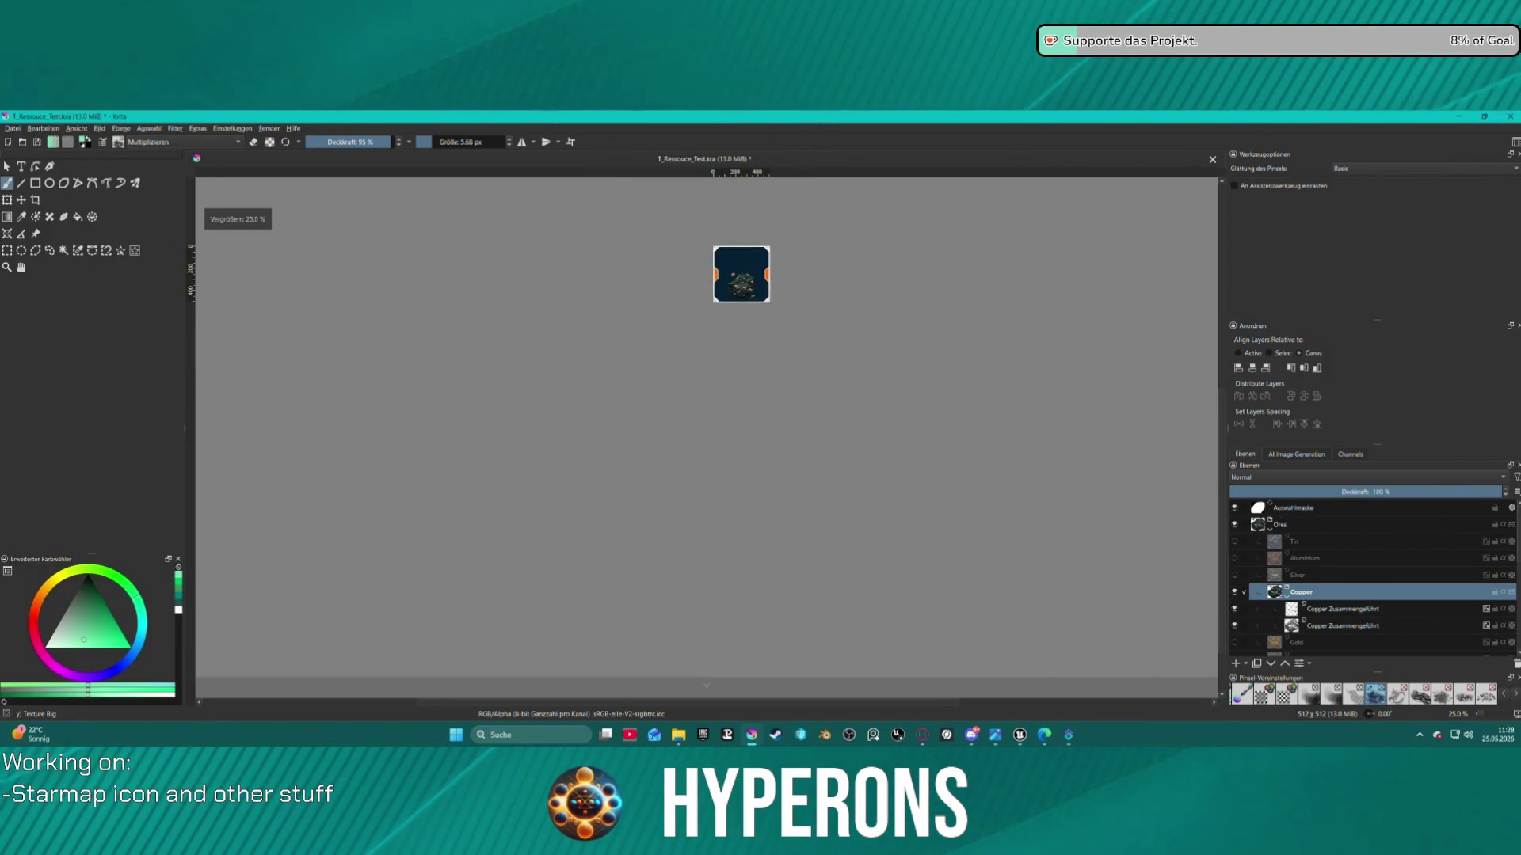
{"action": "scroll", "coordinate": [539, 271], "scroll_direction": "up", "scroll_amount": 3}
{"action": "left_click", "coordinate": [19, 129]}
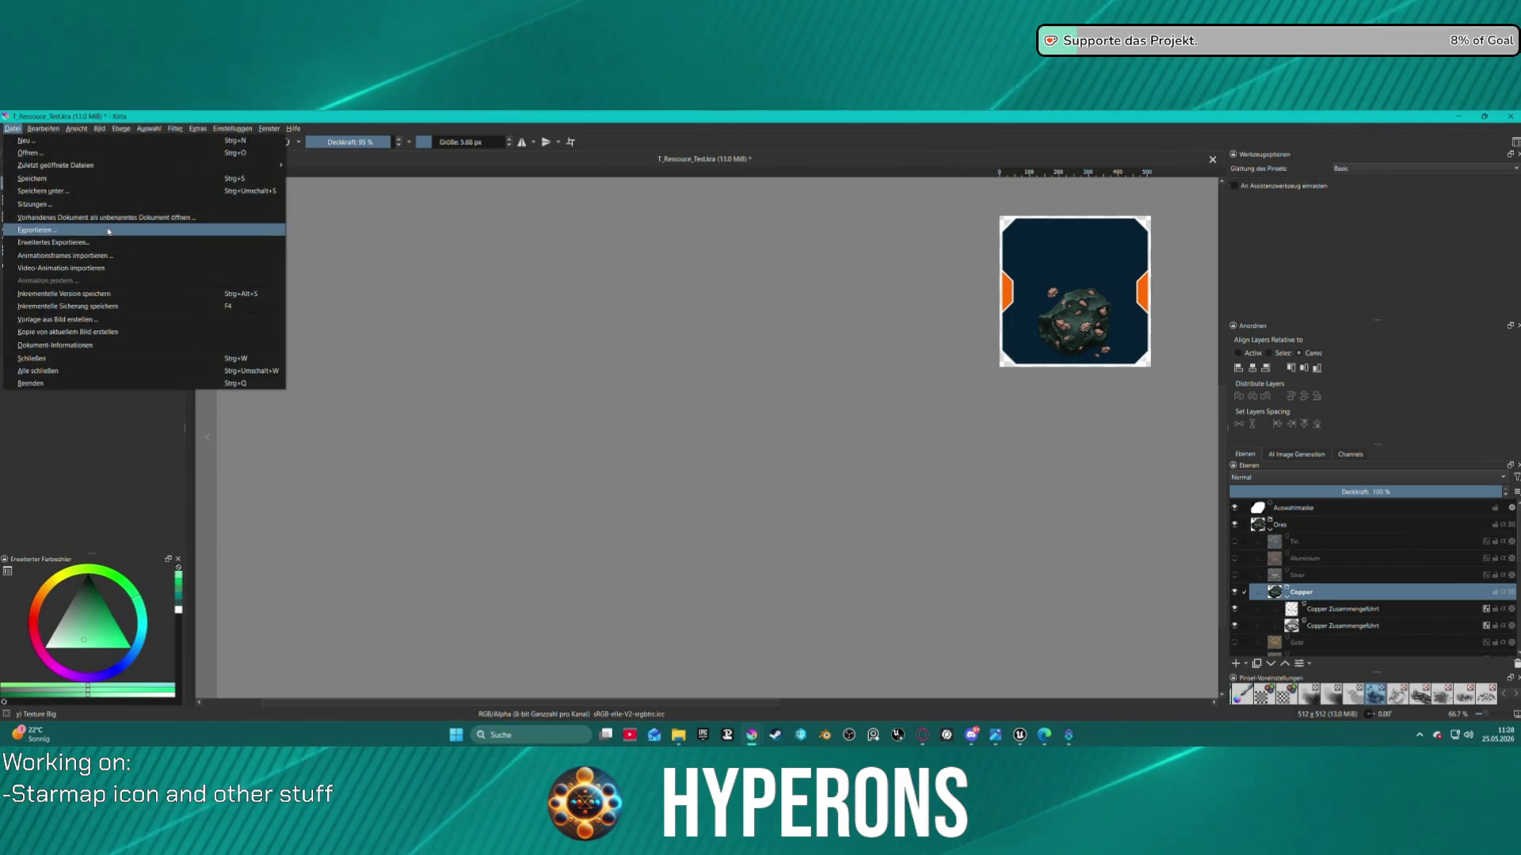
Export the copper-spotted rock icon as a PNG and switch to Unreal Editor
{"action": "key", "text": "Escape"}
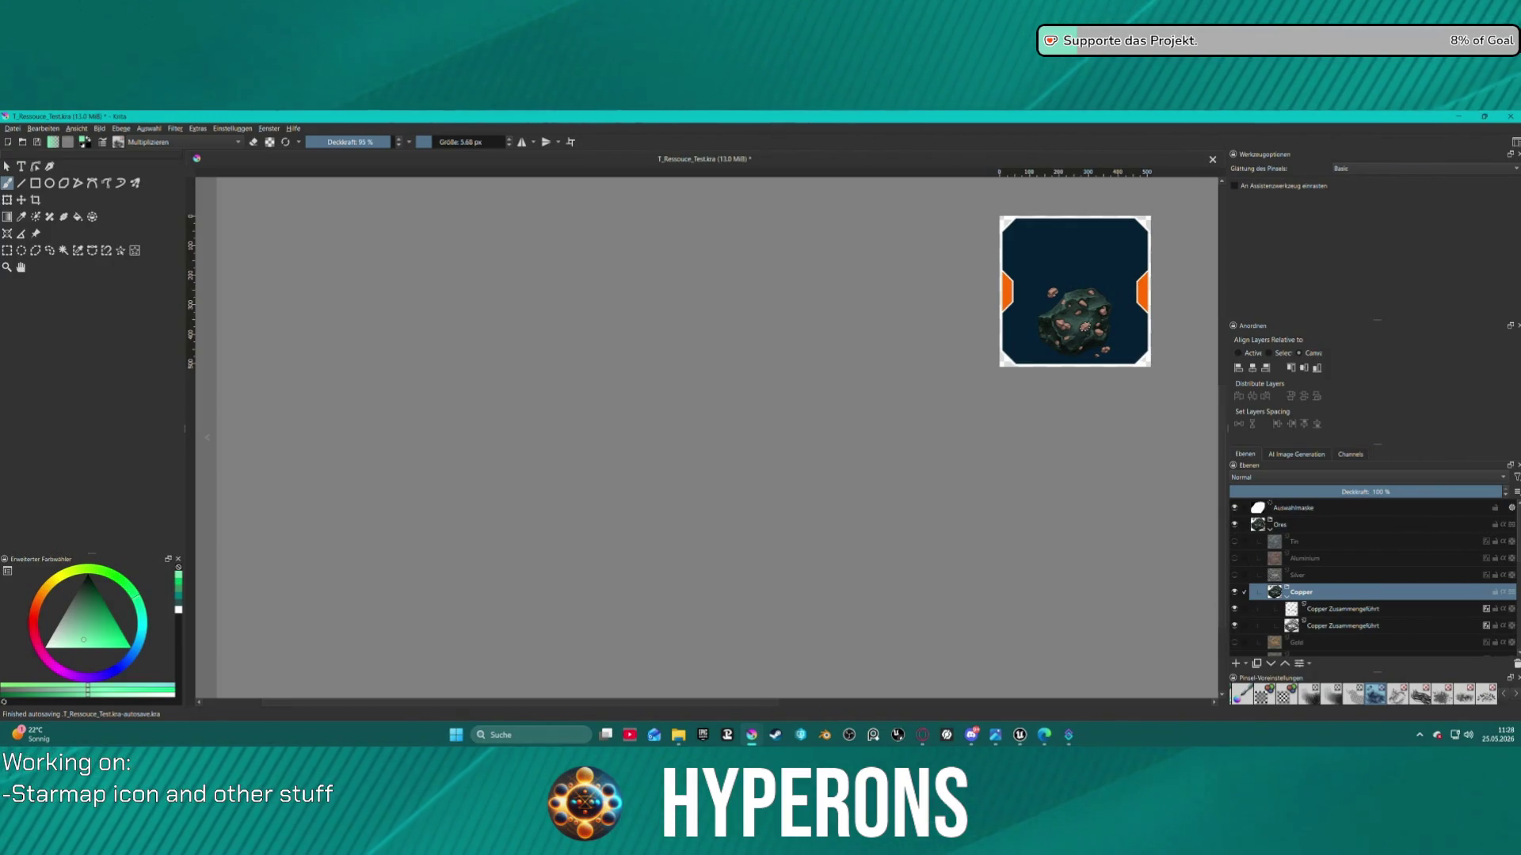
{"action": "key", "text": "ctrl+shift+e"}
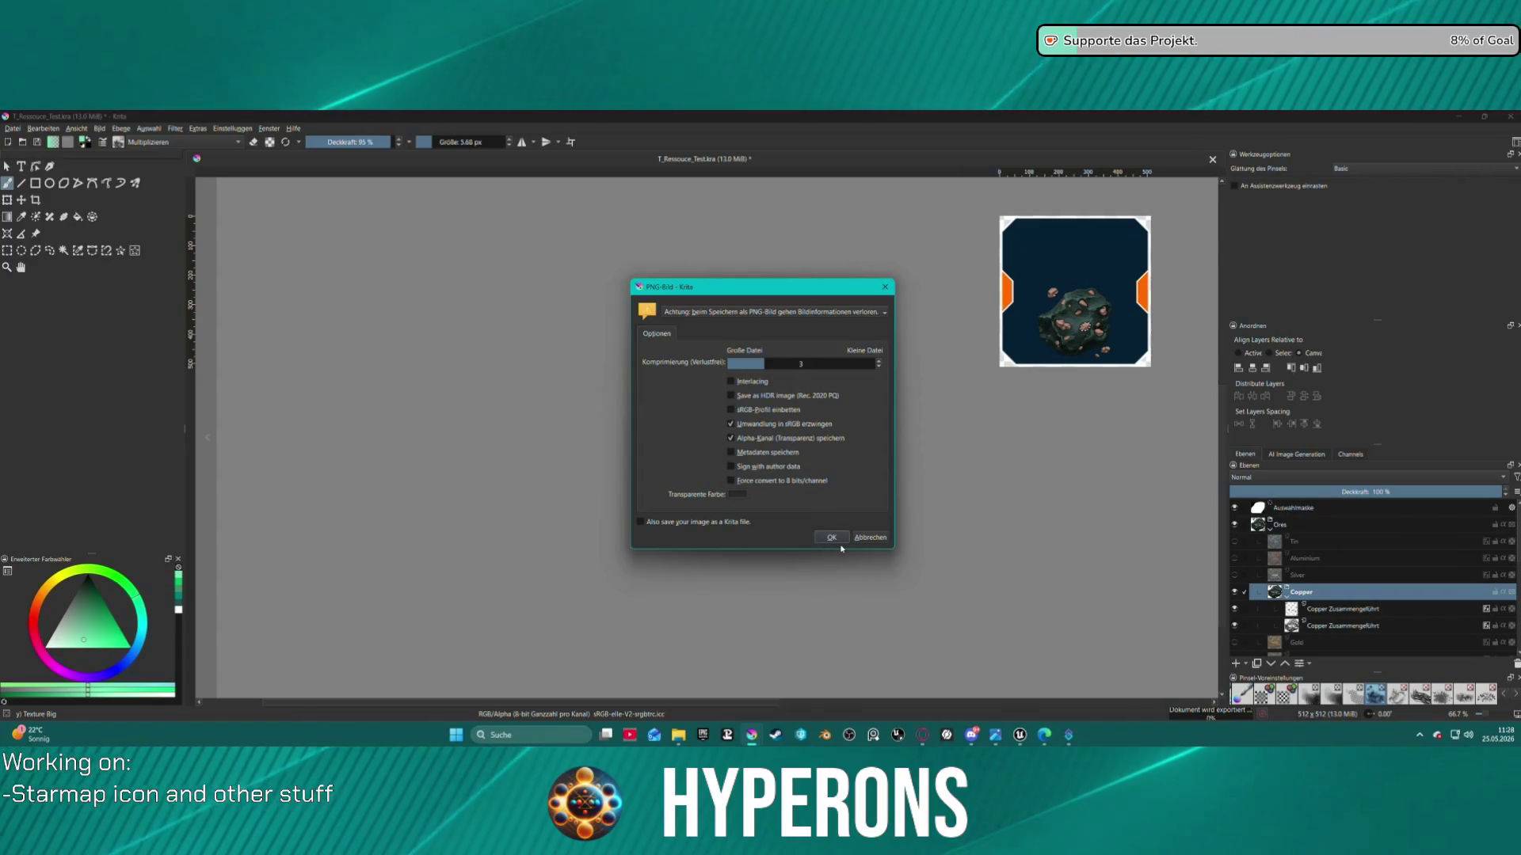
{"action": "left_click", "coordinate": [839, 536]}
{"action": "mouse_move", "coordinate": [1020, 736]}
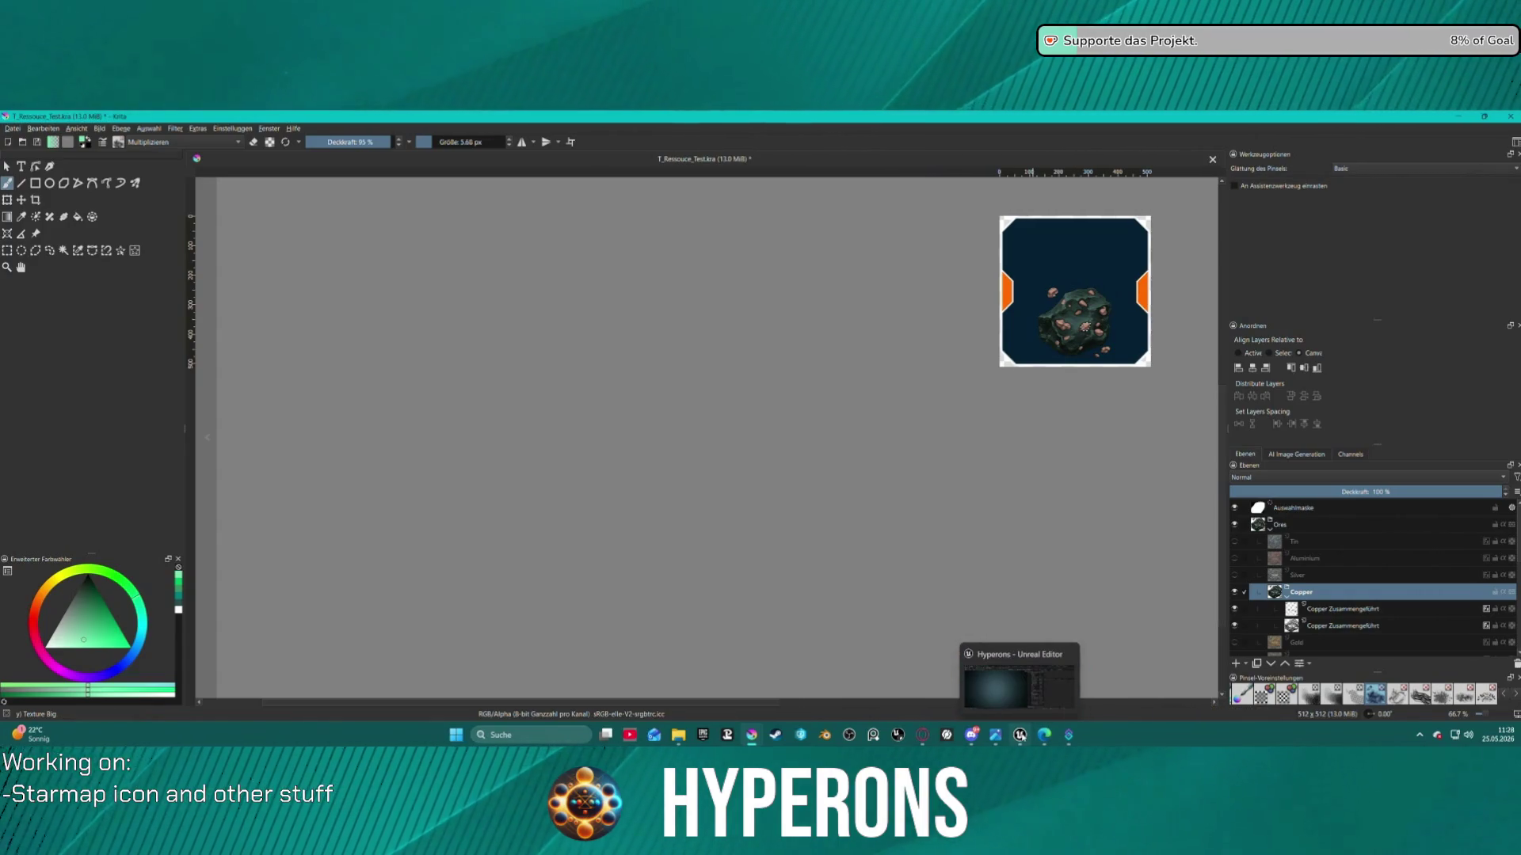
{"action": "left_click", "coordinate": [982, 688]}
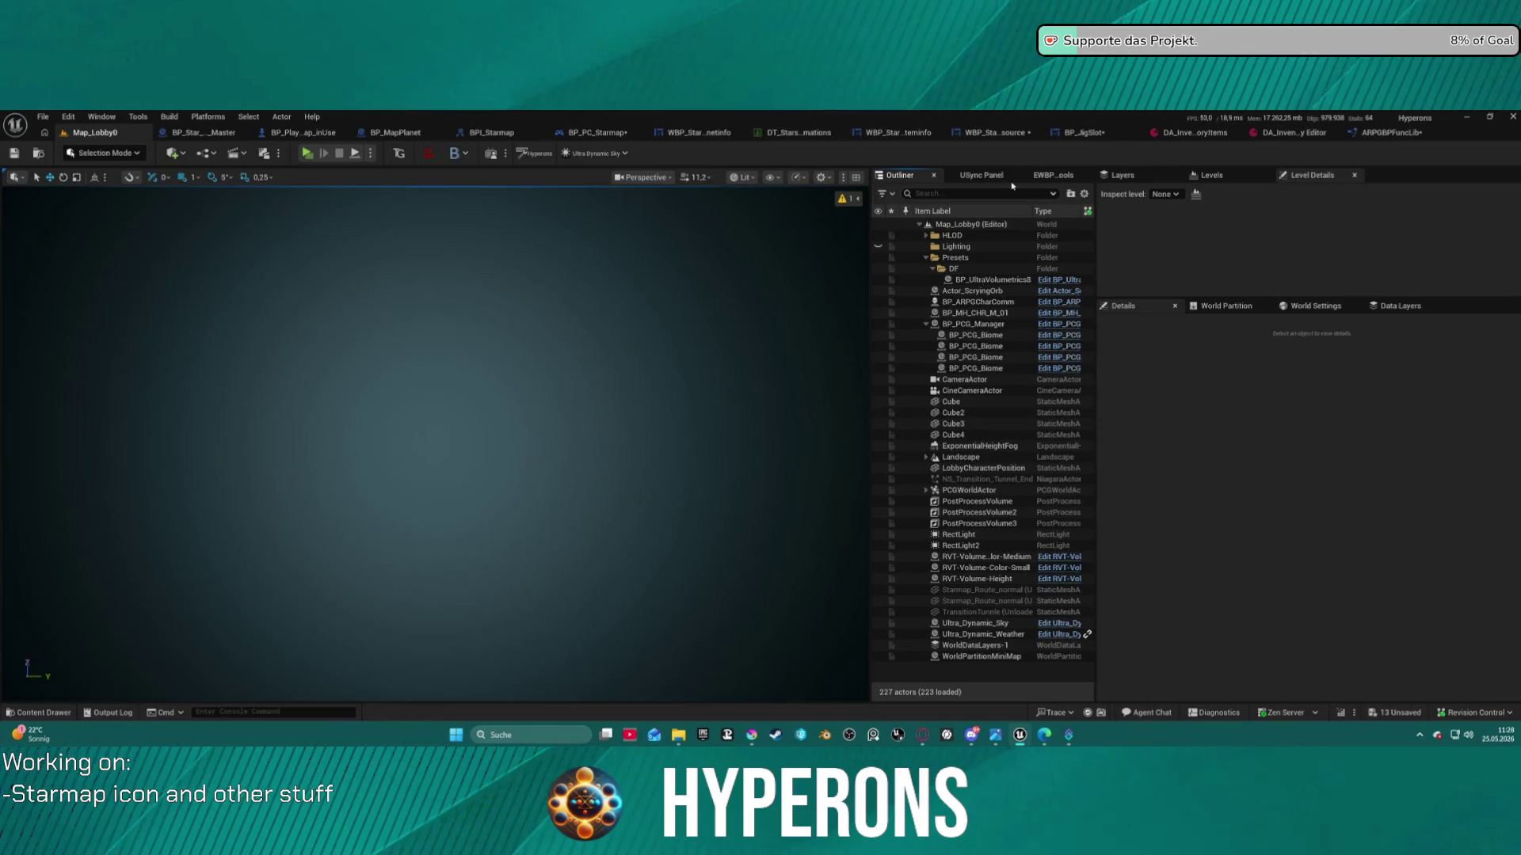
Rename the iron ore texture T_Ressouce_IronOre to T_Ressouce_Ore_Iron in the Ores folder
{"action": "left_click", "coordinate": [1267, 138]}
{"action": "left_click", "coordinate": [1208, 135]}
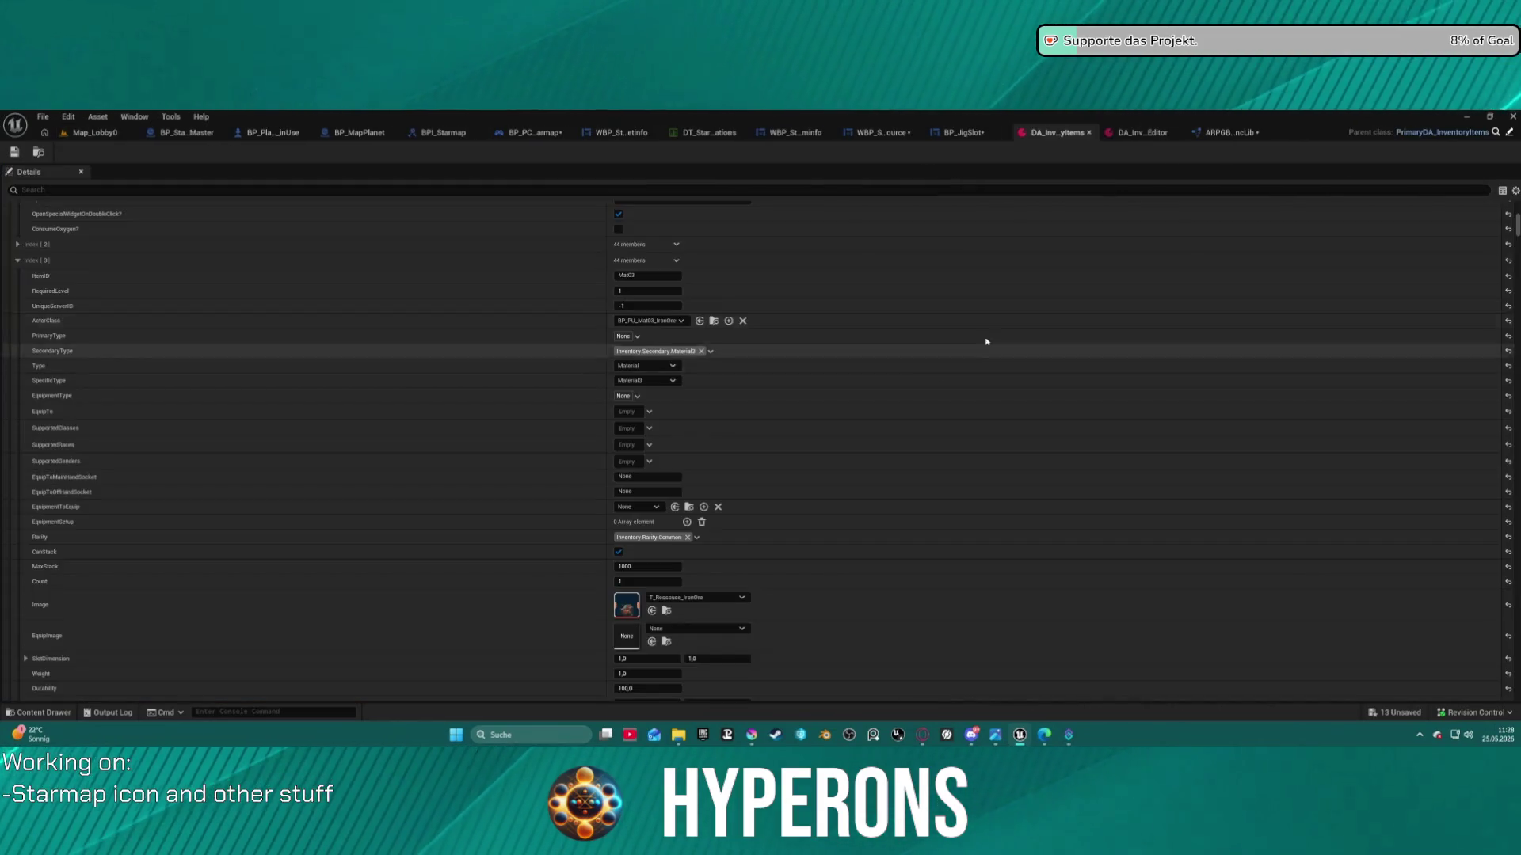
{"action": "key", "text": "ctrl+space"}
{"action": "key", "text": "ctrl+space"}
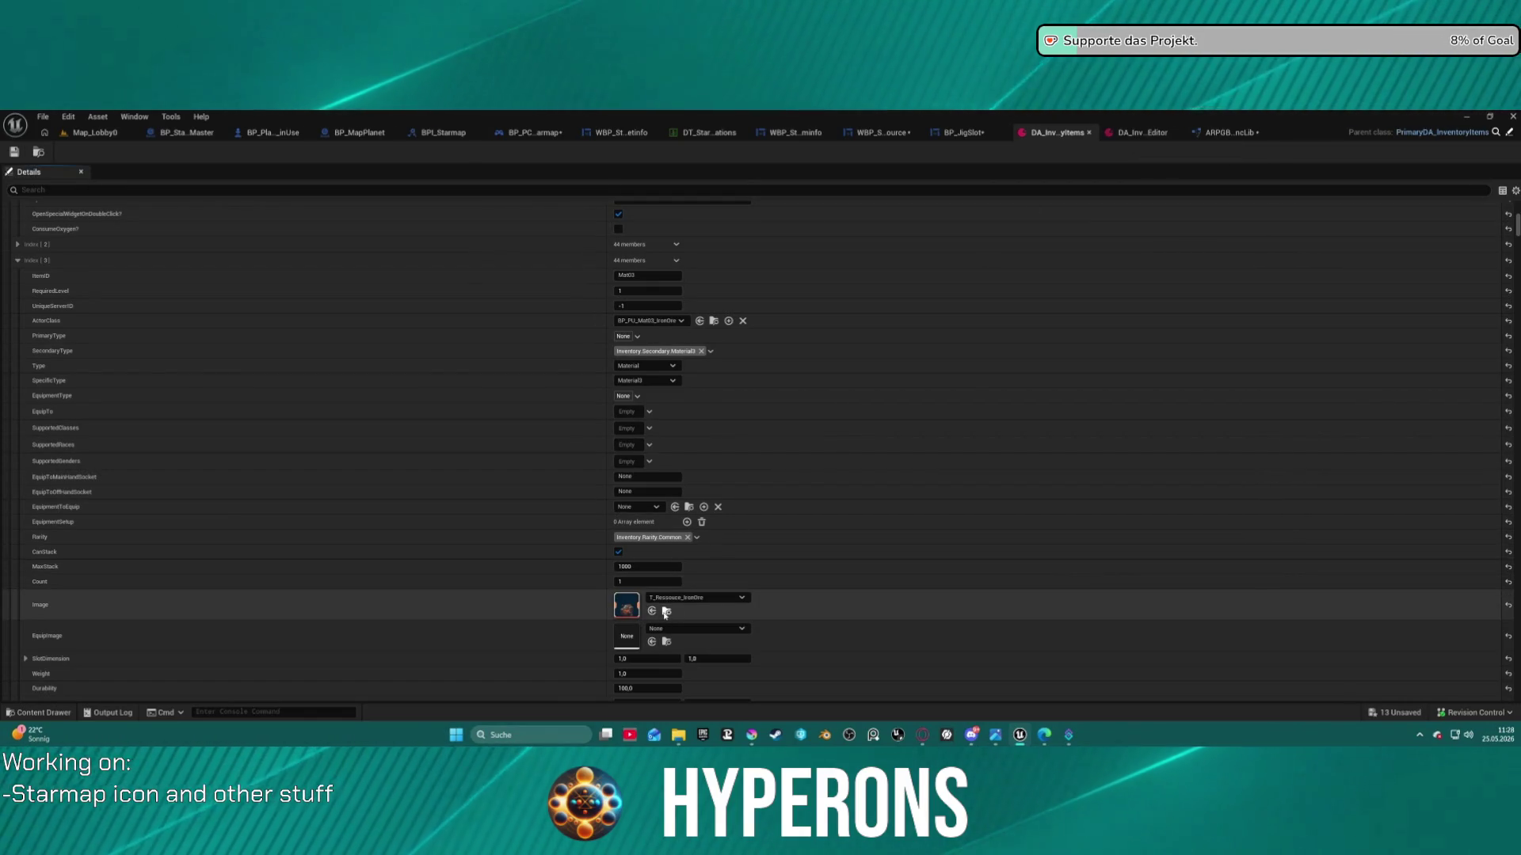
{"action": "key", "text": "ctrl+space"}
{"action": "left_click", "coordinate": [317, 625]}
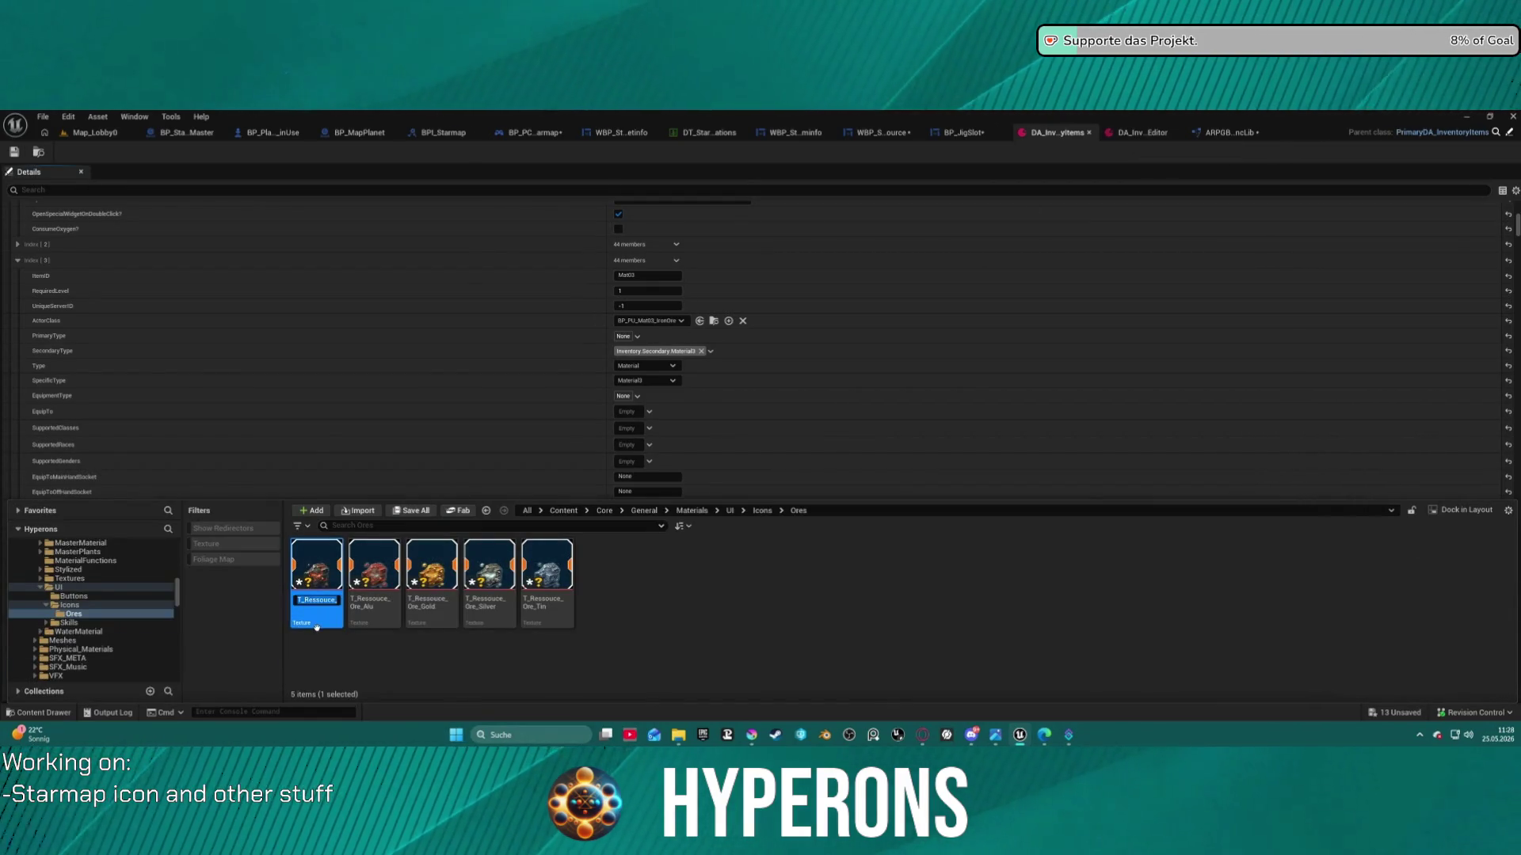
{"action": "key", "text": "Left"}
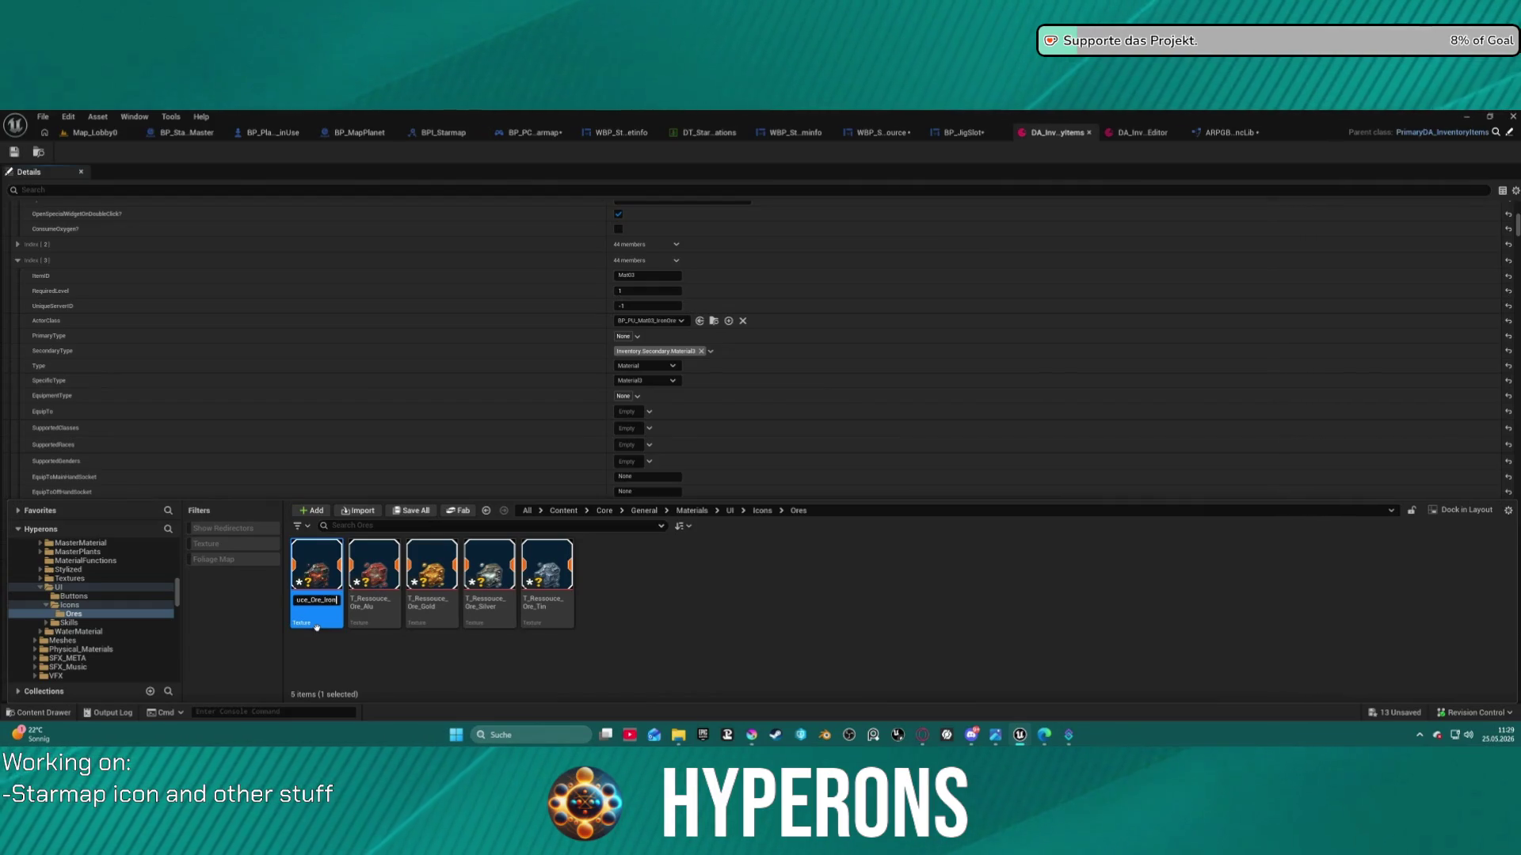
{"action": "key", "text": "Return"}
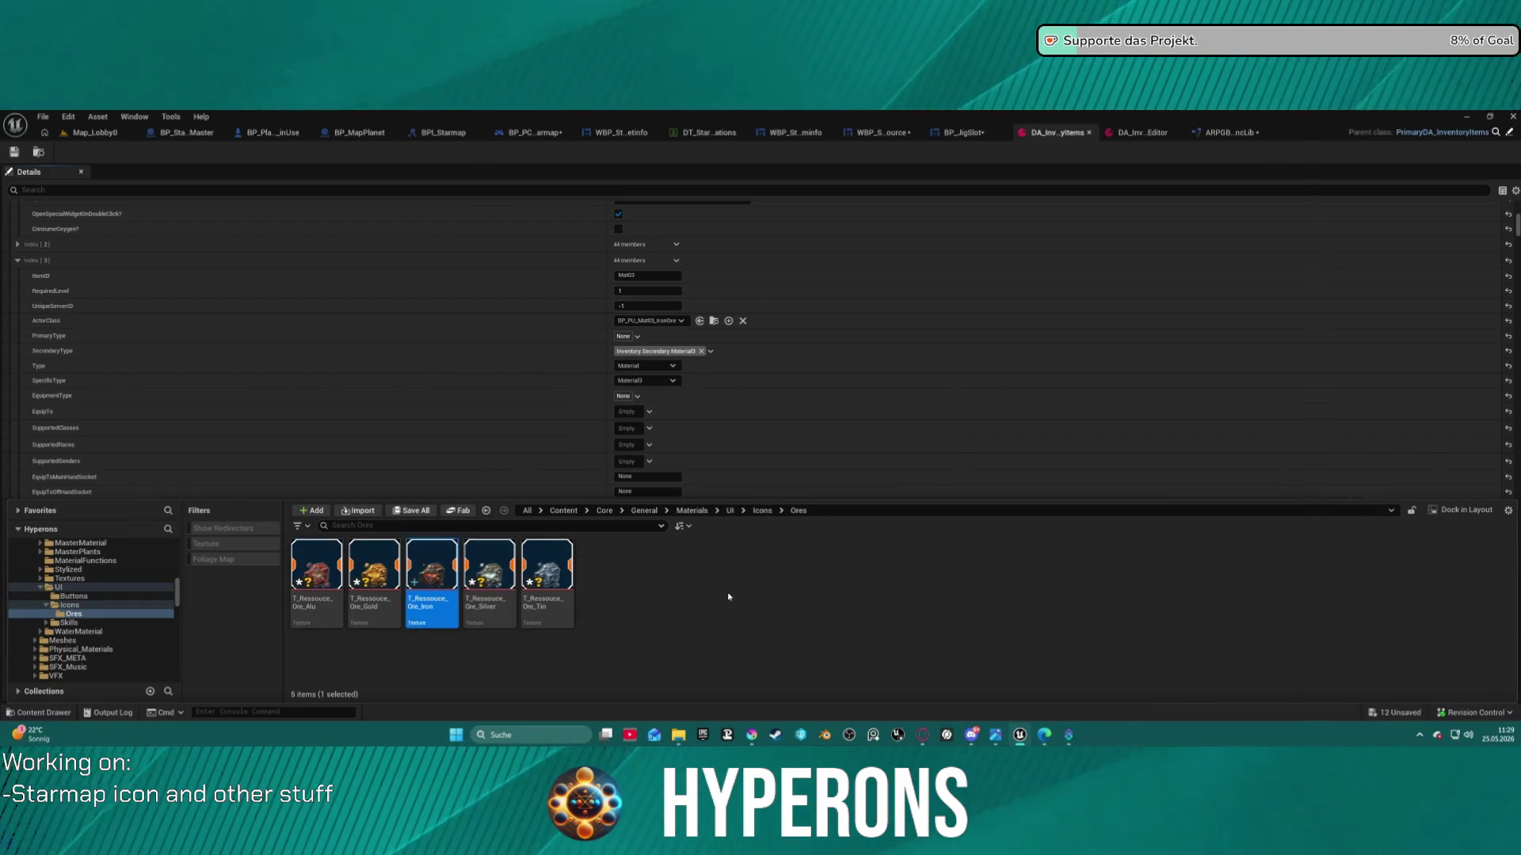
{"action": "left_click", "coordinate": [609, 604]}
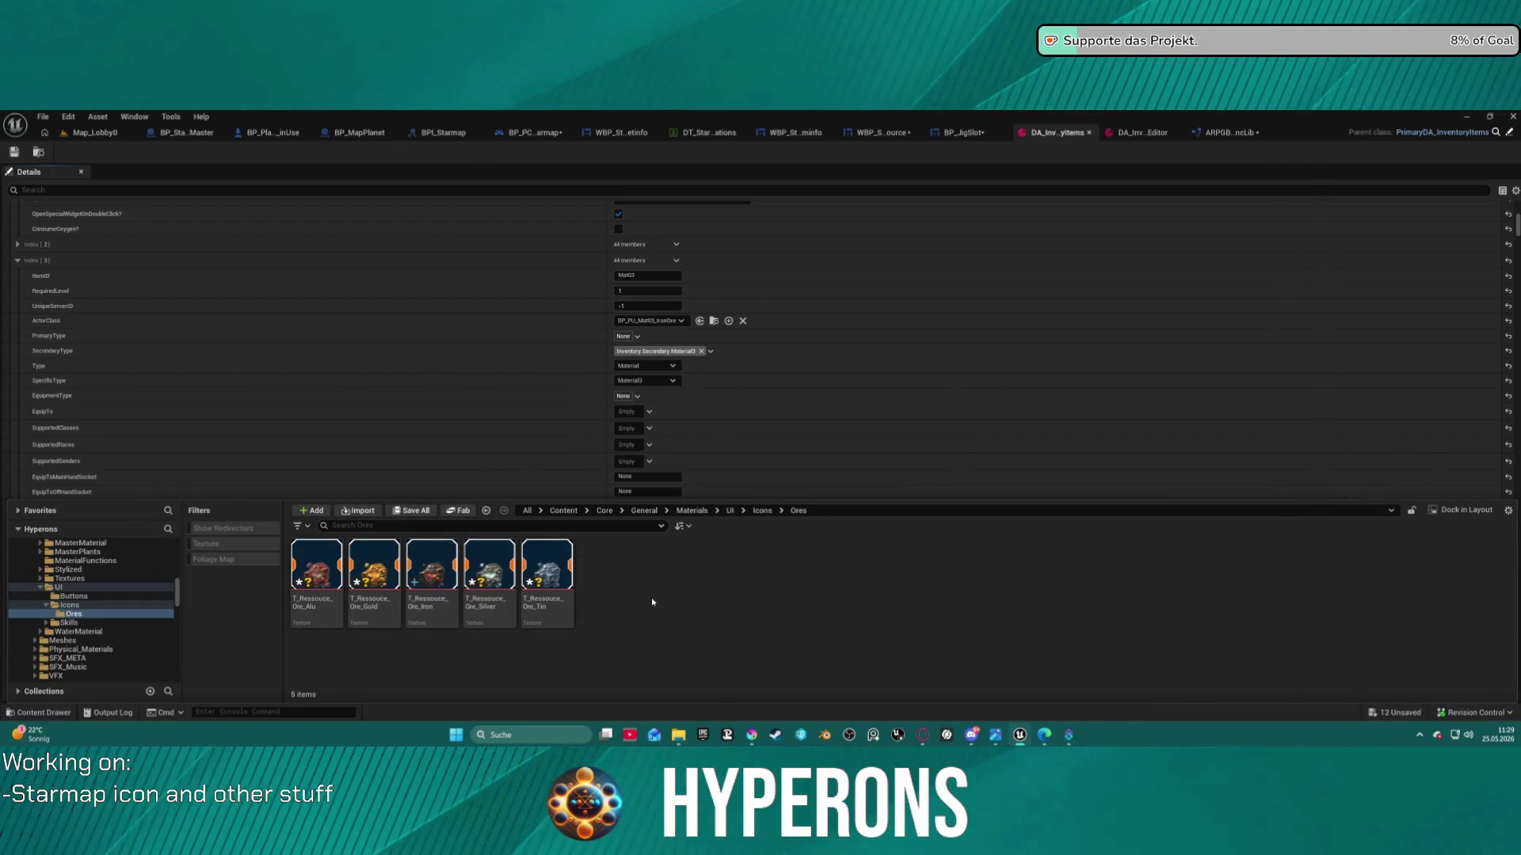
Hide the asset browser and show the CraftingResources item table in the DA_Inventory editor
{"action": "key", "text": "ctrl+space"}
{"action": "key", "text": "ctrl+space"}
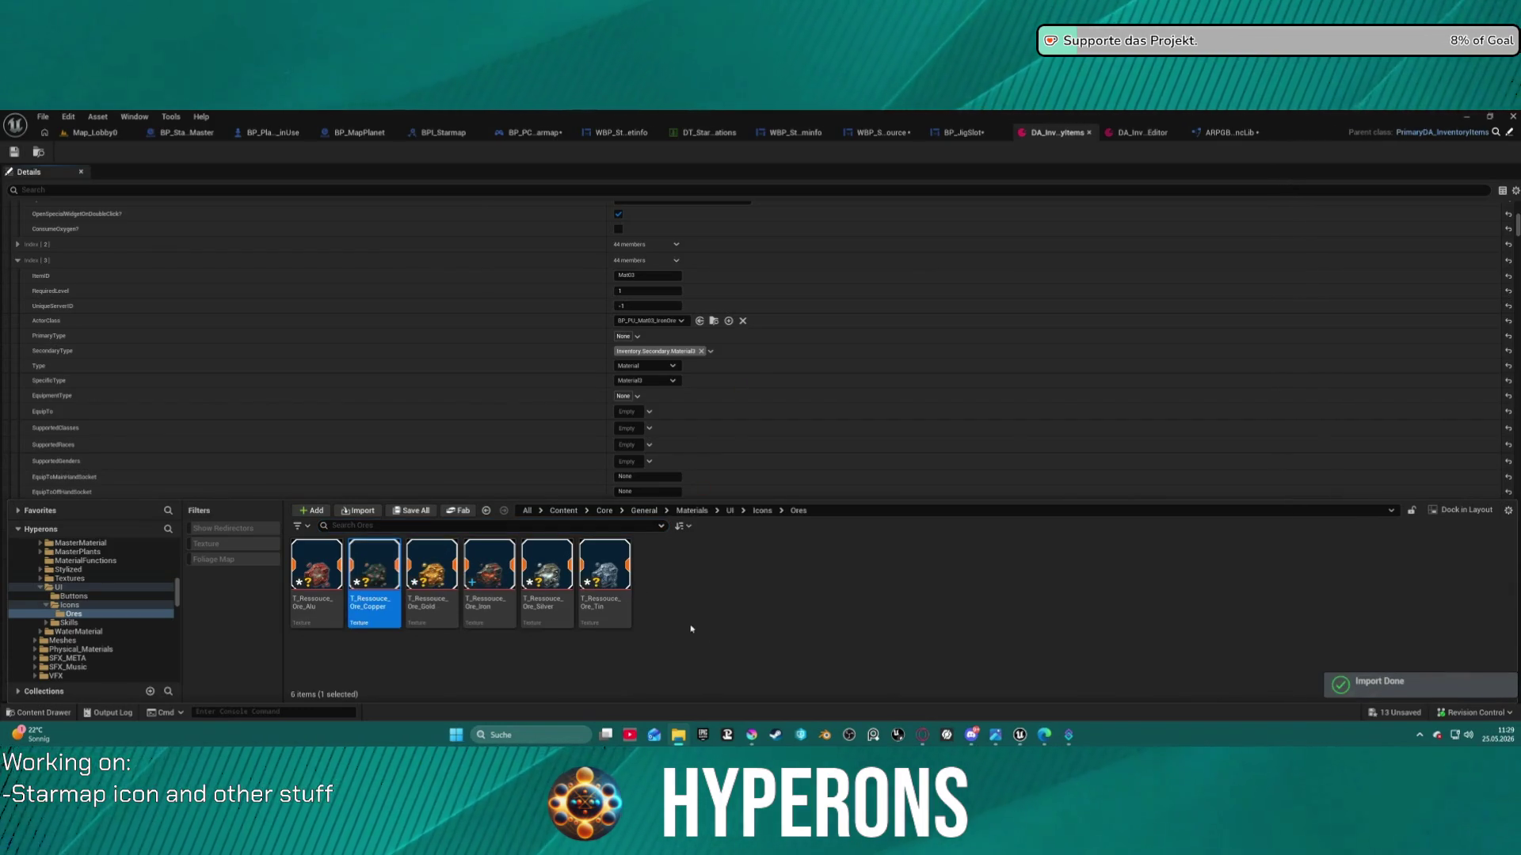
{"action": "scroll", "coordinate": [745, 404], "scroll_direction": "down", "scroll_amount": 3}
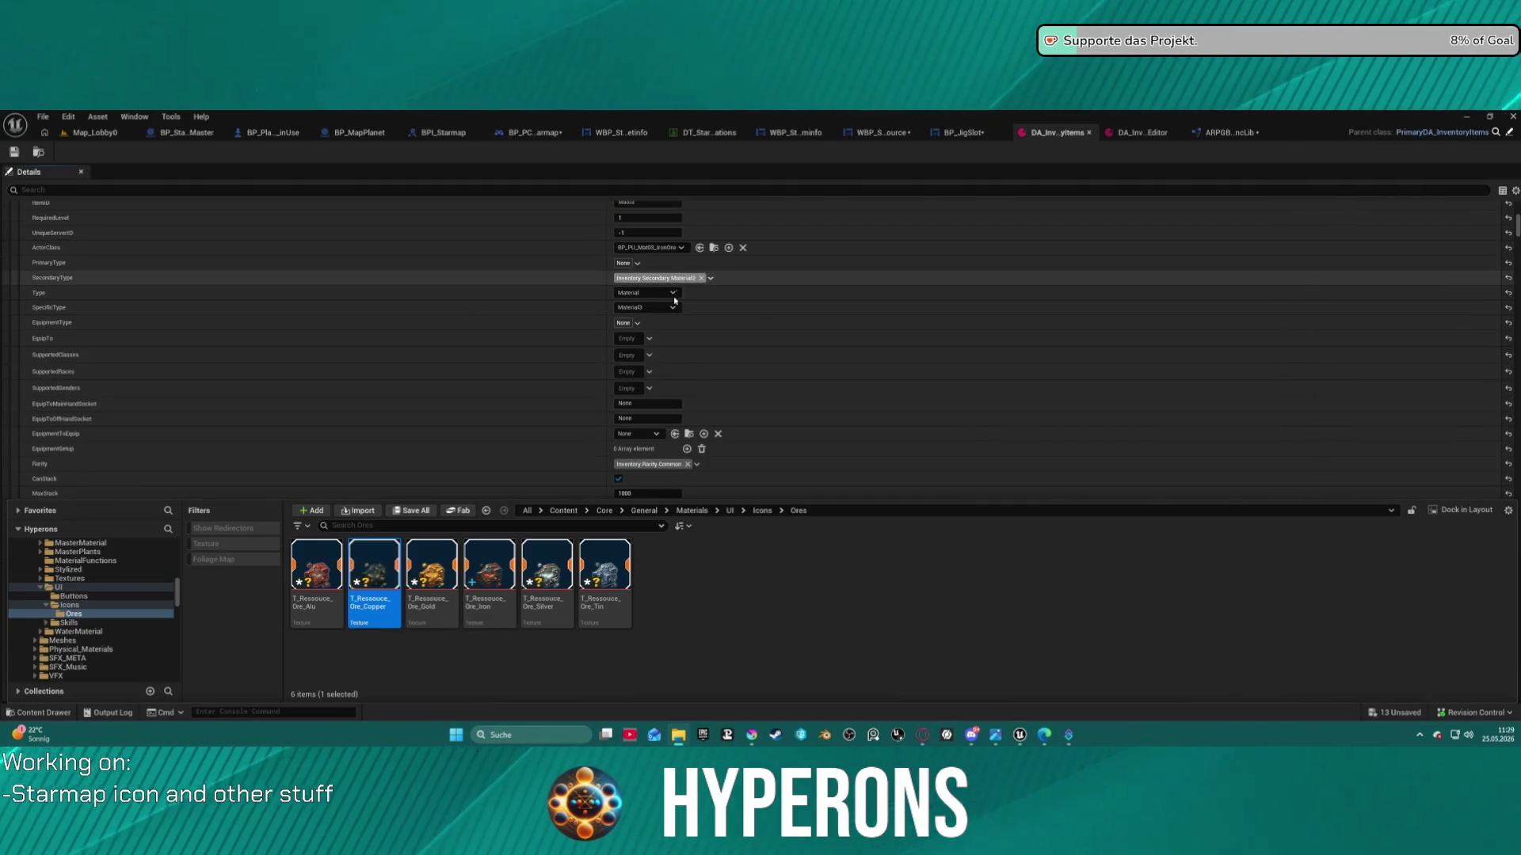
{"action": "scroll", "coordinate": [674, 341], "scroll_direction": "down", "scroll_amount": 5}
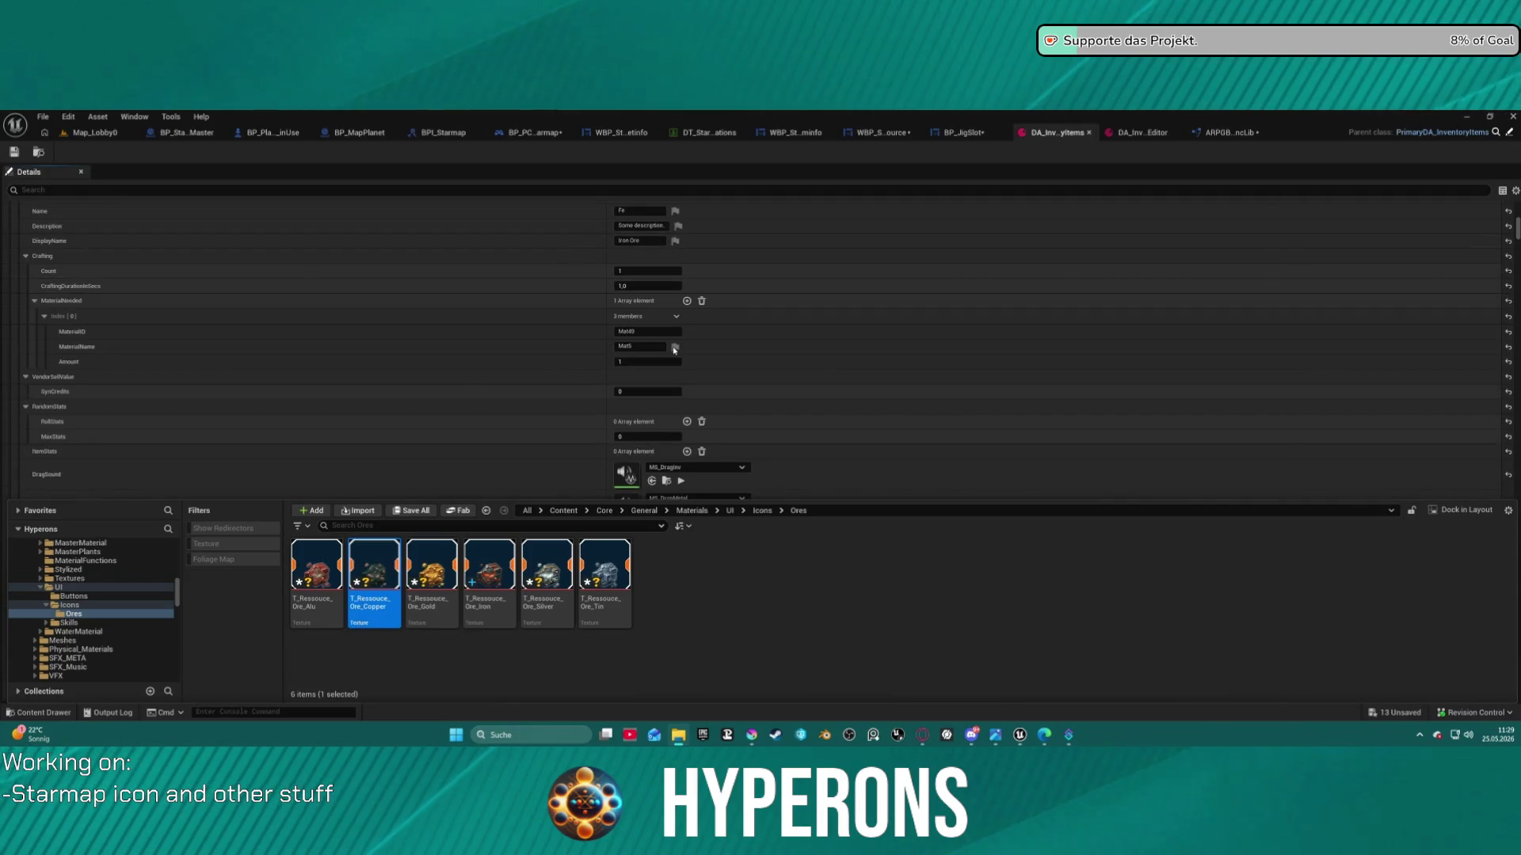
{"action": "left_click", "coordinate": [1142, 134]}
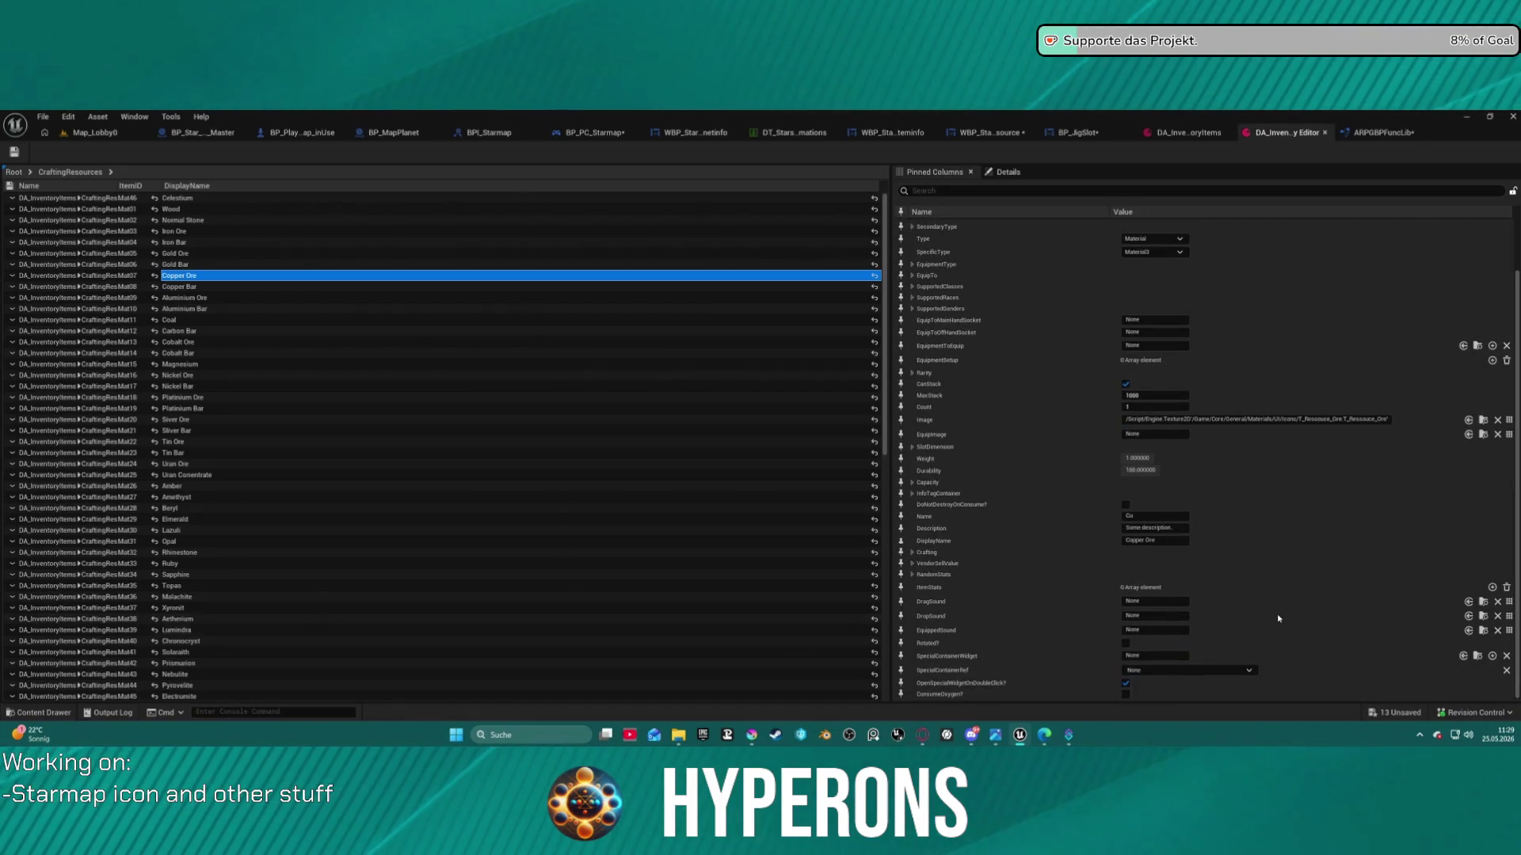
Assign T_Ressouce_Ore_Copper from the Ores folder as Copper Ore's image and save
{"action": "left_click", "coordinate": [1483, 420]}
{"action": "double_click", "coordinate": [316, 564]}
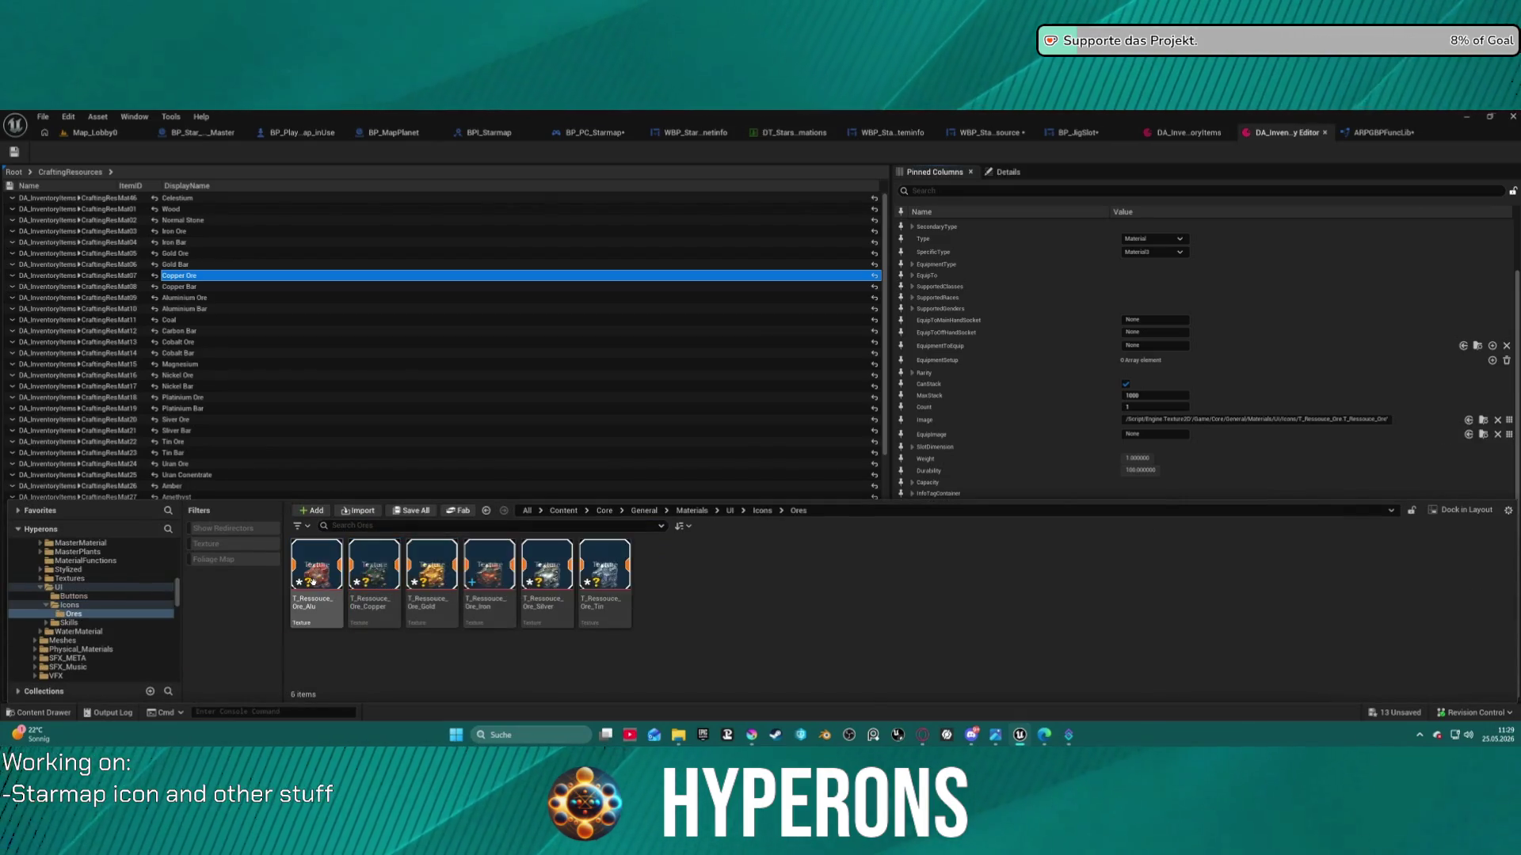
{"action": "left_click", "coordinate": [383, 571]}
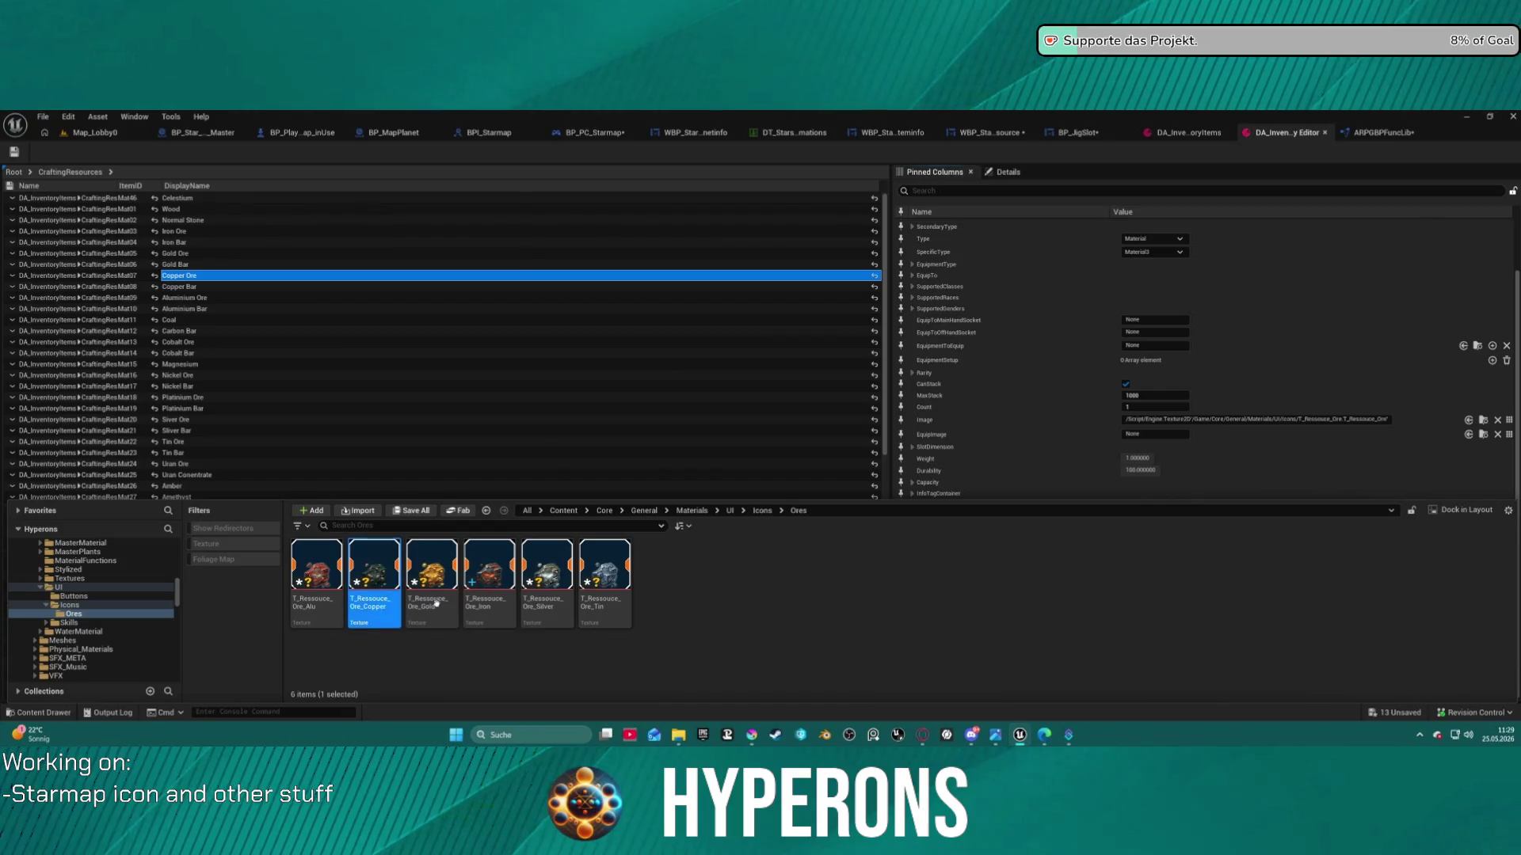
{"action": "left_click", "coordinate": [1330, 436]}
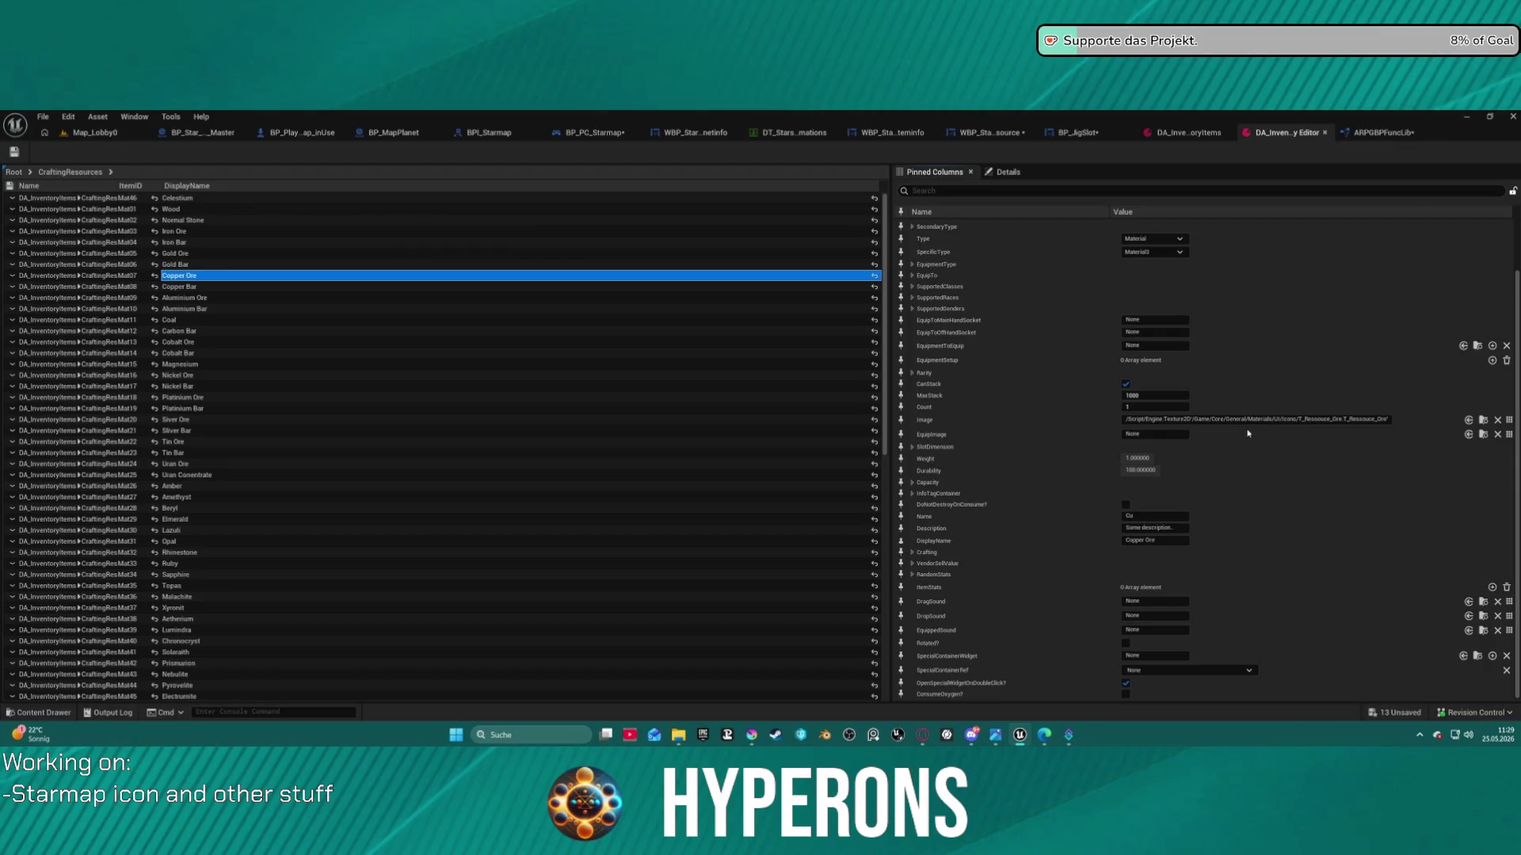
{"action": "left_click", "coordinate": [1467, 420]}
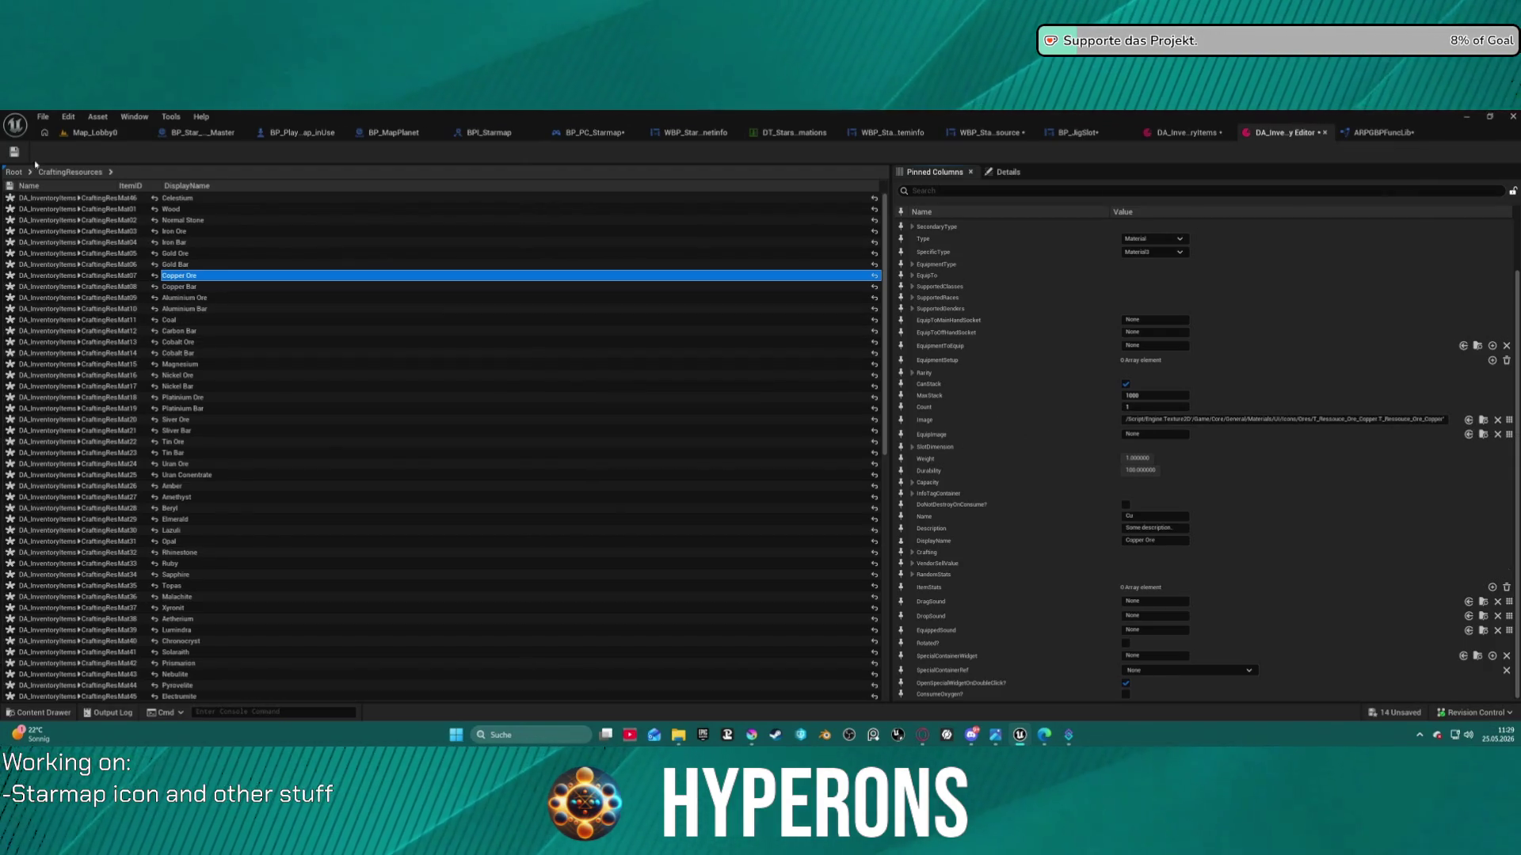
{"action": "key", "text": "ctrl+s"}
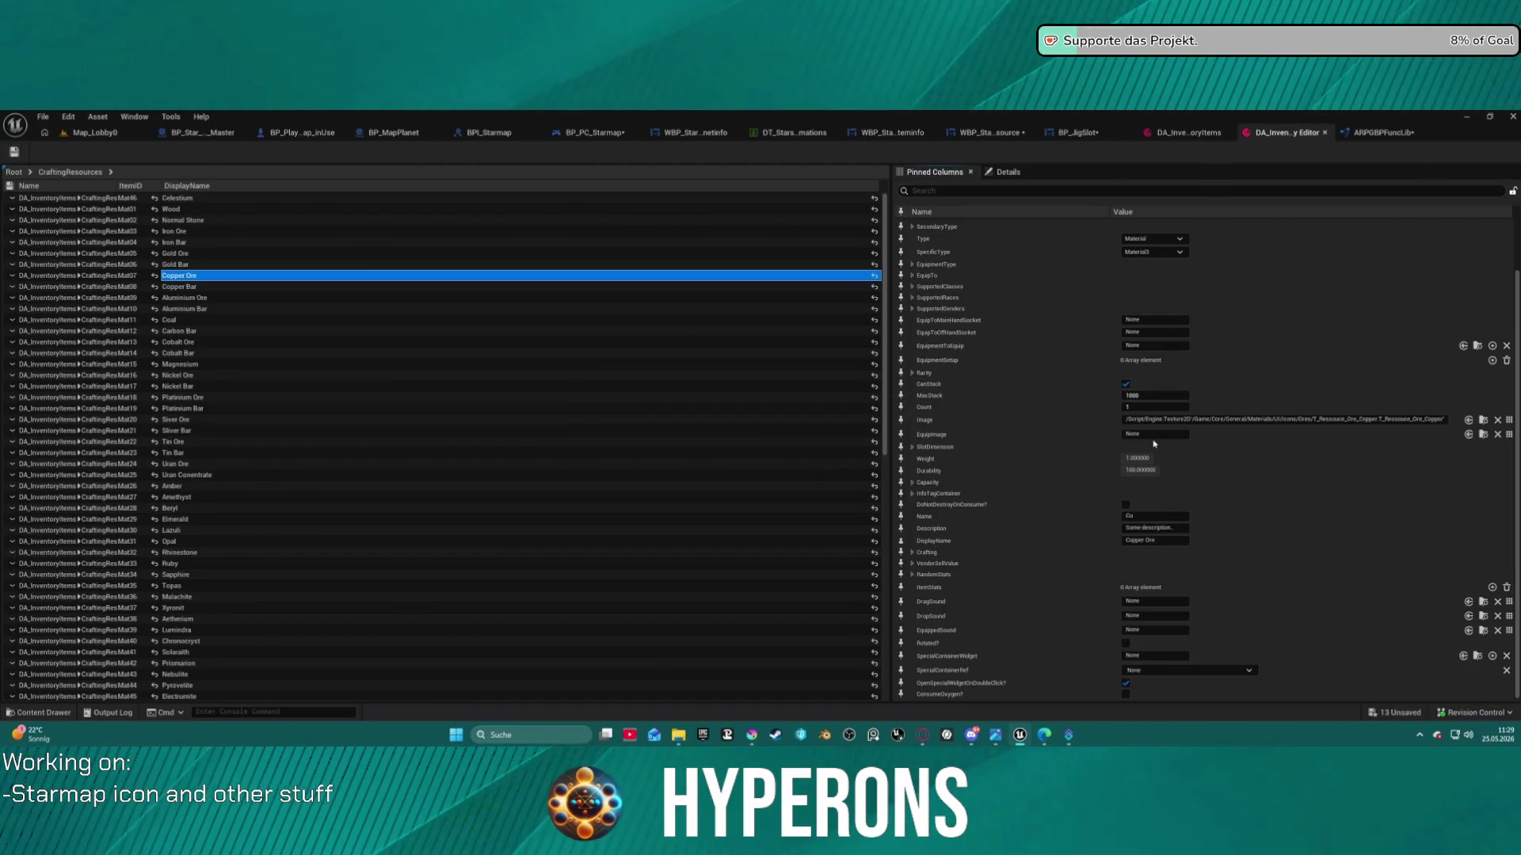
Inspect Copper Ore's full properties and the Aluminium Ore row in the crafting resources table
{"action": "left_click", "coordinate": [1173, 138]}
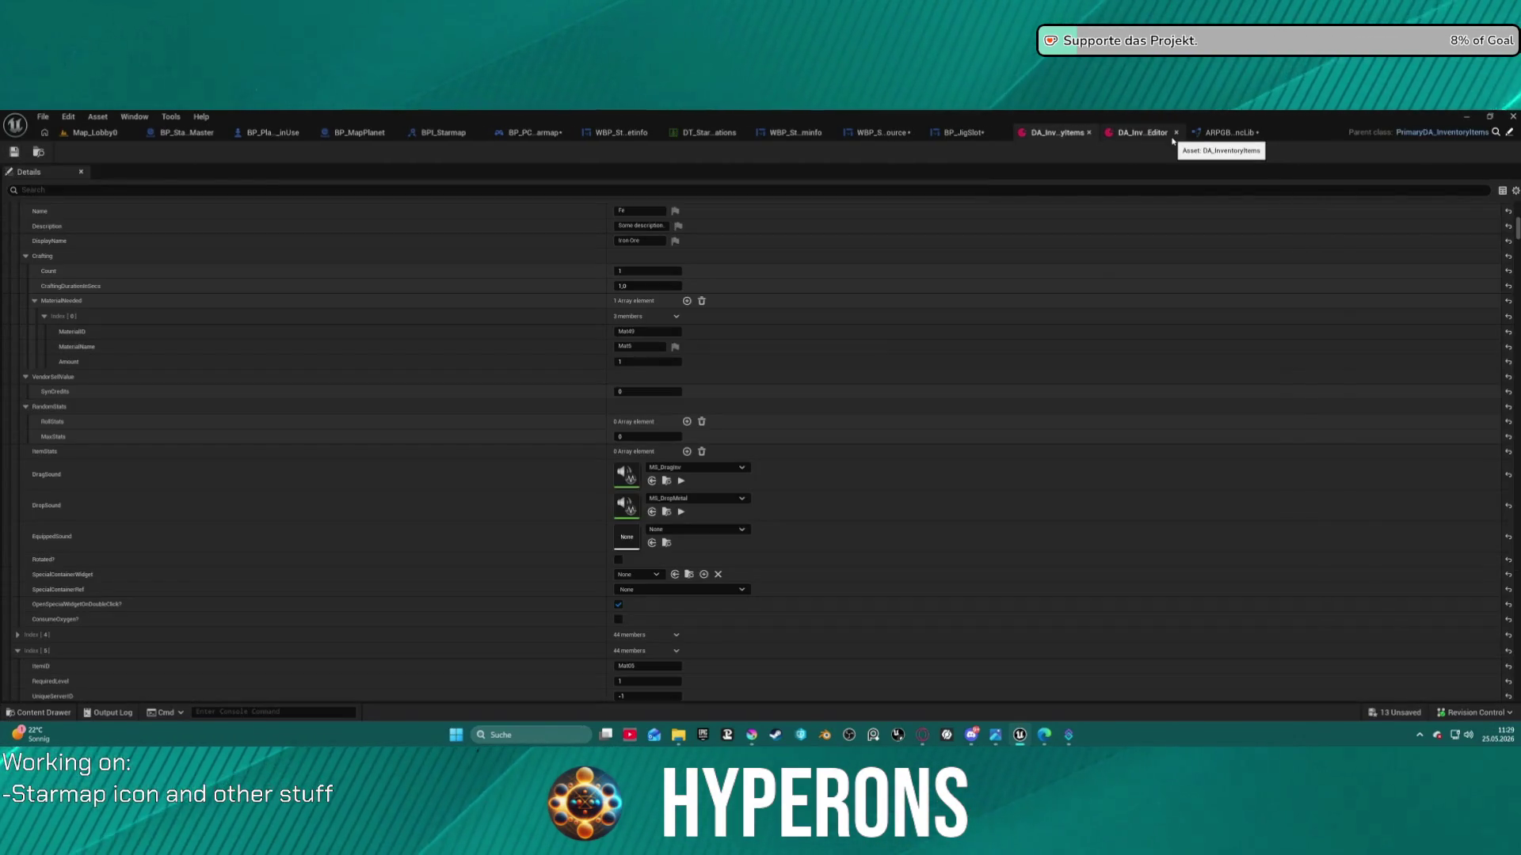
{"action": "left_click", "coordinate": [1142, 132]}
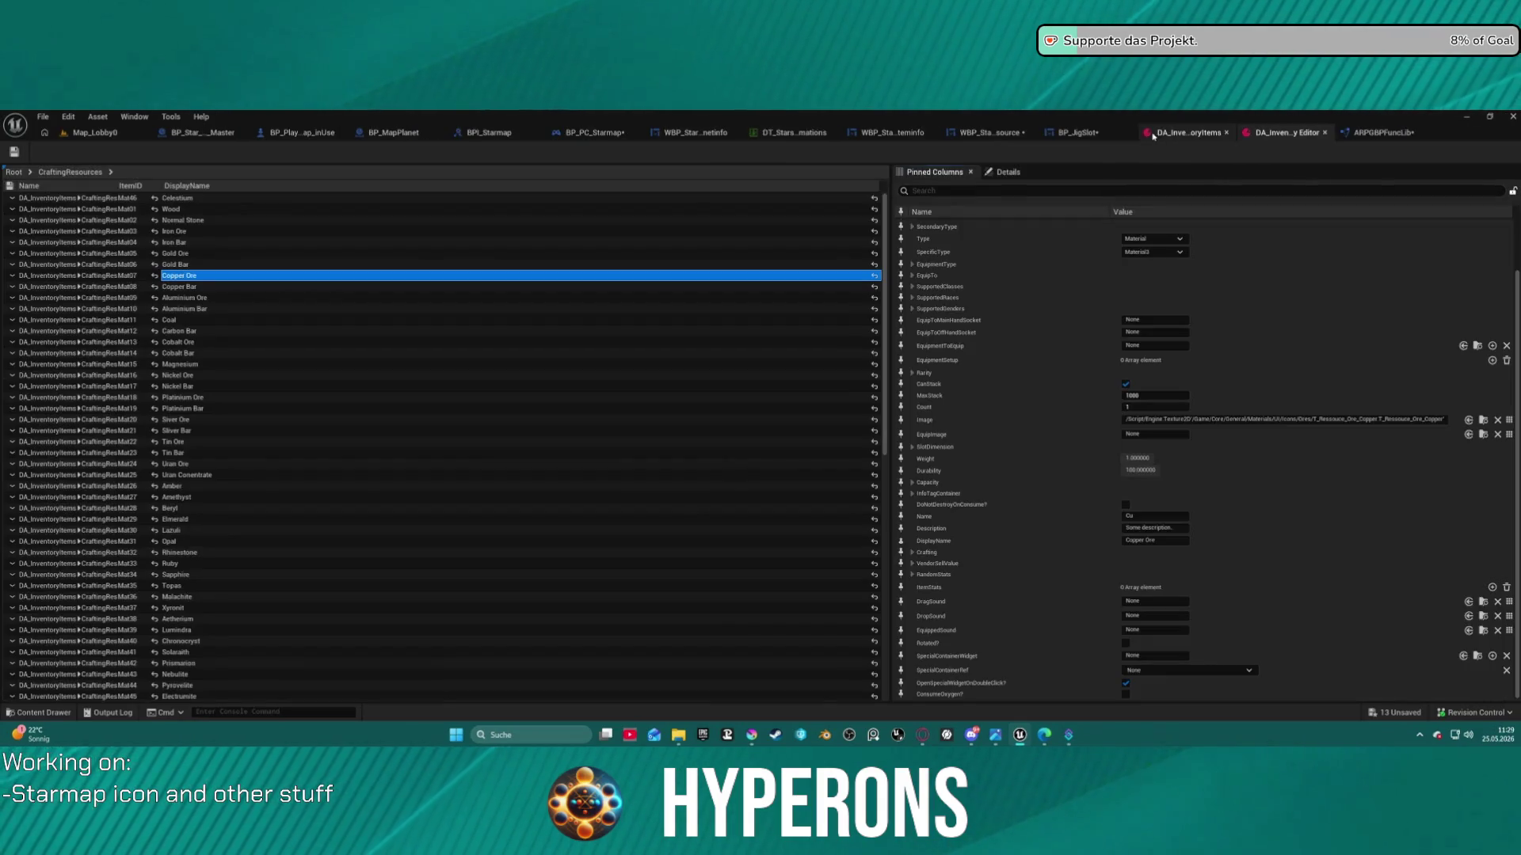
{"action": "left_click", "coordinate": [1008, 172]}
{"action": "scroll", "coordinate": [1261, 529], "scroll_direction": "down", "scroll_amount": 1}
{"action": "scroll", "coordinate": [1261, 530], "scroll_direction": "up", "scroll_amount": 3}
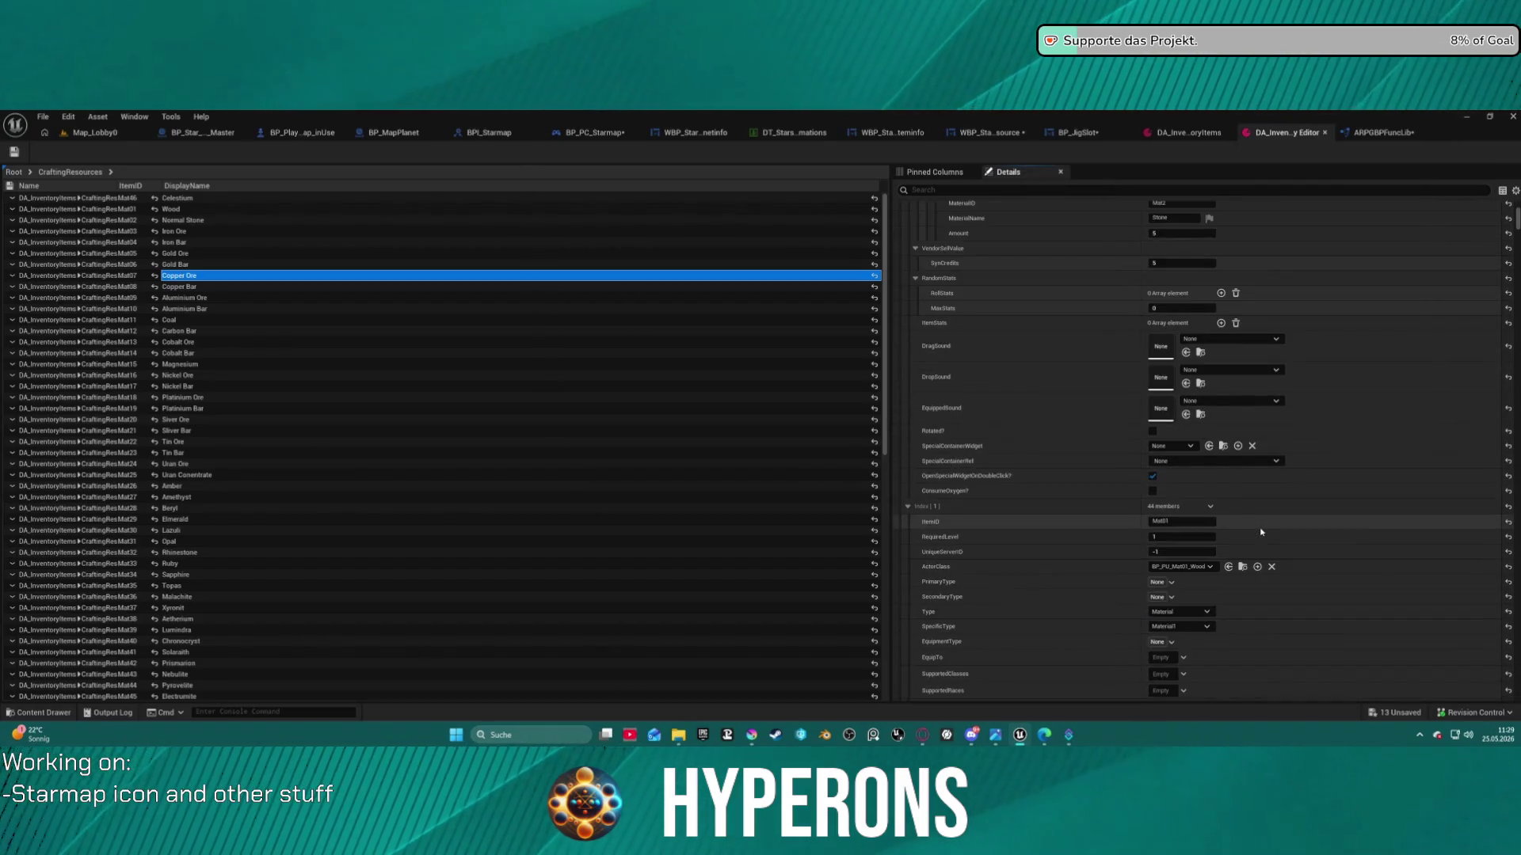
{"action": "scroll", "coordinate": [1261, 529], "scroll_direction": "up", "scroll_amount": 8}
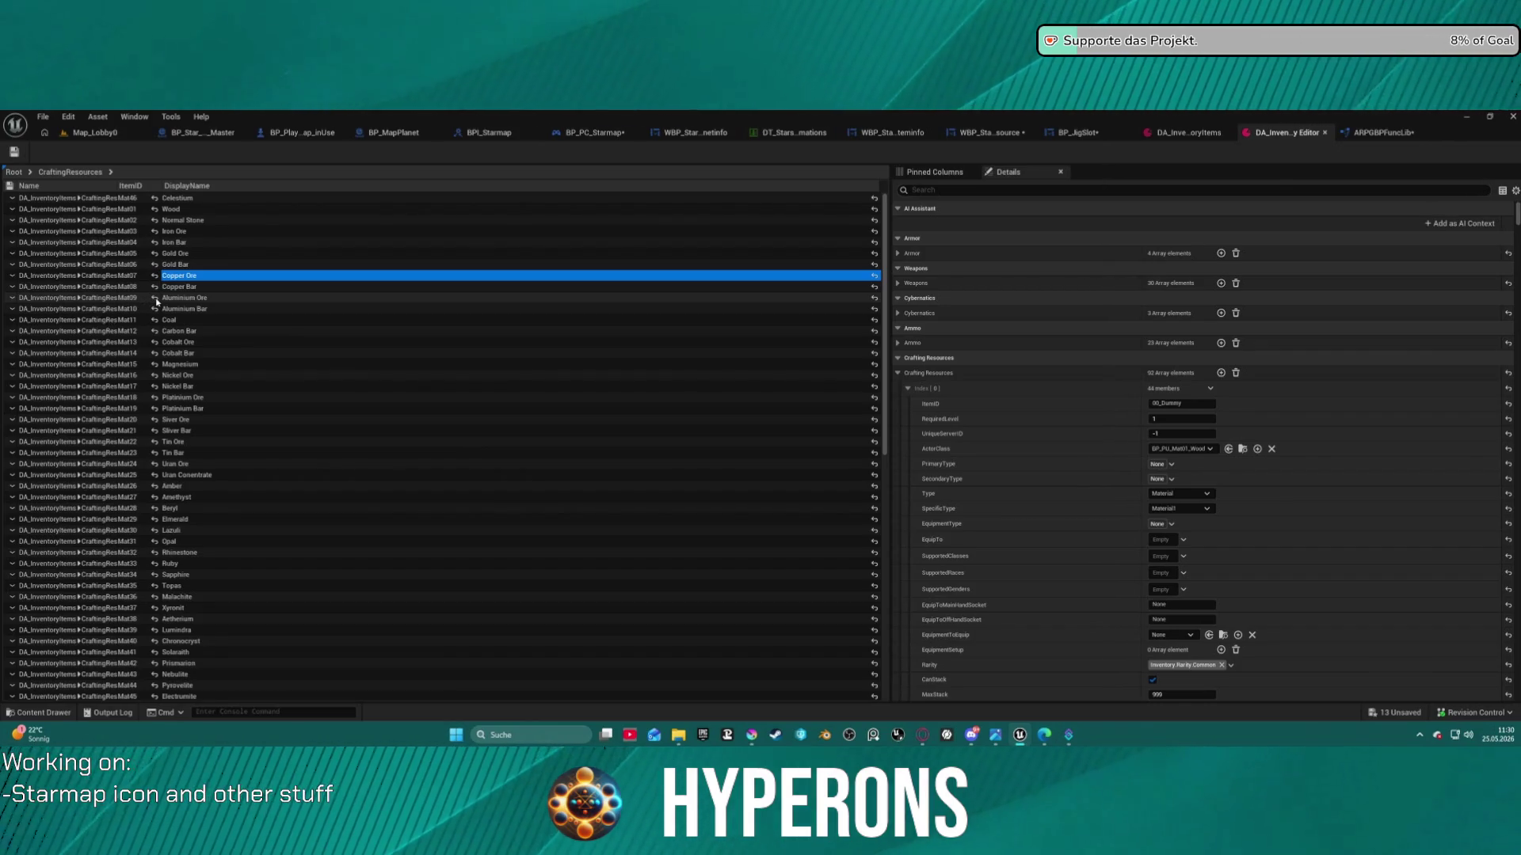
{"action": "left_click", "coordinate": [156, 301]}
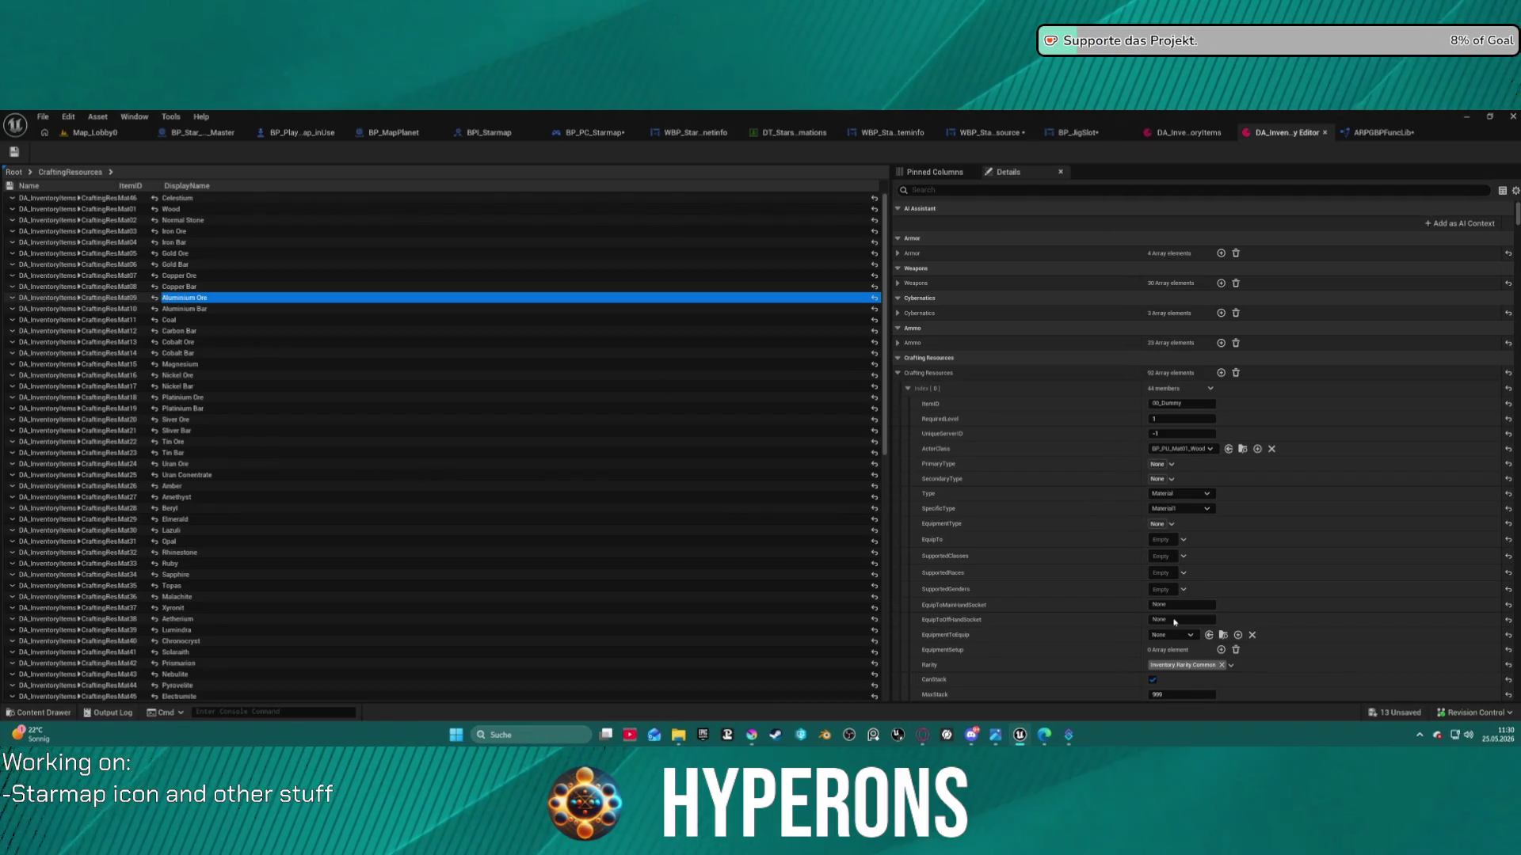
{"action": "left_click", "coordinate": [63, 297]}
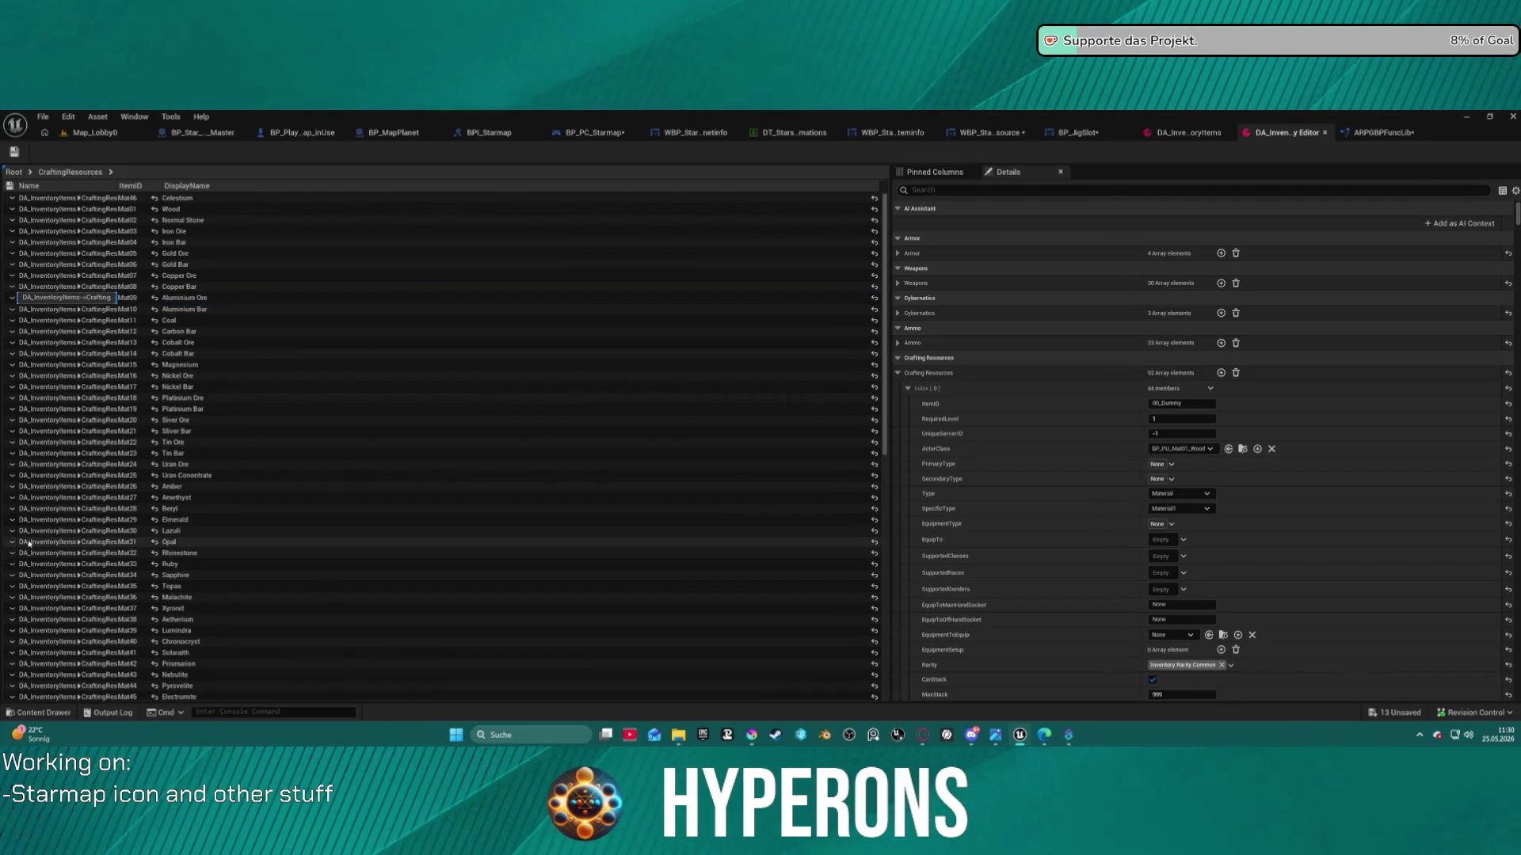
{"action": "left_click", "coordinate": [943, 172]}
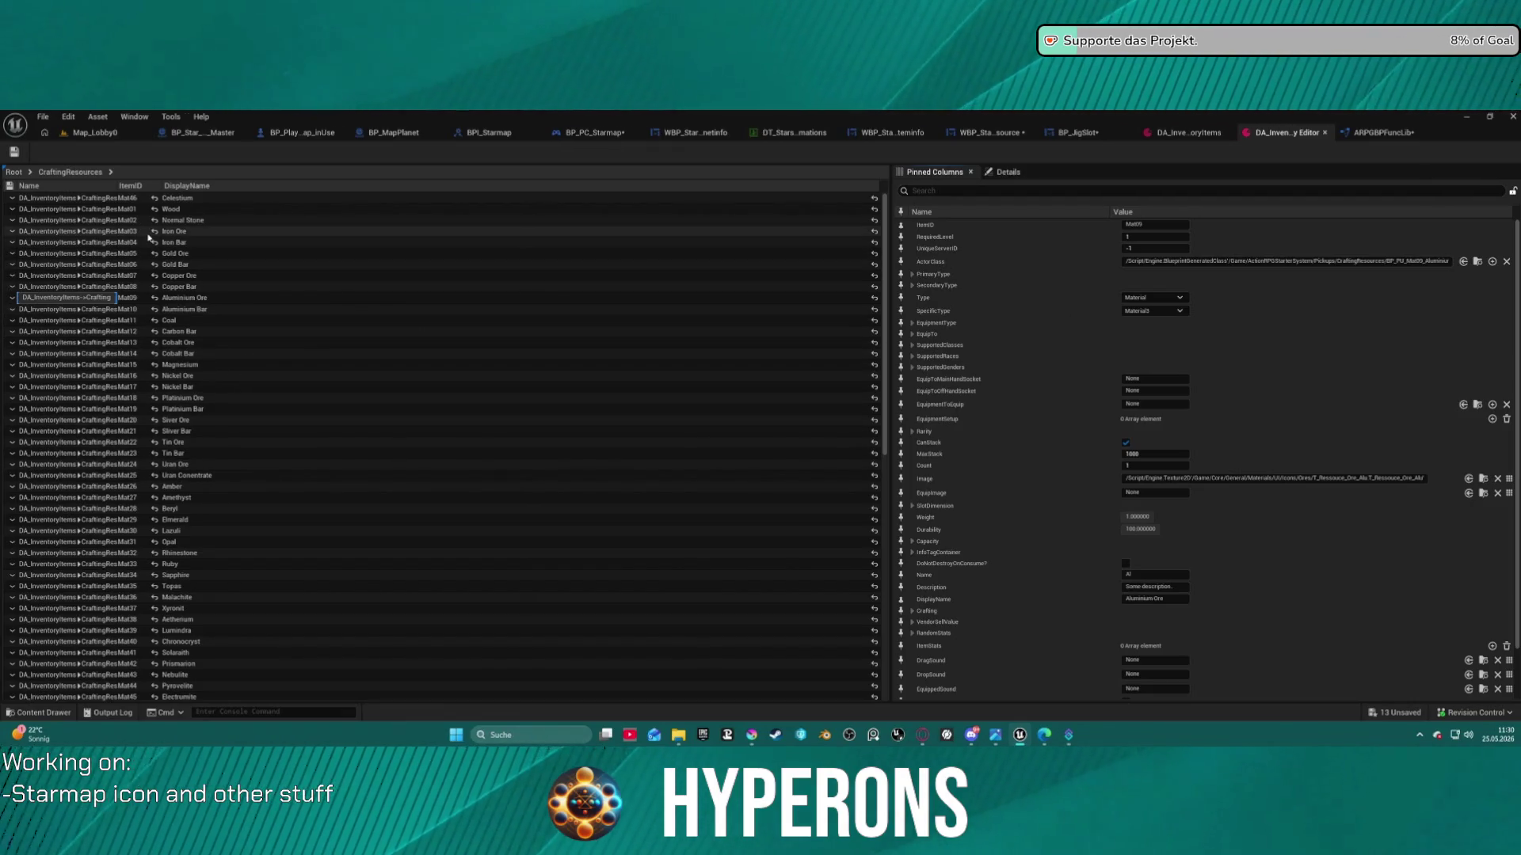
{"action": "key", "text": "ctrl+a"}
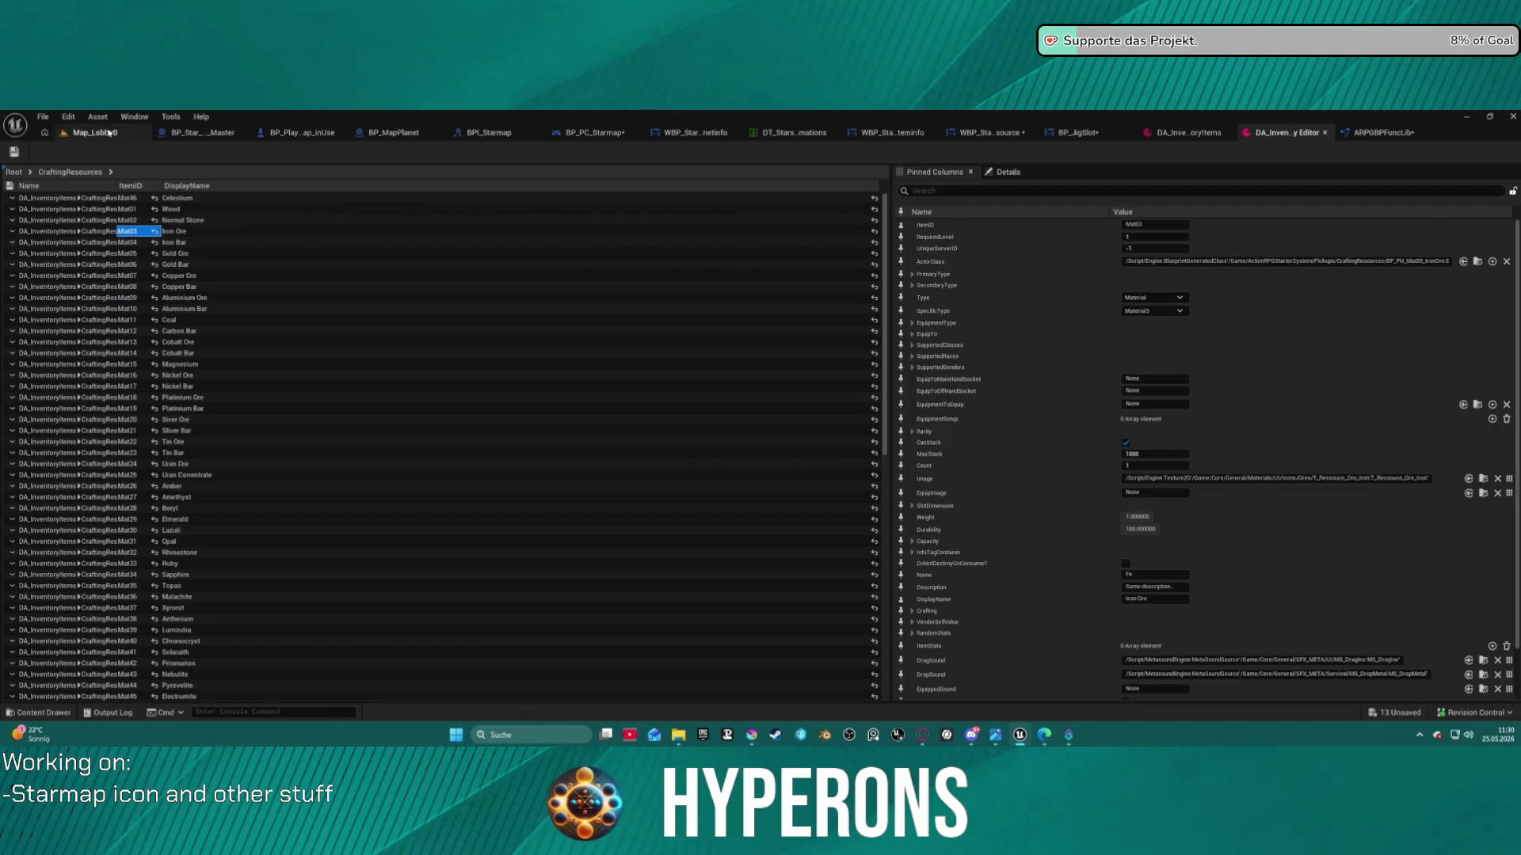
{"action": "left_click", "coordinate": [109, 133]}
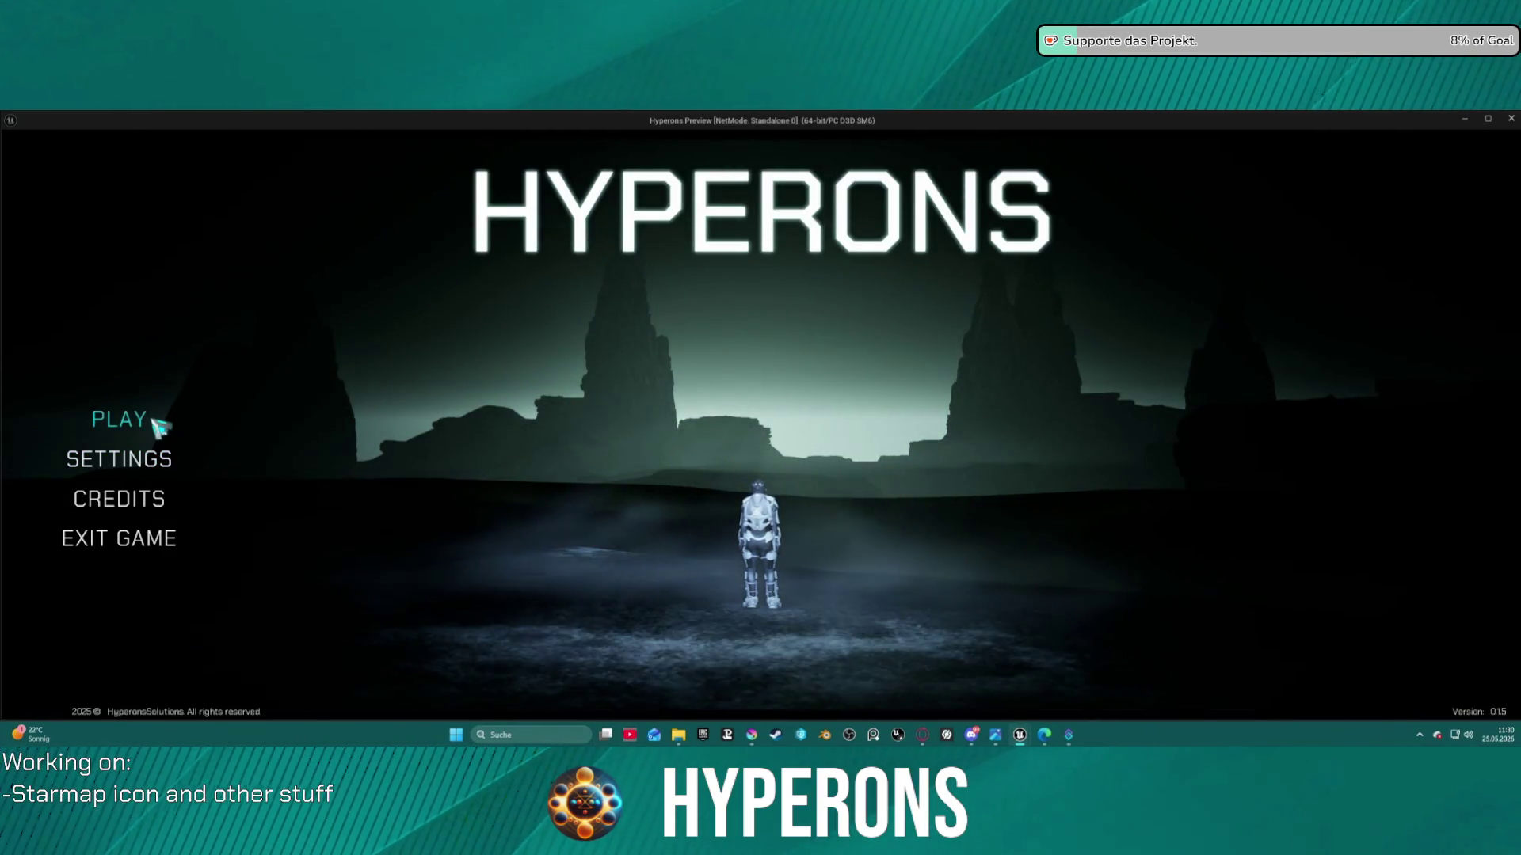
Start the game as the Mining main-class character in System New Eden and open the starmap
{"action": "left_click", "coordinate": [154, 421]}
{"action": "left_click", "coordinate": [585, 434]}
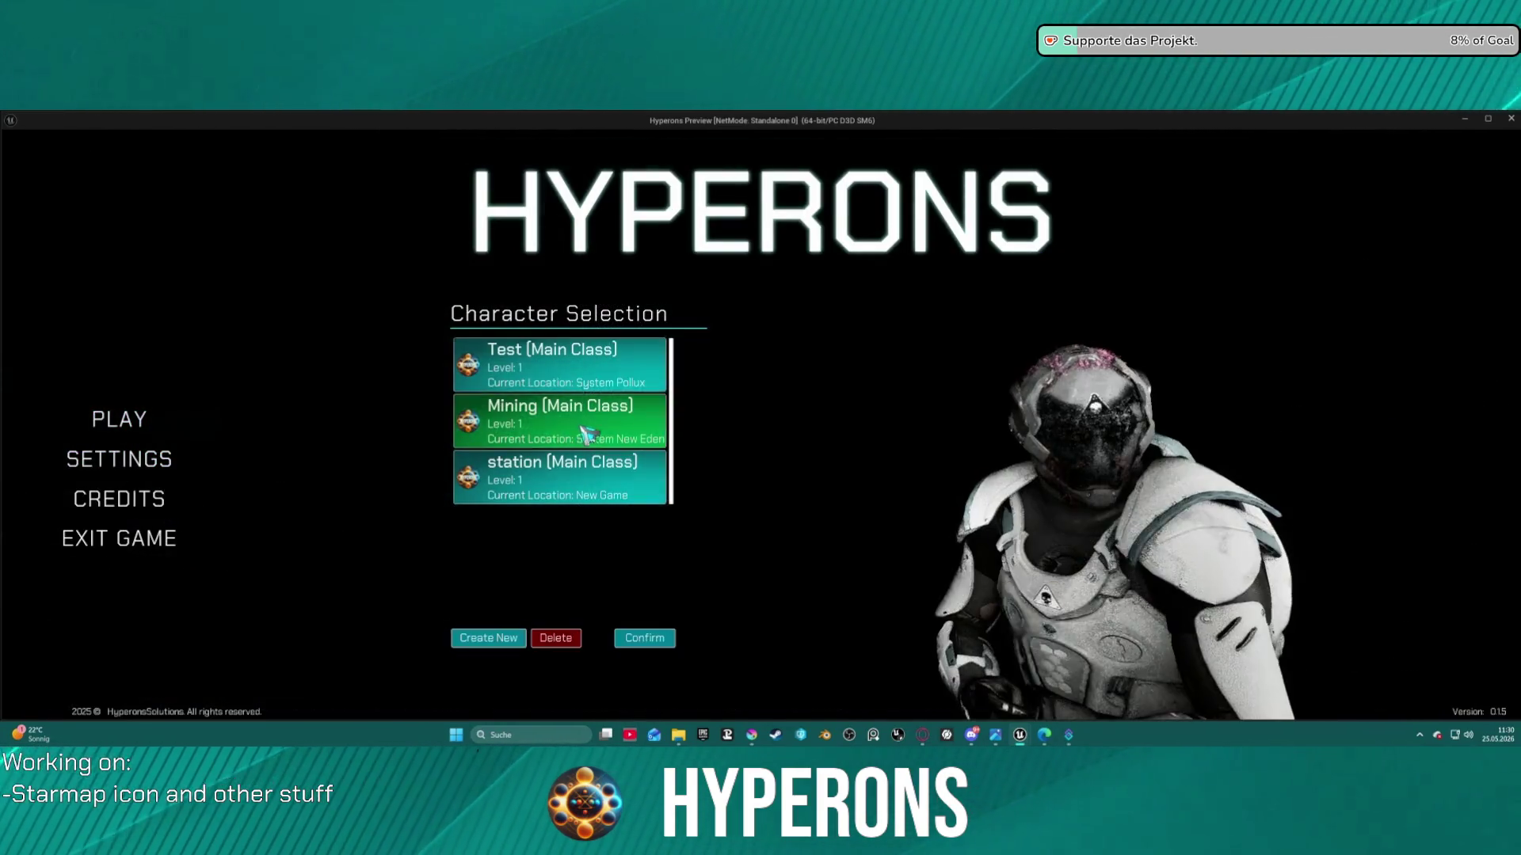
{"action": "left_click", "coordinate": [644, 638]}
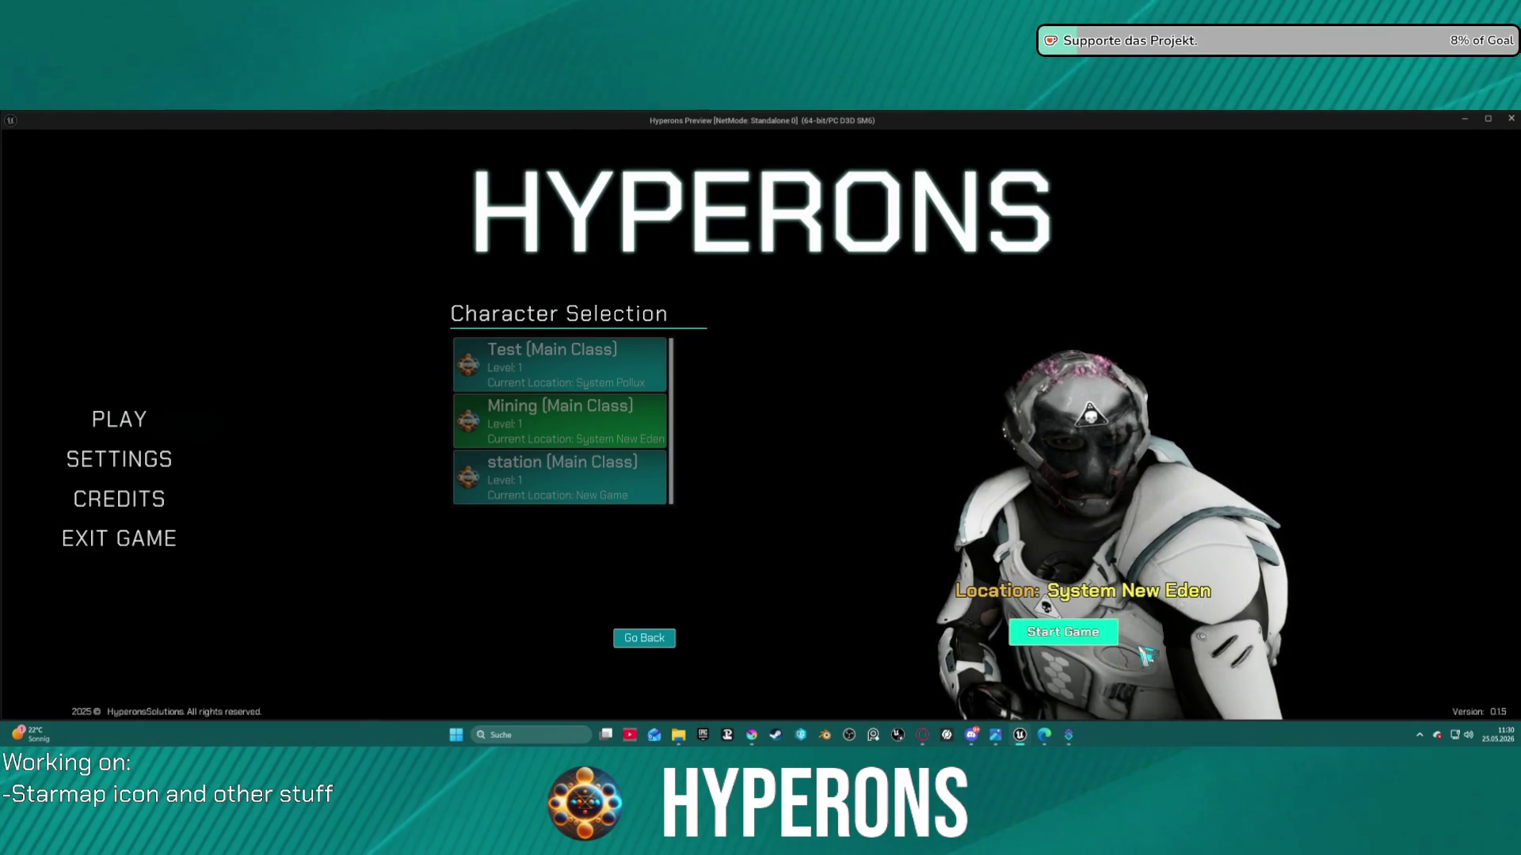
{"action": "left_click", "coordinate": [1108, 638]}
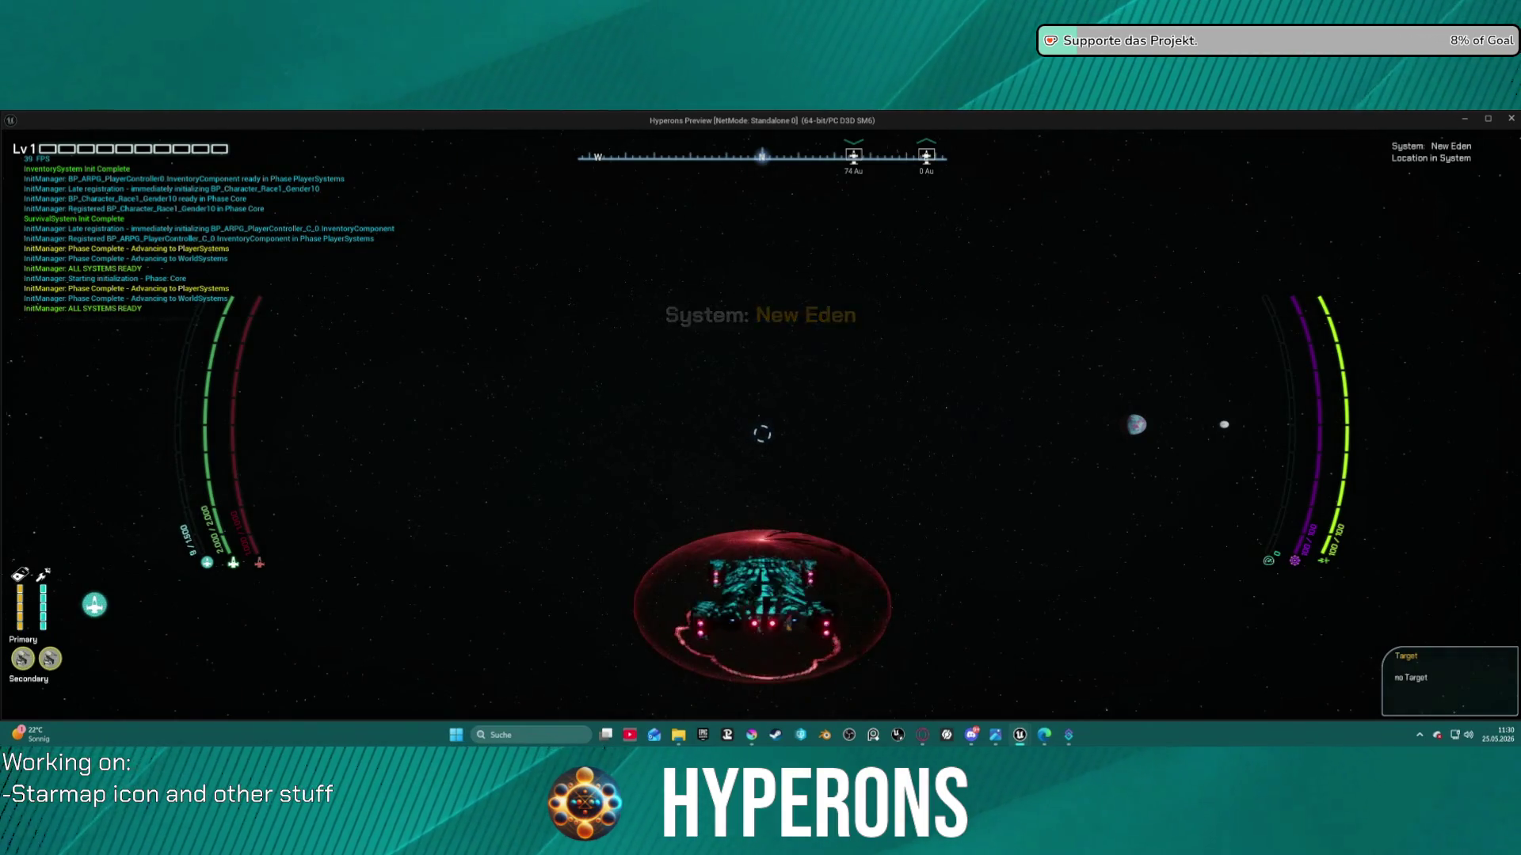
{"action": "key", "text": "m"}
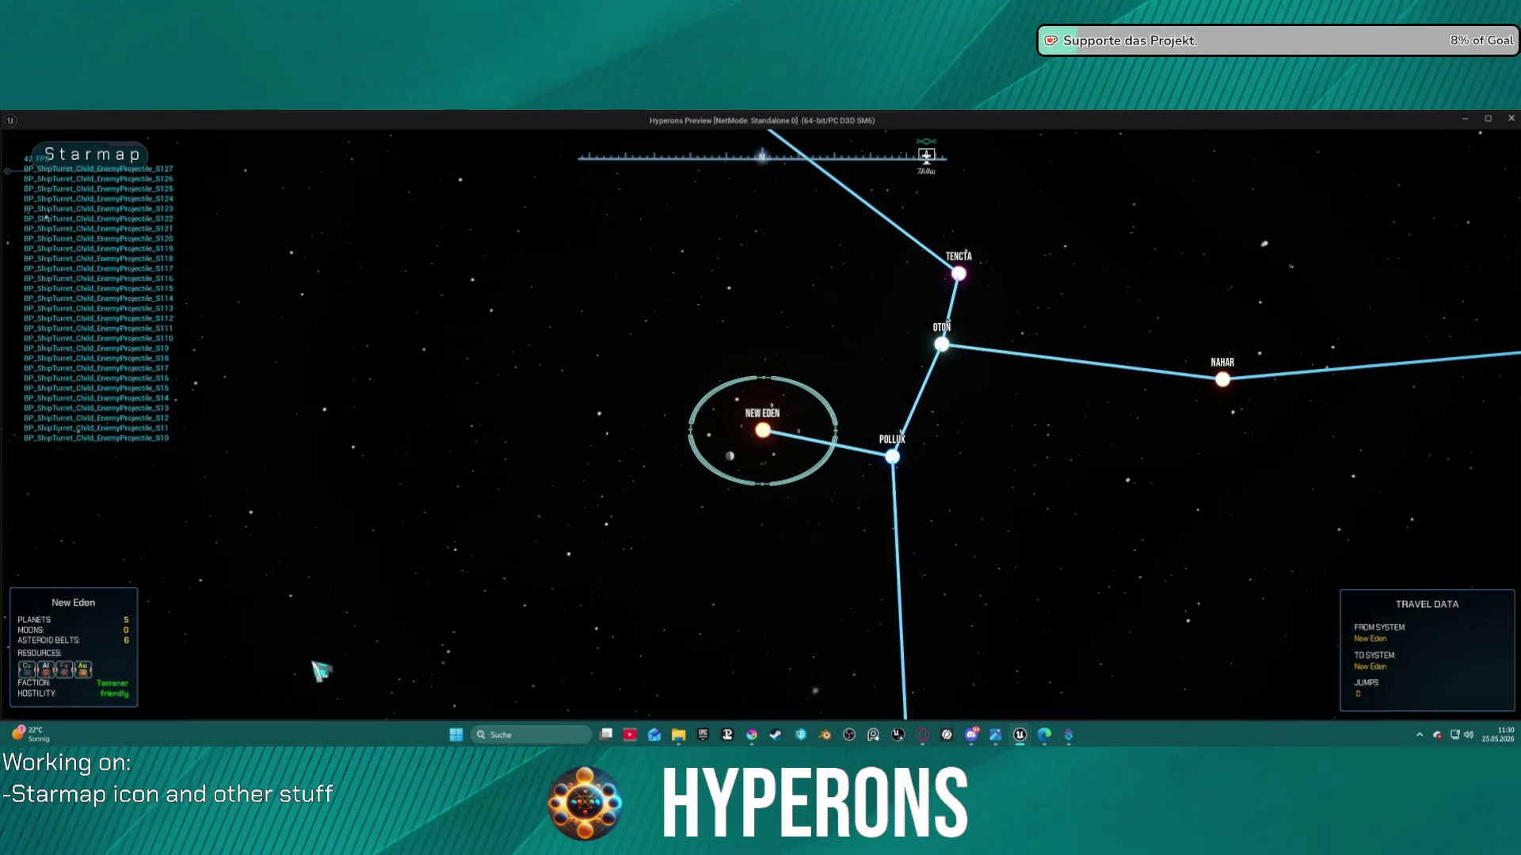
Zoom into the New Eden system on the starmap
{"action": "left_click", "coordinate": [727, 474]}
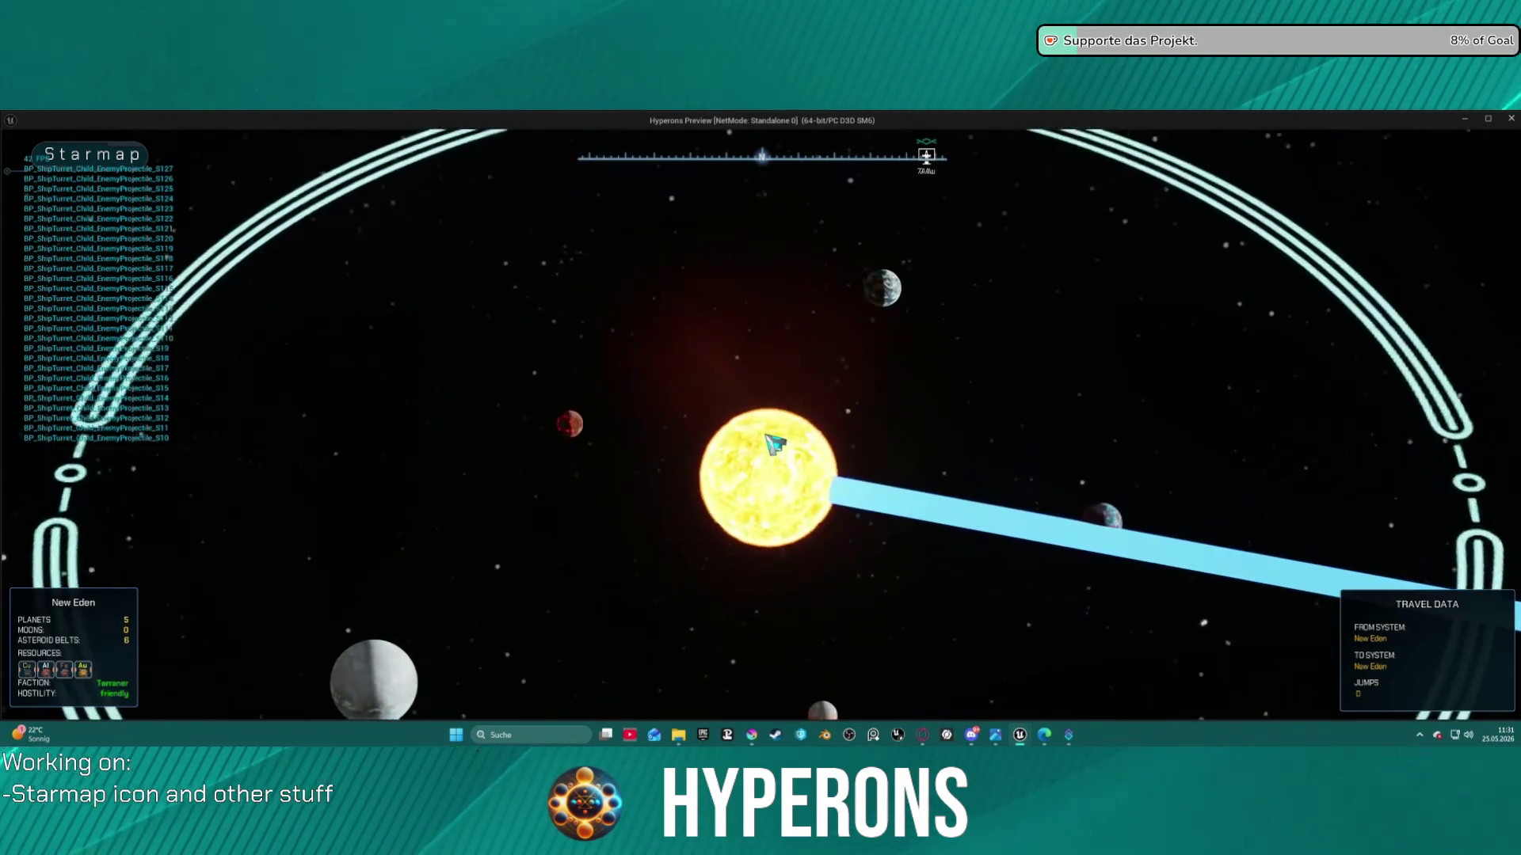
{"action": "left_click", "coordinate": [762, 469]}
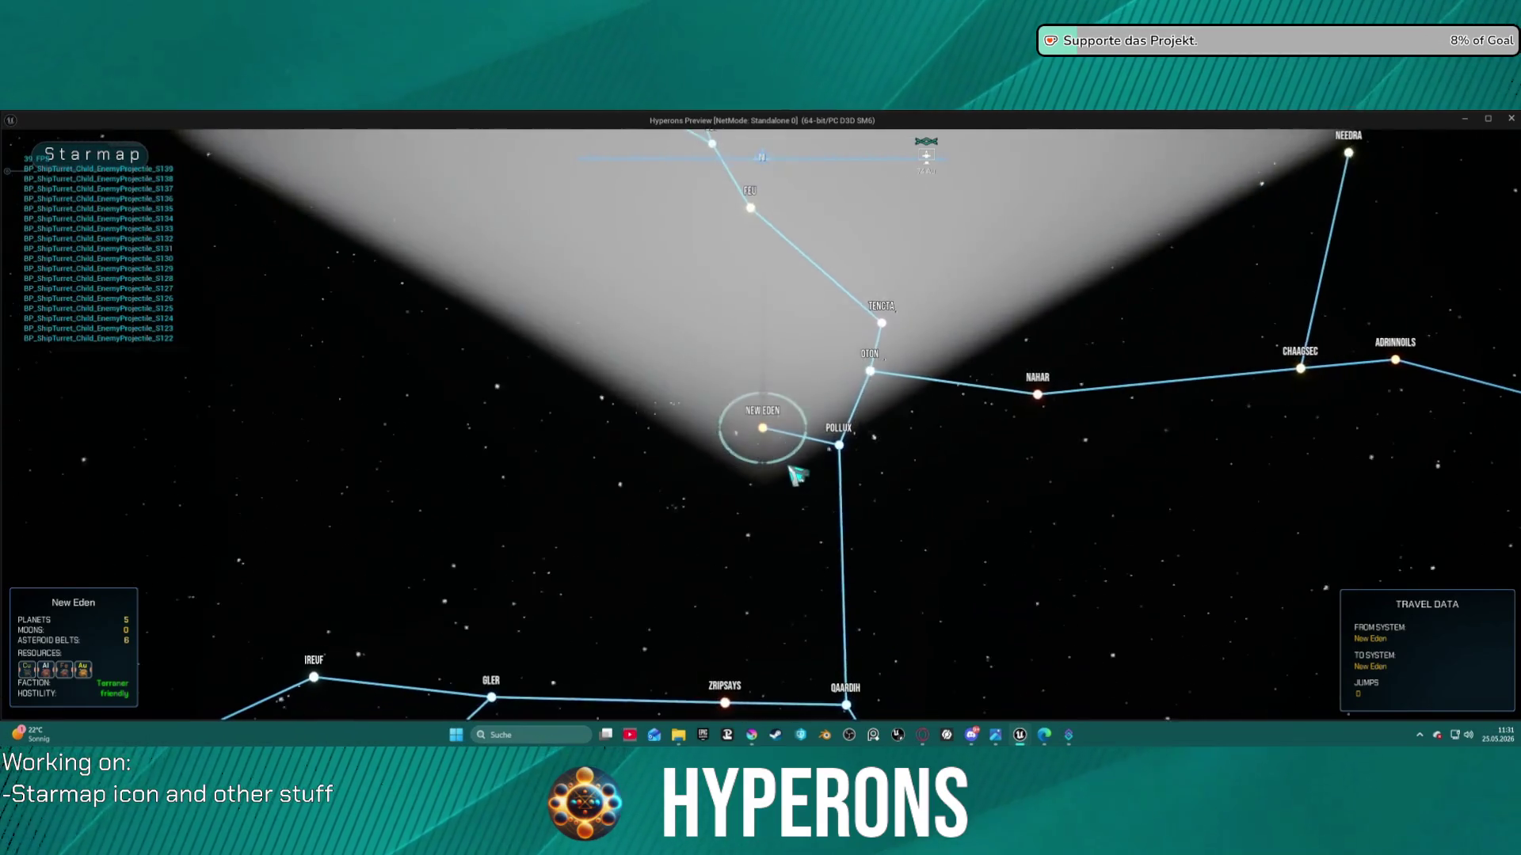
{"action": "left_click", "coordinate": [792, 408]}
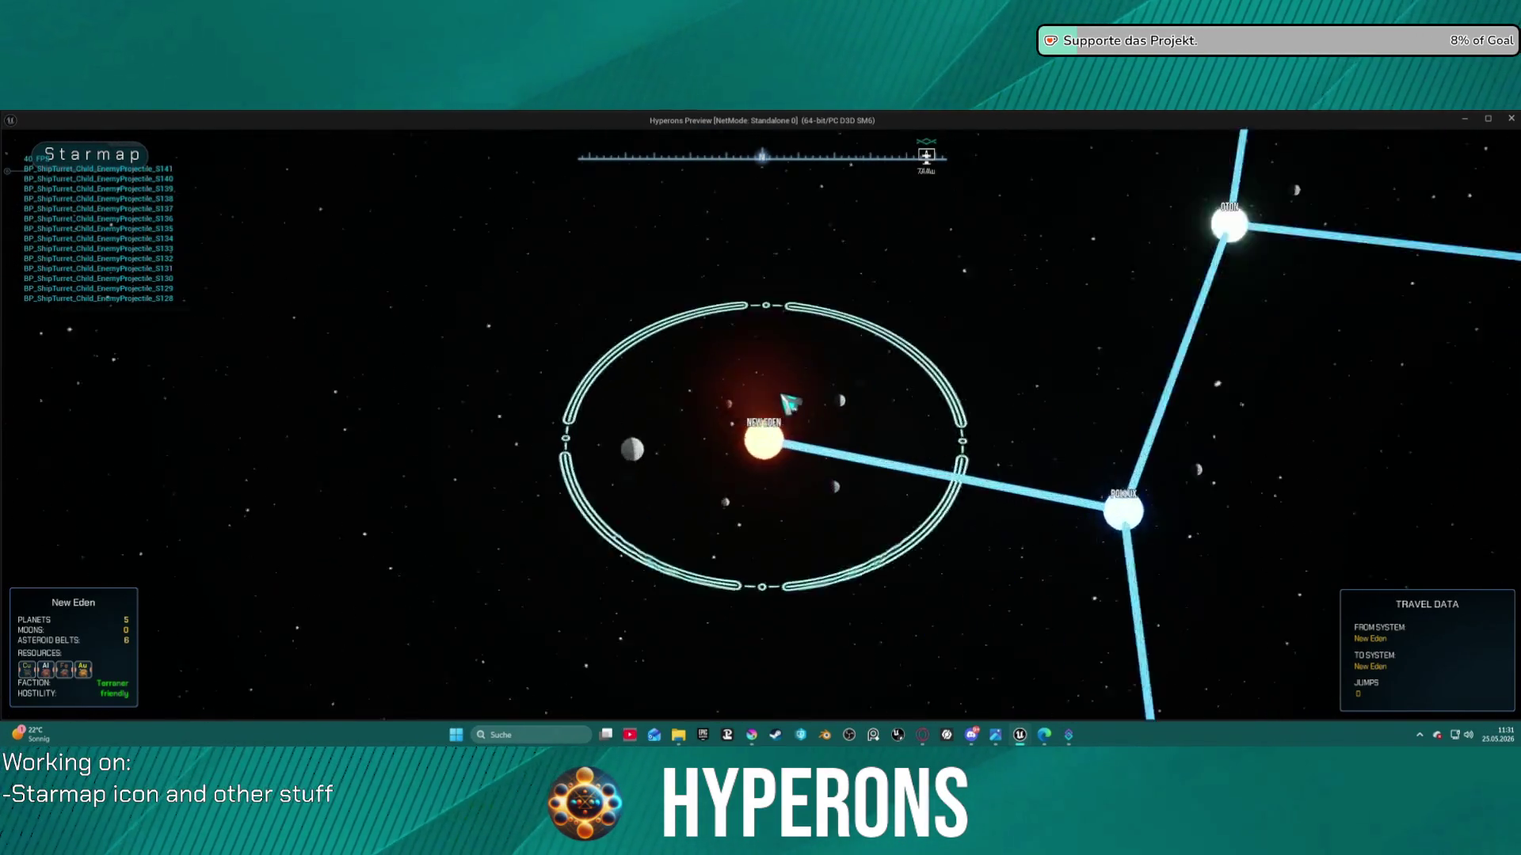
{"action": "scroll", "coordinate": [761, 428], "scroll_direction": "down", "scroll_amount": 3}
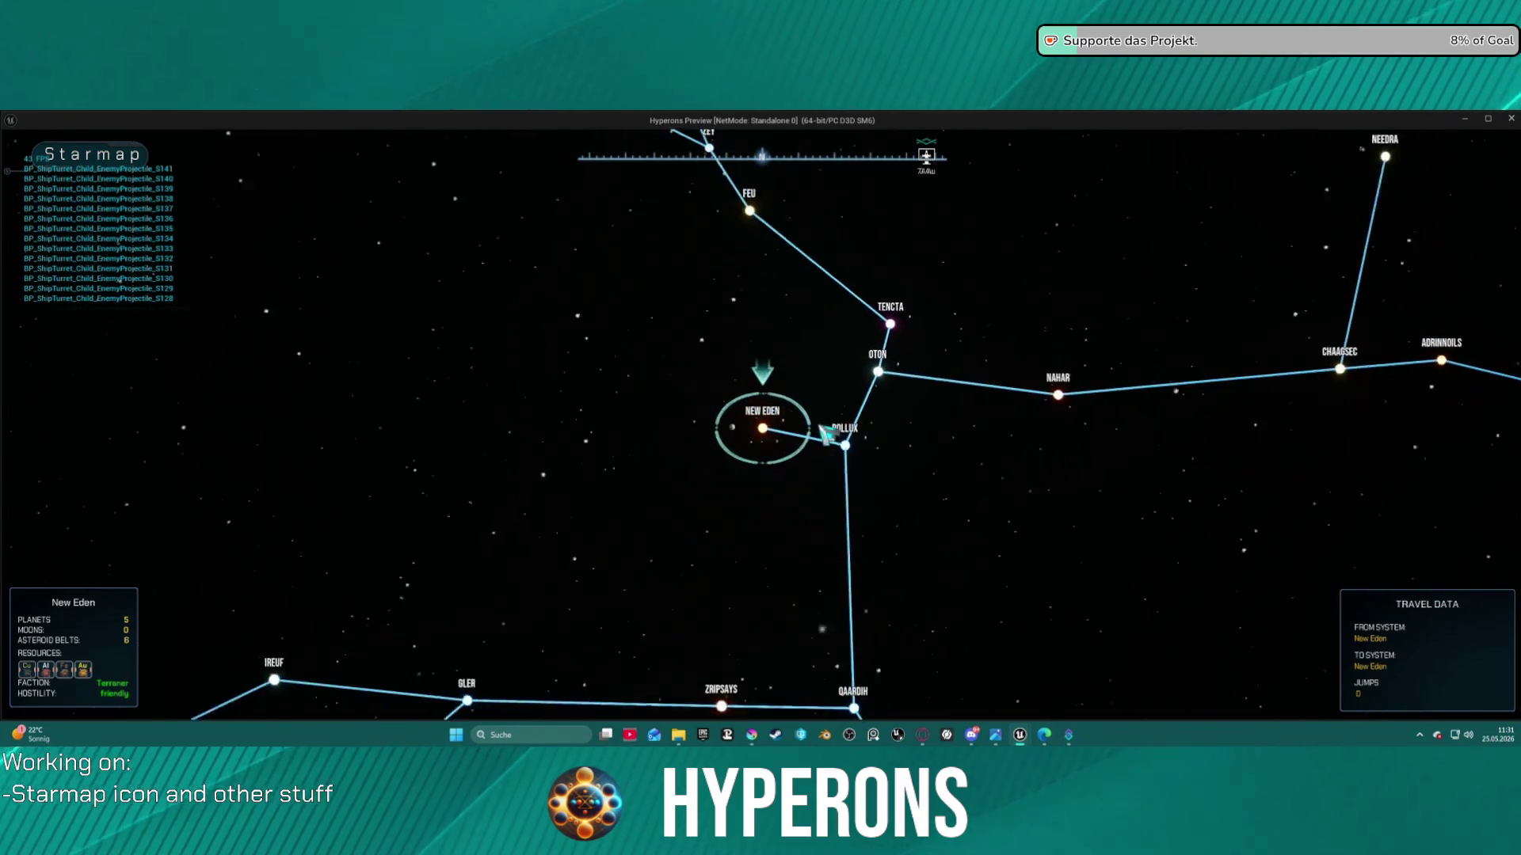
{"action": "scroll", "coordinate": [763, 428], "scroll_direction": "up", "scroll_amount": 3}
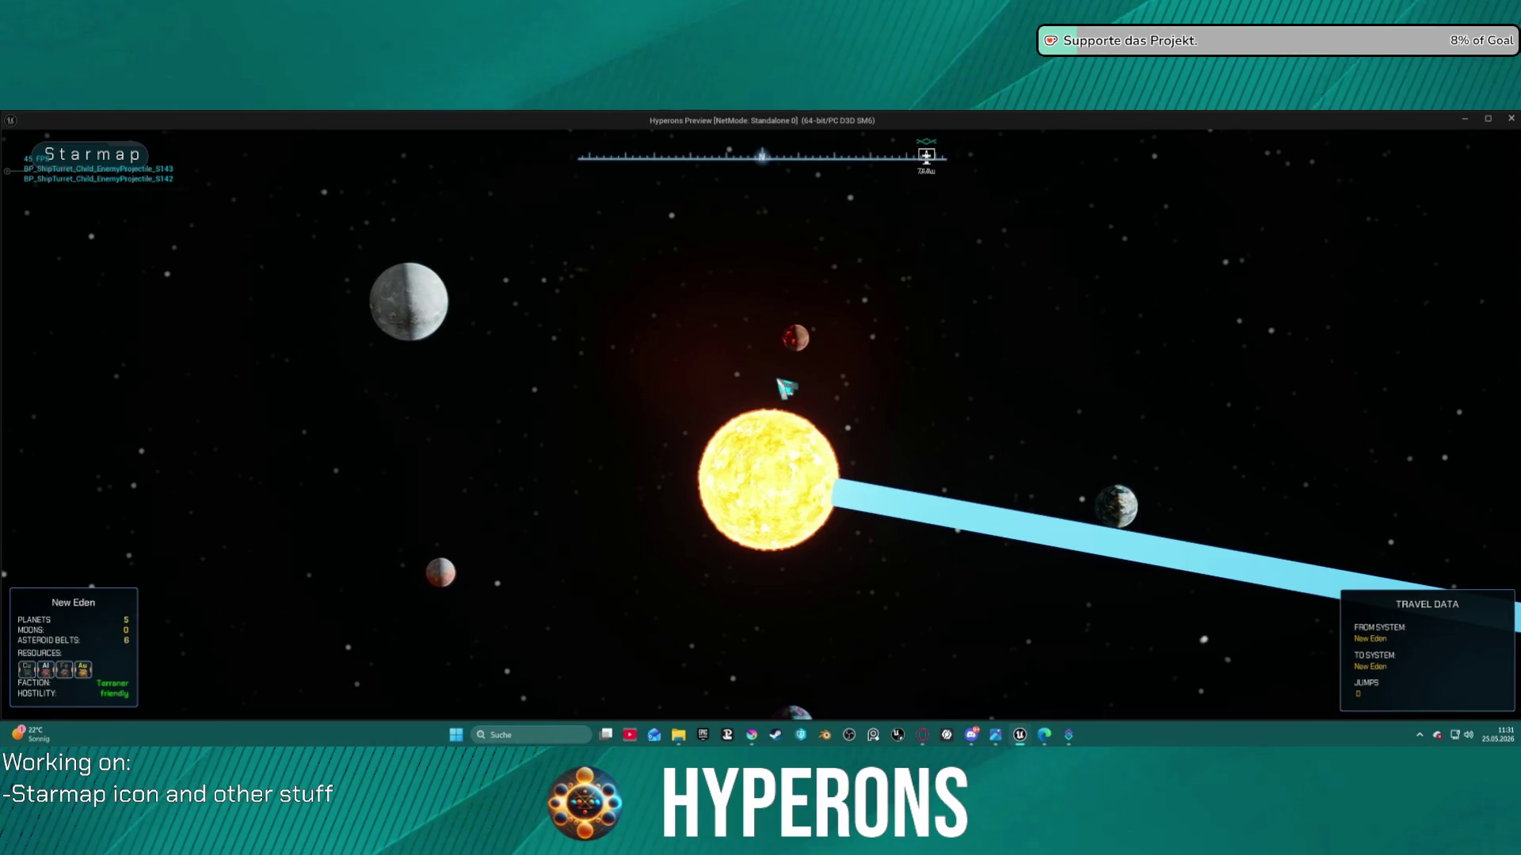
{"action": "scroll", "coordinate": [786, 389], "scroll_direction": "down", "scroll_amount": 2}
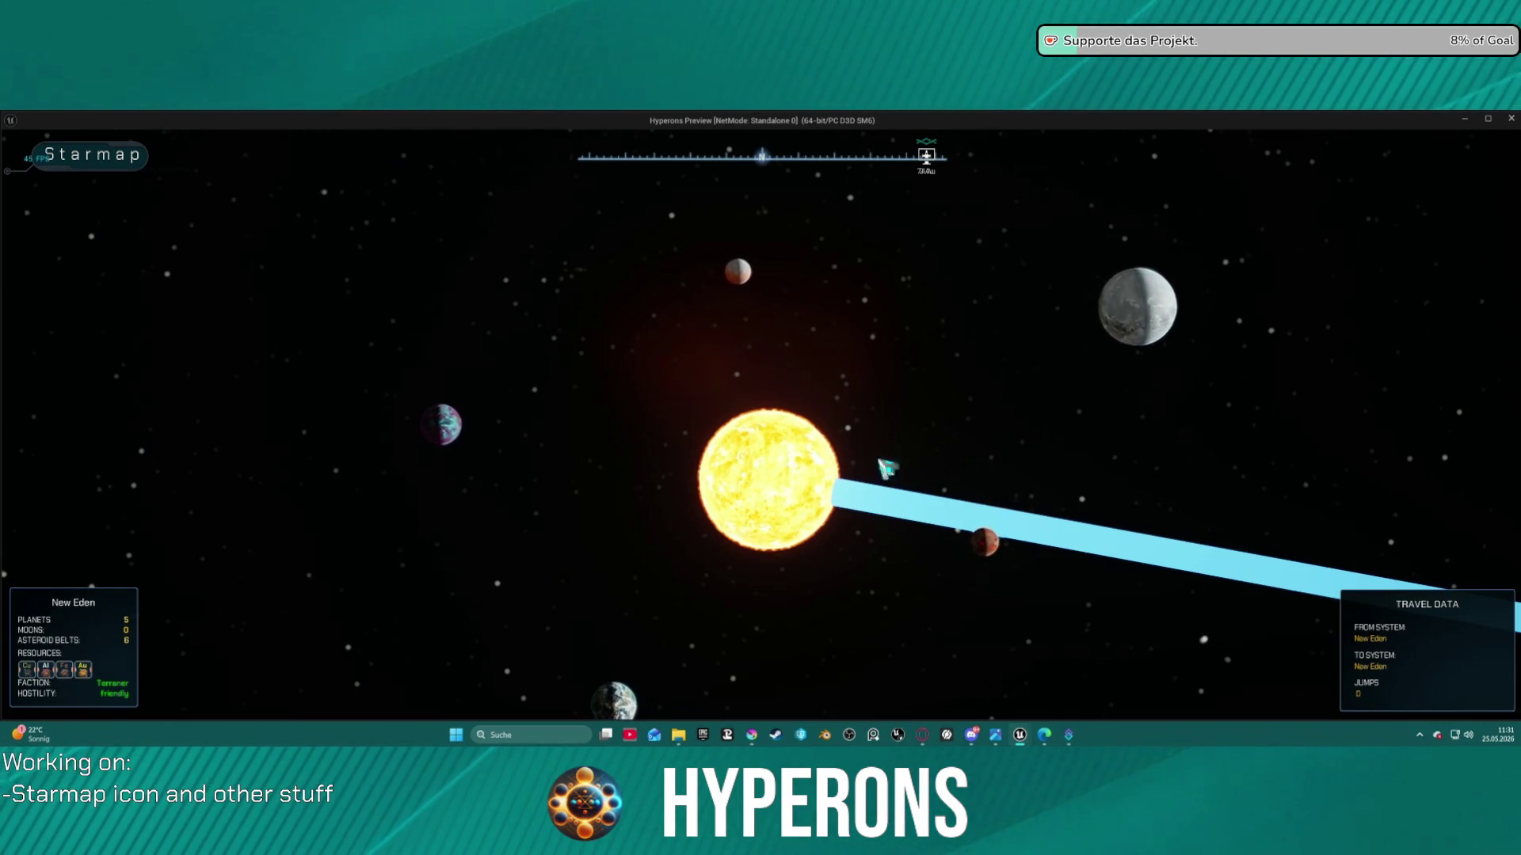
View the info panels of Lahurati, Babek, Inongo, New Eden and Castalia, then stop the preview
{"action": "left_click", "coordinate": [1185, 333]}
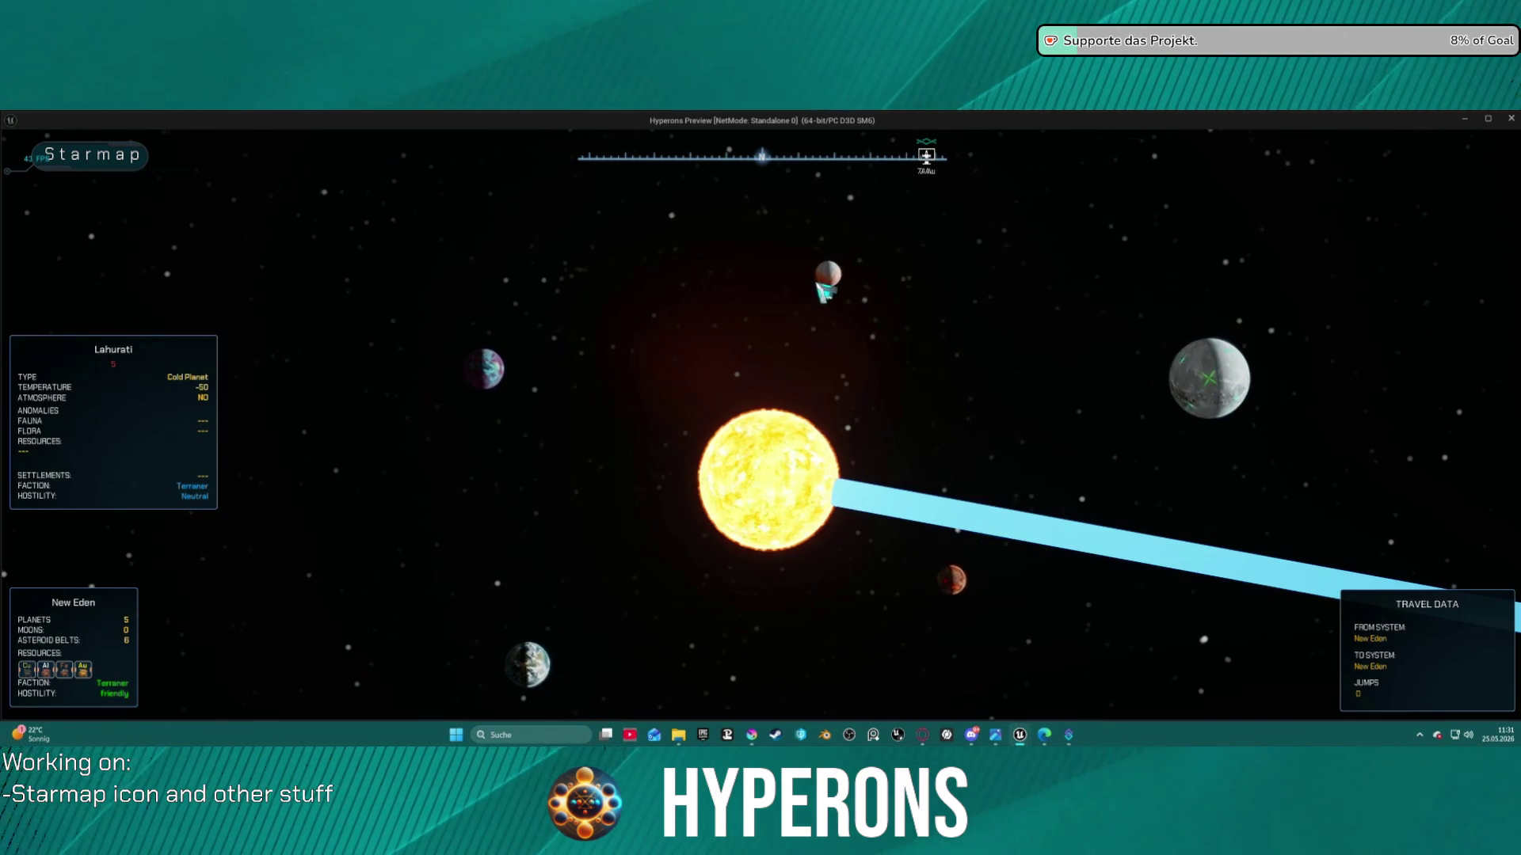
{"action": "left_click", "coordinate": [854, 283]}
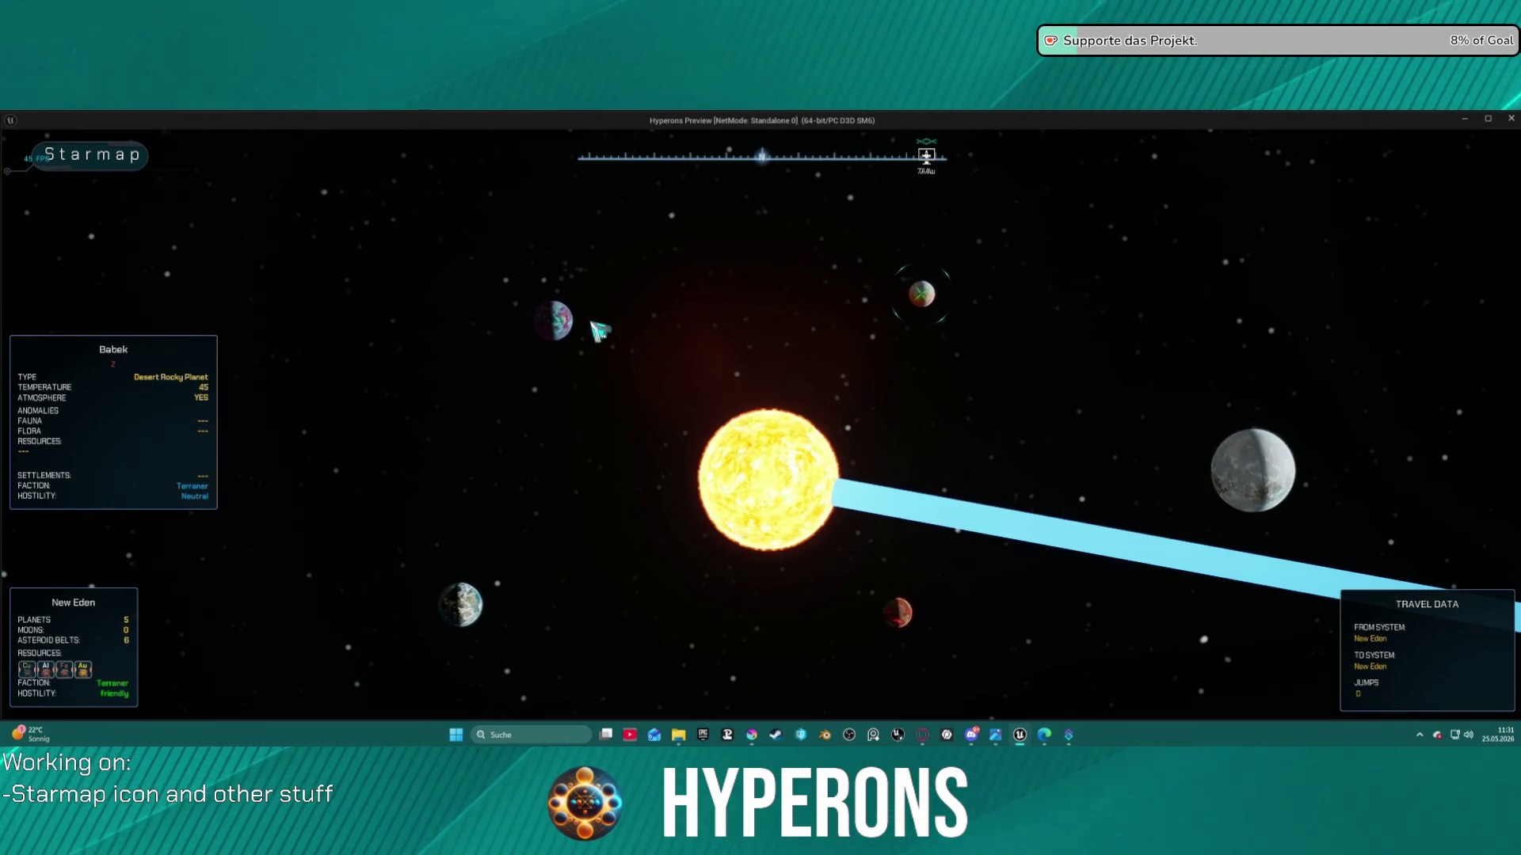
{"action": "left_click", "coordinate": [576, 325]}
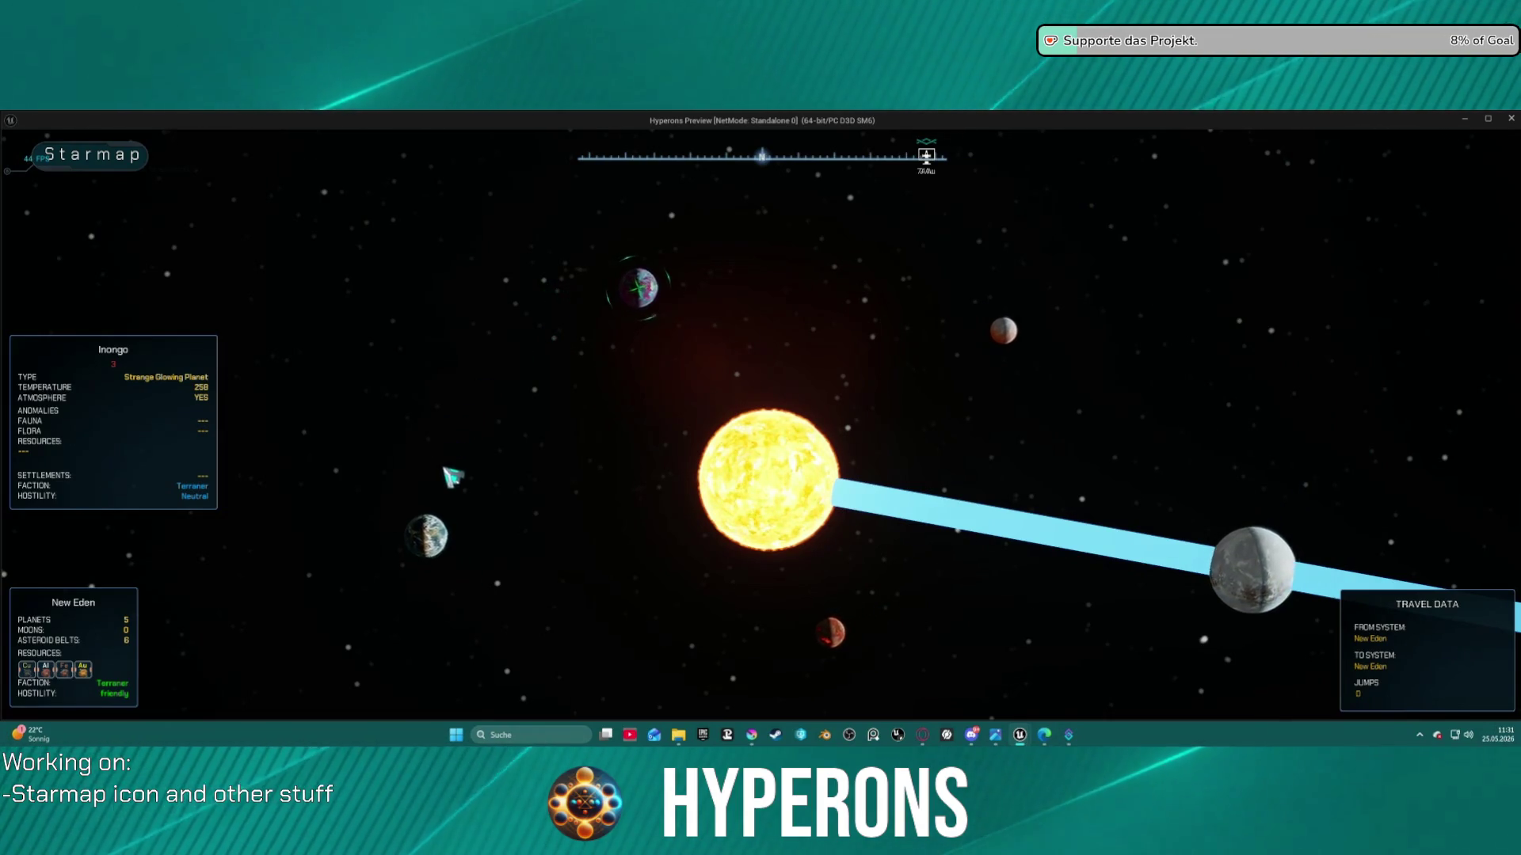
{"action": "left_click", "coordinate": [435, 534]}
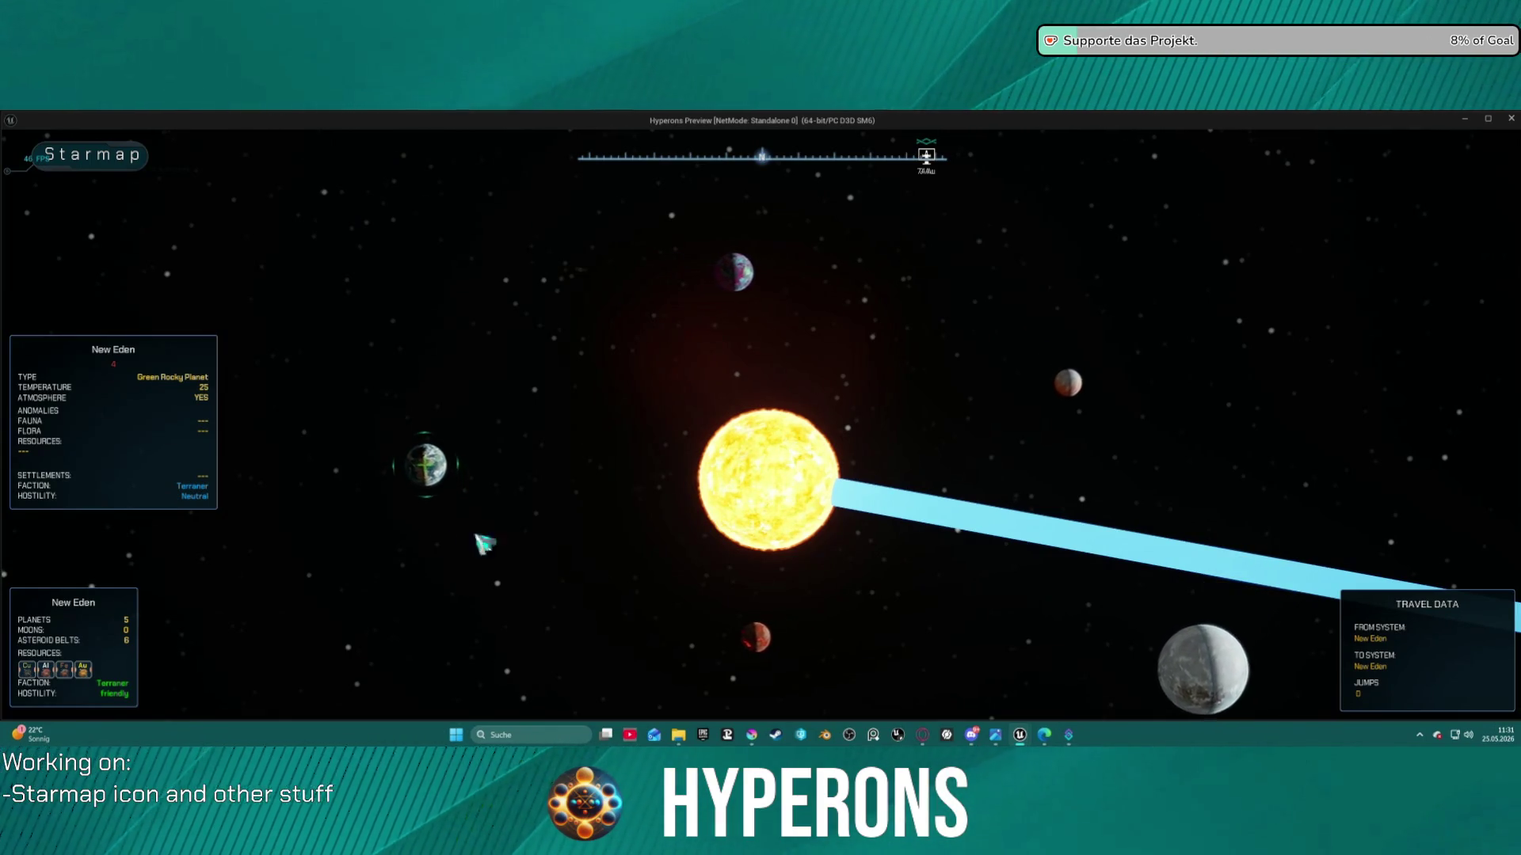
{"action": "left_click", "coordinate": [743, 638]}
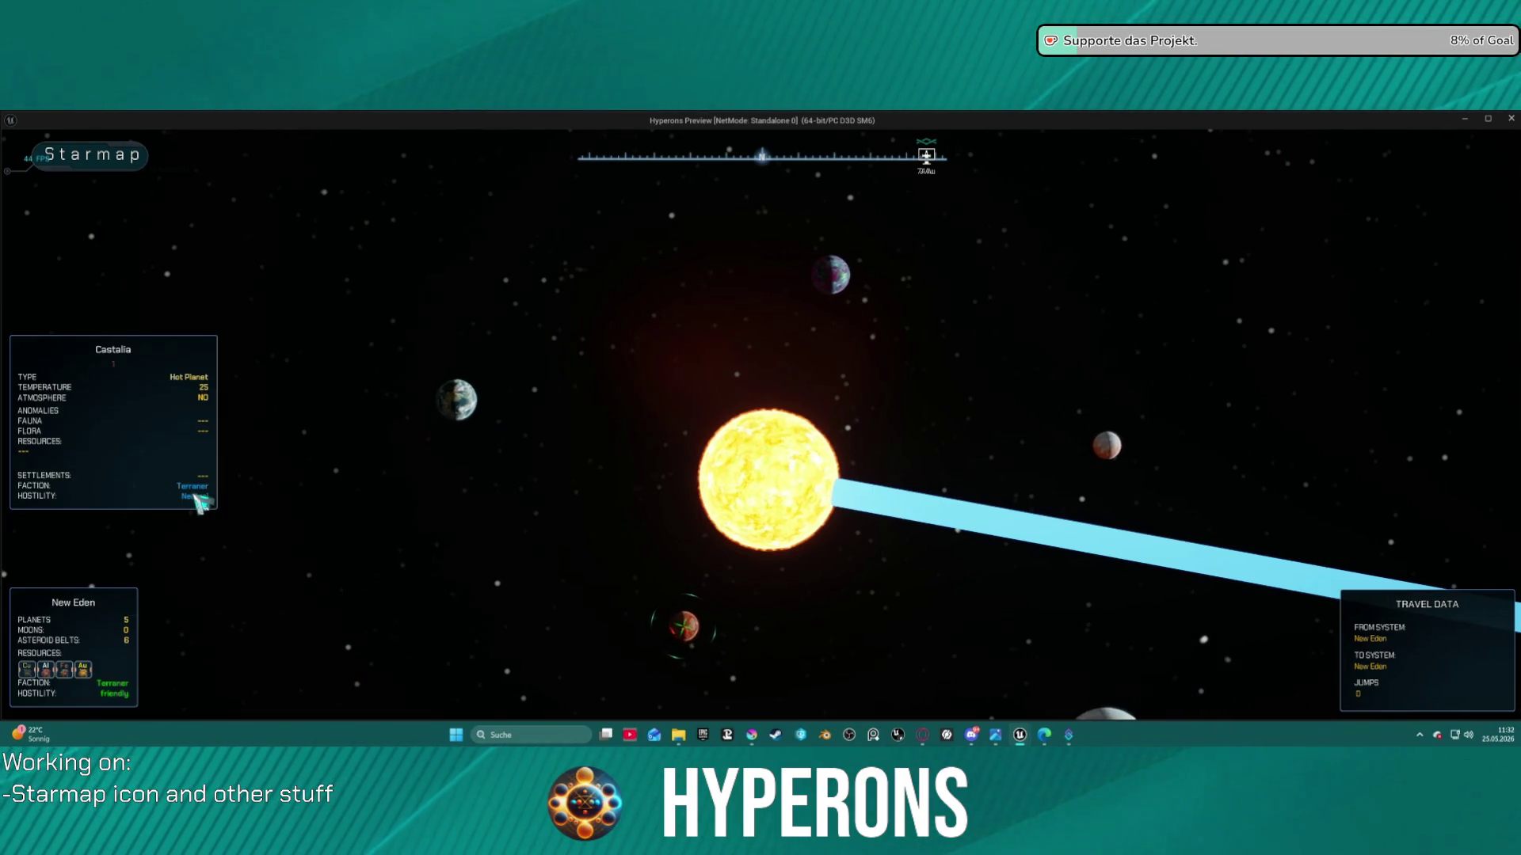
{"action": "left_click", "coordinate": [493, 375]}
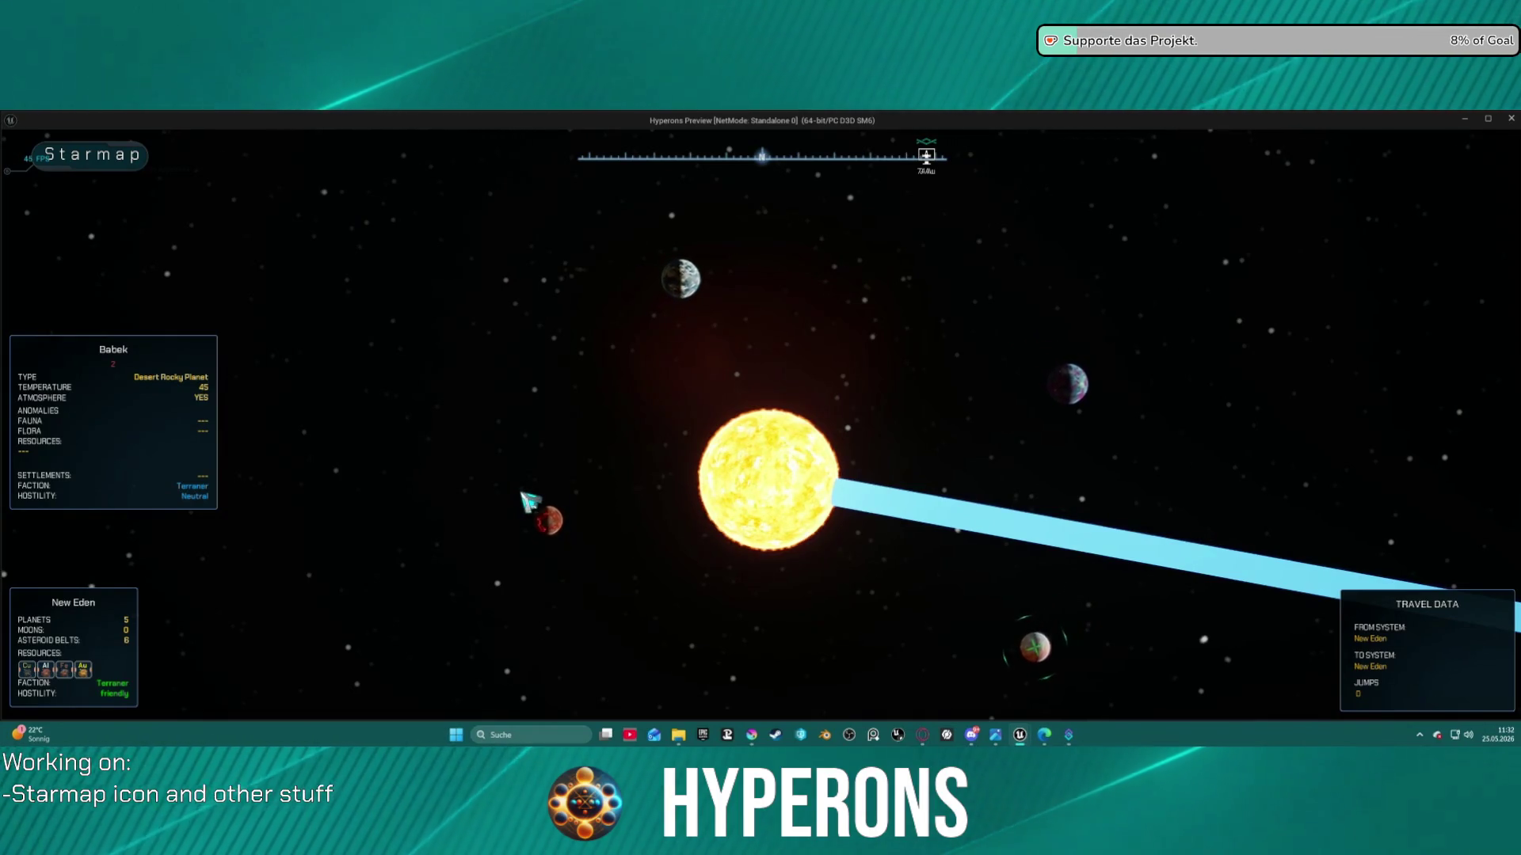
{"action": "key", "text": "Escape"}
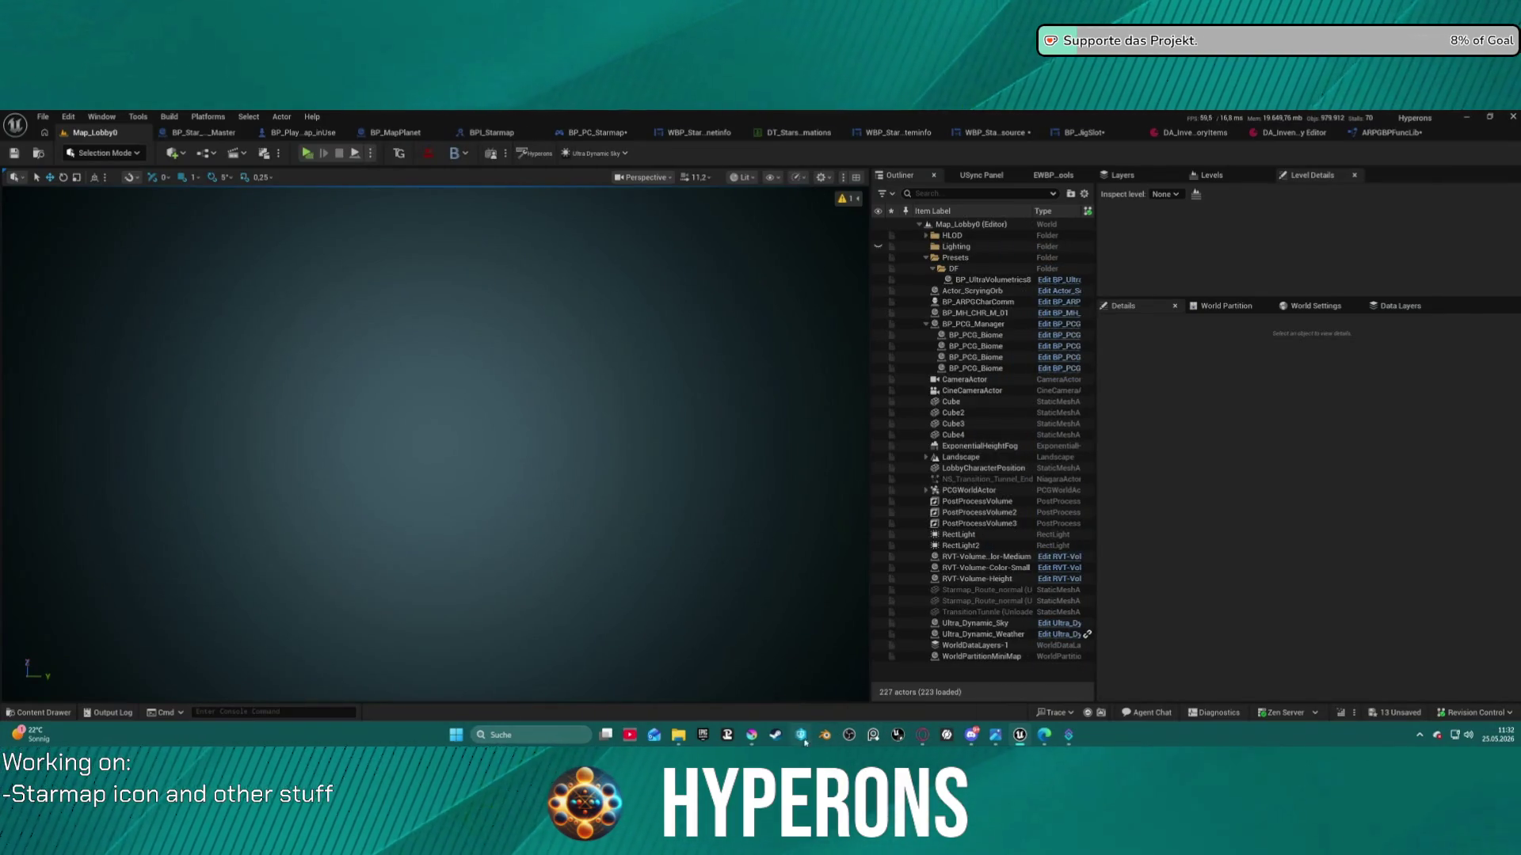
Switch to Krita's T_Ressouce_Test.kra and centre the copper ore icon in the view
{"action": "mouse_move", "coordinate": [752, 739]}
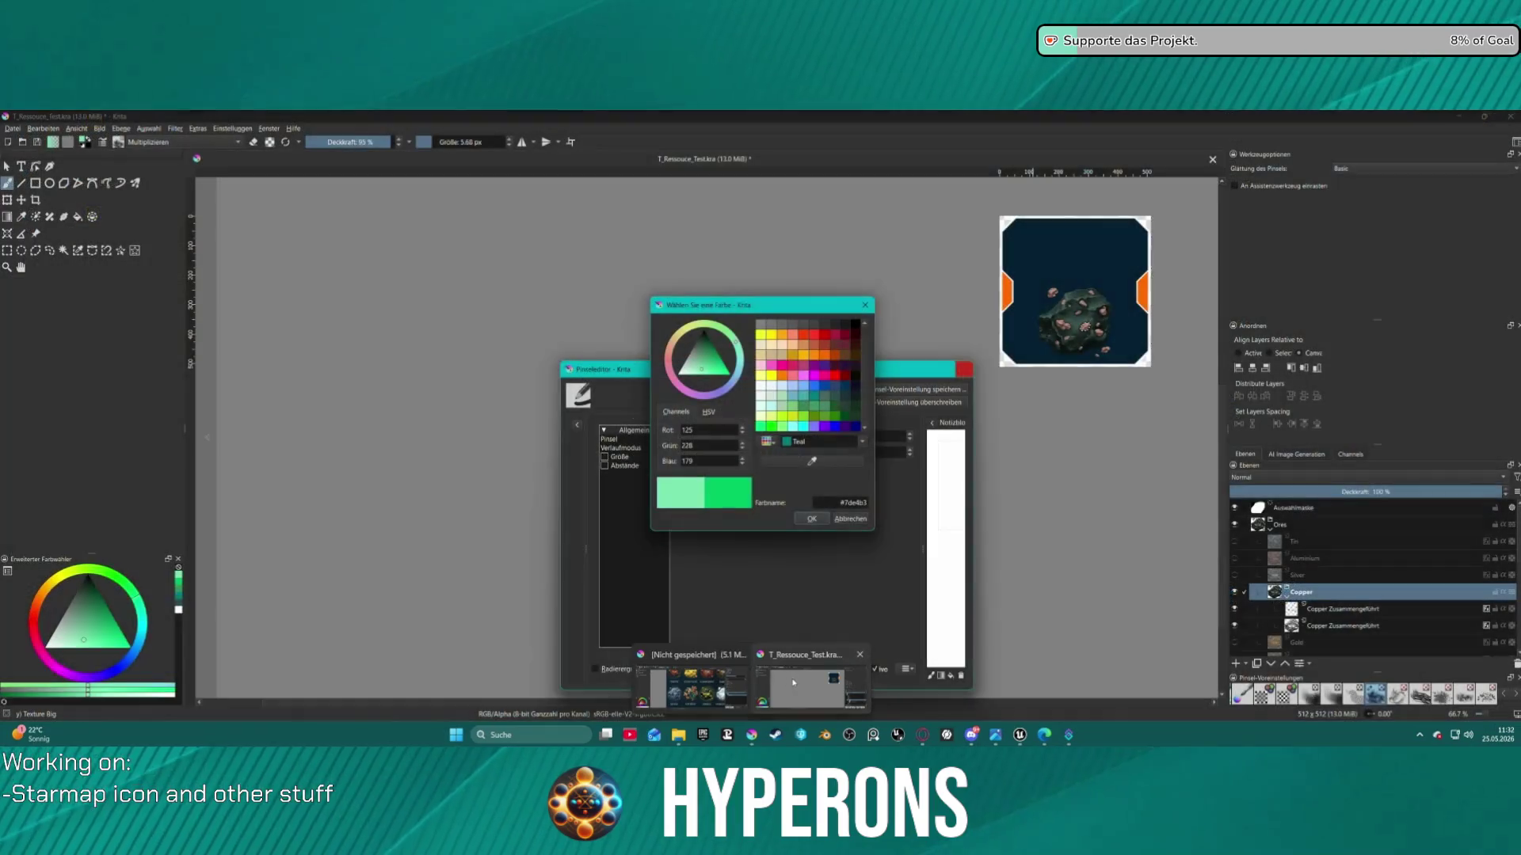
{"action": "left_click", "coordinate": [808, 685]}
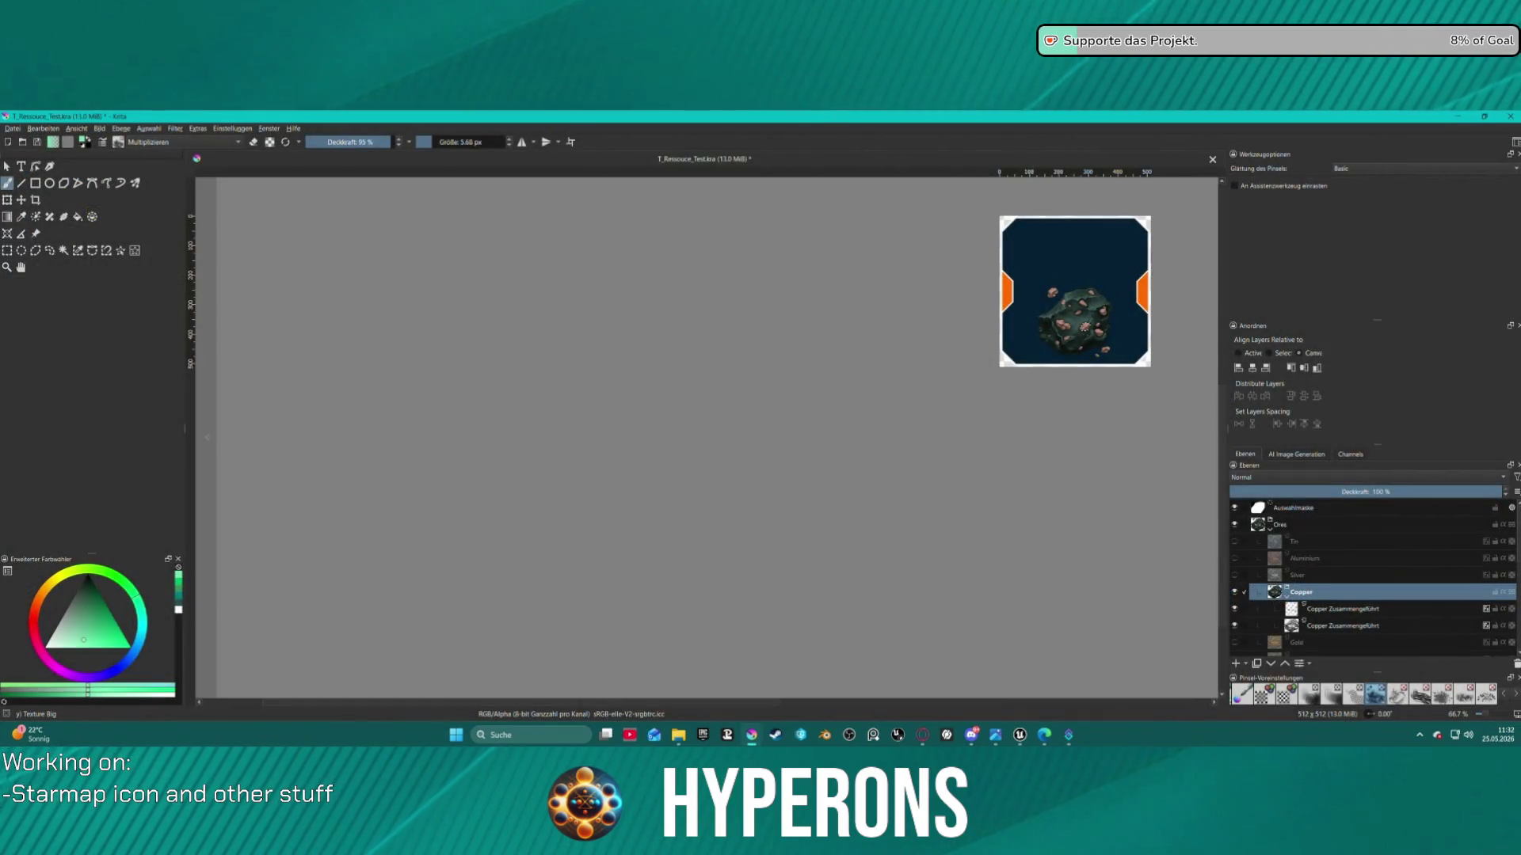
{"action": "right_click", "coordinate": [547, 378]}
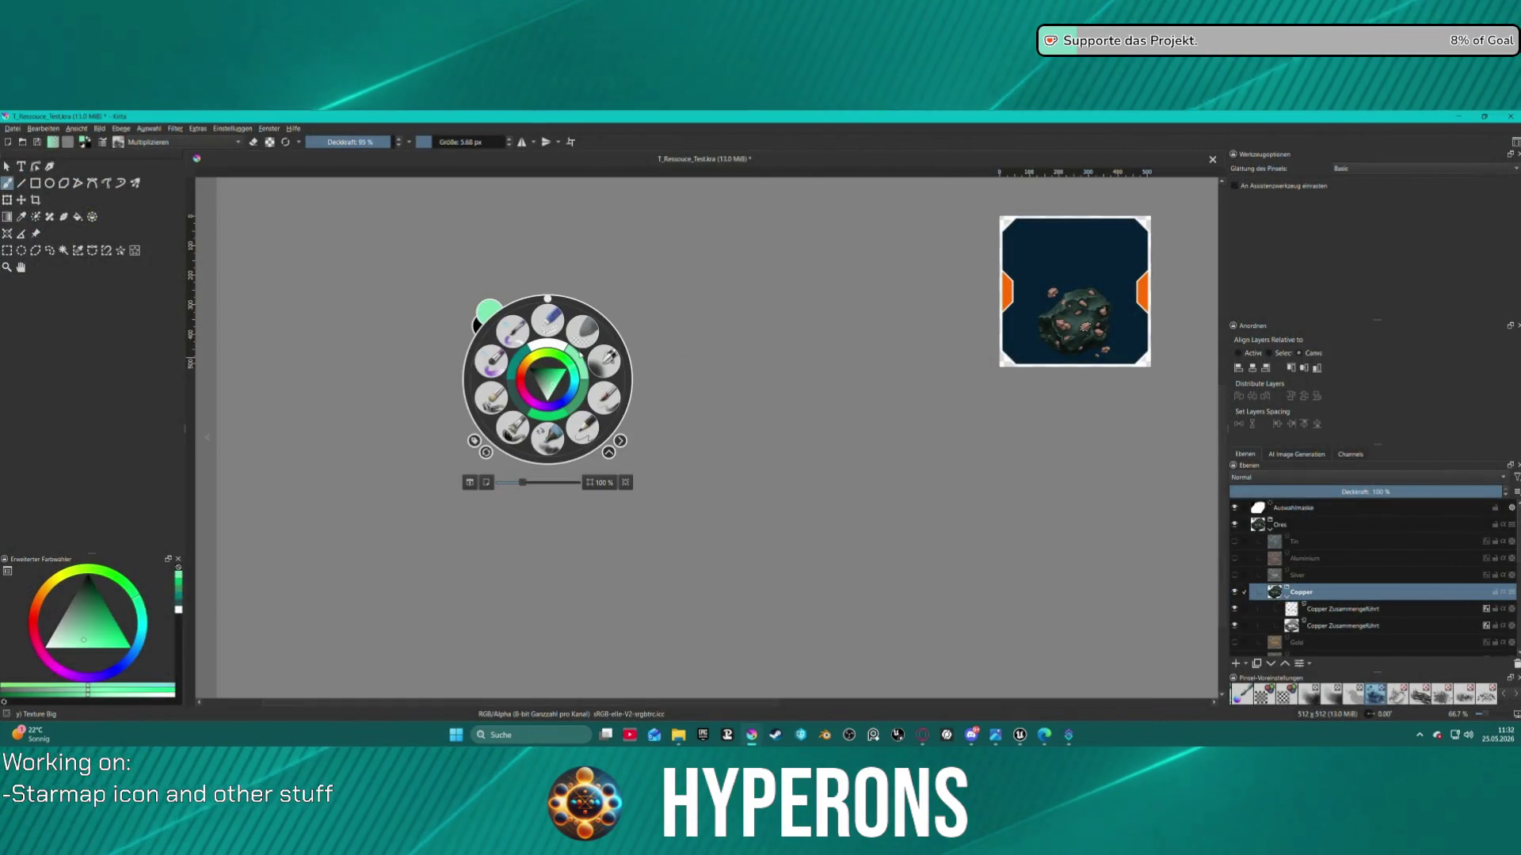
{"action": "key", "text": "Escape"}
{"action": "left_click_drag", "start_coordinate": [808, 314], "coordinate": [456, 401]}
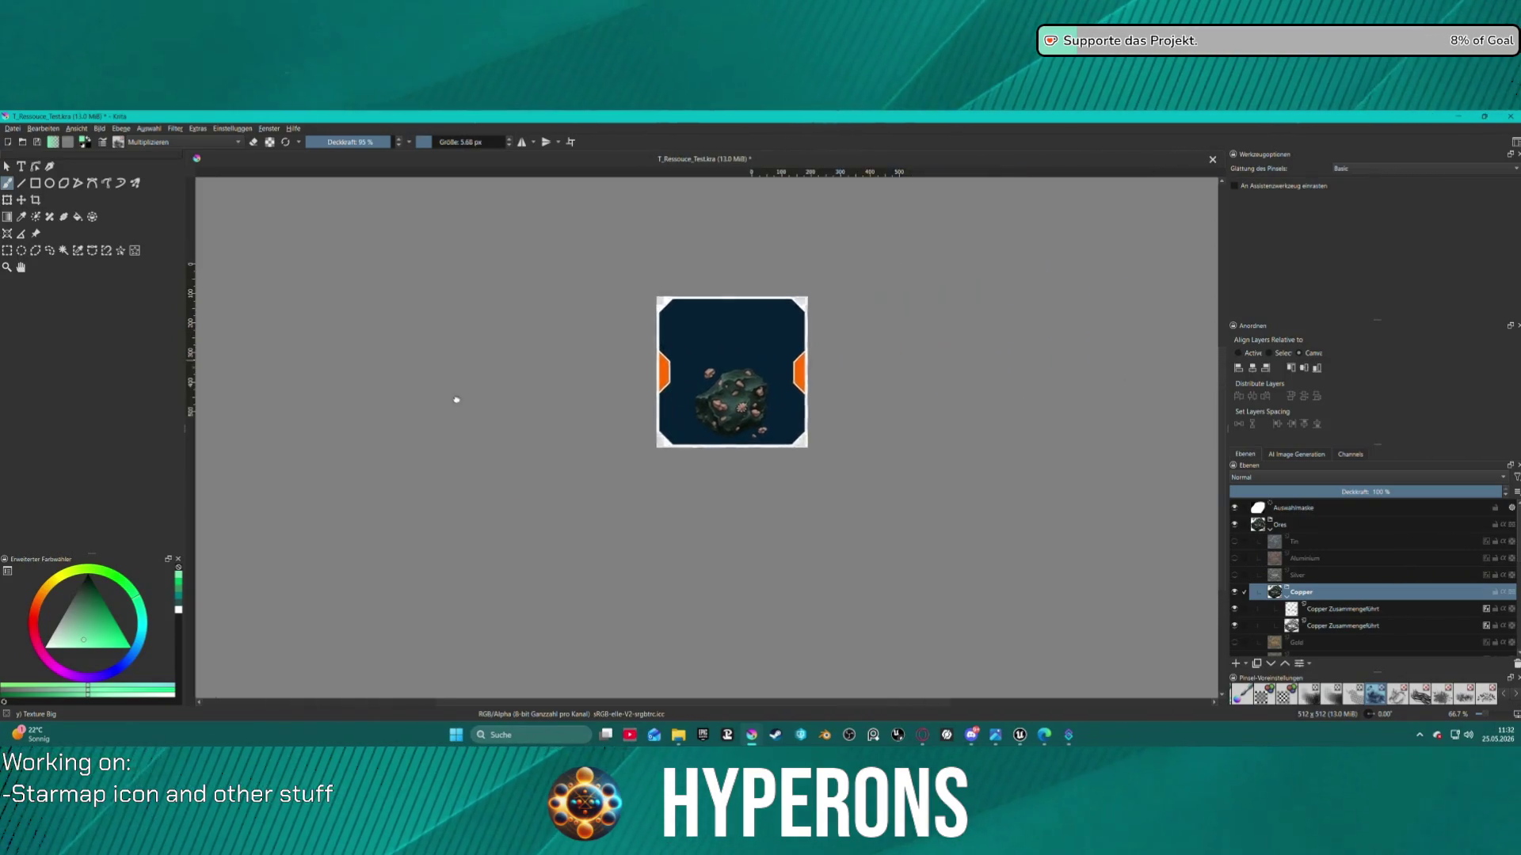
{"action": "scroll", "coordinate": [456, 400], "scroll_direction": "up", "scroll_amount": 3}
{"action": "scroll", "coordinate": [555, 408], "scroll_direction": "down", "scroll_amount": 2}
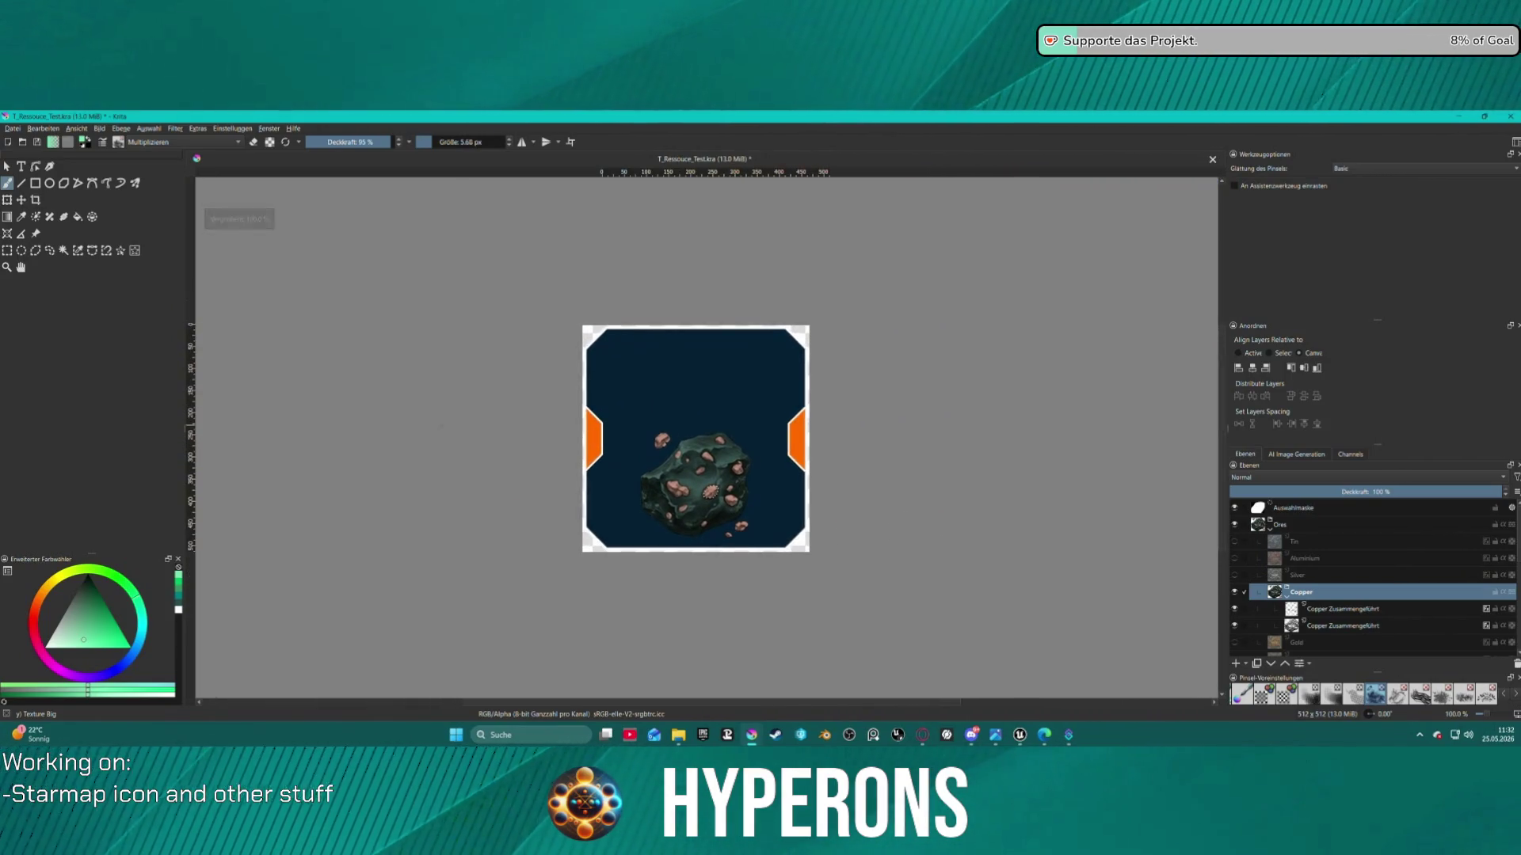
{"action": "scroll", "coordinate": [515, 363], "scroll_direction": "up", "scroll_amount": 1}
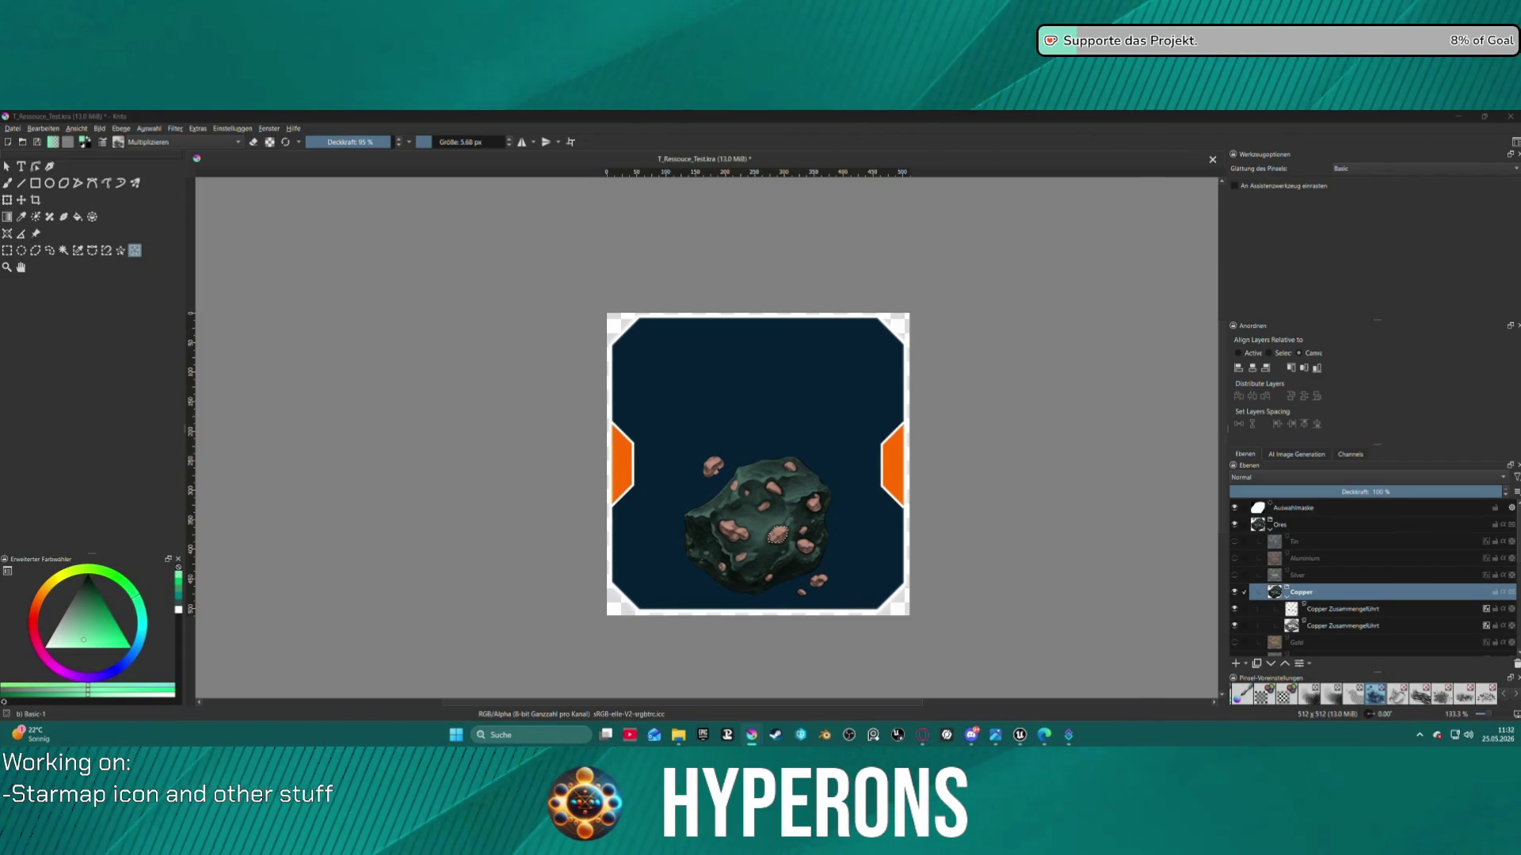
{"action": "scroll", "coordinate": [933, 250], "scroll_direction": "down", "scroll_amount": 1}
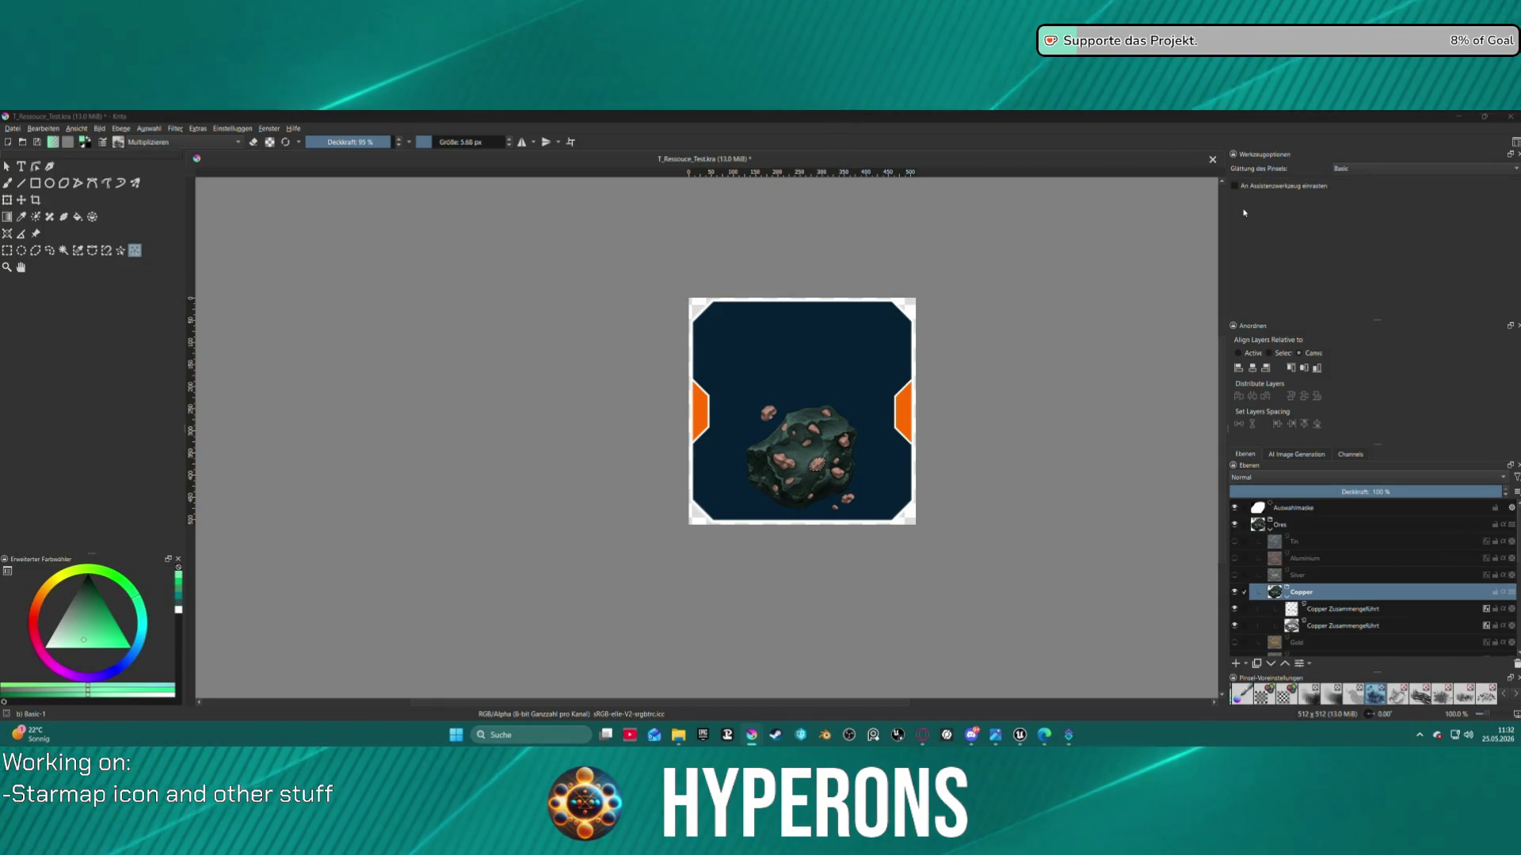
Hide the Copper ore layer, keeping the Tin layer hidden as well
{"action": "left_click", "coordinate": [1234, 592]}
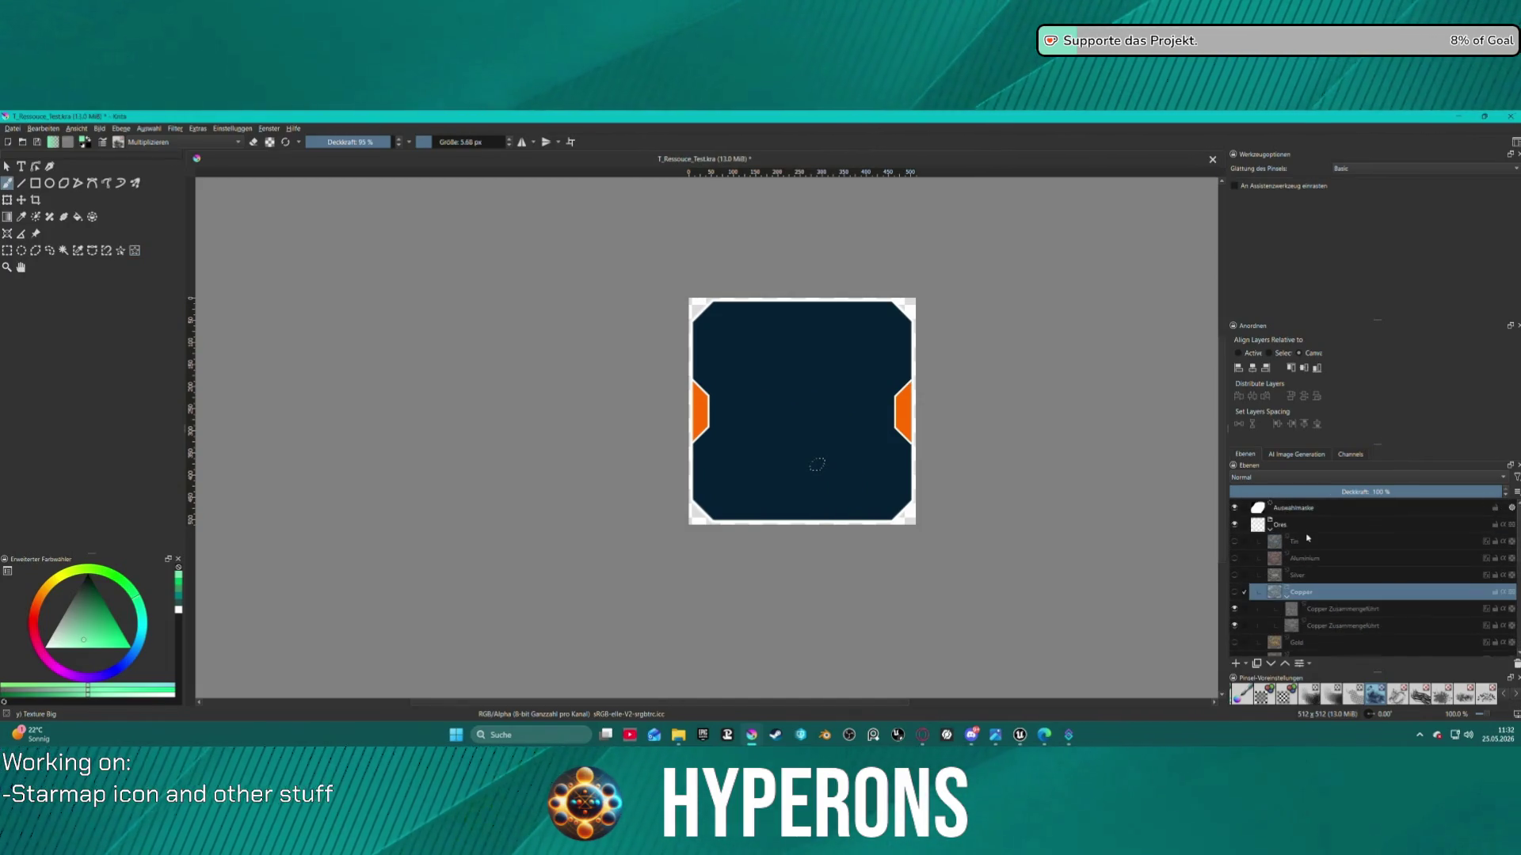
{"action": "left_click", "coordinate": [1234, 541]}
{"action": "left_click", "coordinate": [1234, 543]}
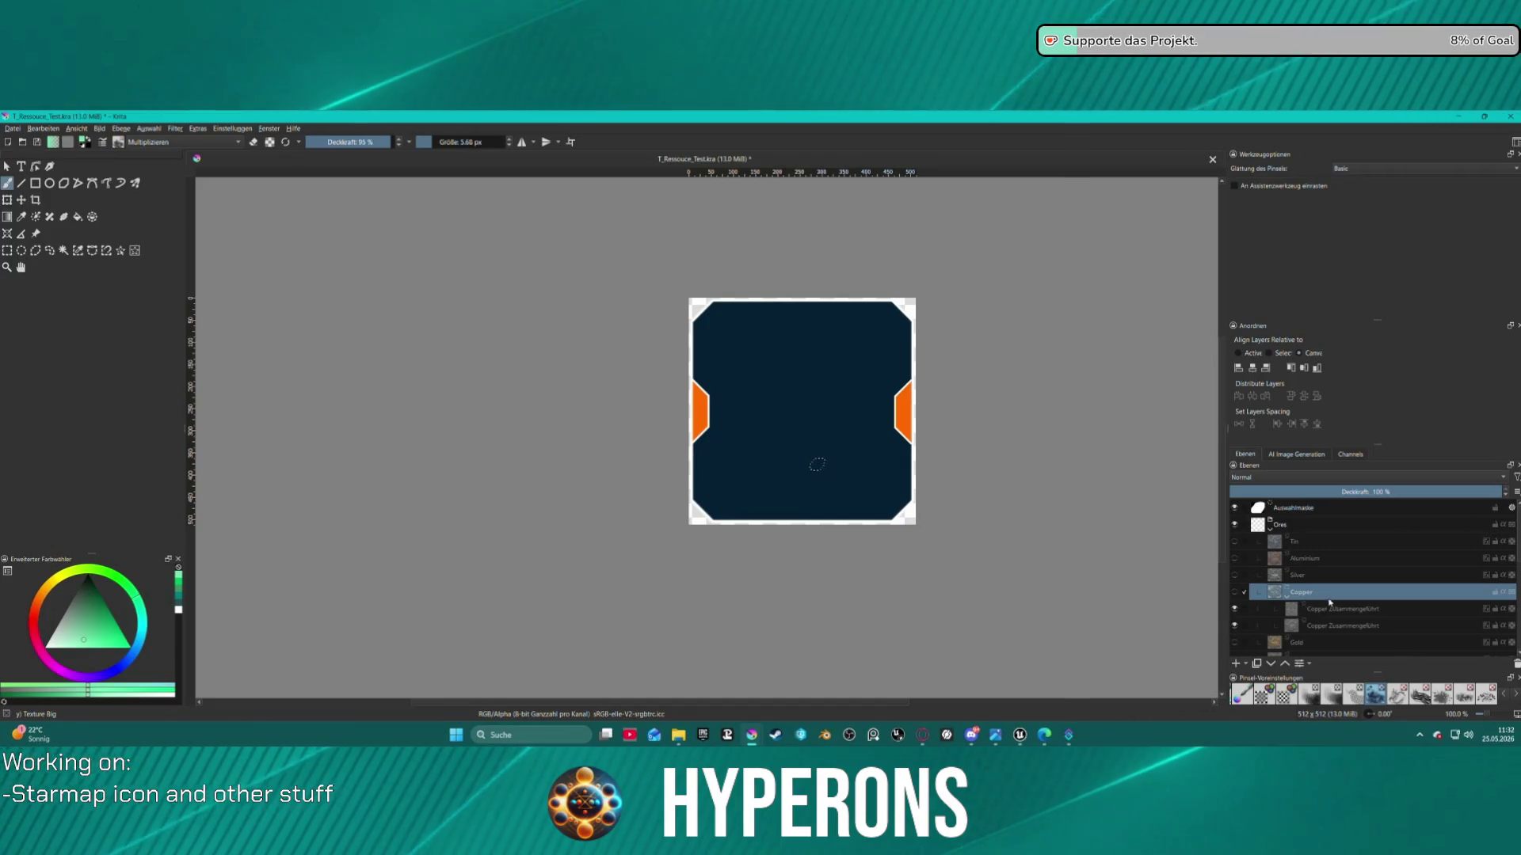
Copy the Iron layer to the top of the Ores group as 'Zinn', then return to Unreal Editor
{"action": "scroll", "coordinate": [1331, 616], "scroll_direction": "down", "scroll_amount": 3}
{"action": "left_click", "coordinate": [1300, 567]}
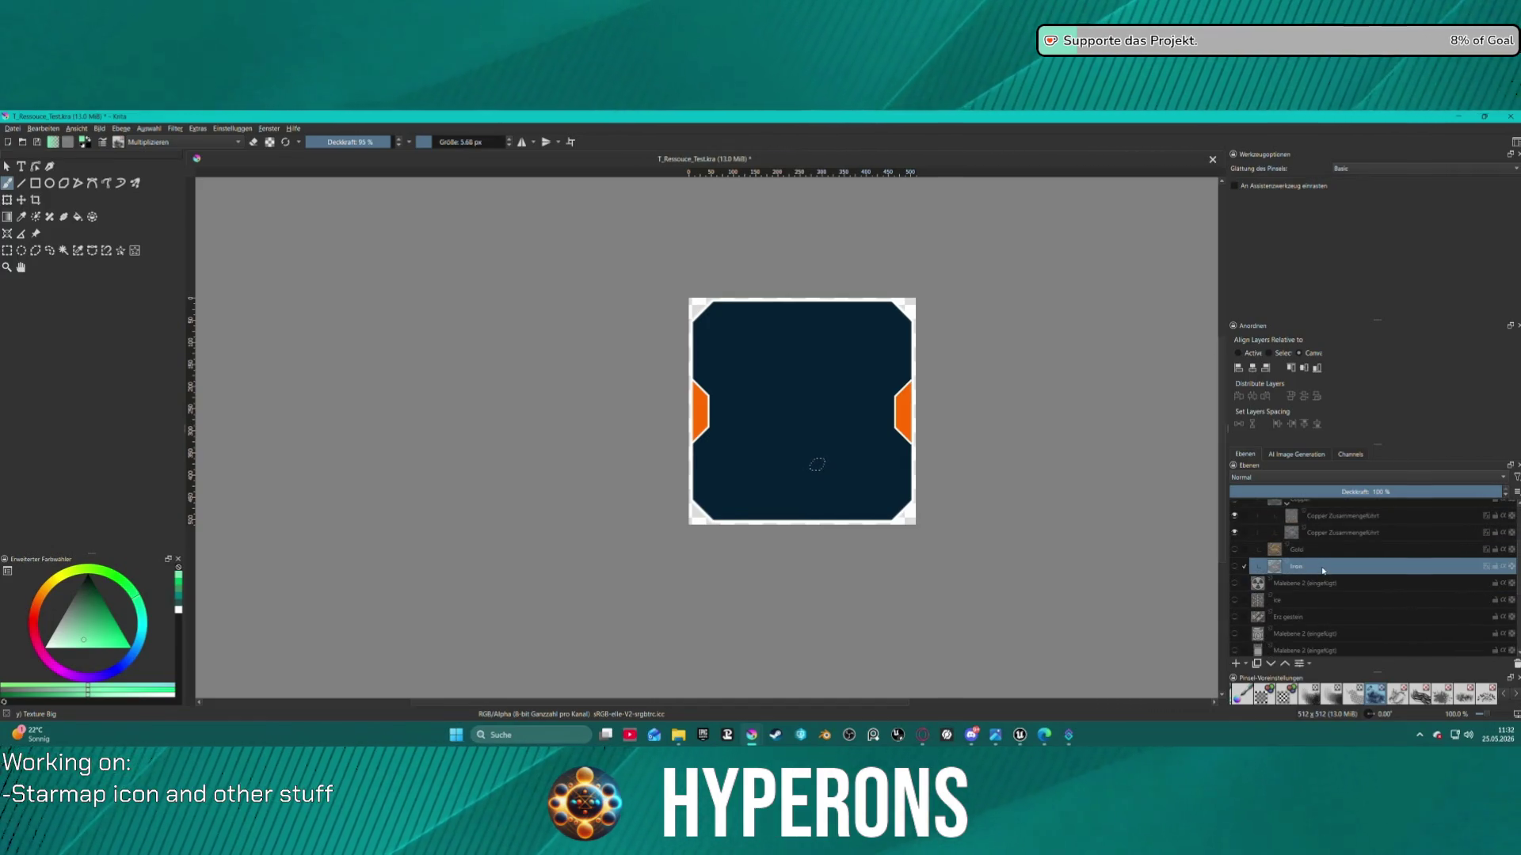
{"action": "mouse_move", "coordinate": [1323, 570]}
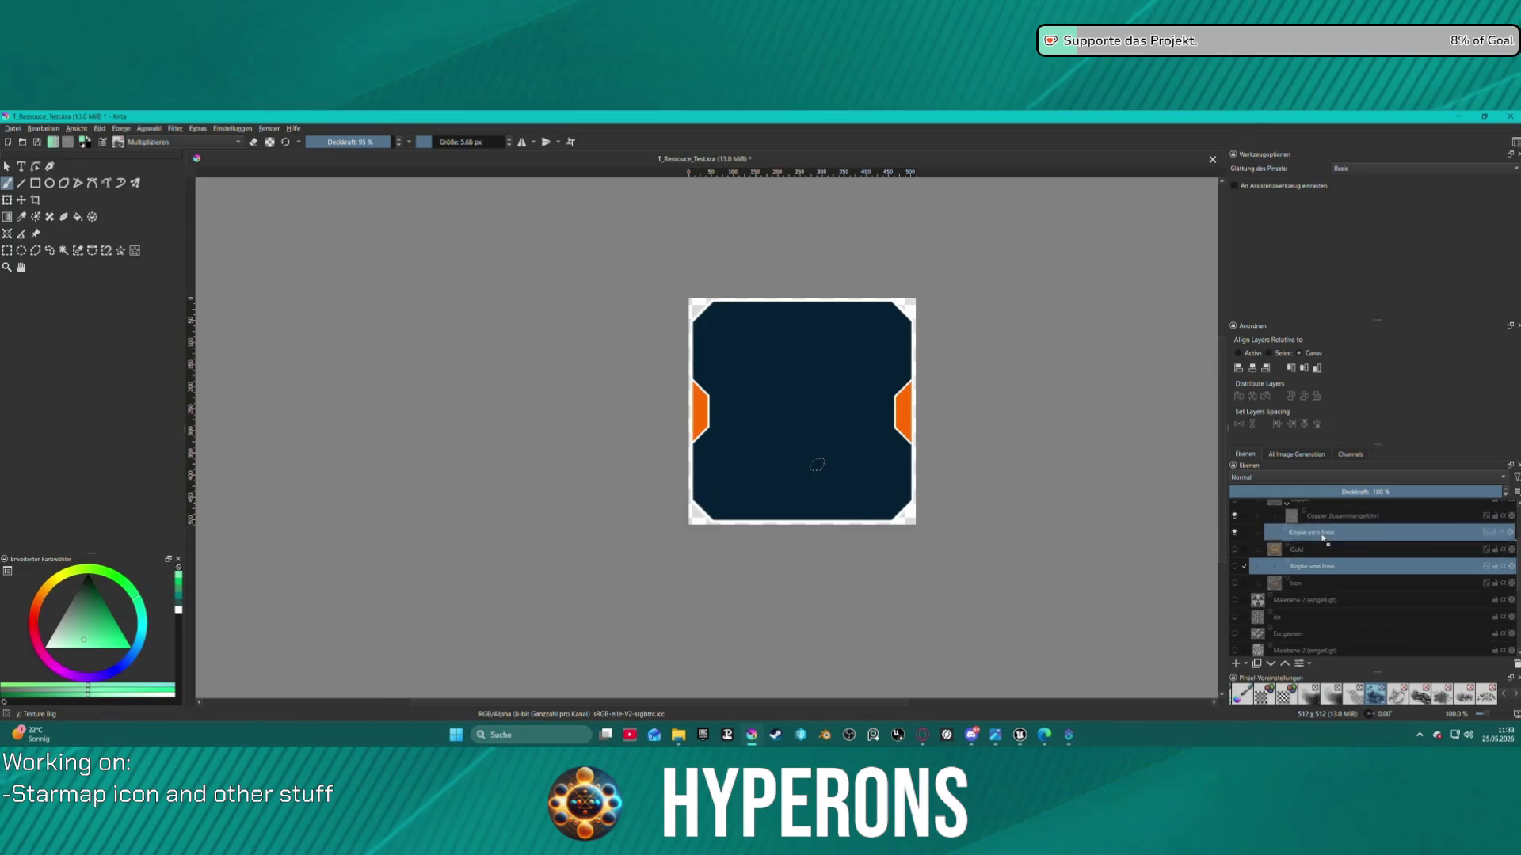
{"action": "mouse_move", "coordinate": [1342, 532]}
{"action": "left_mouse_down"}
{"action": "mouse_move", "coordinate": [1342, 507]}
{"action": "mouse_move", "coordinate": [1337, 597]}
{"action": "mouse_move", "coordinate": [1365, 547]}
{"action": "left_mouse_up"}
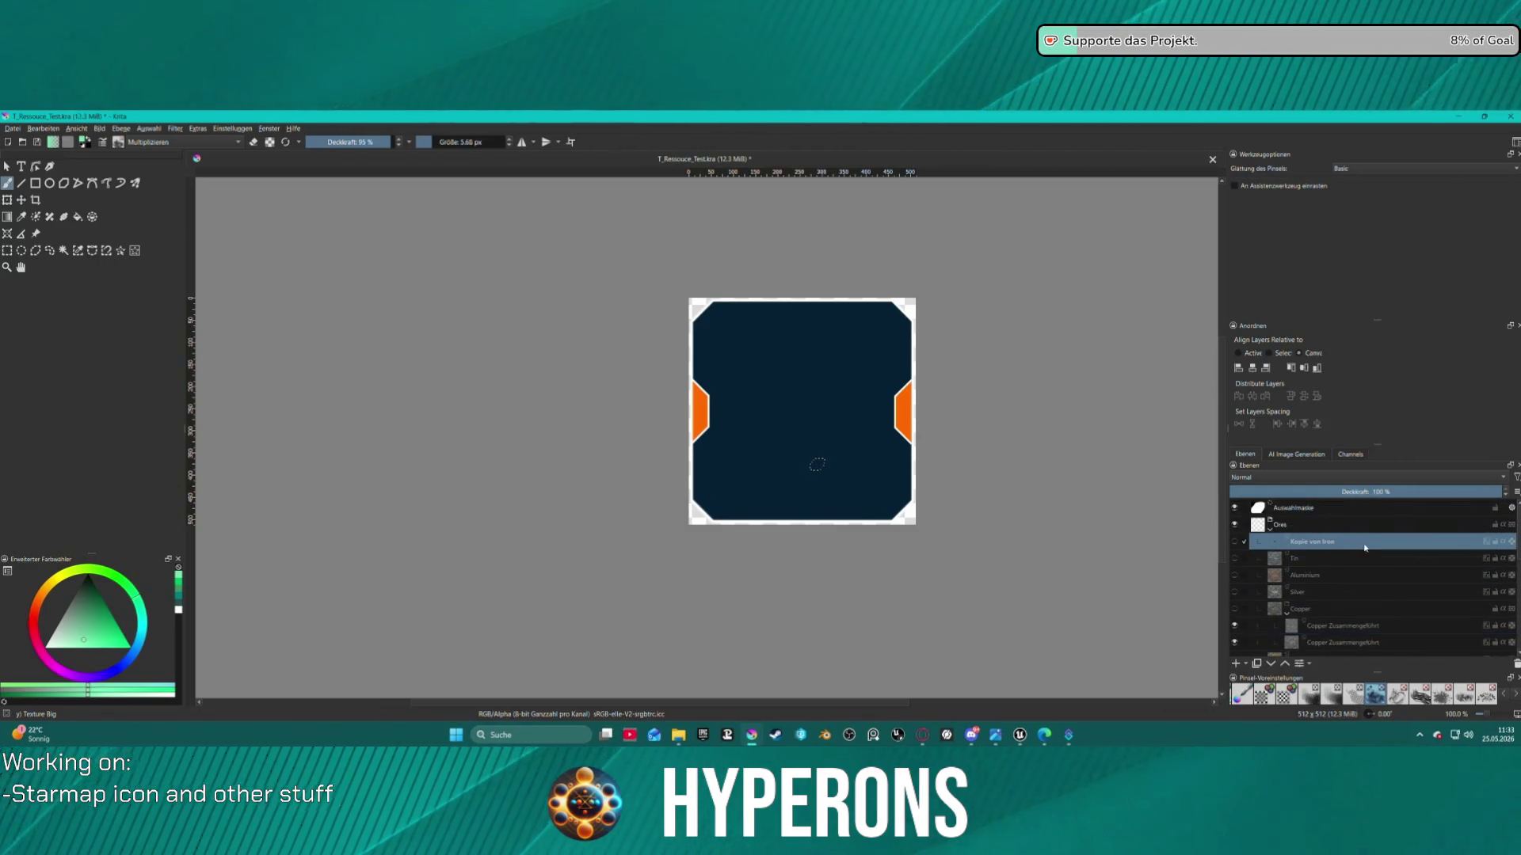
{"action": "double_click", "coordinate": [1316, 543]}
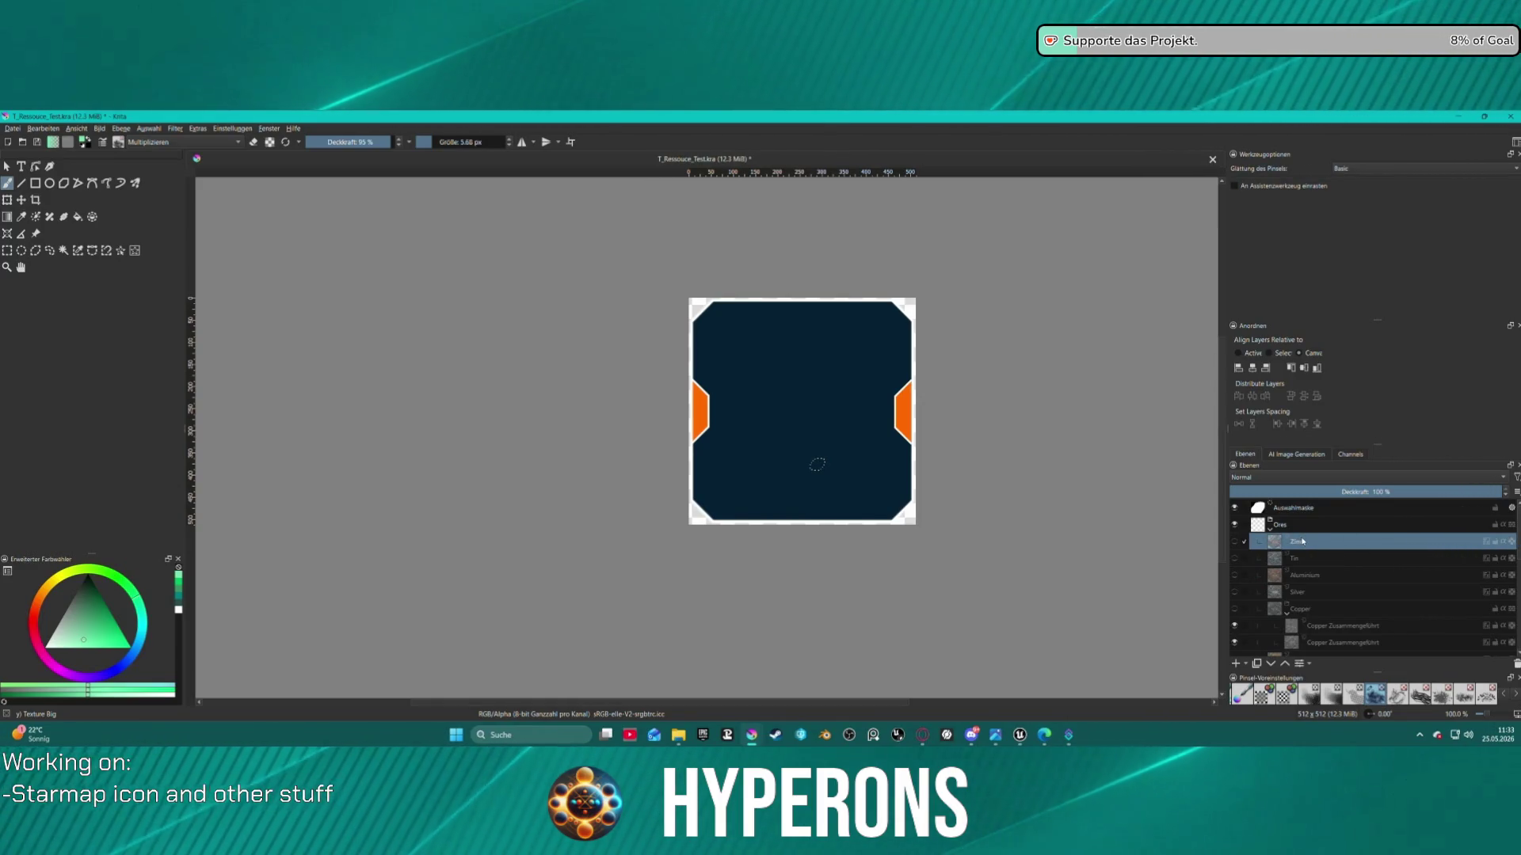
{"action": "double_click", "coordinate": [1302, 541]}
{"action": "left_click", "coordinate": [1339, 560]}
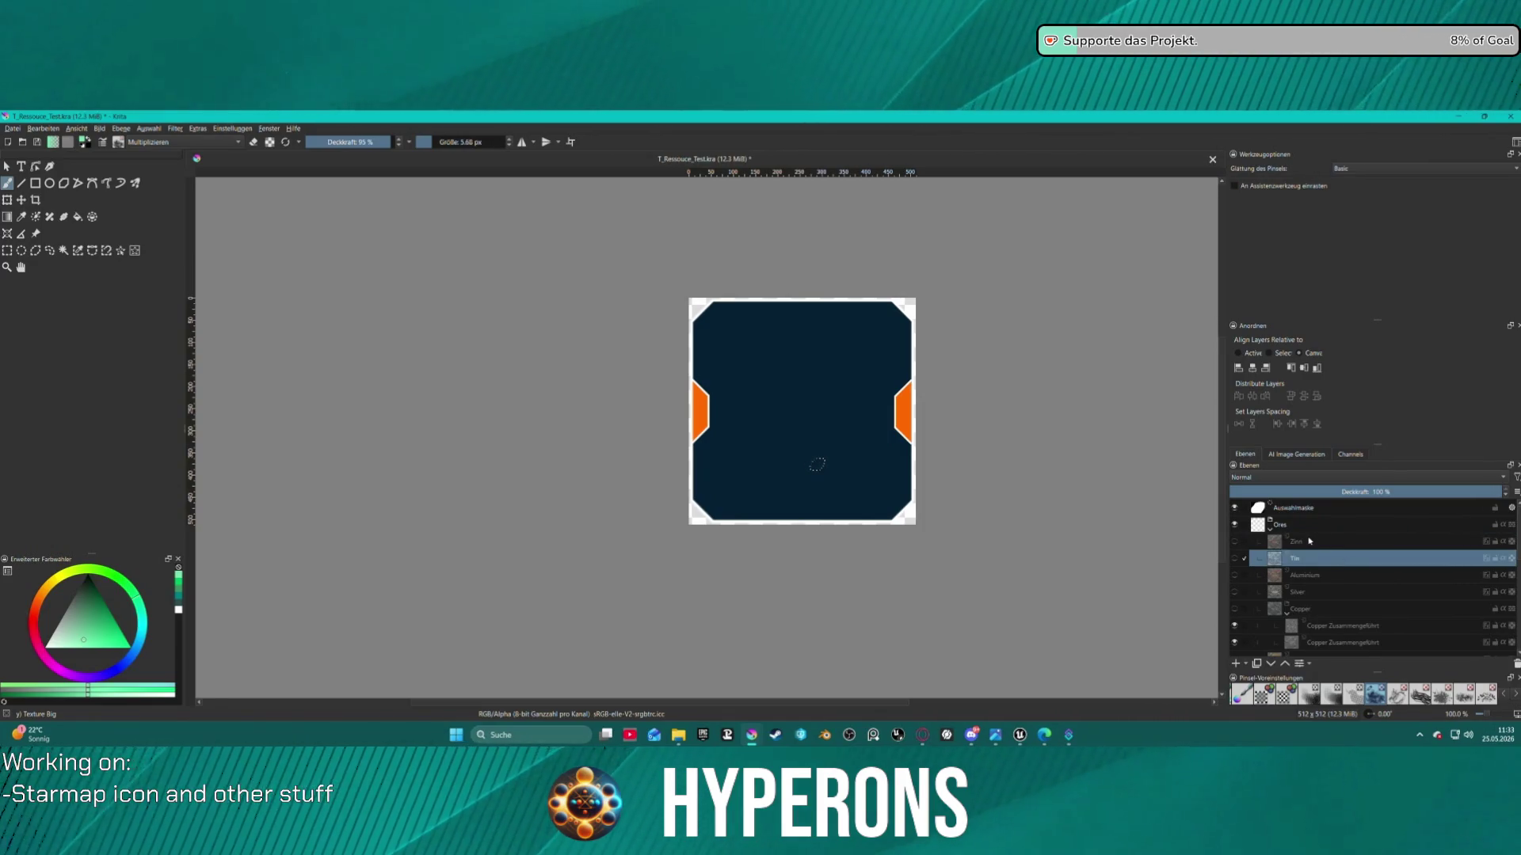
{"action": "mouse_move", "coordinate": [1309, 541]}
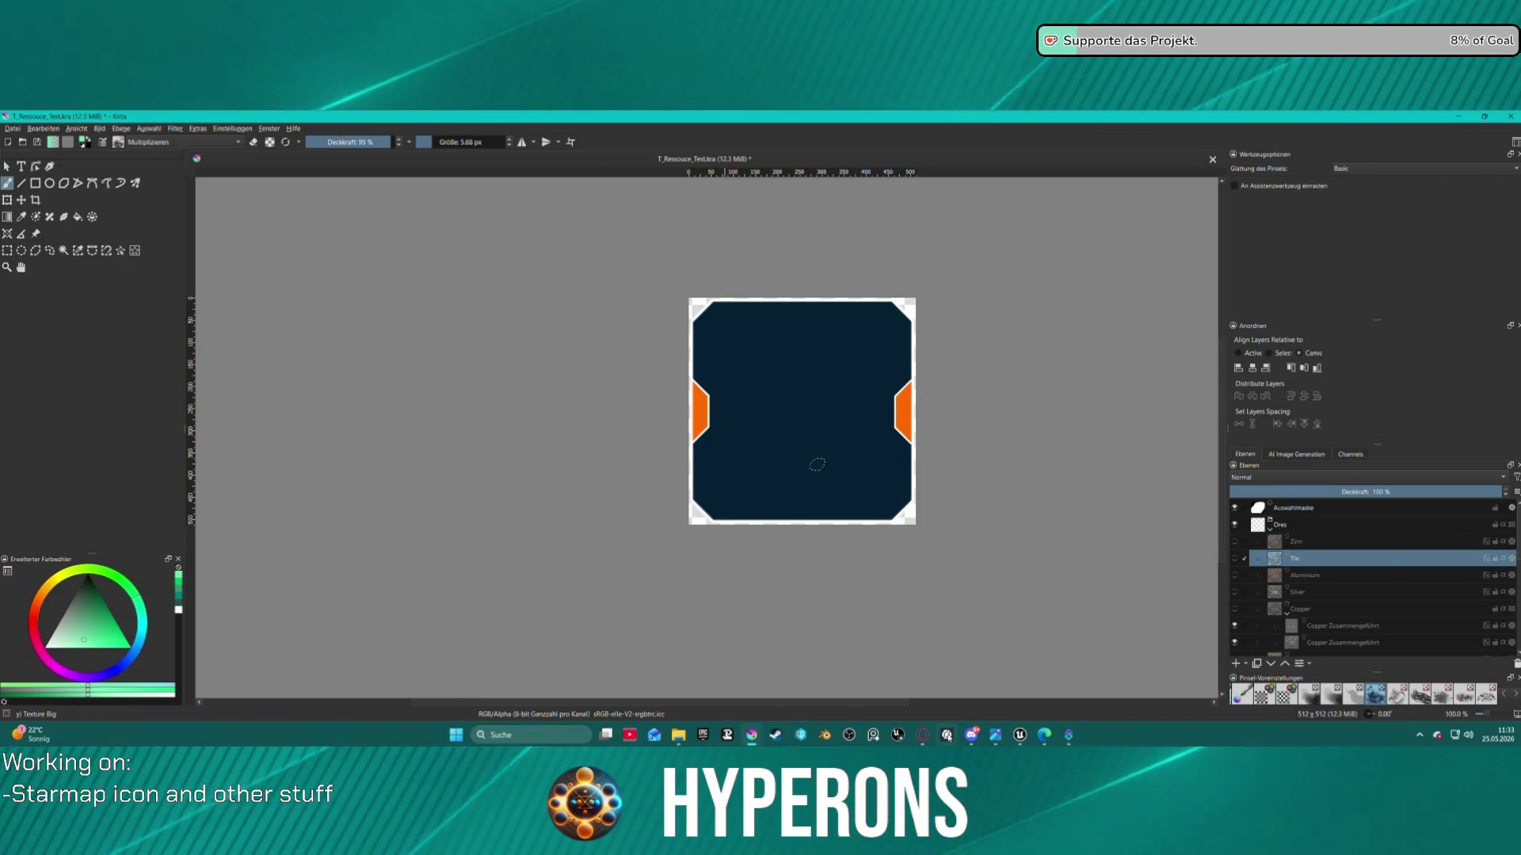
{"action": "mouse_move", "coordinate": [925, 737]}
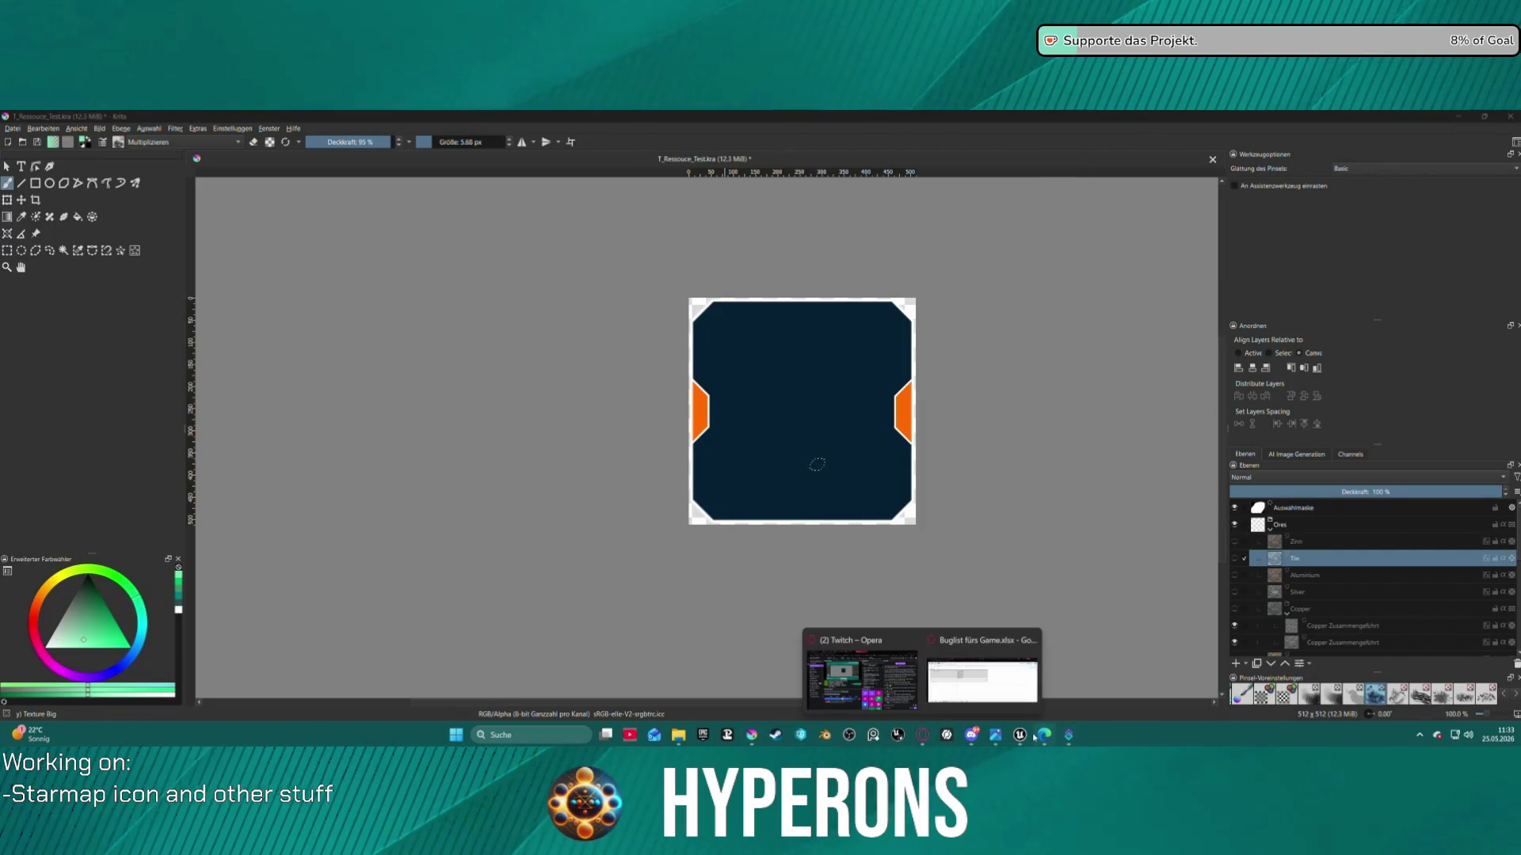
{"action": "left_click", "coordinate": [1020, 736]}
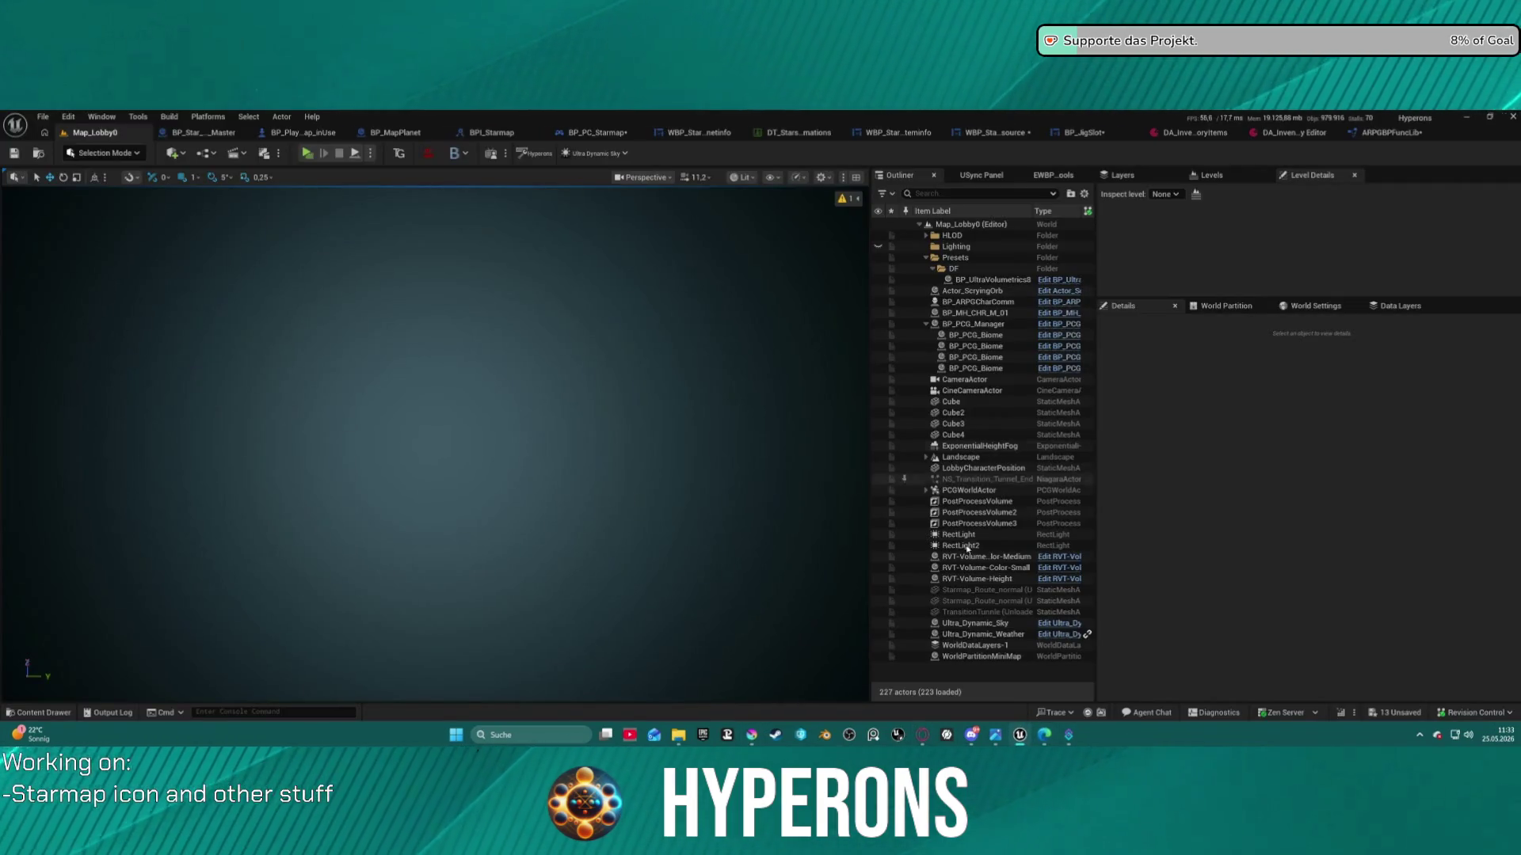
Open the DA_Inventory table of CraftingResources items and scroll through their item properties
{"action": "left_click", "coordinate": [1194, 132]}
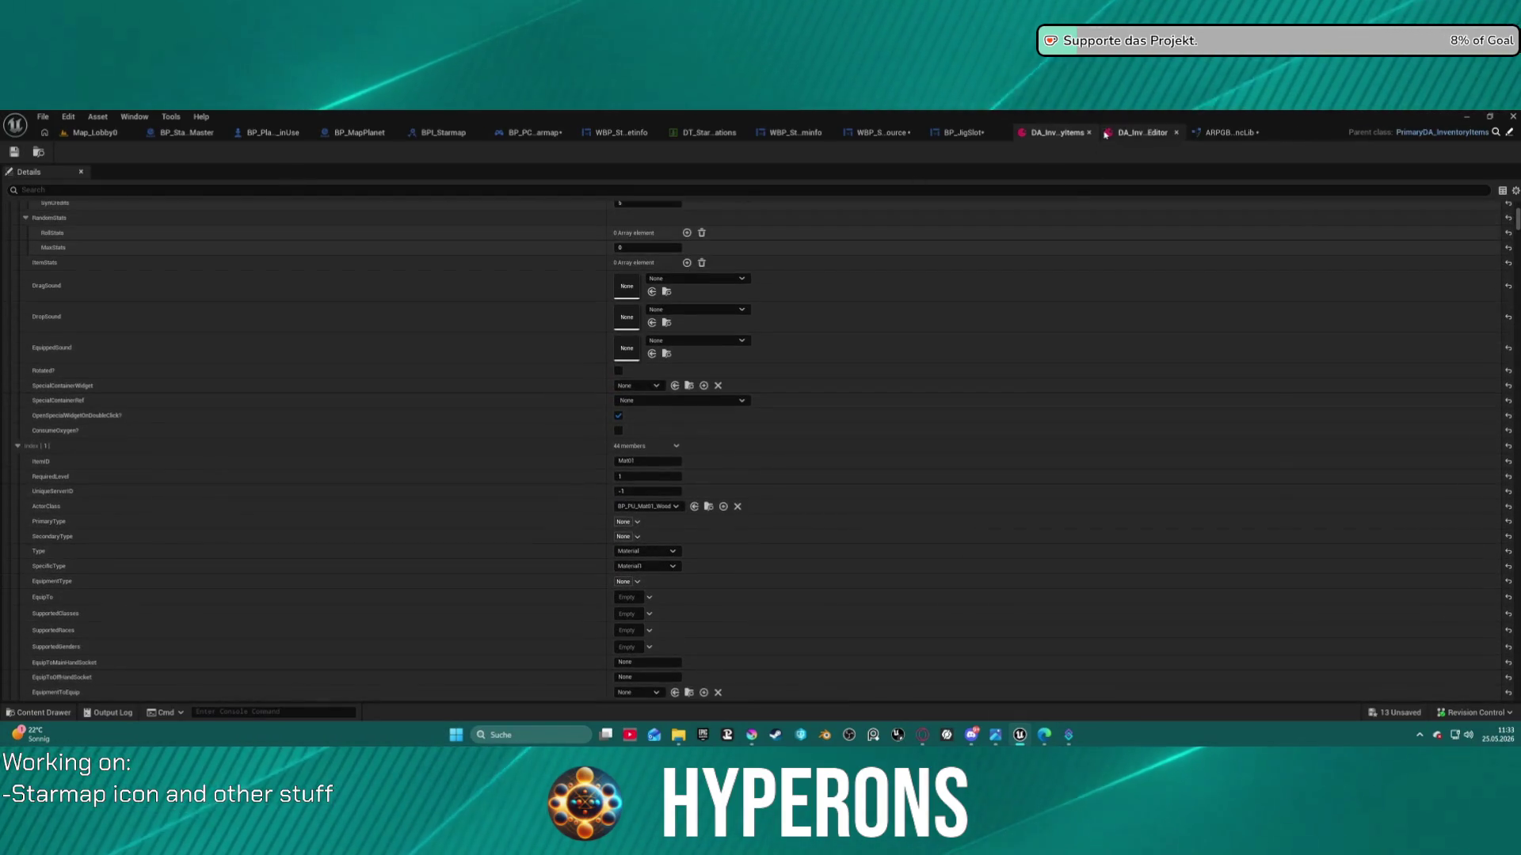
{"action": "left_click", "coordinate": [1141, 132]}
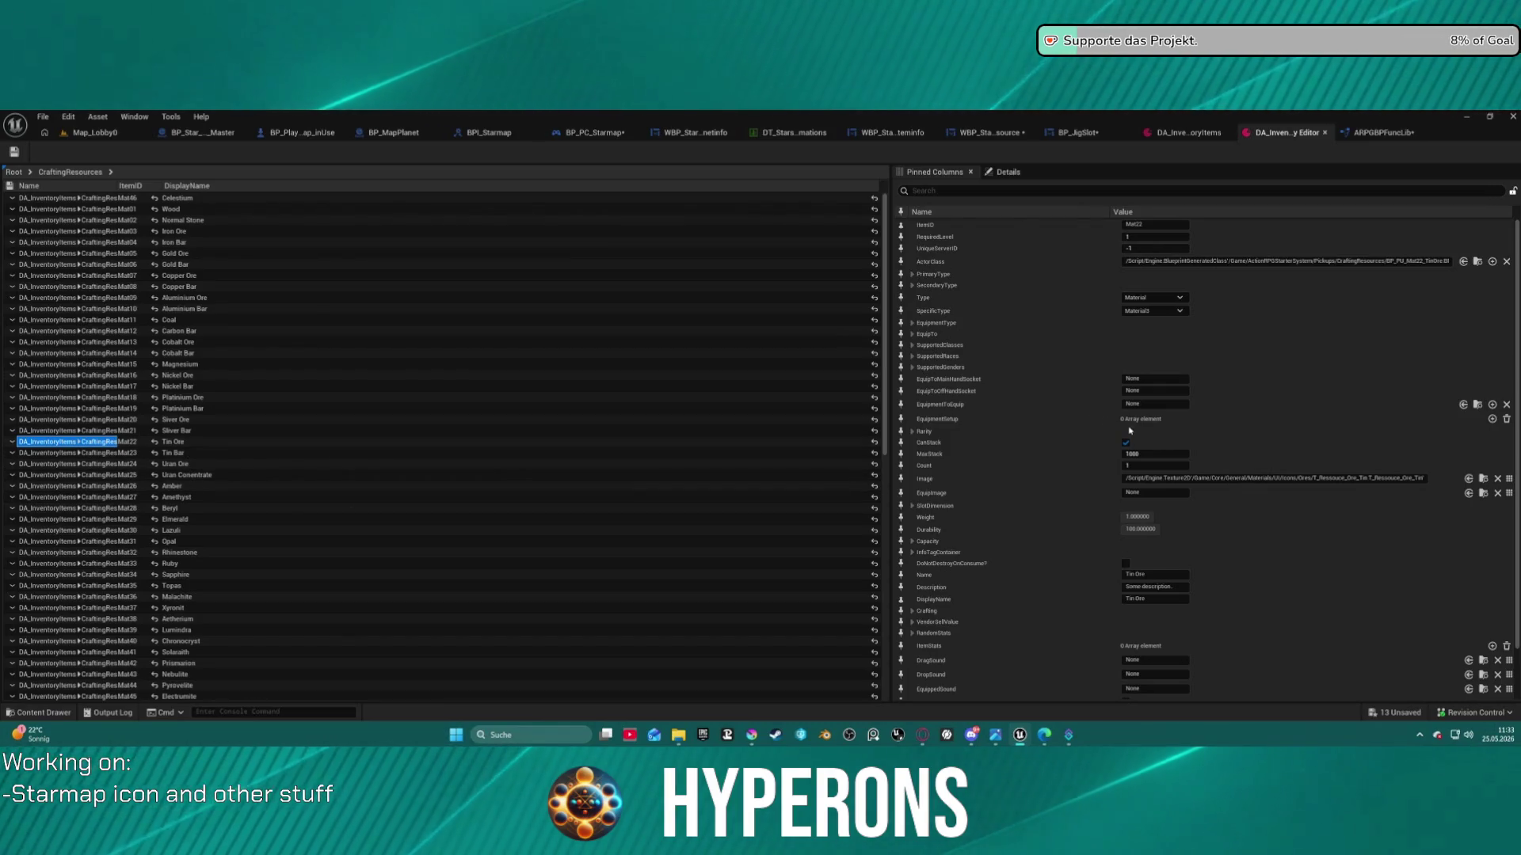
{"action": "scroll", "coordinate": [1145, 475], "scroll_direction": "down", "scroll_amount": 2}
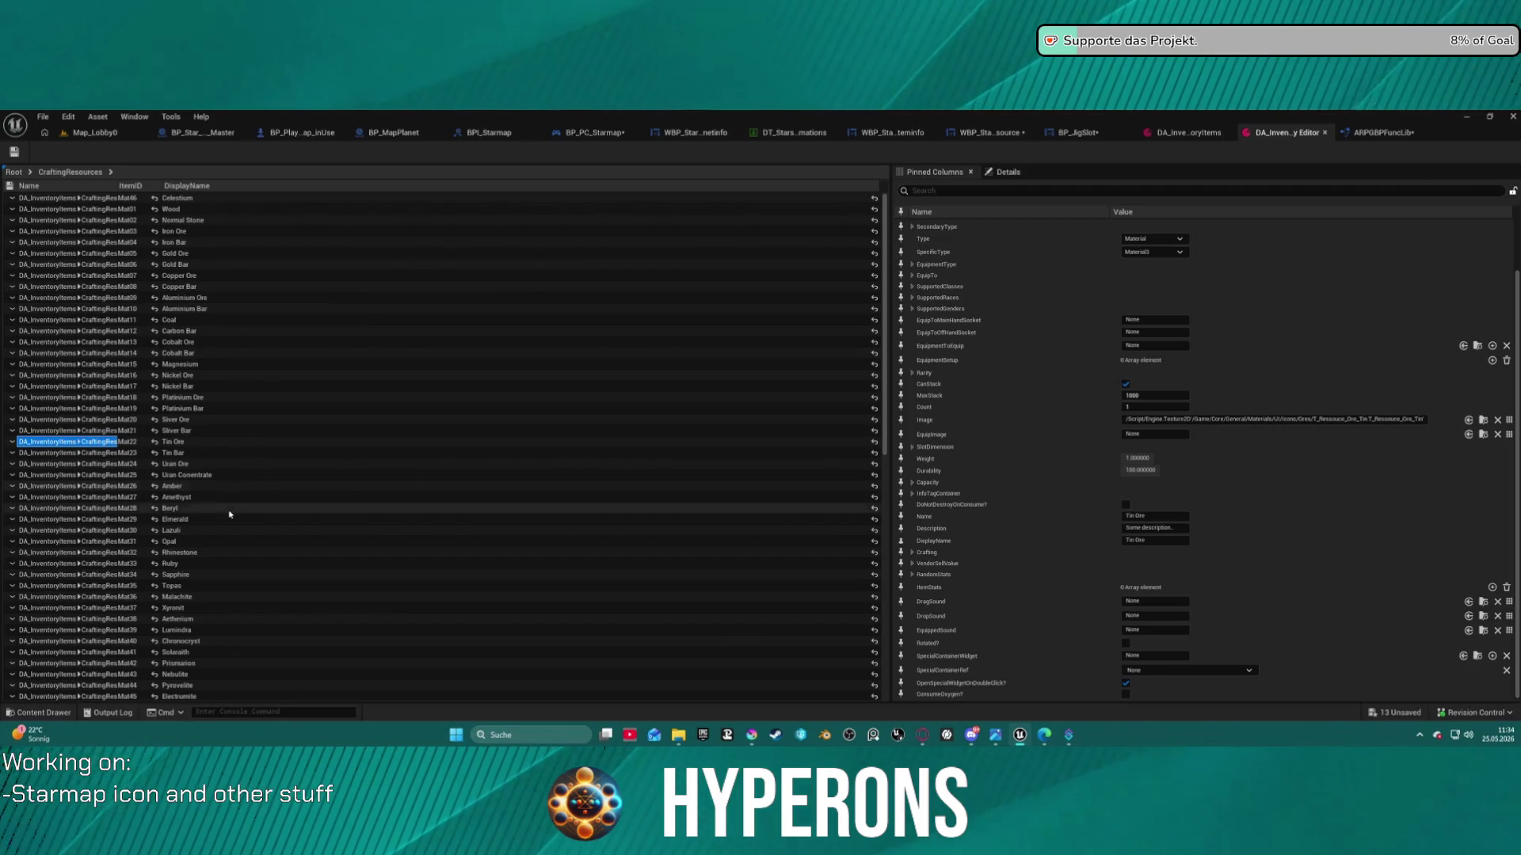
{"action": "scroll", "coordinate": [230, 516], "scroll_direction": "down", "scroll_amount": 3}
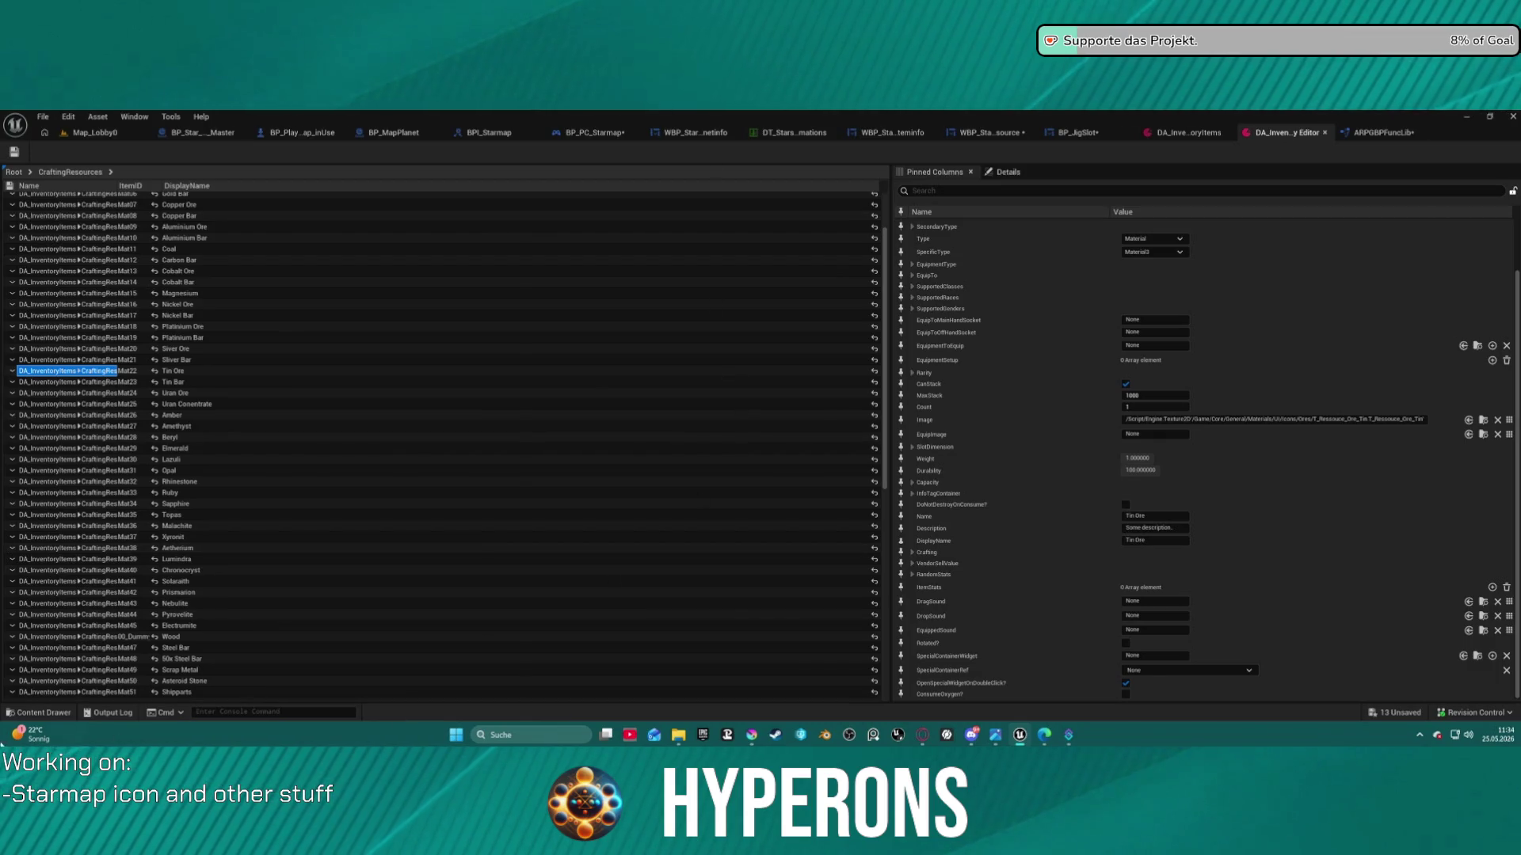
{"action": "left_click", "coordinate": [38, 712]}
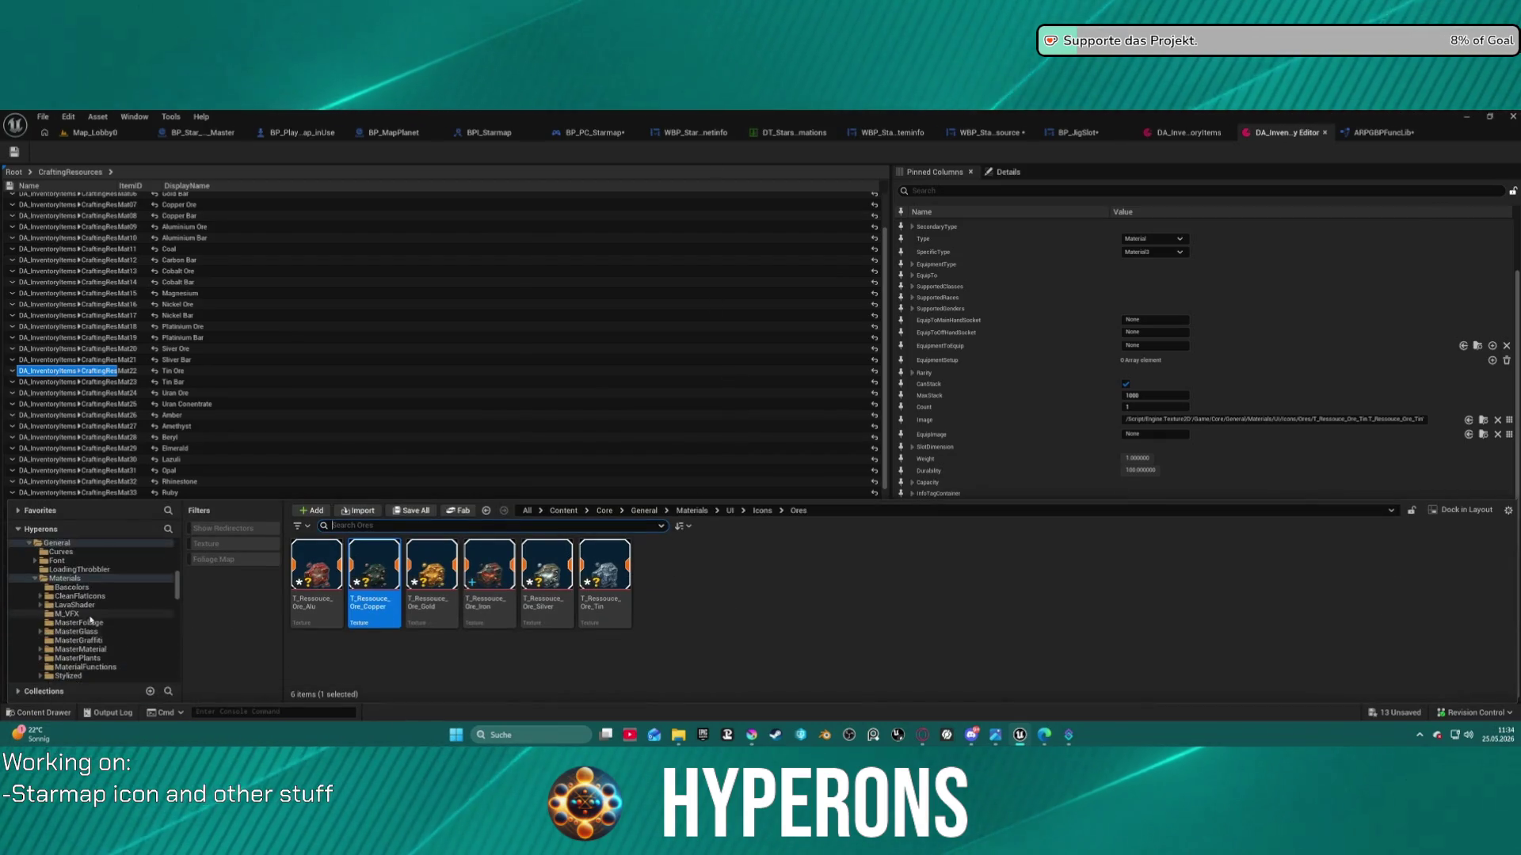
Browse the 91 rock and ore meshes in the Rocks folder, then return to the Krita icon document
{"action": "scroll", "coordinate": [136, 626], "scroll_direction": "up", "scroll_amount": 10}
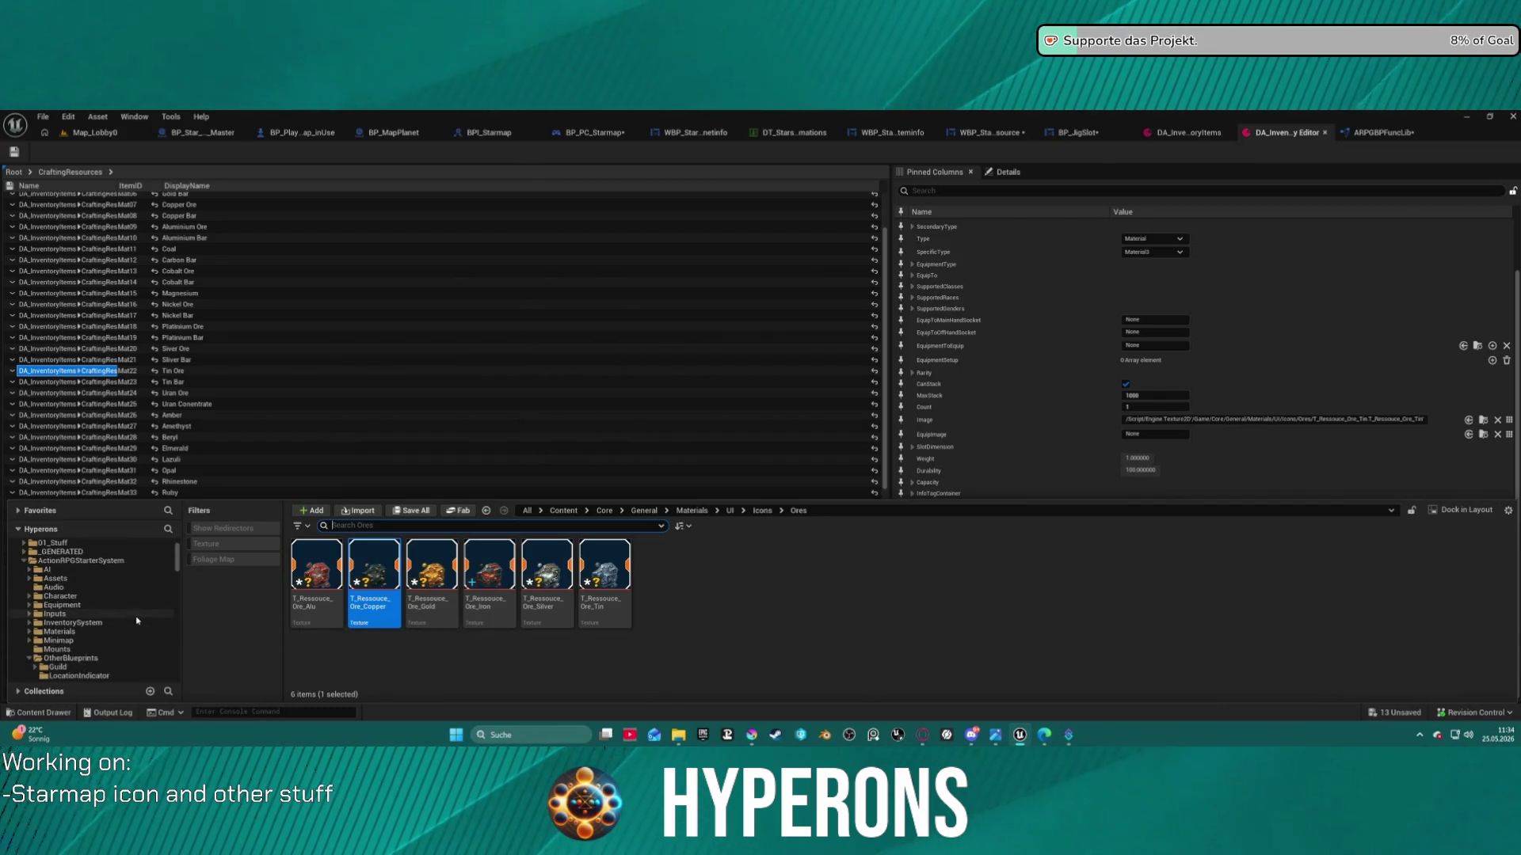
{"action": "scroll", "coordinate": [136, 620], "scroll_direction": "down", "scroll_amount": 5}
{"action": "left_click", "coordinate": [65, 587]}
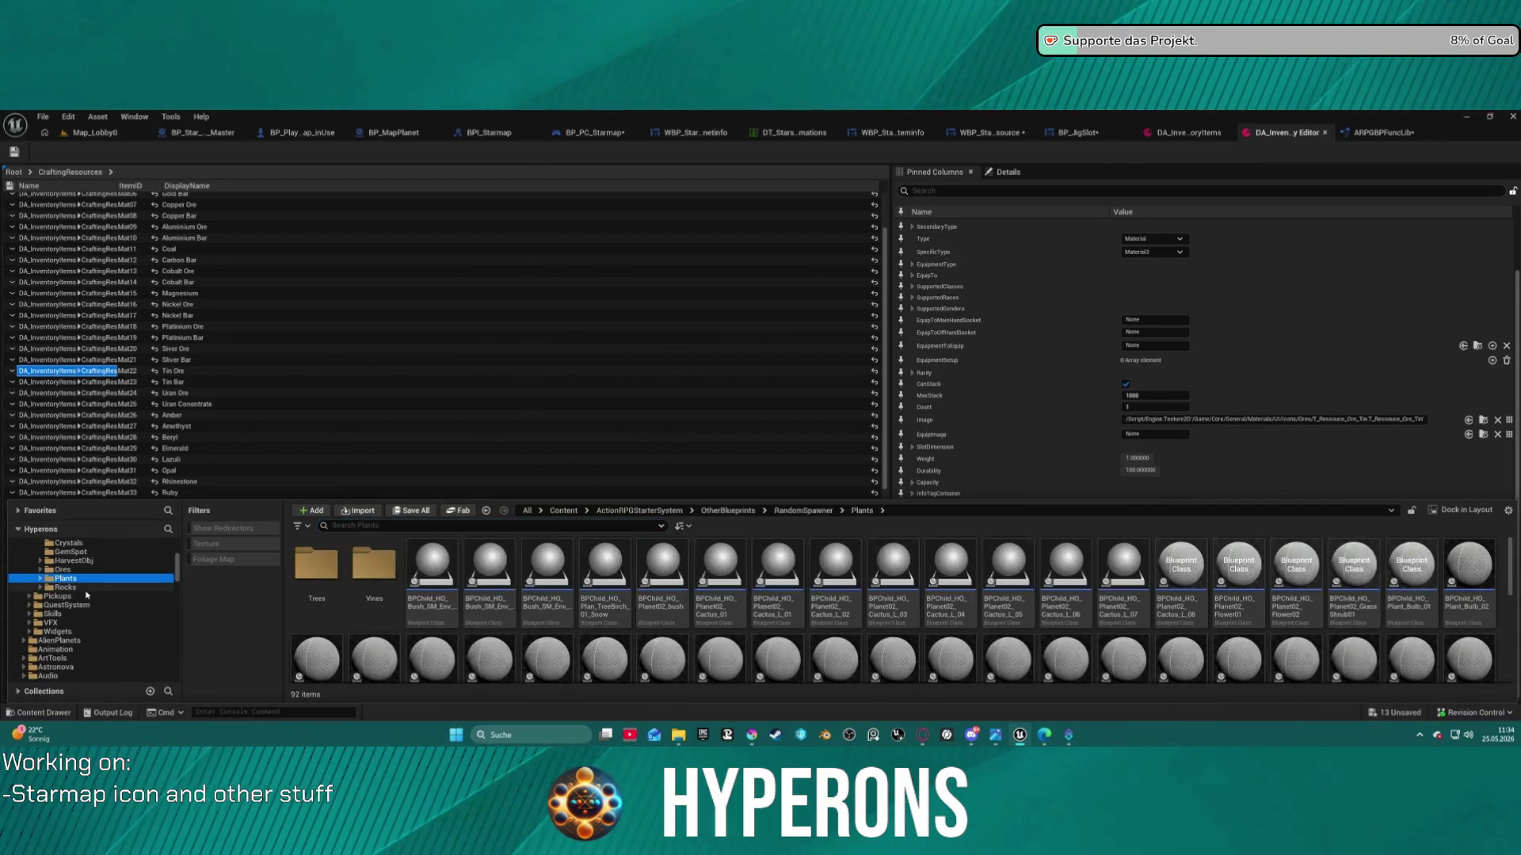
{"action": "scroll", "coordinate": [847, 602], "scroll_direction": "down", "scroll_amount": 2}
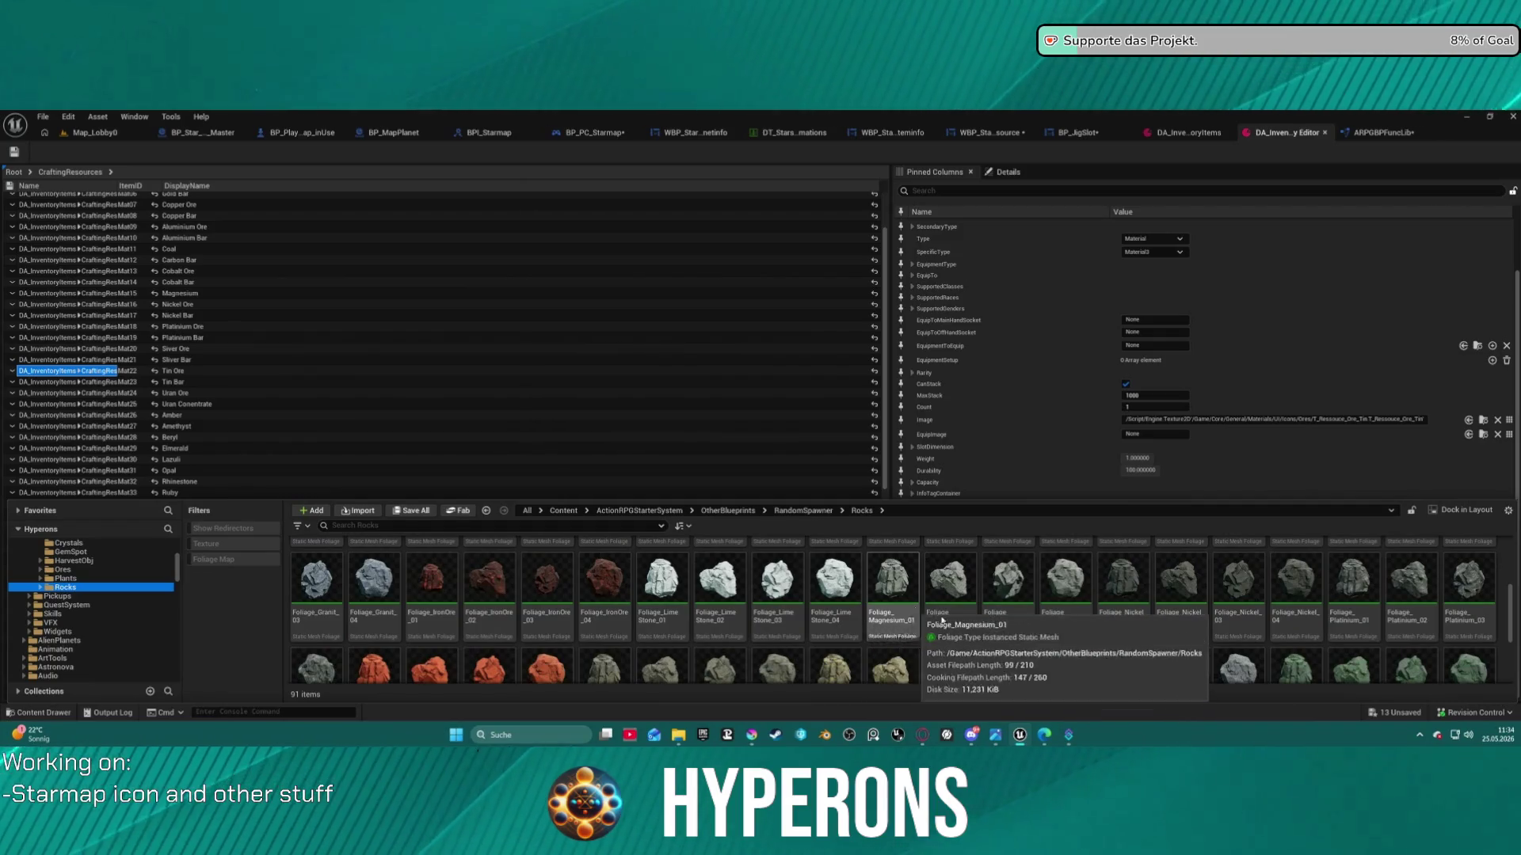
{"action": "scroll", "coordinate": [1296, 610], "scroll_direction": "down", "scroll_amount": 2}
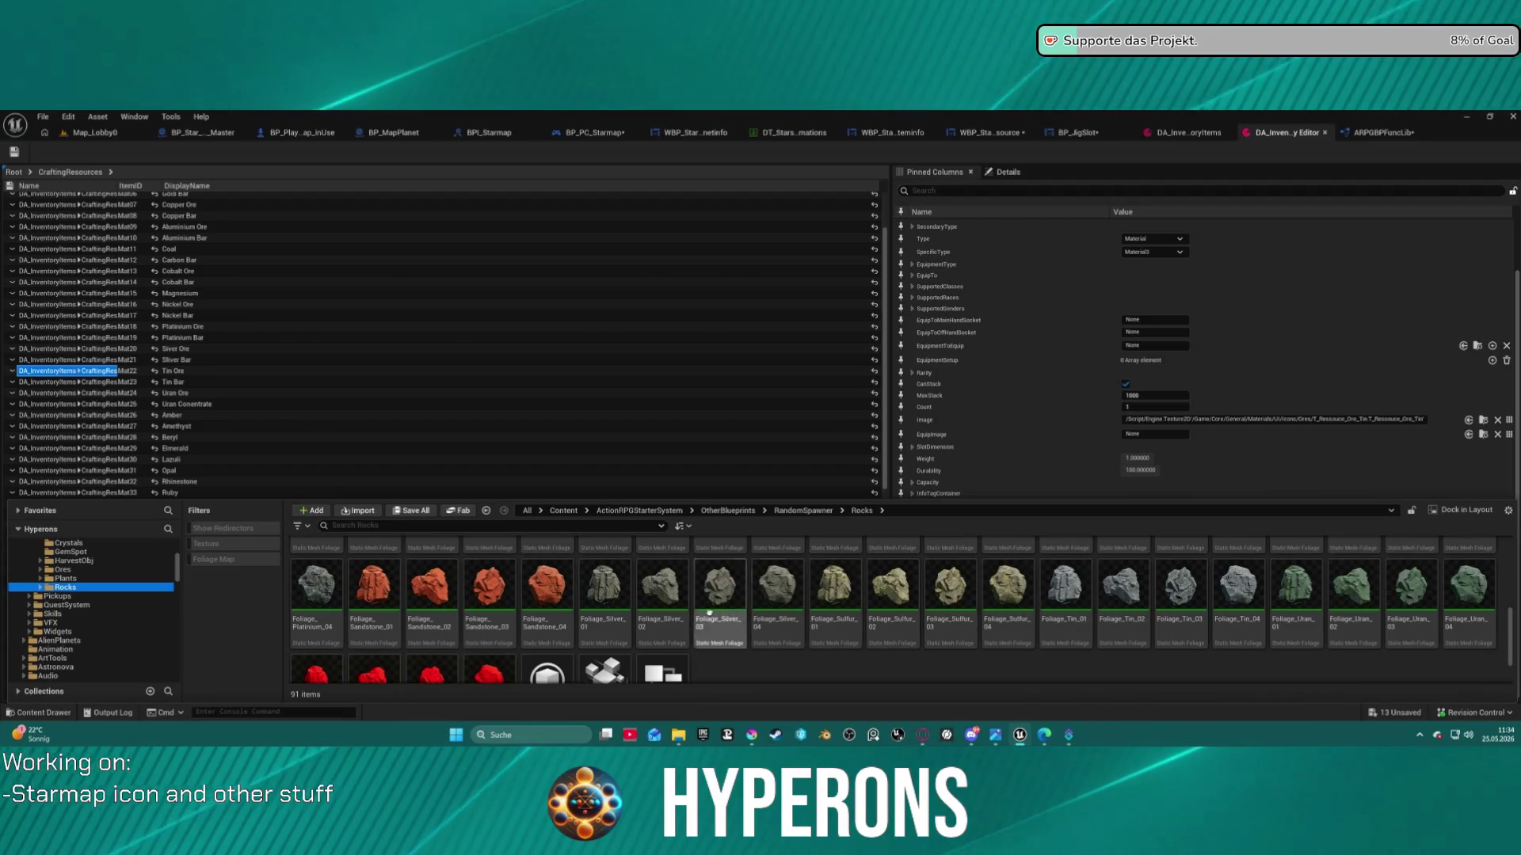
{"action": "scroll", "coordinate": [613, 617], "scroll_direction": "down", "scroll_amount": 2}
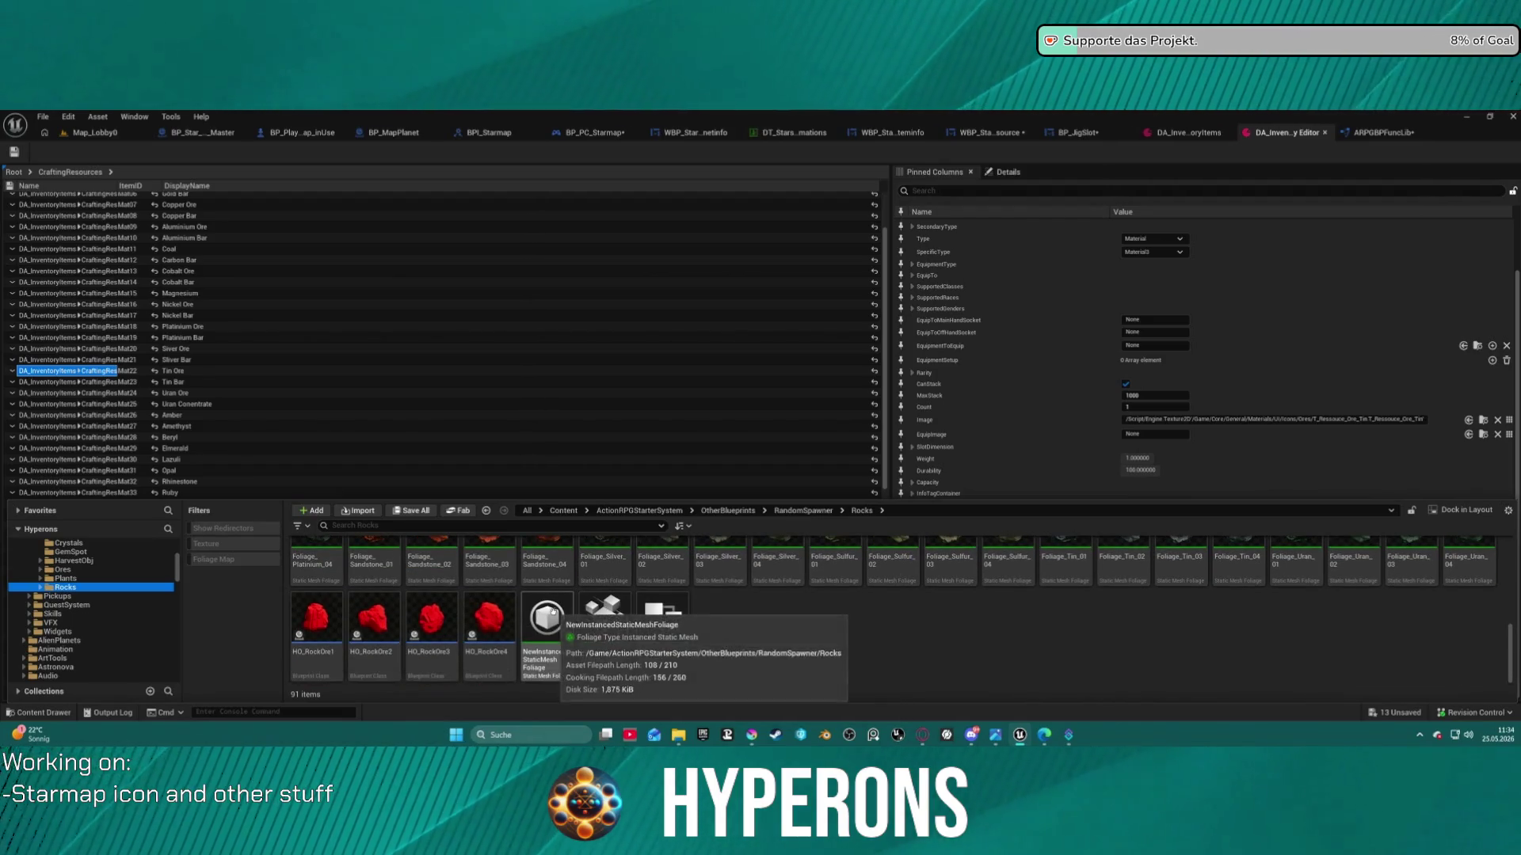
{"action": "scroll", "coordinate": [961, 626], "scroll_direction": "up", "scroll_amount": 2}
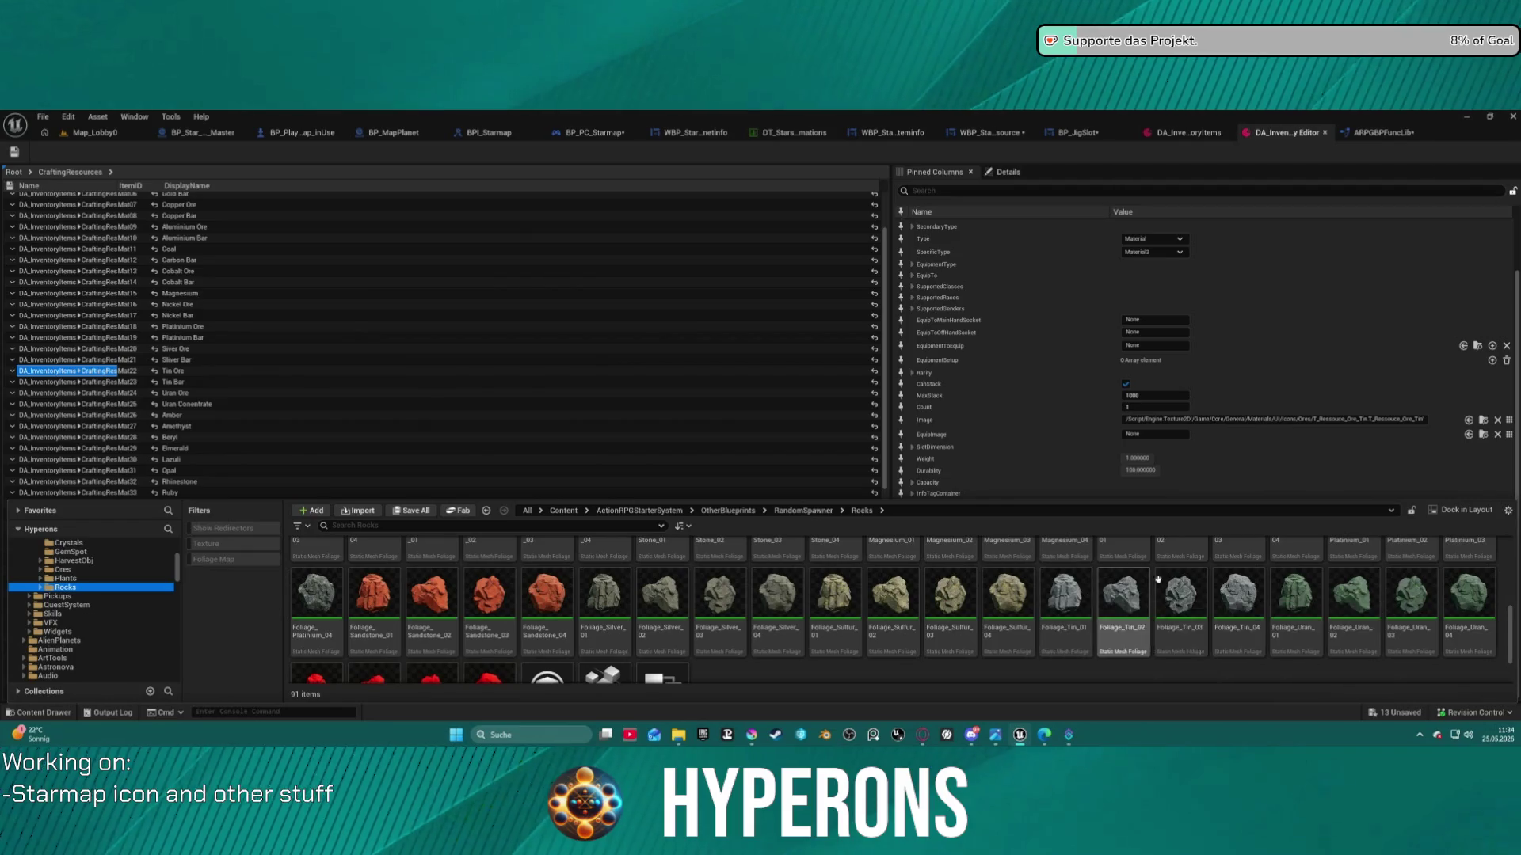
{"action": "scroll", "coordinate": [1212, 626], "scroll_direction": "up", "scroll_amount": 1}
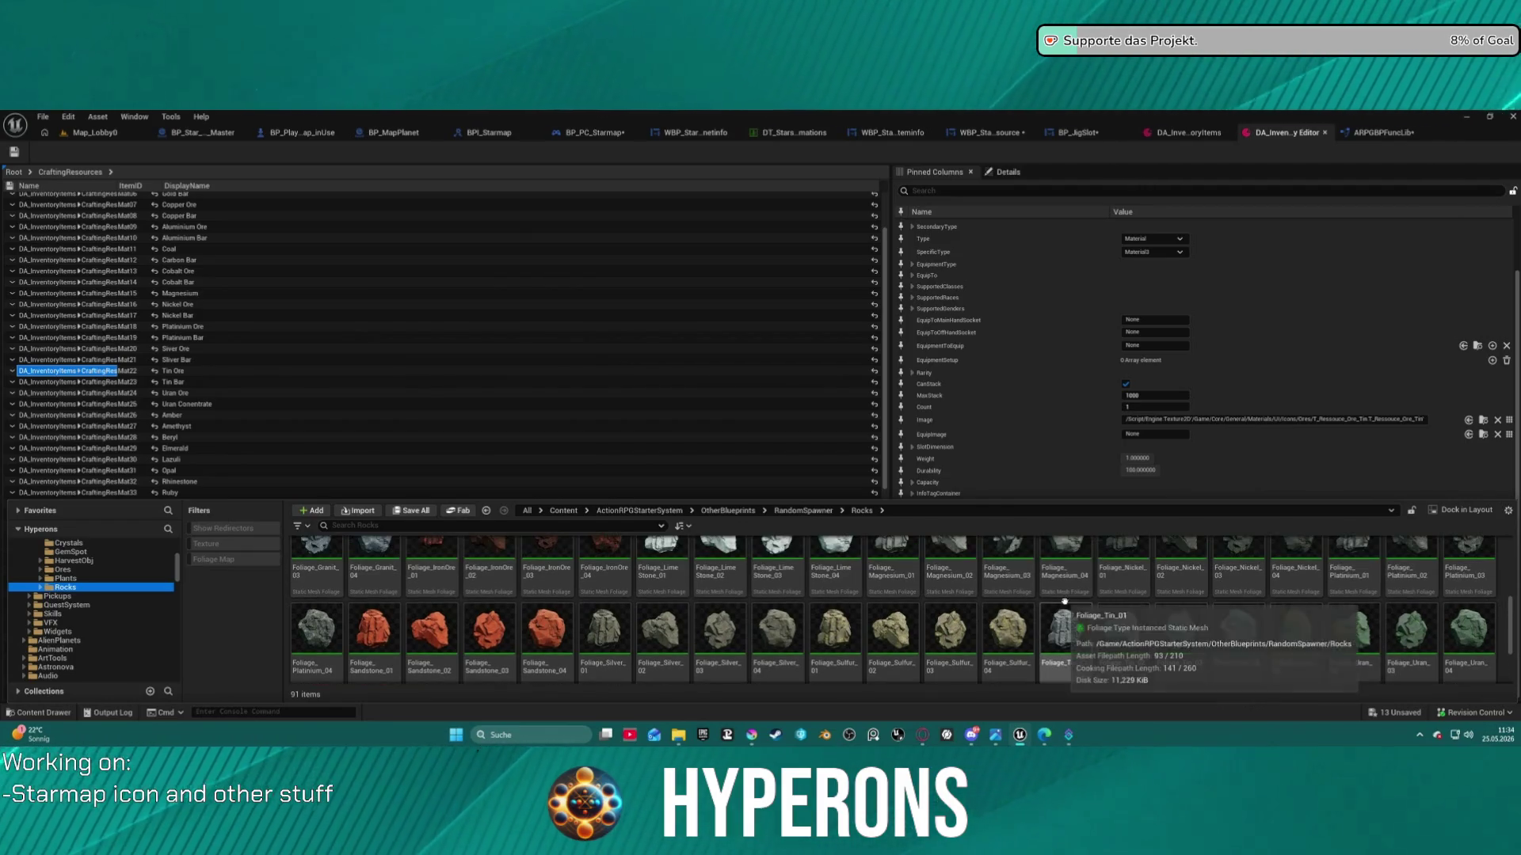
{"action": "scroll", "coordinate": [1180, 634], "scroll_direction": "up", "scroll_amount": 1}
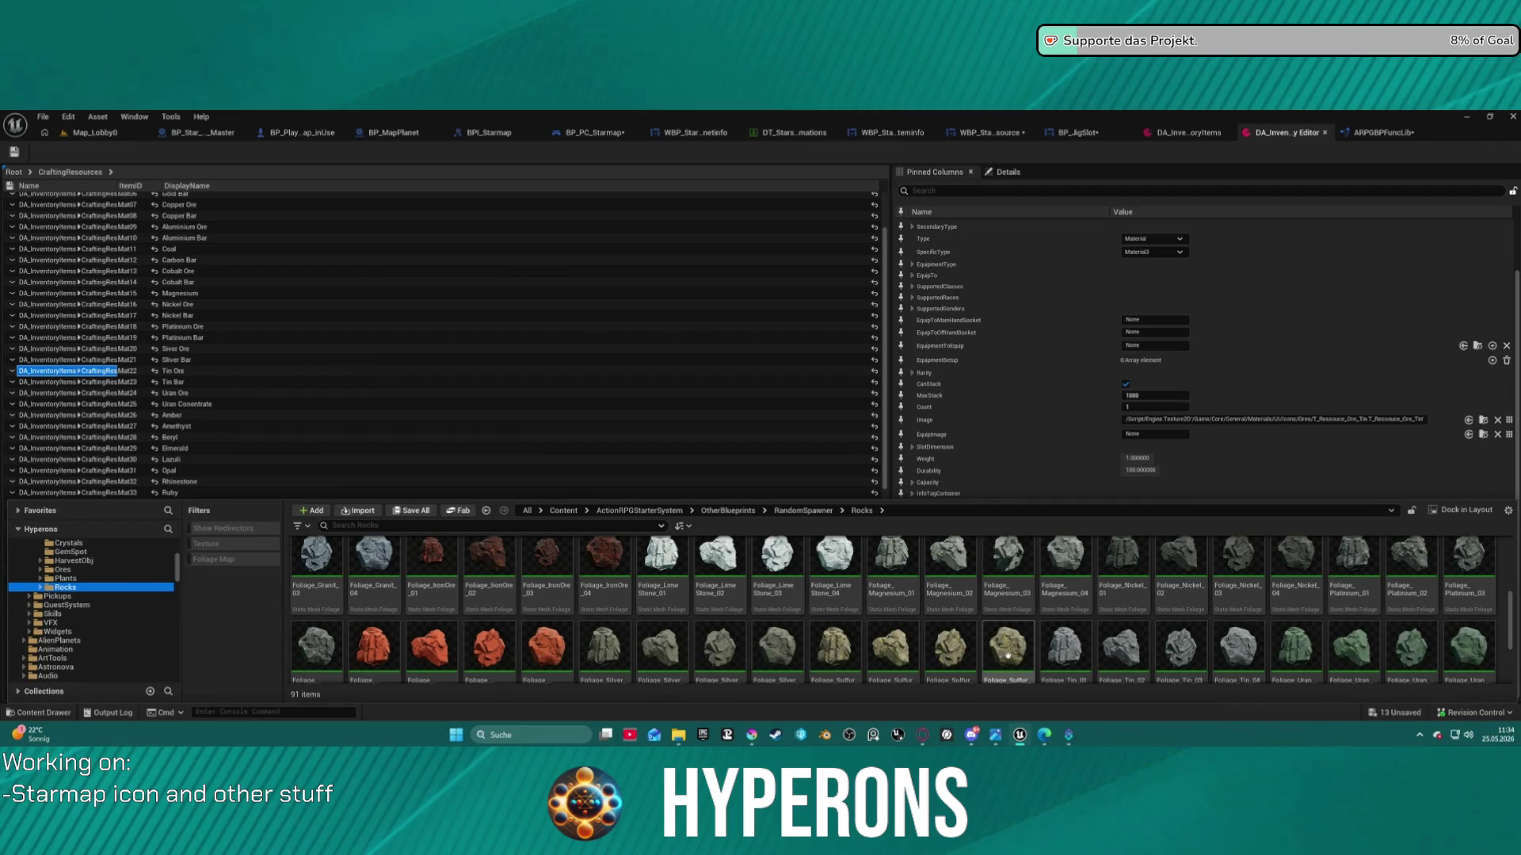
{"action": "scroll", "coordinate": [649, 626], "scroll_direction": "up", "scroll_amount": 3}
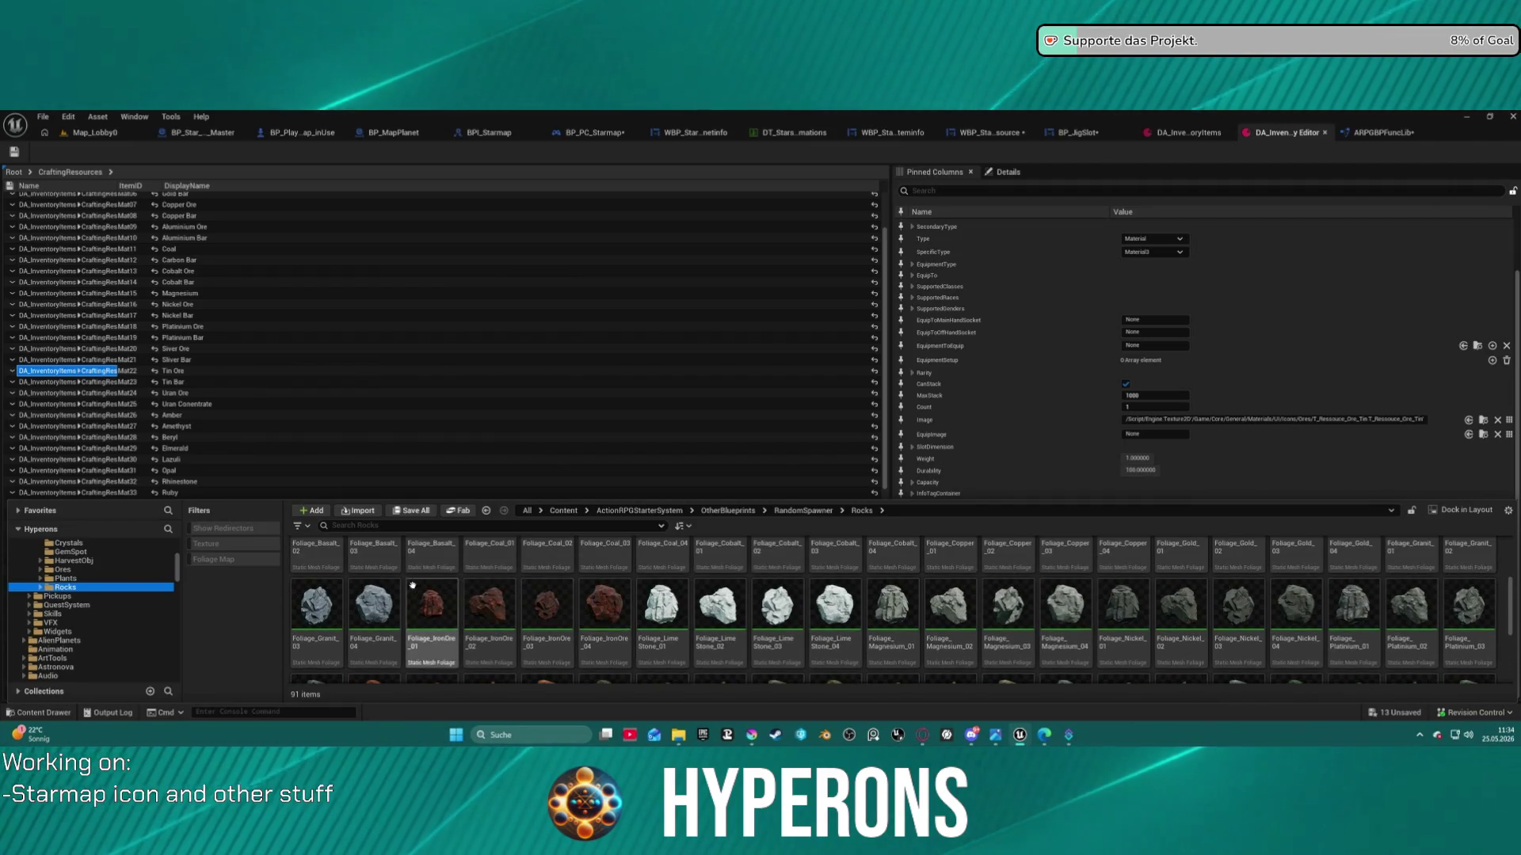
{"action": "scroll", "coordinate": [627, 595], "scroll_direction": "up", "scroll_amount": 2}
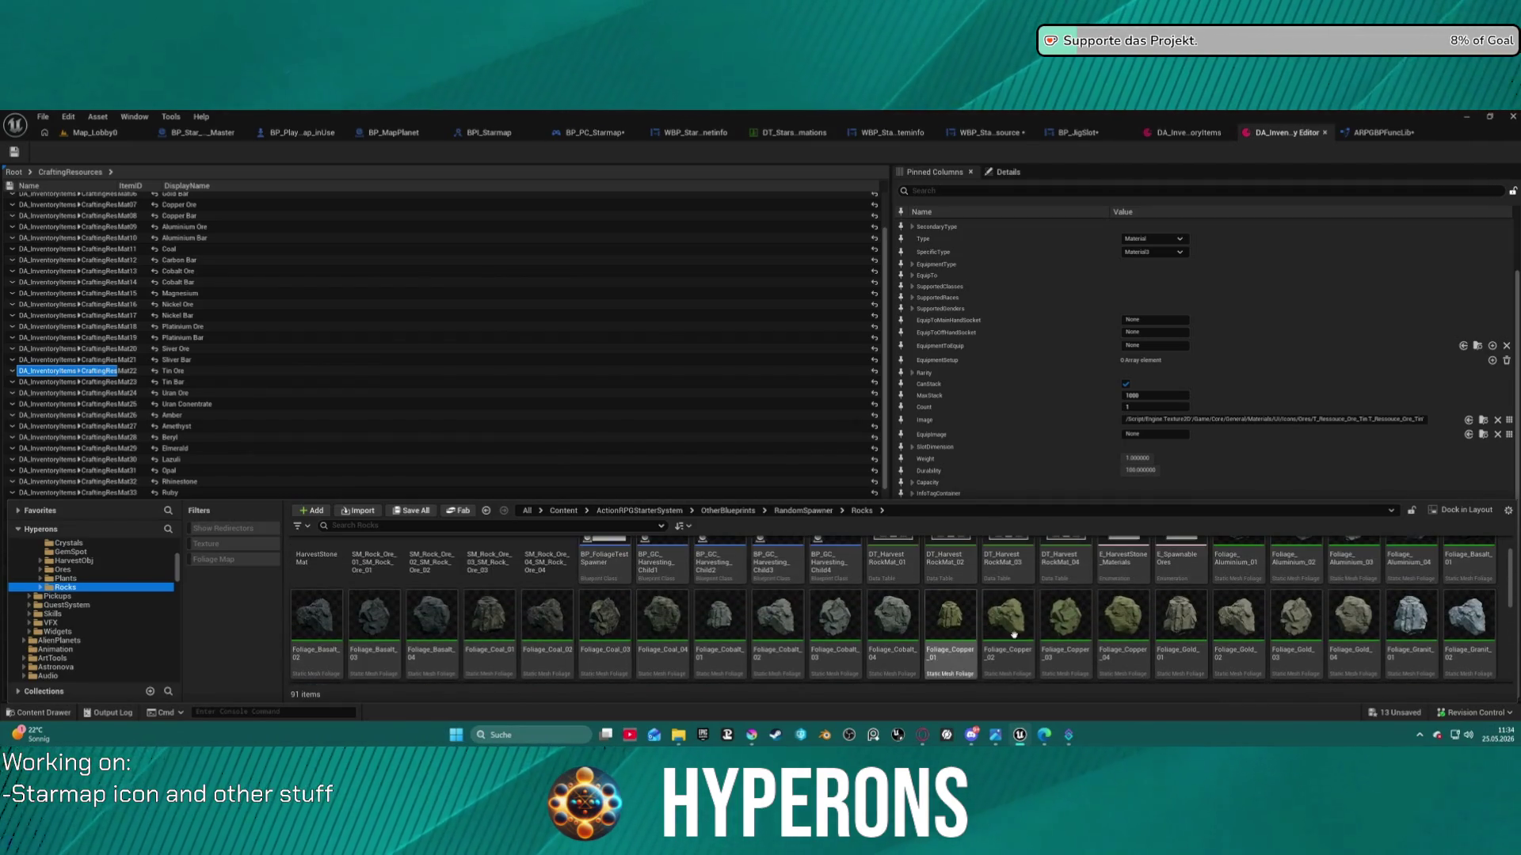
{"action": "scroll", "coordinate": [1062, 629], "scroll_direction": "up", "scroll_amount": 2}
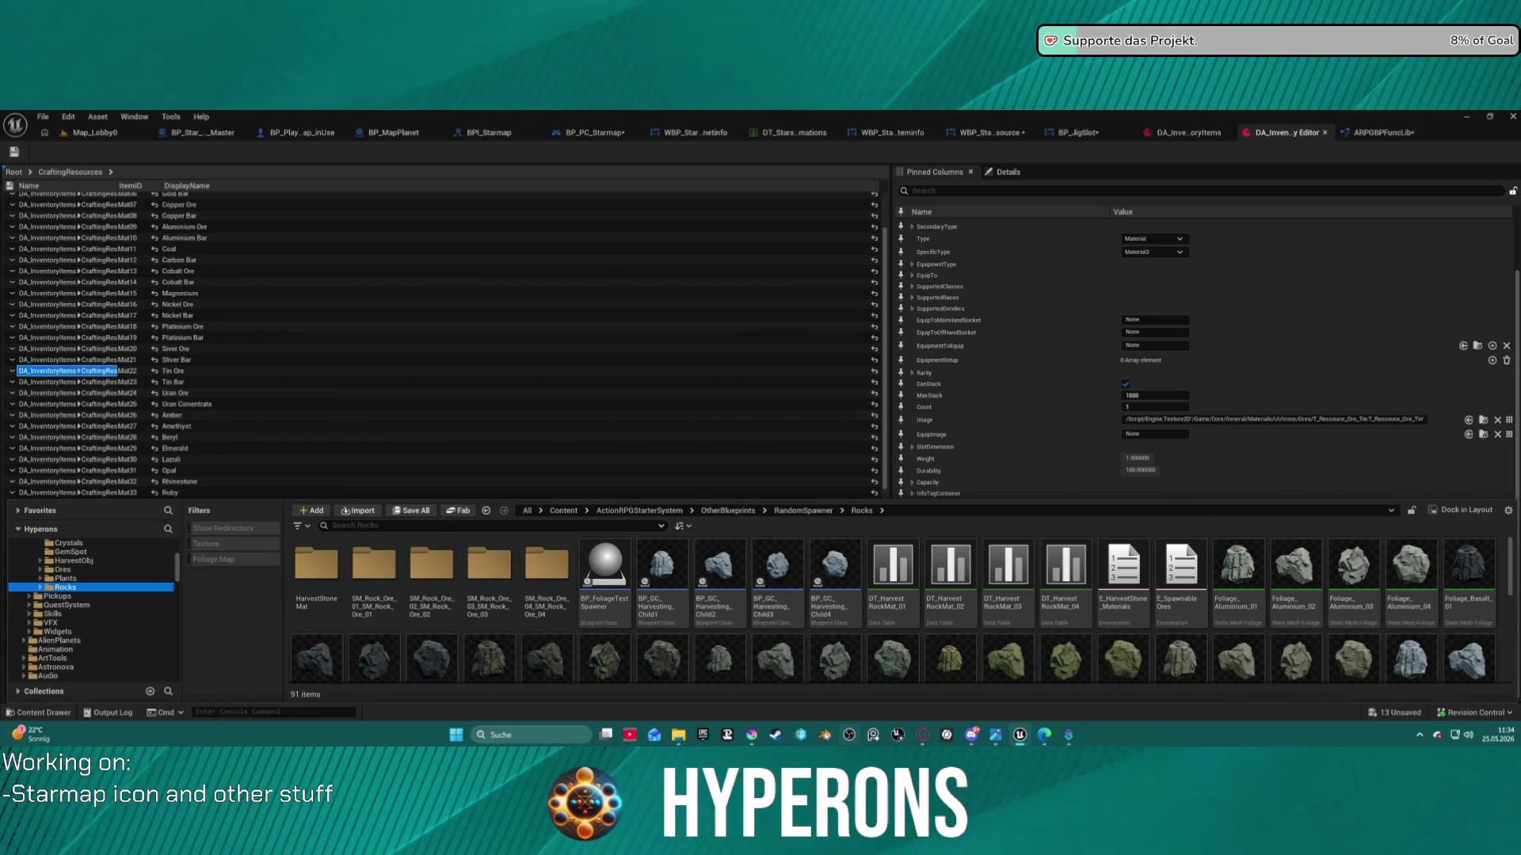
{"action": "mouse_move", "coordinate": [763, 724]}
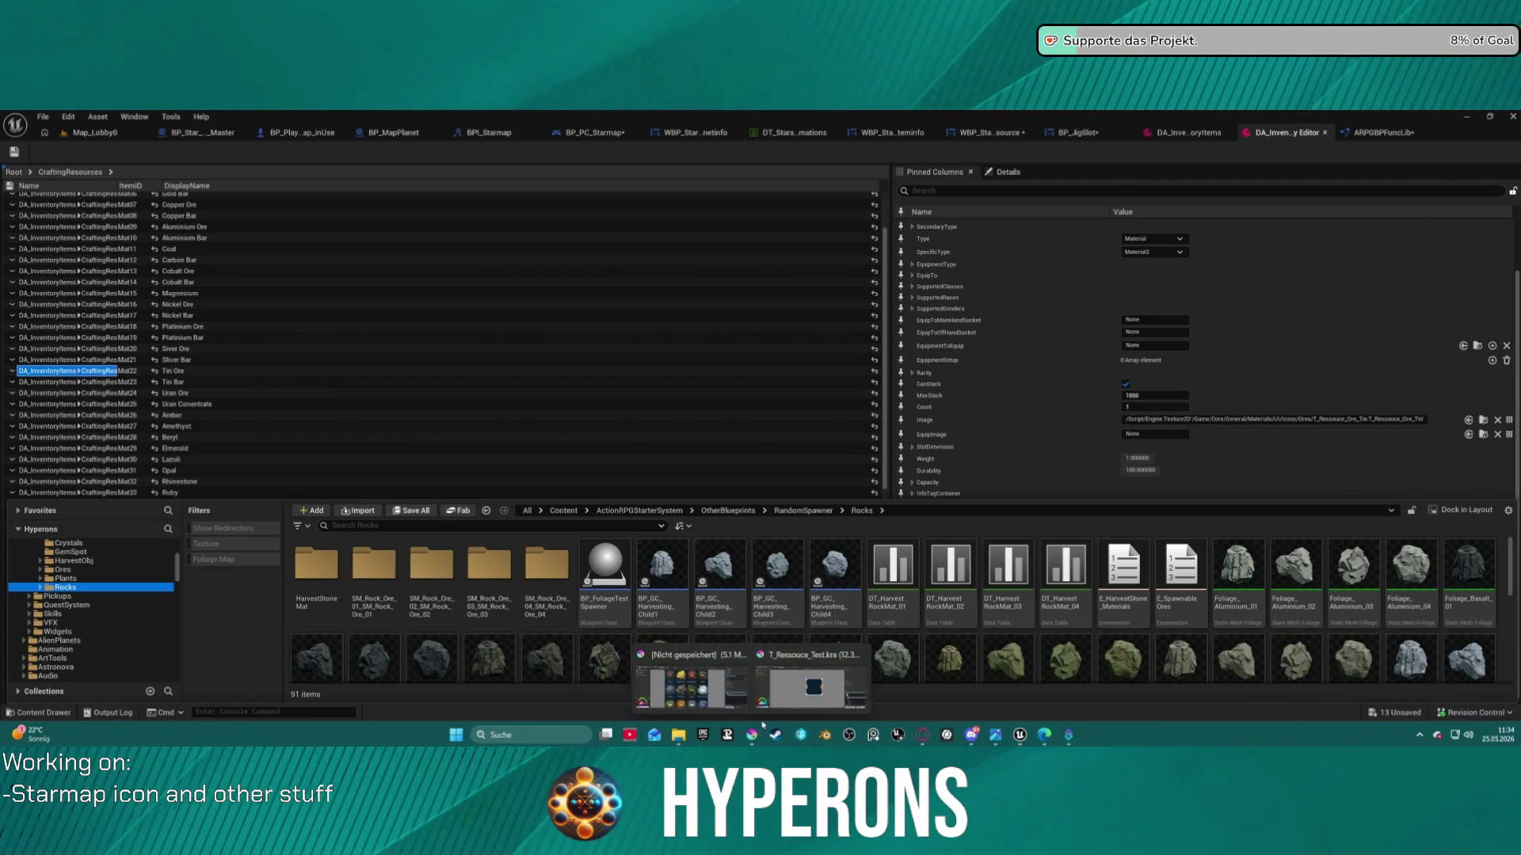
{"action": "left_click", "coordinate": [812, 682]}
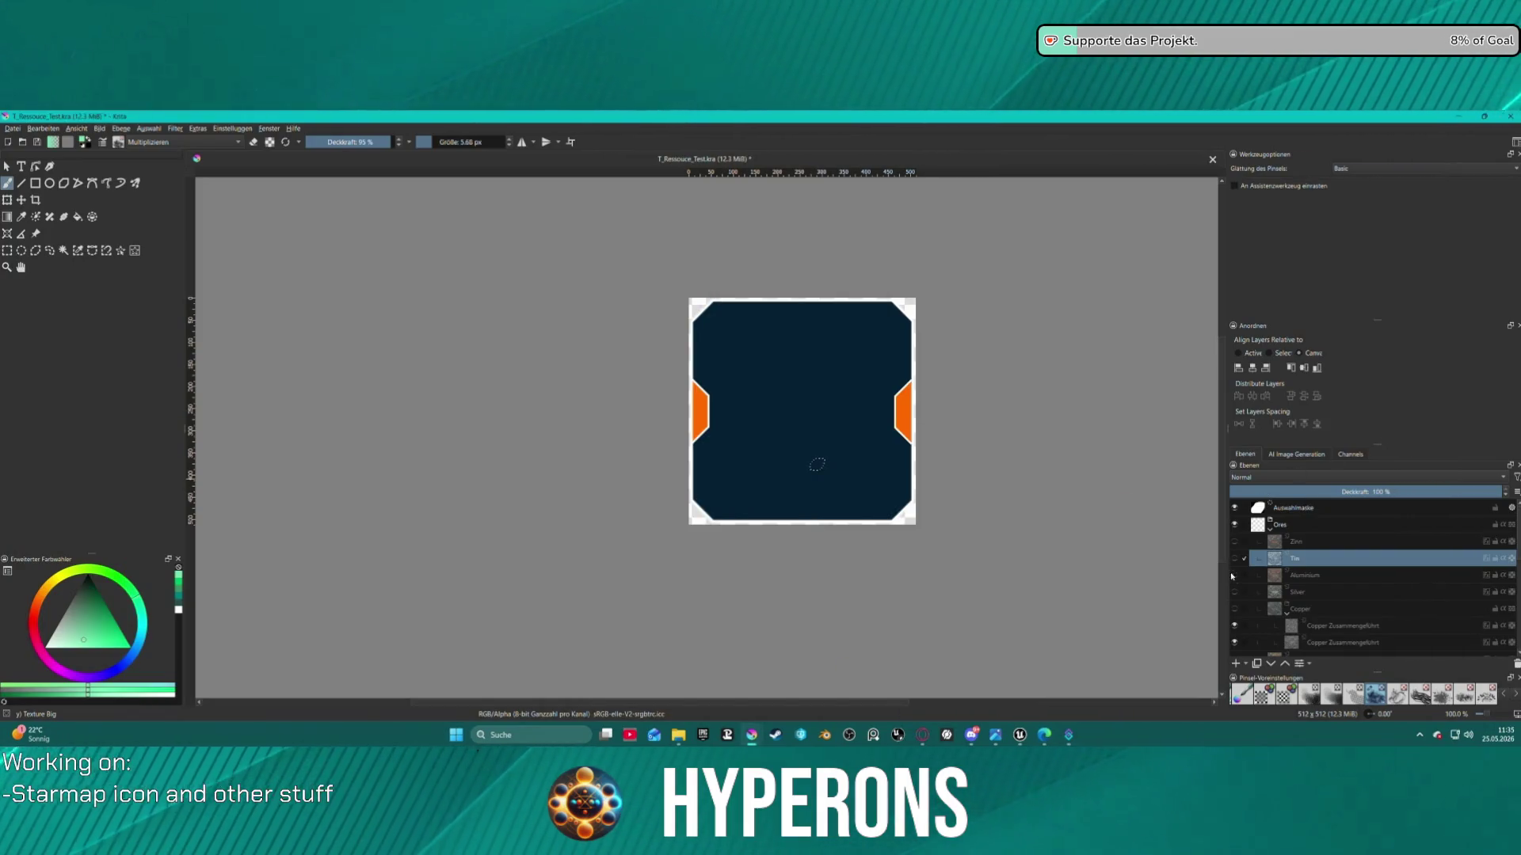
Clear the selection, rename the Zinn layer to Coal and make it visible
{"action": "key", "text": "ctrl+shift+a"}
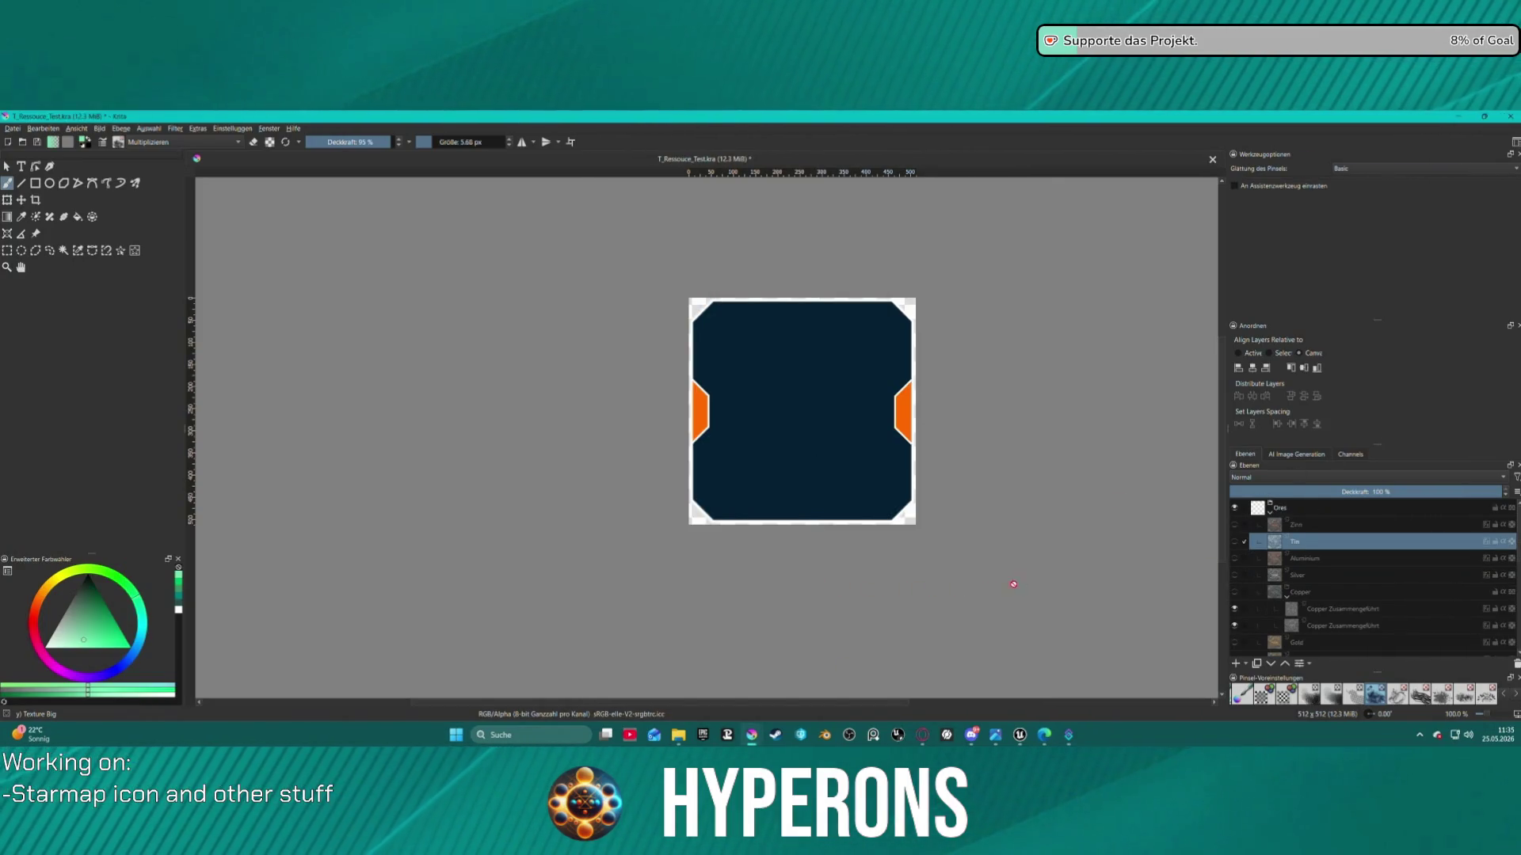
{"action": "left_click", "coordinate": [1234, 542]}
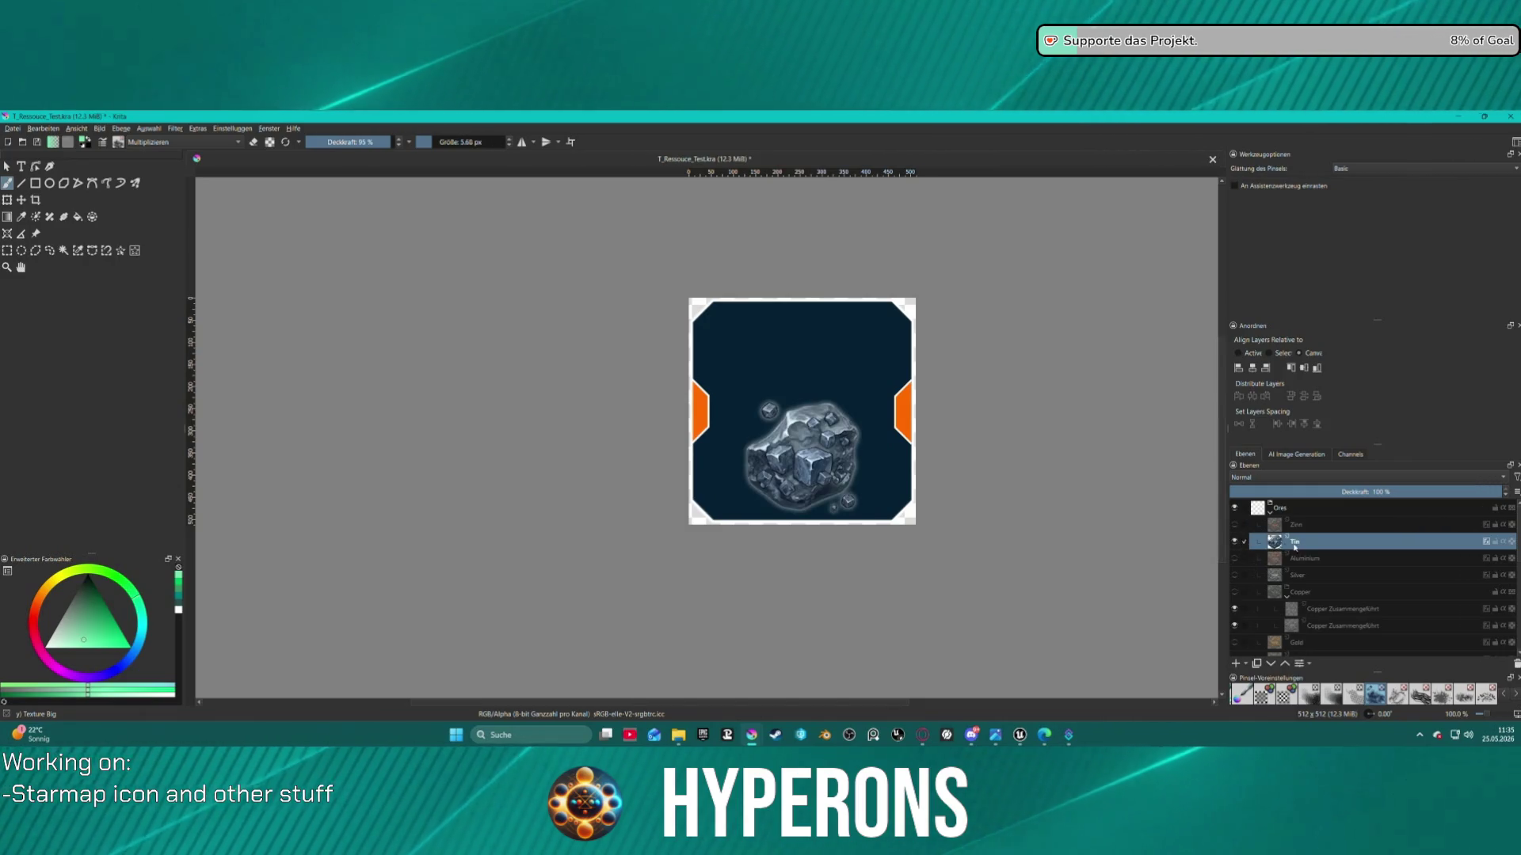
{"action": "double_click", "coordinate": [1296, 526]}
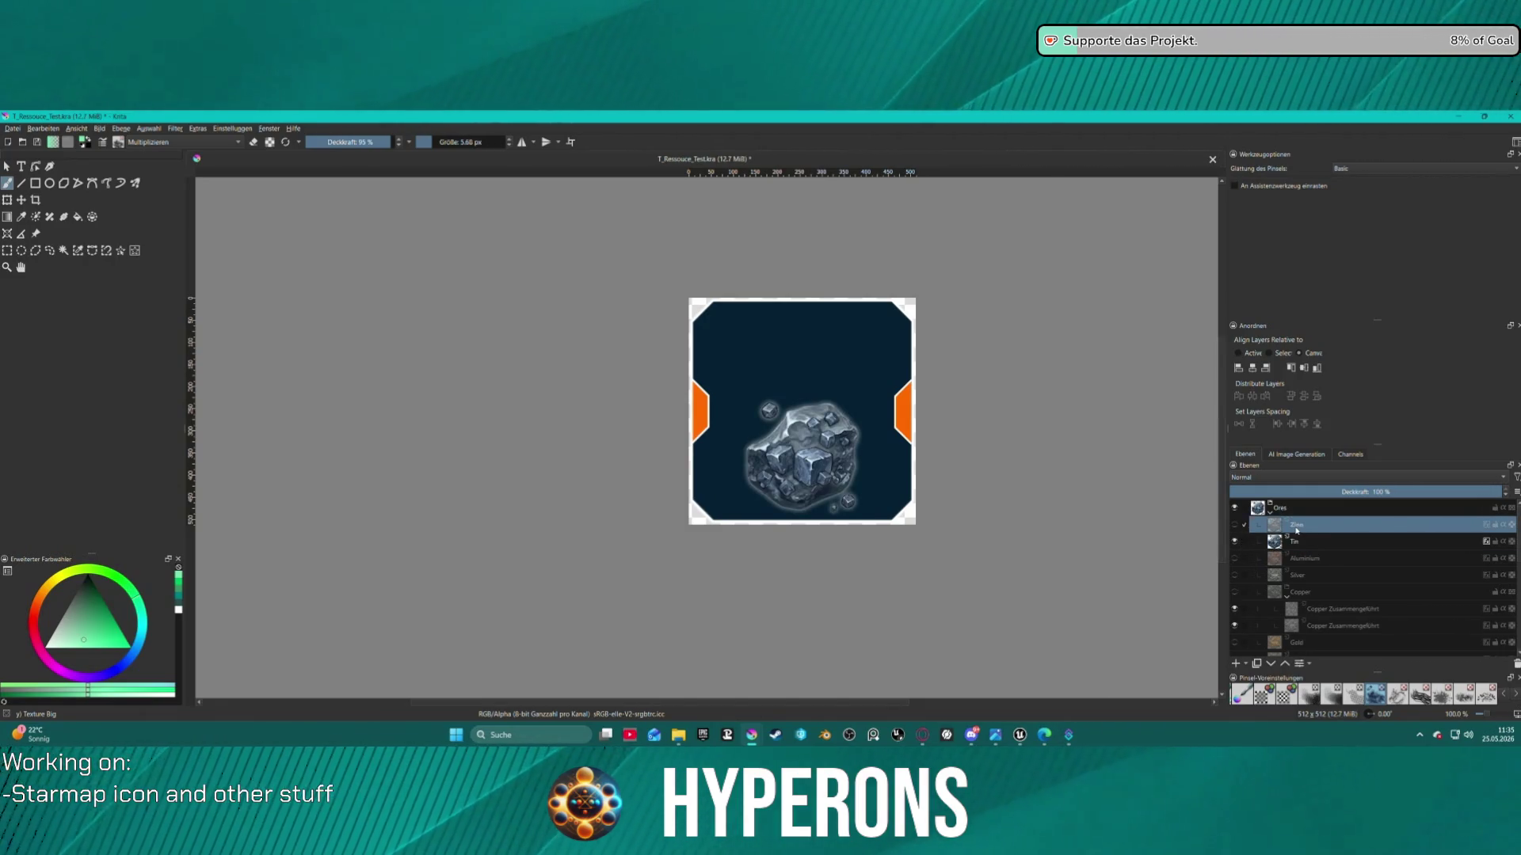
{"action": "left_click", "coordinate": [1234, 543]}
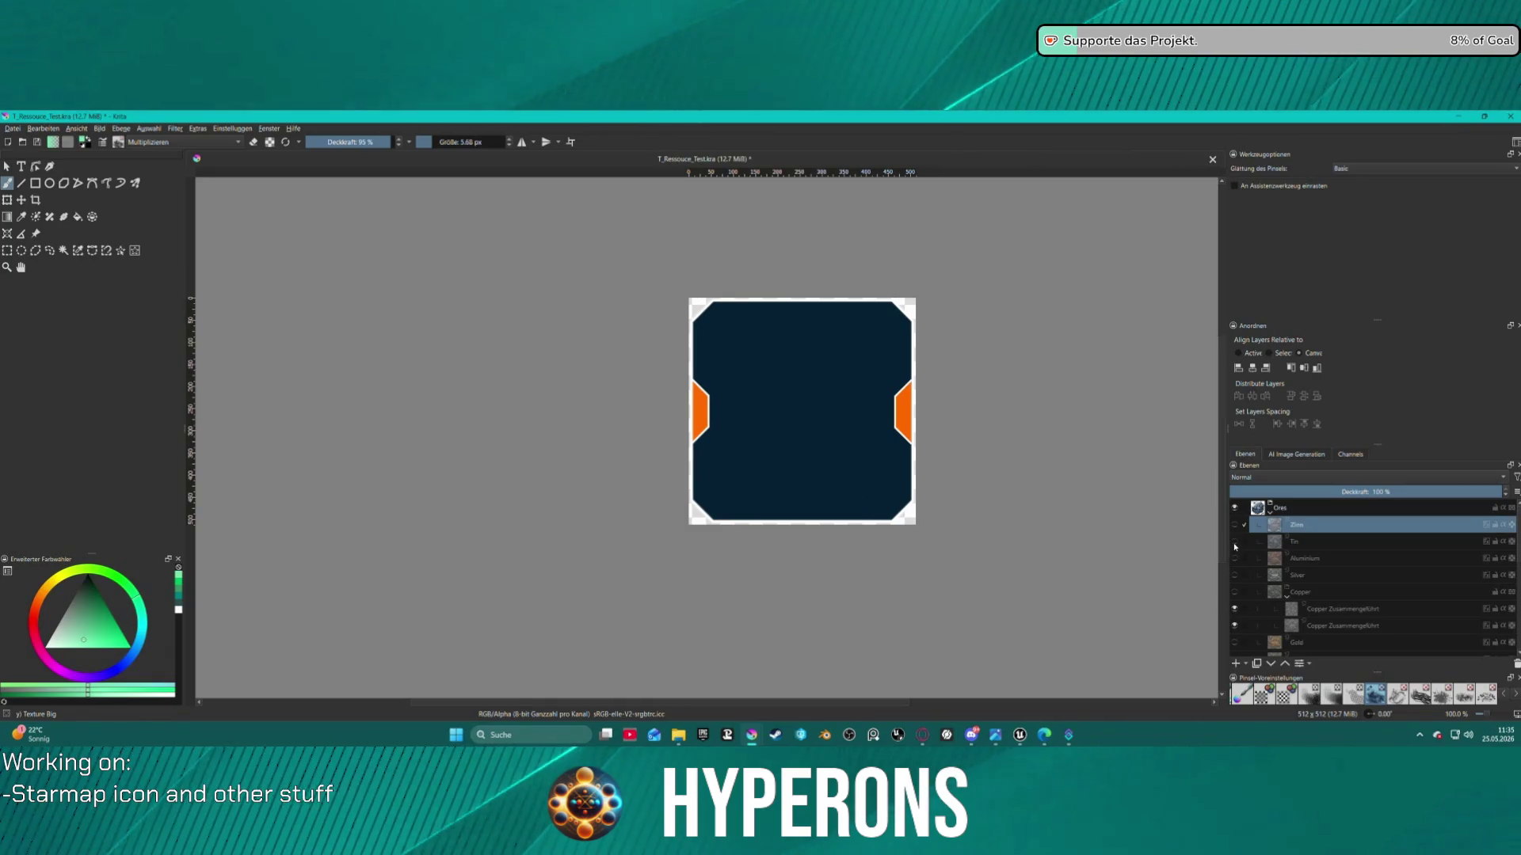
{"action": "double_click", "coordinate": [1296, 525]}
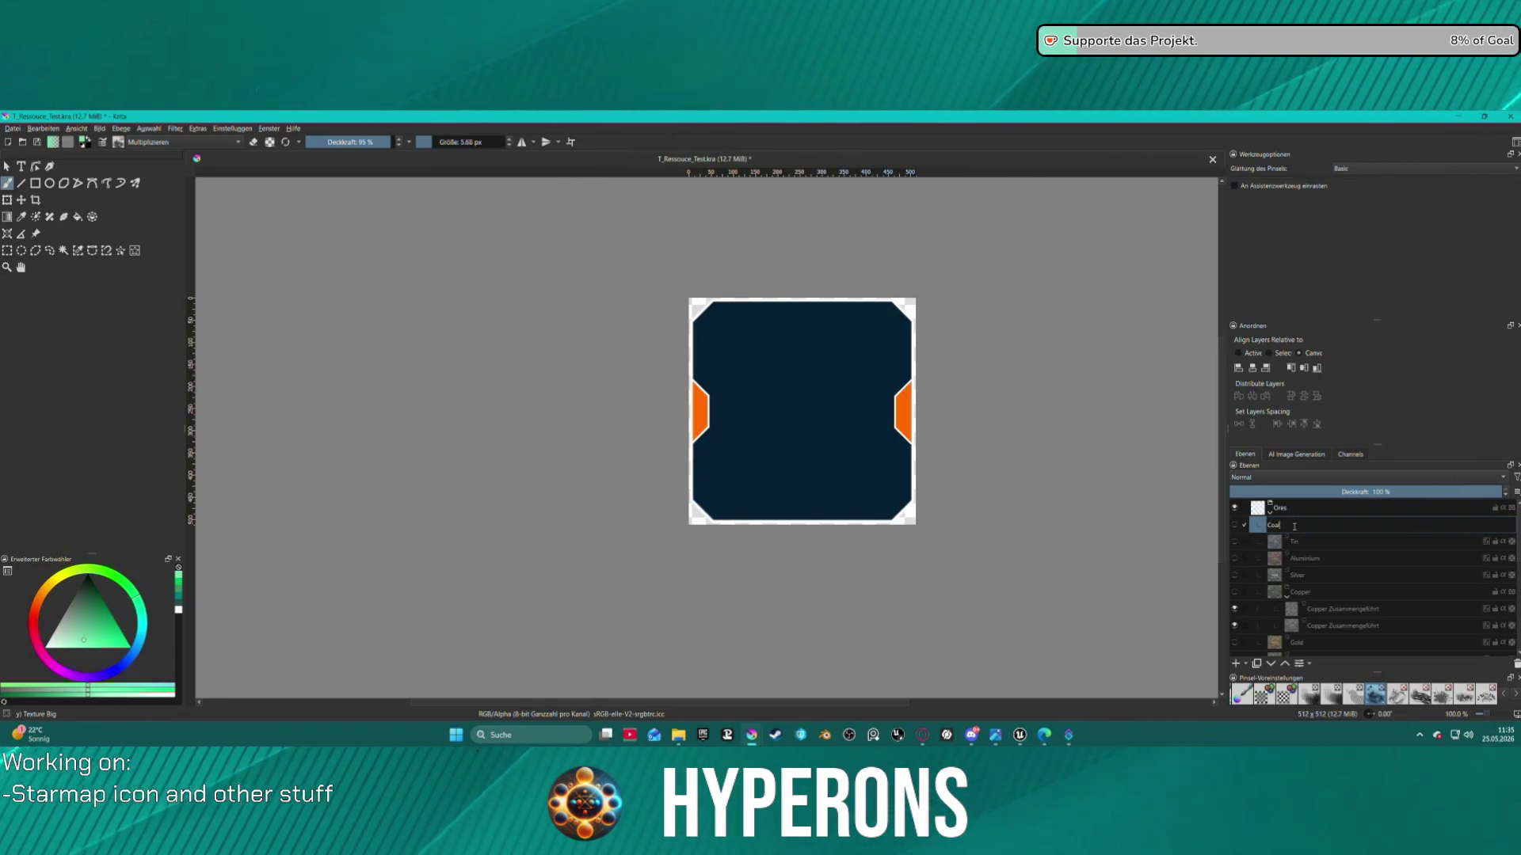
{"action": "key", "text": "Return"}
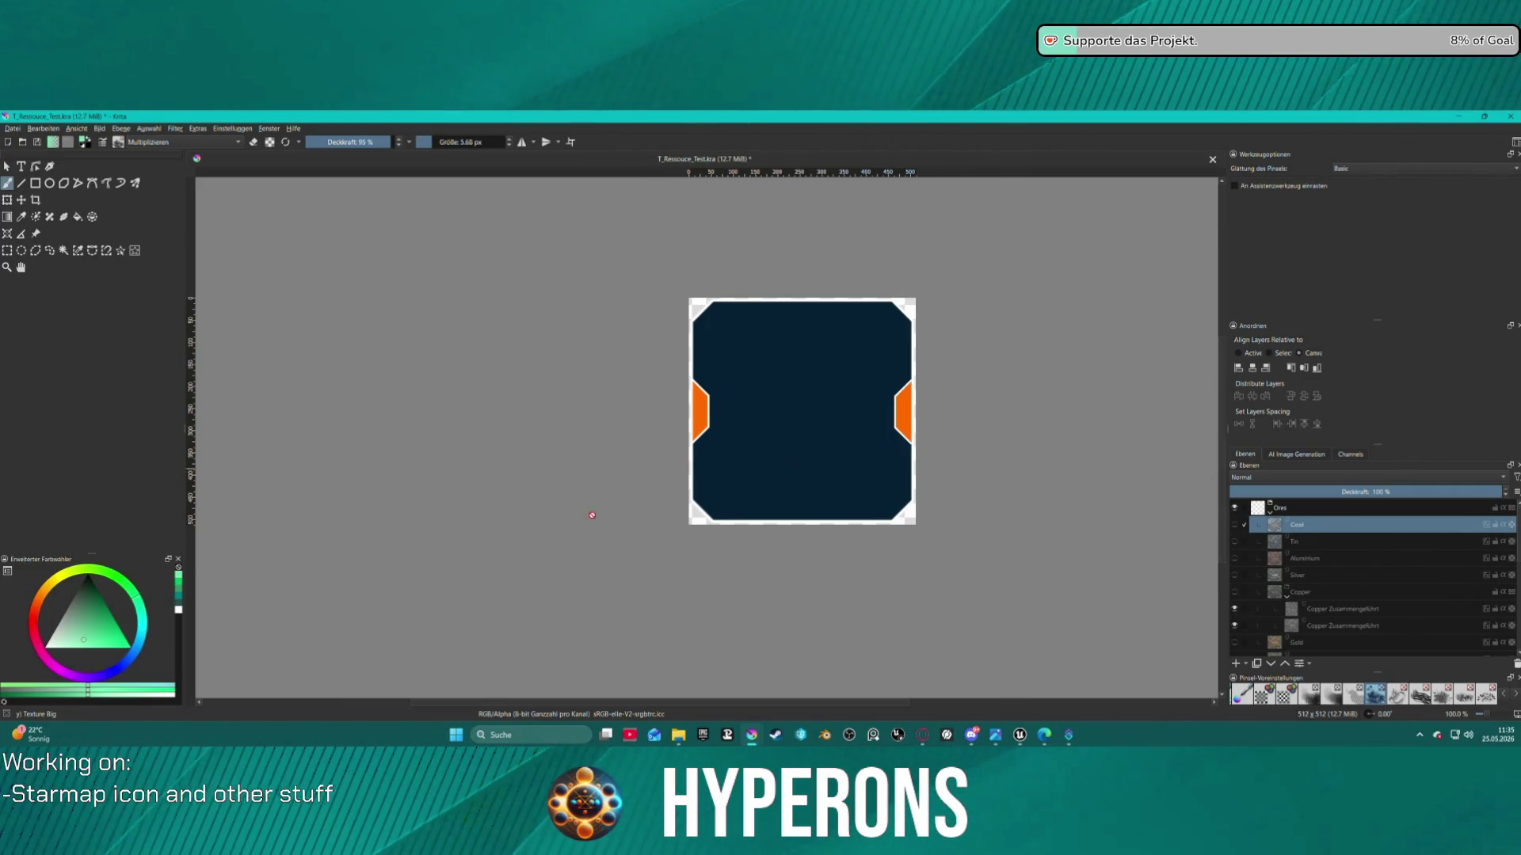
{"action": "left_click", "coordinate": [1235, 526]}
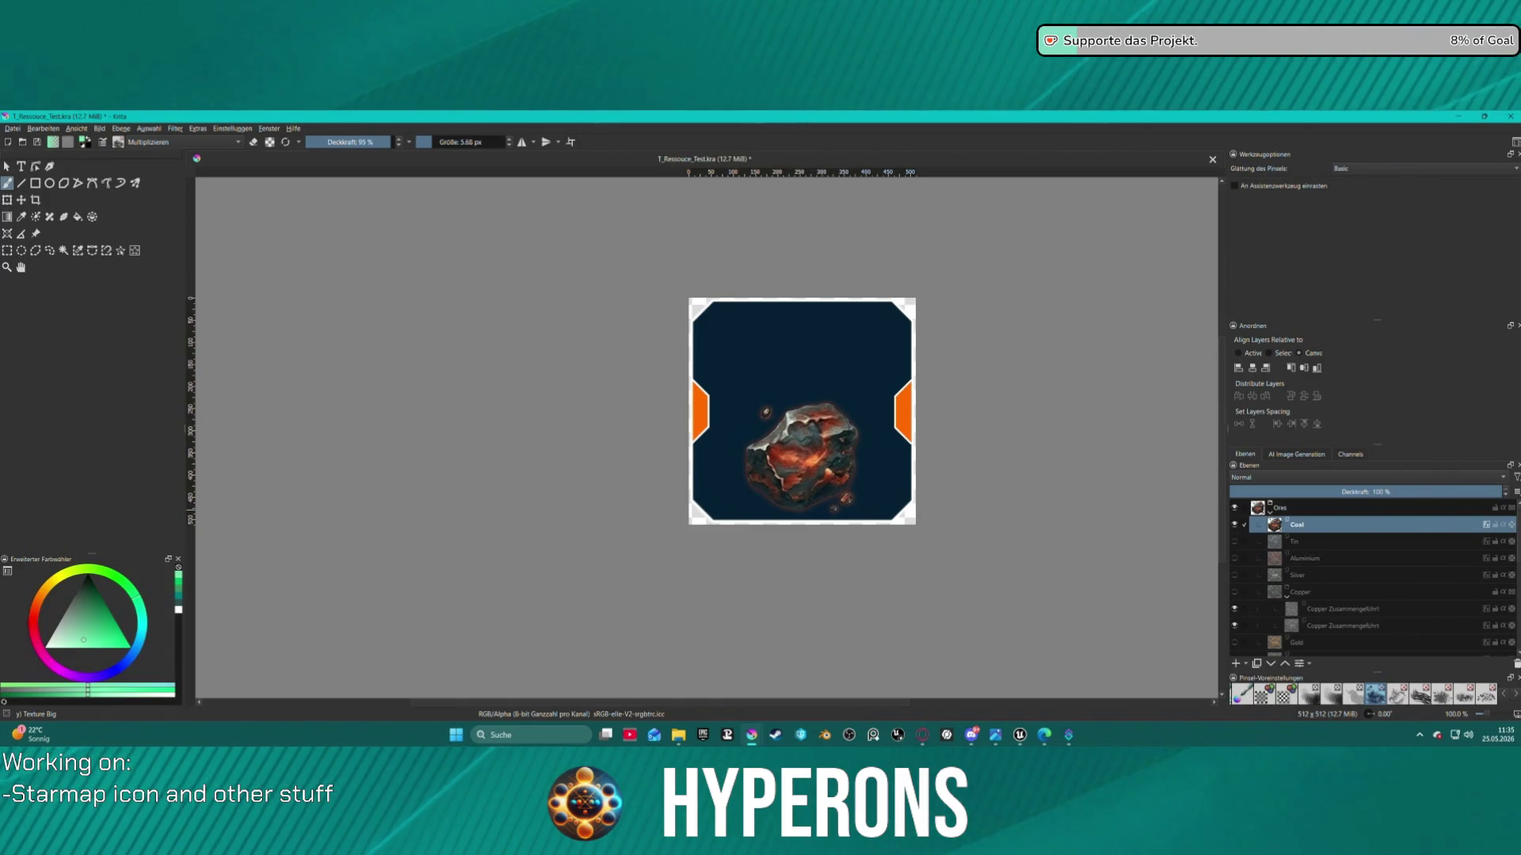
Desaturate the Coal layer so its orange rock becomes plain grey
{"action": "right_click", "coordinate": [1303, 523]}
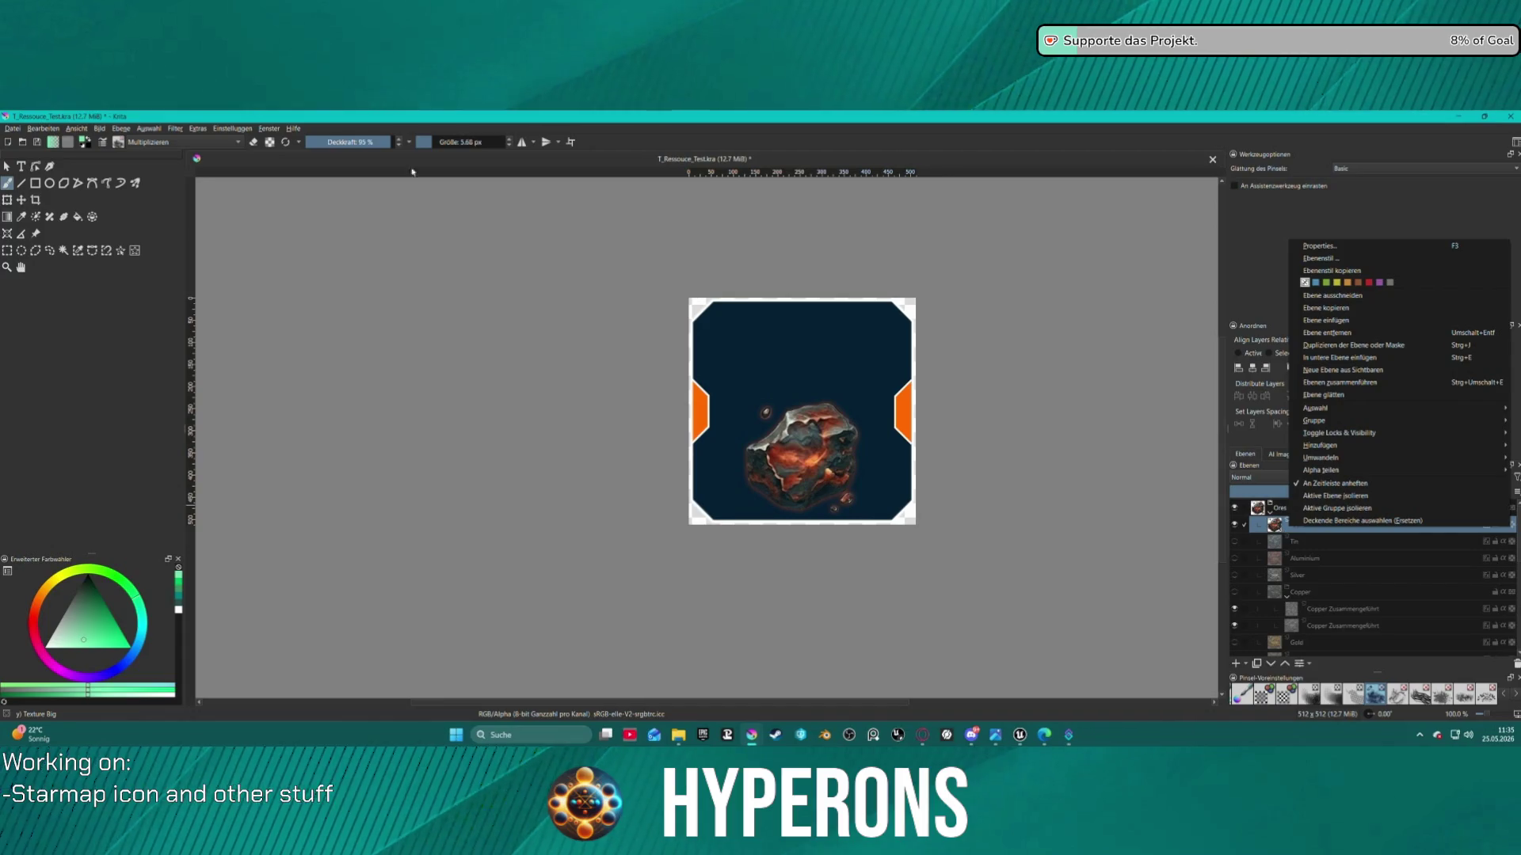
{"action": "left_click", "coordinate": [191, 132]}
{"action": "left_click", "coordinate": [211, 290]}
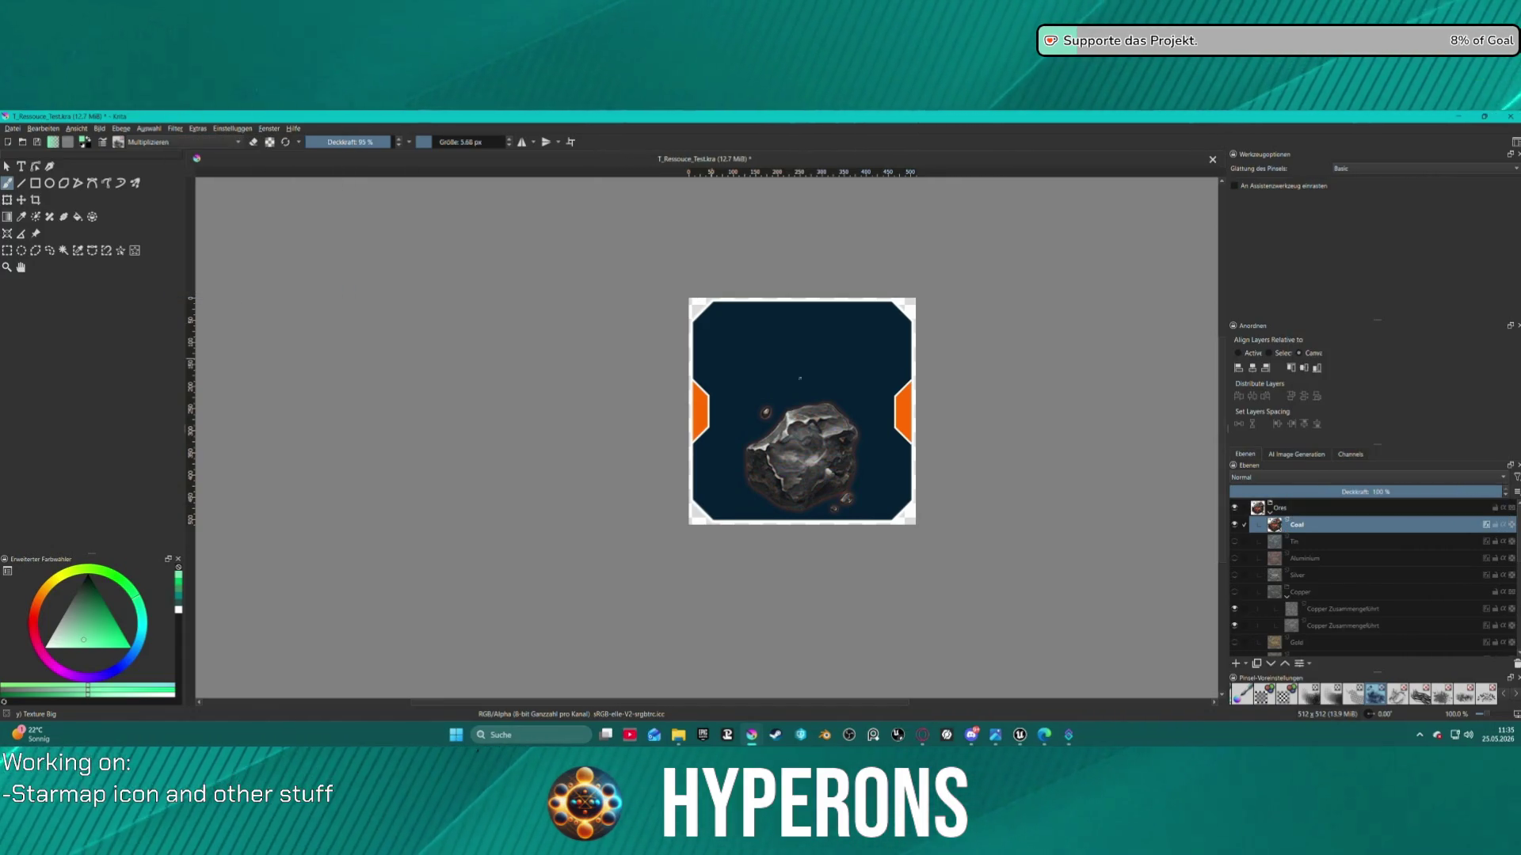
{"action": "scroll", "coordinate": [937, 536], "scroll_direction": "up", "scroll_amount": 2}
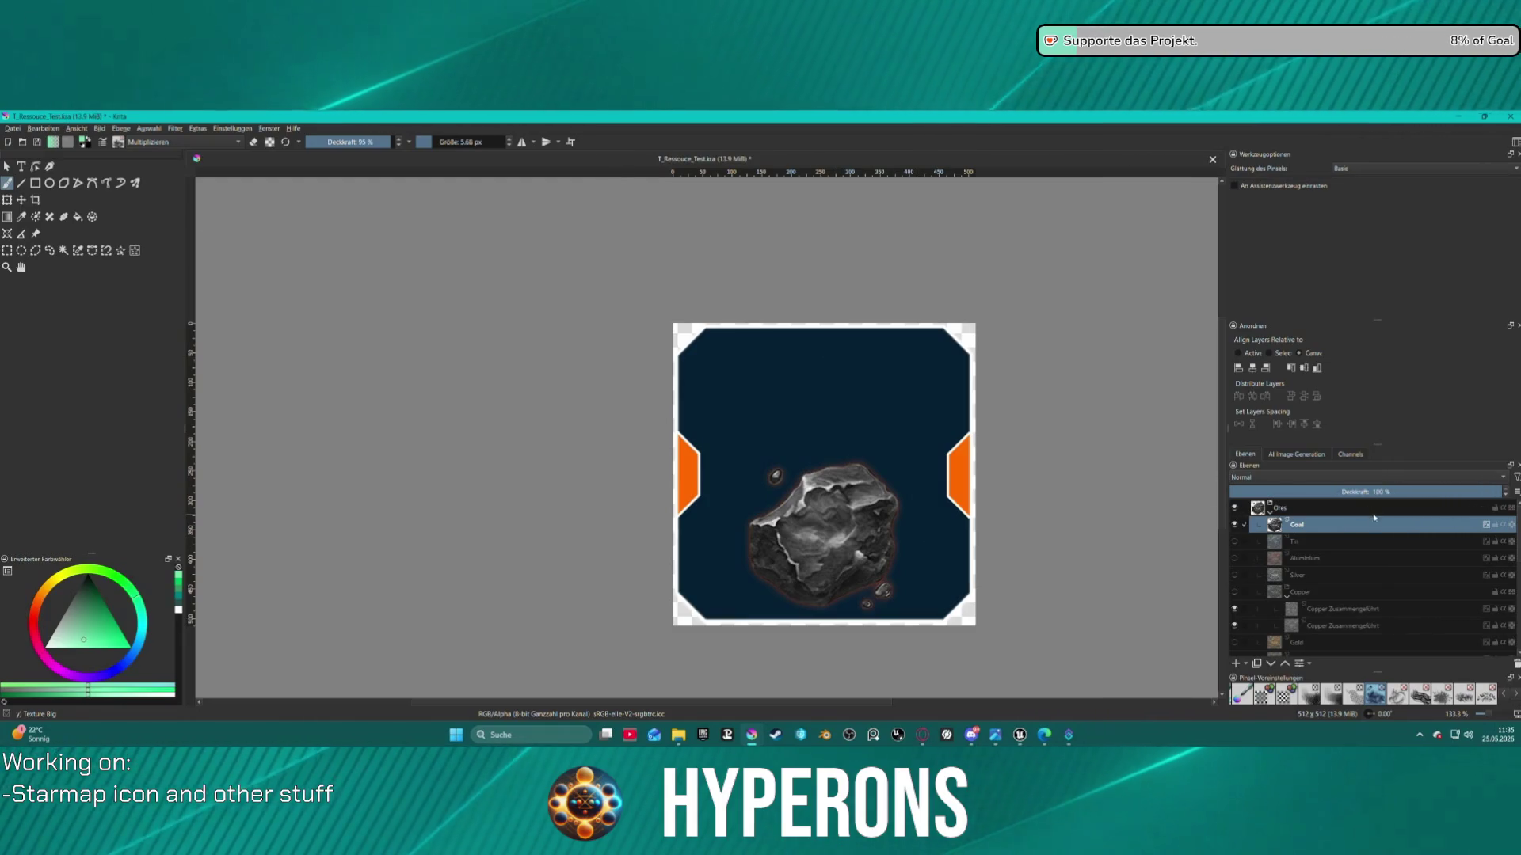
{"action": "mouse_move", "coordinate": [1370, 521]}
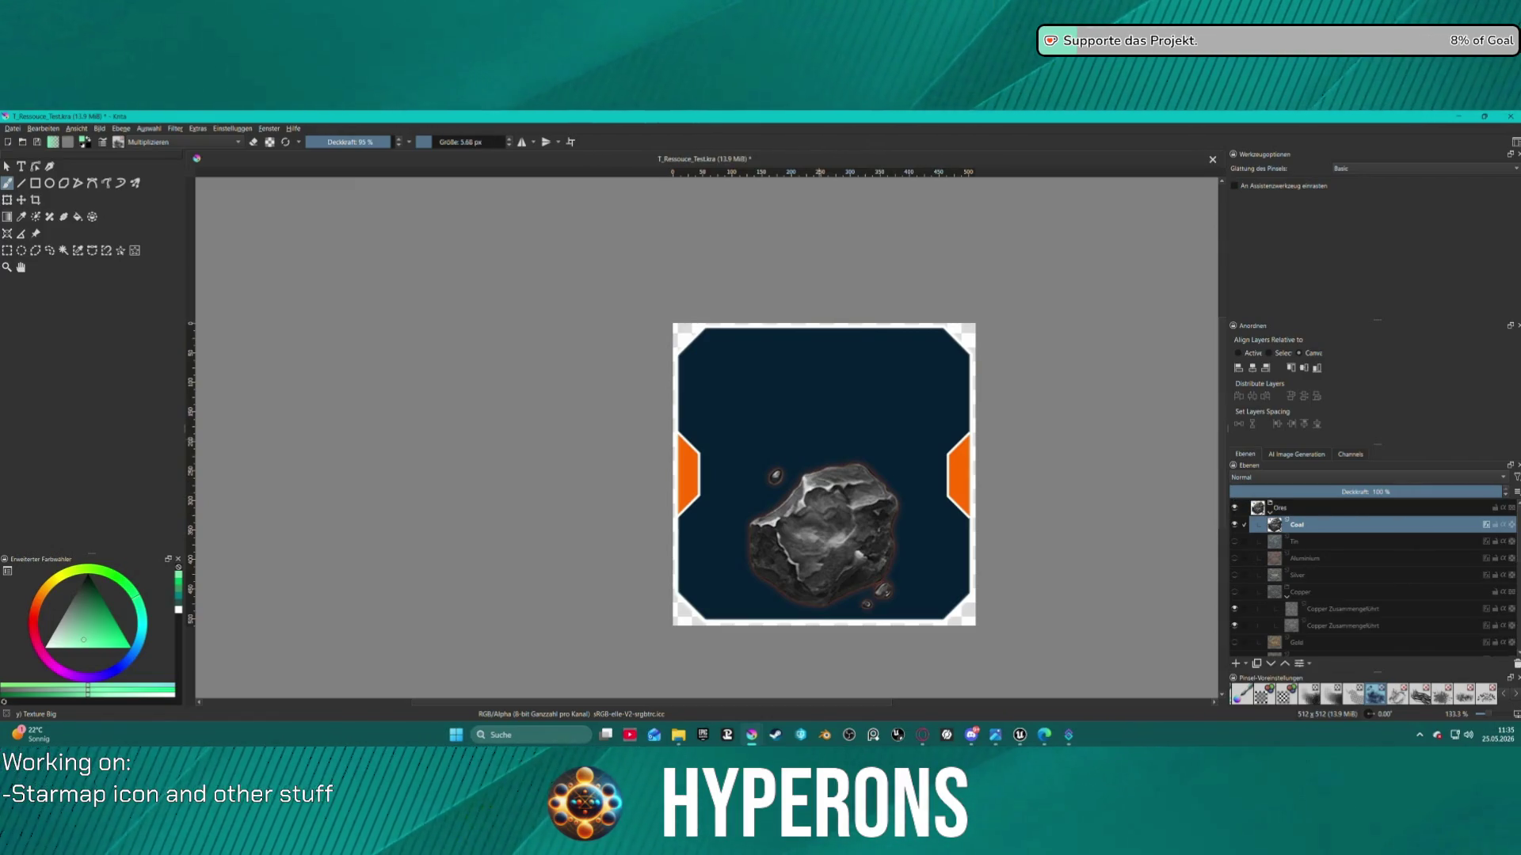
Open the Coal layer's Layer Style and enable a Color Overlay
{"action": "right_click", "coordinate": [1297, 523]}
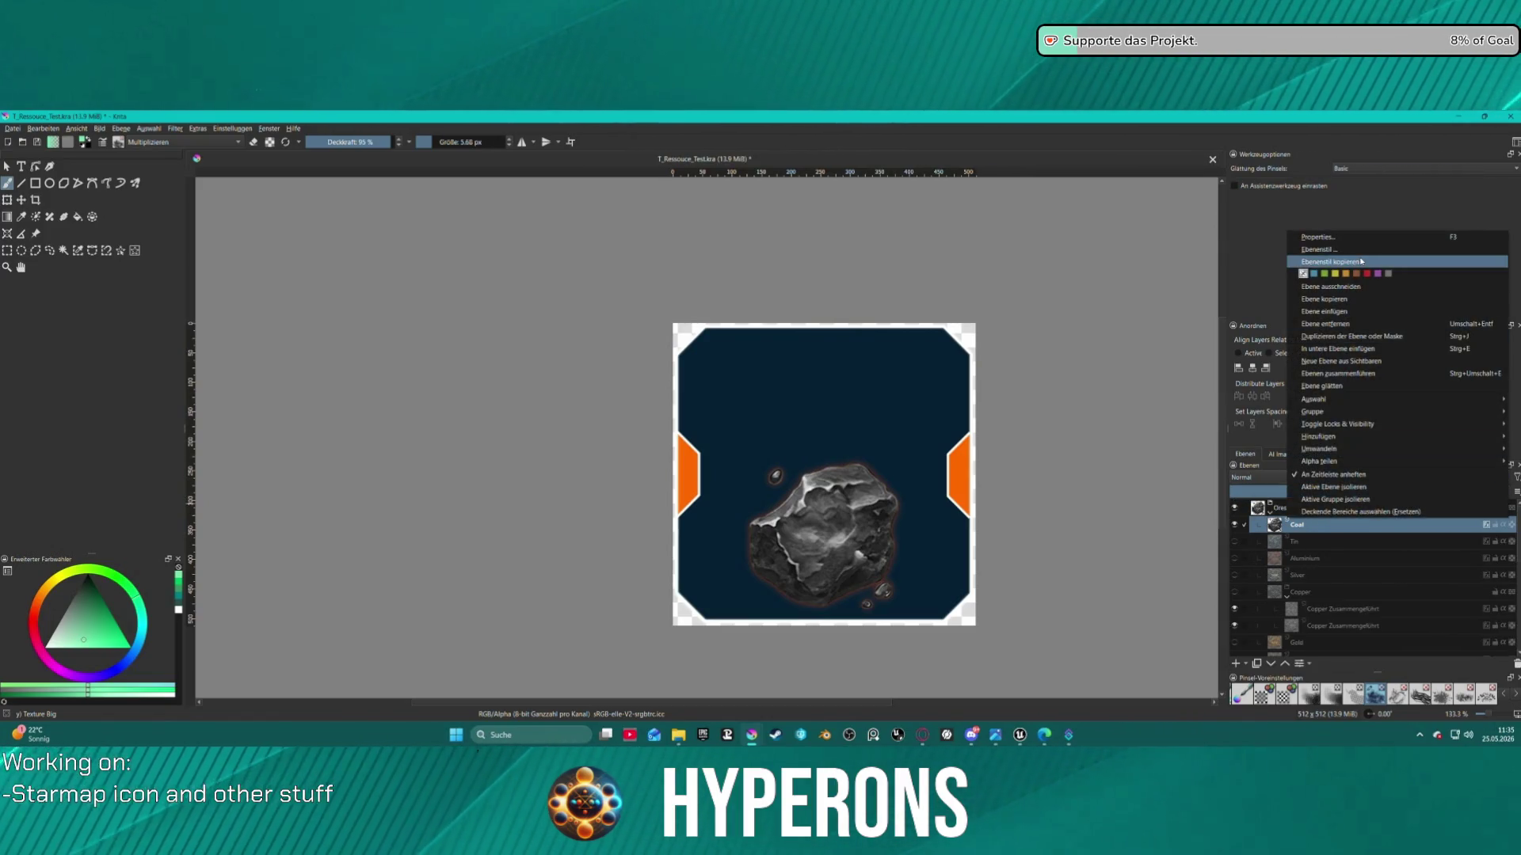
{"action": "left_click", "coordinate": [1315, 257]}
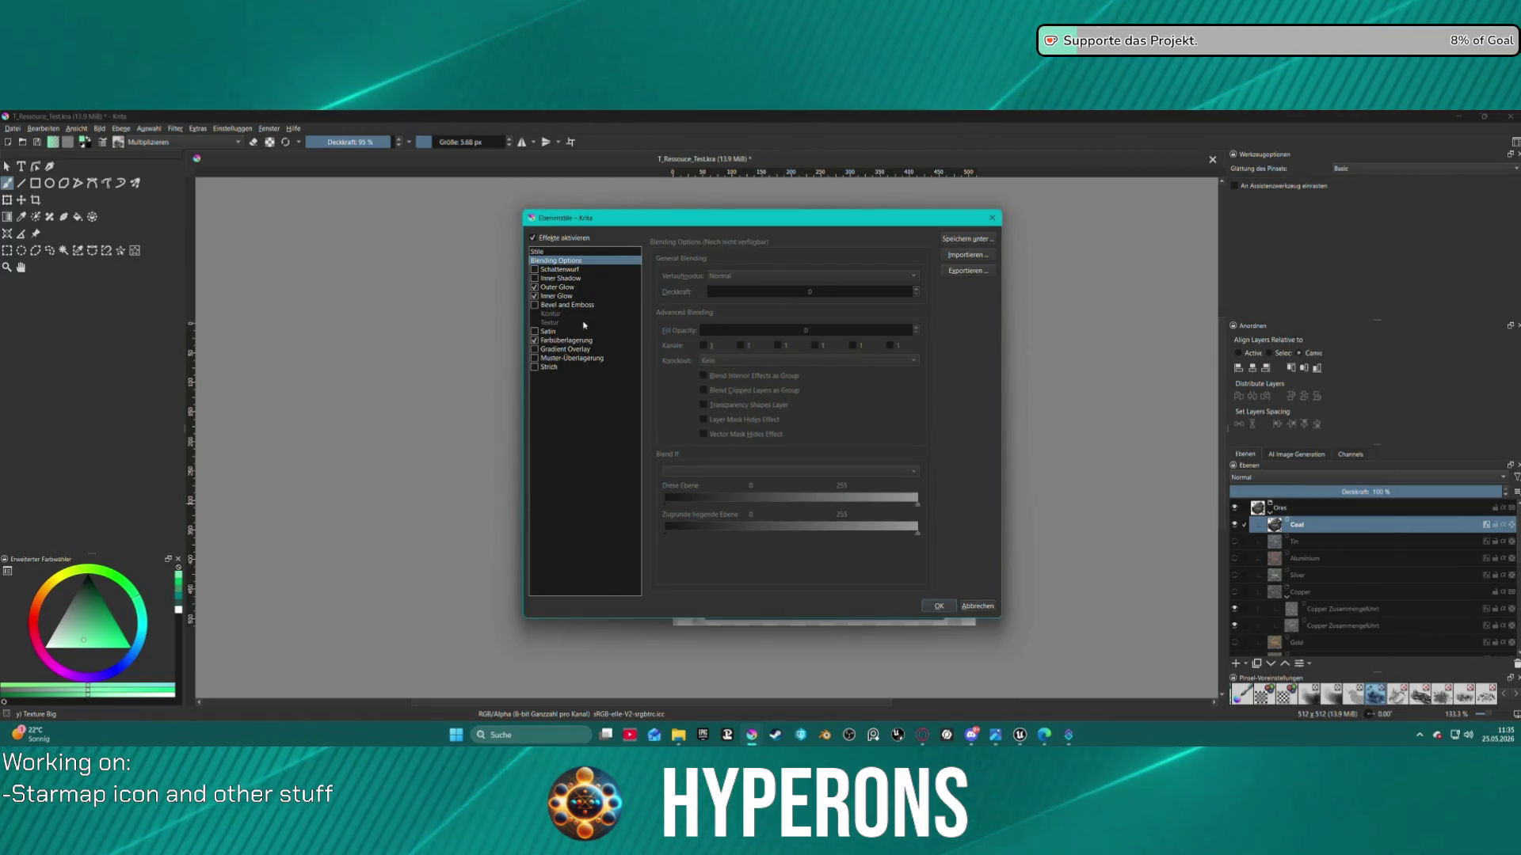
{"action": "left_click", "coordinate": [583, 342]}
{"action": "left_click", "coordinate": [912, 277]}
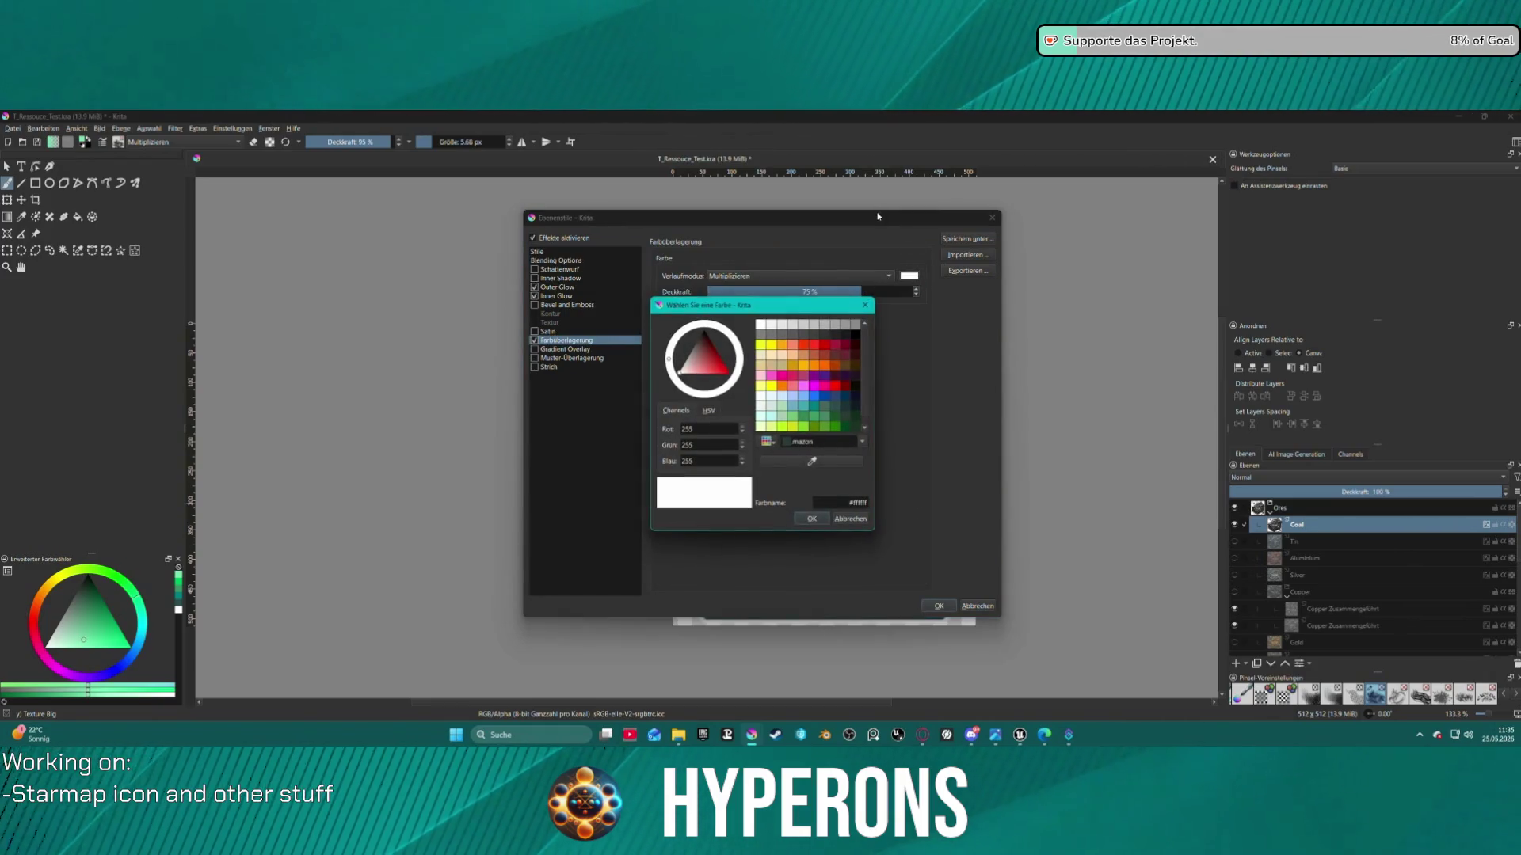
{"action": "mouse_move", "coordinate": [750, 299]}
{"action": "left_mouse_down"}
{"action": "mouse_move", "coordinate": [331, 324]}
{"action": "mouse_move", "coordinate": [419, 331]}
{"action": "left_mouse_up"}
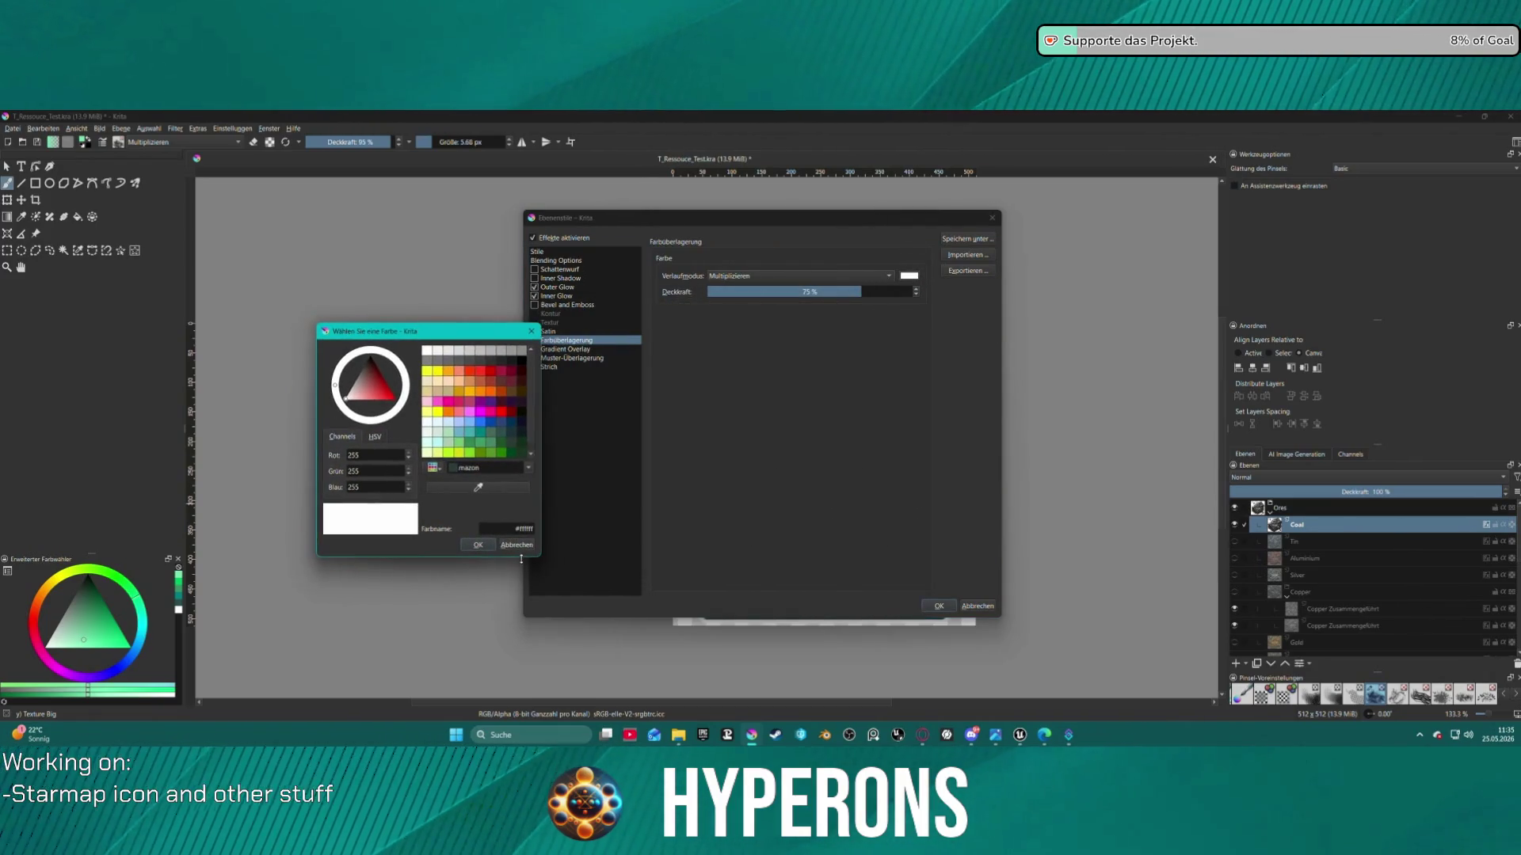
{"action": "left_click", "coordinate": [521, 546]}
{"action": "mouse_move", "coordinate": [697, 217]}
{"action": "left_mouse_down"}
{"action": "mouse_move", "coordinate": [153, 184]}
{"action": "mouse_move", "coordinate": [197, 181]}
{"action": "left_mouse_up"}
Set the overlay colour to 20% grey #333333 and apply the layer style
{"action": "left_click", "coordinate": [408, 240]}
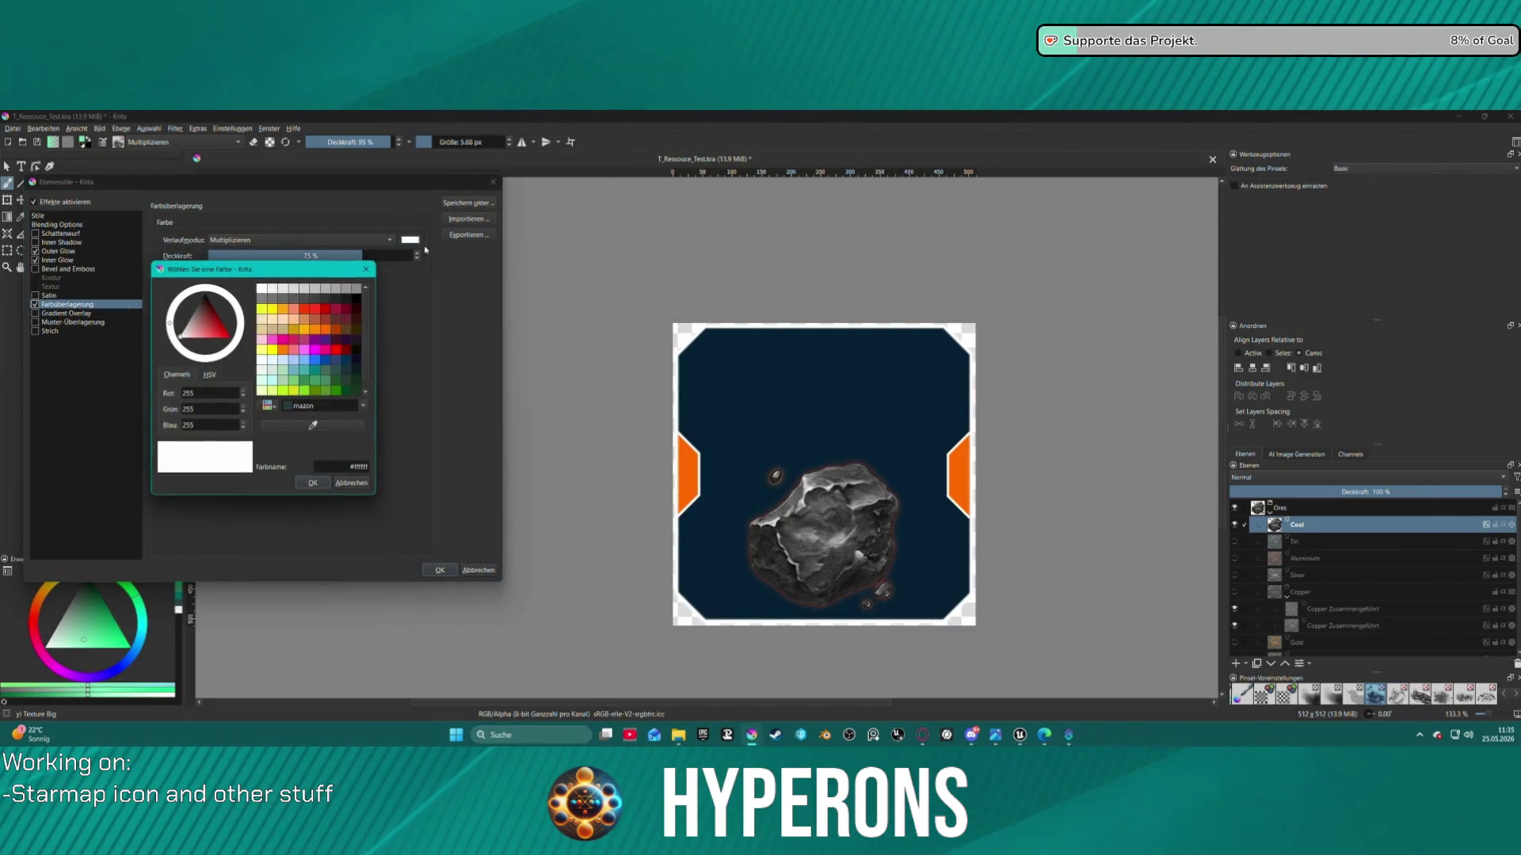
{"action": "left_click", "coordinate": [347, 299]}
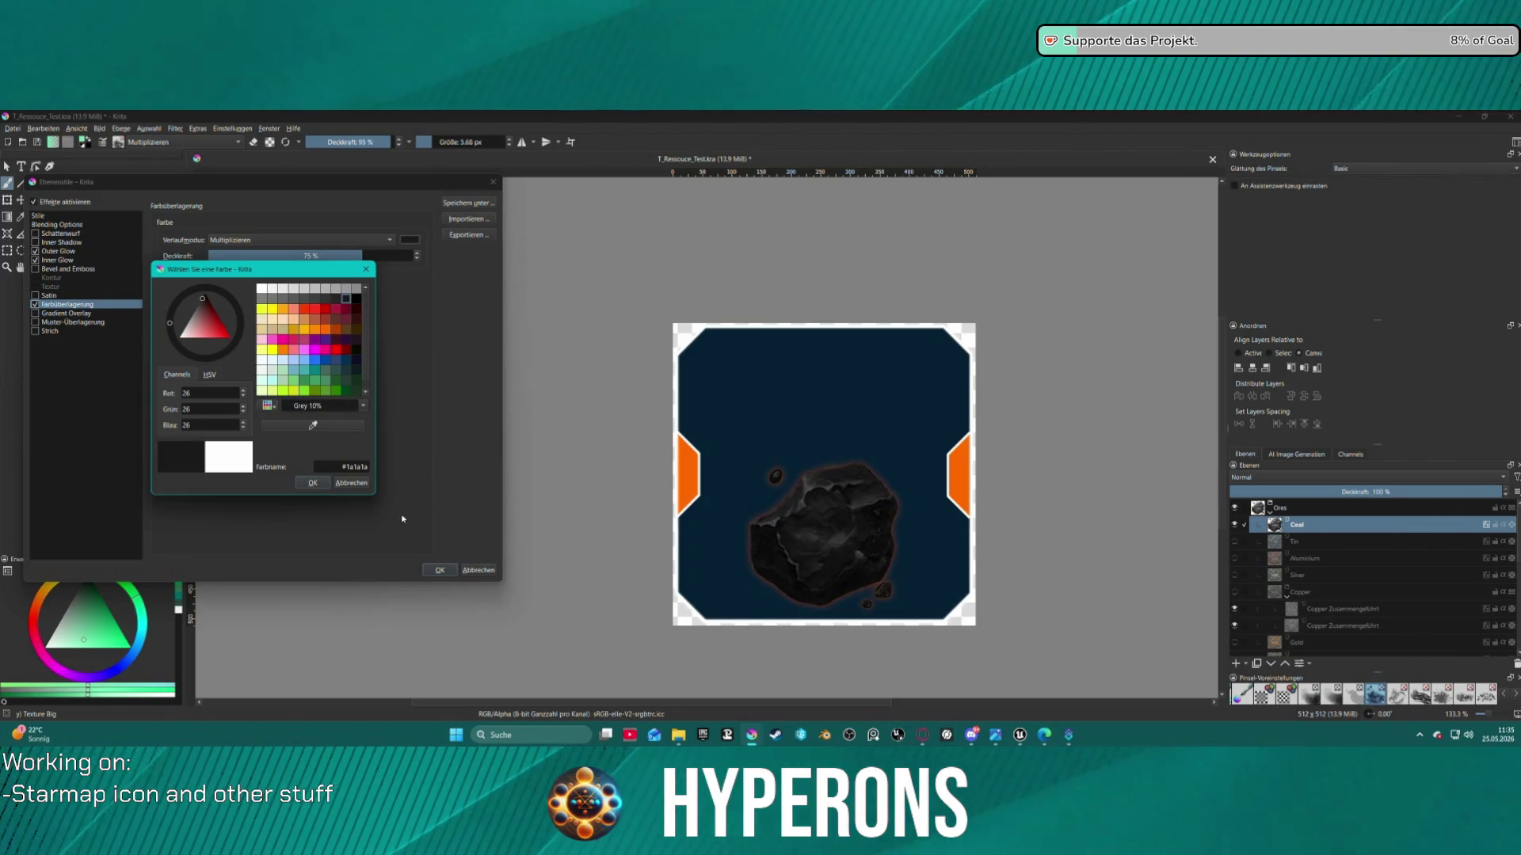
{"action": "left_click", "coordinate": [335, 299]}
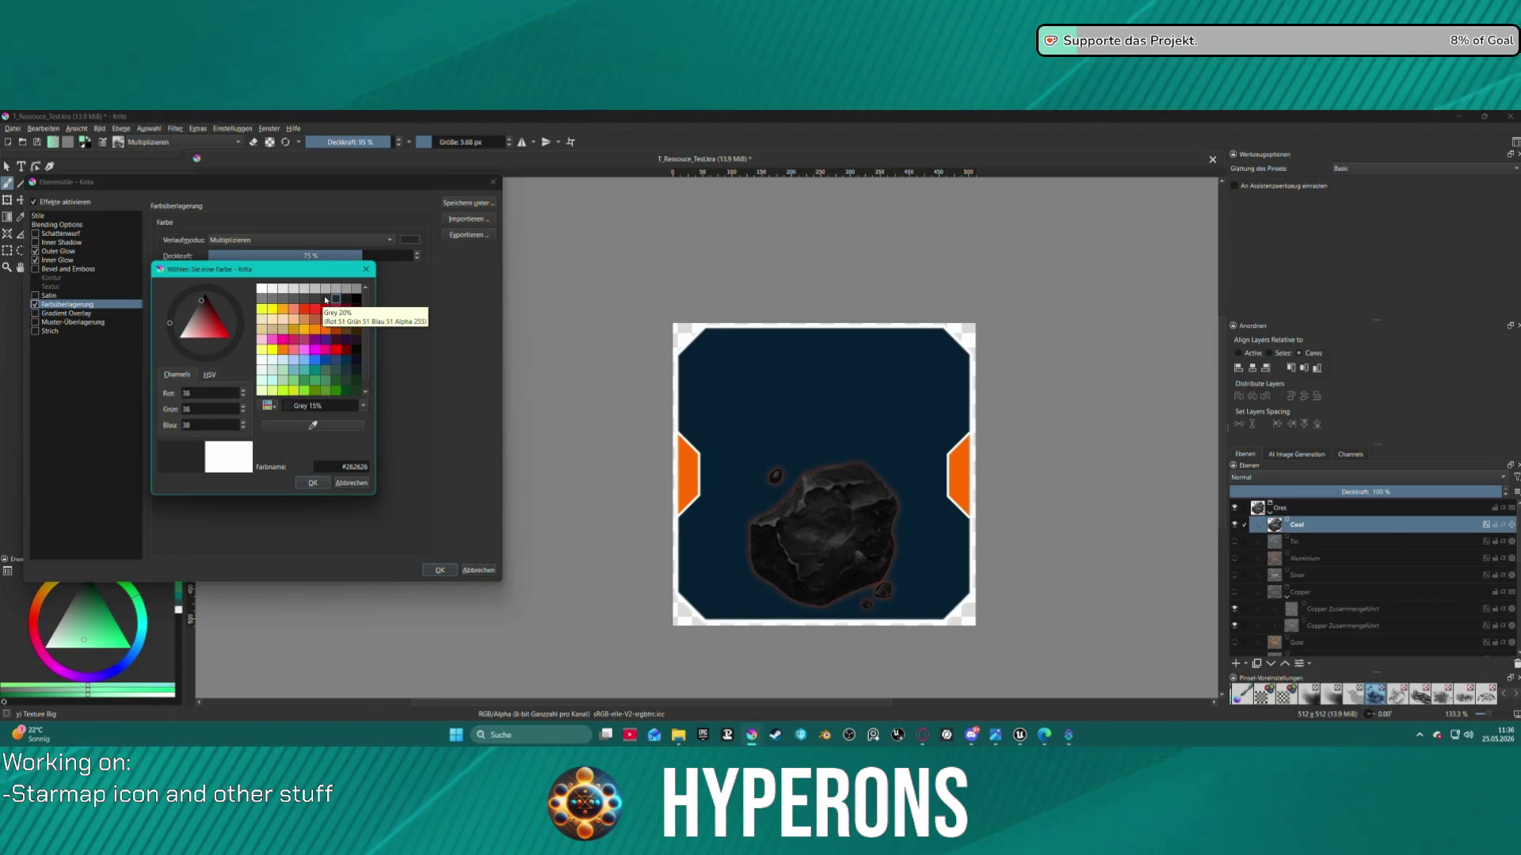
{"action": "left_click", "coordinate": [325, 299]}
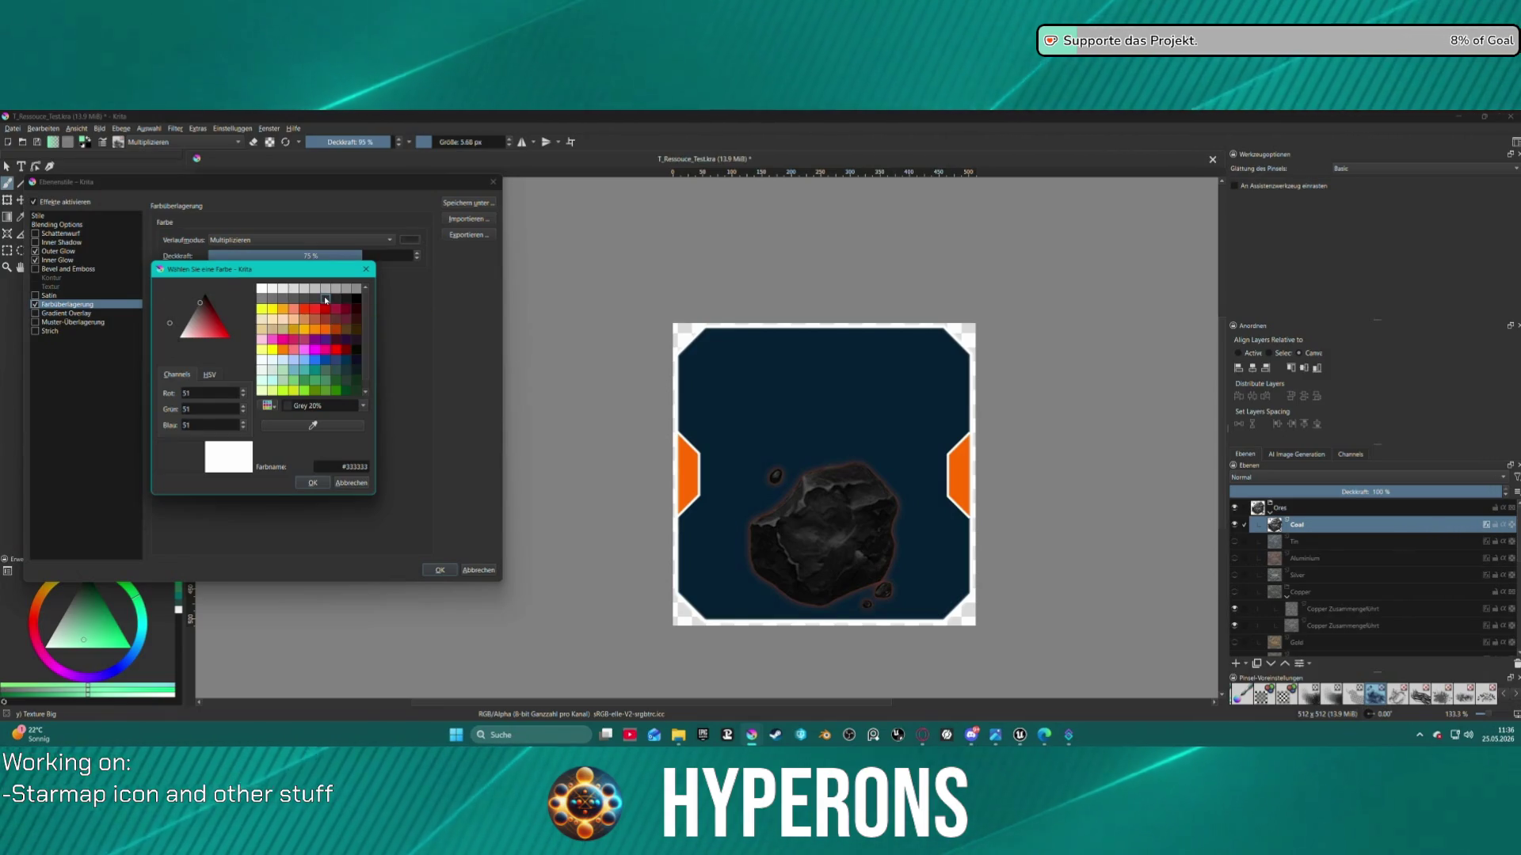
{"action": "left_click", "coordinate": [312, 485]}
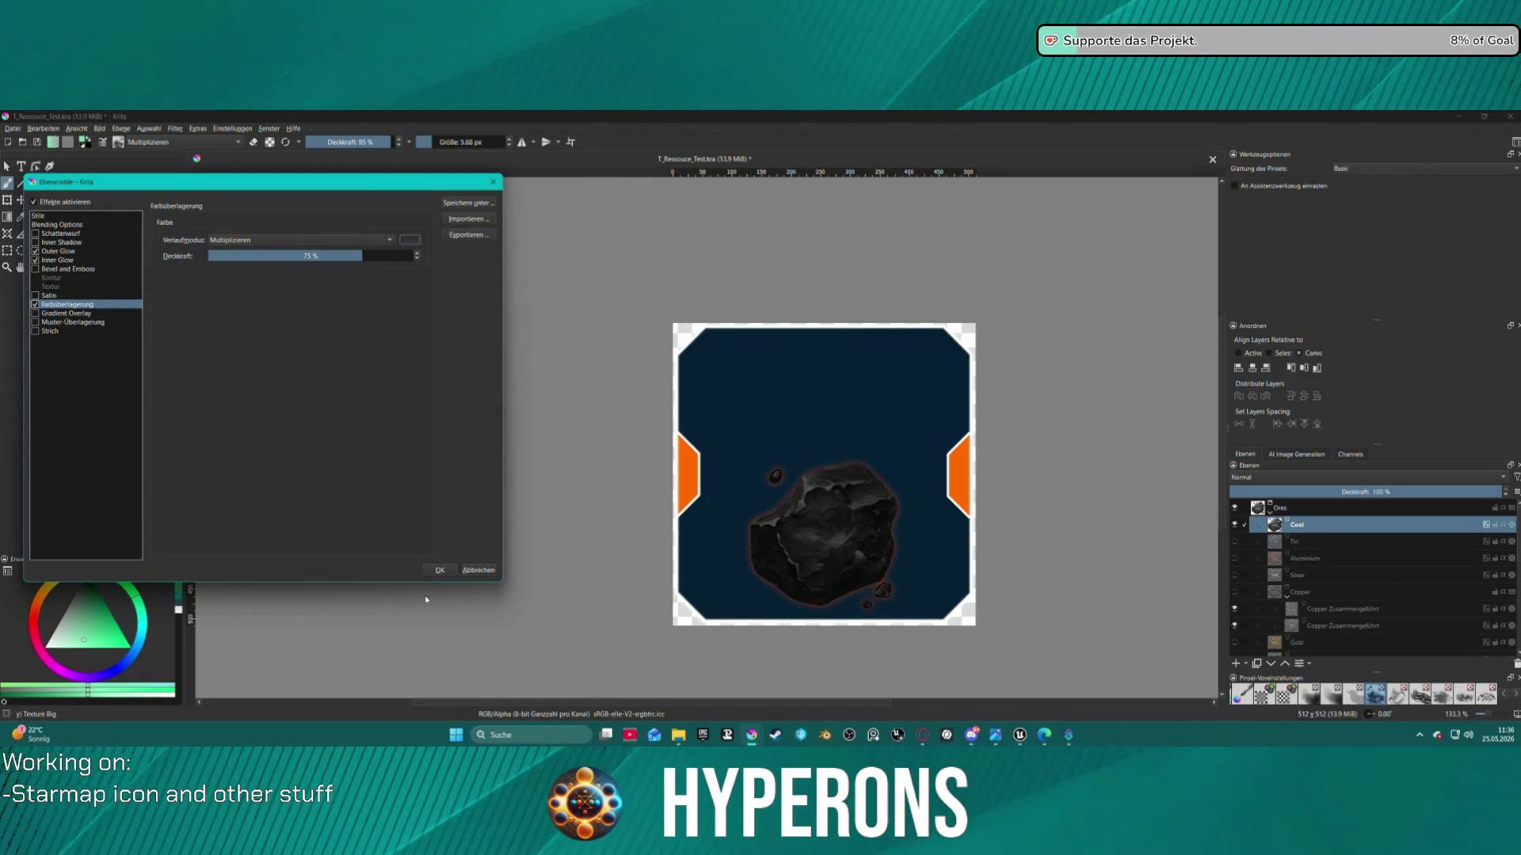
{"action": "left_click", "coordinate": [439, 571]}
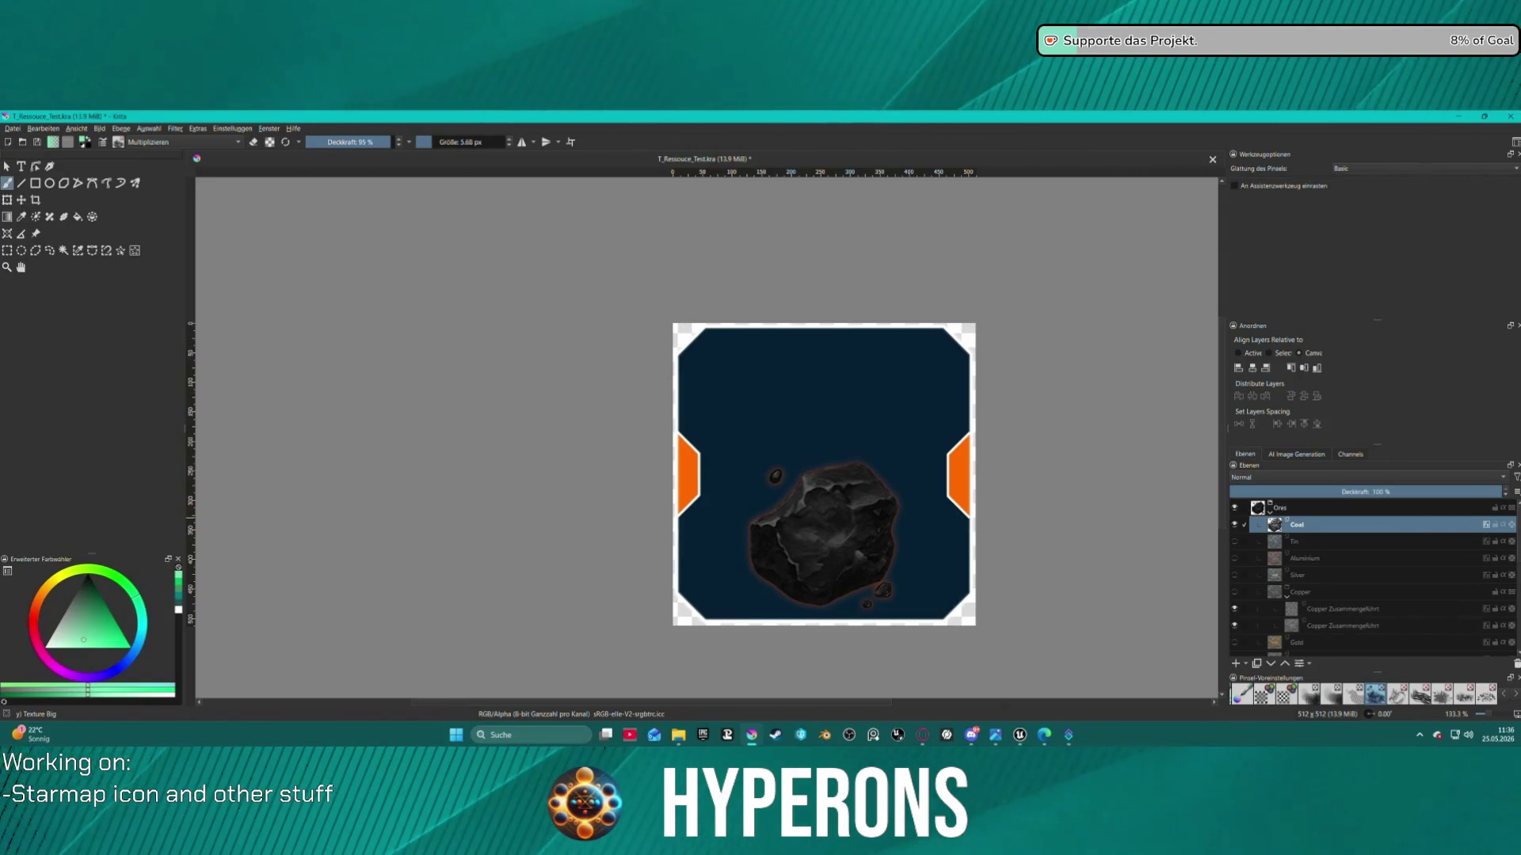
{"action": "left_click", "coordinate": [13, 129]}
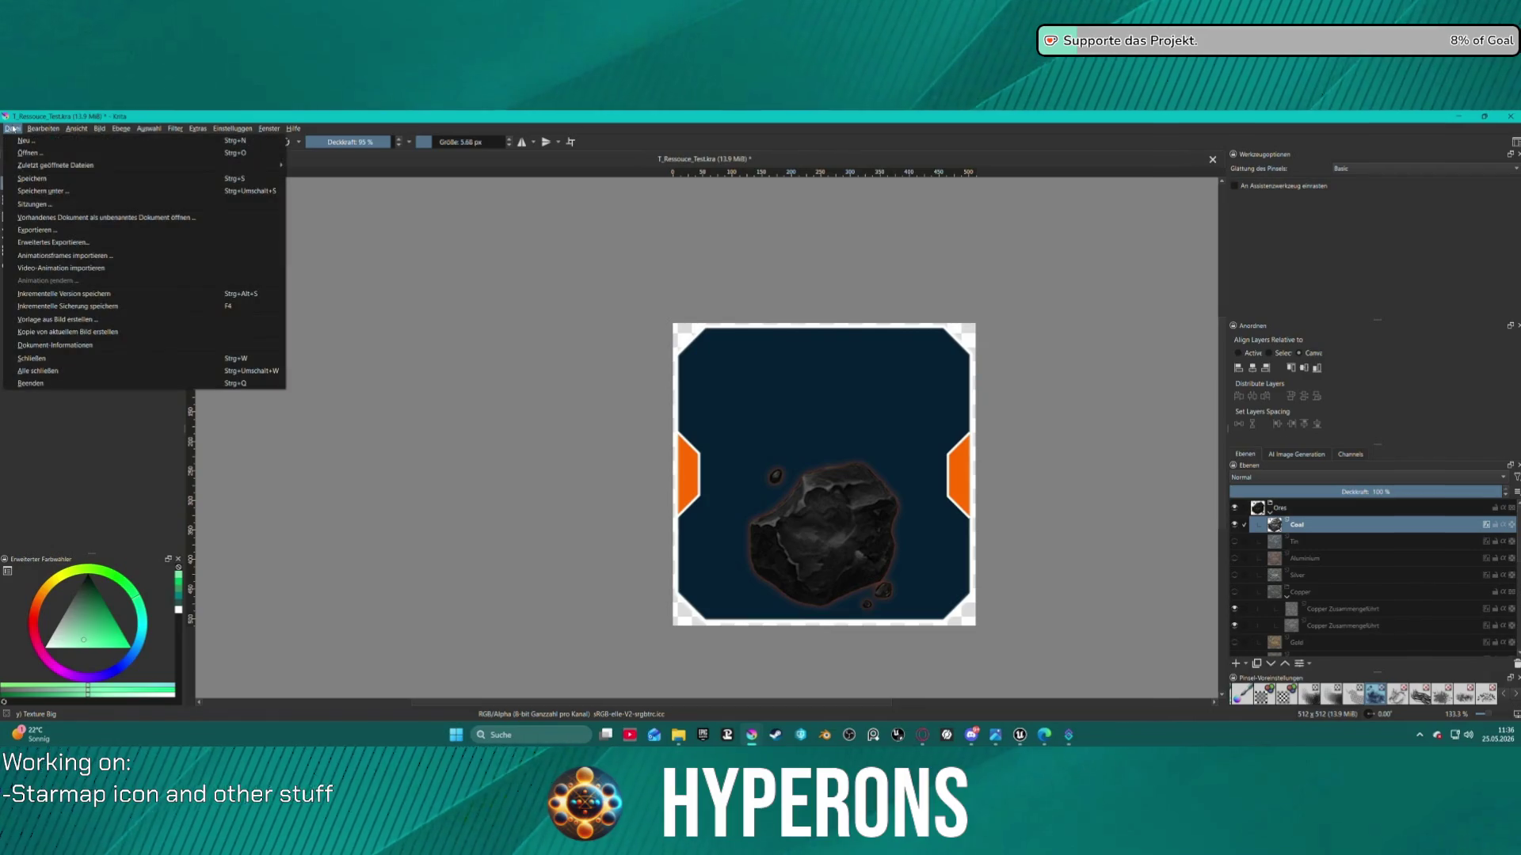
Export the coal icon as T_Ressouce_Ore_Coal.png, accepting the default PNG options
{"action": "left_click", "coordinate": [84, 234]}
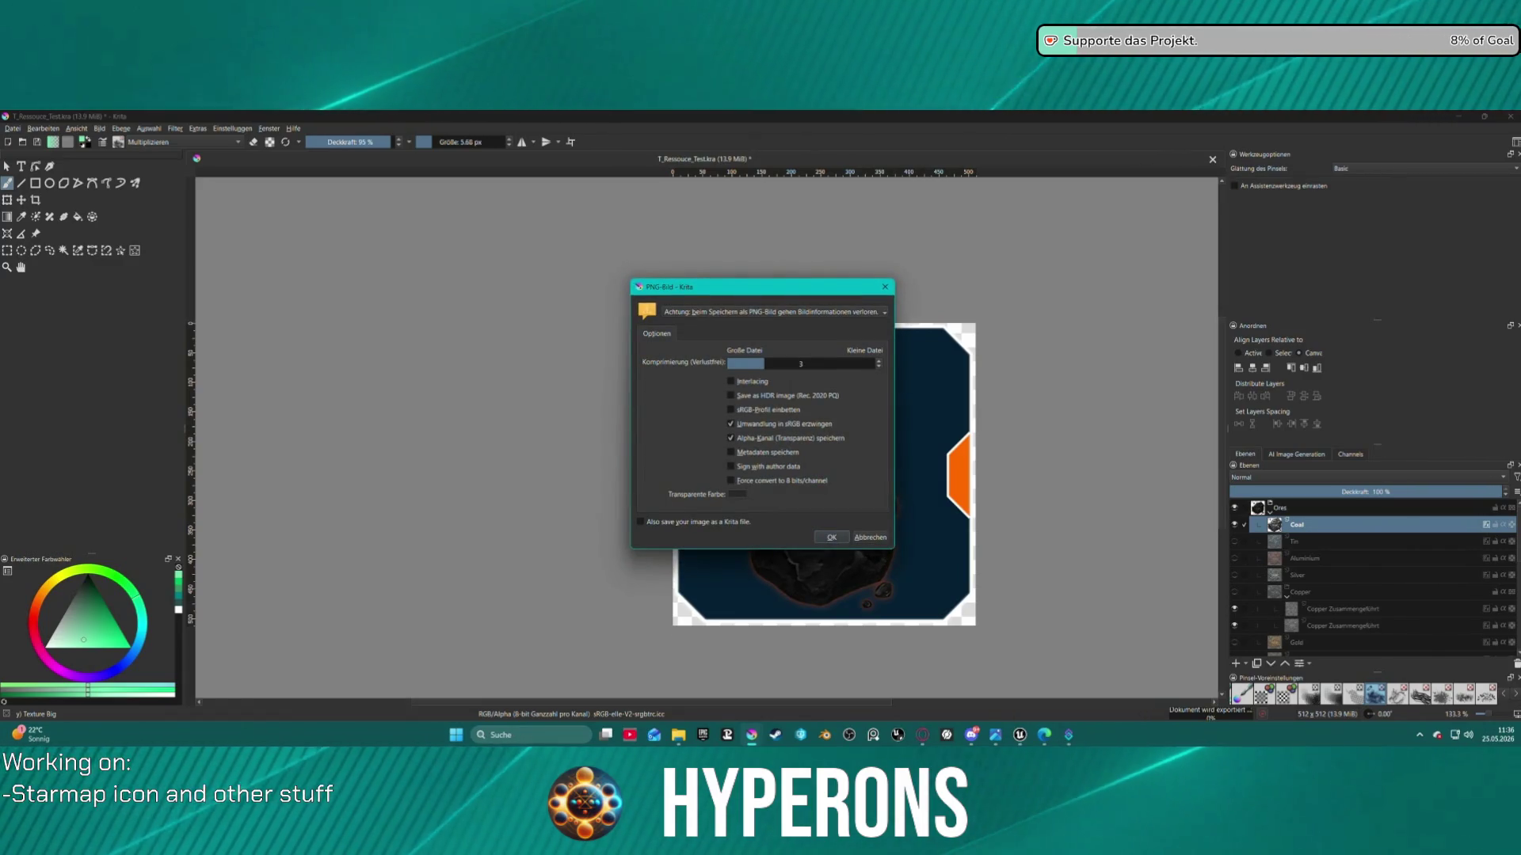
{"action": "key", "text": "Return"}
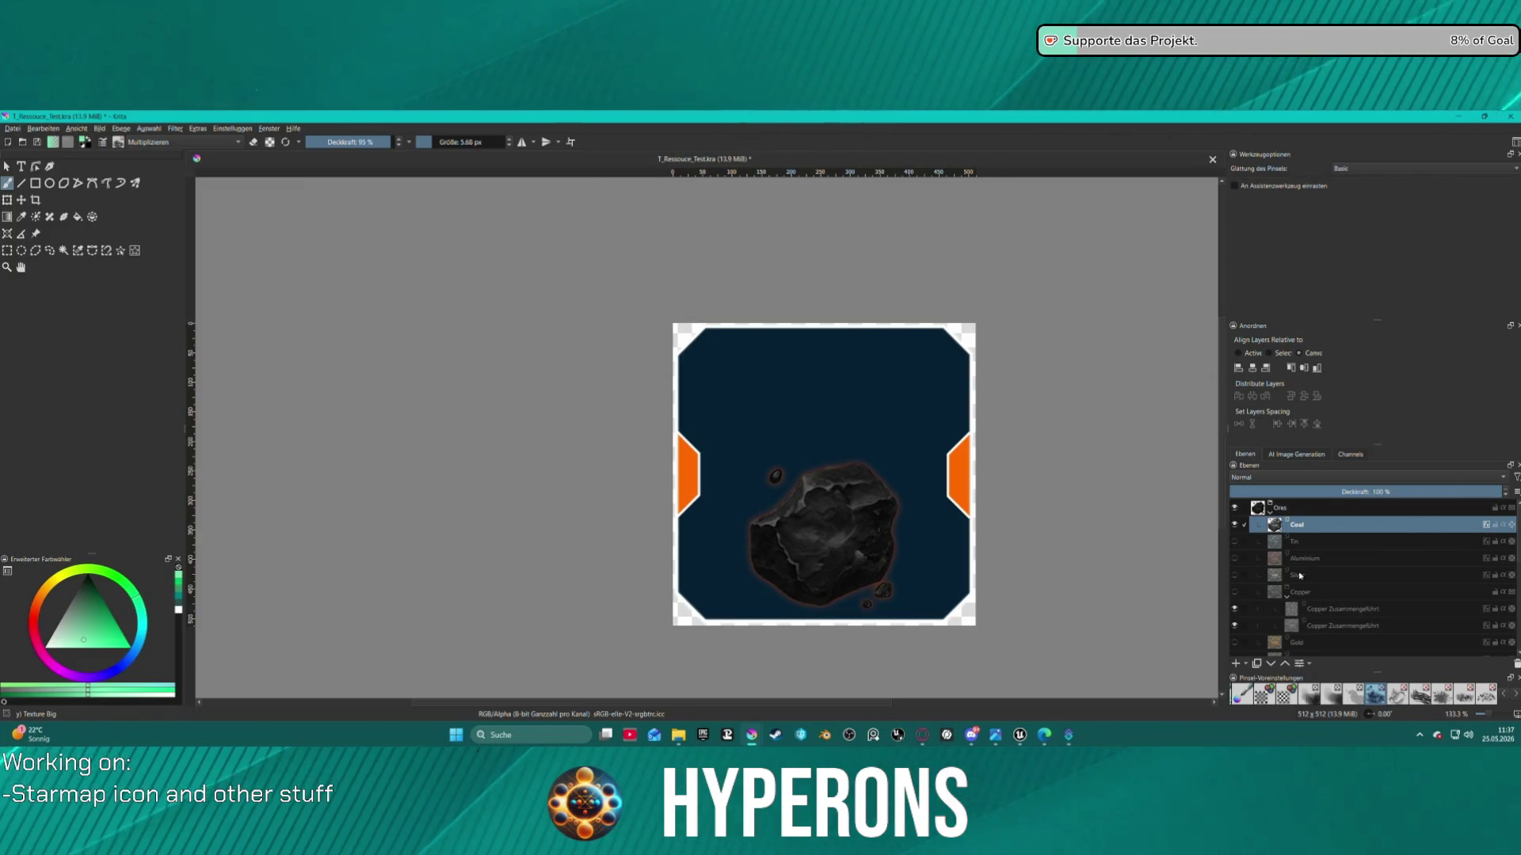
{"action": "left_click", "coordinate": [1323, 593]}
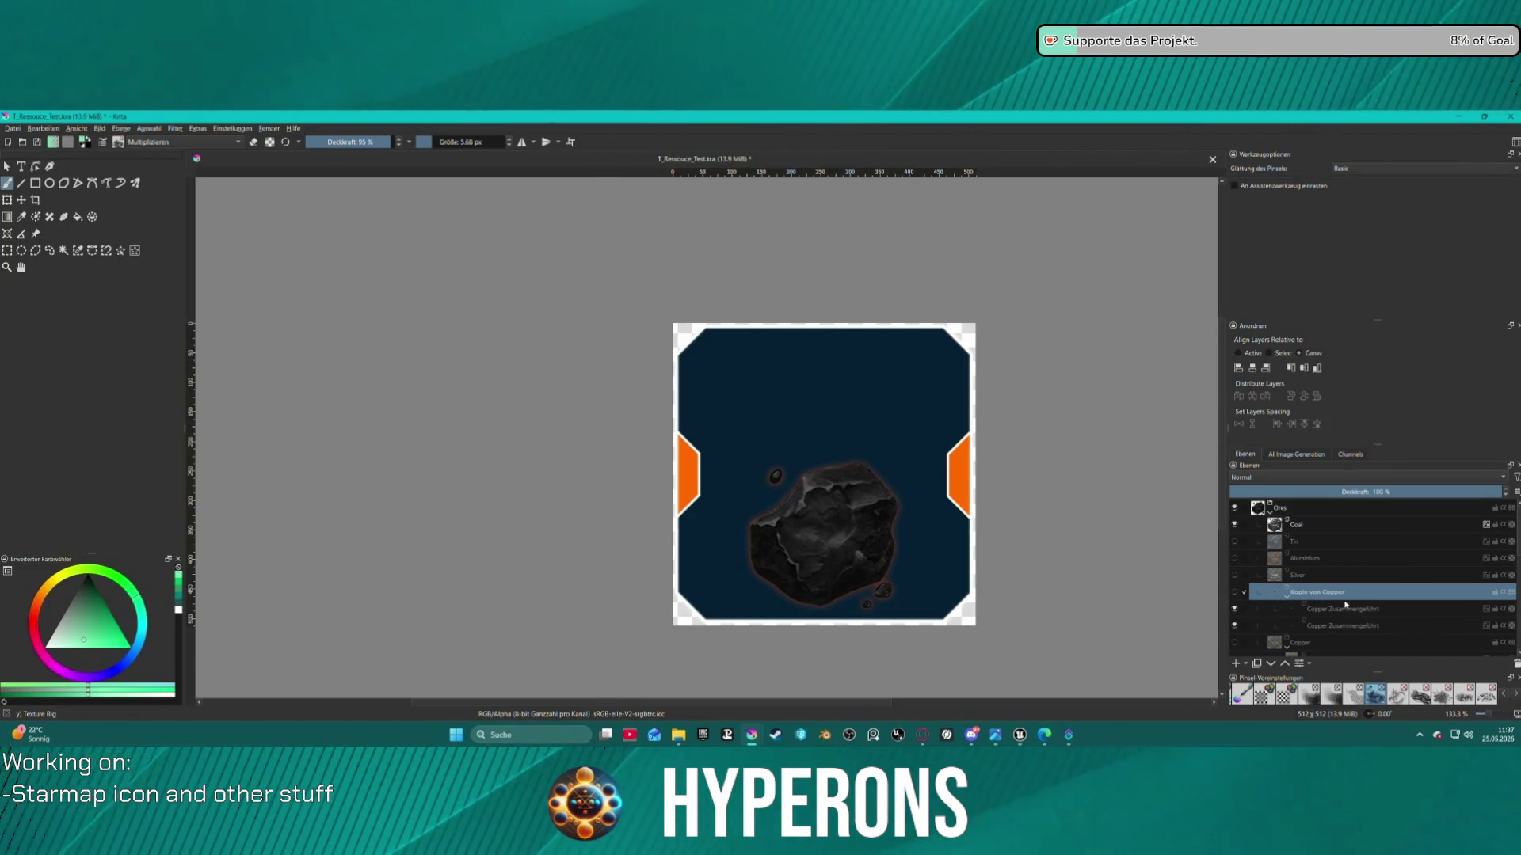
Duplicate the Copper group as 'Uran', show it and hide the Coal layer
{"action": "scroll", "coordinate": [1345, 604], "scroll_direction": "down", "scroll_amount": 2}
{"action": "key", "text": "ctrl+j"}
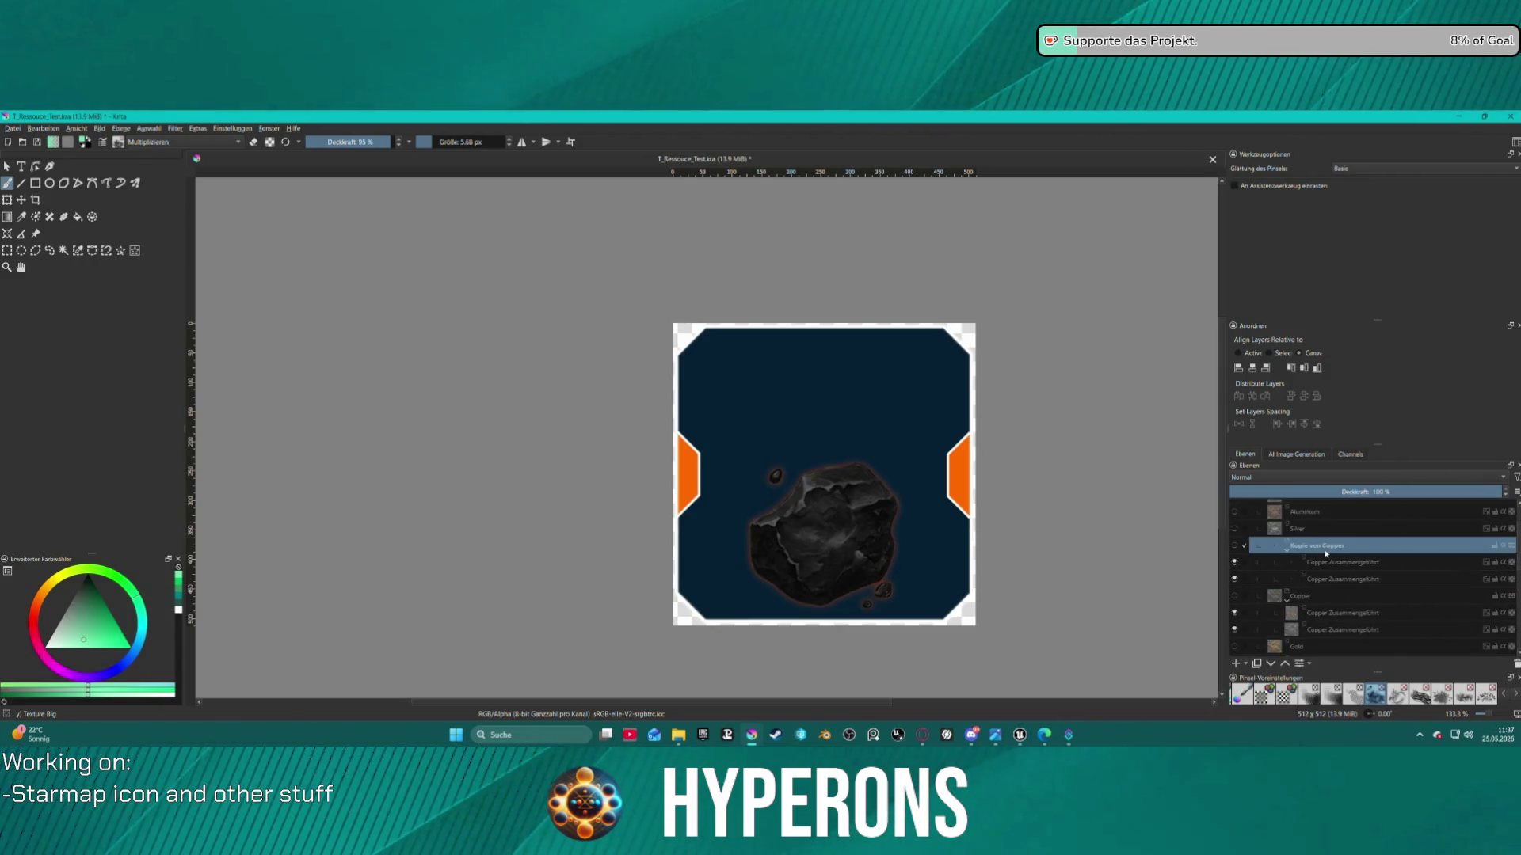
{"action": "double_click", "coordinate": [1325, 551]}
{"action": "type", "text": "Uran"}
{"action": "key", "text": "Return"}
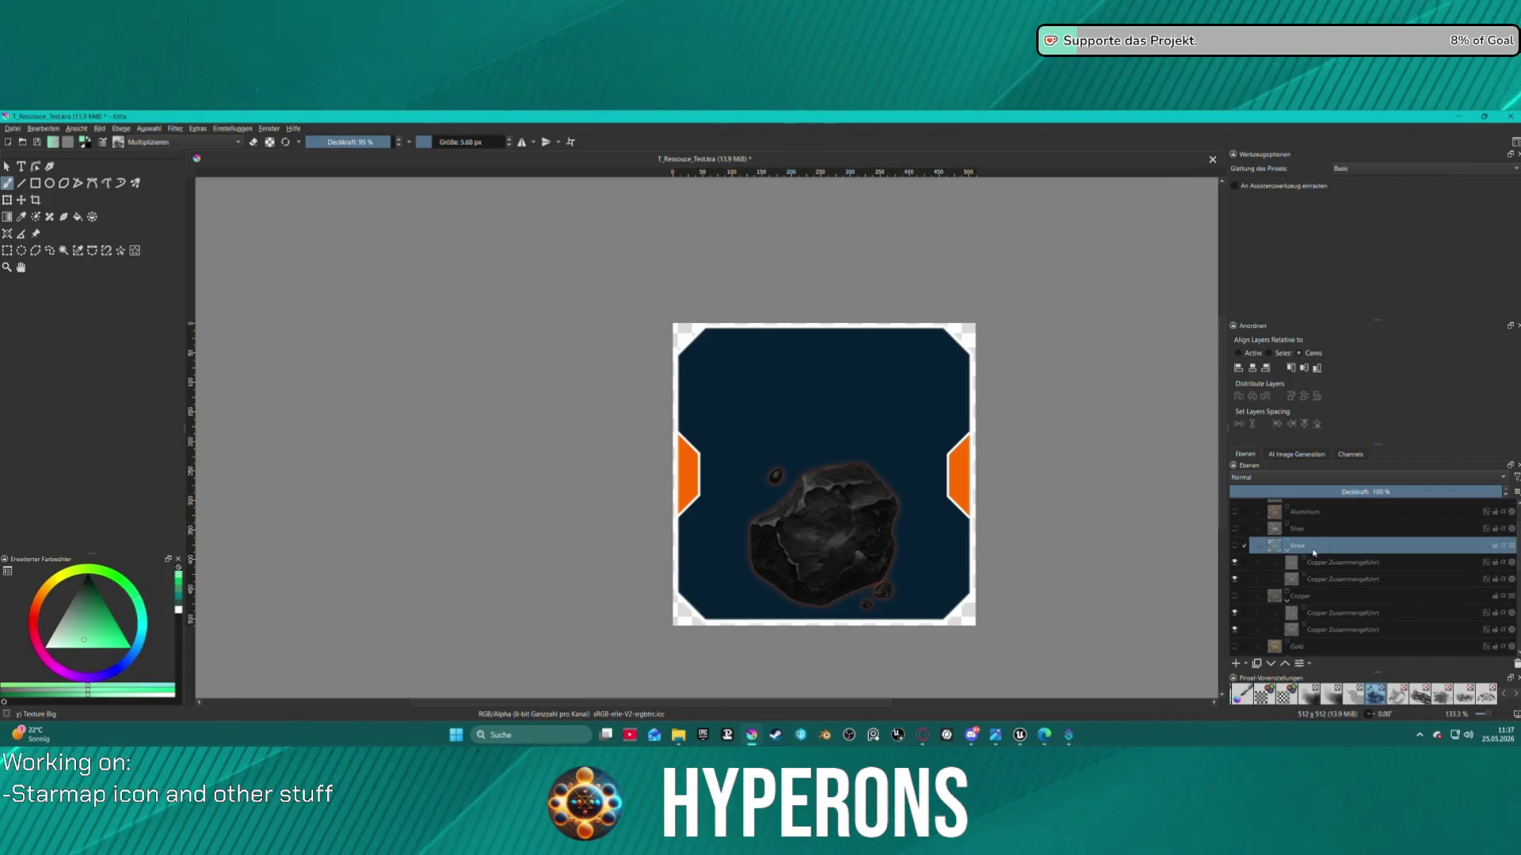
{"action": "double_click", "coordinate": [1339, 561]}
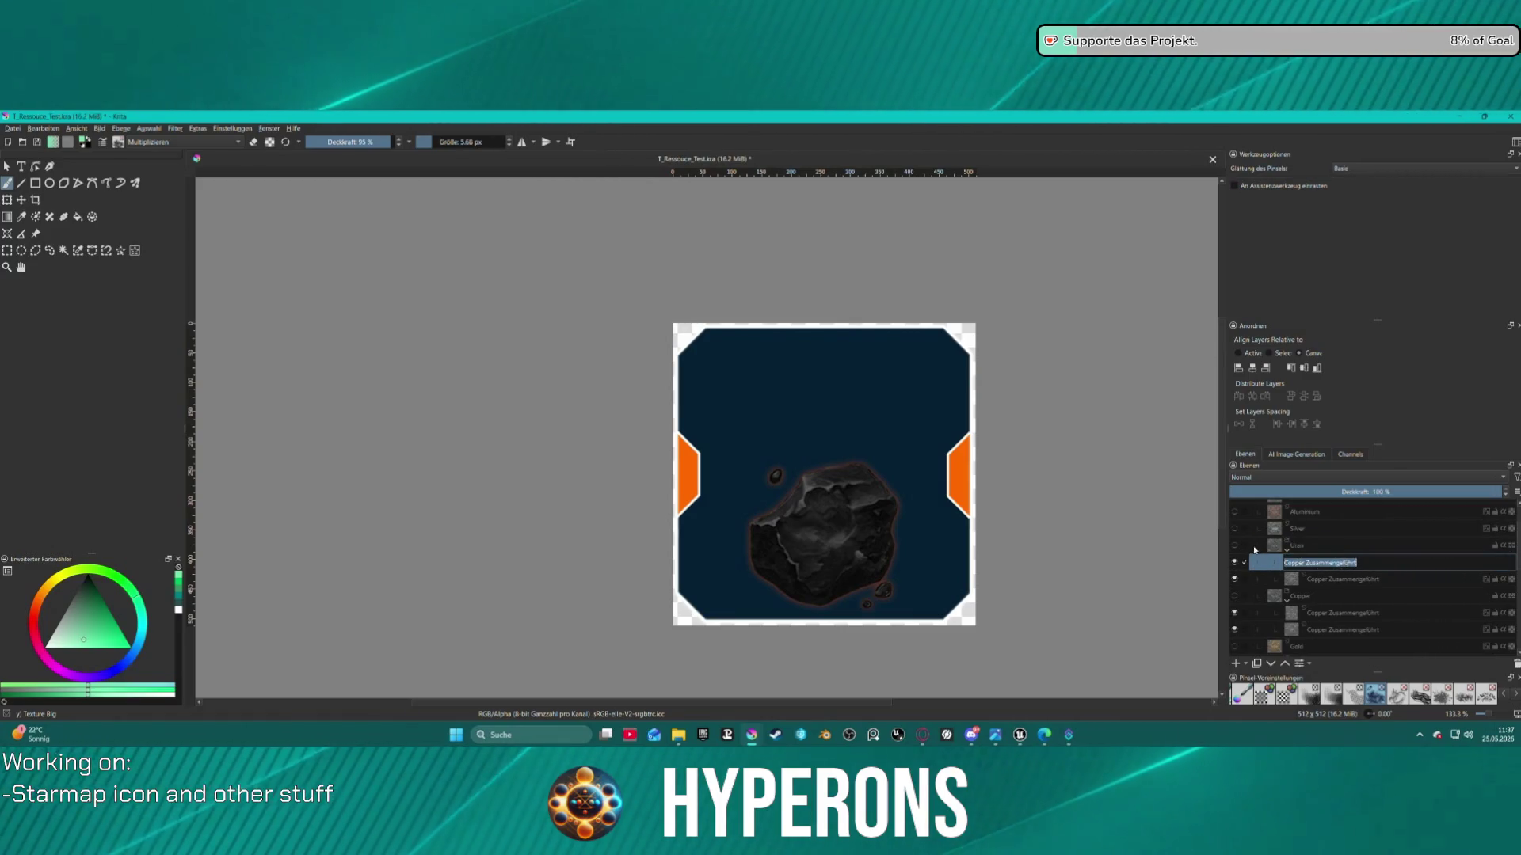
{"action": "left_click", "coordinate": [1233, 545]}
{"action": "scroll", "coordinate": [1294, 539], "scroll_direction": "up", "scroll_amount": 1}
{"action": "left_click", "coordinate": [1234, 525]}
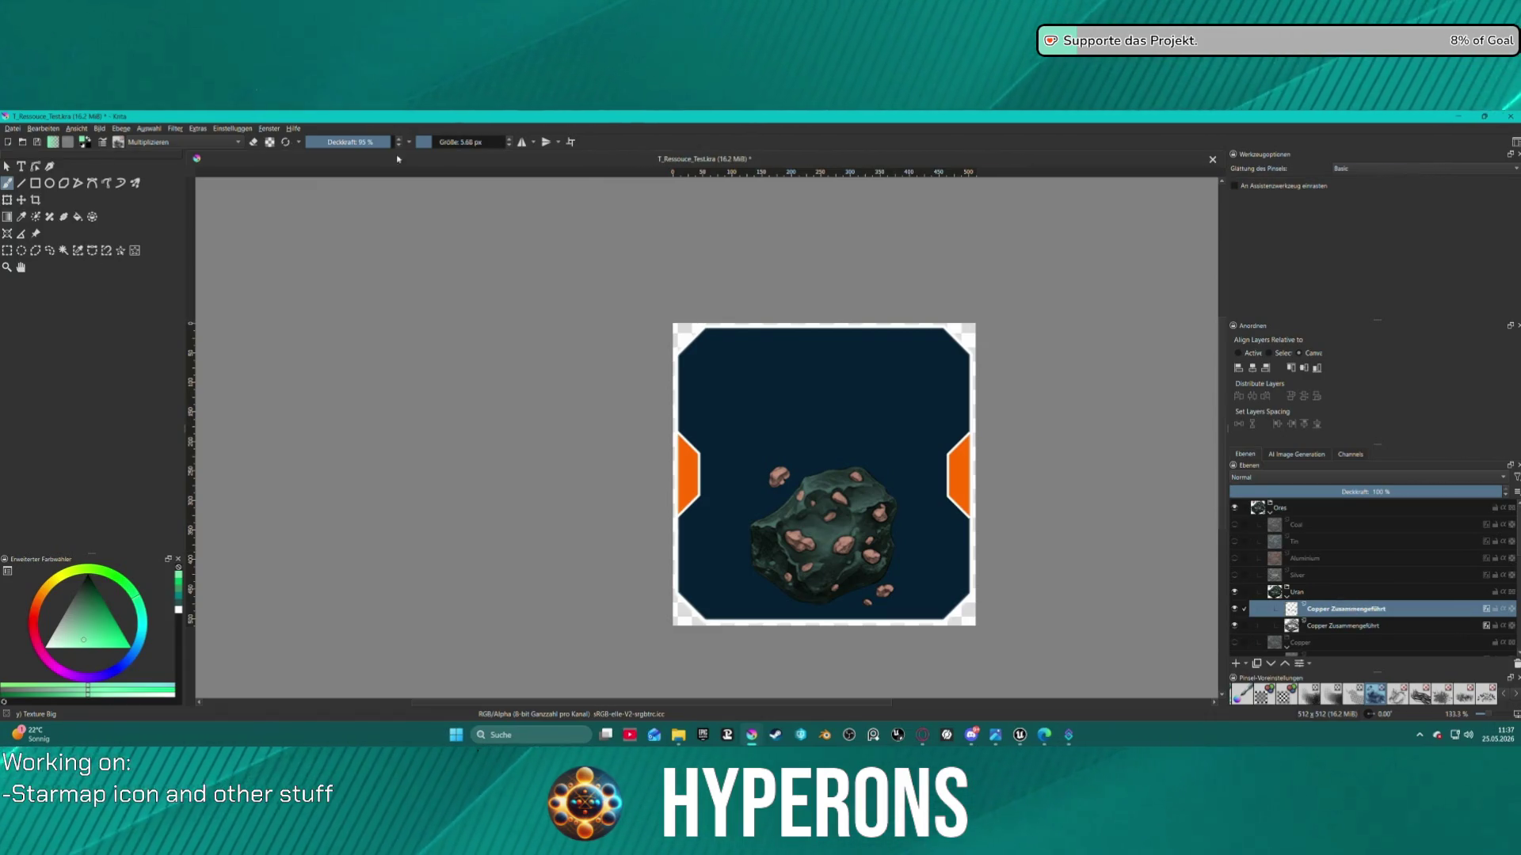
Give the Uran ore layer a lemon yellow Color Overlay
{"action": "right_click", "coordinate": [1329, 612]}
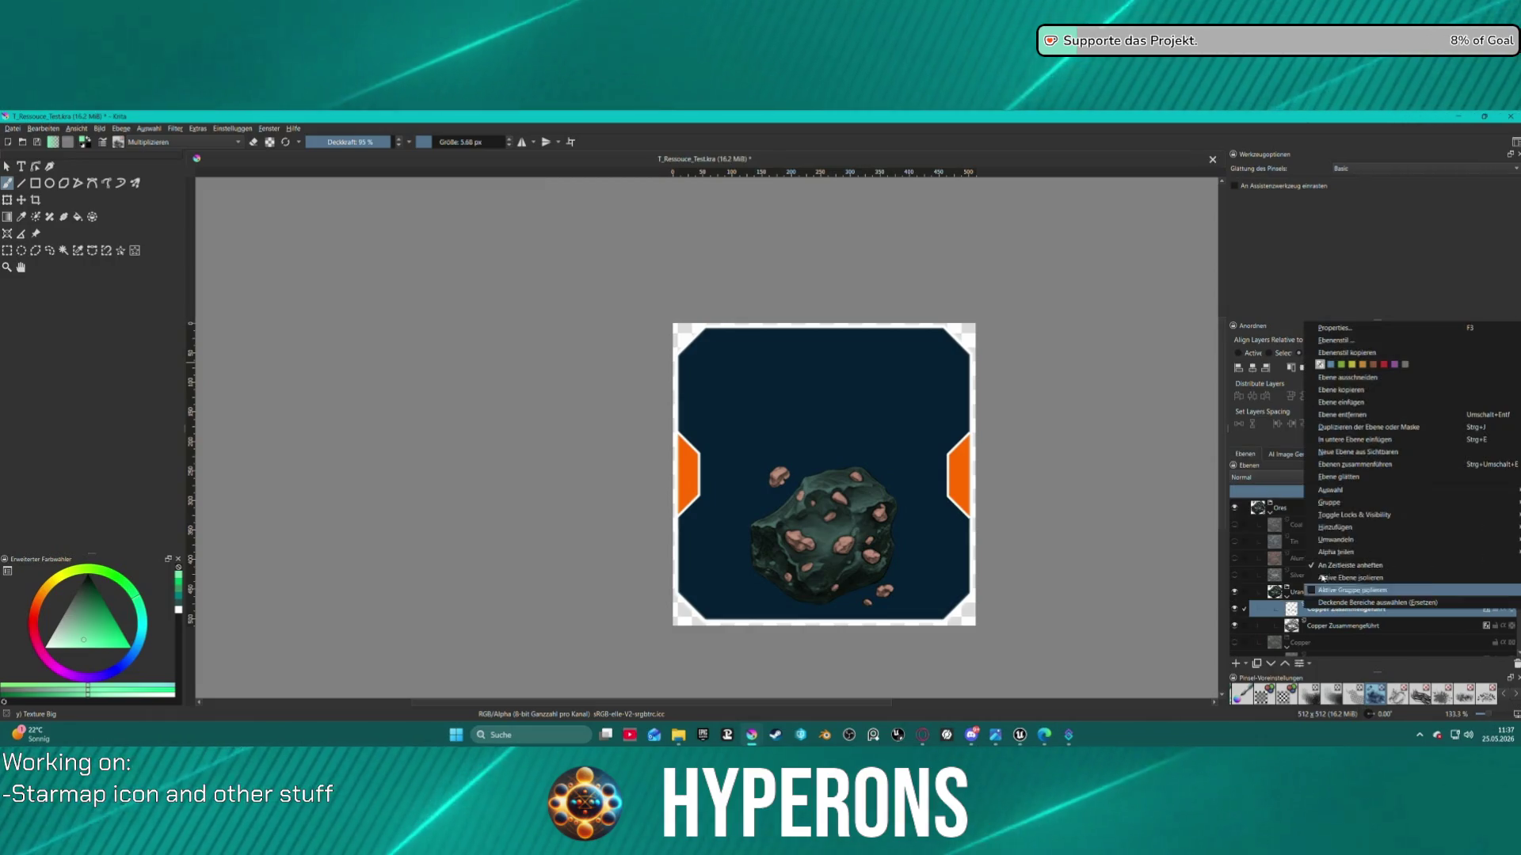
{"action": "left_click", "coordinate": [1365, 341]}
{"action": "left_click", "coordinate": [558, 339]}
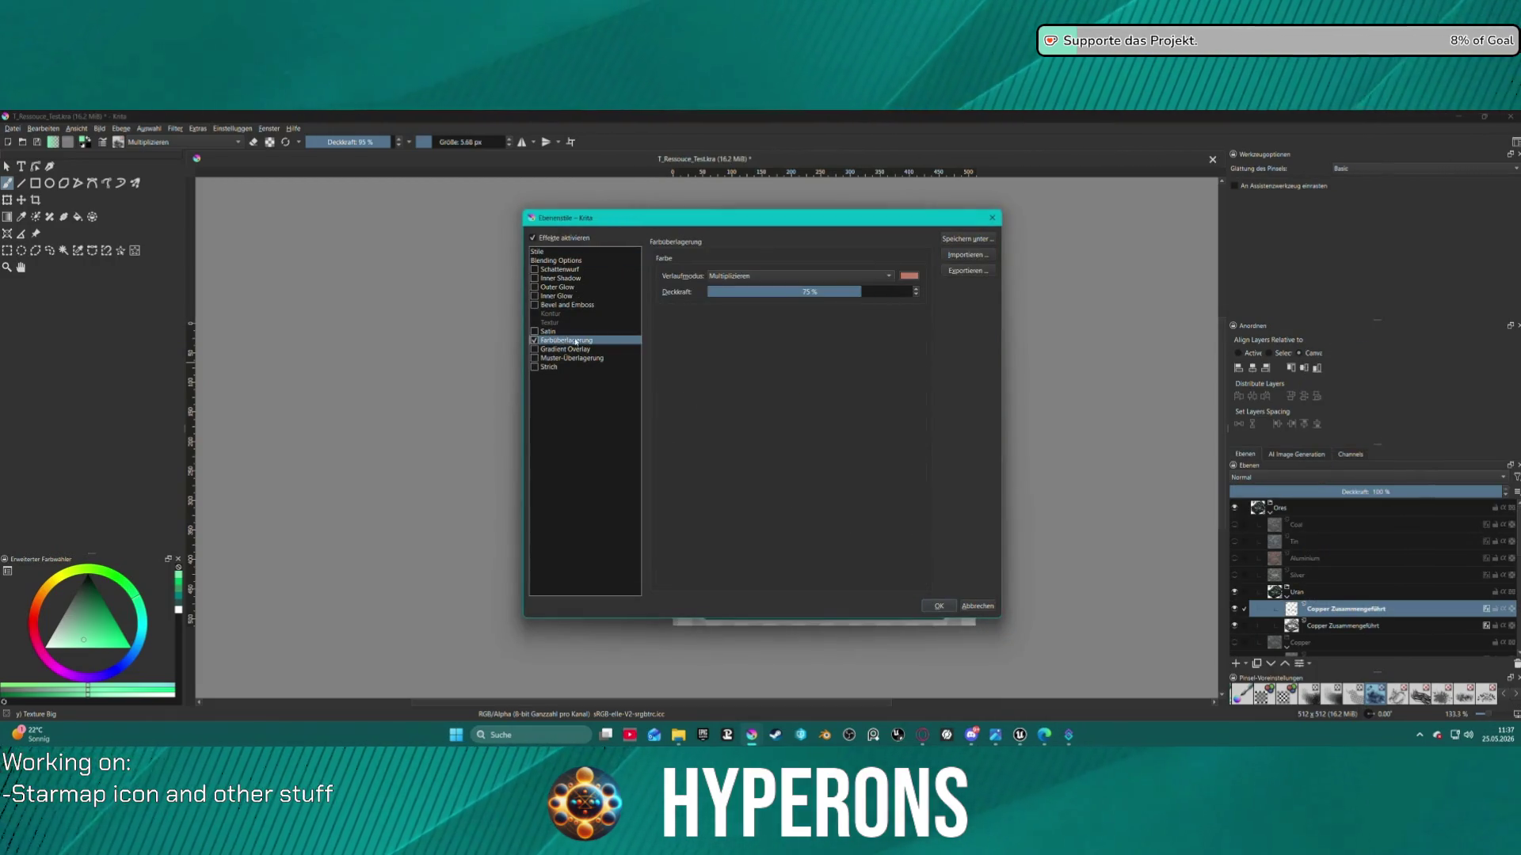
{"action": "left_click", "coordinate": [909, 275]}
{"action": "left_click", "coordinate": [761, 345]}
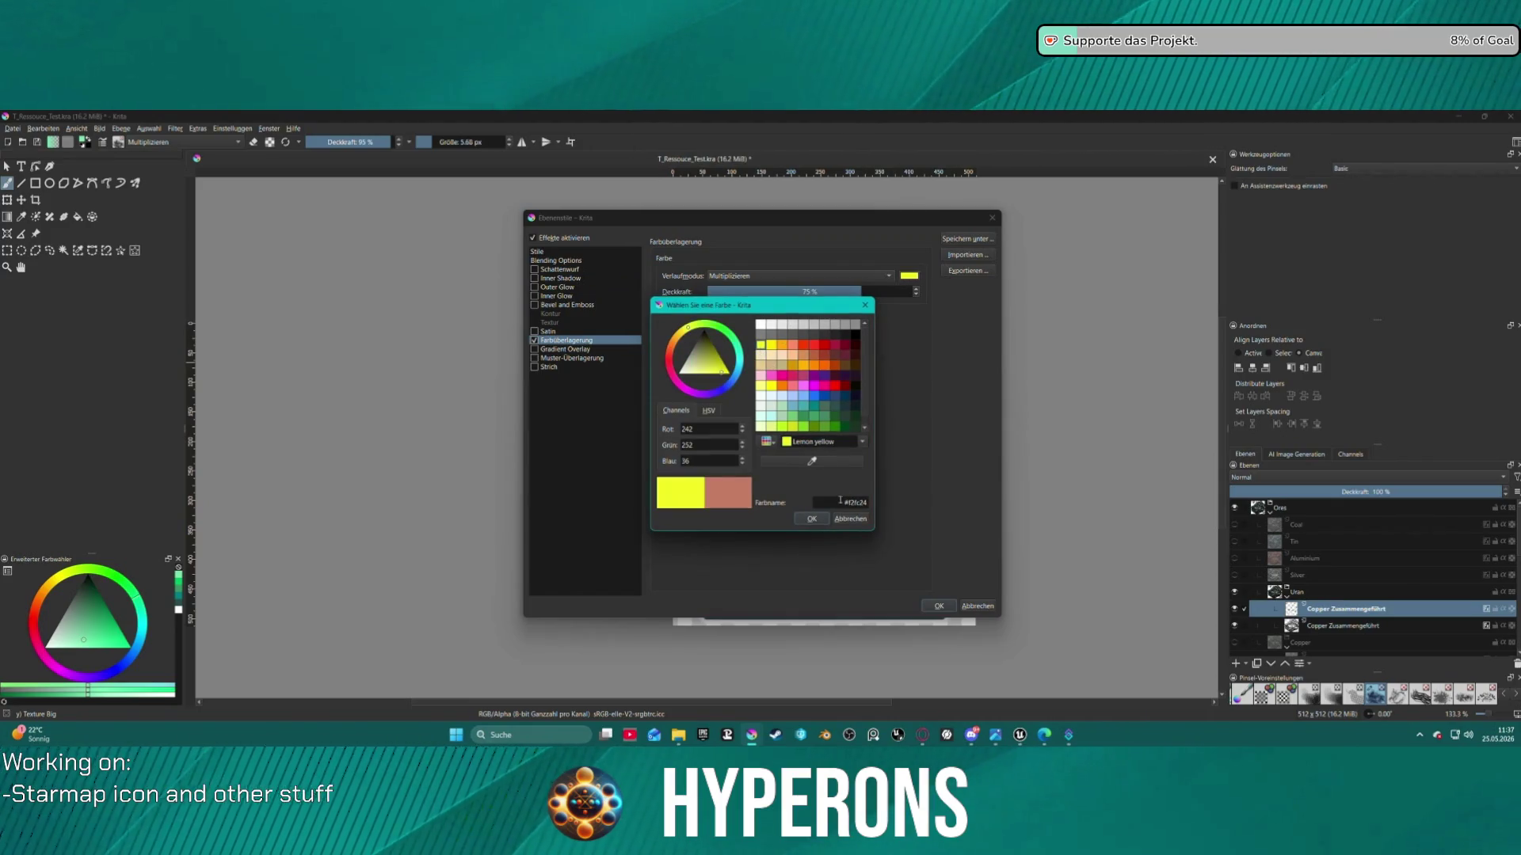
{"action": "left_click", "coordinate": [812, 519]}
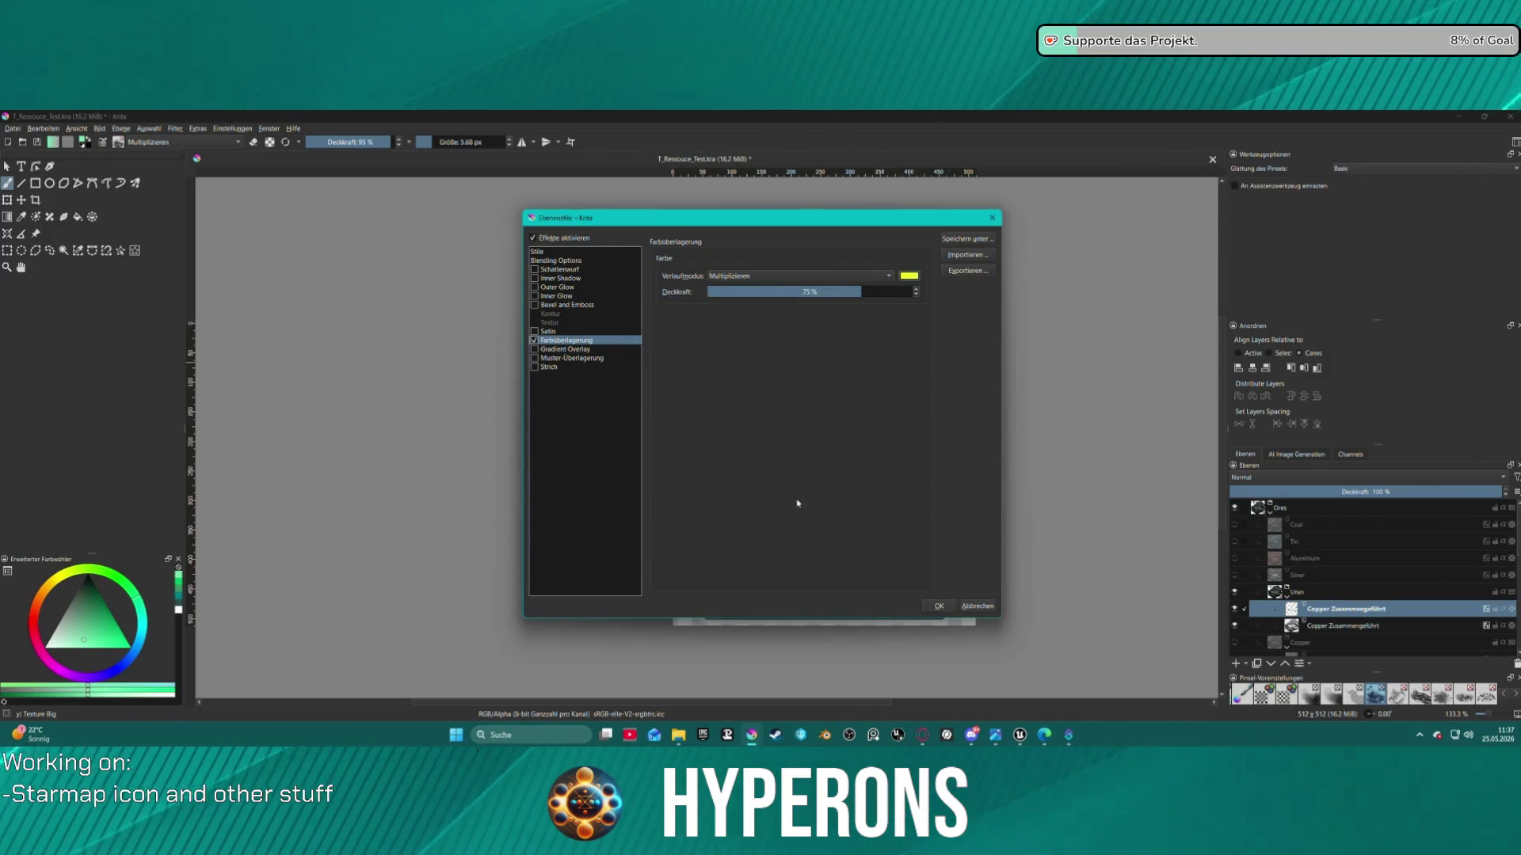
Enable an Outer Glow in pale half-yellow with its size set to 1 px
{"action": "left_click", "coordinate": [556, 286]}
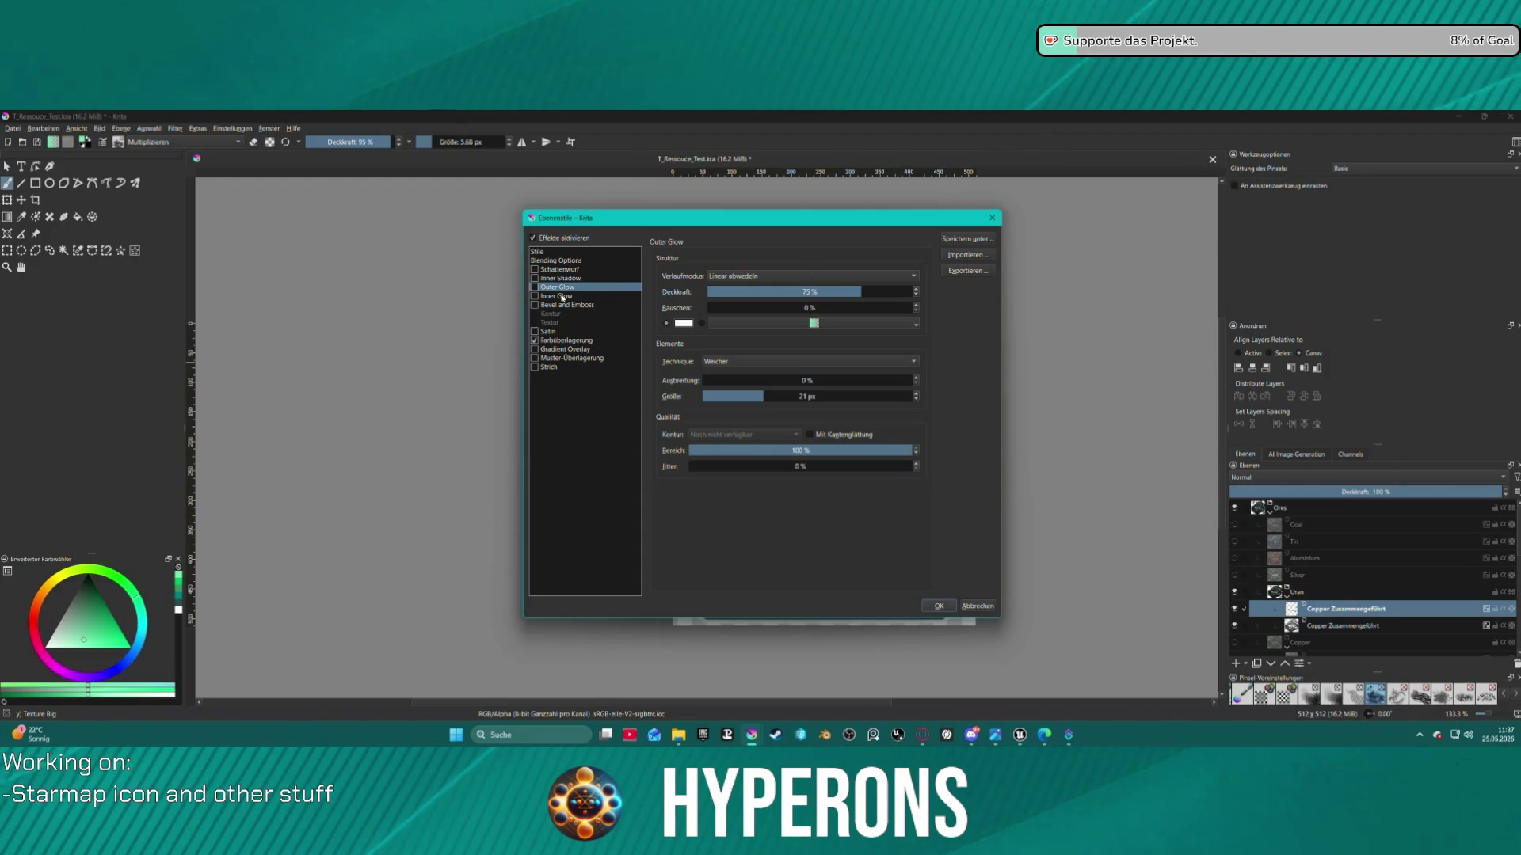
{"action": "key", "text": "space"}
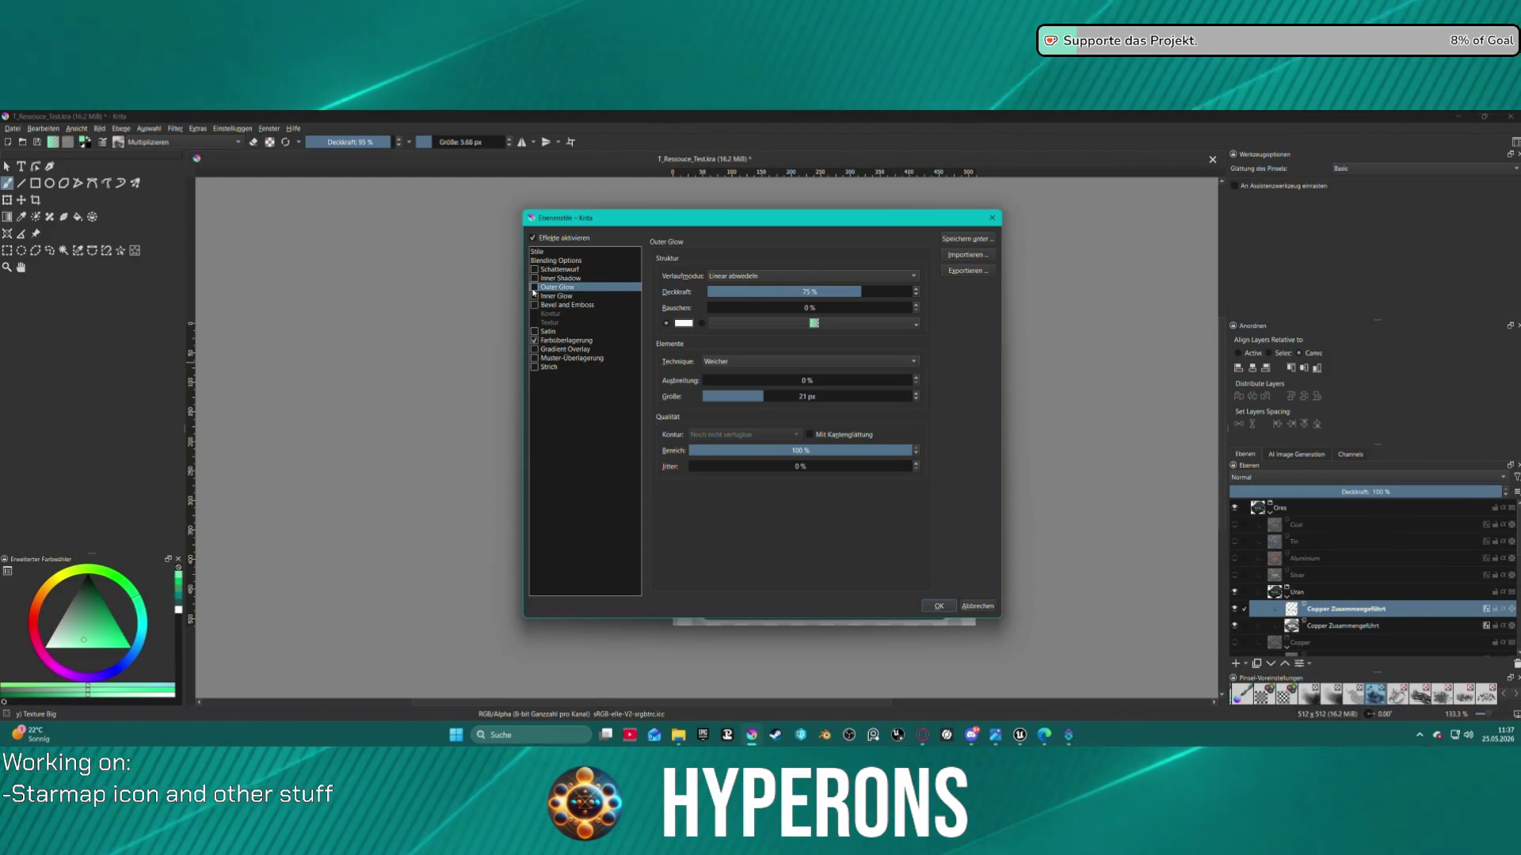
{"action": "left_click_drag", "start_coordinate": [761, 218], "coordinate": [343, 194]}
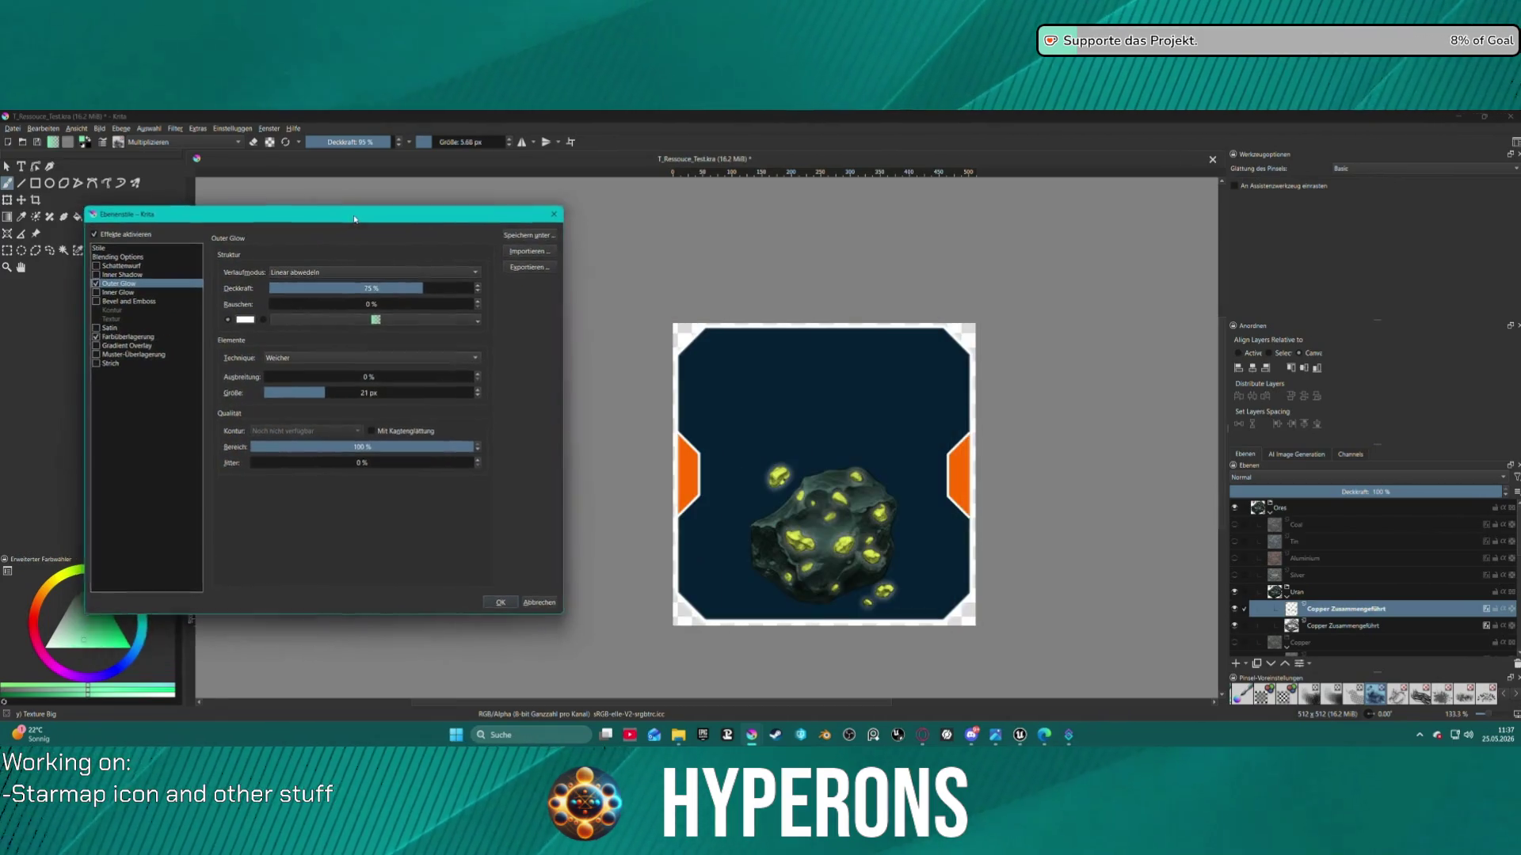
{"action": "left_click", "coordinate": [416, 300]}
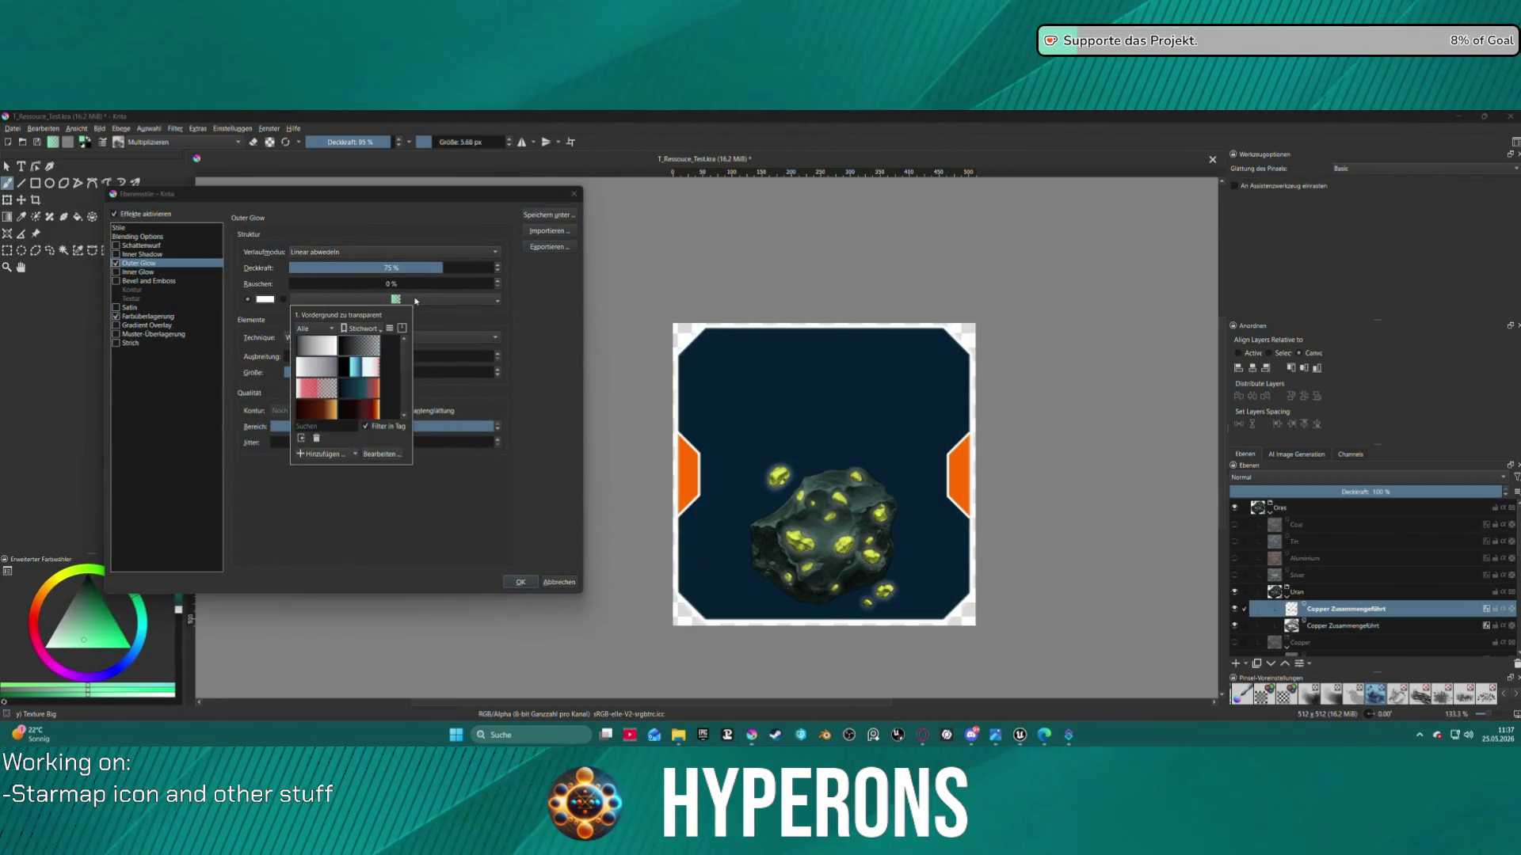
{"action": "left_click", "coordinate": [263, 300]}
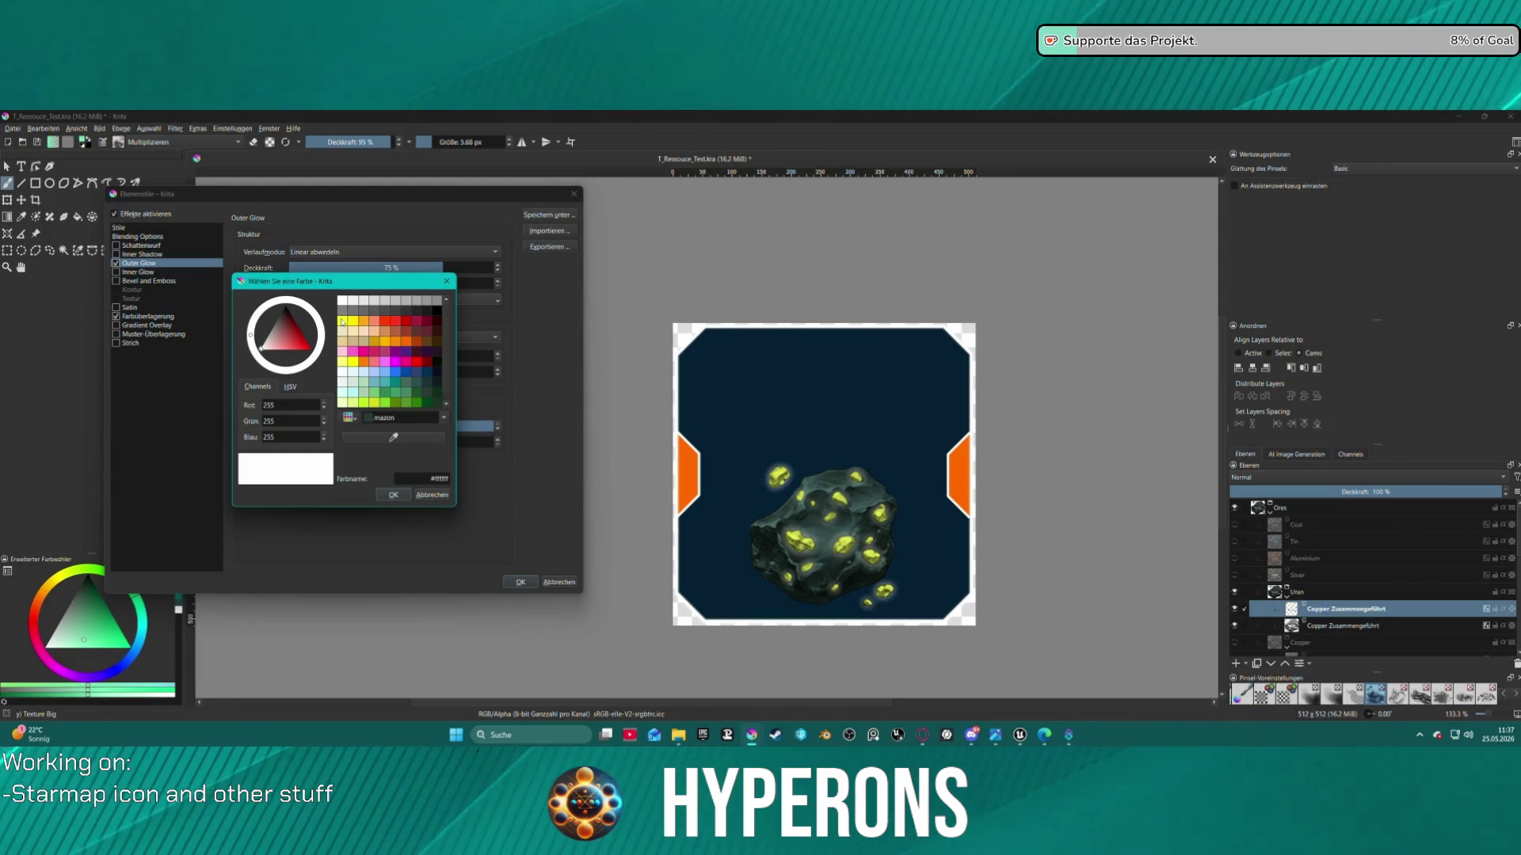
{"action": "left_click", "coordinate": [343, 362]}
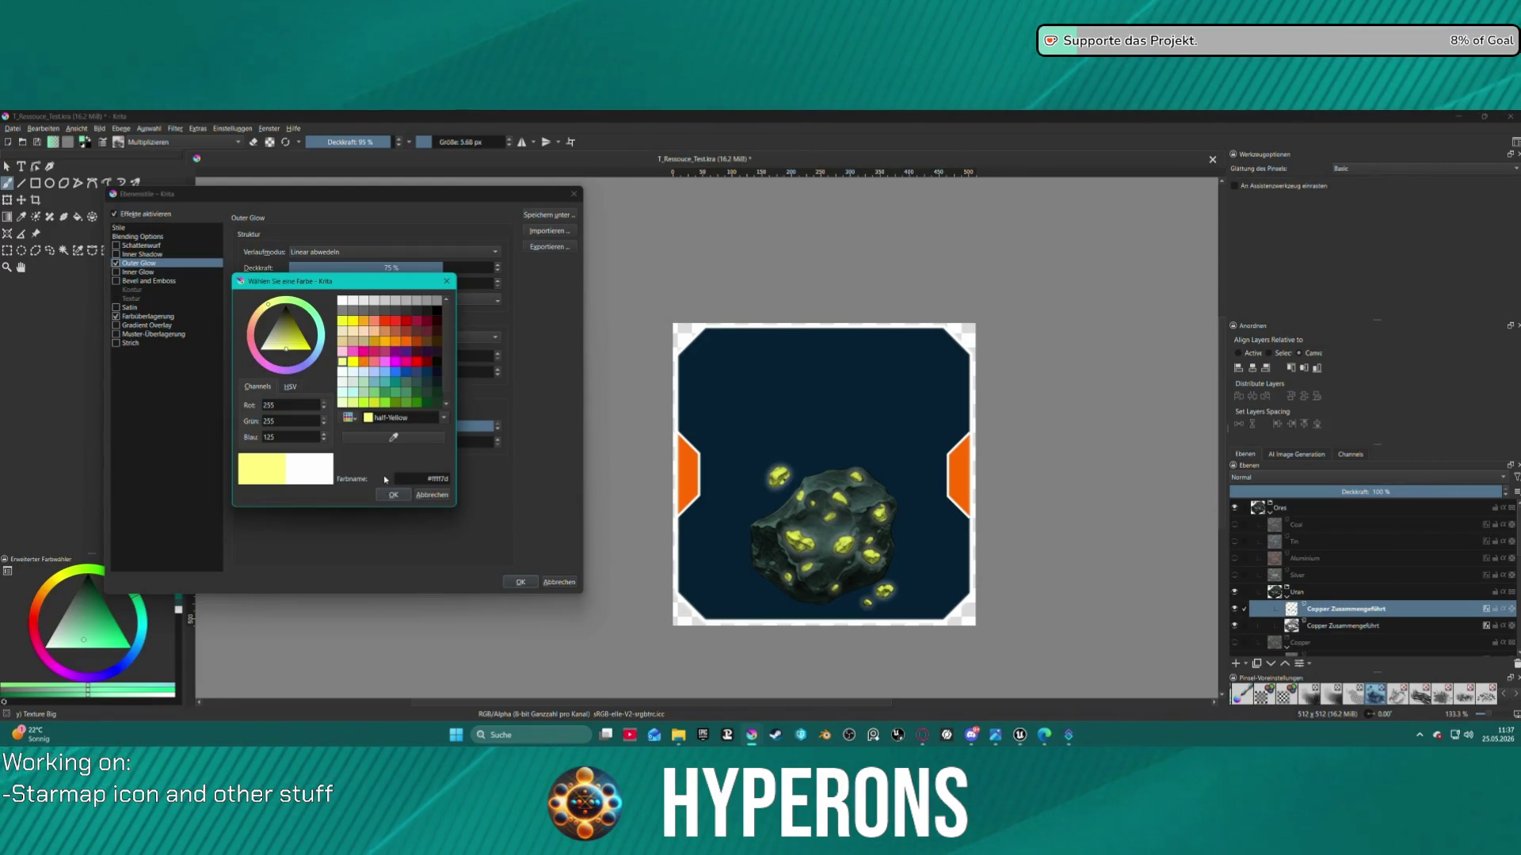
{"action": "left_click", "coordinate": [400, 498]}
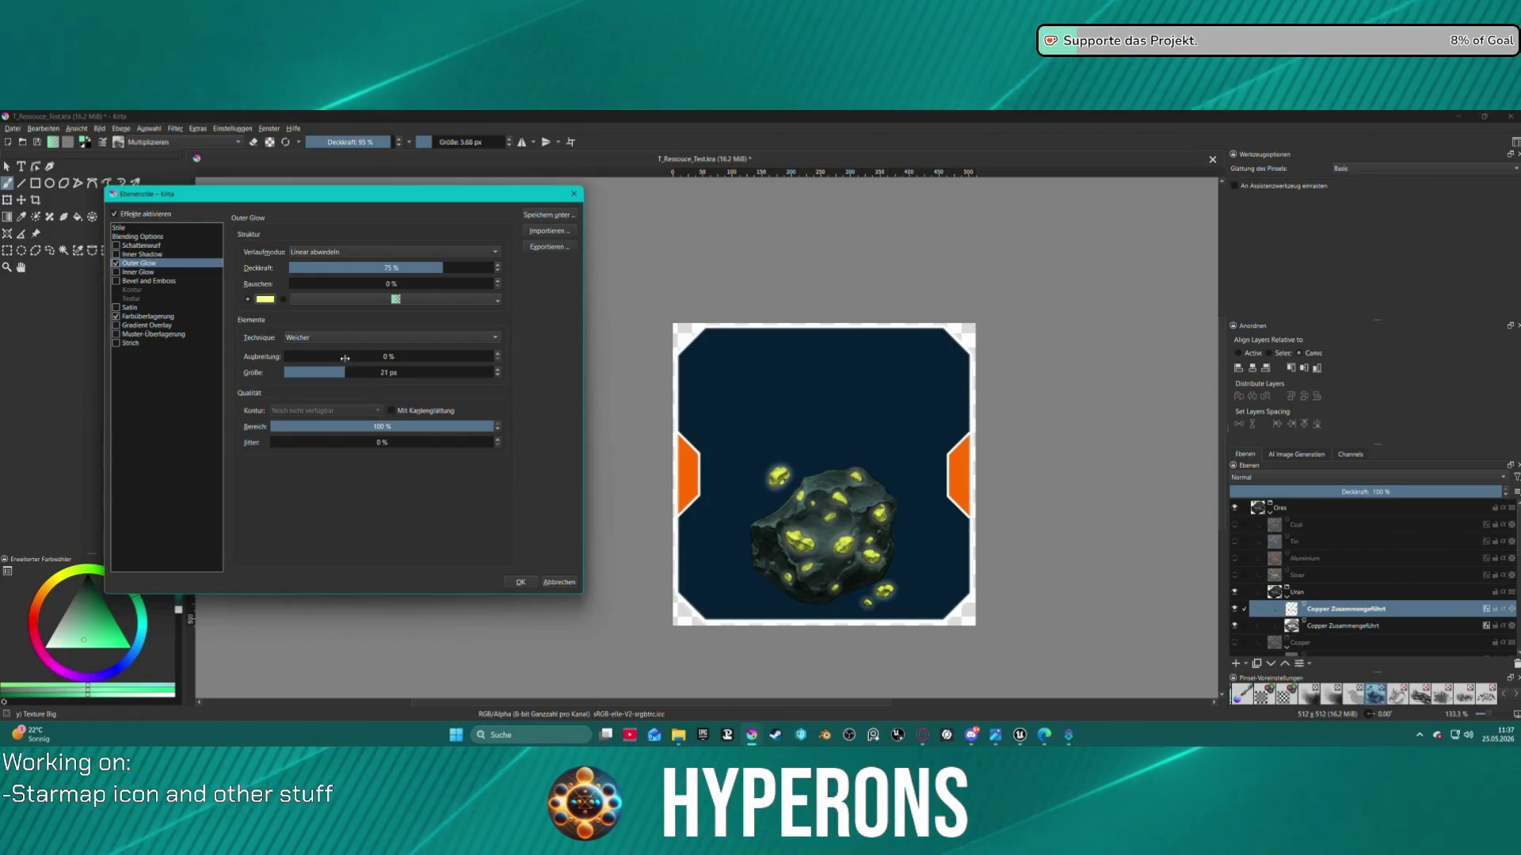
{"action": "left_click_drag", "start_coordinate": [301, 373], "coordinate": [297, 373]}
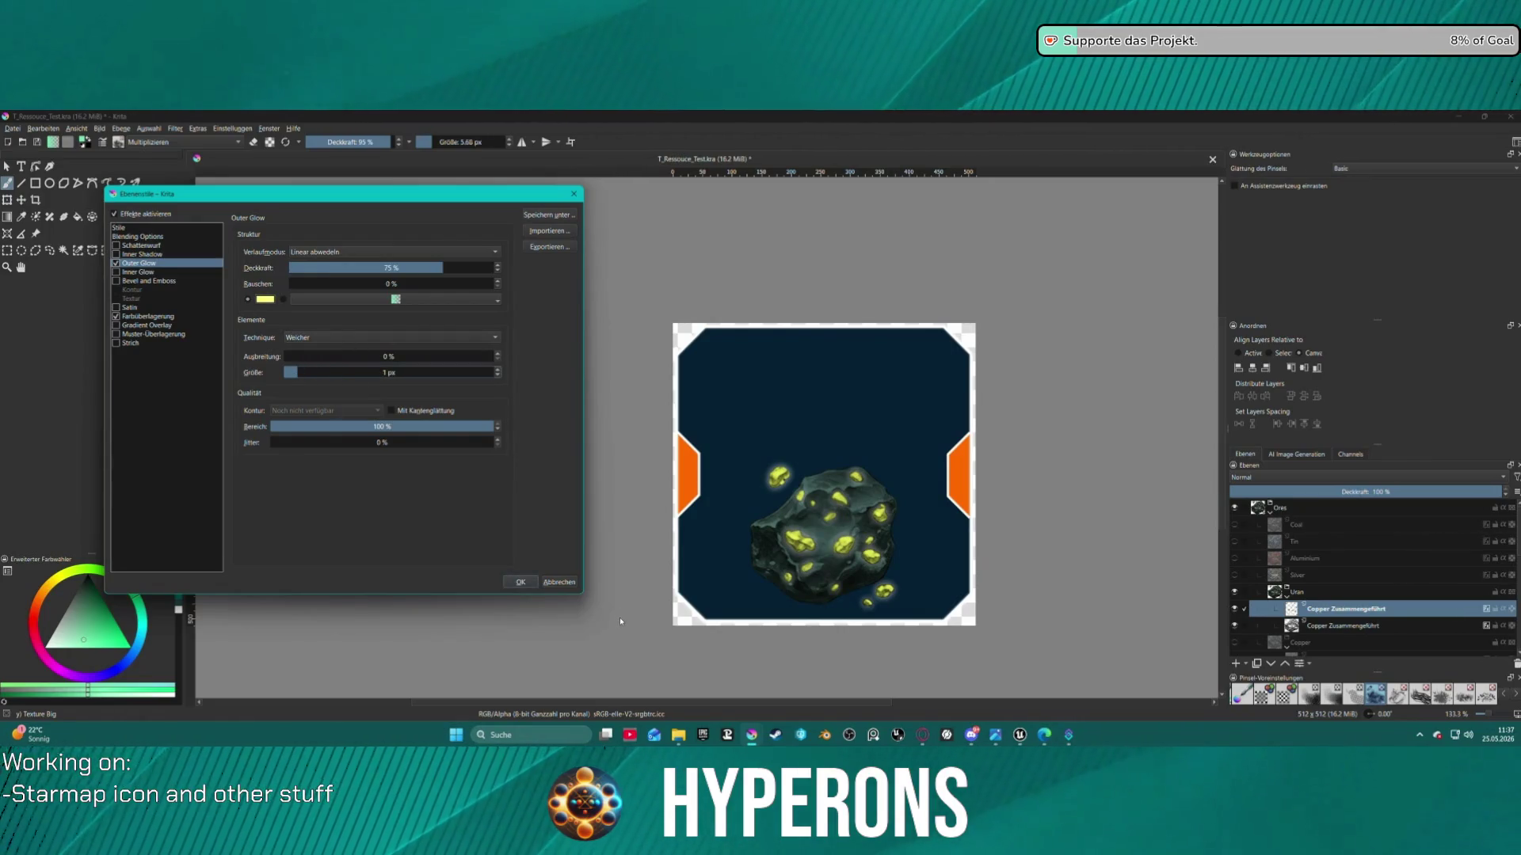